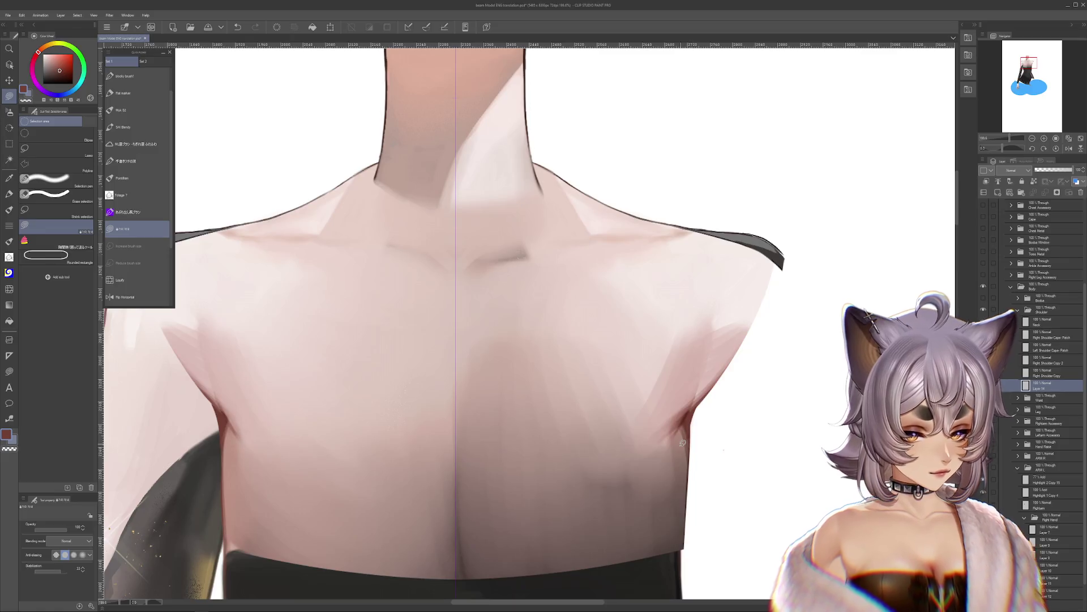
# Step: Show the dark bodice layer with its sheer neckline over the torso
pyautogui.press('j')
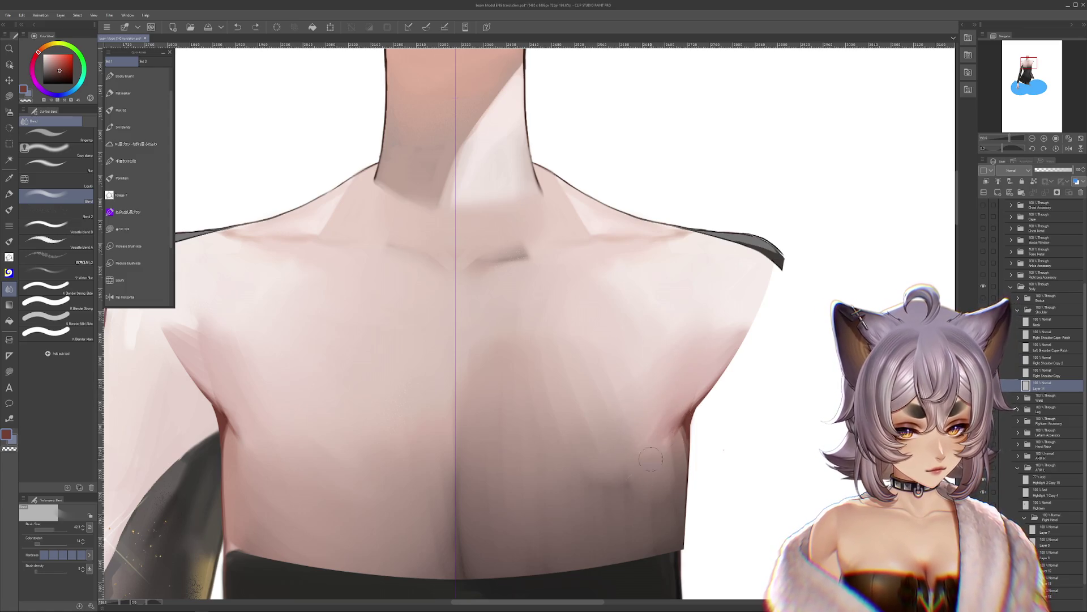
pyautogui.moveTo(636, 451); pyautogui.dragTo(797, 395)
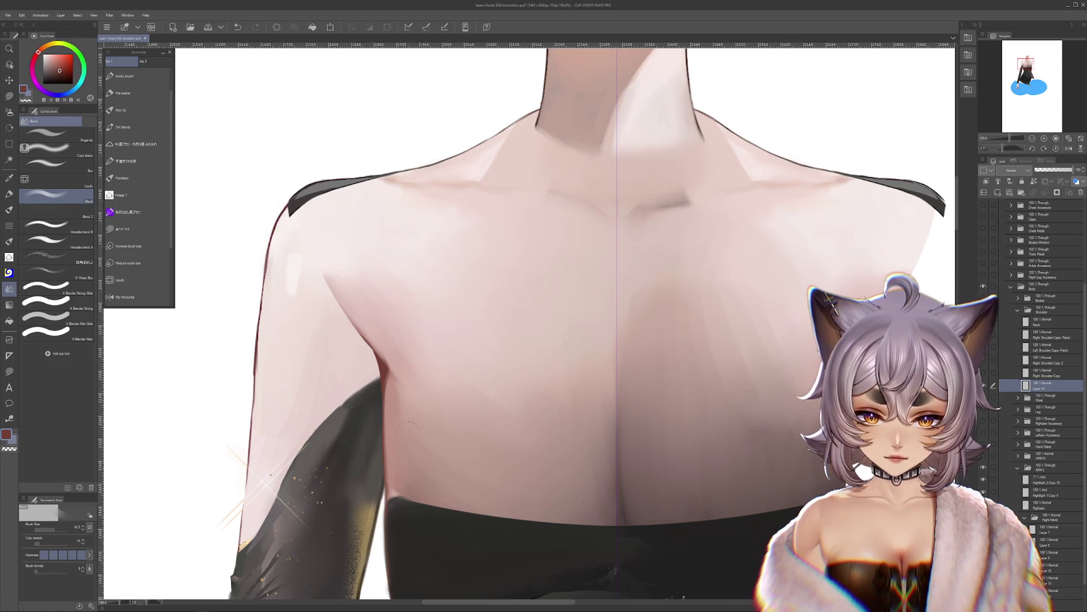
pyautogui.scroll(-5, 579, 399)
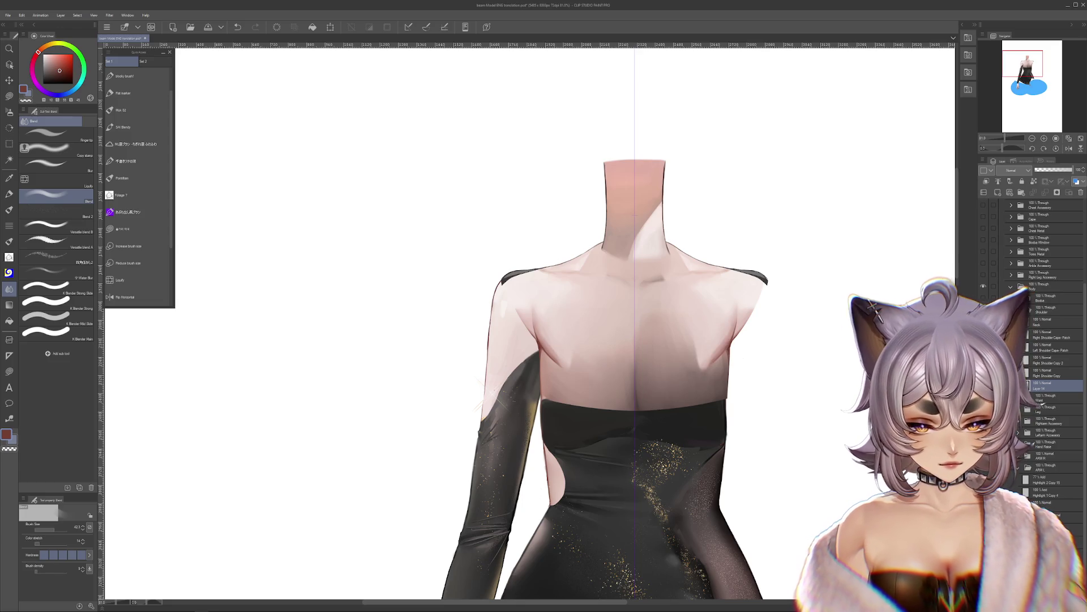
pyautogui.click(983, 397)
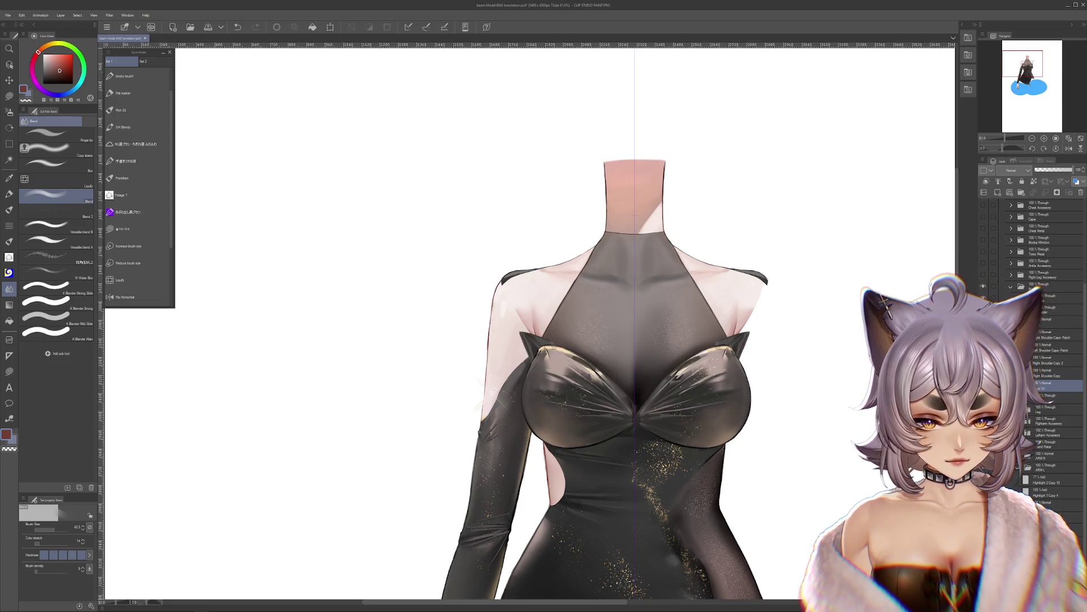
pyautogui.scroll(1, 550, 360)
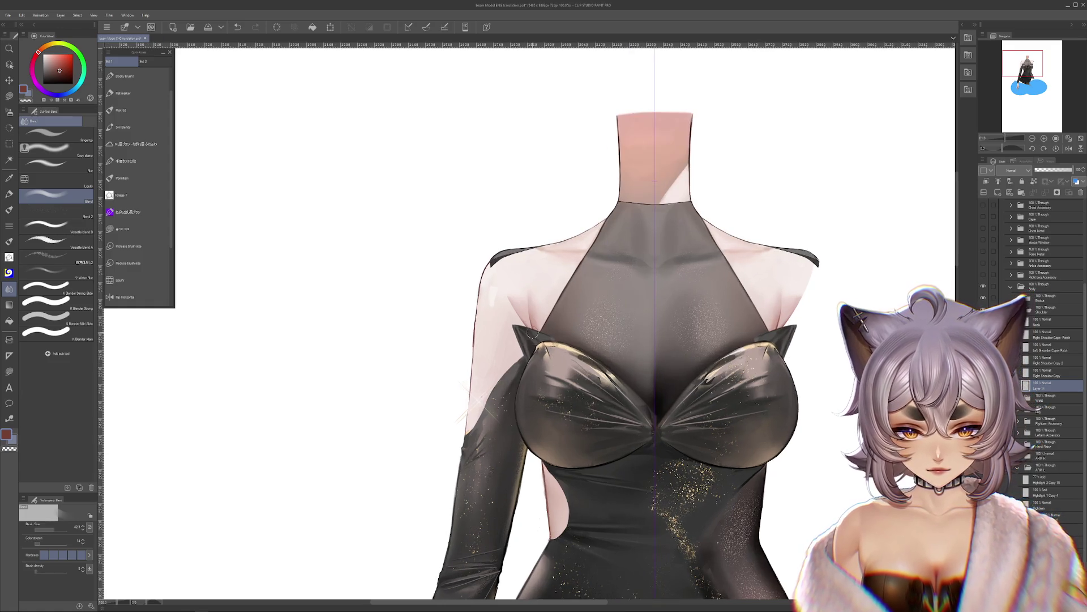
pyautogui.scroll(2, 533, 301)
pyautogui.hotkey('ctrl', 'z')
# Step: Airbrush soft skin tone, sampled from the canvas, onto the left shoulder
pyautogui.press('b')
pyautogui.moveTo(599, 276); pyautogui.dragTo(572, 316)
pyautogui.keyDown('alt'); pyautogui.click(526, 312); pyautogui.keyUp('alt')
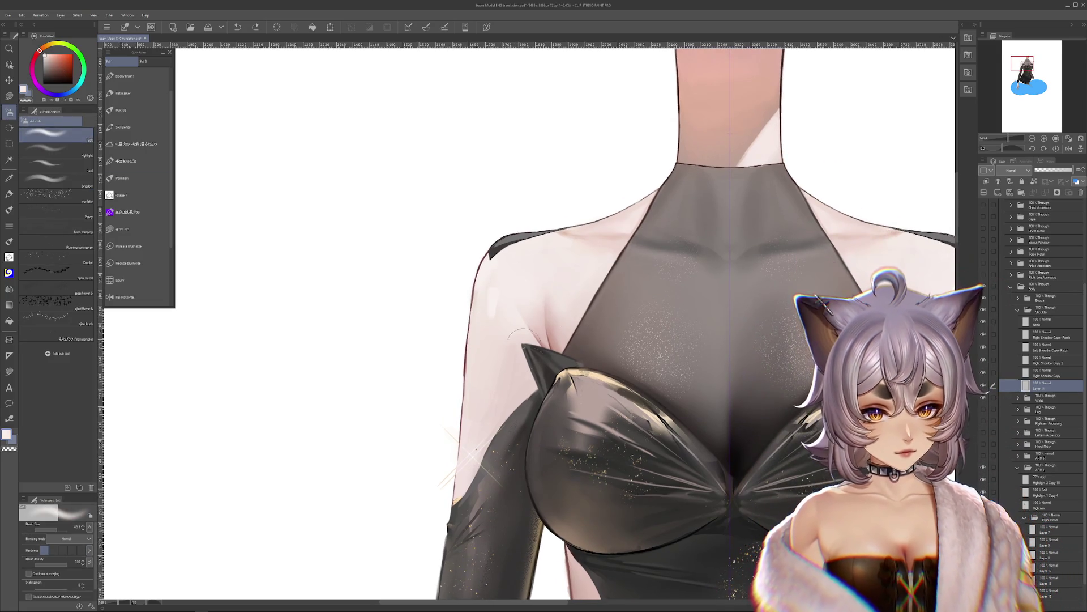
pyautogui.moveTo(534, 269)
pyautogui.mouseDown()
pyautogui.moveTo(527, 316)
pyautogui.moveTo(538, 290)
pyautogui.moveTo(521, 276)
pyautogui.mouseUp()
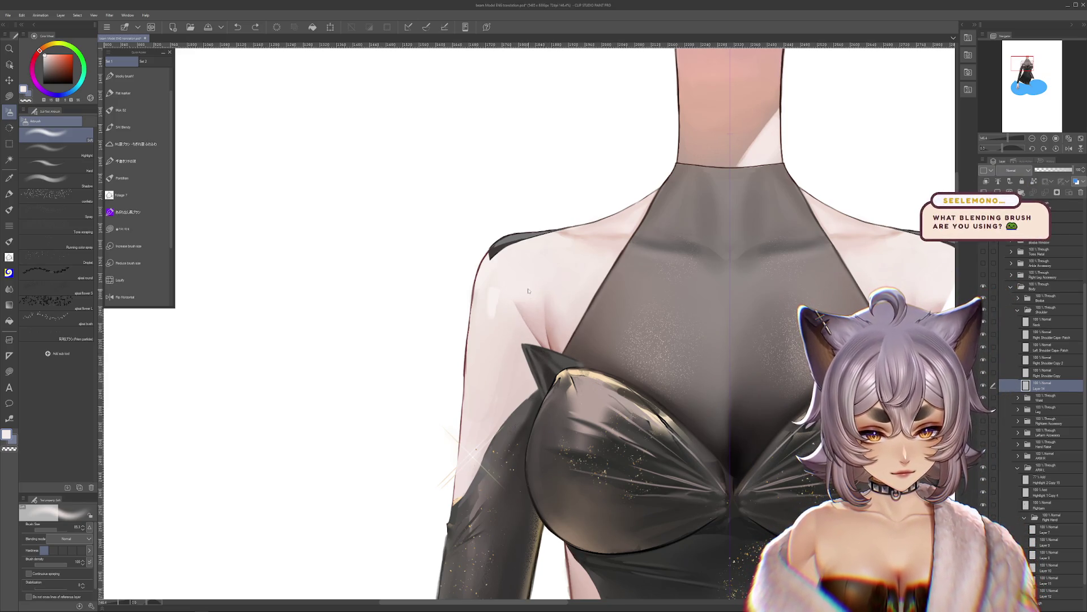
pyautogui.hotkey('ctrl', 'z')
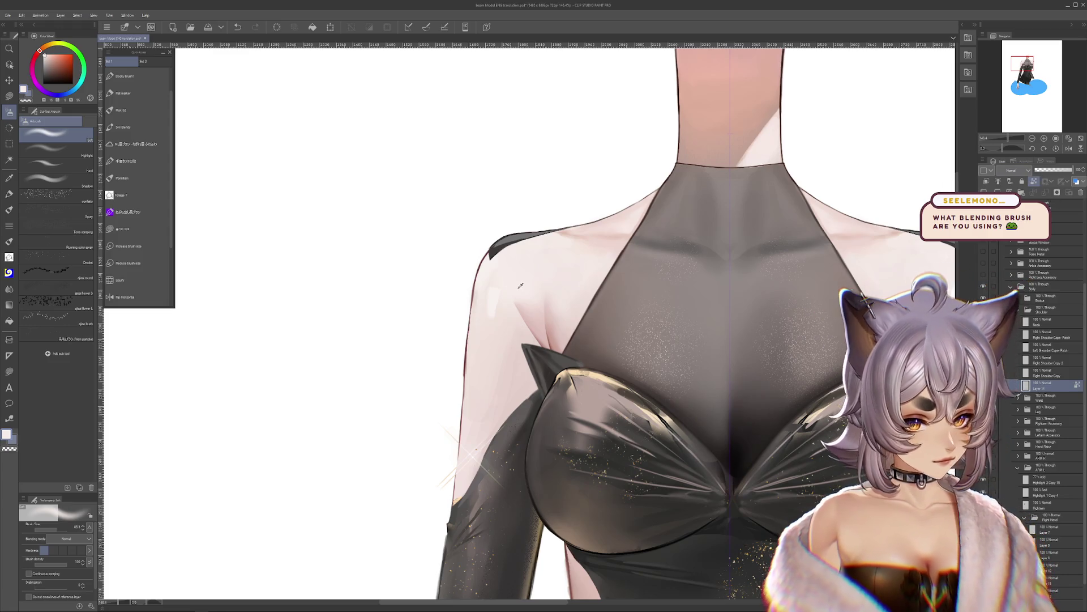
pyautogui.moveTo(518, 292); pyautogui.dragTo(537, 284)
pyautogui.moveTo(958, 332); pyautogui.dragTo(794, 348)
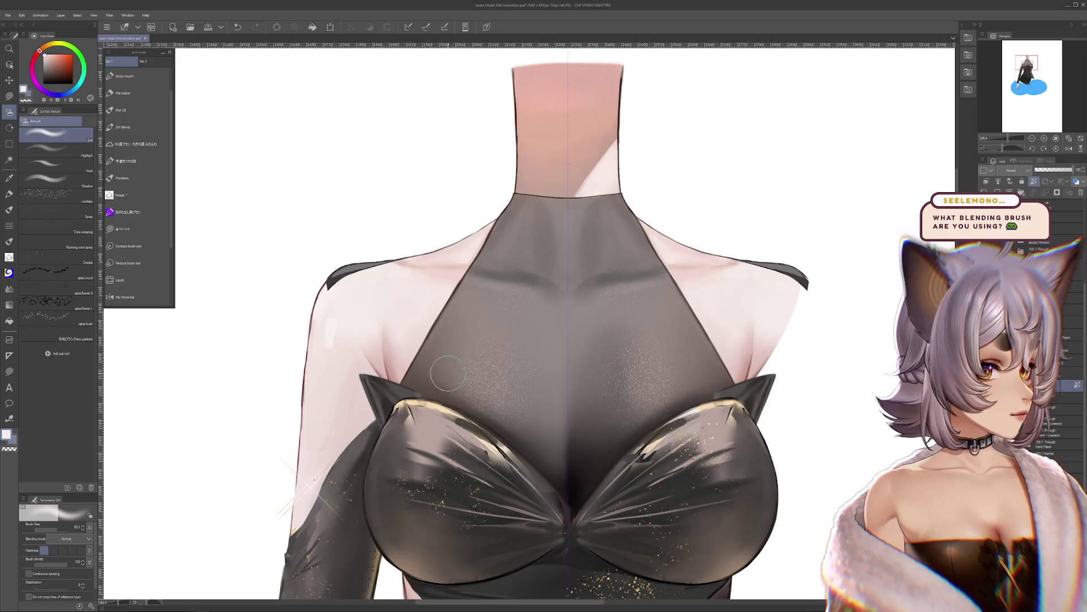
pyautogui.scroll(-2, 457, 366)
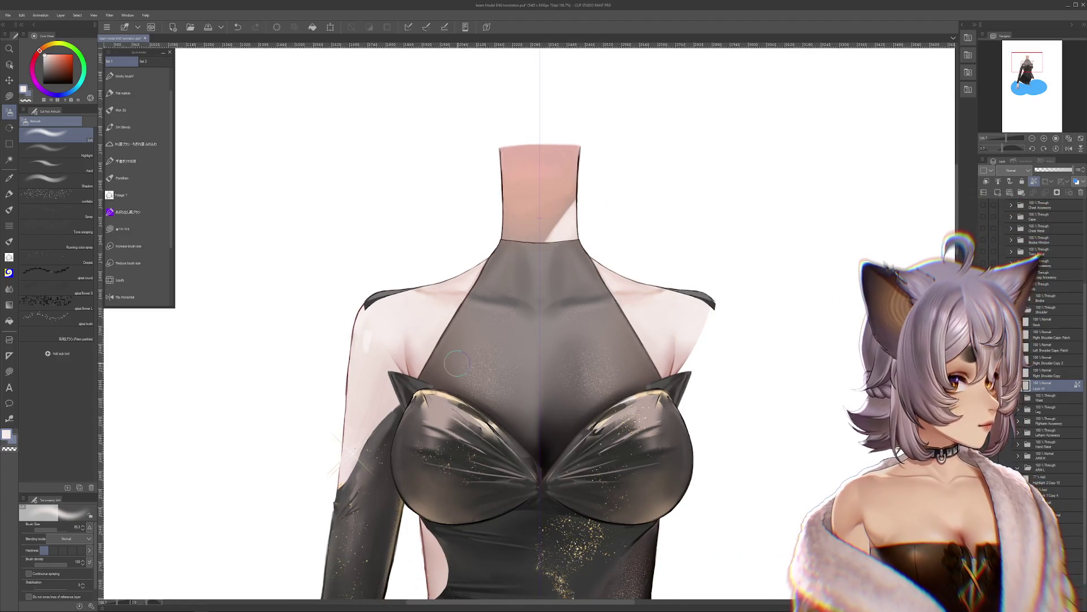
pyautogui.click(63, 181)
pyautogui.click(64, 168)
pyautogui.click(9, 210)
pyautogui.click(9, 256)
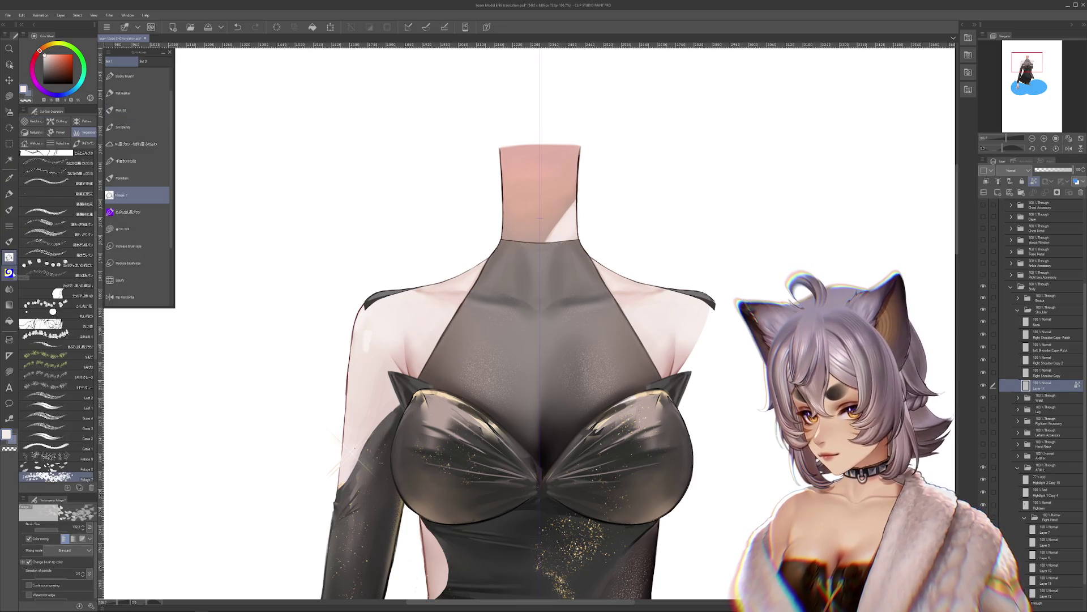
pyautogui.click(9, 272)
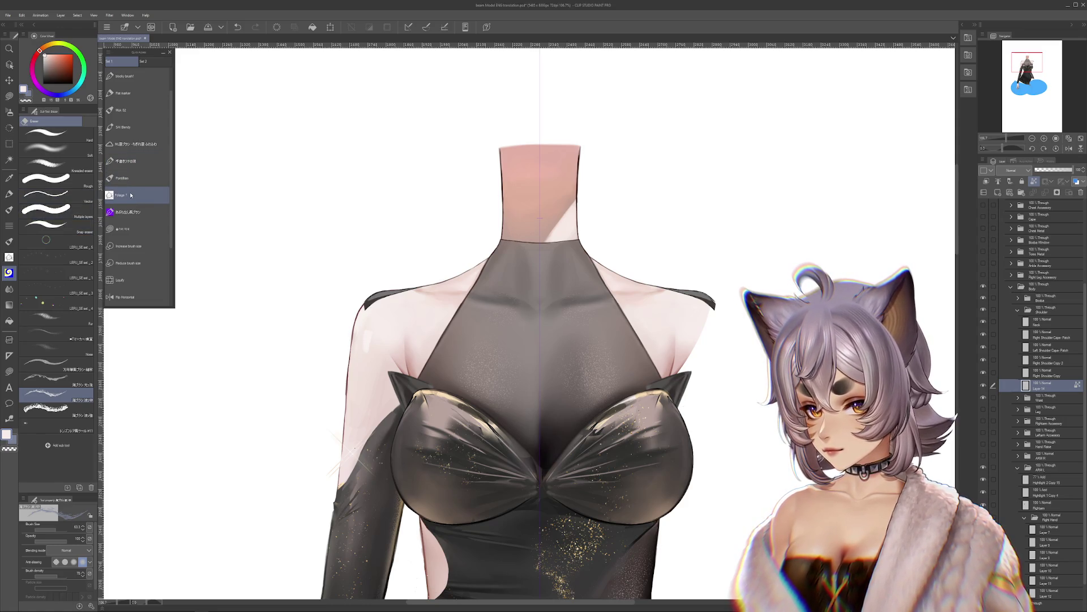
pyautogui.scroll(2, 135, 181)
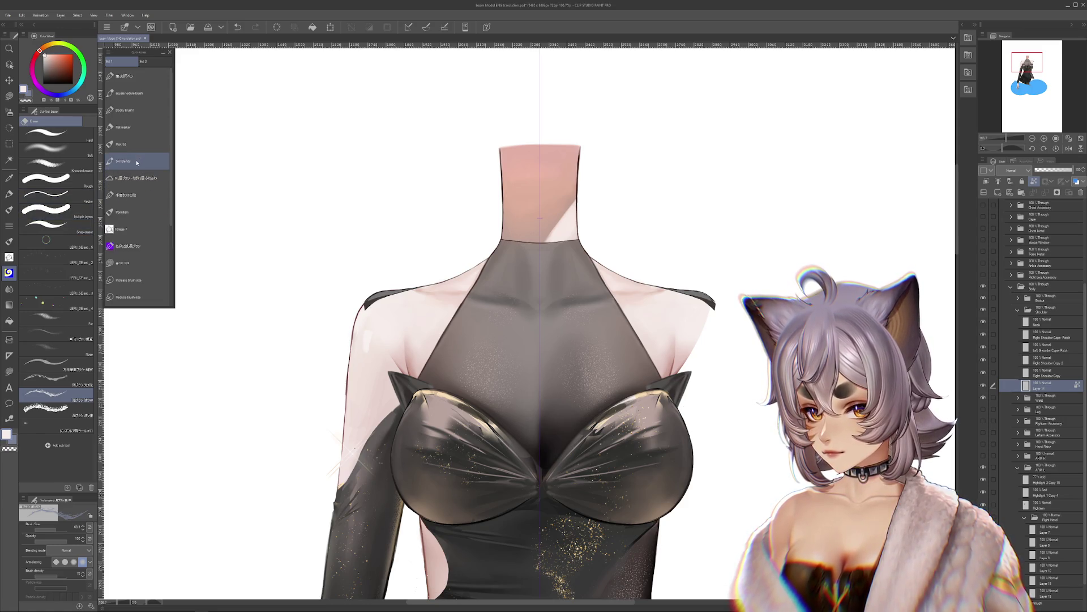
pyautogui.click(9, 288)
pyautogui.moveTo(346, 340); pyautogui.dragTo(412, 299)
pyautogui.scroll(3, 413, 299)
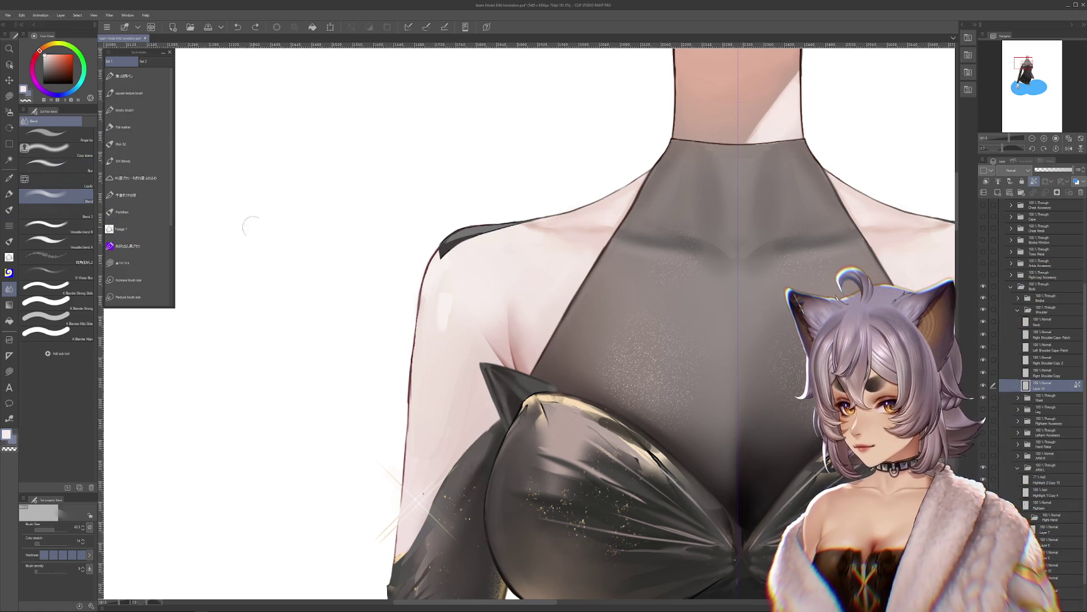
pyautogui.scroll(1, 289, 327)
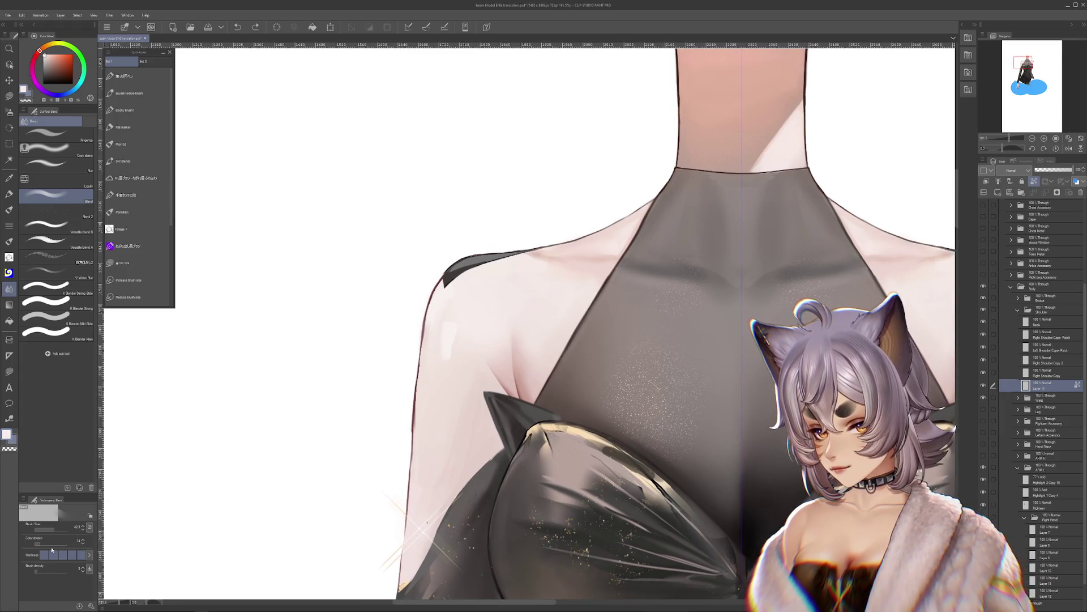
pyautogui.moveTo(50, 495)
pyautogui.mouseDown()
pyautogui.moveTo(50, 405)
pyautogui.moveTo(50, 418)
pyautogui.mouseUp()
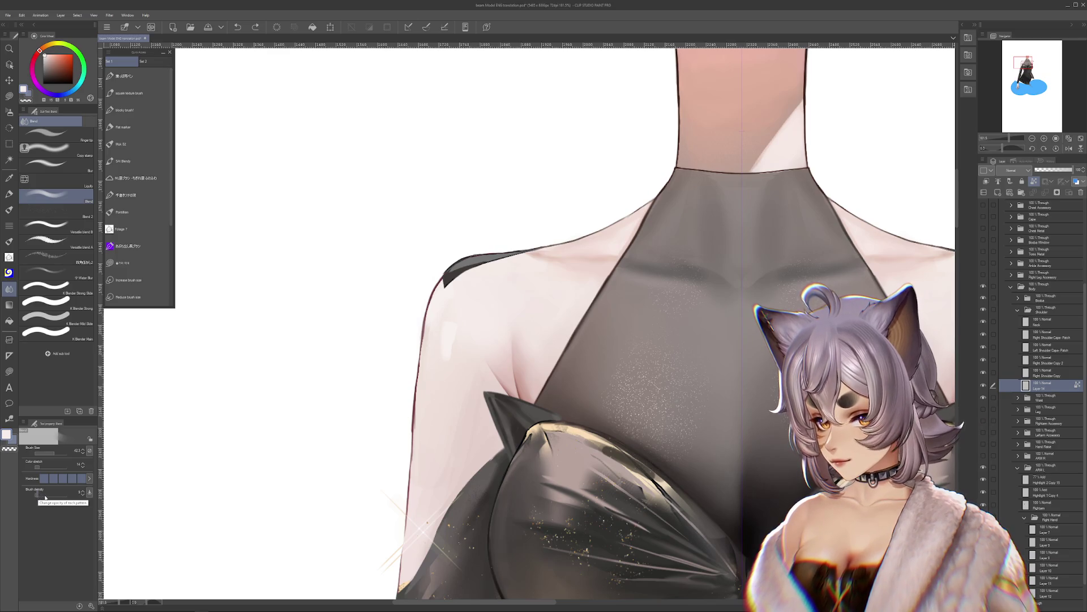
pyautogui.moveTo(49, 418); pyautogui.dragTo(49, 460)
pyautogui.scroll(-2, 225, 398)
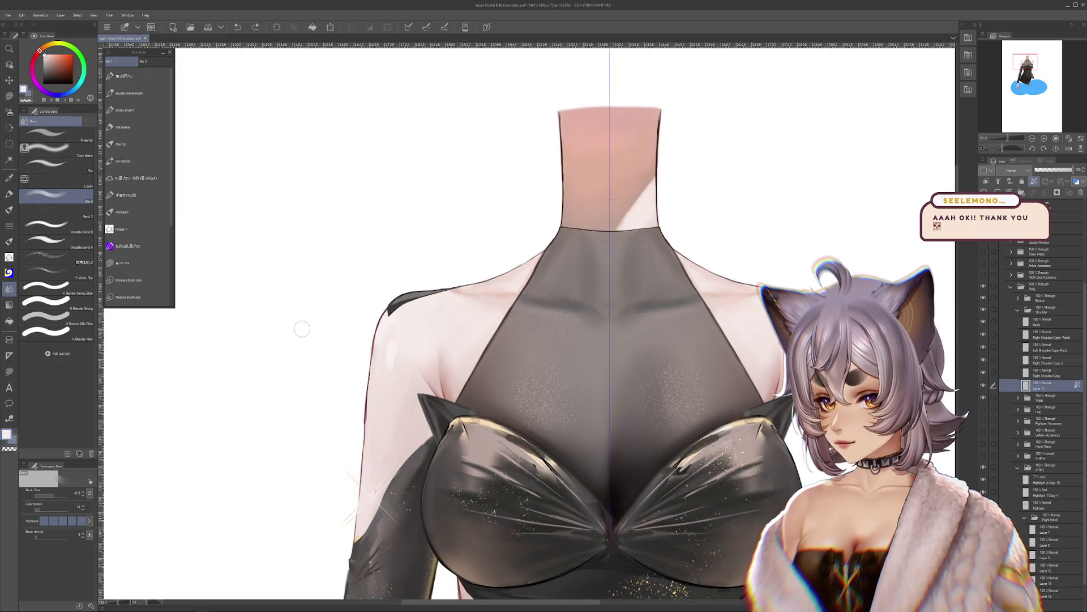
pyautogui.hscroll(-3, 311, 357)
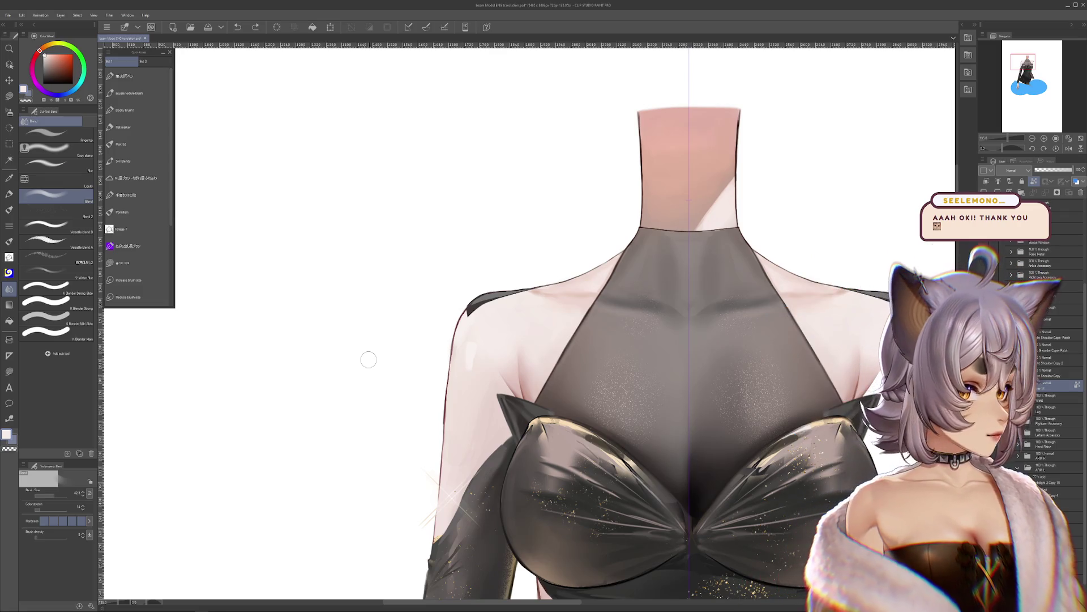
pyautogui.scroll(-3, 379, 358)
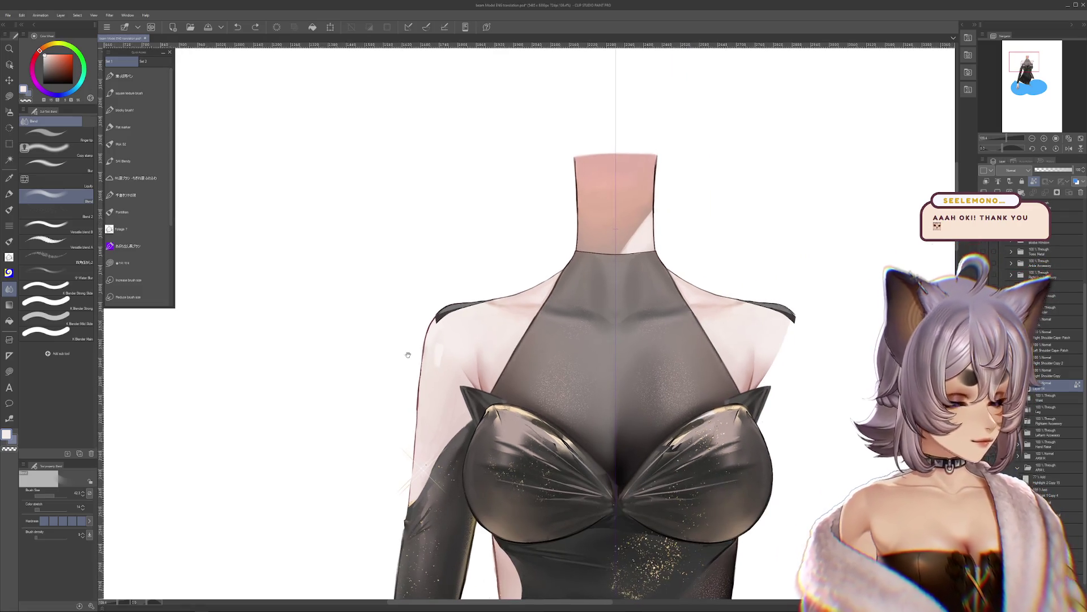
pyautogui.scroll(2, 402, 363)
pyautogui.moveTo(372, 396); pyautogui.dragTo(366, 389)
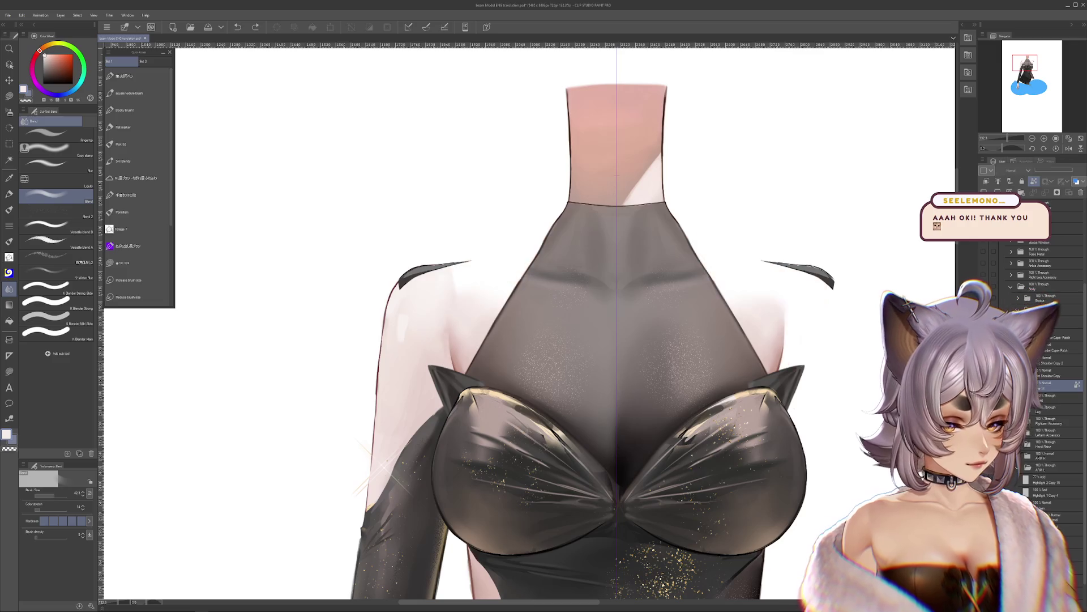
pyautogui.scroll(-4, 736, 344)
pyautogui.moveTo(736, 344); pyautogui.dragTo(696, 296)
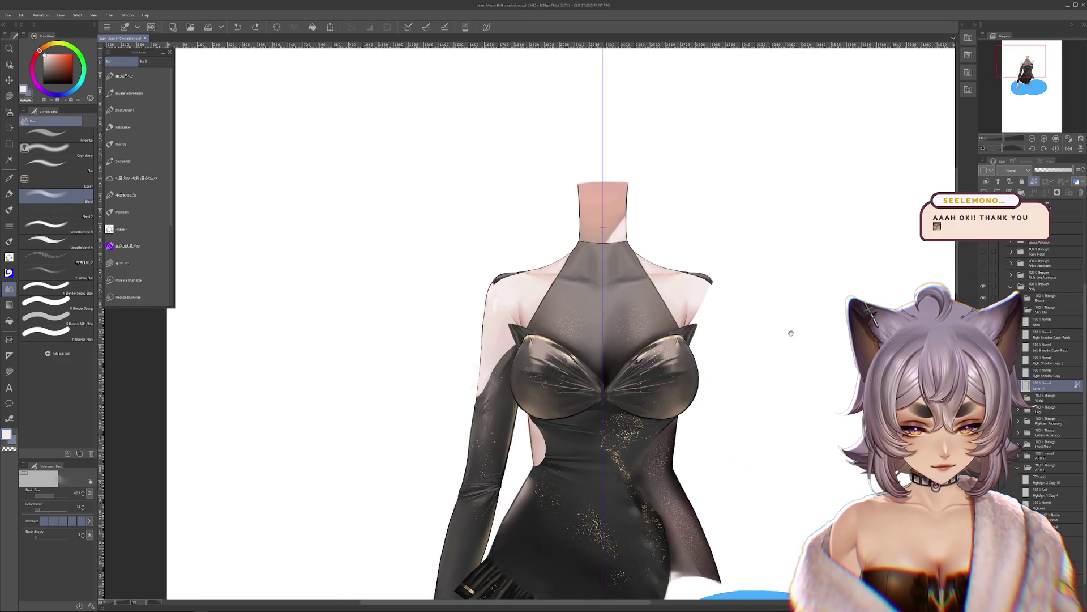
pyautogui.click(1048, 350)
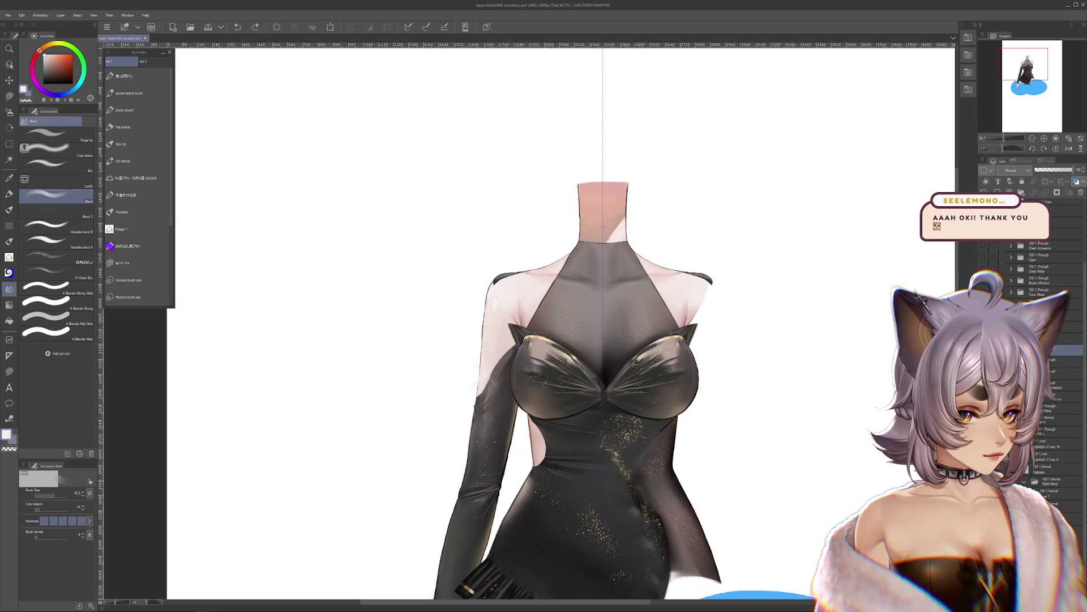
# Step: Compare, then hide the neck/shoulder skin and sheer chest layers, leaving the strapless bodice
pyautogui.click(983, 350)
pyautogui.click(983, 350)
pyautogui.click(983, 350)
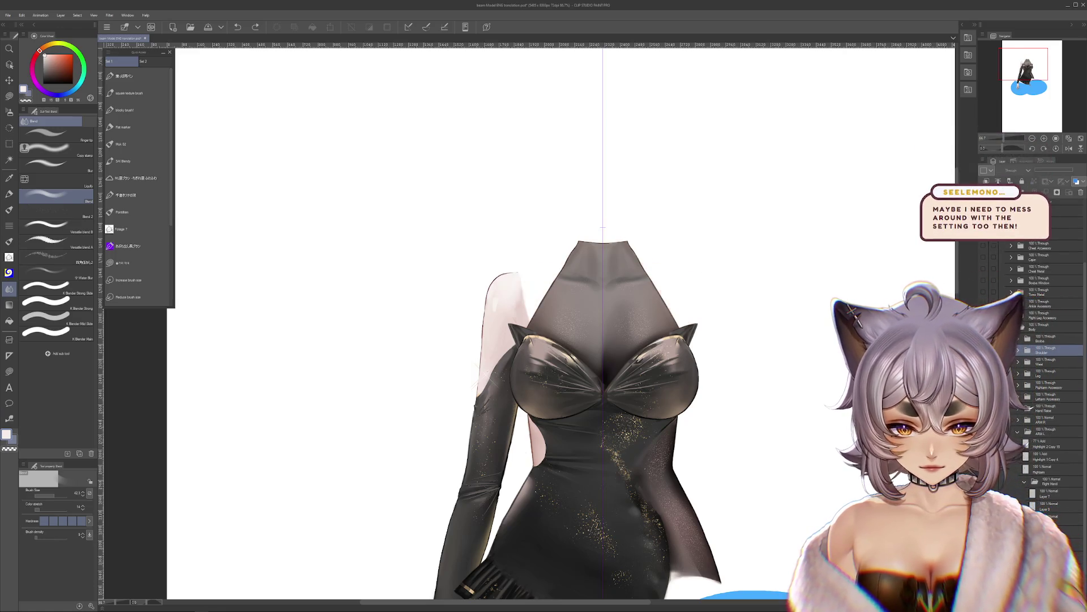
pyautogui.click(984, 350)
pyautogui.click(984, 350)
pyautogui.click(984, 350)
pyautogui.click(984, 350)
pyautogui.click(983, 350)
pyautogui.click(983, 338)
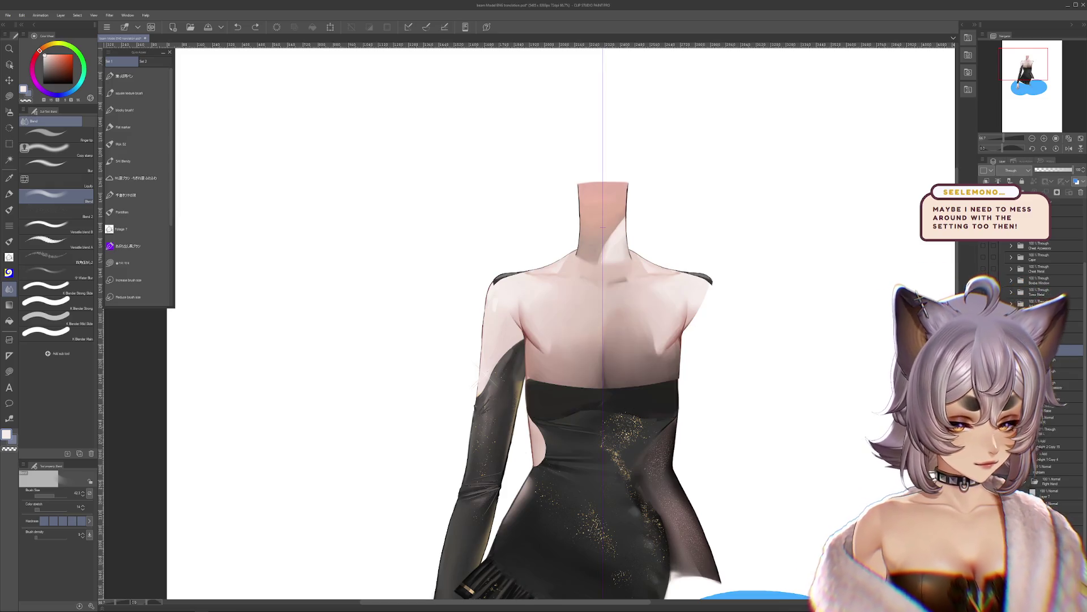
pyautogui.click(984, 339)
pyautogui.click(983, 351)
pyautogui.click(984, 350)
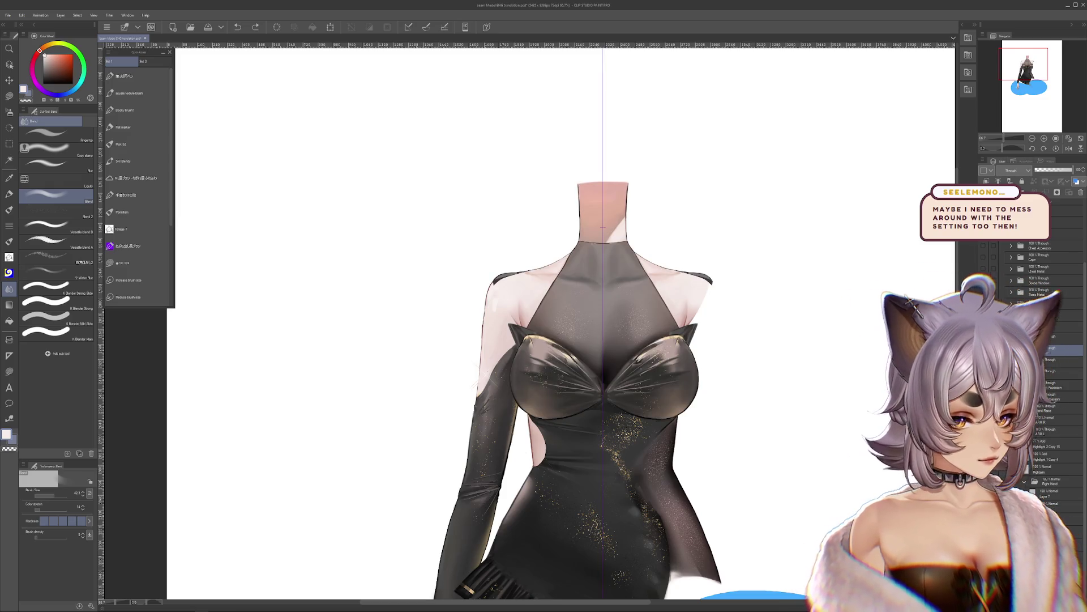
pyautogui.click(984, 361)
pyautogui.click(983, 362)
pyautogui.click(984, 350)
pyautogui.click(983, 338)
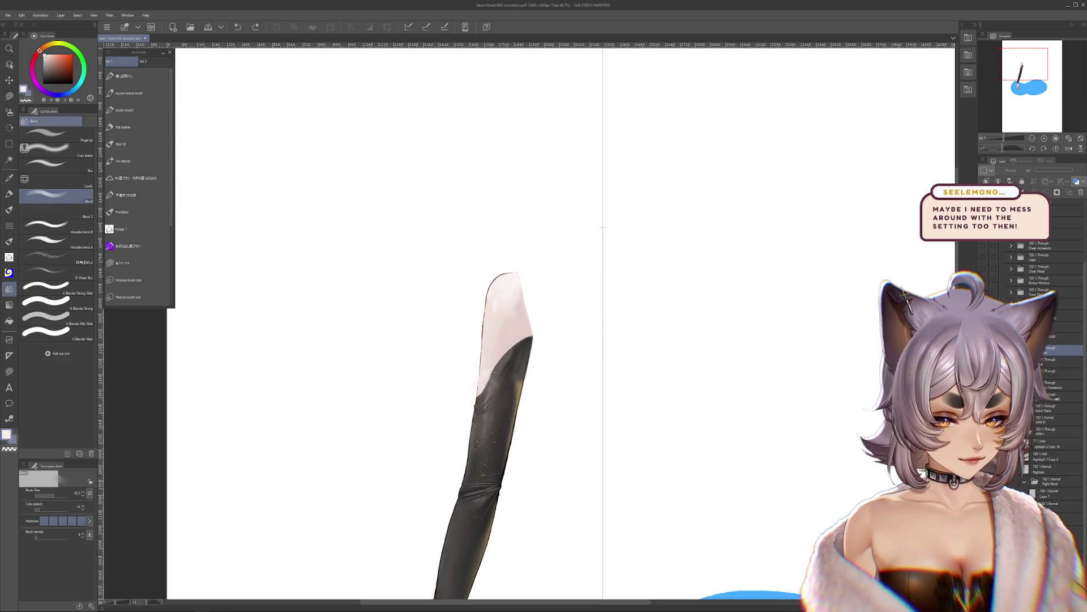
# Step: Frame the whole dress and arm, undo an accidental bodice move, and select the Stomach layer
pyautogui.moveTo(566, 317); pyautogui.dragTo(587, 308)
pyautogui.moveTo(666, 349)
pyautogui.mouseDown()
pyautogui.moveTo(786, 298)
pyautogui.moveTo(783, 267)
pyautogui.mouseUp()
pyautogui.hotkey('ctrl', 'z')
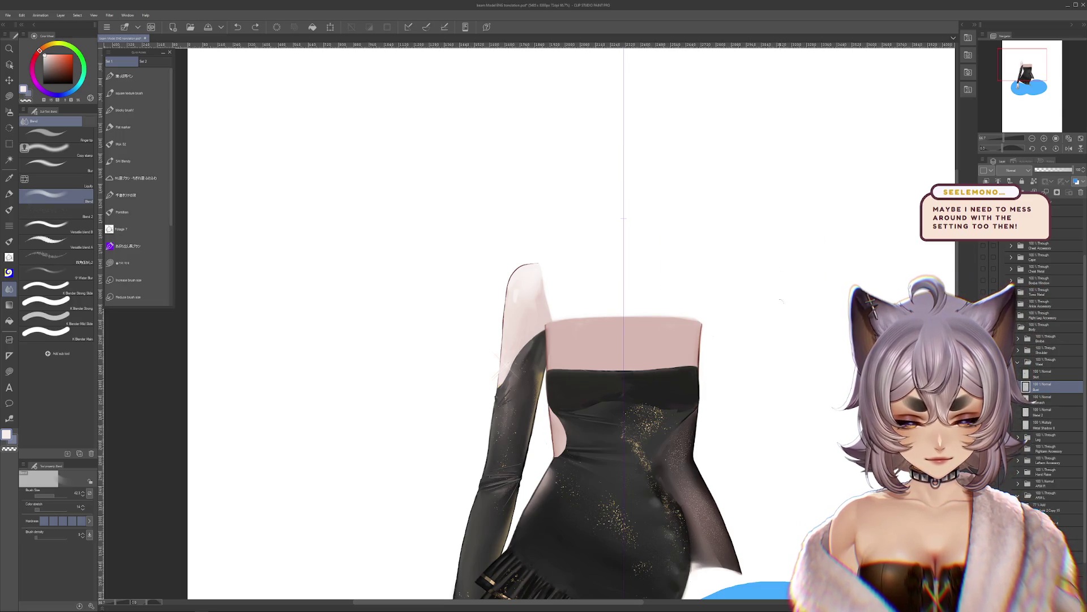
pyautogui.moveTo(750, 338); pyautogui.dragTo(755, 317)
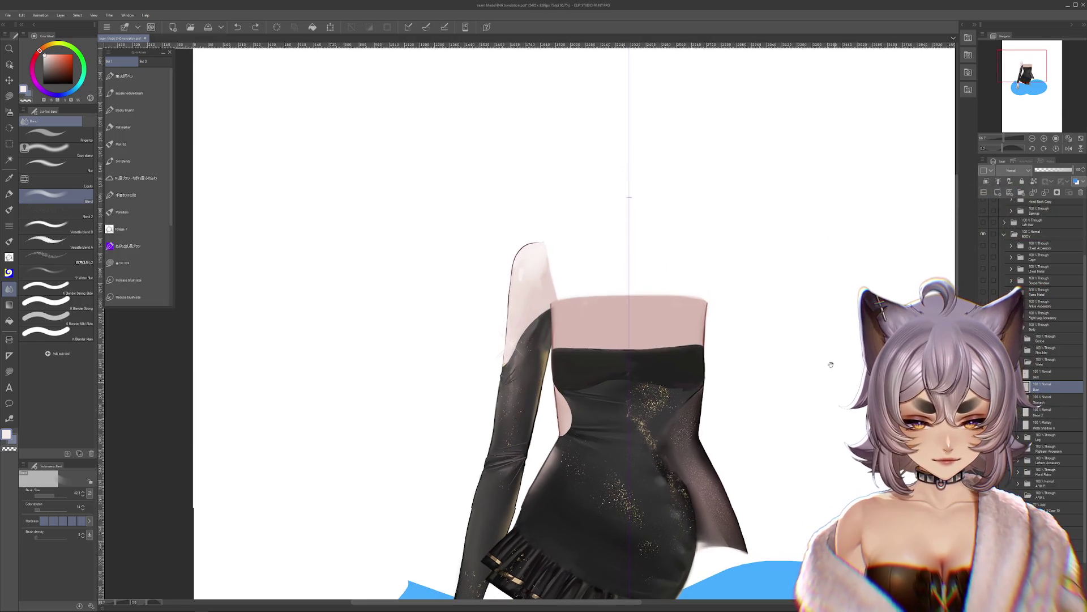
pyautogui.moveTo(831, 364); pyautogui.dragTo(834, 242)
pyautogui.click(1034, 400)
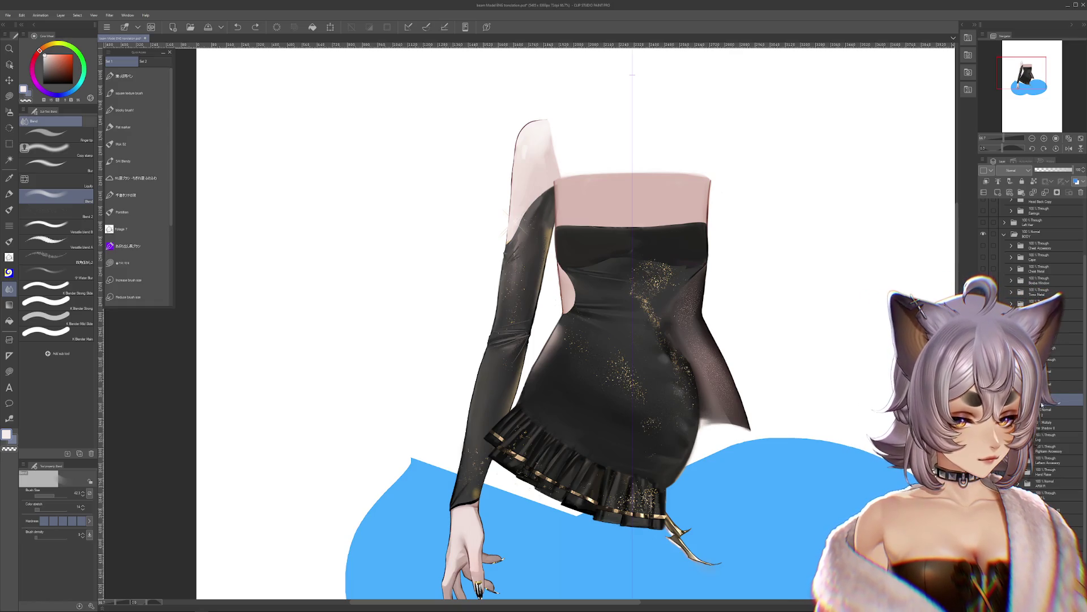
# Step: Compare the Bust and Skirt ruffle layers, then undo the dress reshaping to restore the ruffle hem
pyautogui.click(983, 387)
pyautogui.click(984, 386)
pyautogui.click(983, 374)
pyautogui.click(983, 374)
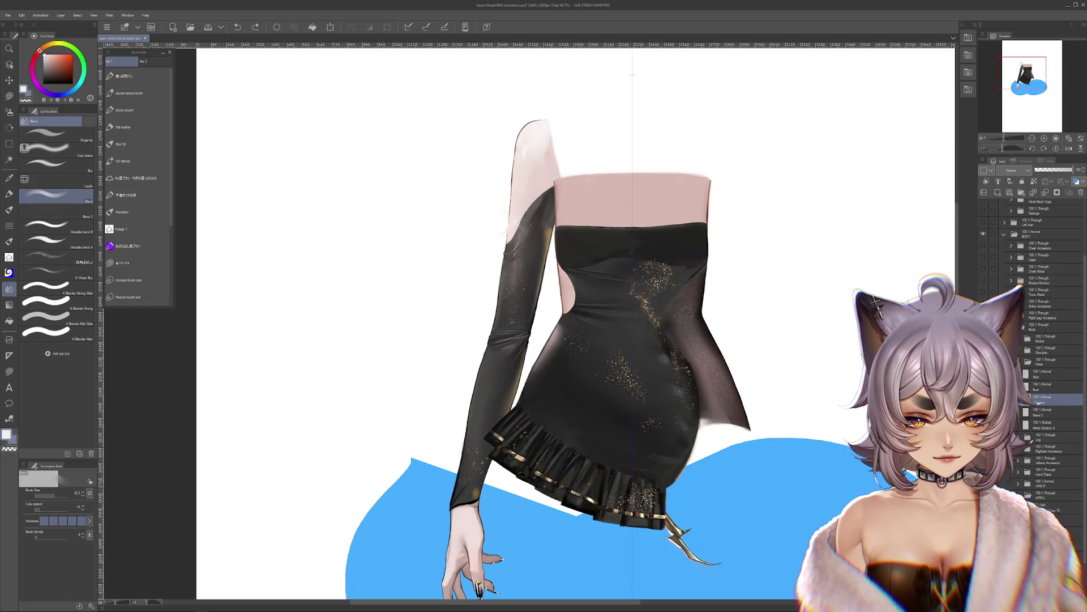
pyautogui.click(983, 373)
pyautogui.scroll(1, 612, 440)
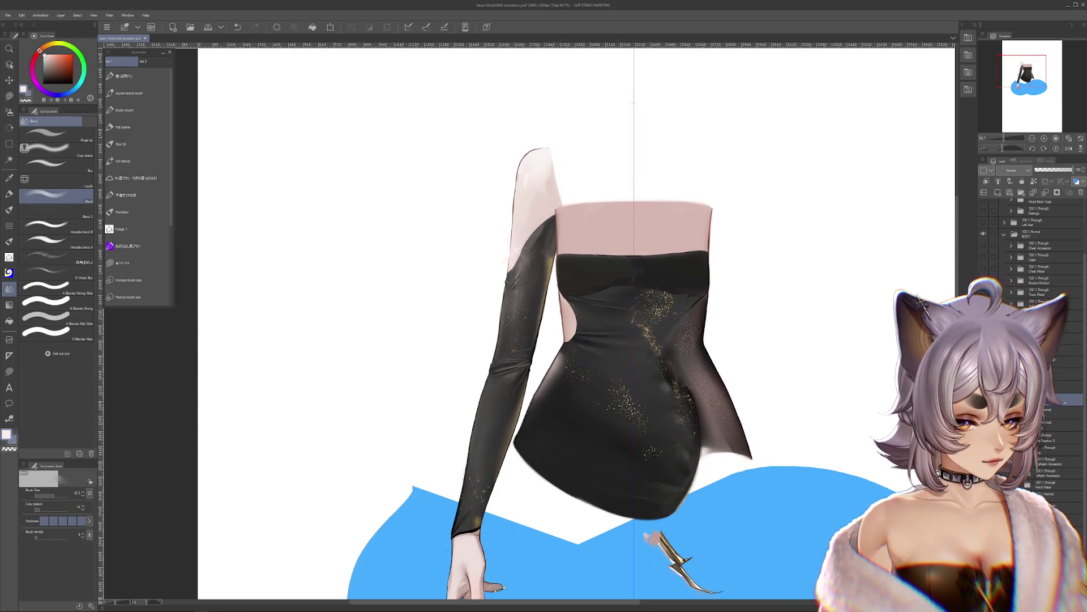
pyautogui.scroll(2, 781, 385)
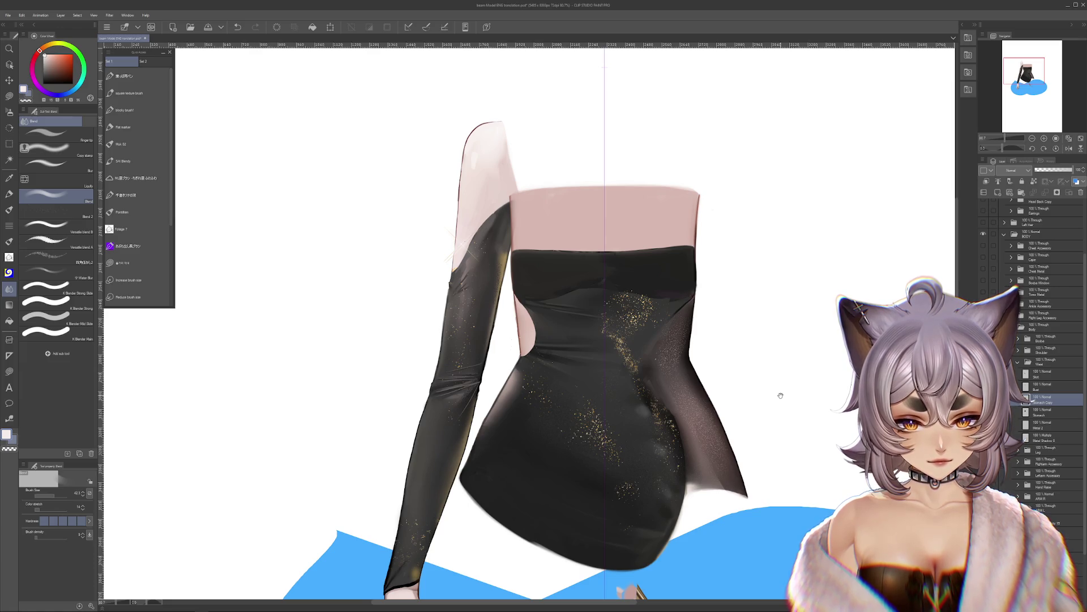
pyautogui.scroll(-2, 781, 396)
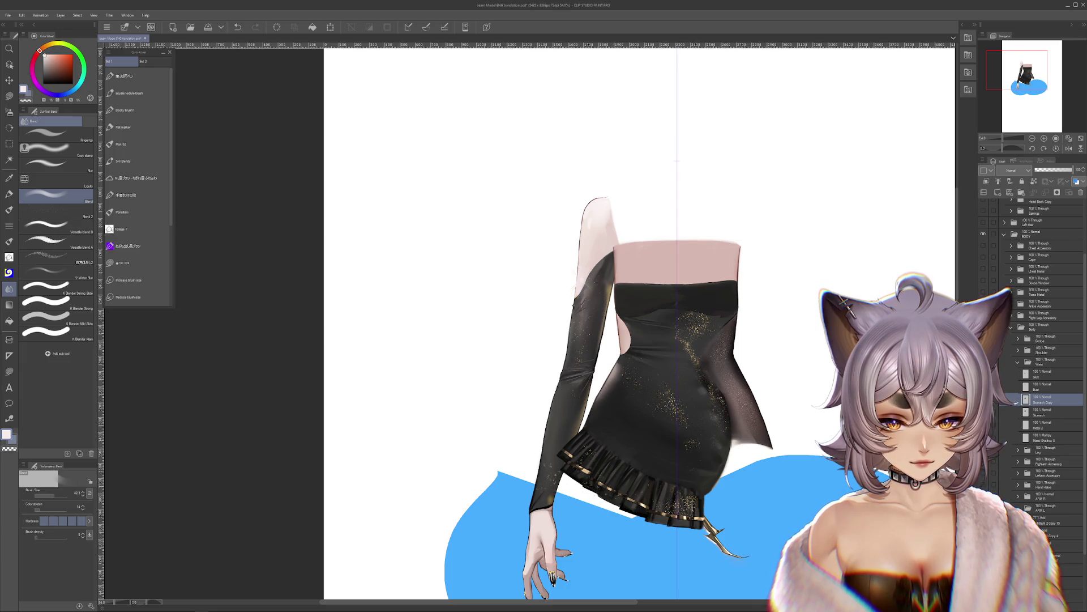
pyautogui.scroll(3, 681, 437)
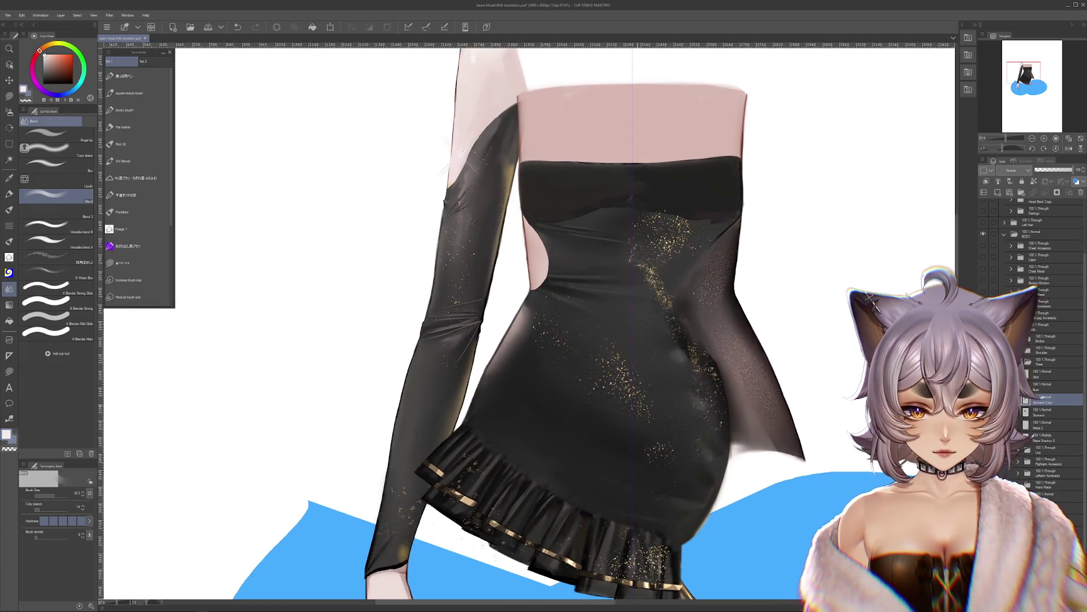
pyautogui.hotkey('ctrl', 'z')
pyautogui.hotkey('ctrl', 'z')
pyautogui.hotkey('ctrl', 'z')
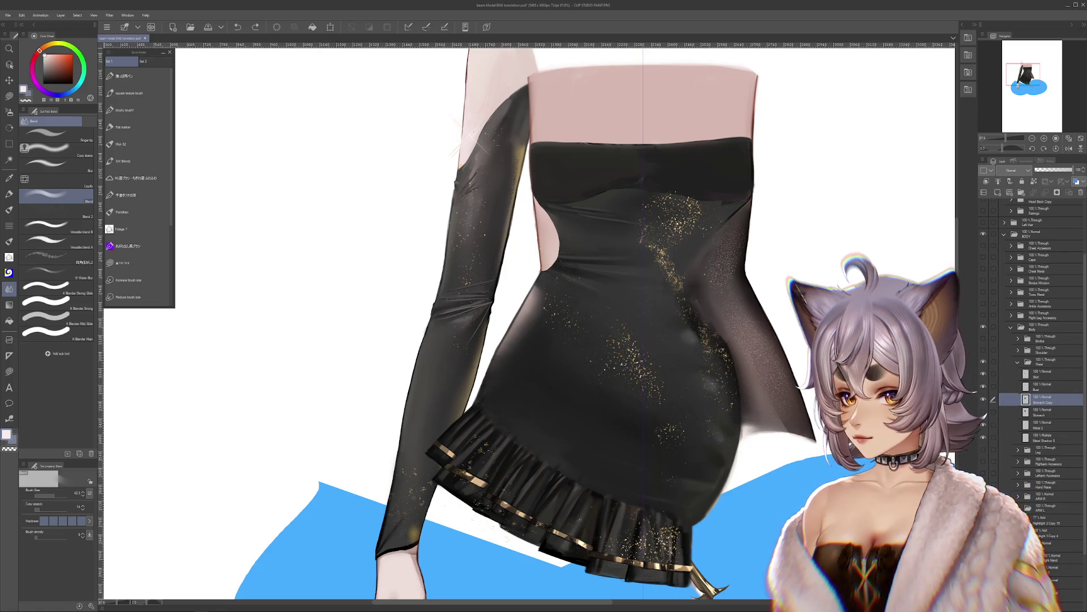
pyautogui.click(9, 96)
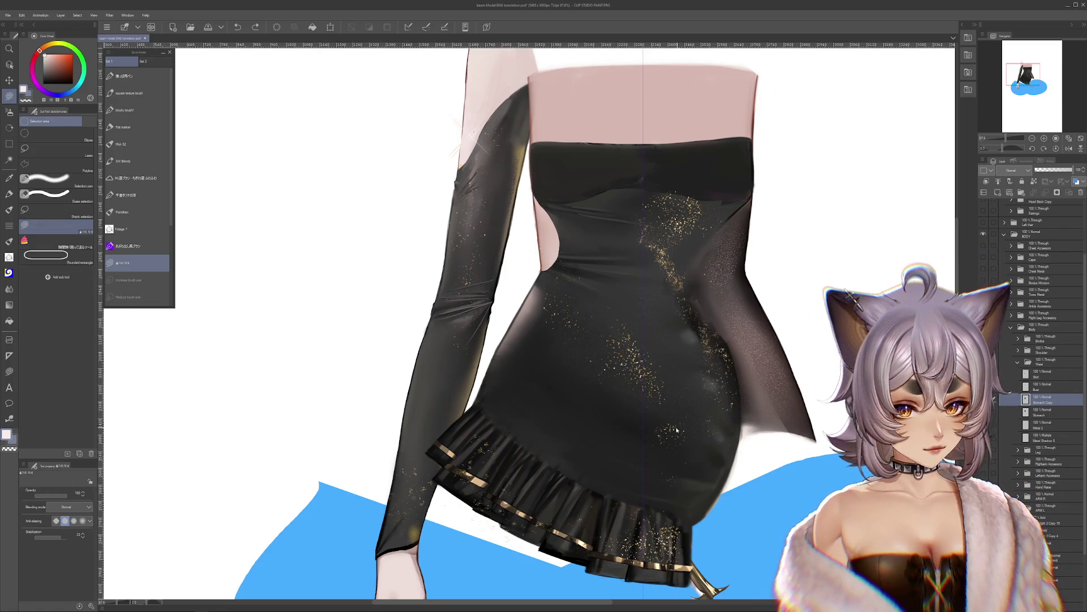
# Step: Delete the sheer side panel on the dress's right side and remove the ruffle hem
pyautogui.moveTo(799, 356); pyautogui.dragTo(810, 401)
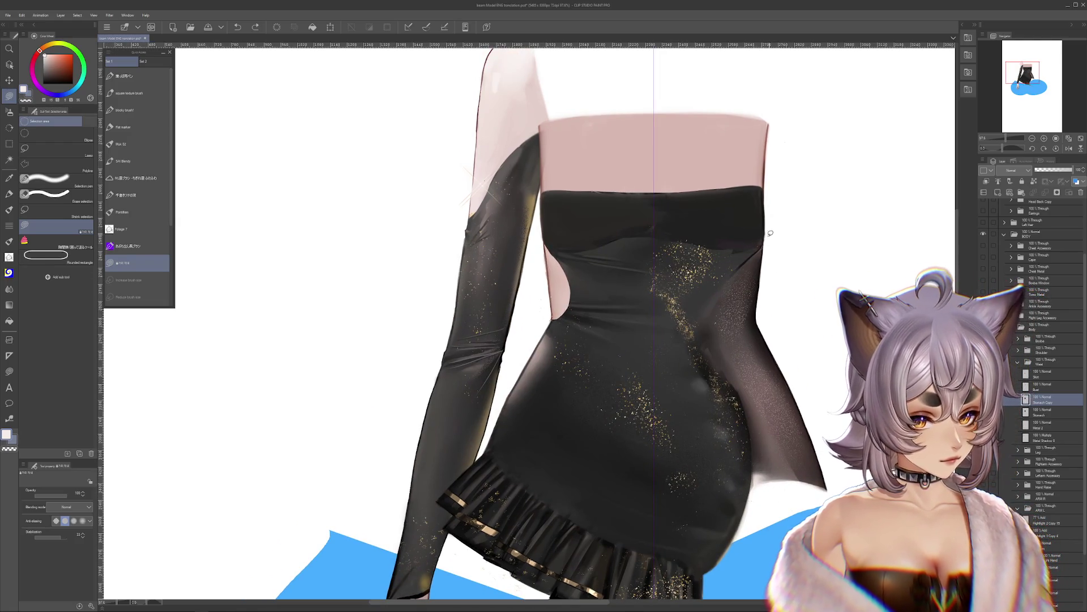
pyautogui.moveTo(718, 361); pyautogui.dragTo(766, 239)
pyautogui.scroll(1, 768, 248)
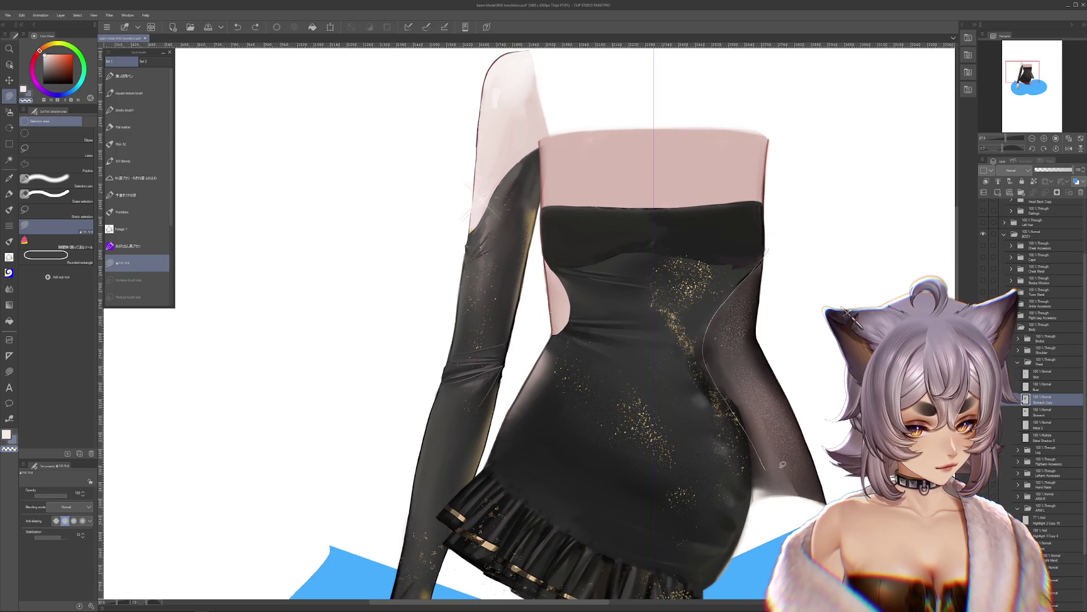
pyautogui.press('Delete')
pyautogui.scroll(-3, 740, 391)
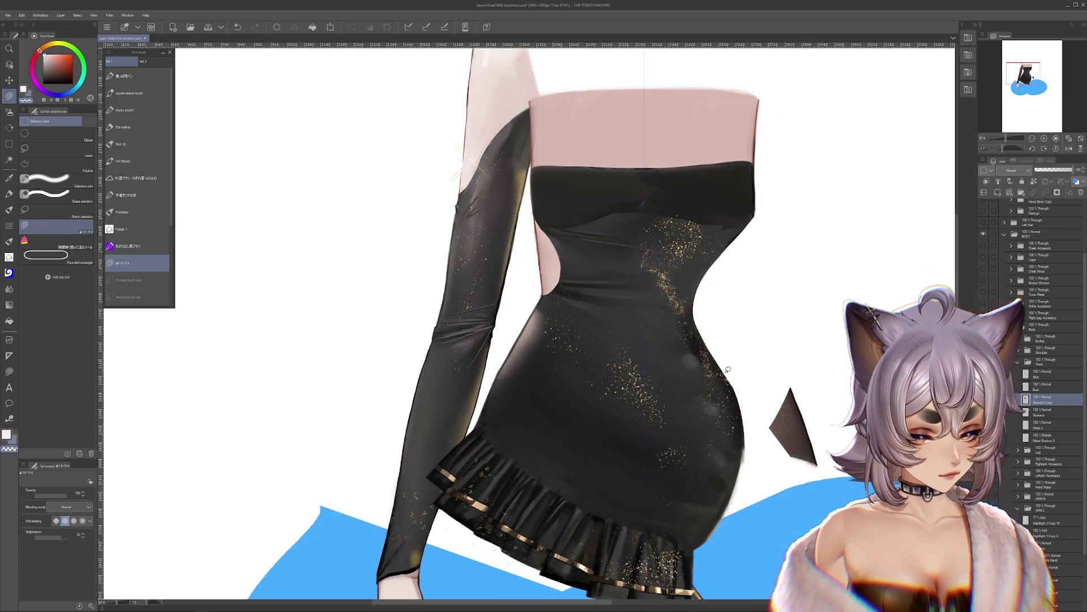
pyautogui.hotkey('ctrl', 'd')
pyautogui.scroll(-5, 750, 519)
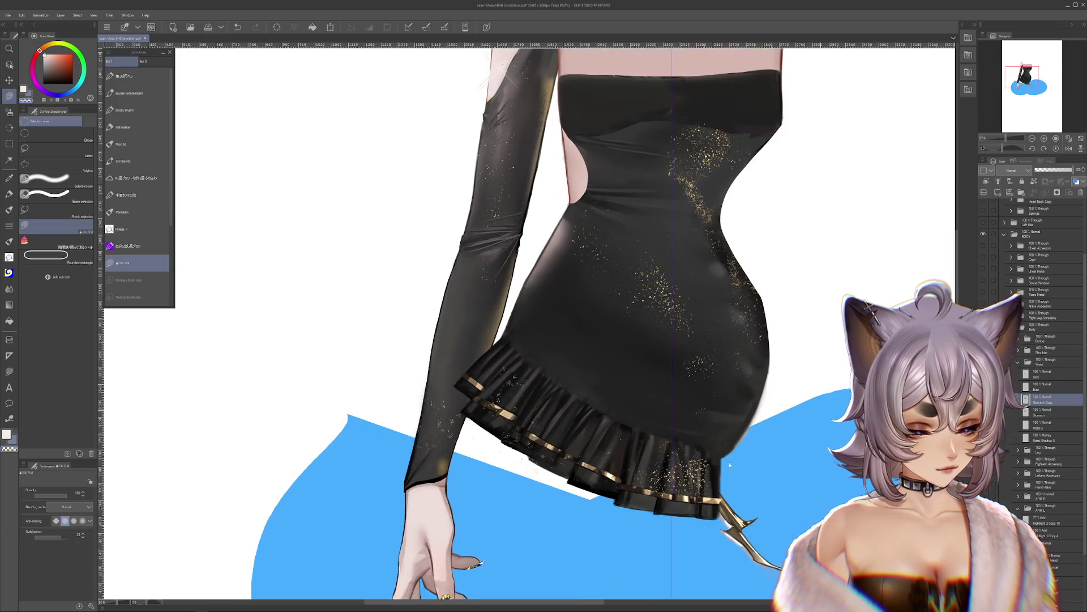
pyautogui.hotkey('ctrl', 'z')
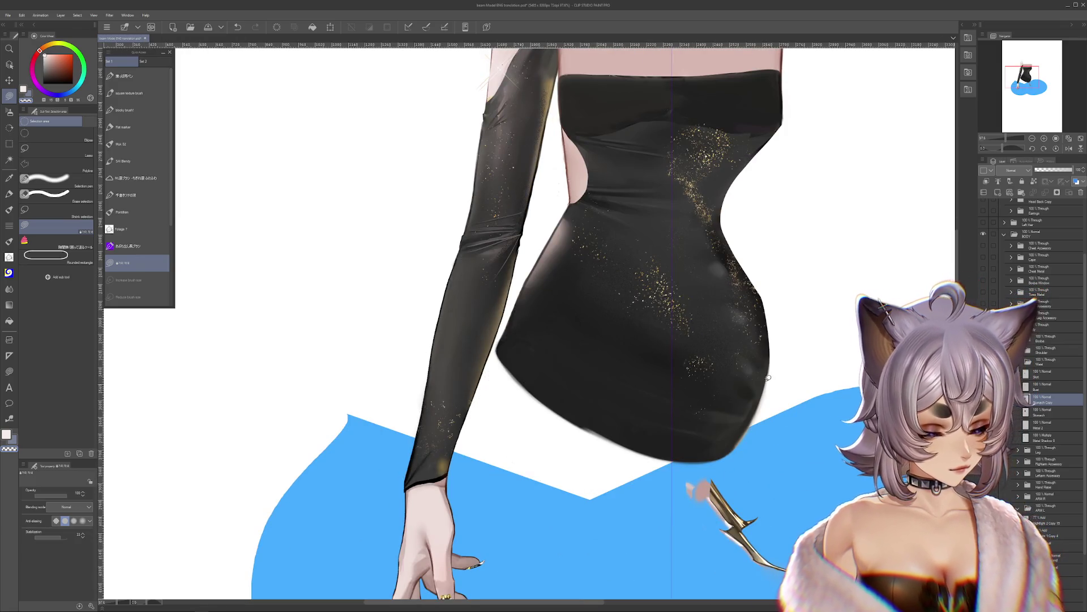
pyautogui.hotkey('ctrl', 'd')
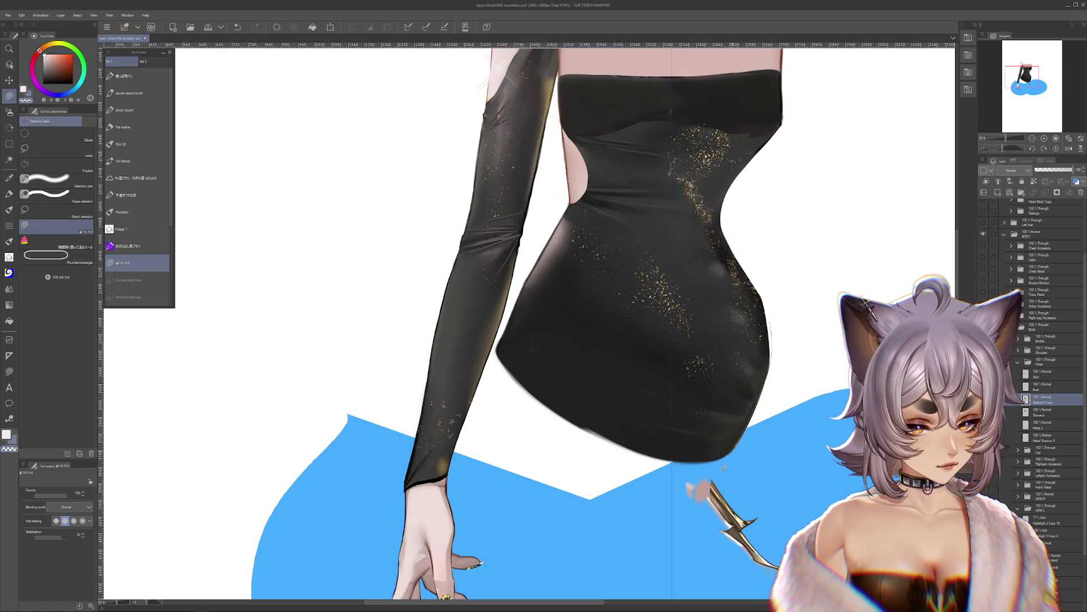
pyautogui.scroll(5, 724, 468)
pyautogui.hotkey('ctrl', 'z')
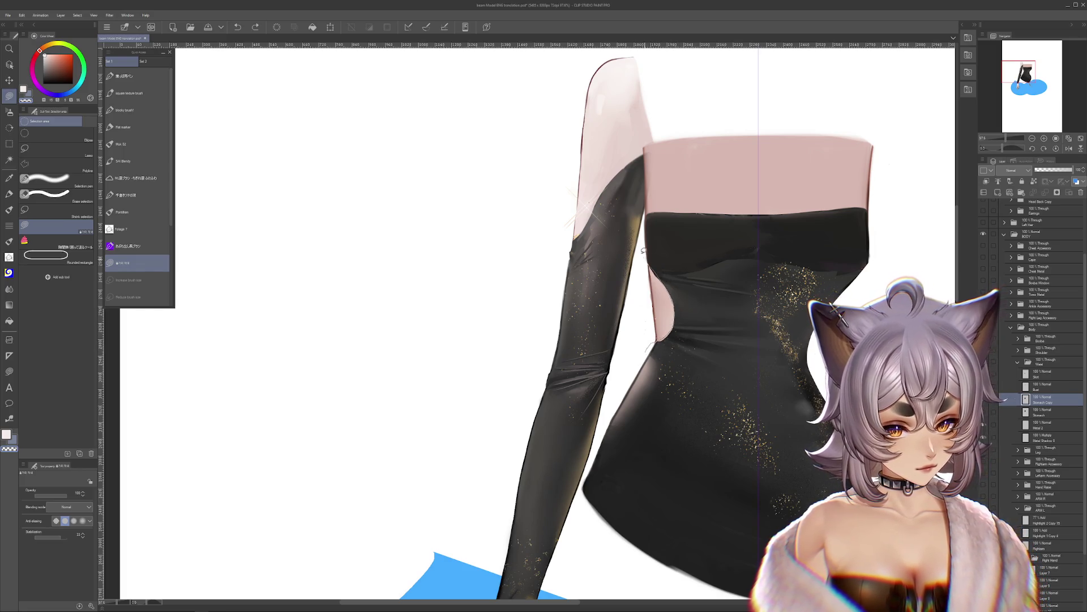
# Step: Trim a strip off the dress's left waist edge, then reset the canvas upright
pyautogui.moveTo(643, 250); pyautogui.dragTo(601, 380)
pyautogui.scroll(5, 601, 380)
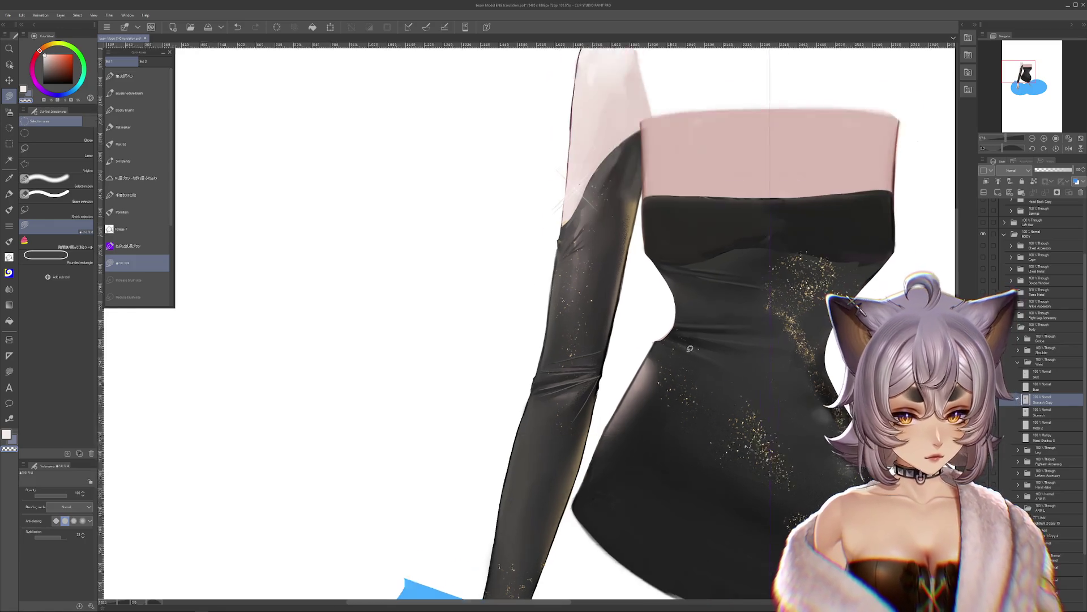
pyautogui.press('r')
pyautogui.moveTo(601, 381)
pyautogui.mouseDown()
pyautogui.moveTo(600, 460)
pyautogui.moveTo(498, 470)
pyautogui.mouseUp()
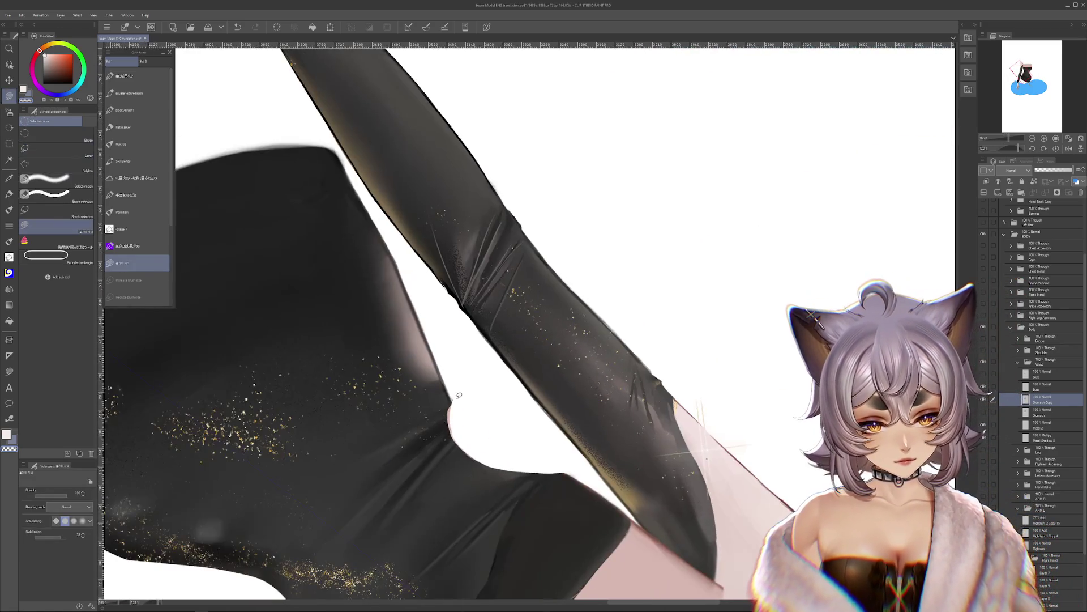
pyautogui.moveTo(652, 284); pyautogui.dragTo(563, 200)
pyautogui.press('m')
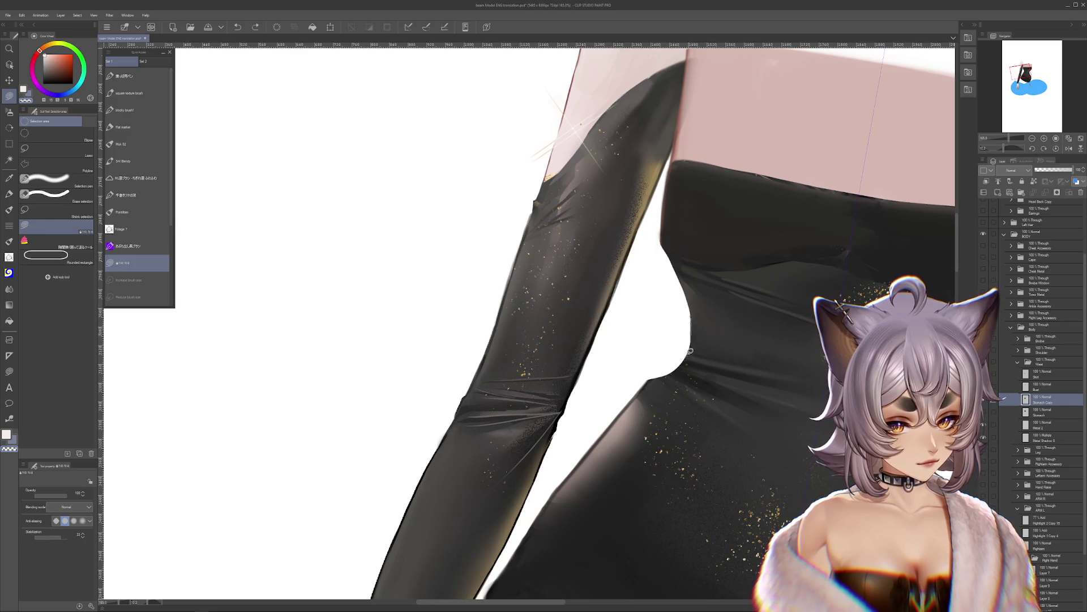
pyautogui.moveTo(711, 365); pyautogui.dragTo(742, 405)
pyautogui.scroll(-5, 725, 247)
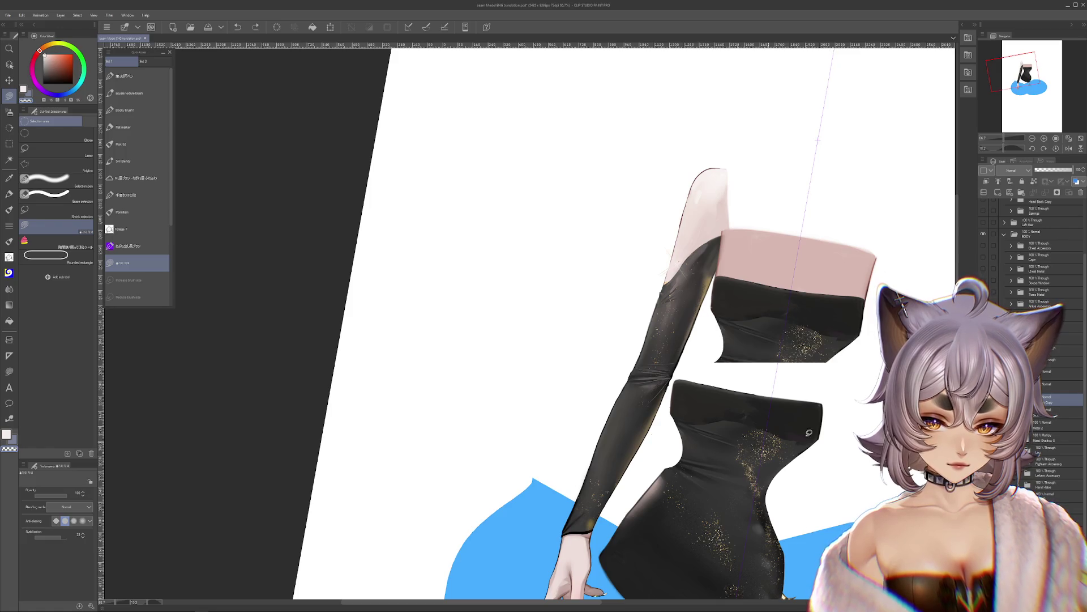
pyautogui.click(1056, 149)
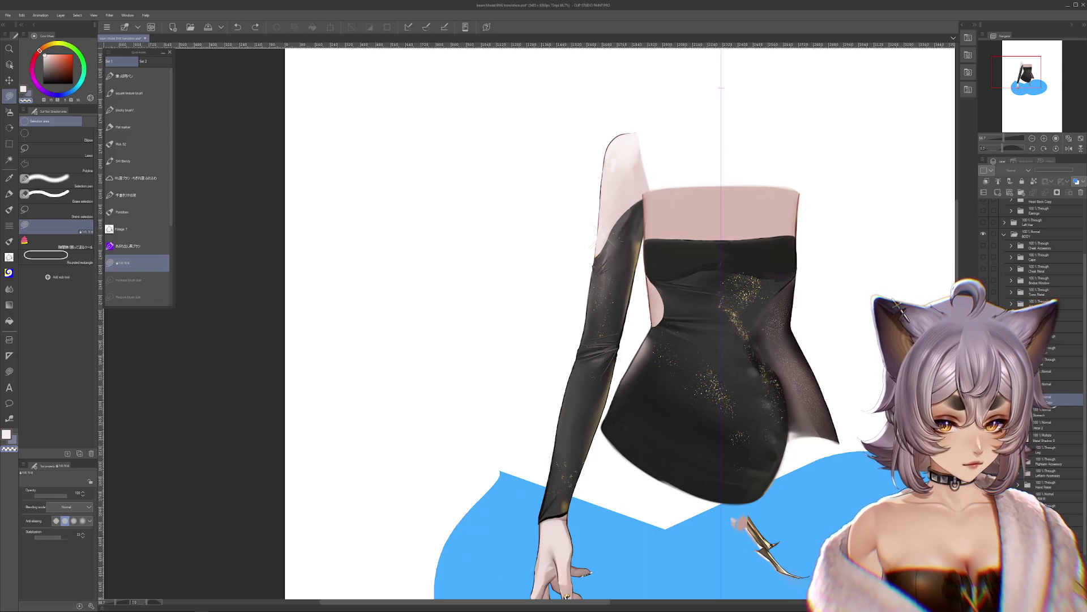
# Step: Duplicate the dress layer as Copy 2
pyautogui.click(1059, 412)
pyautogui.hotkey('ctrl', 'j')
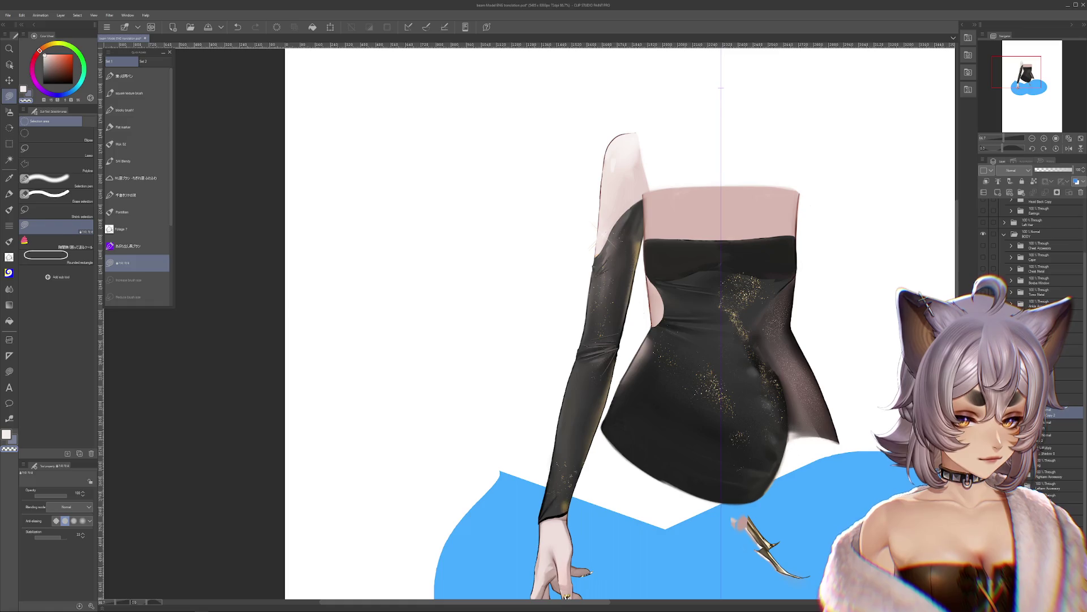
pyautogui.scroll(3, 706, 344)
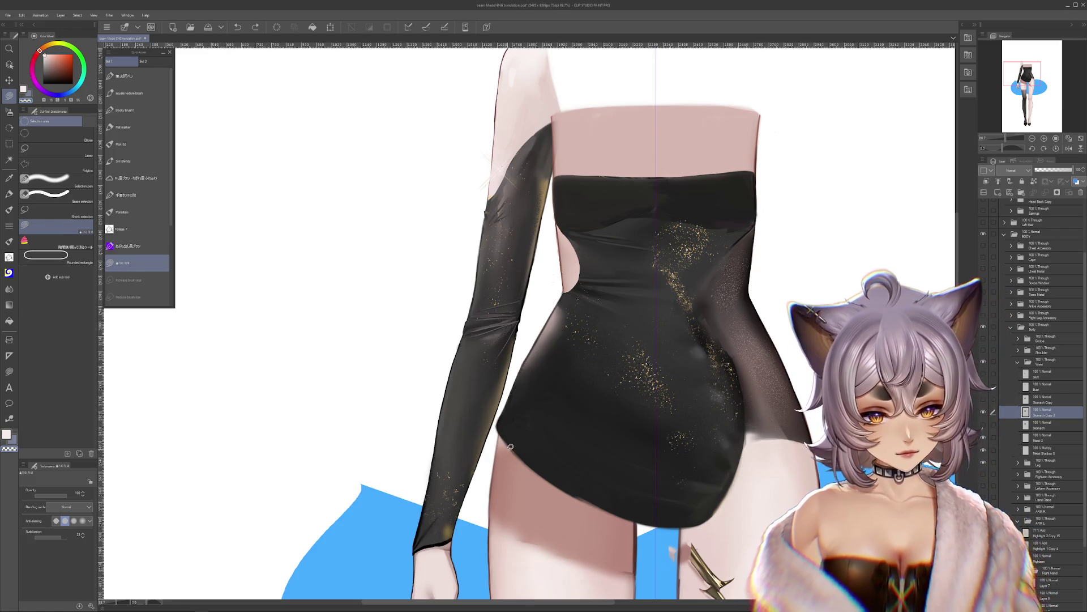
pyautogui.moveTo(558, 488); pyautogui.dragTo(565, 487)
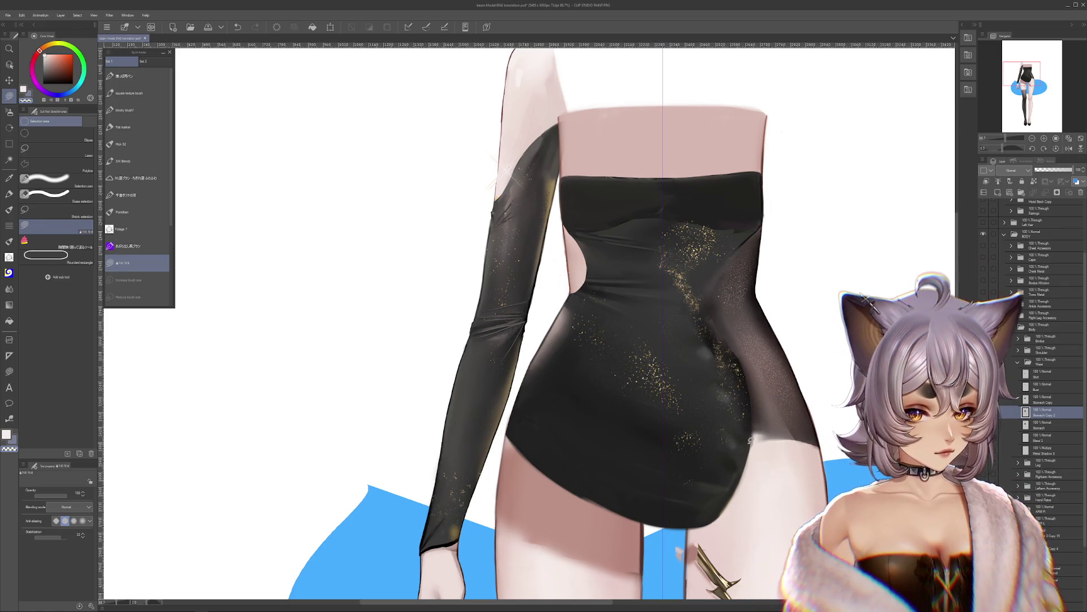
# Step: Cut the dress hem into high leg openings exposing the thighs, discarding test strokes
pyautogui.moveTo(703, 457); pyautogui.dragTo(694, 488)
pyautogui.hotkey('ctrl', 'z')
pyautogui.moveTo(723, 449); pyautogui.dragTo(688, 490)
pyautogui.hotkey('ctrl', 'z')
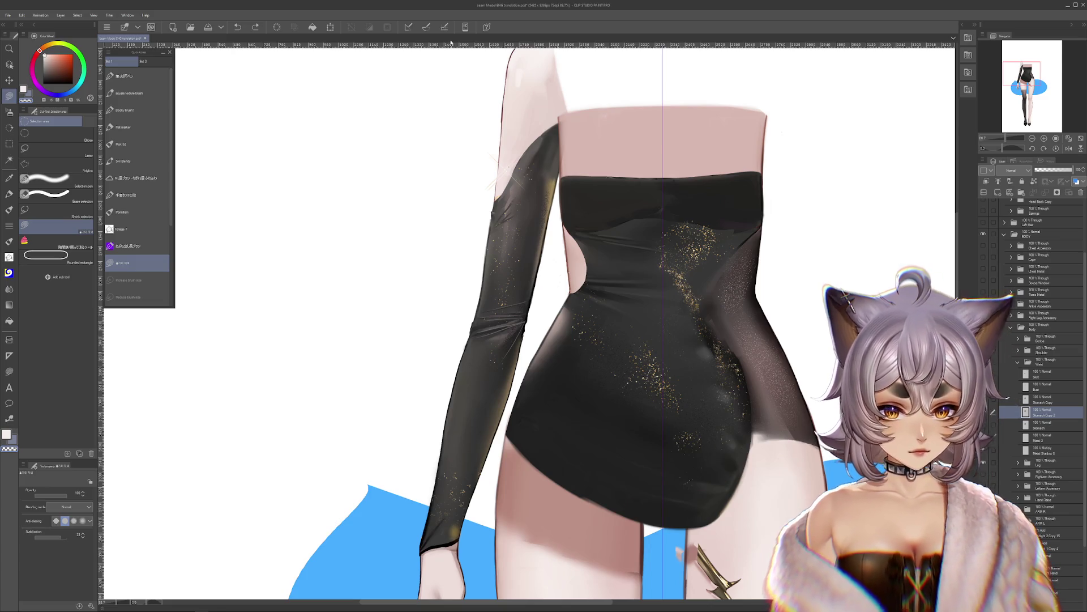
pyautogui.hotkey('ctrl', 'd')
pyautogui.hotkey('ctrl', 'y')
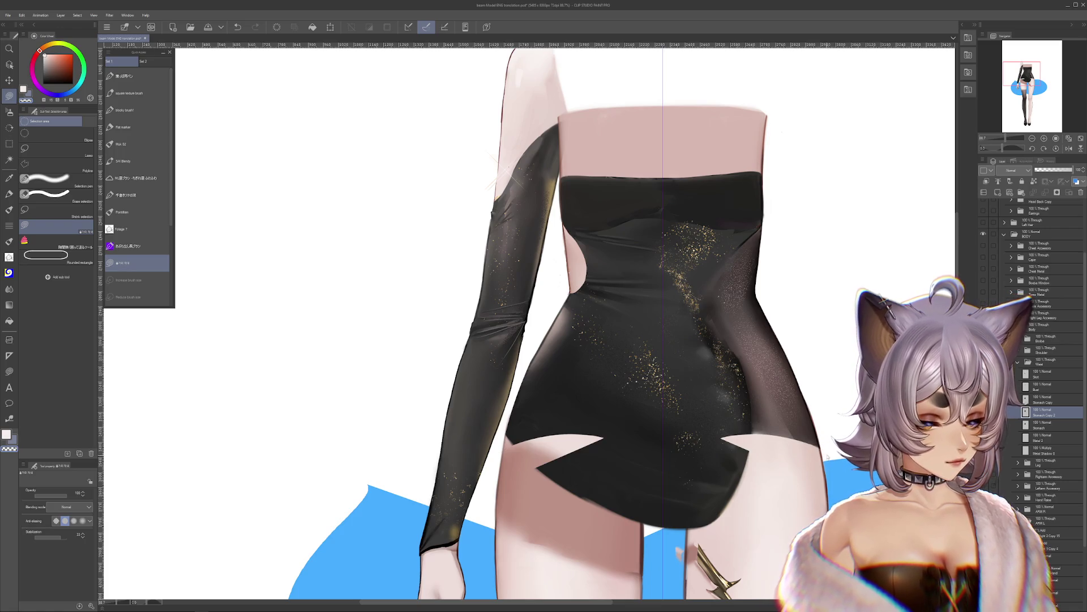
pyautogui.hotkey('ctrl', 'z')
pyautogui.hotkey('ctrl', 'y')
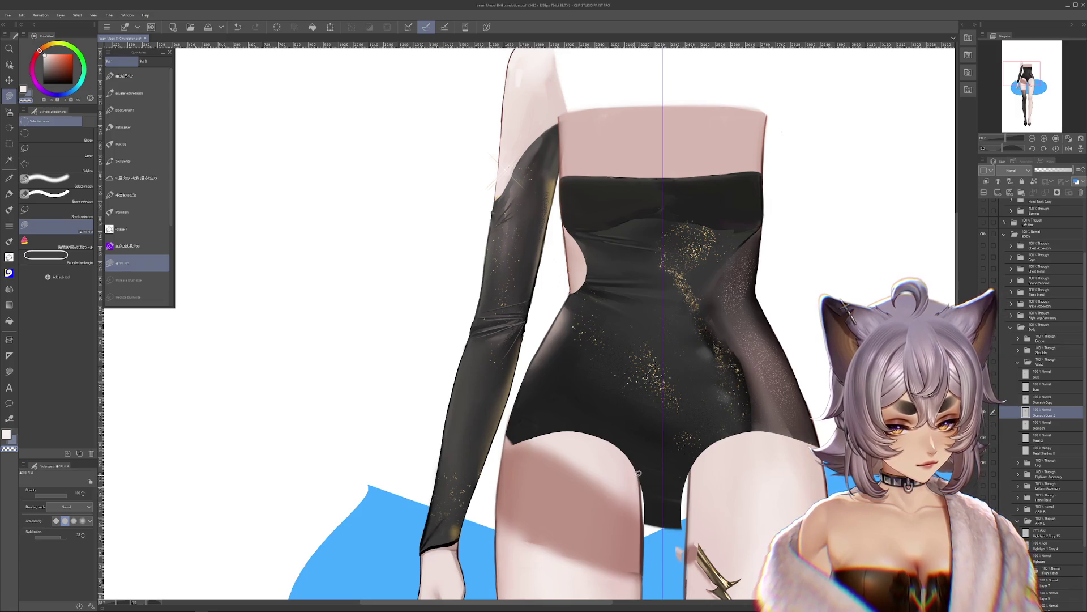
pyautogui.moveTo(638, 473); pyautogui.dragTo(715, 458)
pyautogui.hotkey('ctrl', 'z')
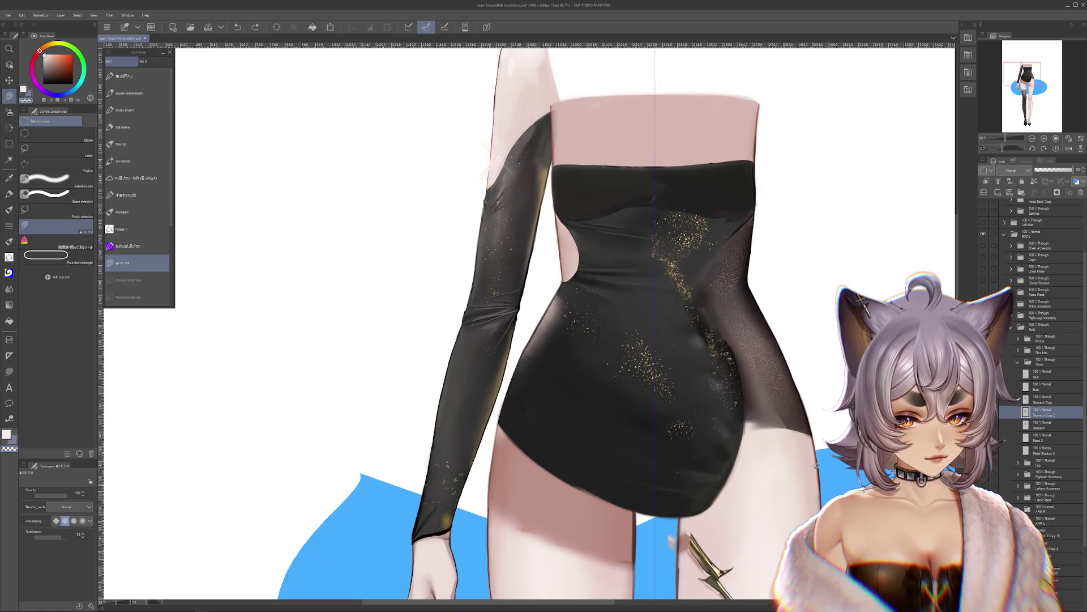
pyautogui.moveTo(823, 453); pyautogui.dragTo(716, 213)
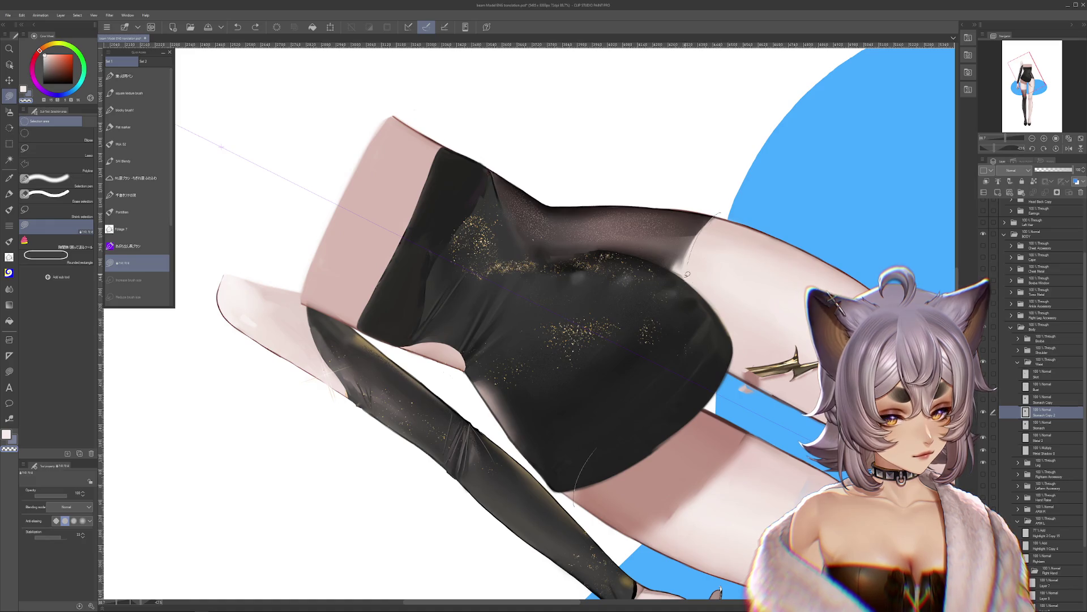
# Step: Liquify-push the black bodysuit edge where it meets the stocking
pyautogui.moveTo(700, 392)
pyautogui.mouseDown()
pyautogui.moveTo(623, 518)
pyautogui.moveTo(744, 386)
pyautogui.mouseUp()
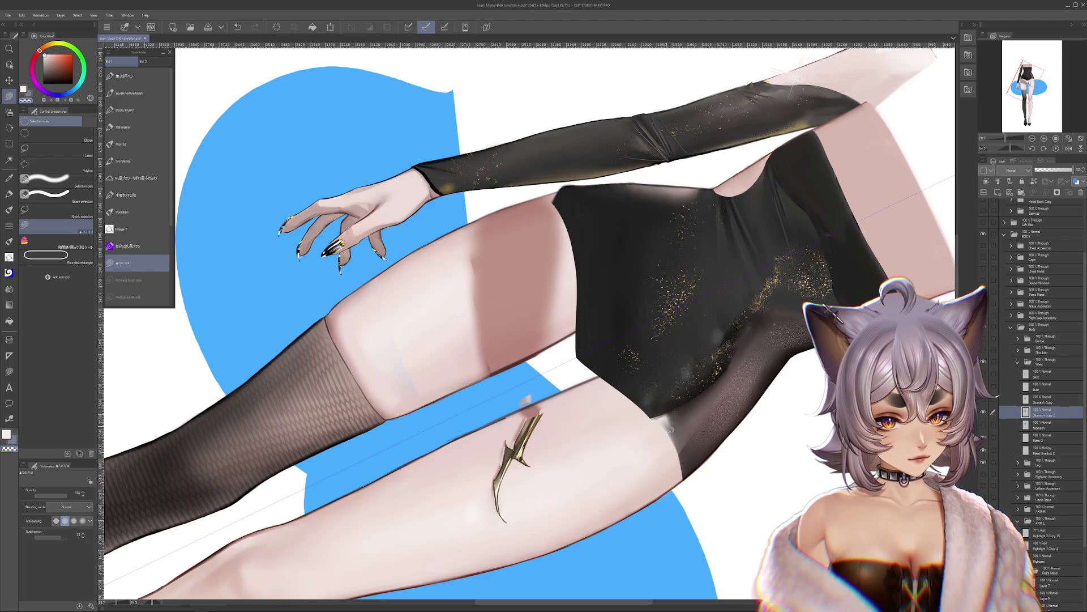
pyautogui.moveTo(629, 349); pyautogui.dragTo(592, 369)
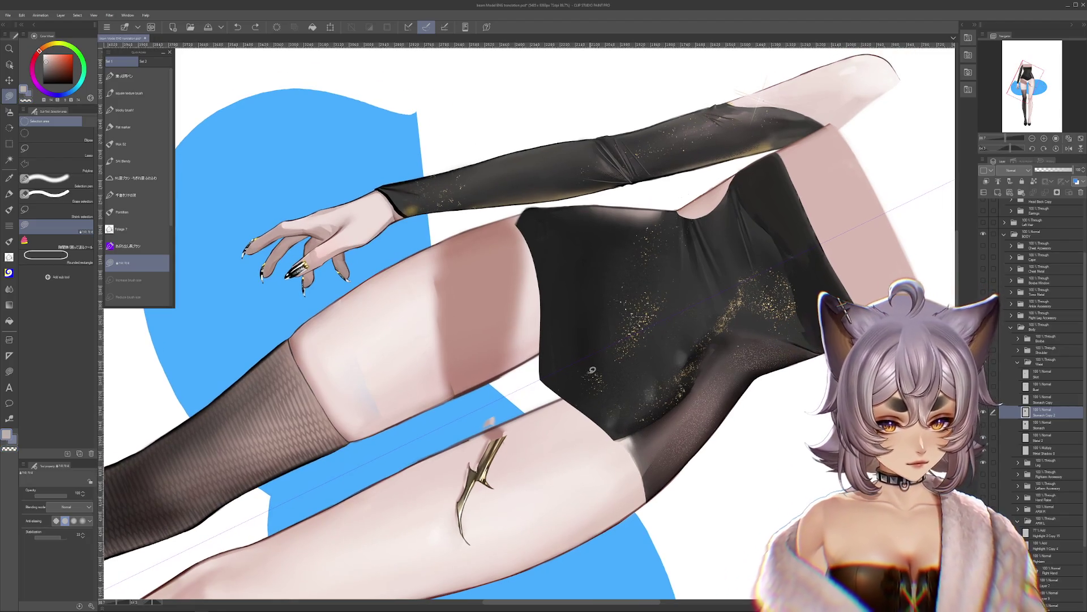
pyautogui.click(9, 194)
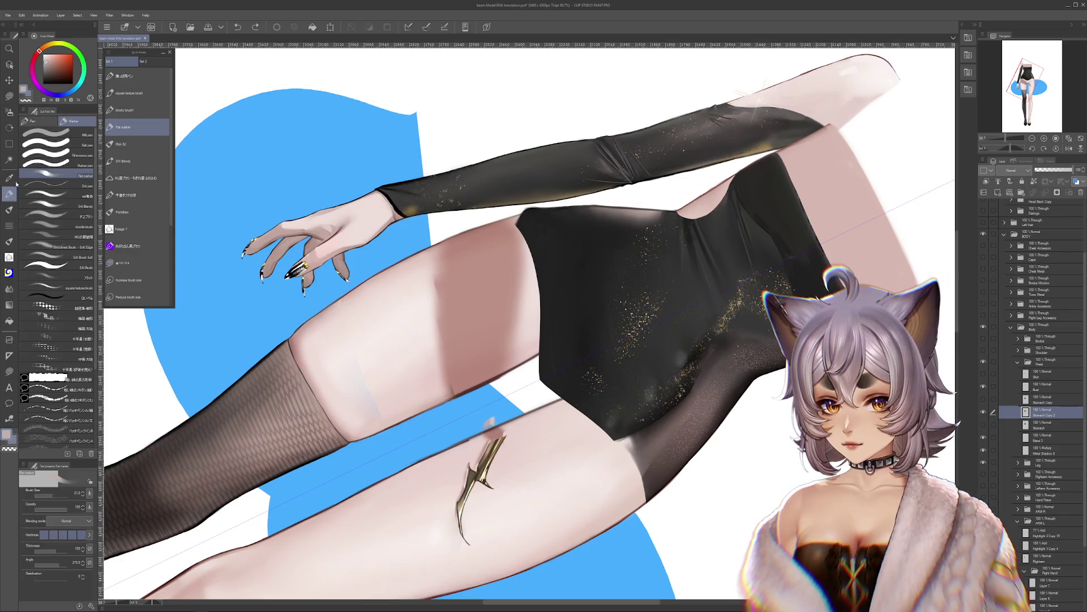
pyautogui.click(9, 289)
pyautogui.click(56, 179)
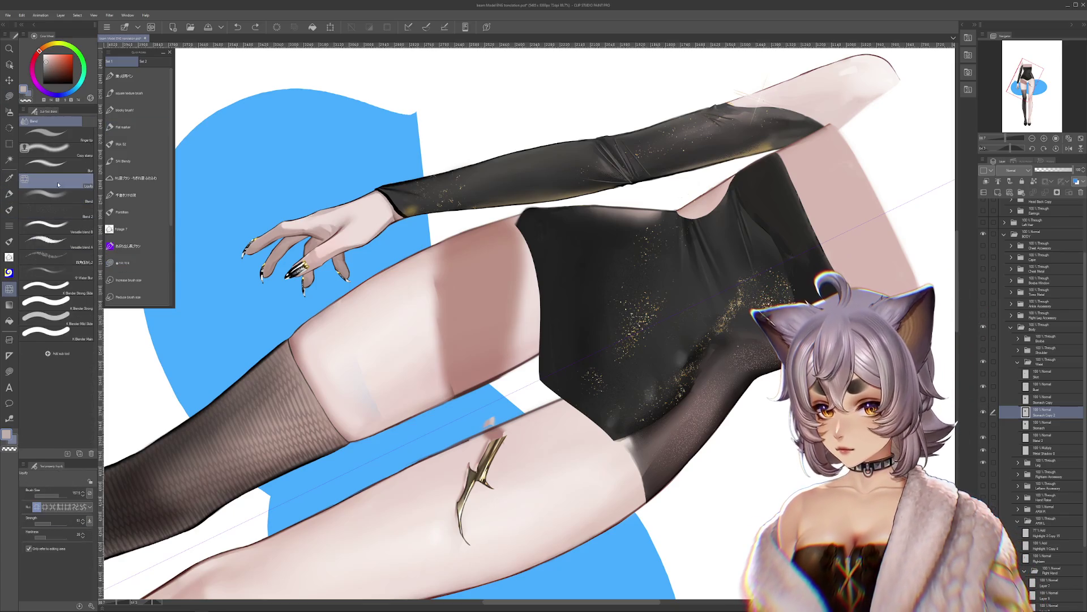
pyautogui.moveTo(646, 440)
pyautogui.mouseDown()
pyautogui.moveTo(630, 428)
pyautogui.moveTo(646, 403)
pyautogui.moveTo(609, 396)
pyautogui.moveTo(617, 419)
pyautogui.mouseUp()
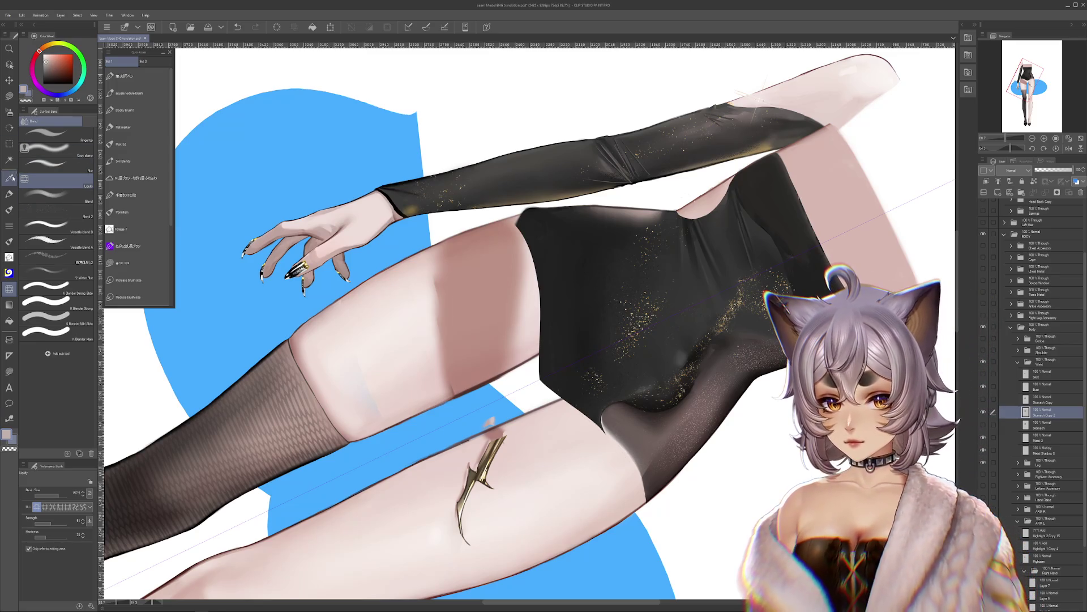
# Step: Sample the dark bodysuit and skin pink with the Flat marker, undo a stray mark, and straighten the view
pyautogui.click(10, 193)
pyautogui.keyDown('alt'); pyautogui.click(542, 351); pyautogui.keyUp('alt')
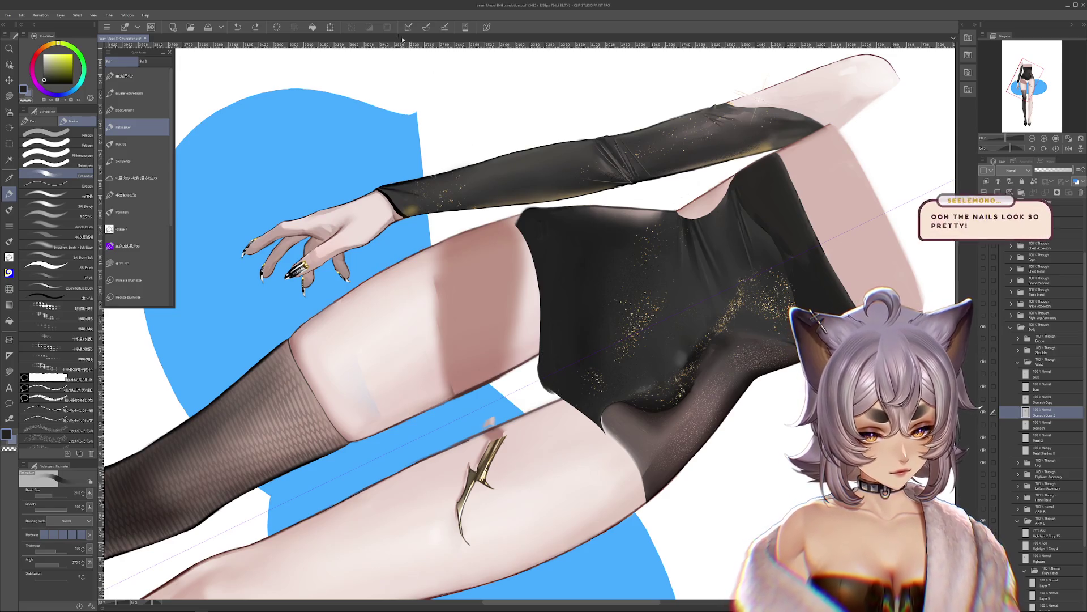
pyautogui.hotkey('ctrl', 'z')
pyautogui.click(16, 98)
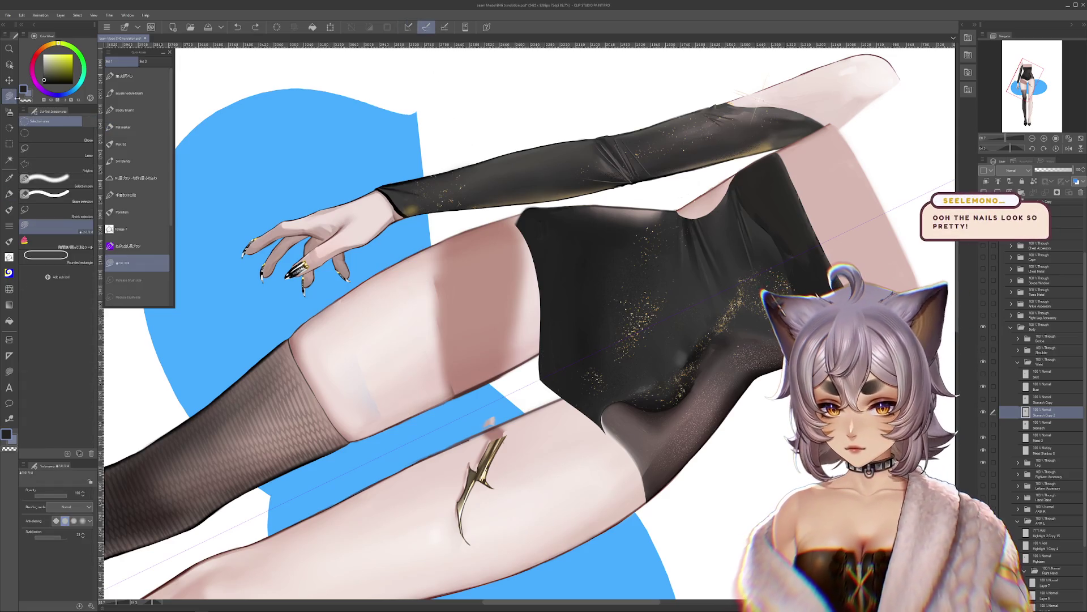
pyautogui.keyDown('alt'); pyautogui.click(525, 361); pyautogui.keyUp('alt')
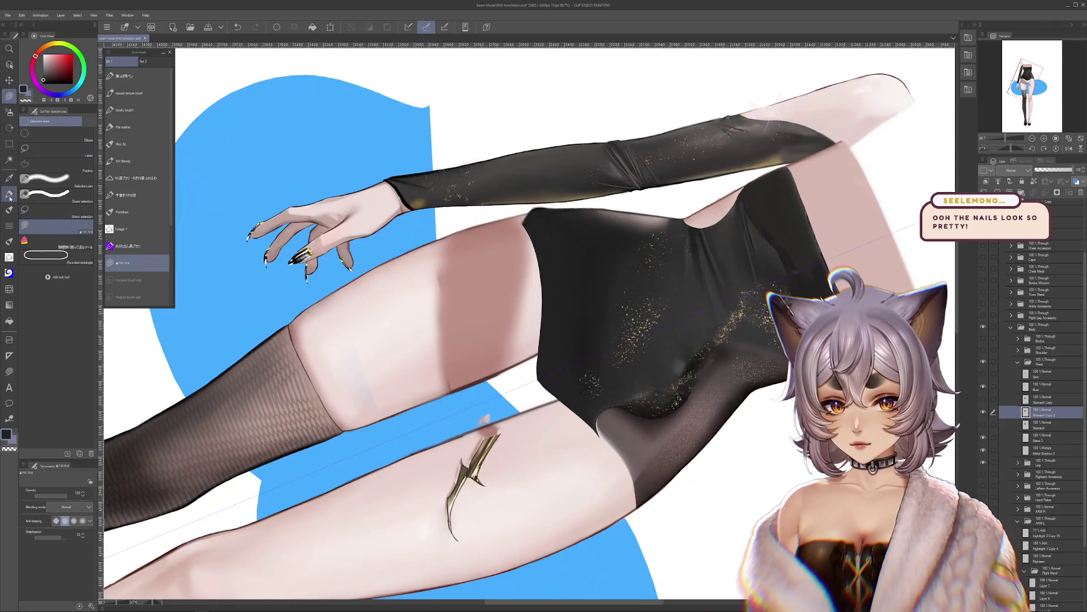
pyautogui.click(9, 194)
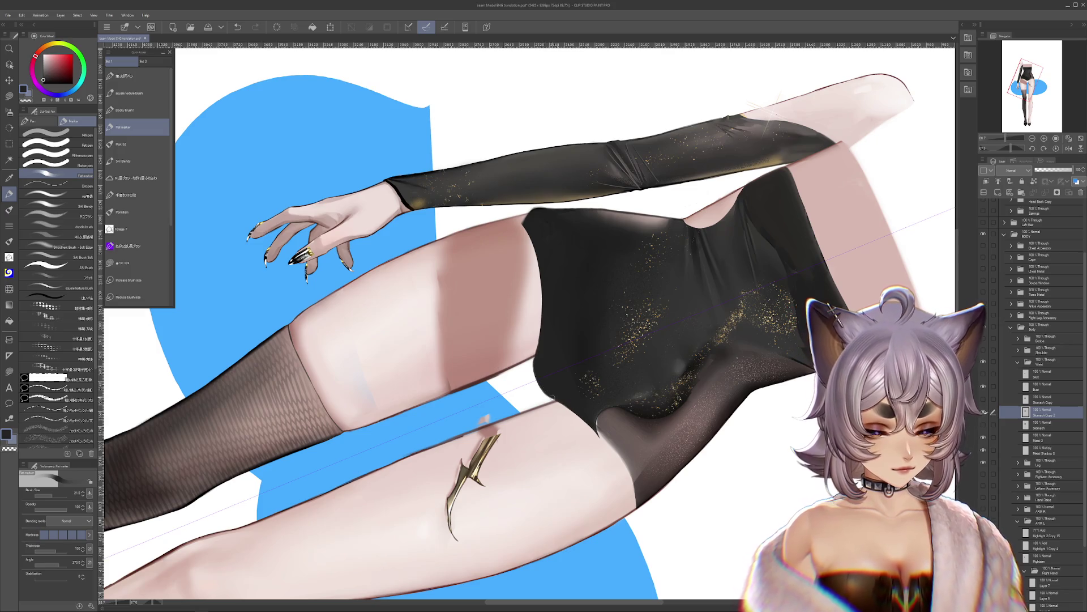
pyautogui.moveTo(573, 408)
pyautogui.mouseDown()
pyautogui.moveTo(732, 368)
pyautogui.moveTo(731, 358)
pyautogui.moveTo(741, 394)
pyautogui.moveTo(629, 509)
pyautogui.mouseUp()
pyautogui.press('m')
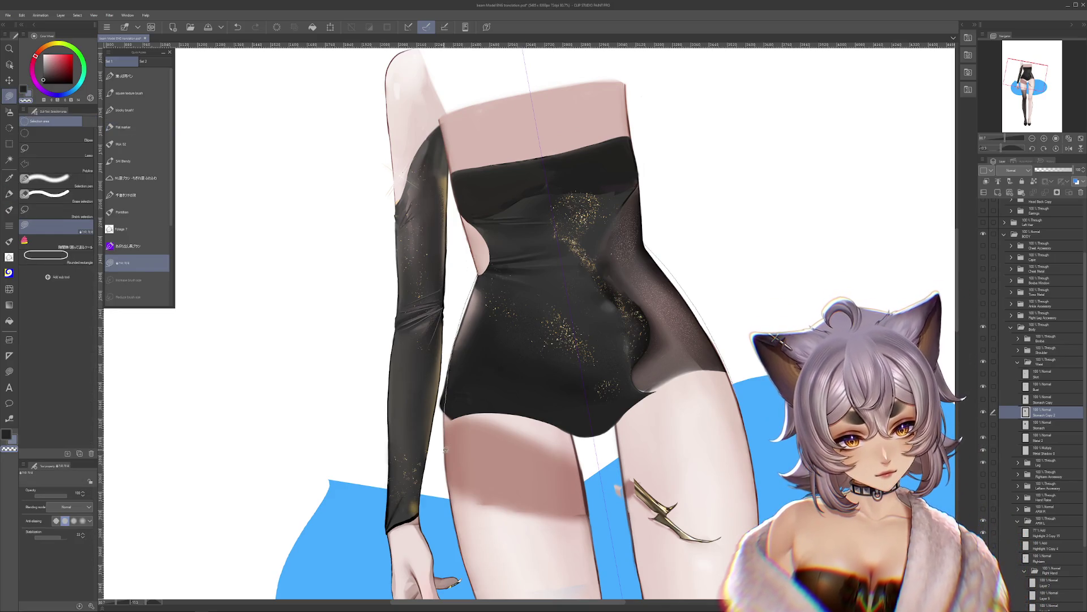
# Step: Lasso-select along the bodysuit's right edge in a tilted view
pyautogui.press('^')
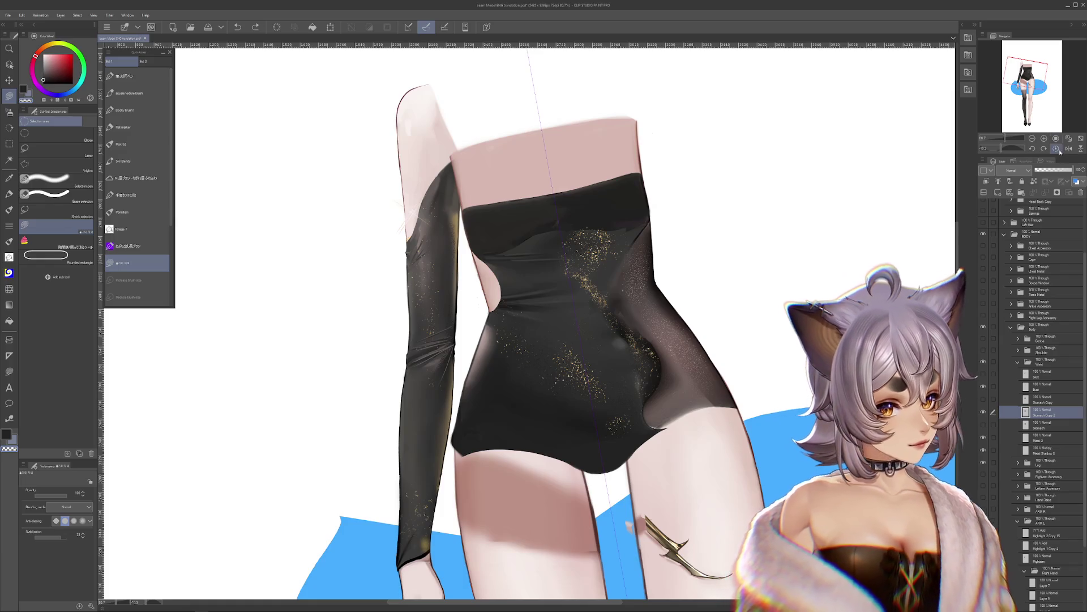
pyautogui.press('^')
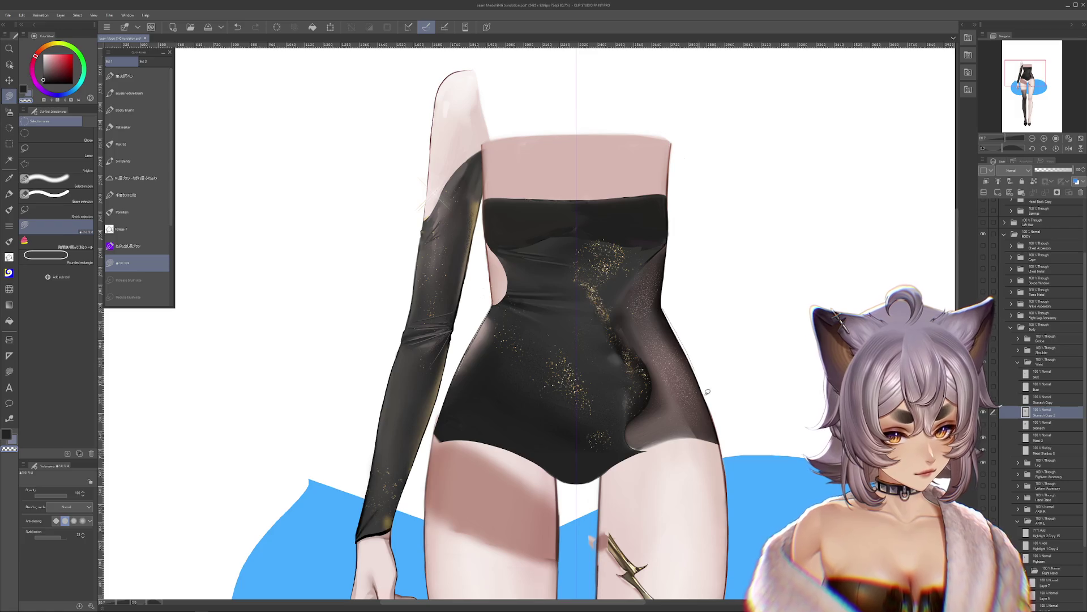
pyautogui.press('r')
pyautogui.moveTo(707, 391)
pyautogui.mouseDown()
pyautogui.moveTo(724, 485)
pyautogui.moveTo(595, 330)
pyautogui.mouseUp()
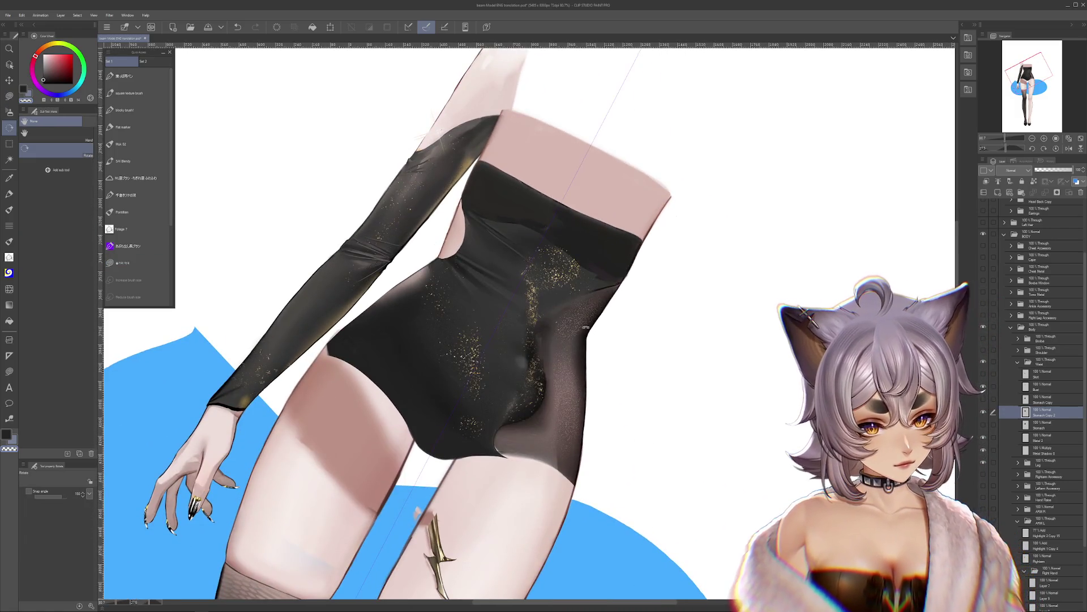
pyautogui.click(11, 94)
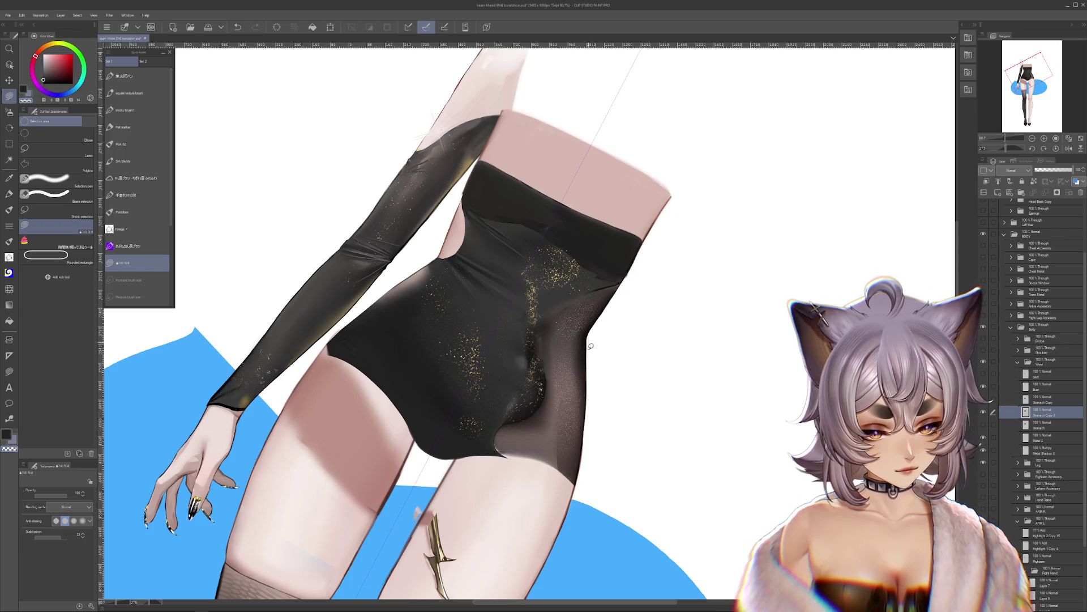
pyautogui.moveTo(581, 478); pyautogui.dragTo(597, 369)
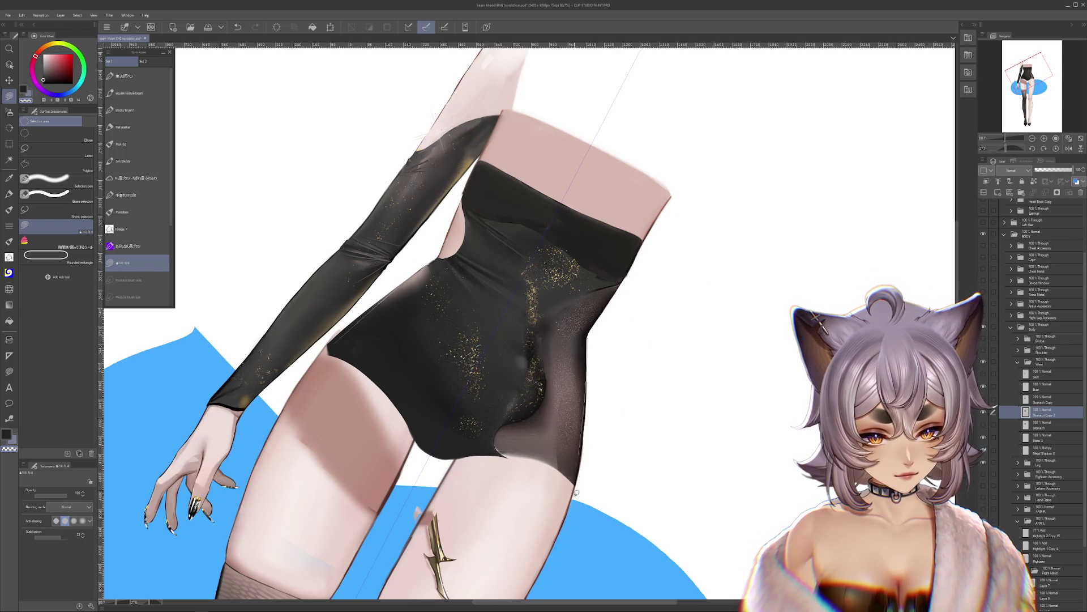
pyautogui.moveTo(576, 493); pyautogui.dragTo(593, 387)
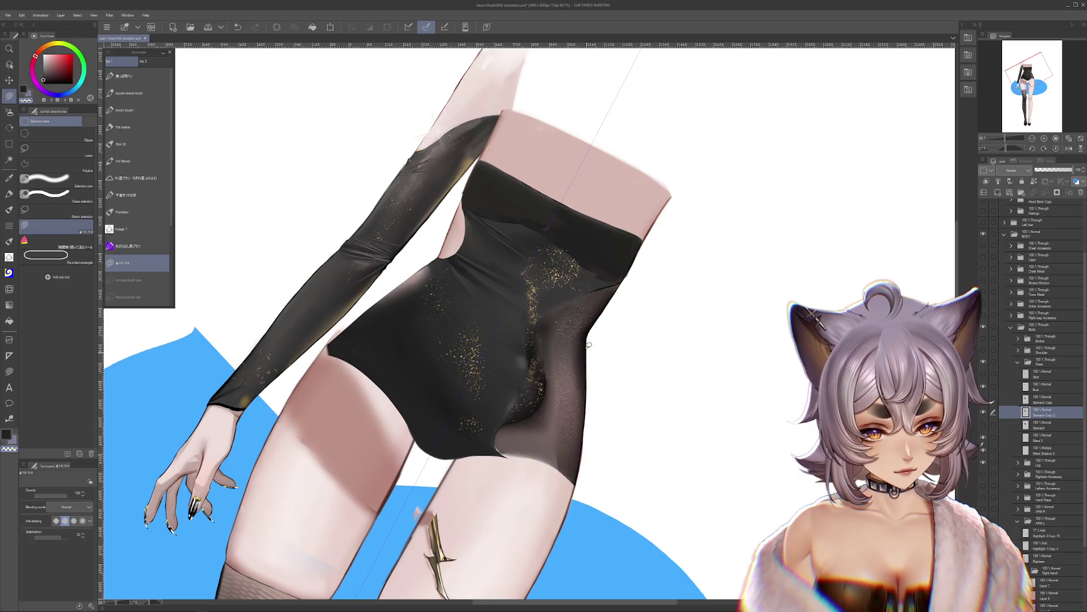
# Step: Reset the view to show torso and legs, and begin transforming the bodysuit layer
pyautogui.moveTo(617, 306); pyautogui.dragTo(809, 490)
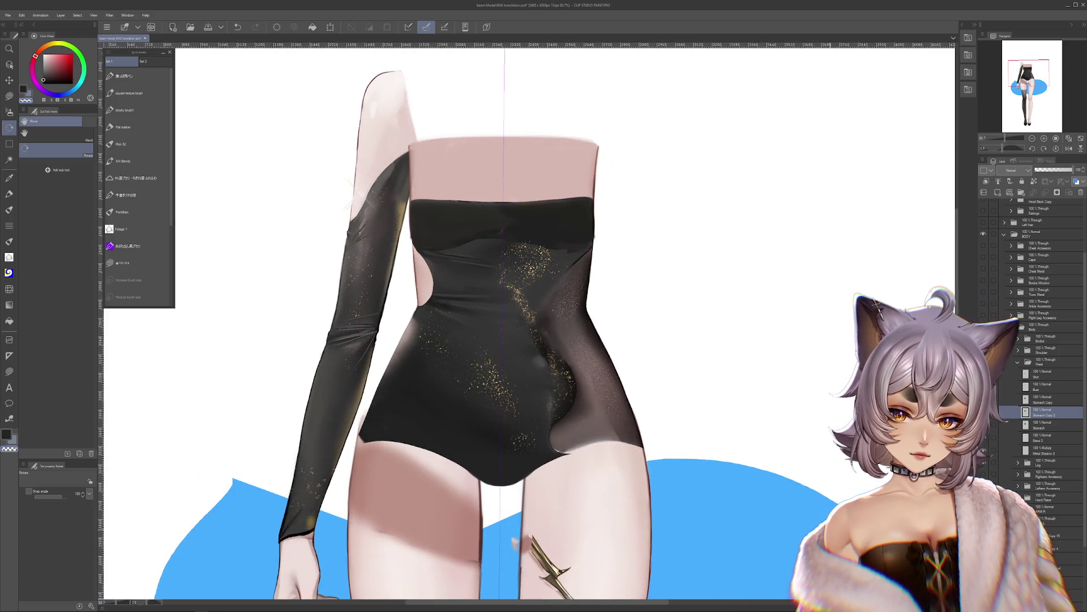
pyautogui.moveTo(510, 340); pyautogui.dragTo(575, 210)
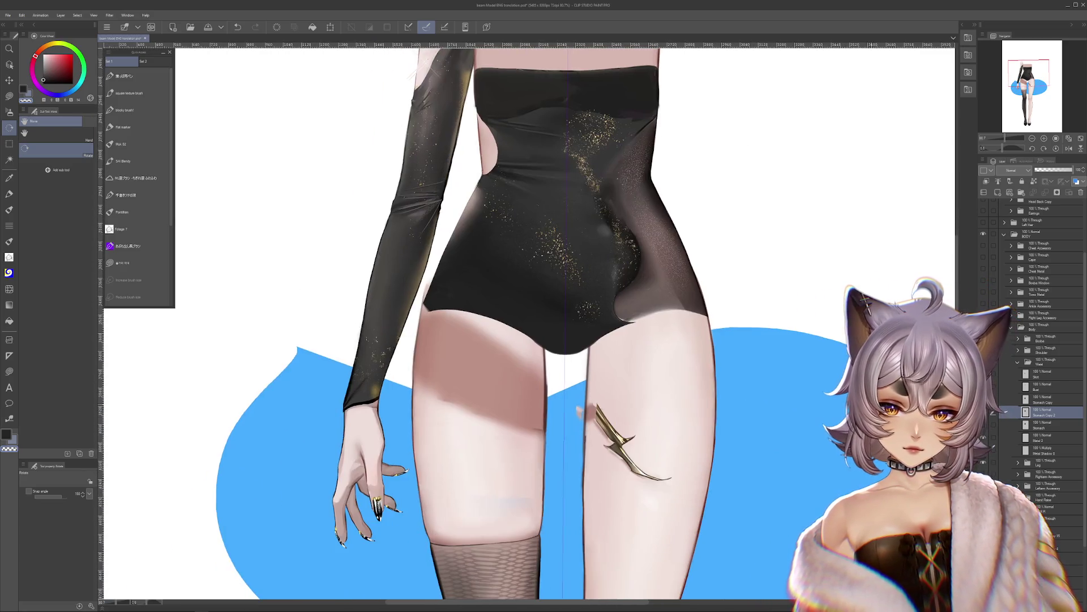
pyautogui.moveTo(682, 437)
pyautogui.mouseDown()
pyautogui.moveTo(720, 330)
pyautogui.moveTo(705, 250)
pyautogui.mouseUp()
pyautogui.click(1057, 148)
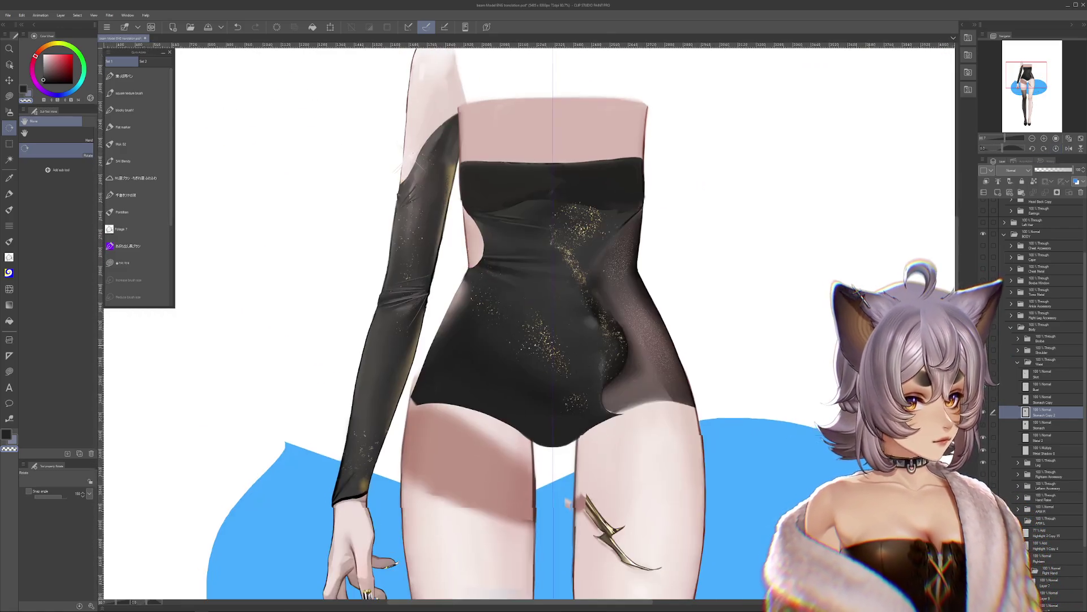
pyautogui.hotkey('ctrl', 't')
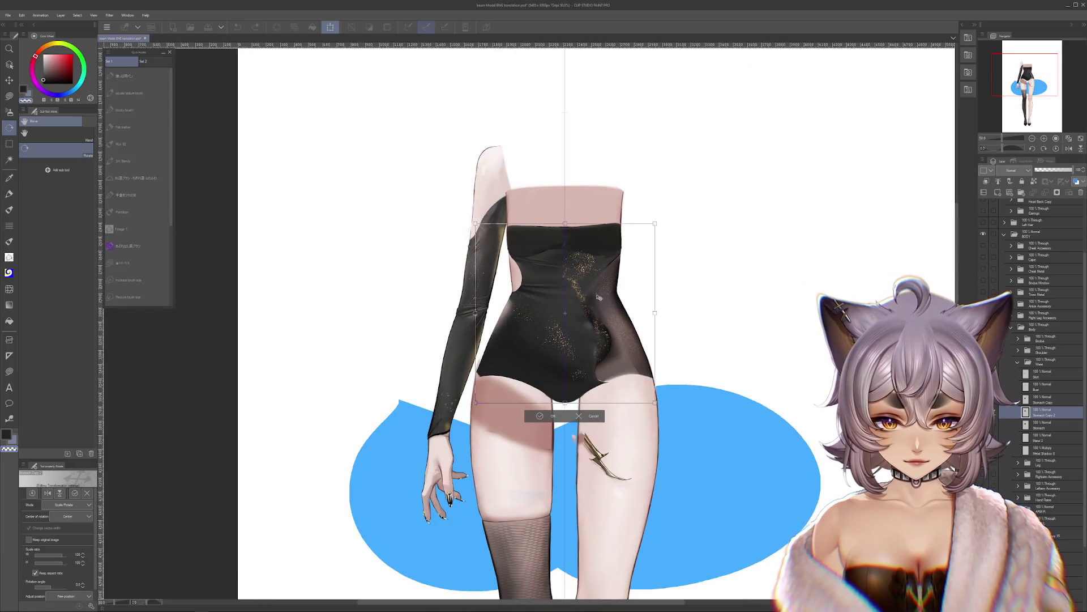
# Step: Cancel the bodysuit transform and bring back the longer dress shape for comparison
pyautogui.scroll(1, 597, 301)
pyautogui.moveTo(597, 300); pyautogui.dragTo(733, 267)
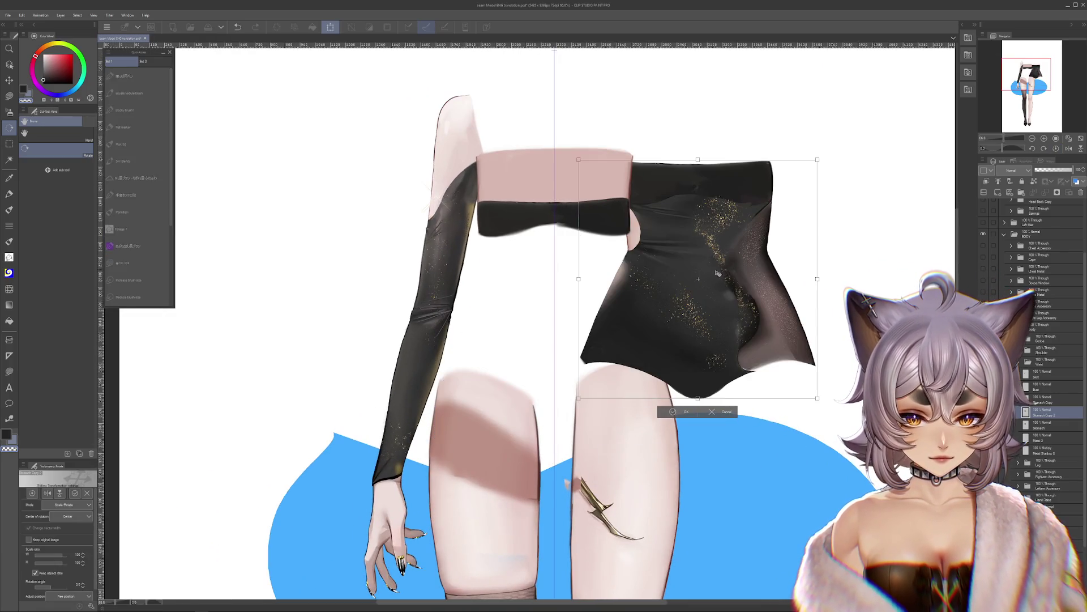
pyautogui.press('Escape')
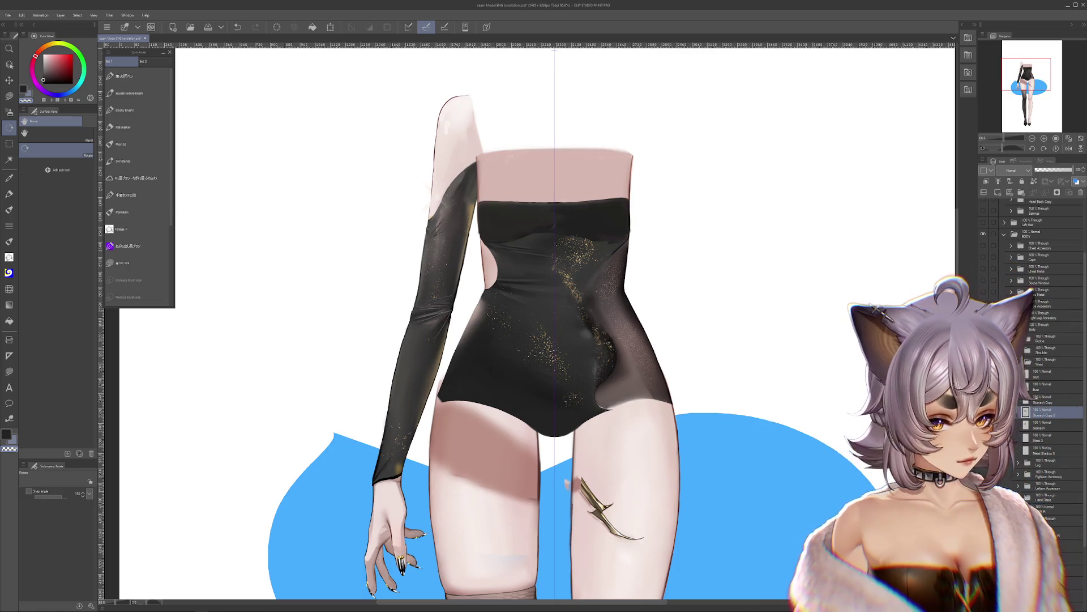
pyautogui.hotkey('ctrl', 'y')
pyautogui.hotkey('ctrl', 'z')
pyautogui.hotkey('ctrl', 'y')
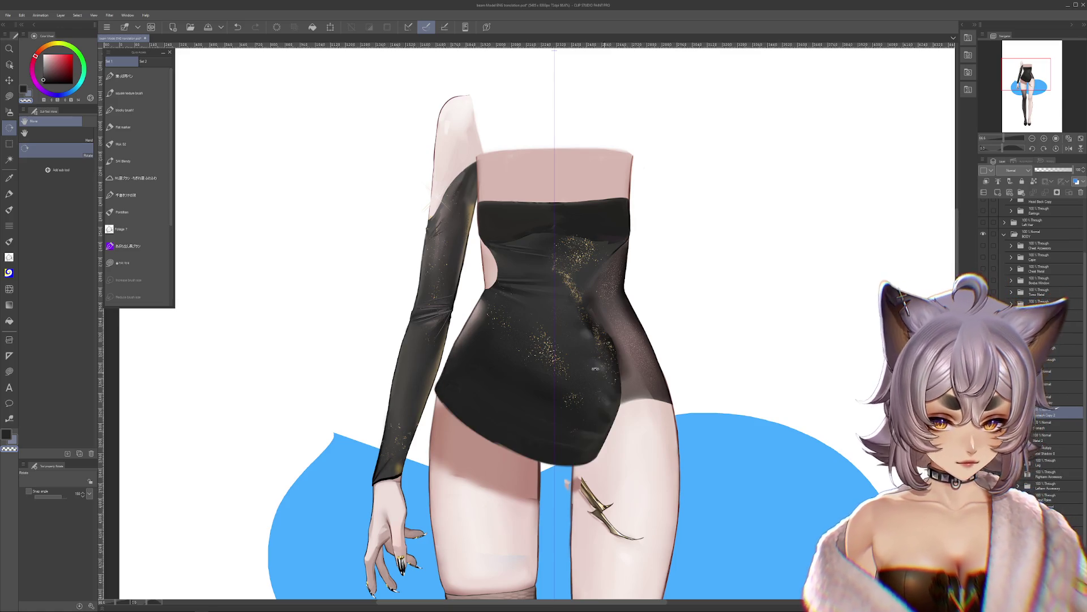
pyautogui.moveTo(595, 368)
pyautogui.mouseDown()
pyautogui.moveTo(524, 403)
pyautogui.moveTo(1066, 199)
pyautogui.mouseUp()
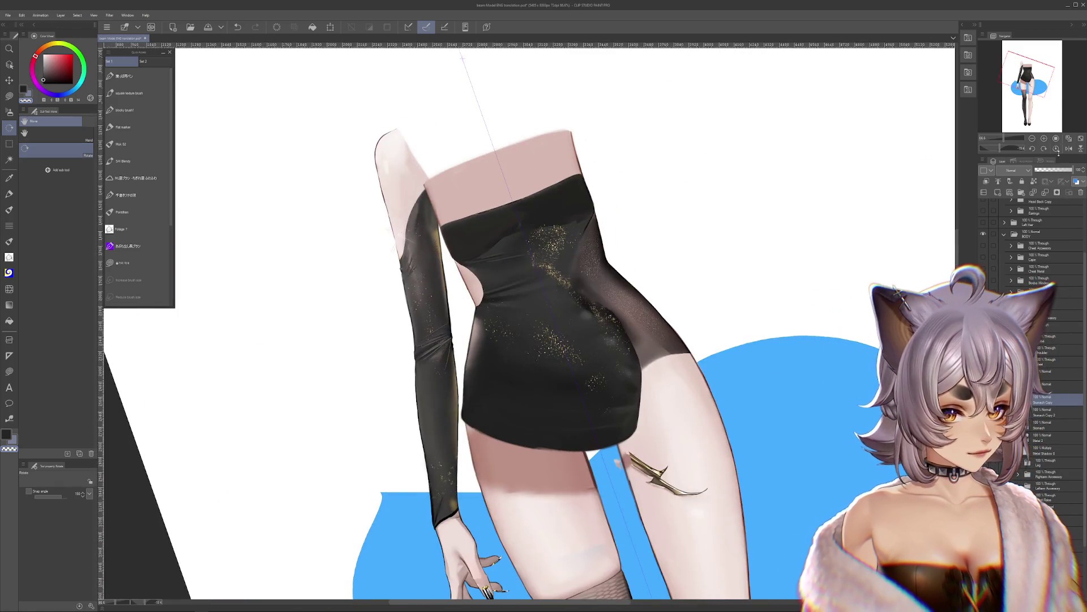
pyautogui.click(1056, 149)
# Step: Move the dress layer left into place over the torso, then hide the skirt layer
pyautogui.hotkey('ctrl', 't')
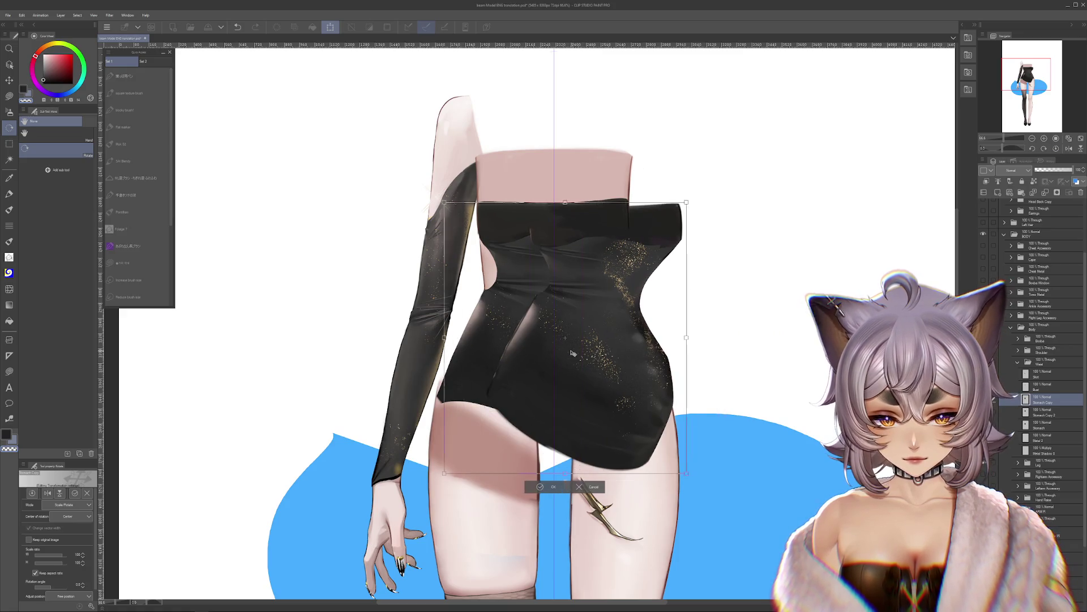
pyautogui.moveTo(572, 353)
pyautogui.mouseDown()
pyautogui.moveTo(501, 355)
pyautogui.moveTo(605, 383)
pyautogui.moveTo(526, 382)
pyautogui.moveTo(716, 376)
pyautogui.moveTo(634, 363)
pyautogui.moveTo(524, 306)
pyautogui.mouseUp()
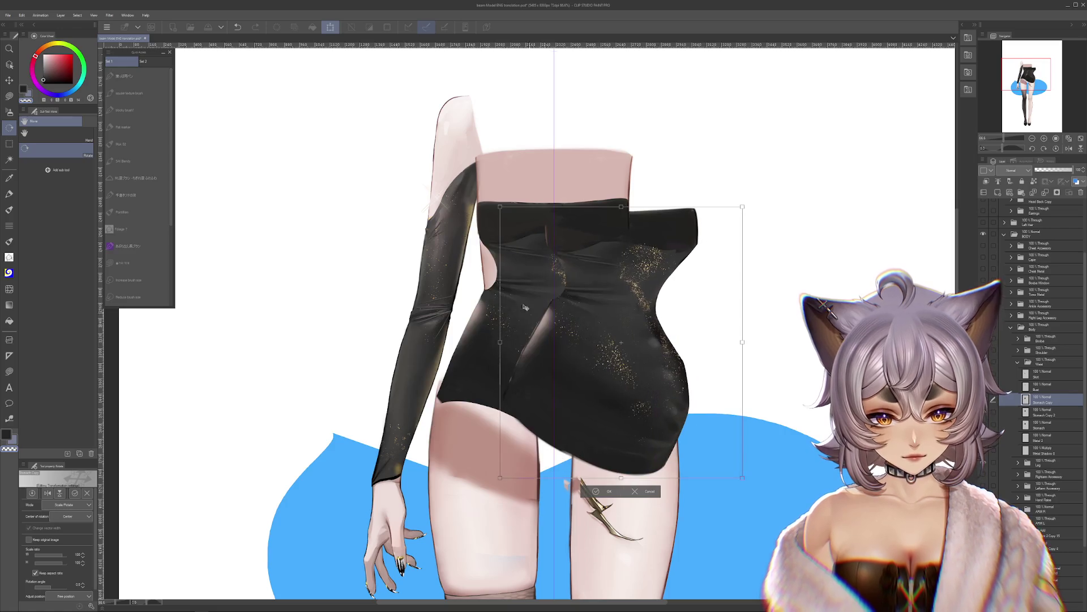
pyautogui.moveTo(490, 274)
pyautogui.mouseDown()
pyautogui.moveTo(416, 275)
pyautogui.moveTo(448, 275)
pyautogui.mouseUp()
pyautogui.moveTo(601, 353); pyautogui.dragTo(587, 344)
pyautogui.press('Return')
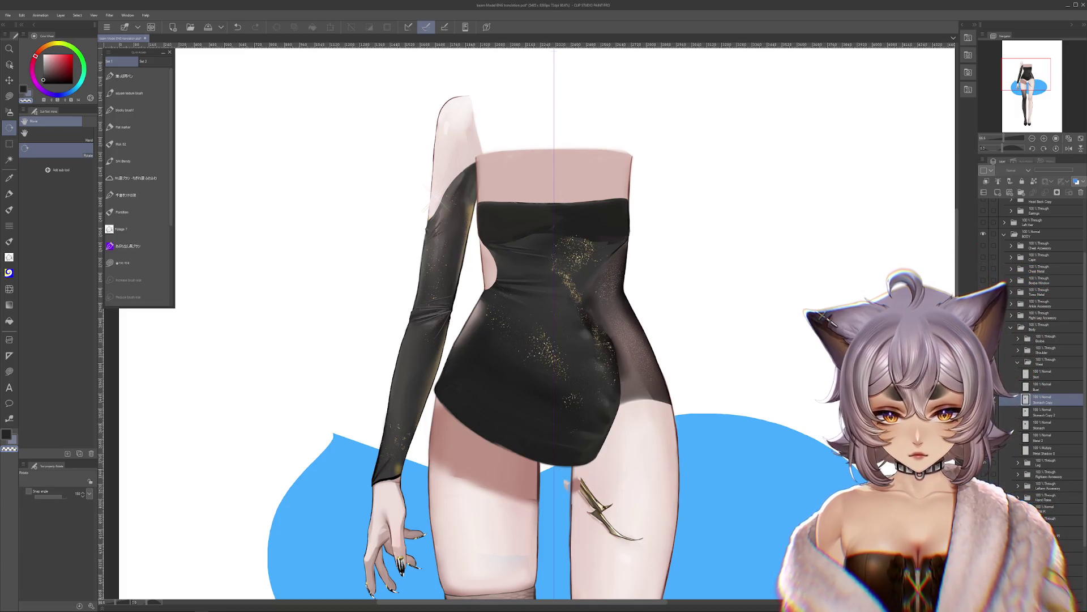
pyautogui.click(983, 373)
# Step: On Stomach Copy 2, toggle the torso and skirt layers to compare a dress bottom, keeping the leotard
pyautogui.keyDown('ctrl'); pyautogui.keyDown('shift'); pyautogui.click(626, 398); pyautogui.keyUp('shift'); pyautogui.keyUp('ctrl')
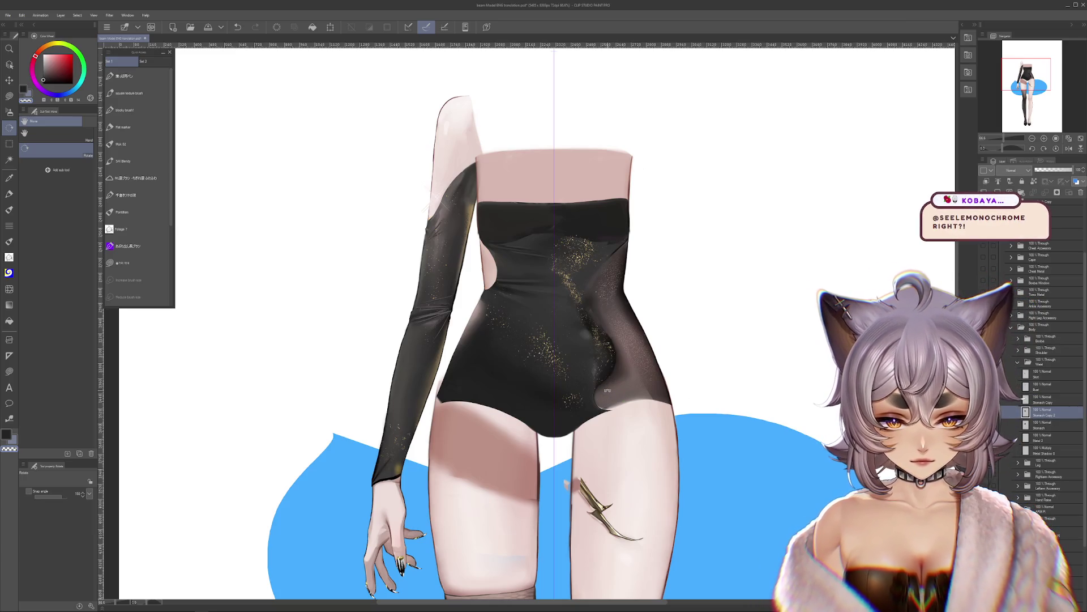
pyautogui.scroll(2, 607, 391)
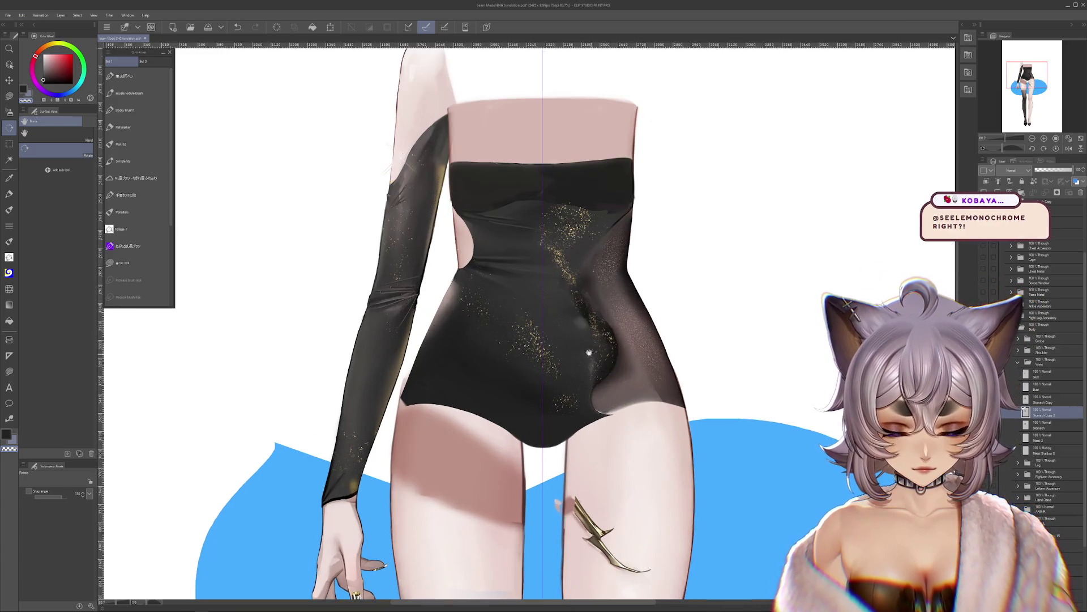
pyautogui.press('m')
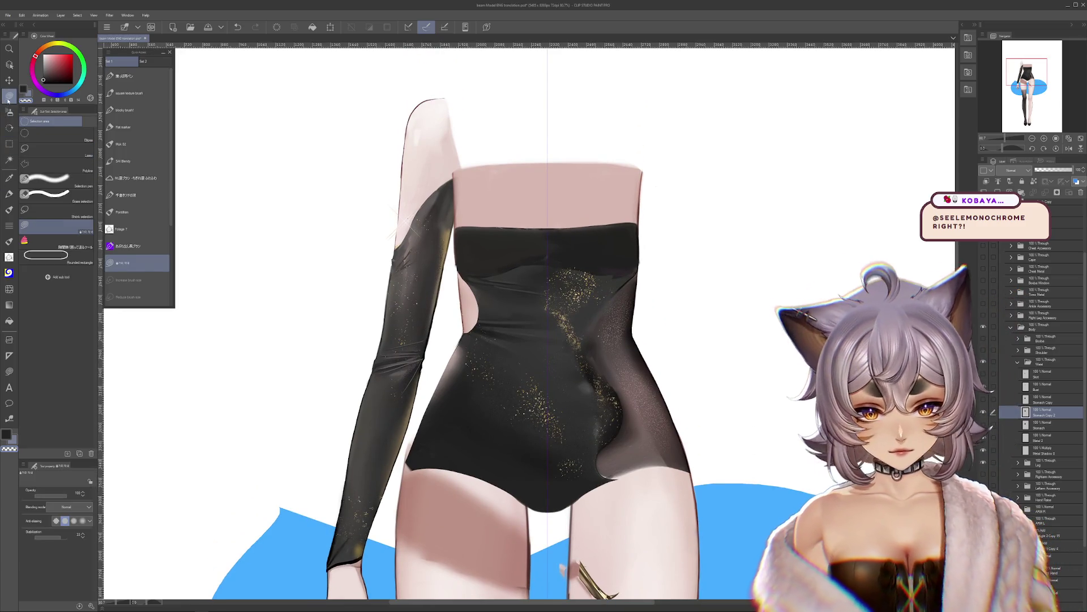
pyautogui.click(984, 361)
pyautogui.click(984, 361)
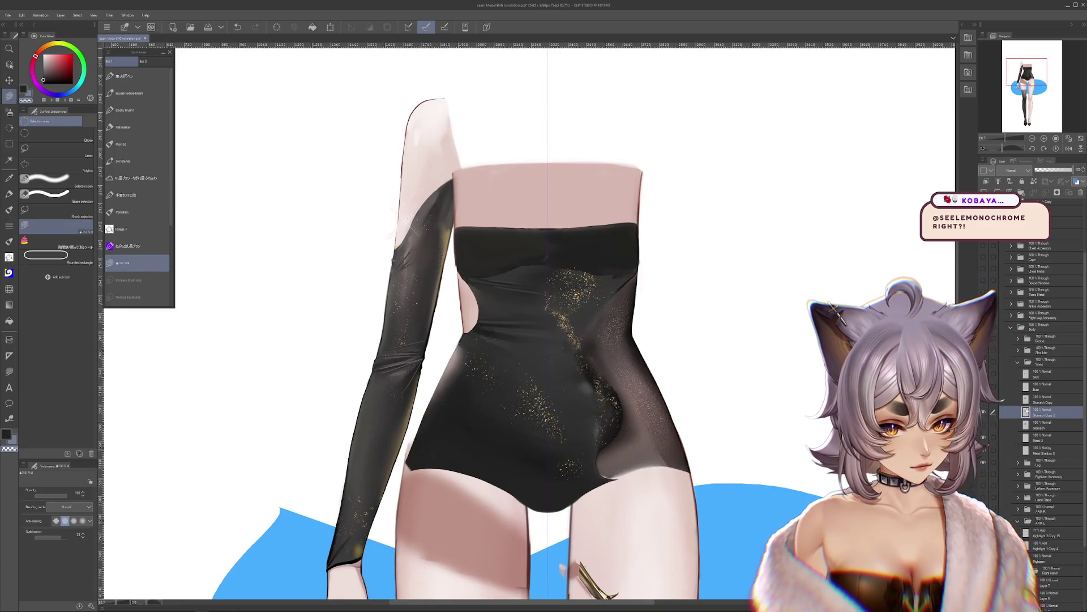
pyautogui.click(984, 361)
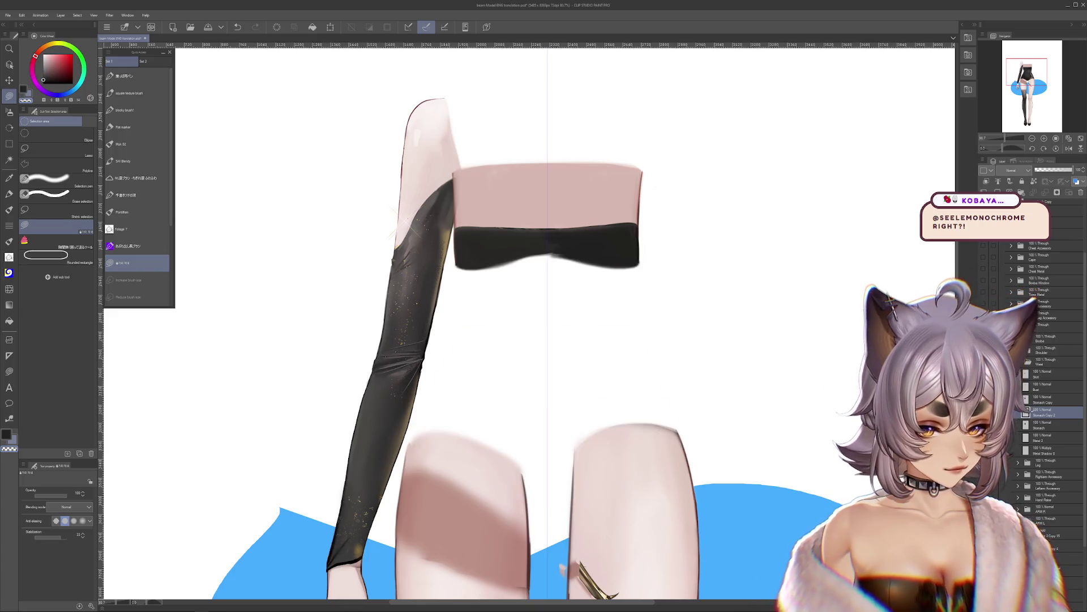
pyautogui.click(983, 373)
pyautogui.click(983, 360)
pyautogui.click(984, 373)
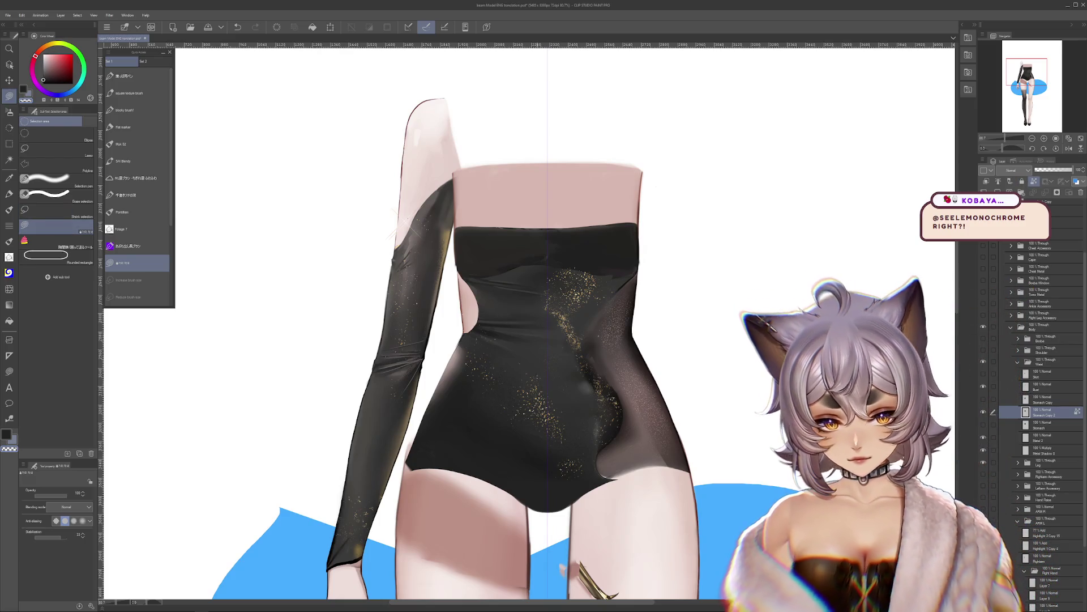
# Step: Undo the accidental torso shift, add an empty layer, and tilt the canvas counterclockwise
pyautogui.moveTo(590, 373); pyautogui.dragTo(675, 285)
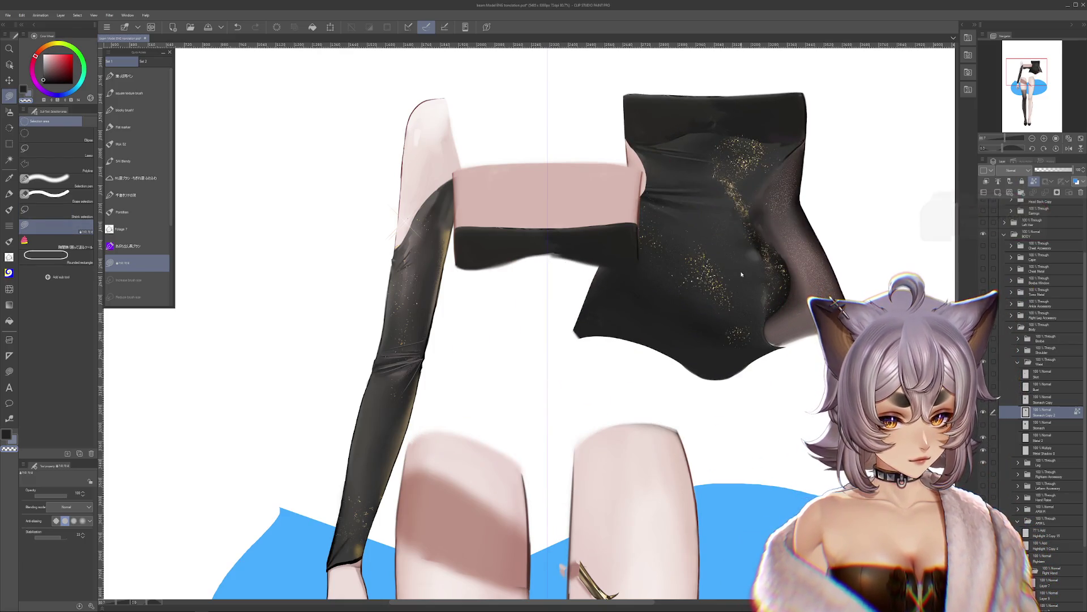
pyautogui.hotkey('ctrl', 'z')
pyautogui.click(998, 193)
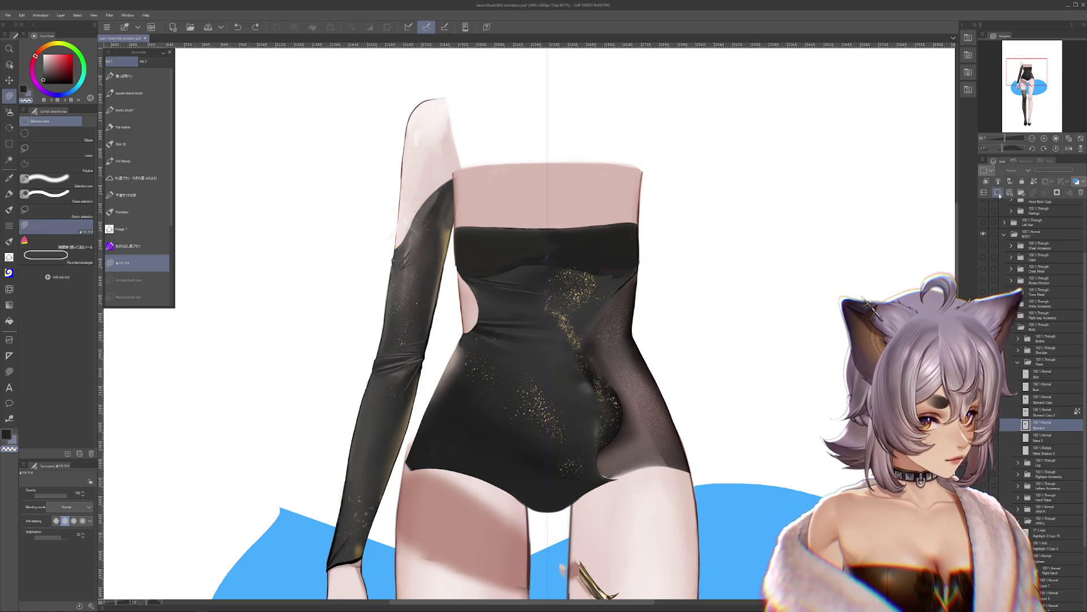
pyautogui.press('r')
pyautogui.moveTo(623, 397); pyautogui.dragTo(646, 317)
# Step: Pick a greyish mauve colour and toggle a bodysuit layer off and on to check it
pyautogui.click(137, 263)
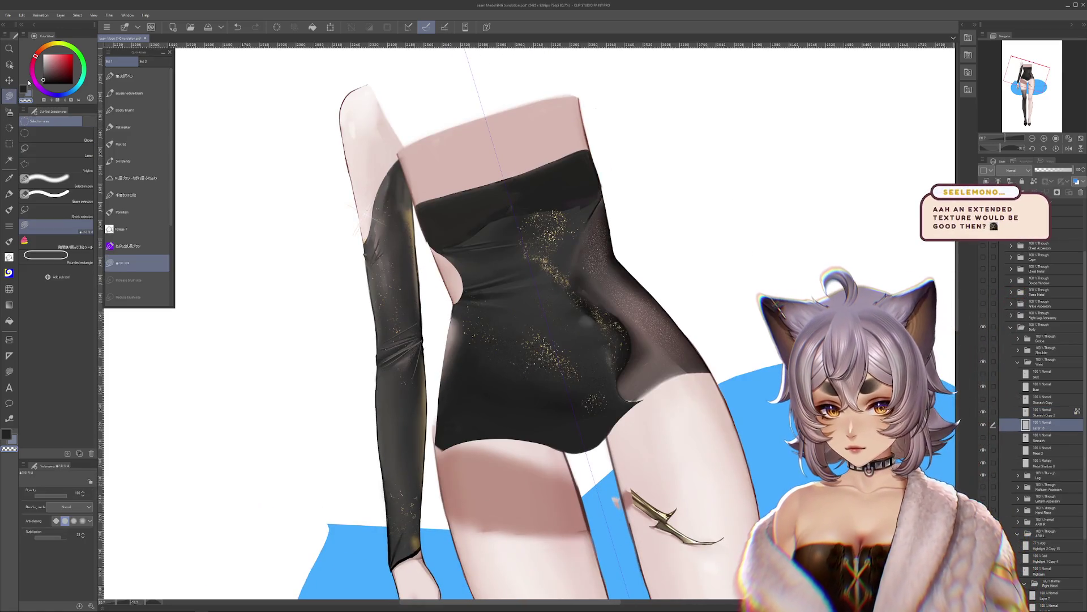
pyautogui.keyDown('alt'); pyautogui.click(649, 429); pyautogui.keyUp('alt')
pyautogui.moveTo(648, 428); pyautogui.dragTo(674, 455)
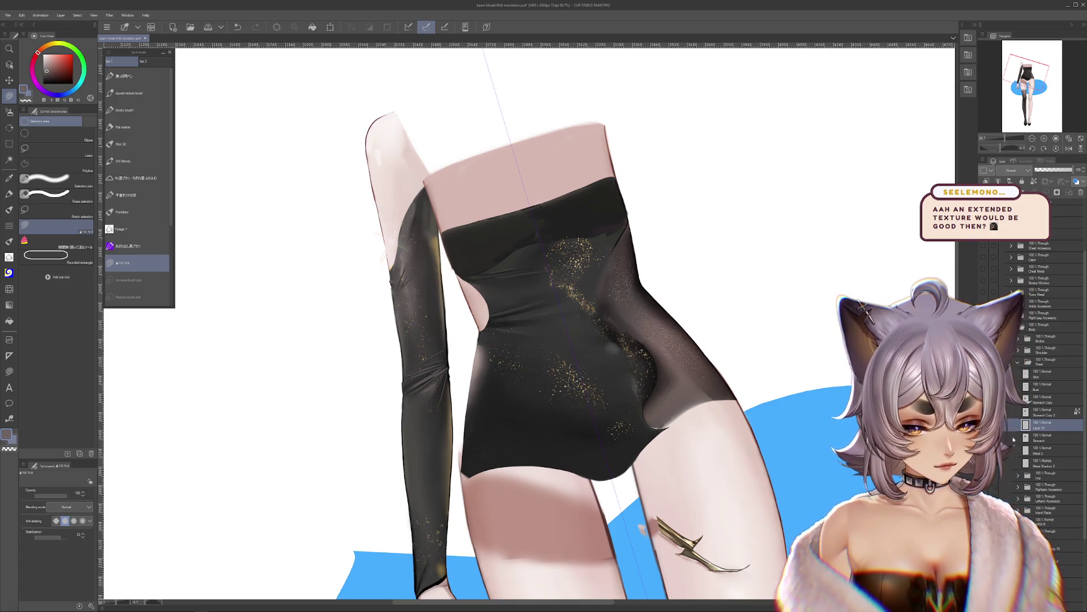
pyautogui.click(984, 435)
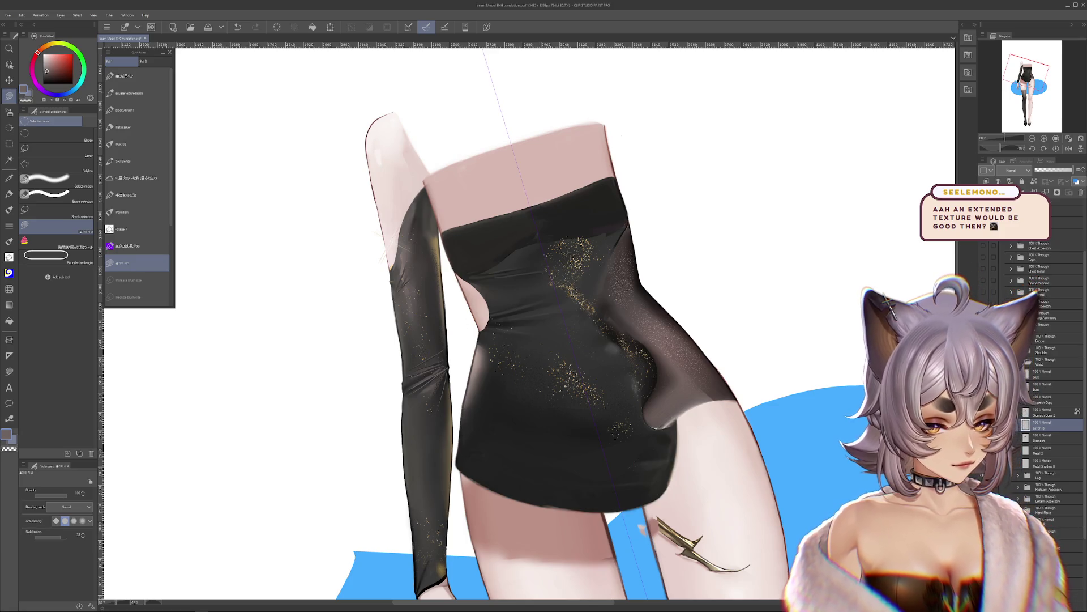
pyautogui.click(984, 435)
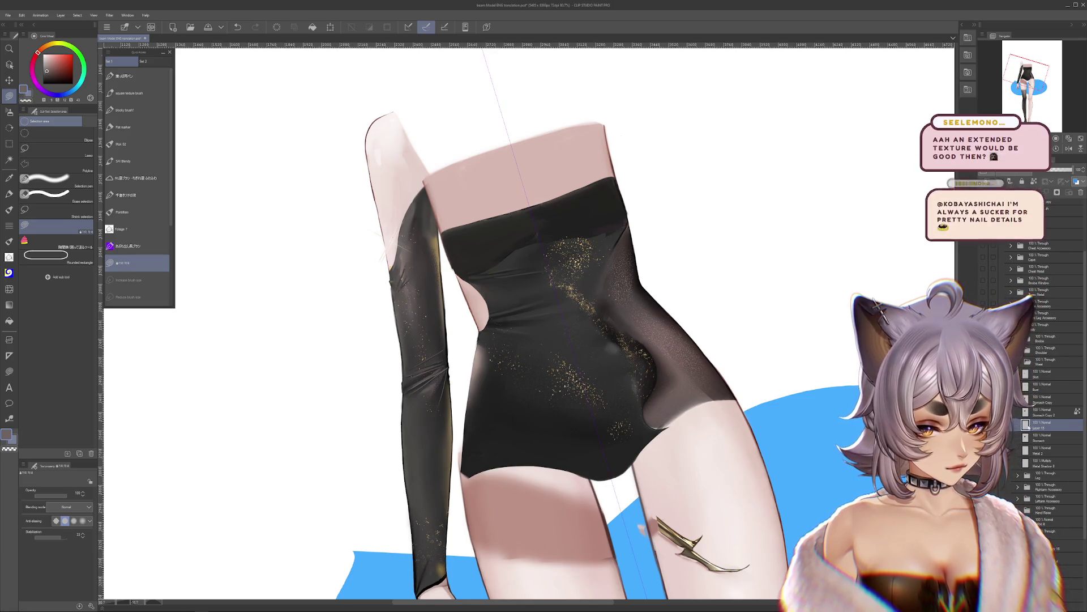
pyautogui.click(984, 435)
pyautogui.click(984, 435)
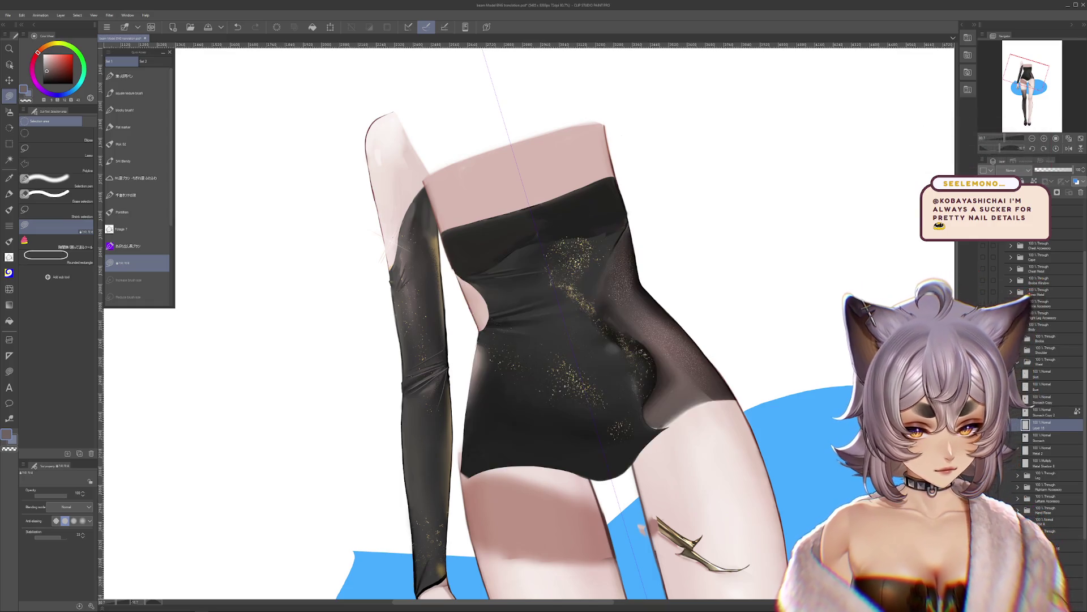
pyautogui.click(984, 435)
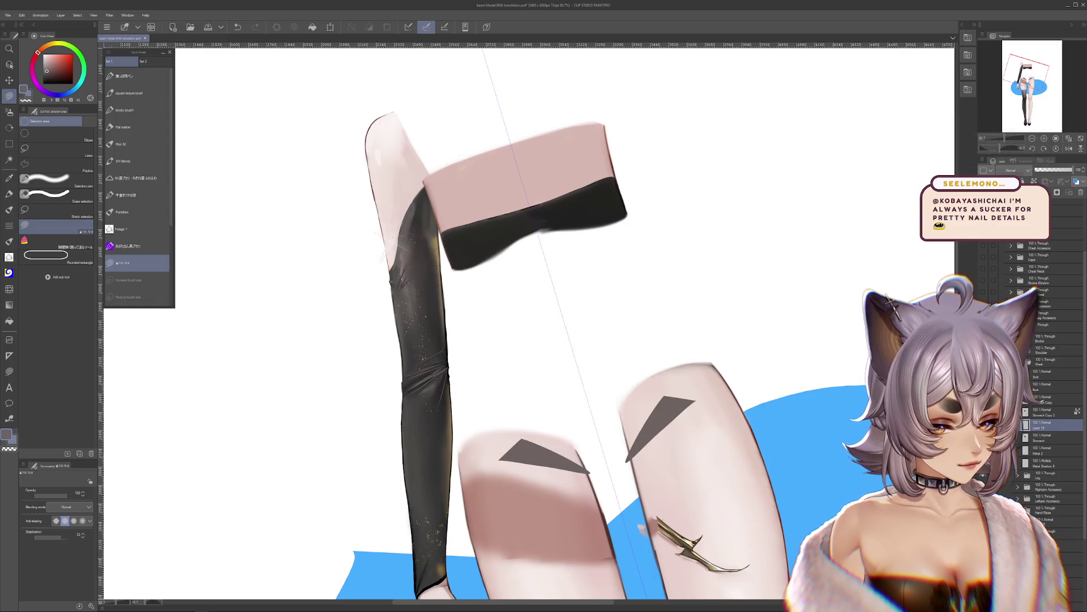
# Step: Delete the triangle-shapes layer, re-show the black bodysuit, and make Stomach Copy 2 active
pyautogui.click(1080, 193)
pyautogui.click(984, 422)
pyautogui.click(984, 422)
pyautogui.click(984, 411)
pyautogui.click(1048, 412)
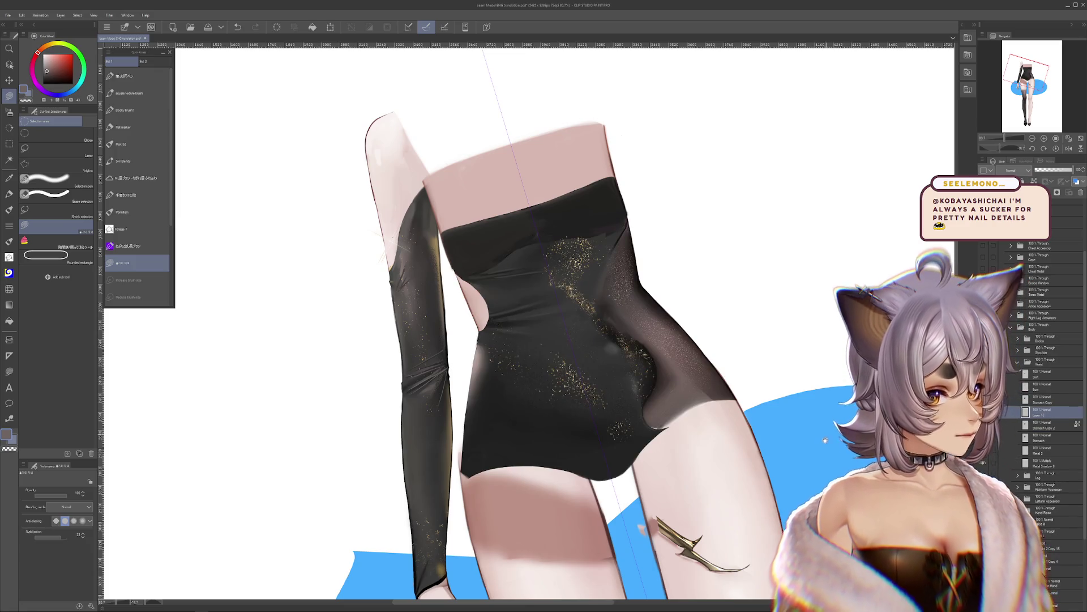
pyautogui.moveTo(825, 440); pyautogui.dragTo(813, 457)
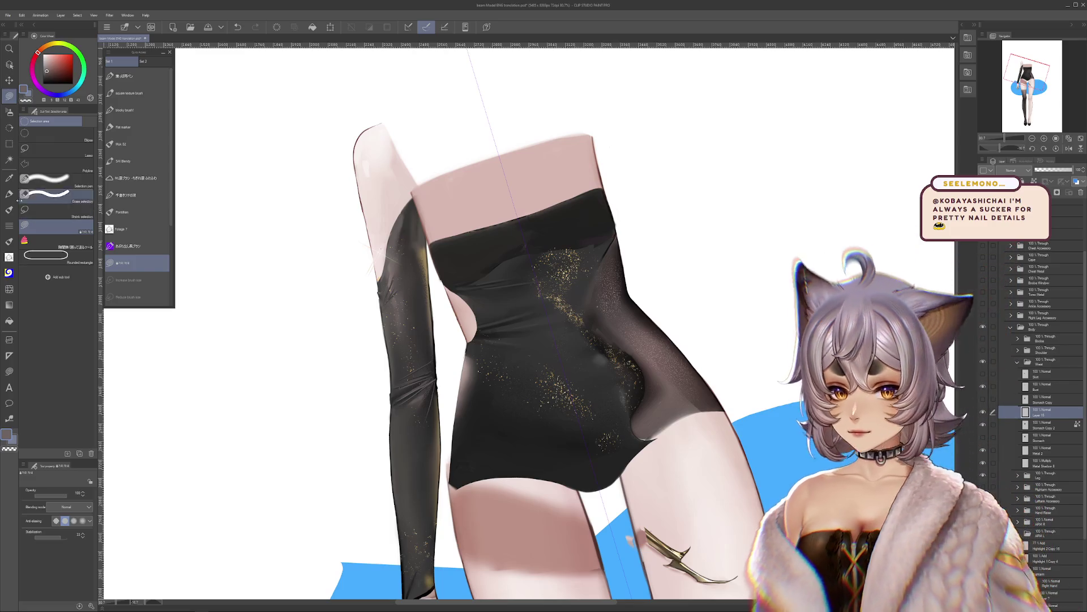
# Step: Paint on Stomach Copy 2 with the brush enlarged to about 85 and the canvas straightened upright
pyautogui.press('p')
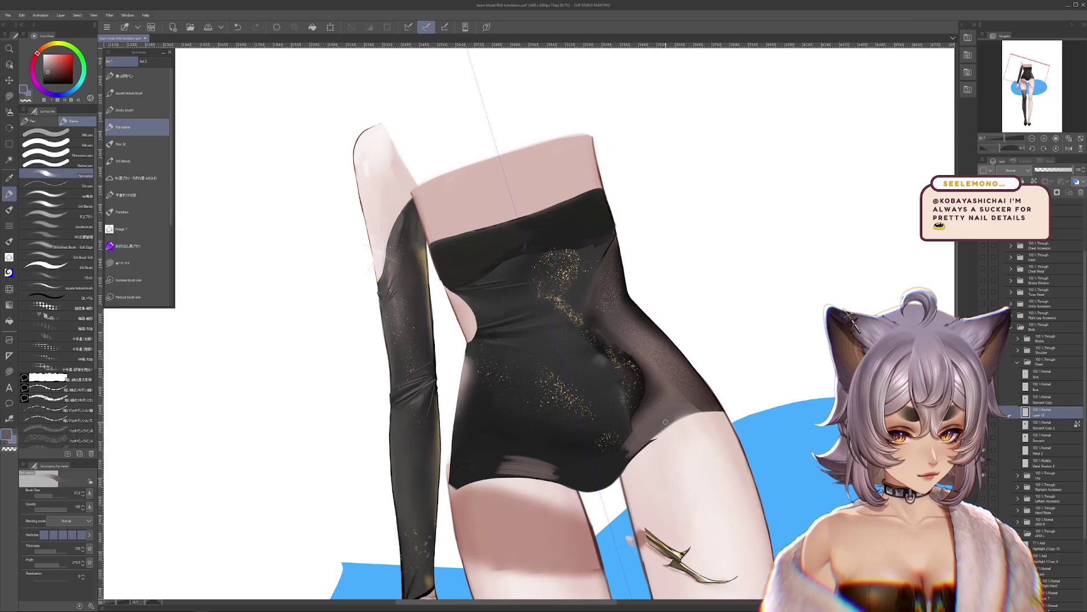
pyautogui.keyDown('ctrl'); pyautogui.keyDown('shift'); pyautogui.click(658, 438); pyautogui.keyUp('shift'); pyautogui.keyUp('ctrl')
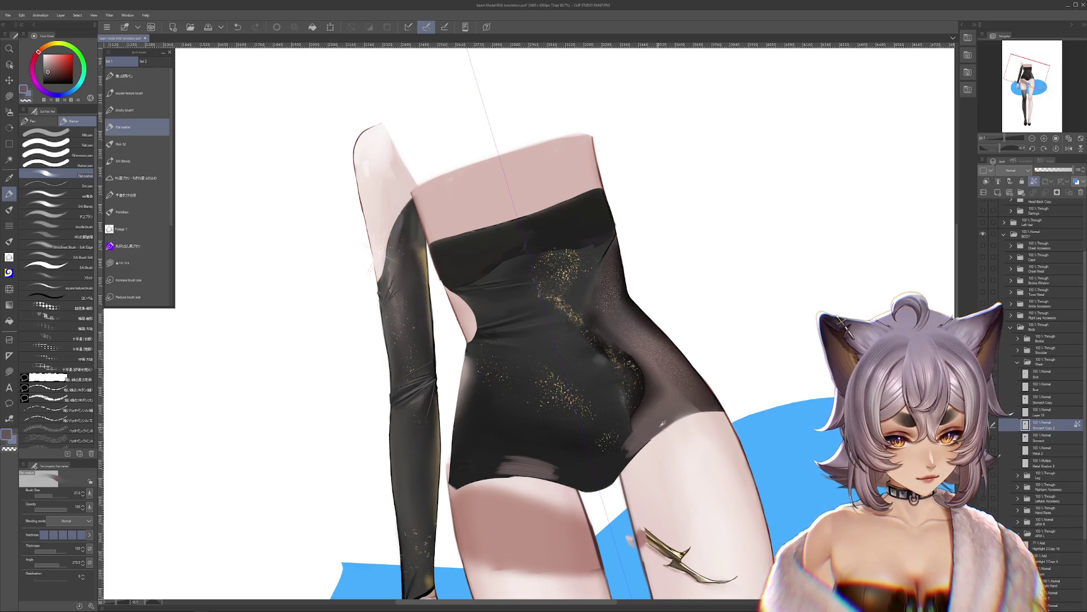
pyautogui.moveTo(621, 466); pyautogui.dragTo(663, 475)
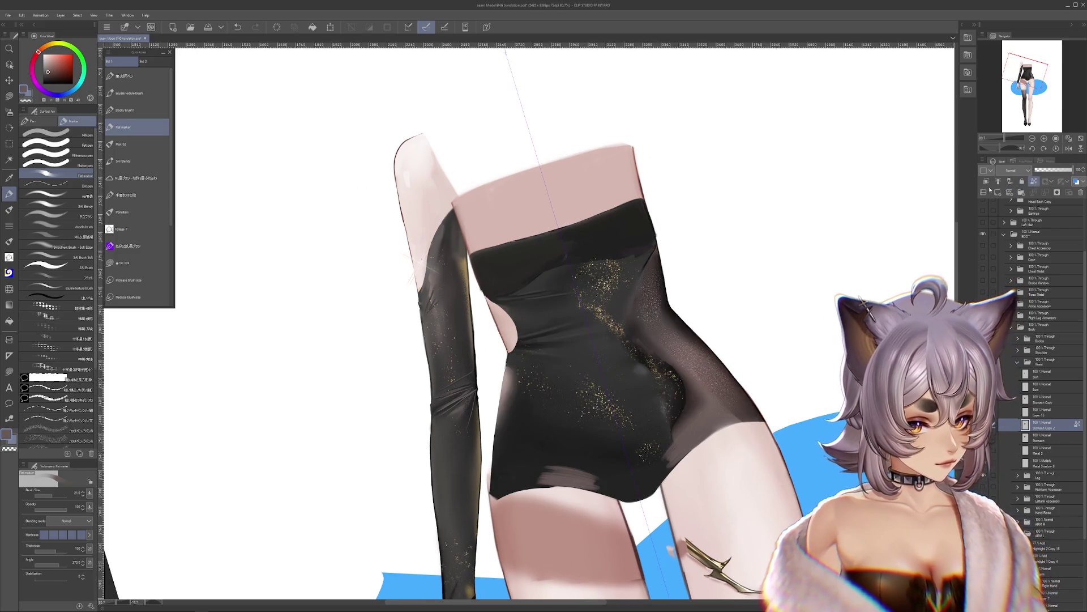
pyautogui.click(50, 494)
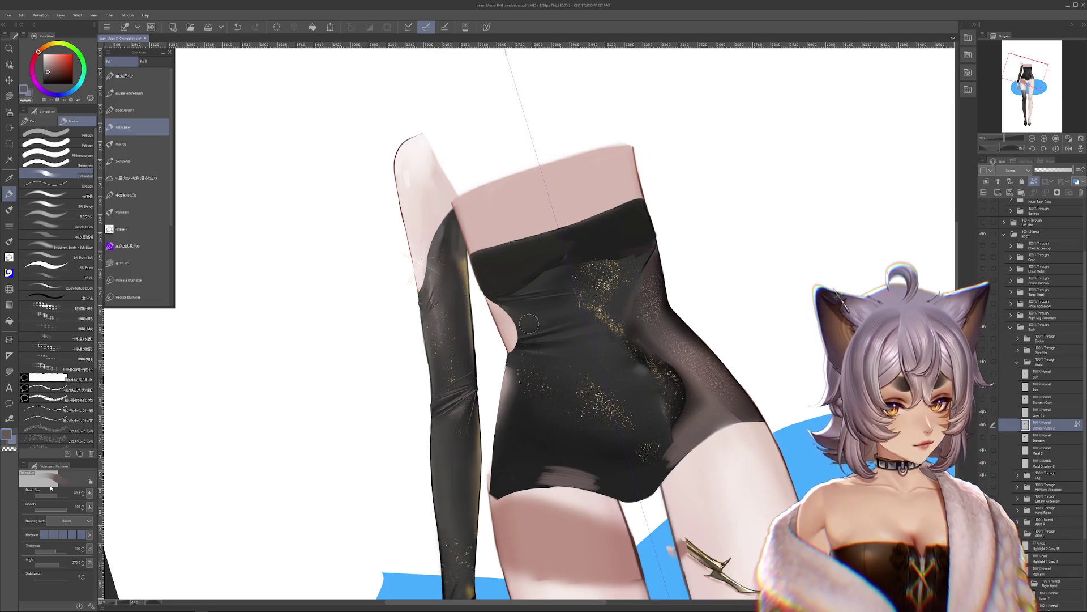
pyautogui.click(1056, 148)
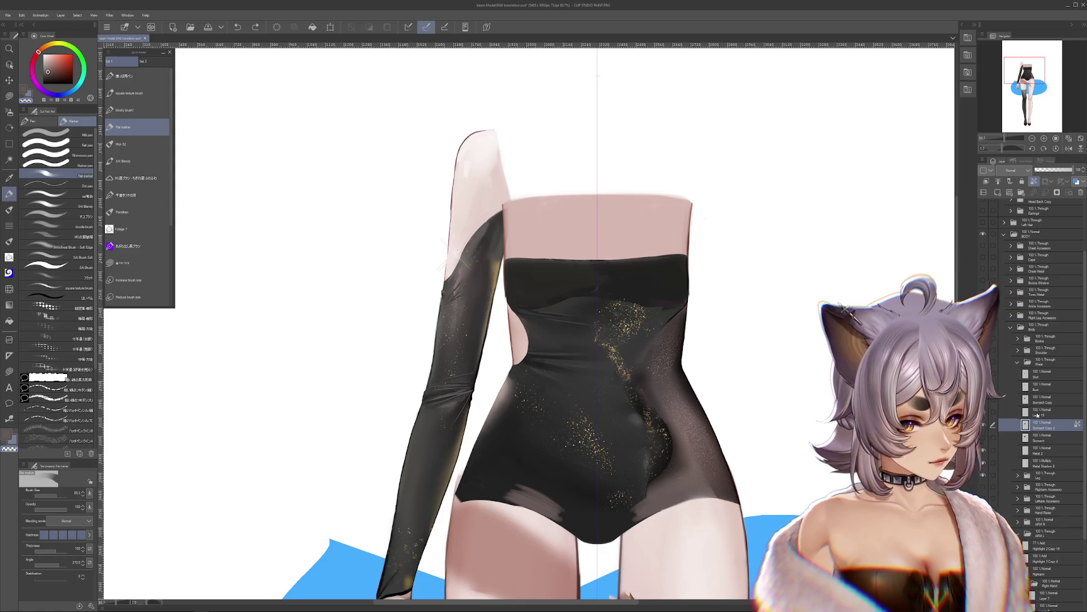
# Step: Remove the unused Layer 15 and paint light skin tone into both waist sides
pyautogui.hotkey('ctrl', 'y')
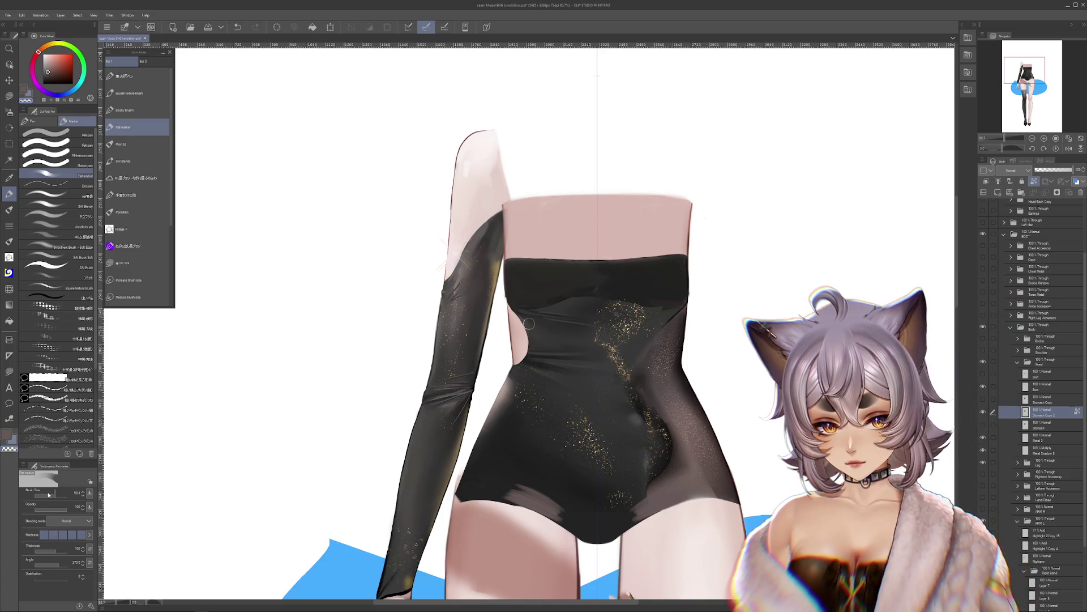
pyautogui.keyDown('alt'); pyautogui.click(522, 344); pyautogui.keyUp('alt')
pyautogui.moveTo(520, 358)
pyautogui.mouseDown()
pyautogui.moveTo(518, 377)
pyautogui.moveTo(527, 363)
pyautogui.moveTo(537, 371)
pyautogui.moveTo(498, 411)
pyautogui.moveTo(493, 397)
pyautogui.moveTo(518, 396)
pyautogui.moveTo(508, 424)
pyautogui.moveTo(553, 351)
pyautogui.mouseUp()
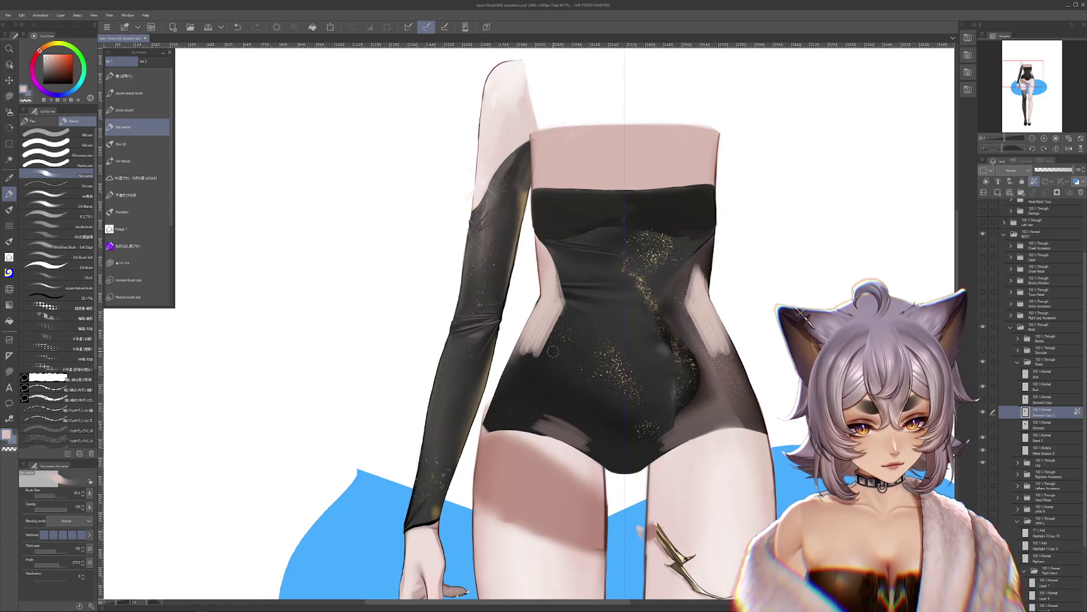
# Step: Lighten the left thigh shadow on Skirt Shadow, then widen the skin waist cut-outs on Stomach Copy 2
pyautogui.keyDown('ctrl'); pyautogui.keyDown('shift'); pyautogui.click(562, 501); pyautogui.keyUp('shift'); pyautogui.keyUp('ctrl')
pyautogui.moveTo(509, 453); pyautogui.dragTo(601, 549)
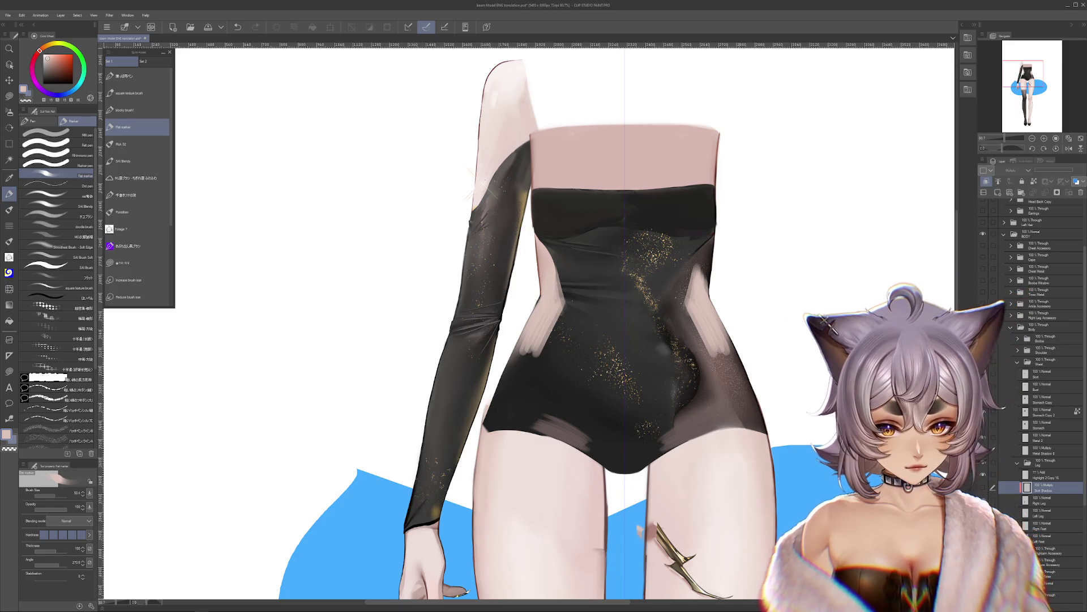
pyautogui.keyDown('ctrl'); pyautogui.keyDown('shift'); pyautogui.click(551, 371); pyautogui.keyUp('shift'); pyautogui.keyUp('ctrl')
pyautogui.moveTo(526, 334)
pyautogui.mouseDown()
pyautogui.moveTo(502, 368)
pyautogui.moveTo(510, 397)
pyautogui.moveTo(558, 318)
pyautogui.moveTo(549, 390)
pyautogui.mouseUp()
pyautogui.moveTo(521, 354); pyautogui.dragTo(487, 433)
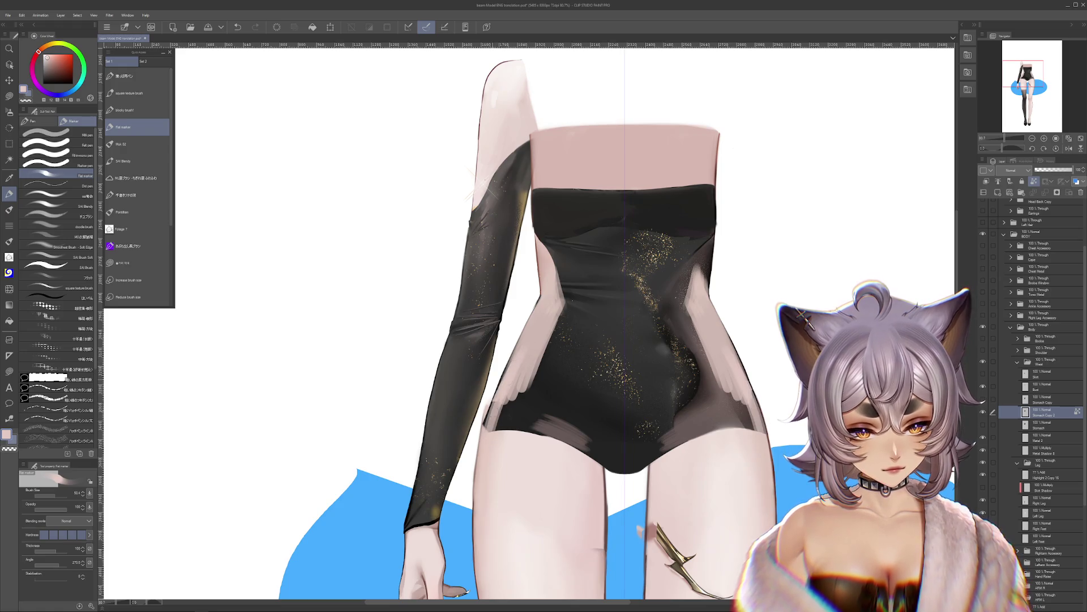
pyautogui.hotkey('ctrl', 'z')
pyautogui.hotkey('ctrl', 'z')
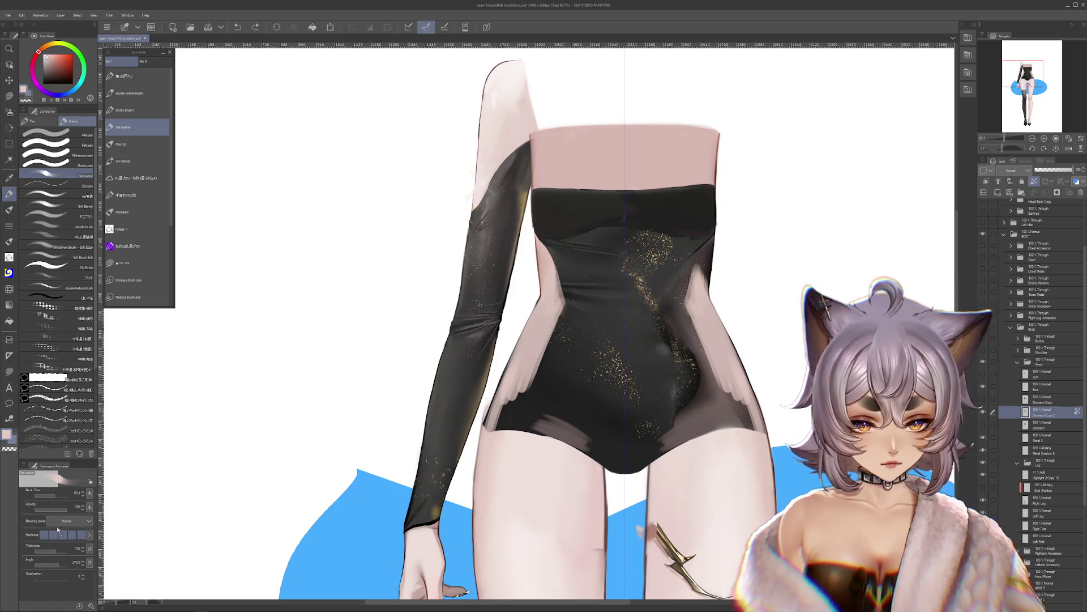
pyautogui.moveTo(550, 340); pyautogui.dragTo(492, 427)
pyautogui.moveTo(515, 379); pyautogui.dragTo(495, 431)
pyautogui.moveTo(532, 359)
pyautogui.mouseDown()
pyautogui.moveTo(496, 431)
pyautogui.moveTo(510, 430)
pyautogui.moveTo(503, 415)
pyautogui.mouseUp()
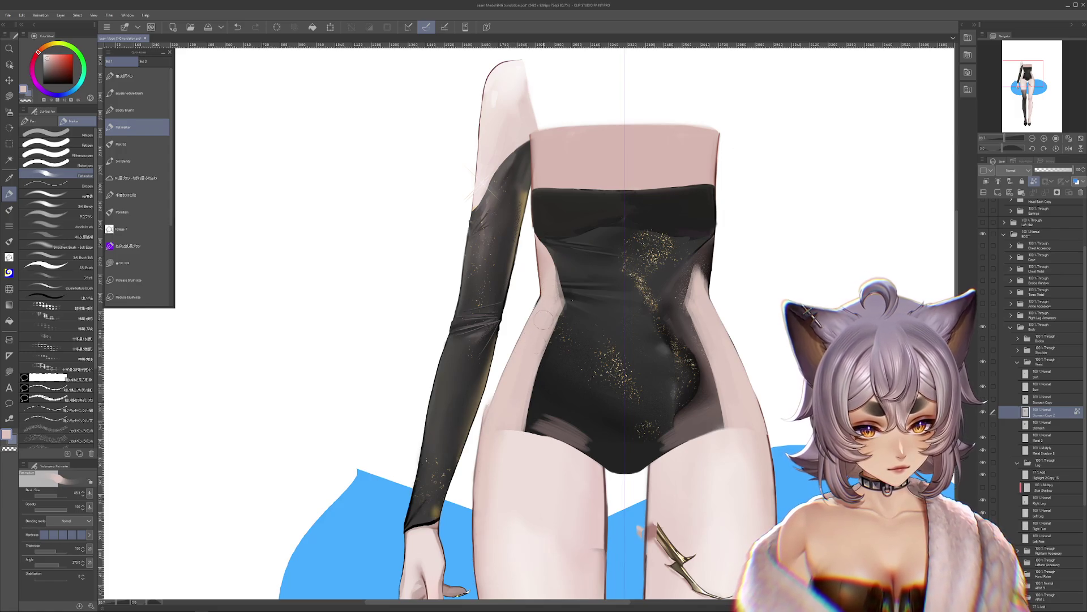
# Step: Tidy the bodysuit's underarm edges, try a V-shaped neckline, and undo it
pyautogui.moveTo(543, 240); pyautogui.dragTo(550, 252)
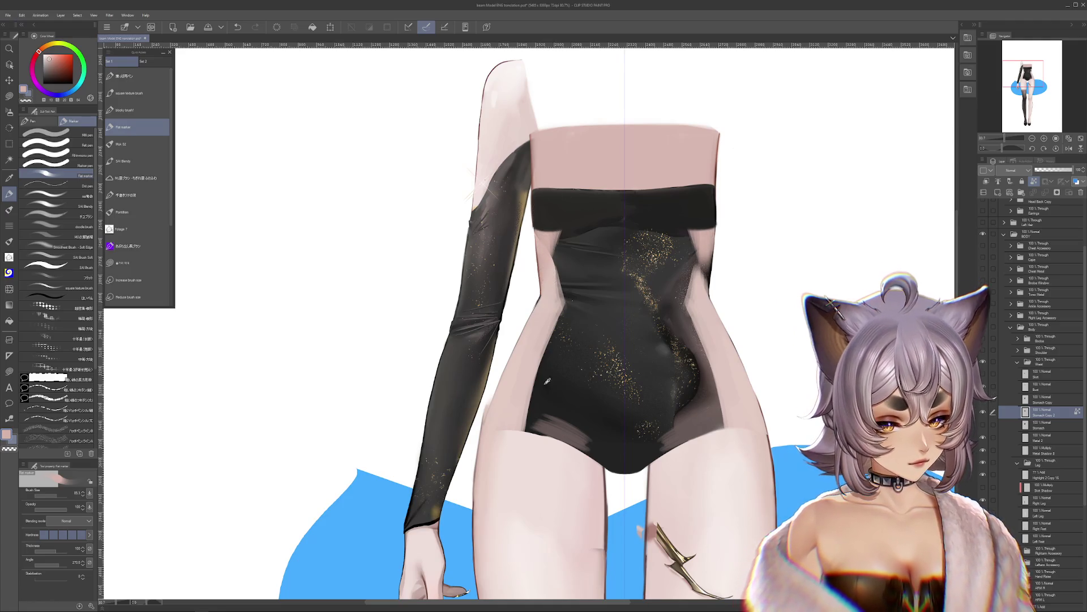
pyautogui.moveTo(568, 232)
pyautogui.mouseDown()
pyautogui.moveTo(561, 275)
pyautogui.moveTo(589, 308)
pyautogui.moveTo(571, 309)
pyautogui.mouseUp()
pyautogui.hotkey('ctrl', 'z')
pyautogui.hotkey('ctrl', 'z')
pyautogui.hotkey('ctrl', 'z')
pyautogui.hotkey('ctrl', 'z')
pyautogui.hotkey('ctrl', 'y')
pyautogui.hotkey('ctrl', 'z')
pyautogui.hotkey('ctrl', 'y')
pyautogui.hotkey('ctrl', 'z')
pyautogui.hotkey('ctrl', 'z')
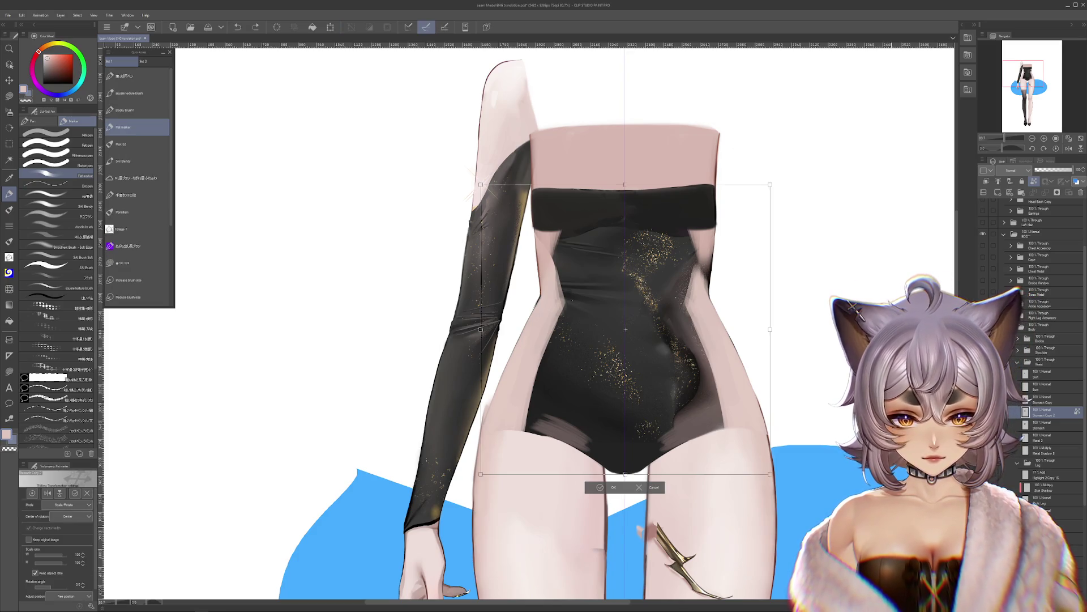
# Step: Cancel the bodysuit transform and paint black back over the pale waist sides
pyautogui.hotkey('ctrl', 't')
pyautogui.press('Escape')
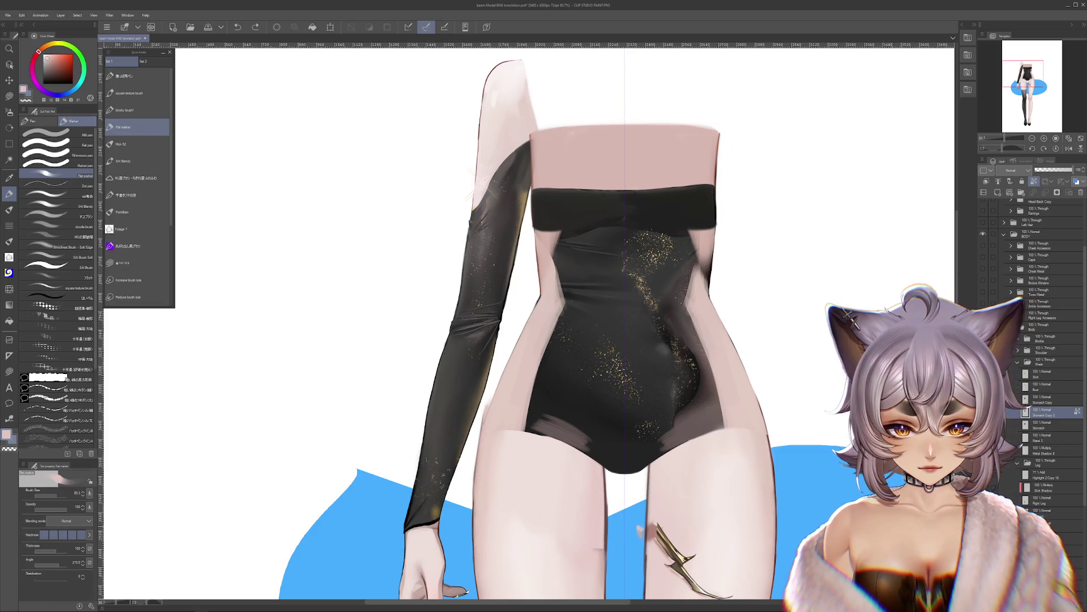
pyautogui.moveTo(543, 244)
pyautogui.mouseDown()
pyautogui.moveTo(499, 397)
pyautogui.moveTo(521, 318)
pyautogui.moveTo(529, 329)
pyautogui.moveTo(538, 300)
pyautogui.moveTo(547, 317)
pyautogui.mouseUp()
# Step: Add a new layer above Stomach Copy 2, paste a stomach copy, and clear the right-waist skin strokes
pyautogui.hotkey('ctrl', 'shift', 'n')
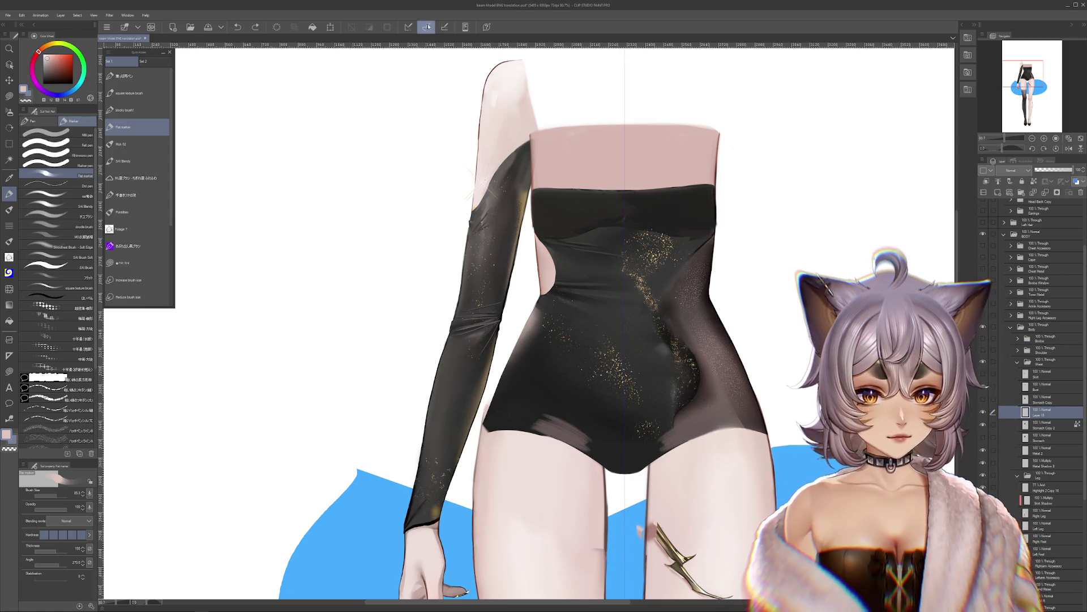
pyautogui.hotkey('ctrl', 'v')
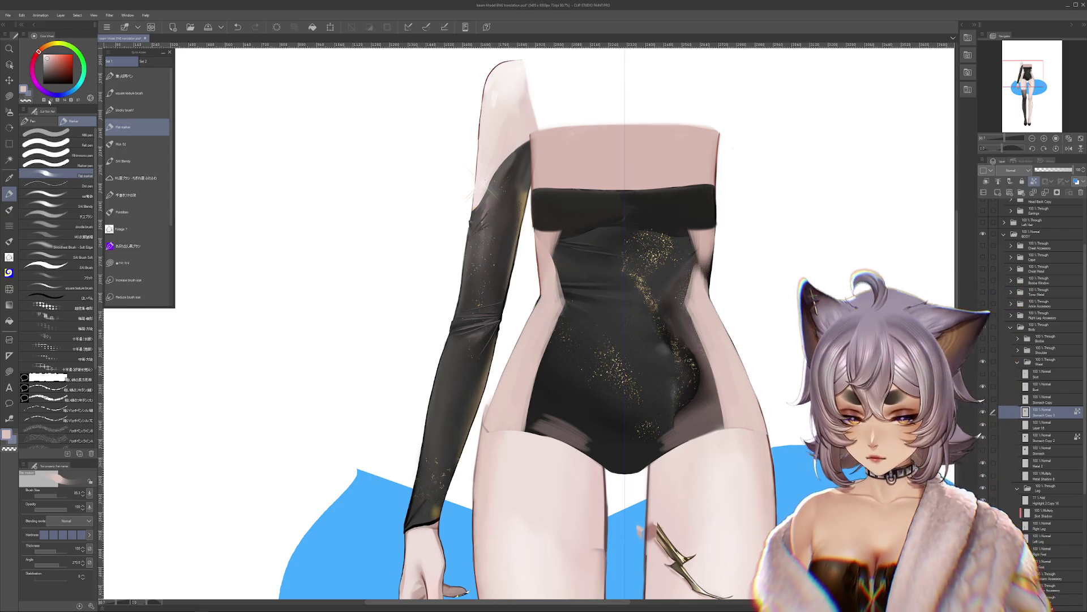
pyautogui.click(122, 262)
pyautogui.press('Delete')
pyautogui.moveTo(623, 340); pyautogui.dragTo(628, 382)
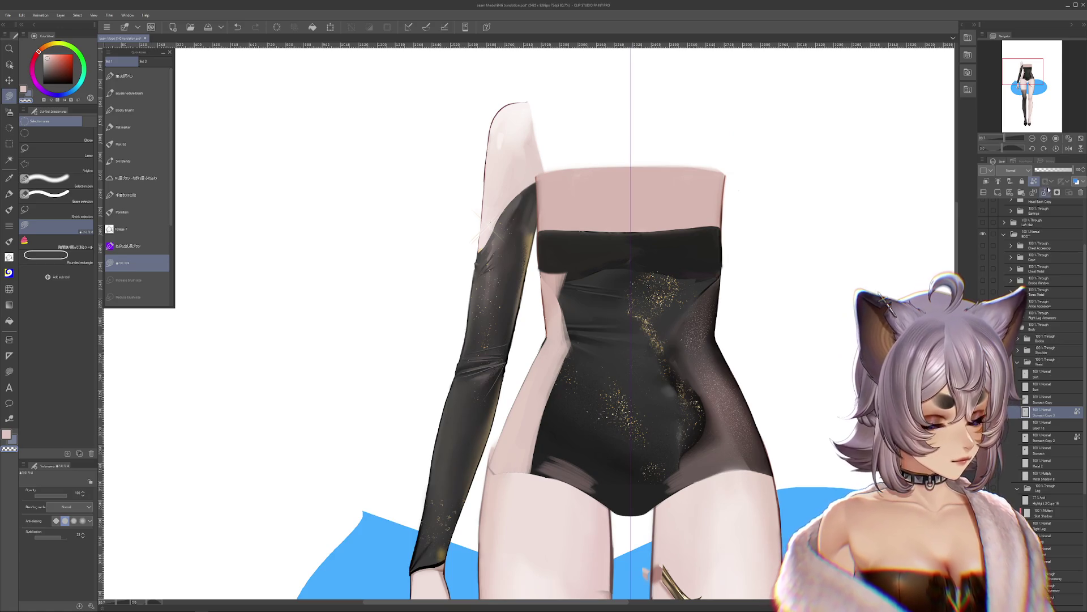
# Step: Delete the Stomach Copy 3 layer and sample the dress's dark grey for painting
pyautogui.hotkey('ctrl', 'e')
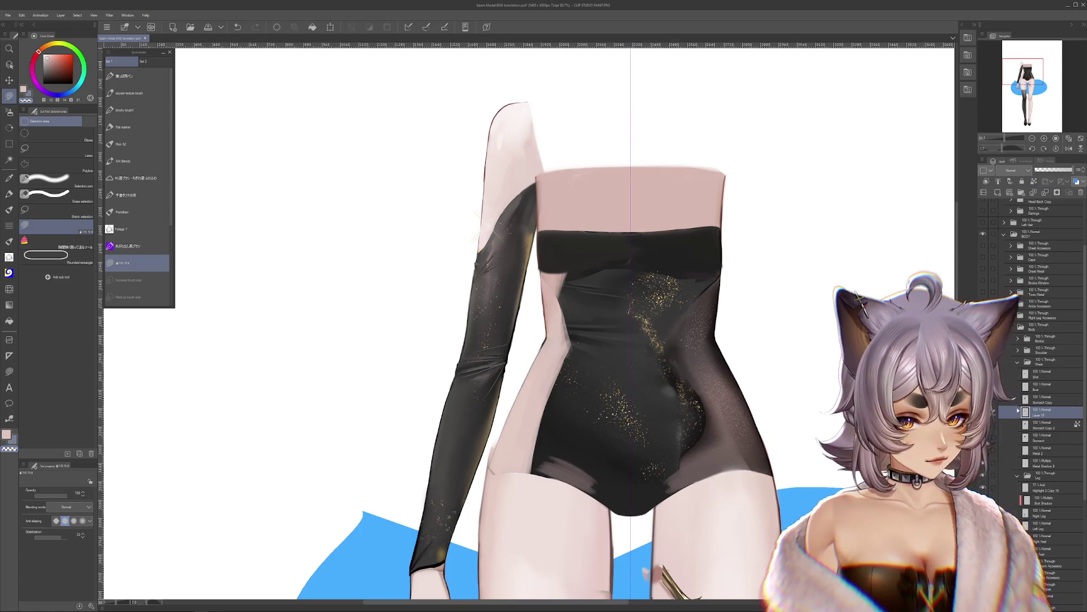
pyautogui.click(993, 182)
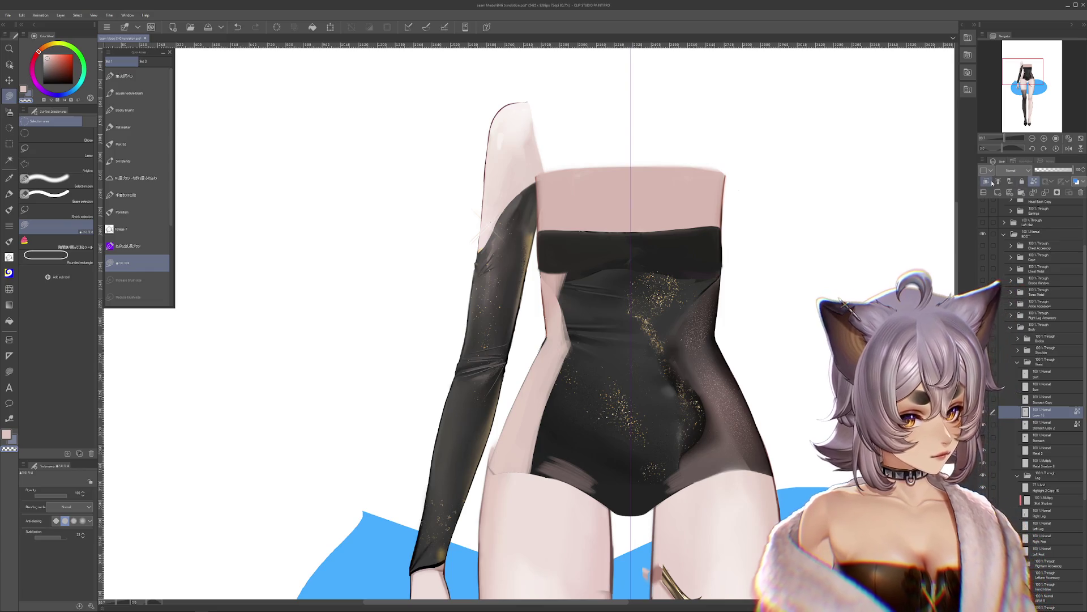
pyautogui.press('p')
pyautogui.keyDown('alt'); pyautogui.click(710, 293); pyautogui.keyUp('alt')
pyautogui.moveTo(702, 300); pyautogui.dragTo(712, 331)
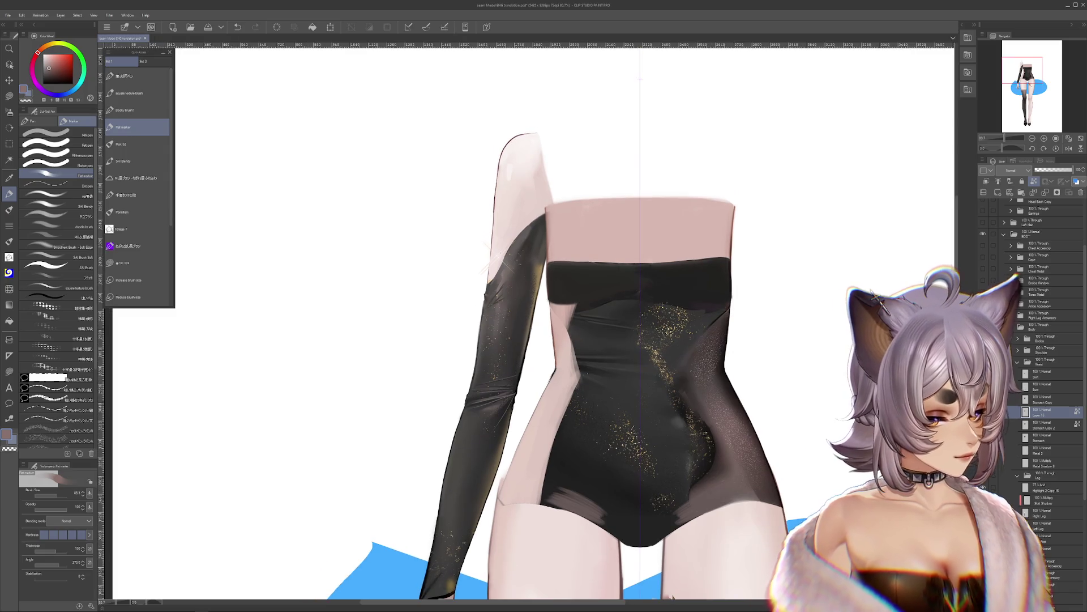
# Step: Try a dark fill on the selected dress area, undo it, and pick a darker grey
pyautogui.hotkey('alt', 'BackSpace')
pyautogui.hotkey('ctrl', 'd')
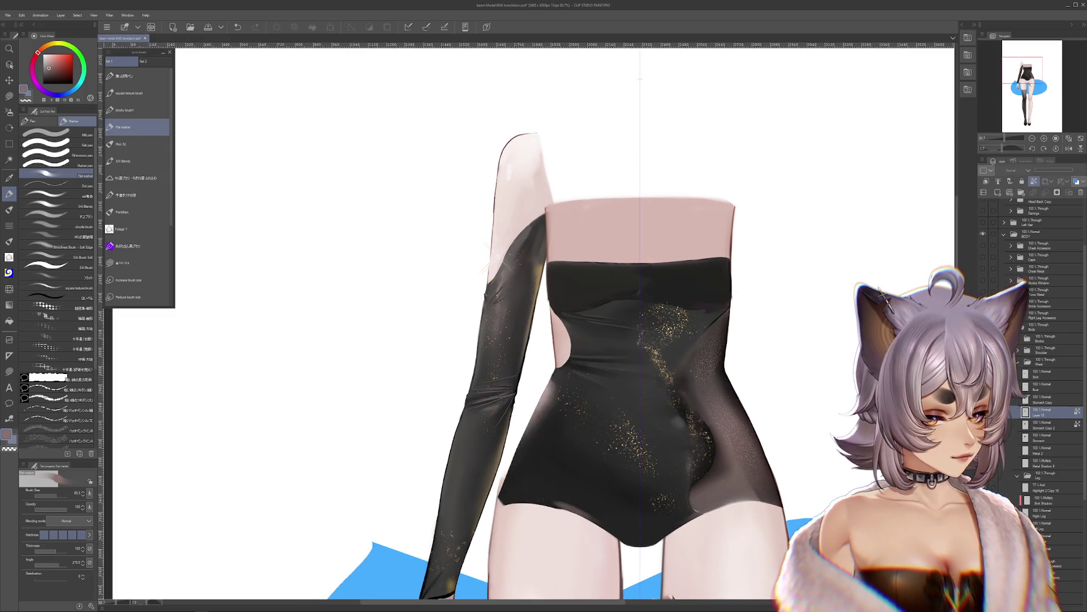
pyautogui.hotkey('ctrl', 'z')
pyautogui.hotkey('ctrl', 'z')
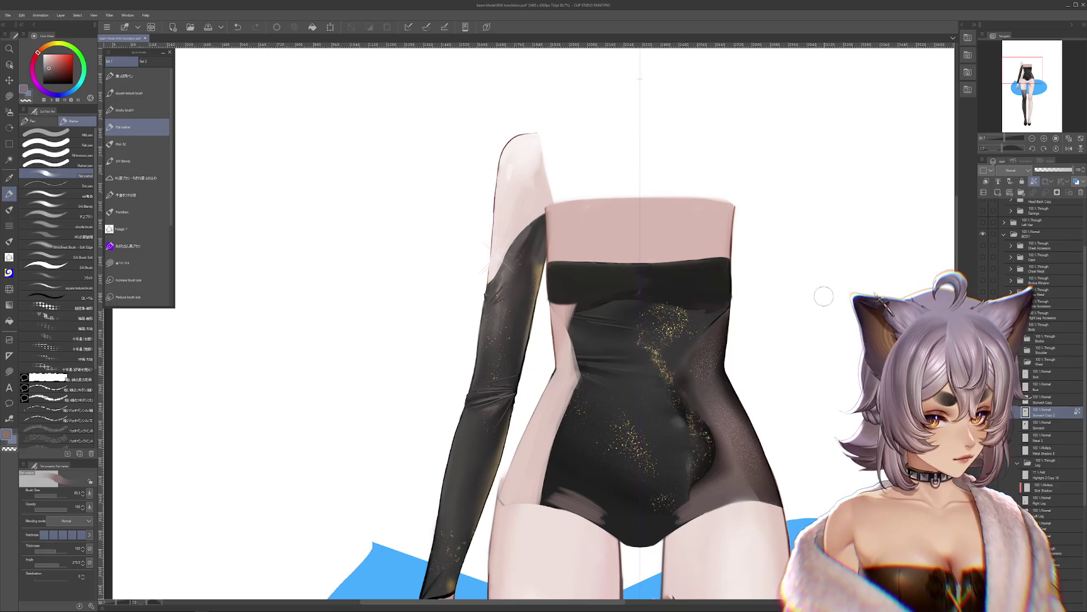
pyautogui.keyDown('alt'); pyautogui.click(712, 331); pyautogui.keyUp('alt')
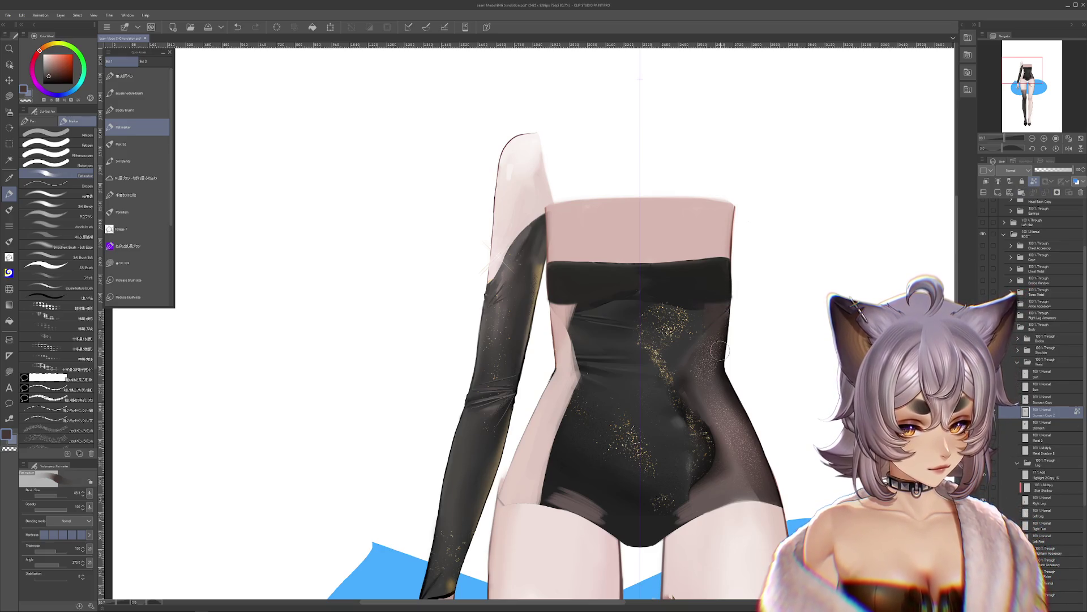
pyautogui.hotkey('ctrl', 'z')
pyautogui.hotkey('ctrl', 'y')
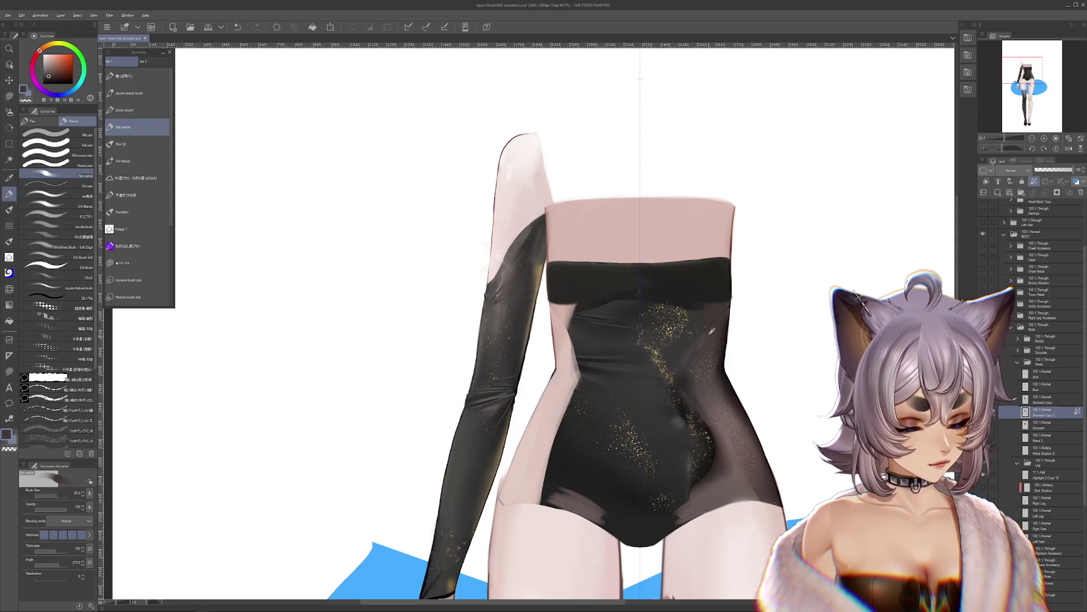
# Step: Sample several dark and lighter dress colours from the canvas while rotating the view
pyautogui.keyDown('alt'); pyautogui.click(690, 354); pyautogui.keyUp('alt')
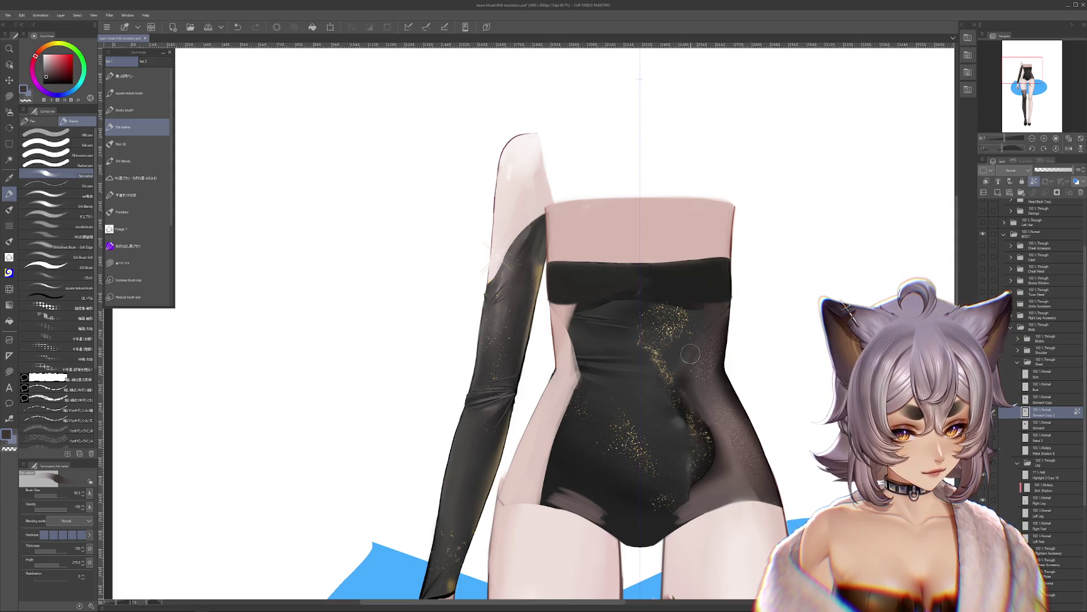
pyautogui.keyDown('alt'); pyautogui.click(681, 390); pyautogui.keyUp('alt')
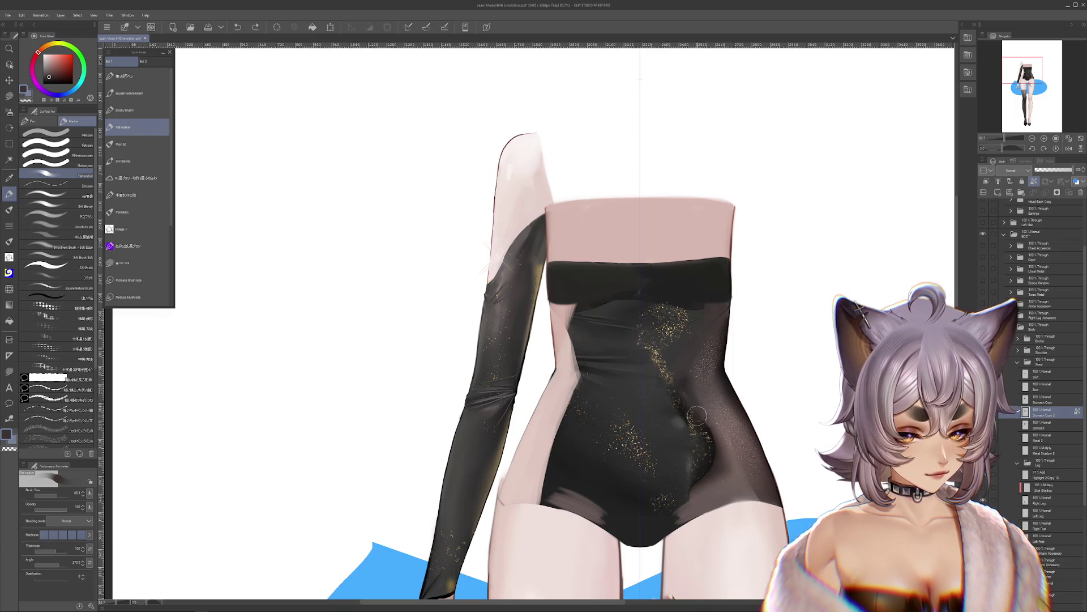
pyautogui.keyDown('alt'); pyautogui.click(686, 395); pyautogui.keyUp('alt')
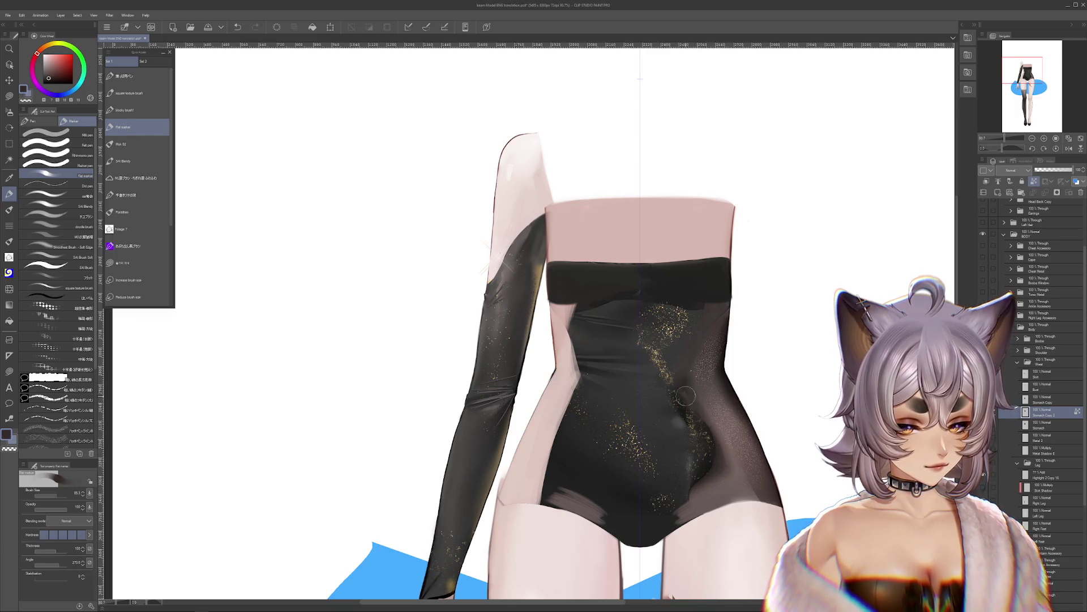
pyautogui.keyDown('alt'); pyautogui.click(696, 325); pyautogui.keyUp('alt')
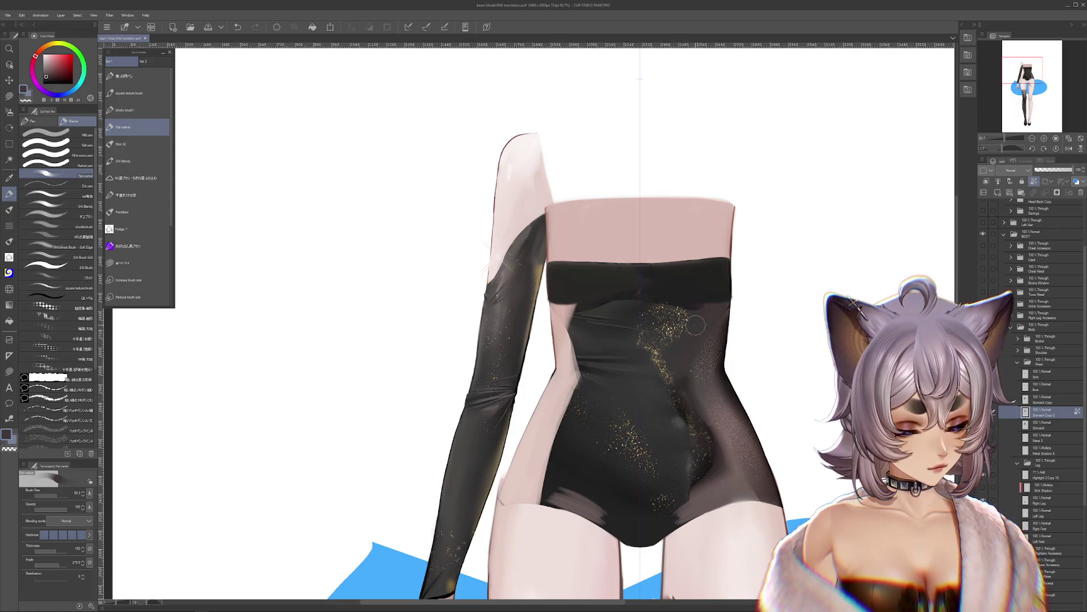
pyautogui.moveTo(696, 326)
pyautogui.mouseDown()
pyautogui.moveTo(833, 250)
pyautogui.moveTo(706, 225)
pyautogui.mouseUp()
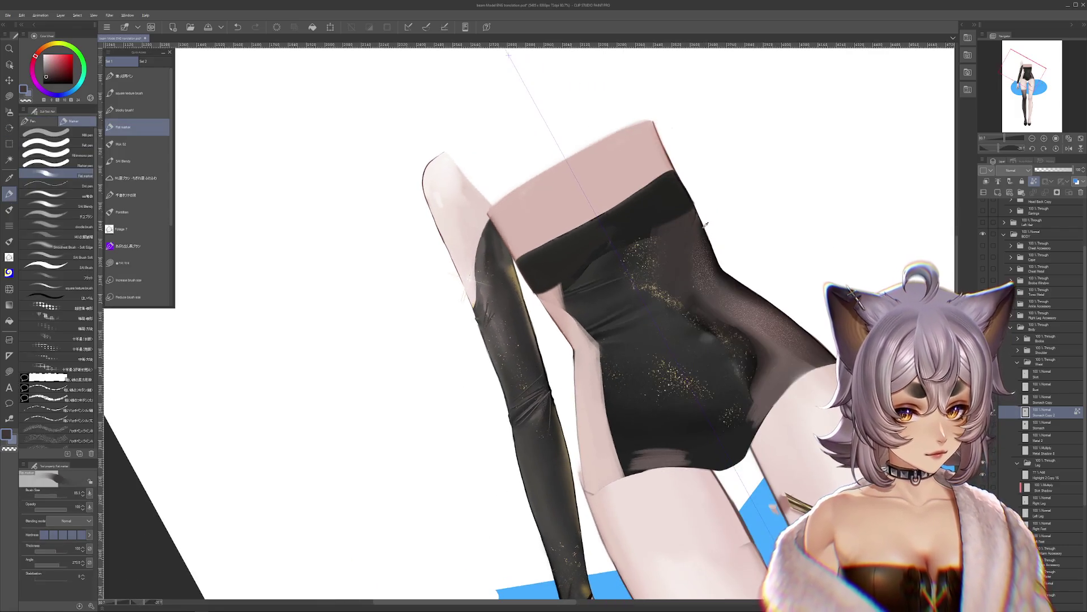
pyautogui.keyDown('alt'); pyautogui.click(705, 225); pyautogui.keyUp('alt')
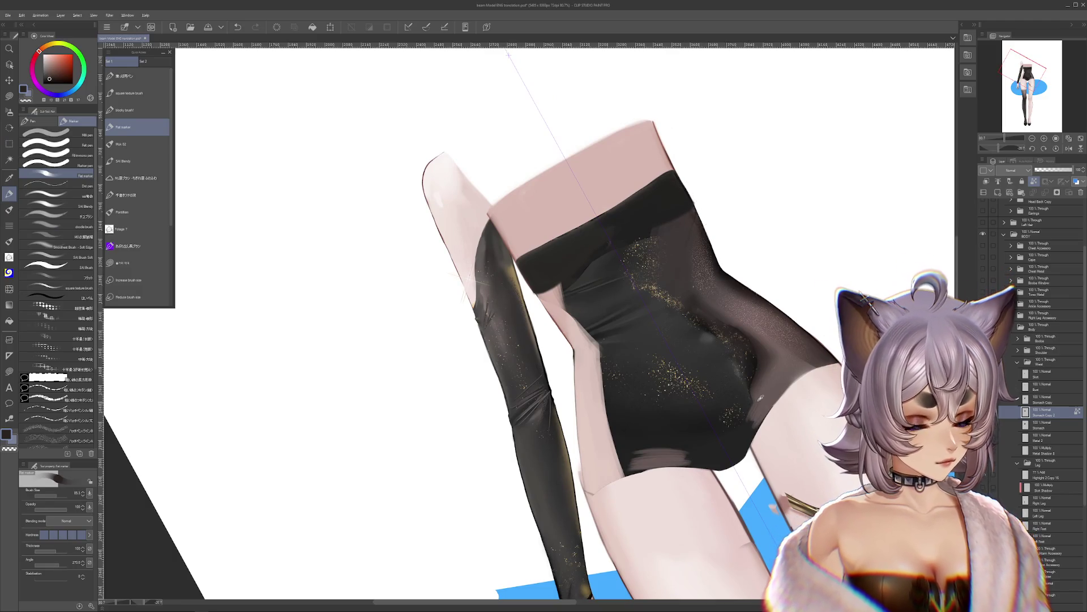
pyautogui.keyDown('alt'); pyautogui.click(761, 398); pyautogui.keyUp('alt')
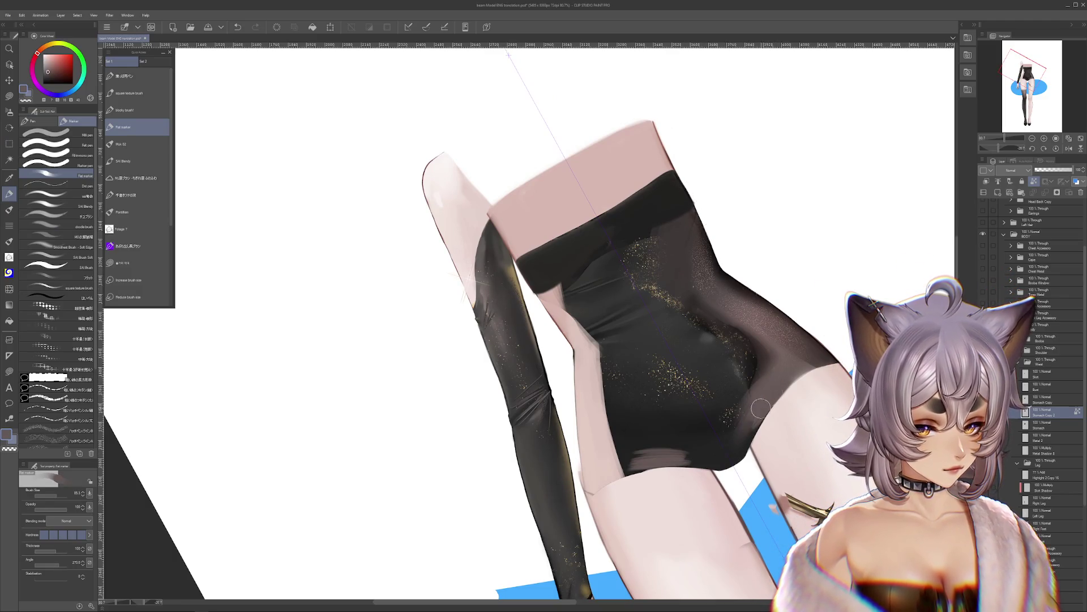
# Step: Paint light skin tone over the dress's lower-left edge with the marker
pyautogui.keyDown('alt'); pyautogui.click(710, 455); pyautogui.keyUp('alt')
pyautogui.moveTo(606, 397)
pyautogui.mouseDown()
pyautogui.moveTo(628, 476)
pyautogui.moveTo(645, 475)
pyautogui.mouseUp()
pyautogui.moveTo(623, 419); pyautogui.dragTo(651, 476)
pyautogui.moveTo(803, 371)
pyautogui.mouseDown()
pyautogui.moveTo(781, 419)
pyautogui.moveTo(736, 453)
pyautogui.moveTo(668, 431)
pyautogui.moveTo(630, 383)
pyautogui.mouseUp()
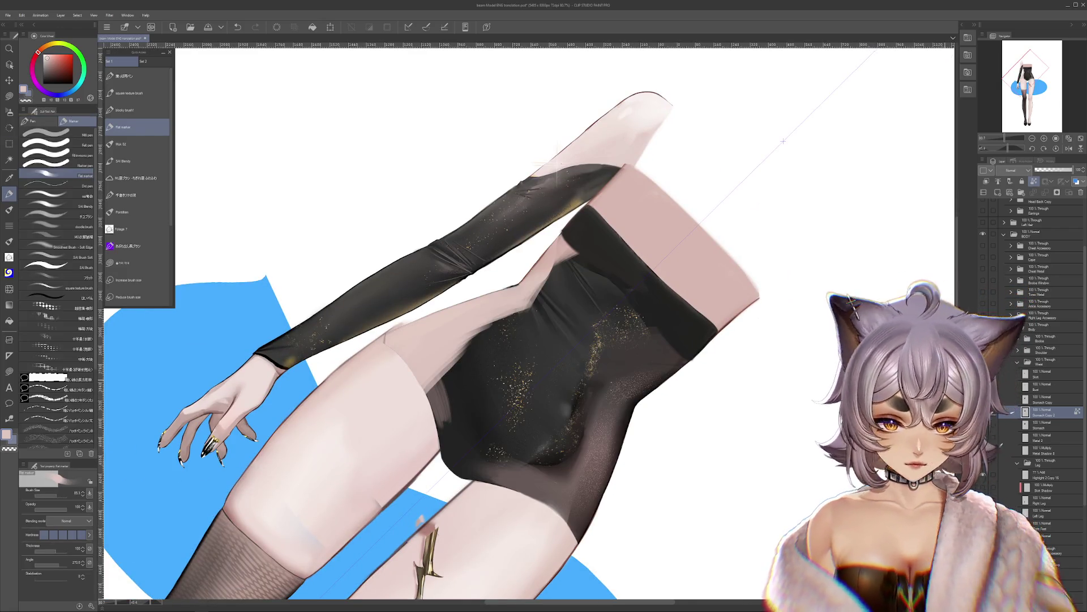
# Step: Duplicate the stomach layer and smear its fabric texture upward with the Liquify tool
pyautogui.hotkey('ctrl', 'j')
pyautogui.press('j')
pyautogui.click(71, 176)
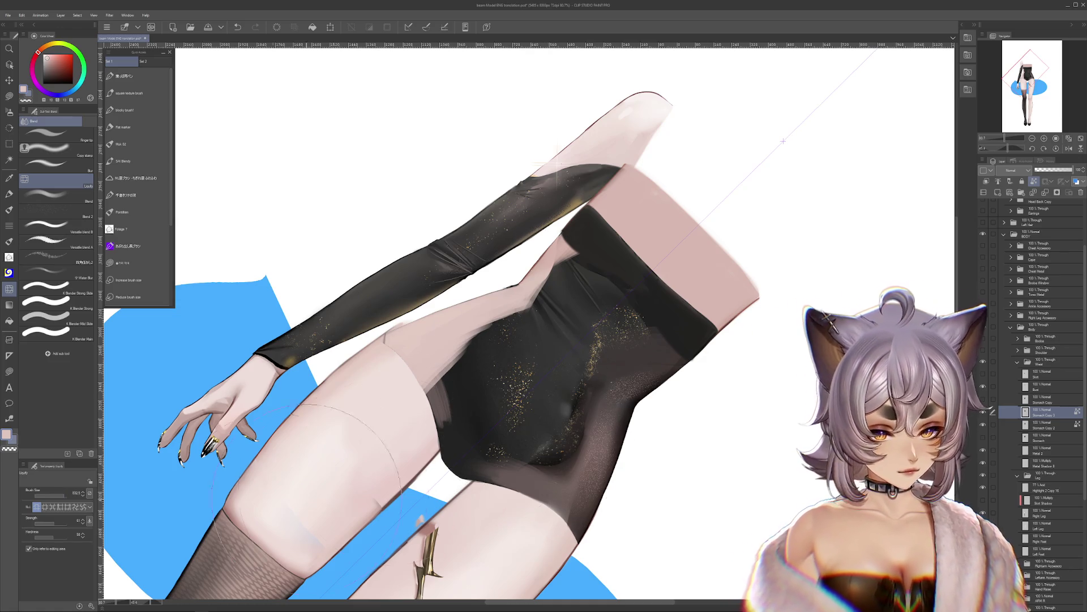
pyautogui.moveTo(63, 496); pyautogui.dragTo(45, 497)
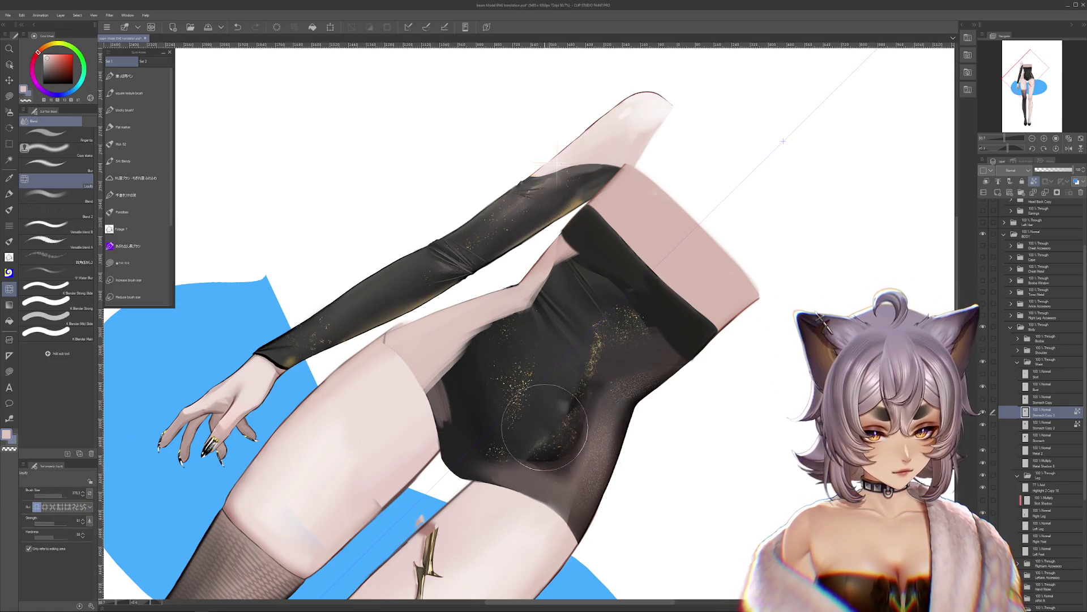
pyautogui.moveTo(542, 426)
pyautogui.mouseDown()
pyautogui.moveTo(569, 360)
pyautogui.moveTo(611, 339)
pyautogui.mouseUp()
# Step: At liquify size 250, push the fabric at the stomach's right and lower side
pyautogui.moveTo(63, 496); pyautogui.dragTo(60, 497)
pyautogui.moveTo(651, 338)
pyautogui.mouseDown()
pyautogui.moveTo(672, 335)
pyautogui.moveTo(659, 325)
pyautogui.moveTo(611, 337)
pyautogui.moveTo(553, 434)
pyautogui.moveTo(499, 441)
pyautogui.moveTo(508, 447)
pyautogui.moveTo(541, 407)
pyautogui.moveTo(538, 387)
pyautogui.mouseUp()
pyautogui.moveTo(661, 366); pyautogui.dragTo(781, 182)
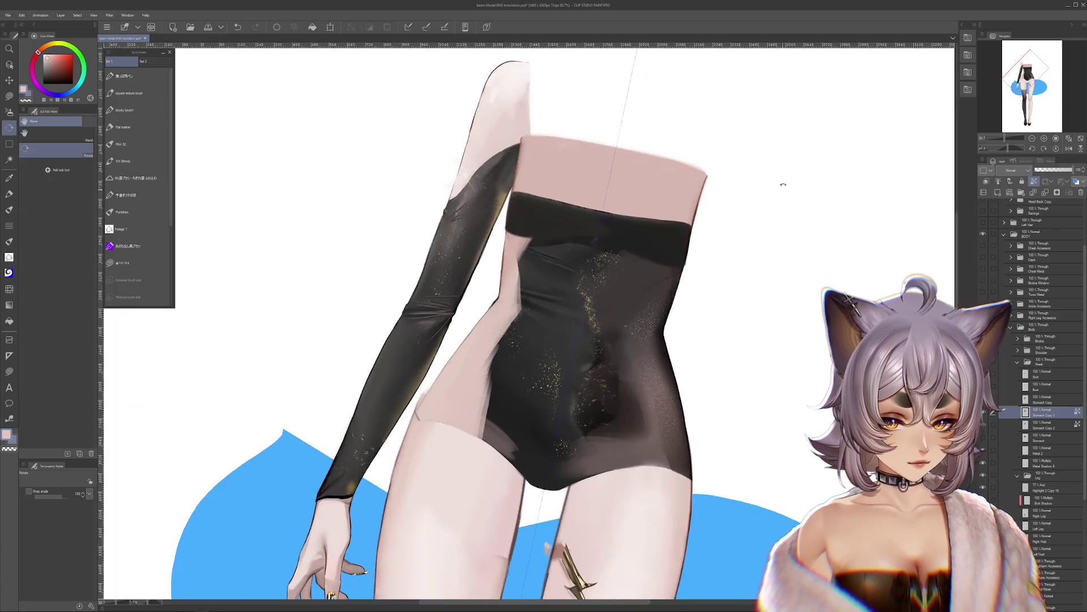
pyautogui.hotkey('ctrl', 'z')
pyautogui.hotkey('ctrl', 'y')
pyautogui.hotkey('ctrl', 'z')
pyautogui.hotkey('ctrl', 'y')
# Step: Soft-airbrush shading at size about 244 beside the waist's right edge, checking Stomach Copy 3
pyautogui.click(9, 111)
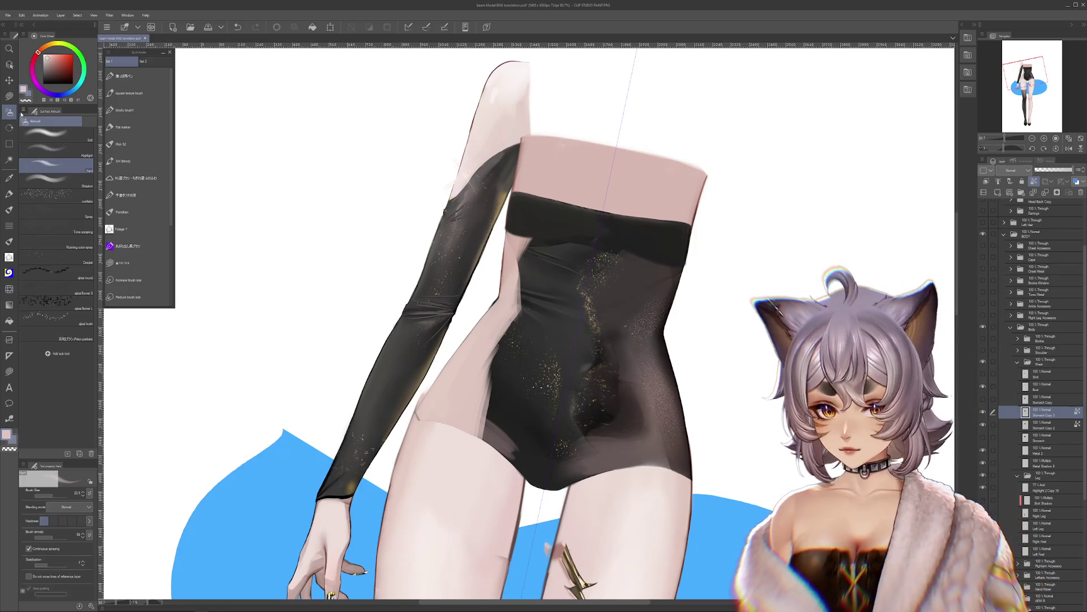
pyautogui.click(51, 134)
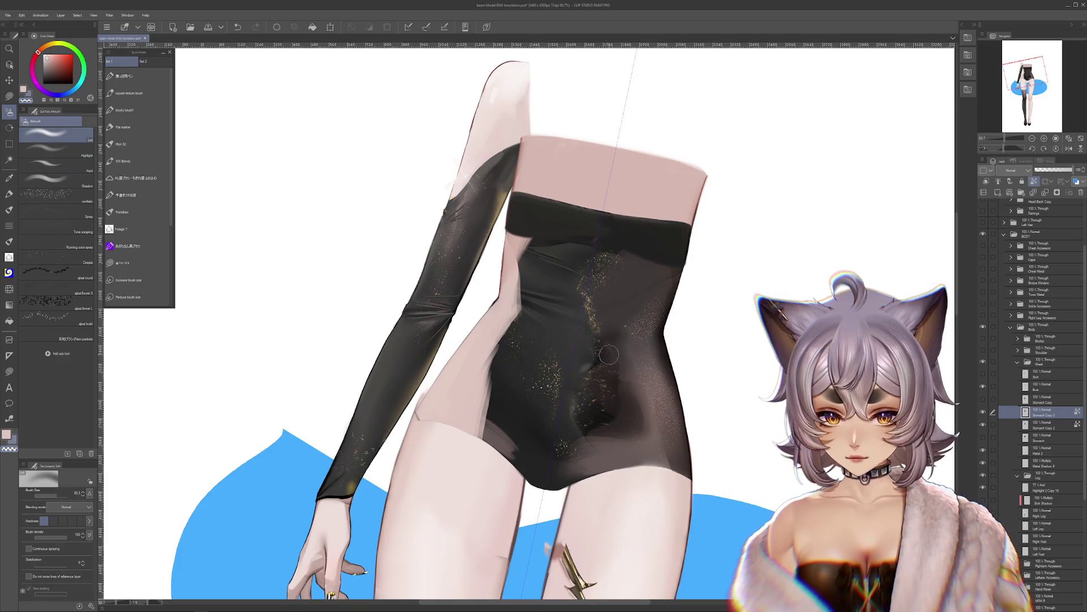
pyautogui.moveTo(662, 490); pyautogui.dragTo(670, 410)
pyautogui.moveTo(680, 340); pyautogui.dragTo(688, 391)
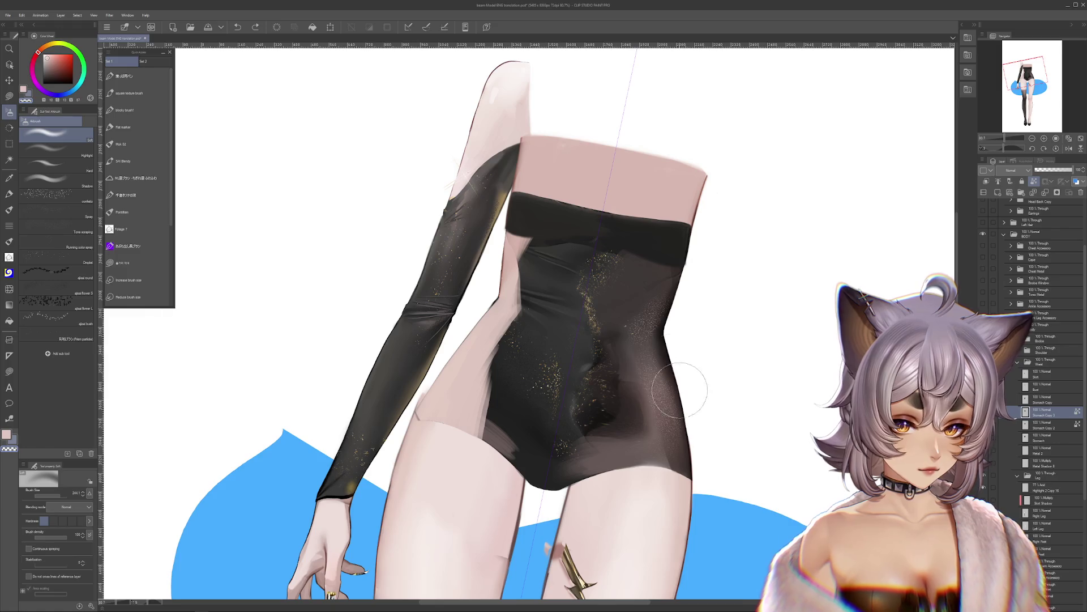
pyautogui.click(993, 412)
pyautogui.click(993, 412)
pyautogui.click(993, 412)
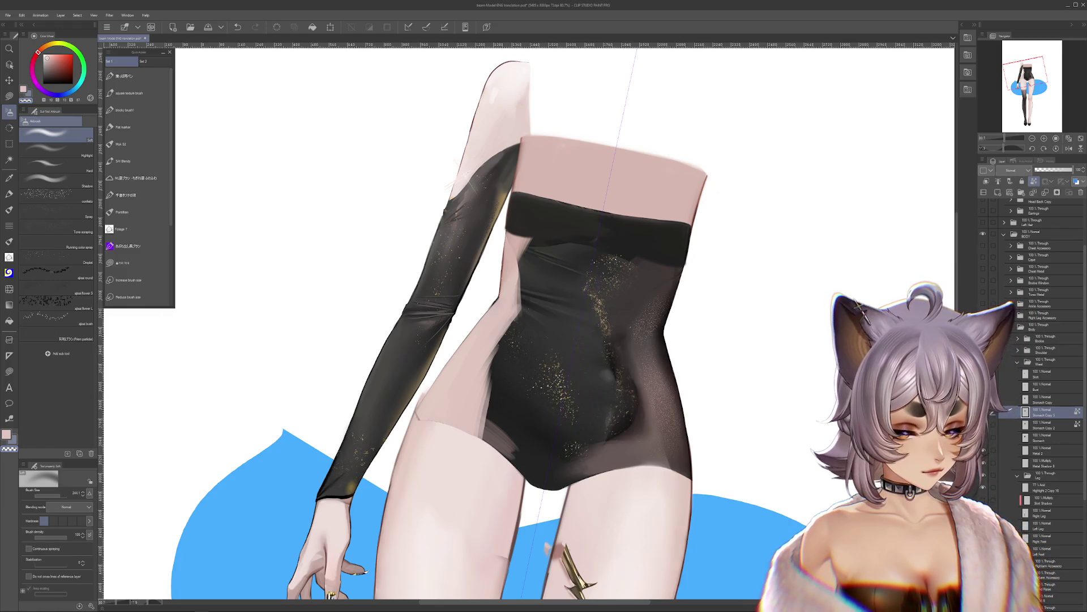
pyautogui.click(993, 411)
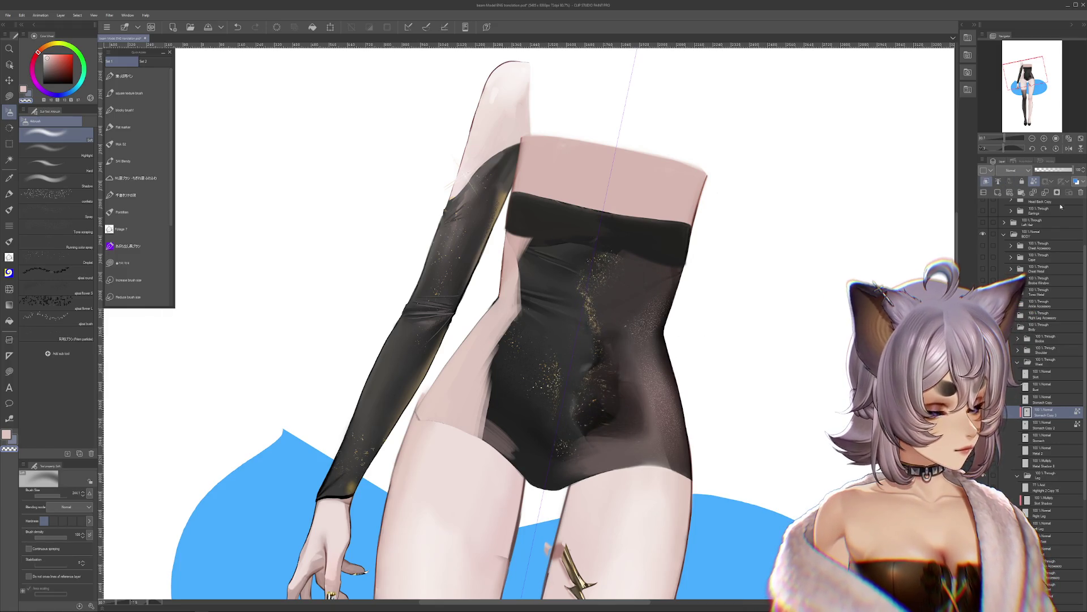
pyautogui.click(136, 127)
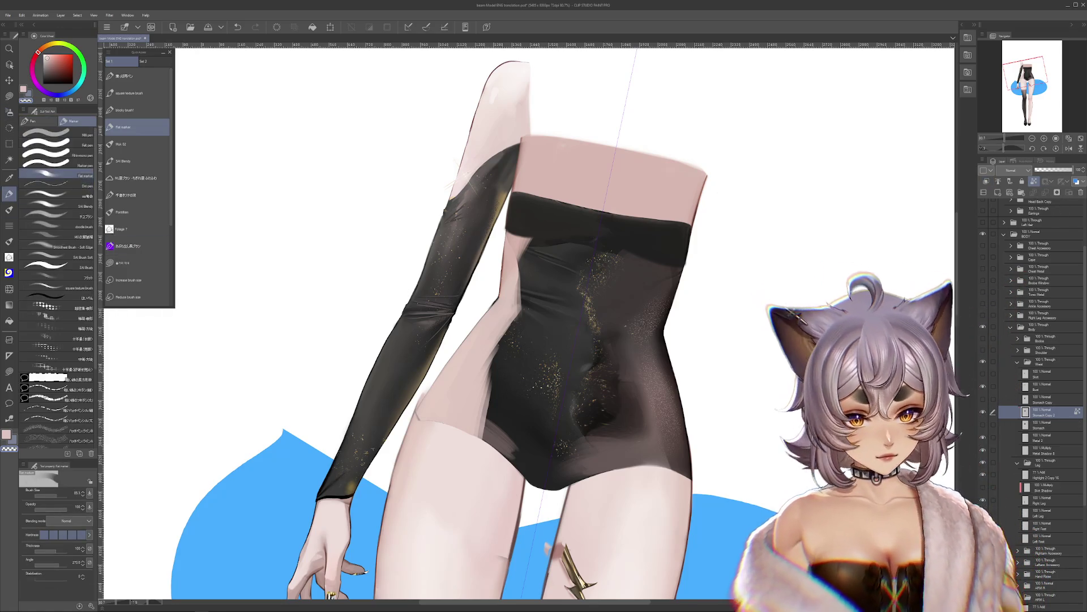
# Step: Paint a dark colour over the gold sparkle streak and the bodysuit's lower front with the Flat marker
pyautogui.click(993, 373)
pyautogui.click(993, 373)
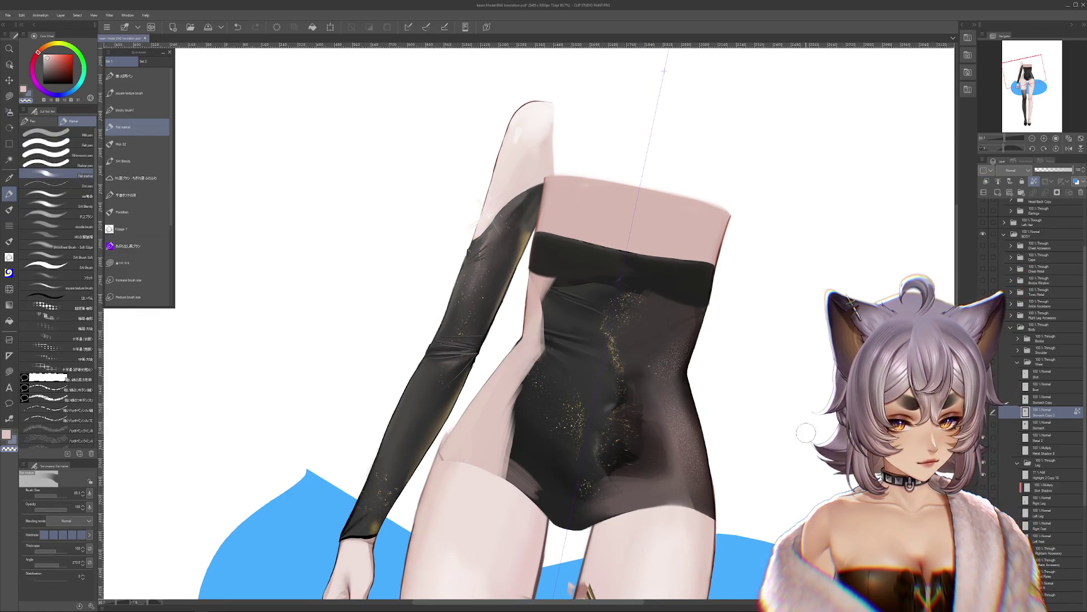
pyautogui.keyDown('alt'); pyautogui.click(635, 435); pyautogui.keyUp('alt')
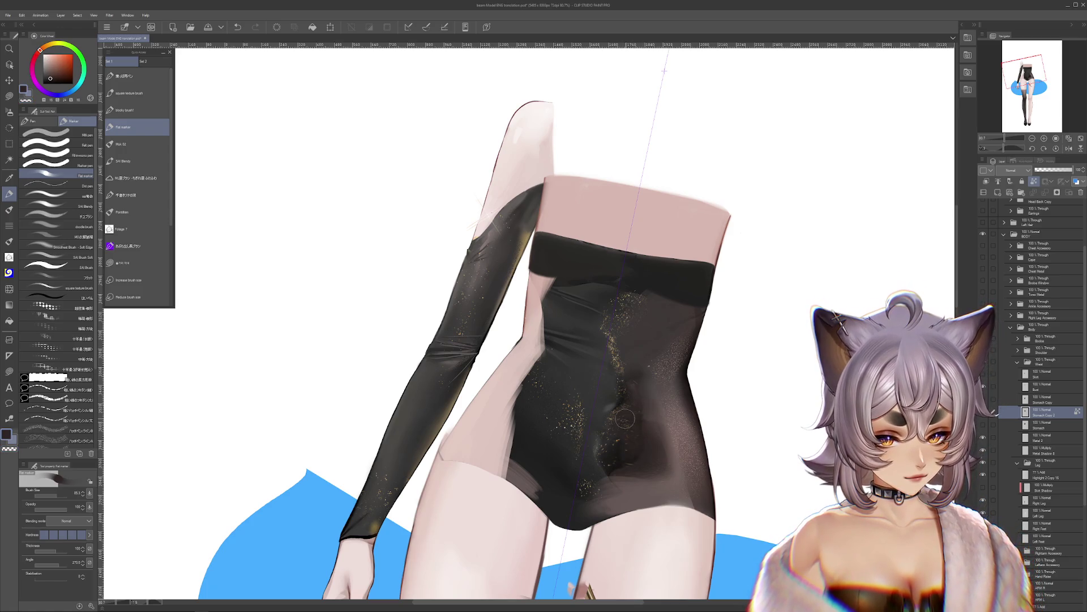
pyautogui.moveTo(627, 300); pyautogui.dragTo(594, 430)
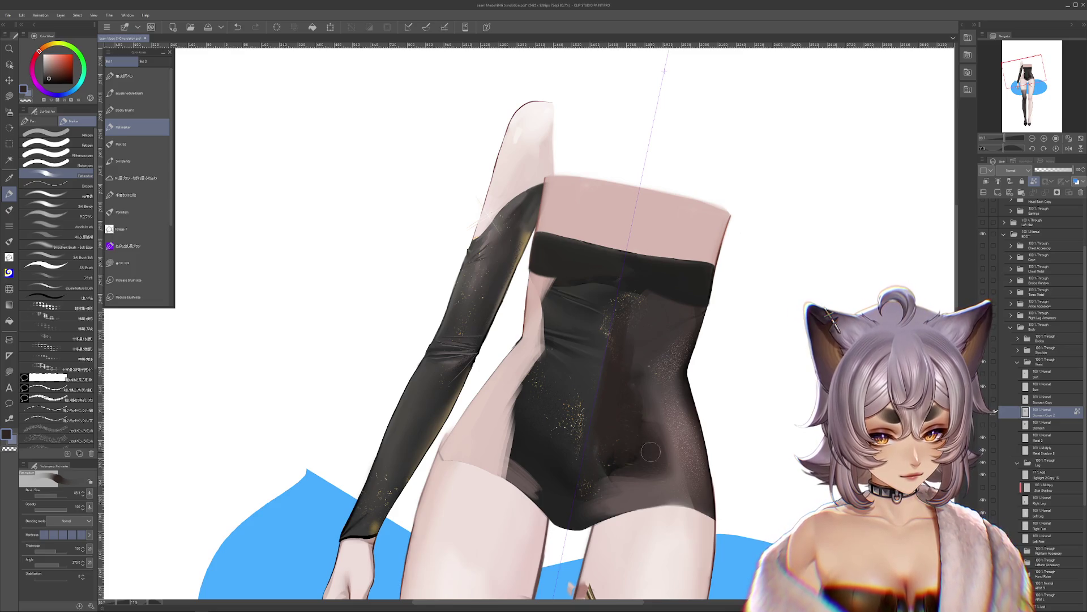
pyautogui.moveTo(636, 468); pyautogui.dragTo(602, 509)
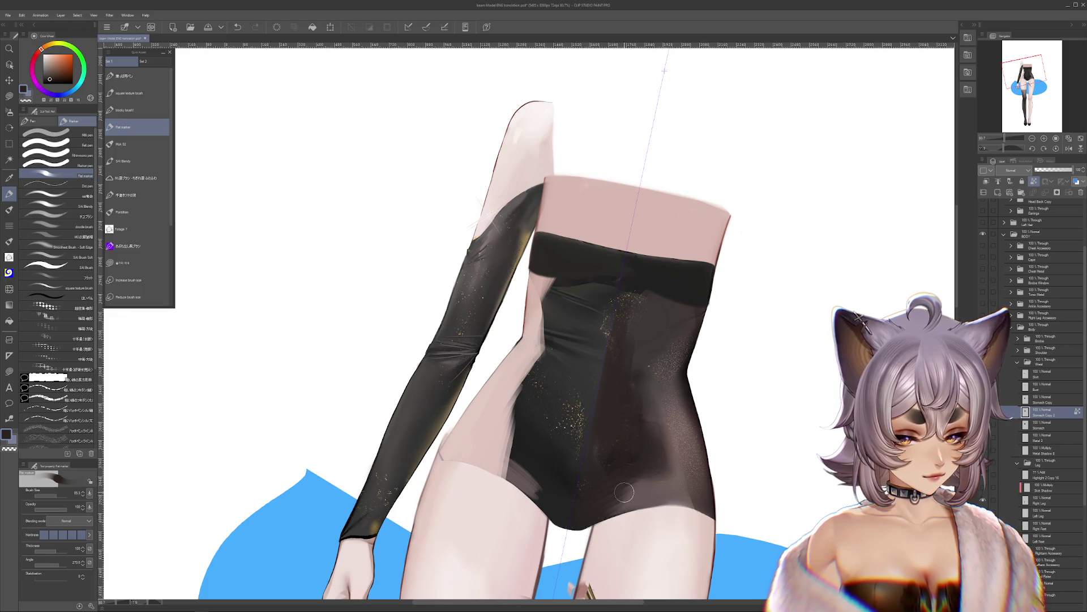
pyautogui.moveTo(701, 536); pyautogui.dragTo(705, 521)
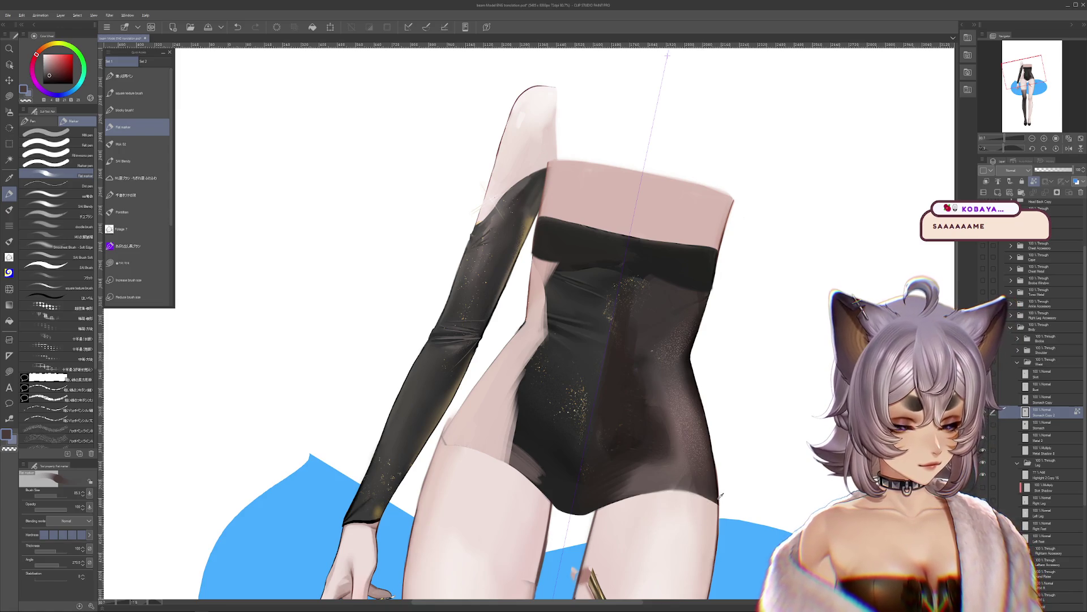
pyautogui.press('r')
pyautogui.moveTo(720, 496)
pyautogui.mouseDown()
pyautogui.moveTo(784, 245)
pyautogui.moveTo(590, 260)
pyautogui.moveTo(529, 324)
pyautogui.mouseUp()
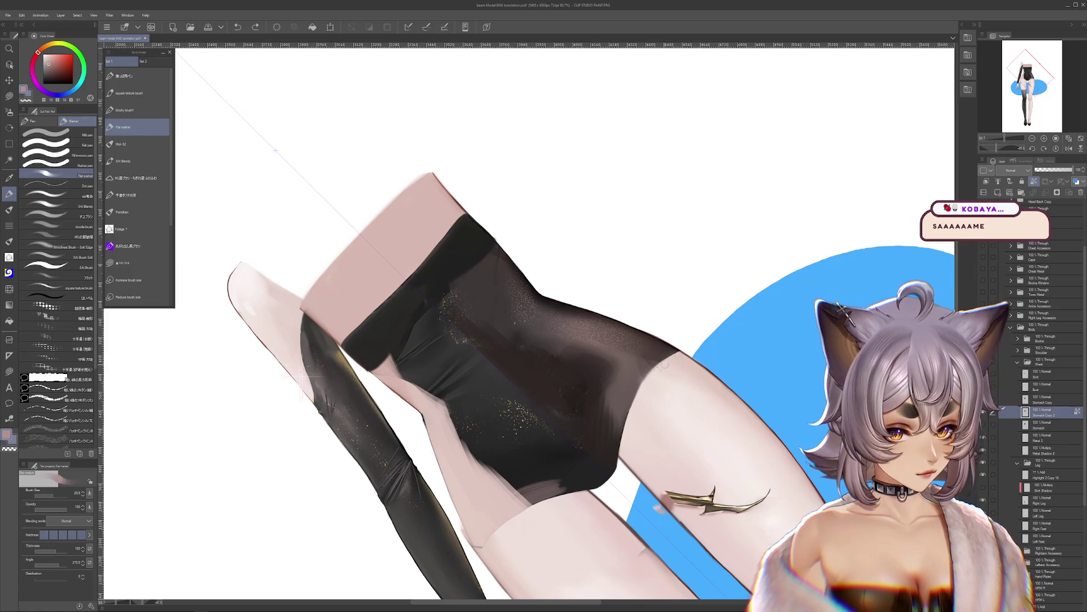
# Step: Sample the bodysuit's near-black, greyish mauve and edge shades with a smaller brush
pyautogui.keyDown('alt'); pyautogui.click(663, 350); pyautogui.keyUp('alt')
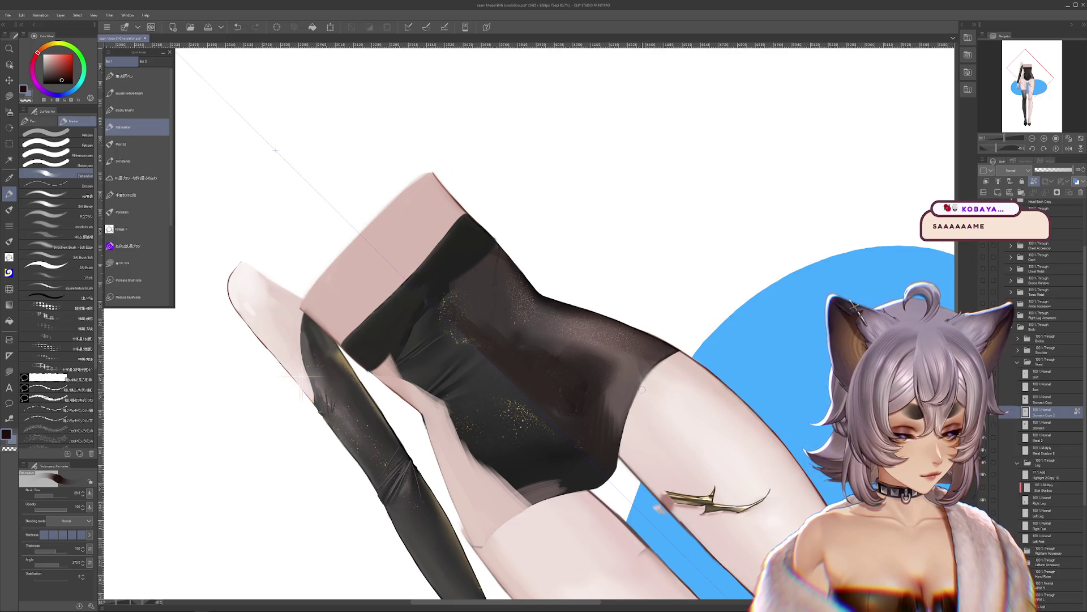
pyautogui.press('c')
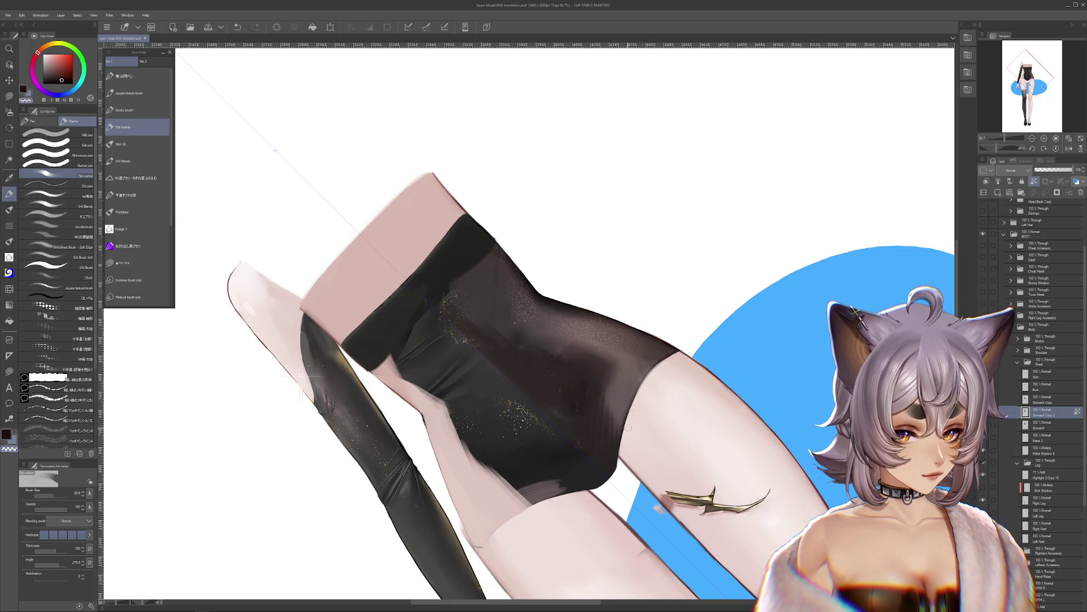
pyautogui.keyDown('alt'); pyautogui.click(618, 442); pyautogui.keyUp('alt')
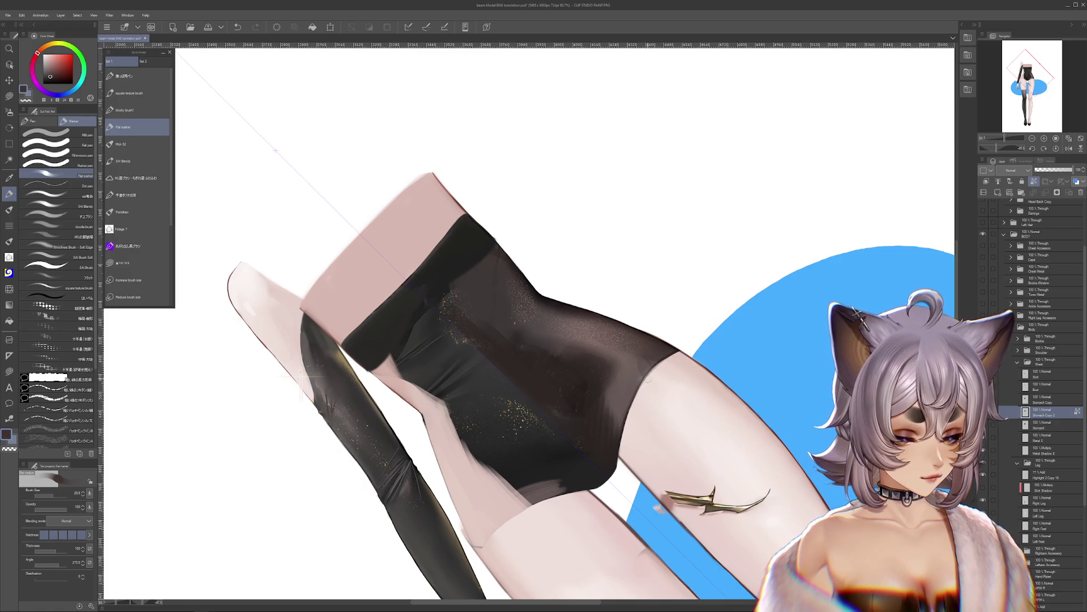
pyautogui.press('[')
pyautogui.moveTo(639, 416); pyautogui.dragTo(640, 418)
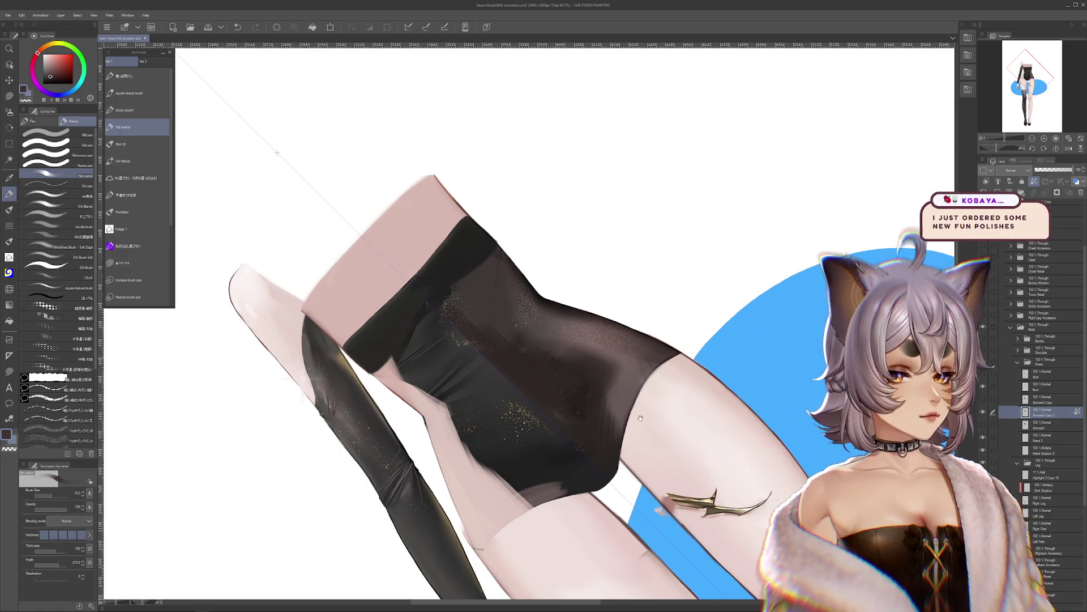
pyautogui.keyDown('alt'); pyautogui.click(623, 434); pyautogui.keyUp('alt')
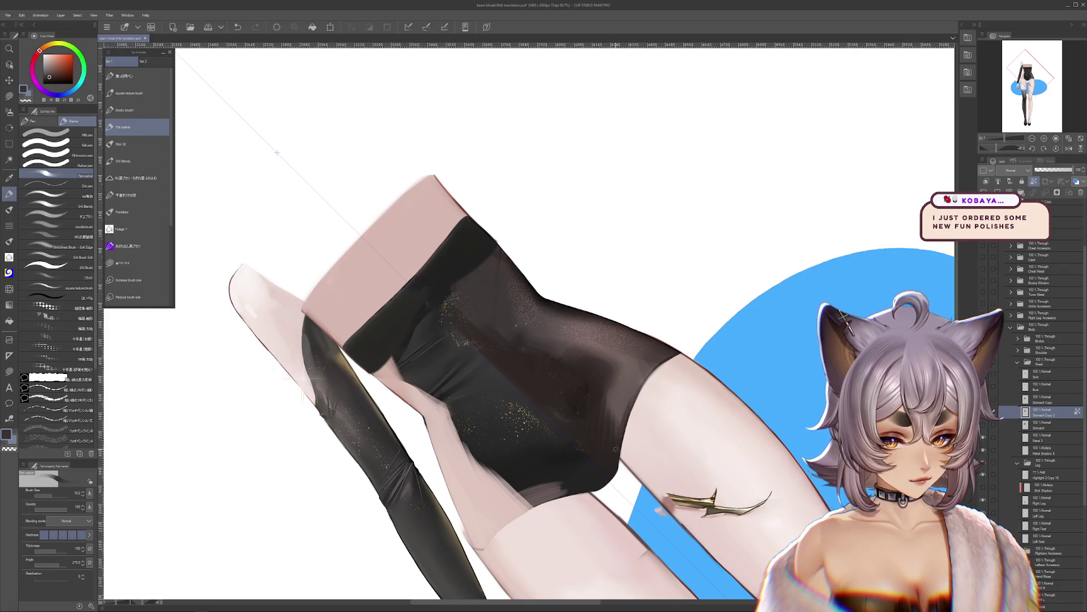
pyautogui.keyDown('alt'); pyautogui.click(647, 369); pyautogui.keyUp('alt')
pyautogui.keyDown('alt'); pyautogui.click(655, 368); pyautogui.keyUp('alt')
# Step: Rotate the figure more upright and compare the bodysuit hidden versus shown
pyautogui.moveTo(644, 380)
pyautogui.mouseDown()
pyautogui.moveTo(596, 394)
pyautogui.moveTo(601, 414)
pyautogui.moveTo(583, 407)
pyautogui.mouseUp()
pyautogui.hotkey('ctrl', 'z')
pyautogui.hotkey('ctrl', 'y')
# Step: Paint skin pink over the bodysuit below the bust band, then undo those strokes
pyautogui.moveTo(681, 447); pyautogui.dragTo(683, 504)
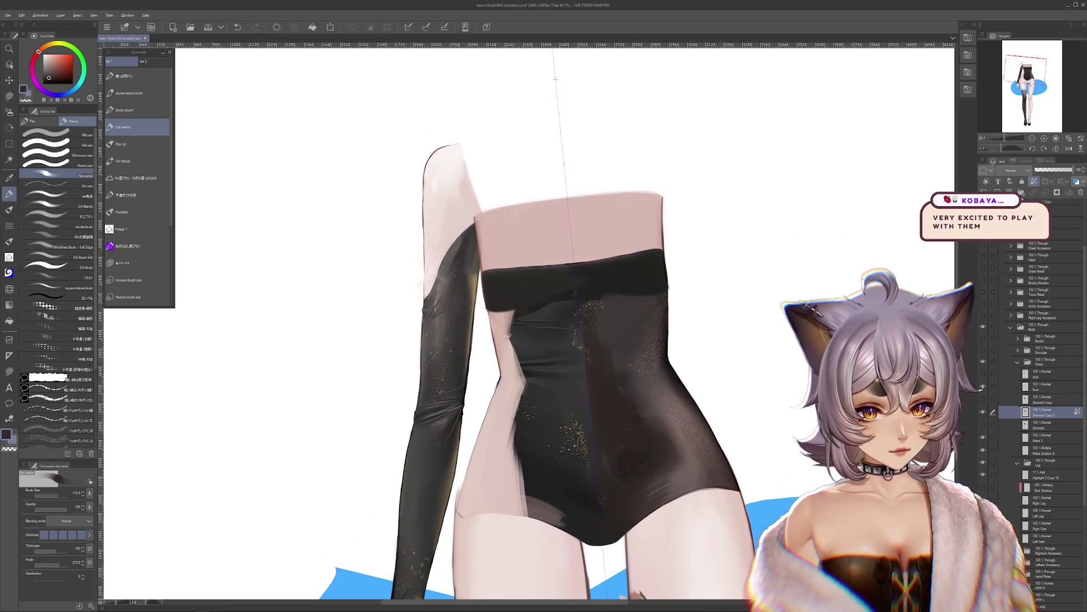
pyautogui.keyDown('alt'); pyautogui.click(499, 317); pyautogui.keyUp('alt')
pyautogui.moveTo(505, 290)
pyautogui.mouseDown()
pyautogui.moveTo(530, 397)
pyautogui.moveTo(521, 306)
pyautogui.moveTo(541, 351)
pyautogui.moveTo(509, 430)
pyautogui.moveTo(498, 422)
pyautogui.moveTo(516, 419)
pyautogui.moveTo(520, 375)
pyautogui.moveTo(518, 442)
pyautogui.moveTo(546, 397)
pyautogui.moveTo(532, 462)
pyautogui.mouseUp()
pyautogui.hotkey('ctrl', 'z')
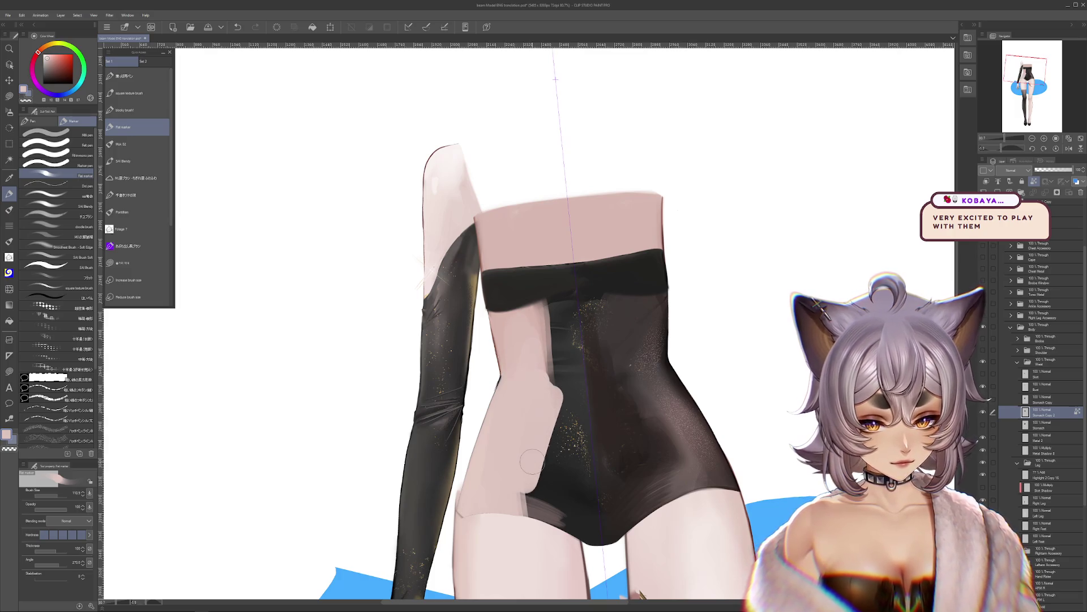
pyautogui.hotkey('ctrl', 'z')
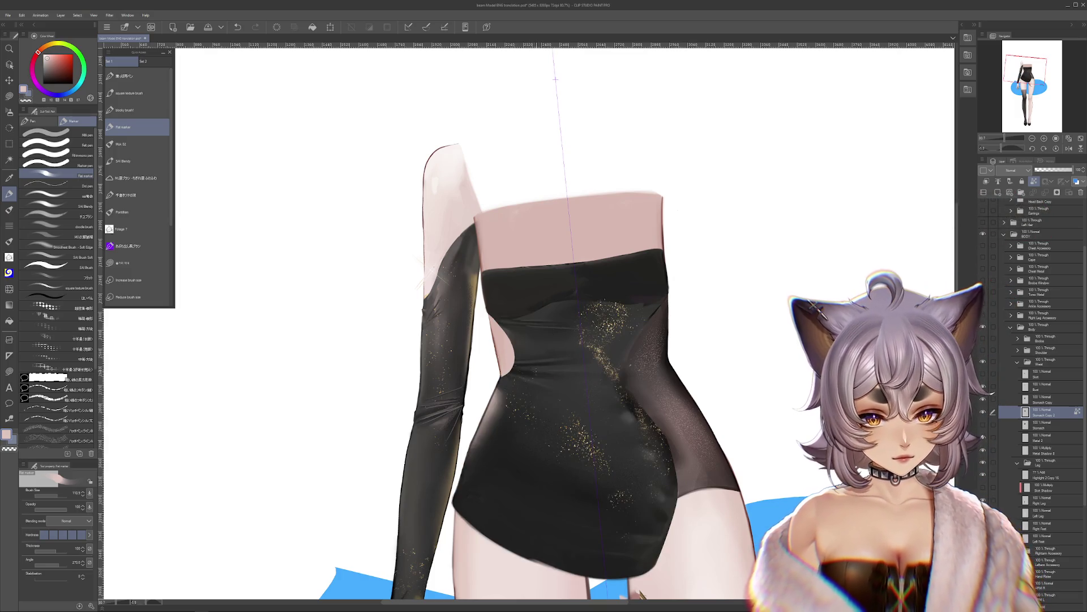
# Step: Step back through history to the shorter bodysuit with skin-showing side cut-outs
pyautogui.hotkey('ctrl', 'z')
pyautogui.hotkey('ctrl', 'z')
pyautogui.hotkey('ctrl', 'y')
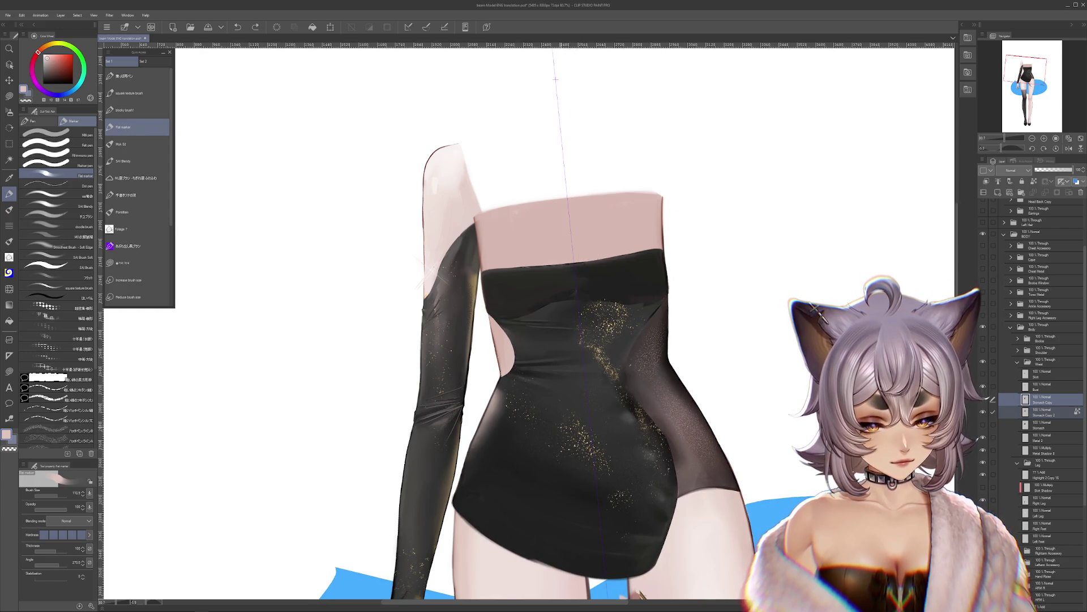
pyautogui.hotkey('ctrl', 'z')
pyautogui.hotkey('ctrl', 'z')
pyautogui.hotkey('ctrl', 'z')
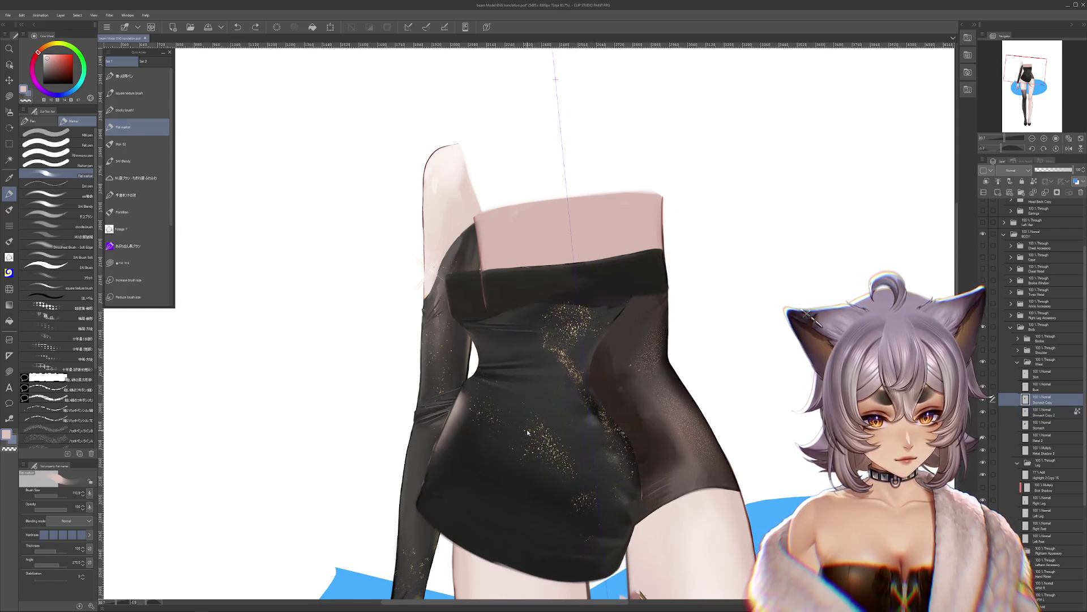
pyautogui.hotkey('ctrl', 'z')
pyautogui.hotkey('ctrl', 'z')
pyautogui.hotkey('ctrl', 'z')
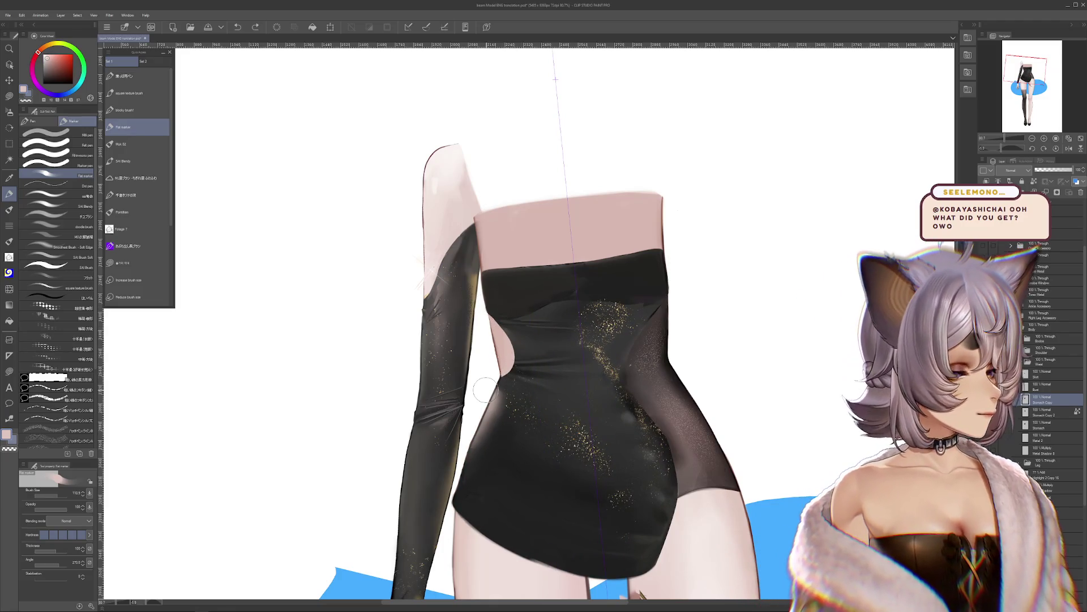
pyautogui.hotkey('ctrl', 'z')
pyautogui.hotkey('ctrl', 'z')
pyautogui.hotkey('ctrl', 'z')
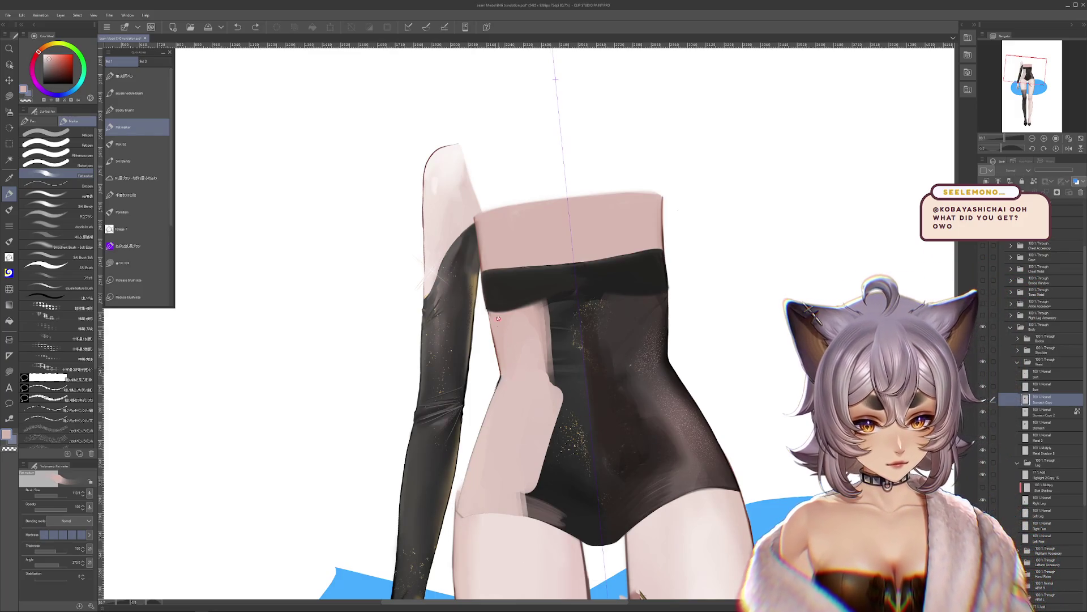
# Step: On Stomach Copy 2, pick light skin pink for the soft airbrush on the left side
pyautogui.hotkey('alt', '[')
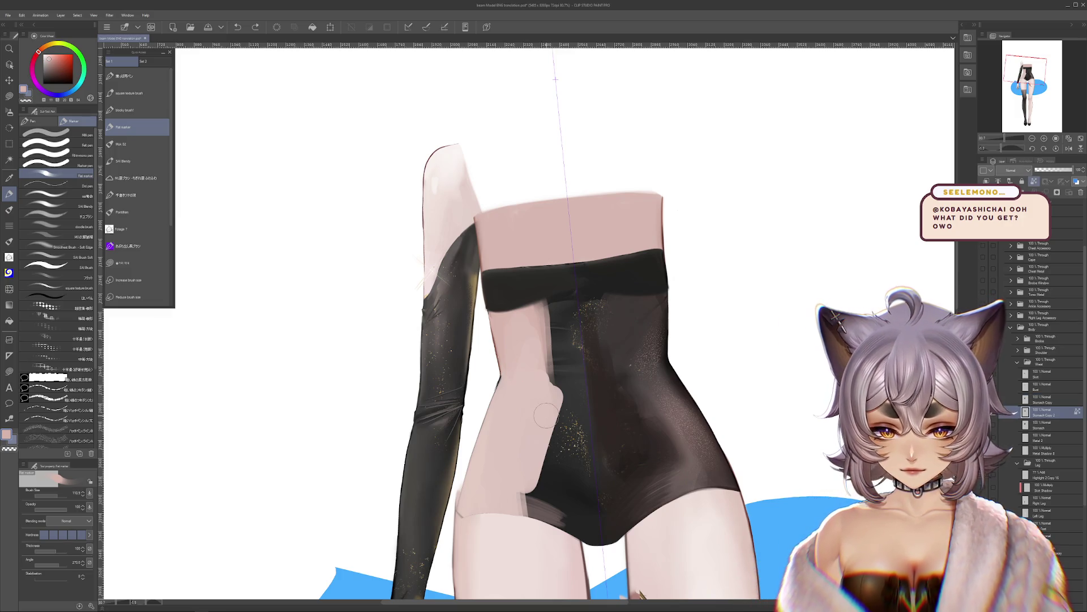
pyautogui.keyDown('alt'); pyautogui.click(575, 504); pyautogui.keyUp('alt')
pyautogui.moveTo(511, 492)
pyautogui.mouseDown()
pyautogui.moveTo(524, 429)
pyautogui.moveTo(544, 430)
pyautogui.moveTo(532, 419)
pyautogui.moveTo(555, 459)
pyautogui.moveTo(589, 419)
pyautogui.moveTo(560, 456)
pyautogui.mouseUp()
pyautogui.click(9, 112)
pyautogui.keyDown('alt'); pyautogui.click(526, 396); pyautogui.keyUp('alt')
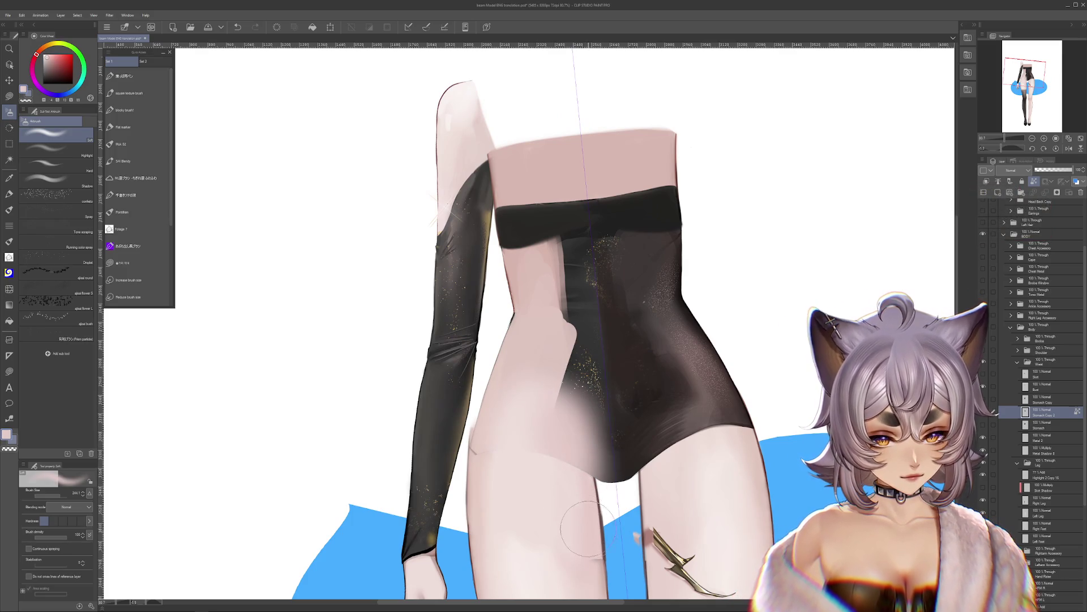
# Step: Airbrush skin tone and dark bodysuit colour along the left waist and lower-left edge
pyautogui.moveTo(600, 396); pyautogui.dragTo(567, 453)
pyautogui.keyDown('alt'); pyautogui.click(543, 431); pyautogui.keyUp('alt')
pyautogui.moveTo(538, 414); pyautogui.dragTo(558, 453)
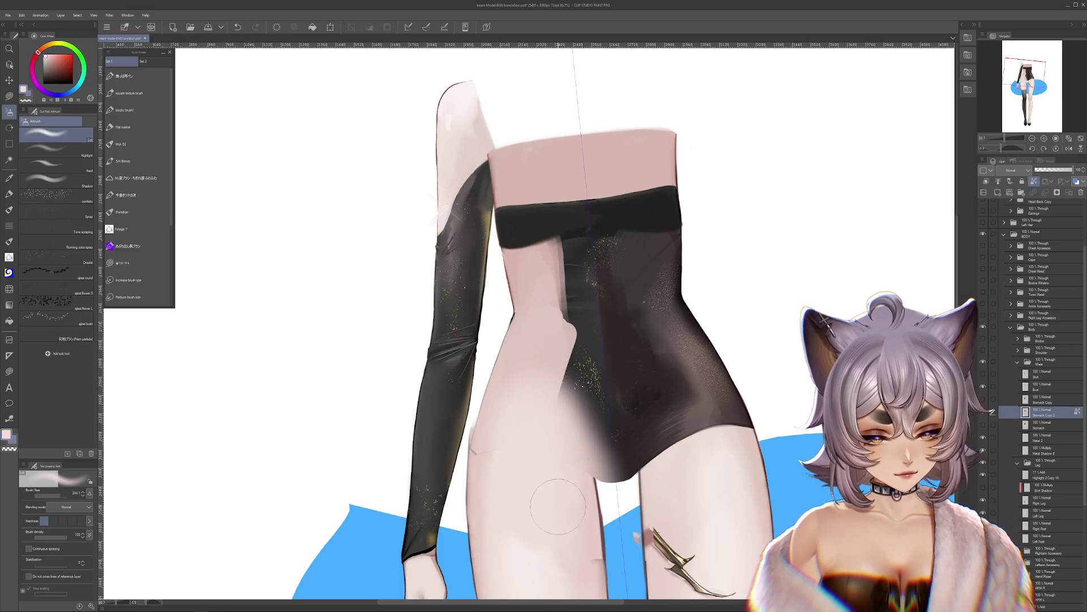
pyautogui.moveTo(554, 330)
pyautogui.mouseDown()
pyautogui.moveTo(575, 385)
pyautogui.moveTo(594, 251)
pyautogui.mouseUp()
pyautogui.keyDown('alt'); pyautogui.click(625, 346); pyautogui.keyUp('alt')
pyautogui.moveTo(623, 351)
pyautogui.mouseDown()
pyautogui.moveTo(601, 408)
pyautogui.moveTo(578, 368)
pyautogui.moveTo(564, 401)
pyautogui.mouseUp()
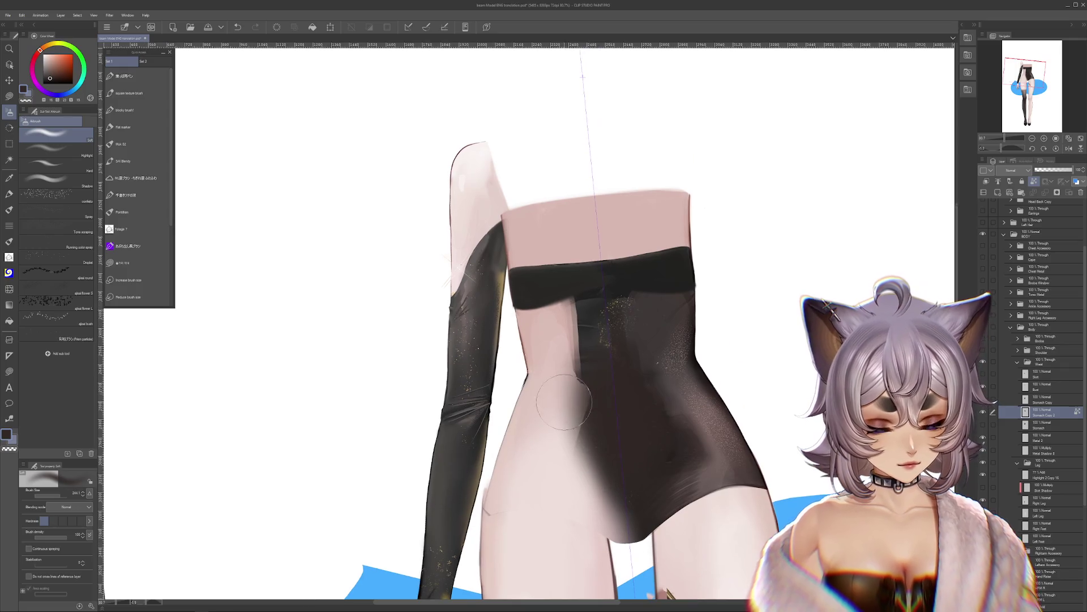
pyautogui.keyDown('alt'); pyautogui.click(561, 399); pyautogui.keyUp('alt')
pyautogui.scroll(1, 627, 377)
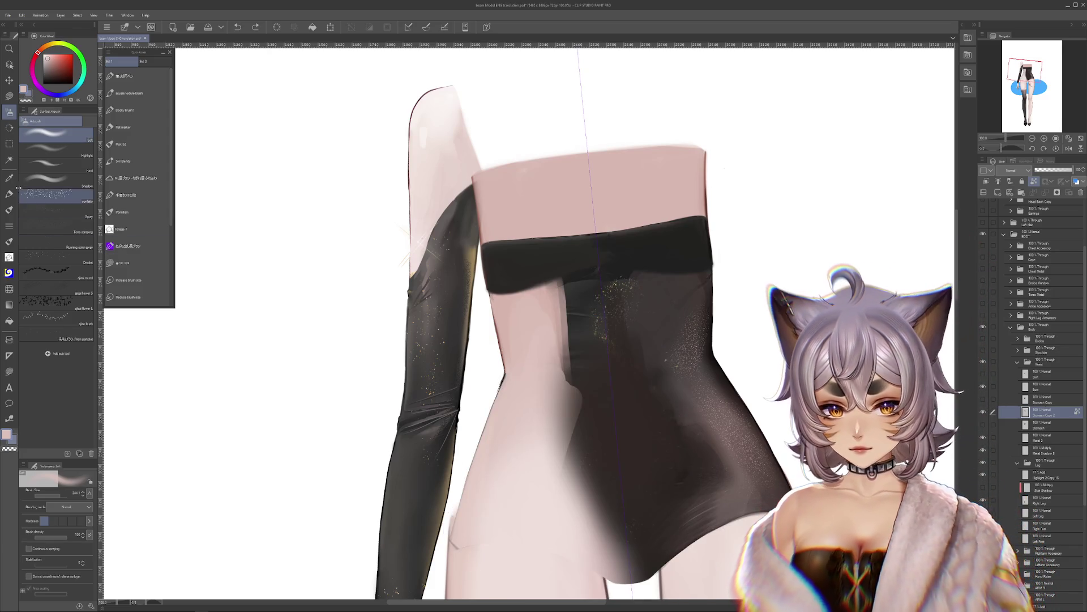
# Step: Switch to the Flat marker pen and set it to a medium brush size
pyautogui.click(9, 194)
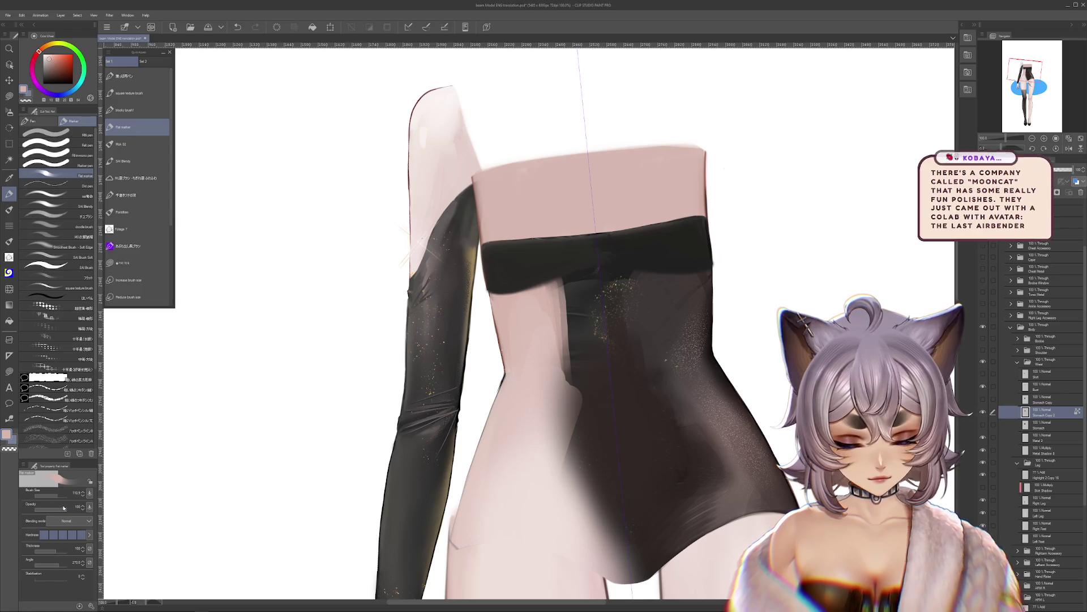
pyautogui.click(50, 494)
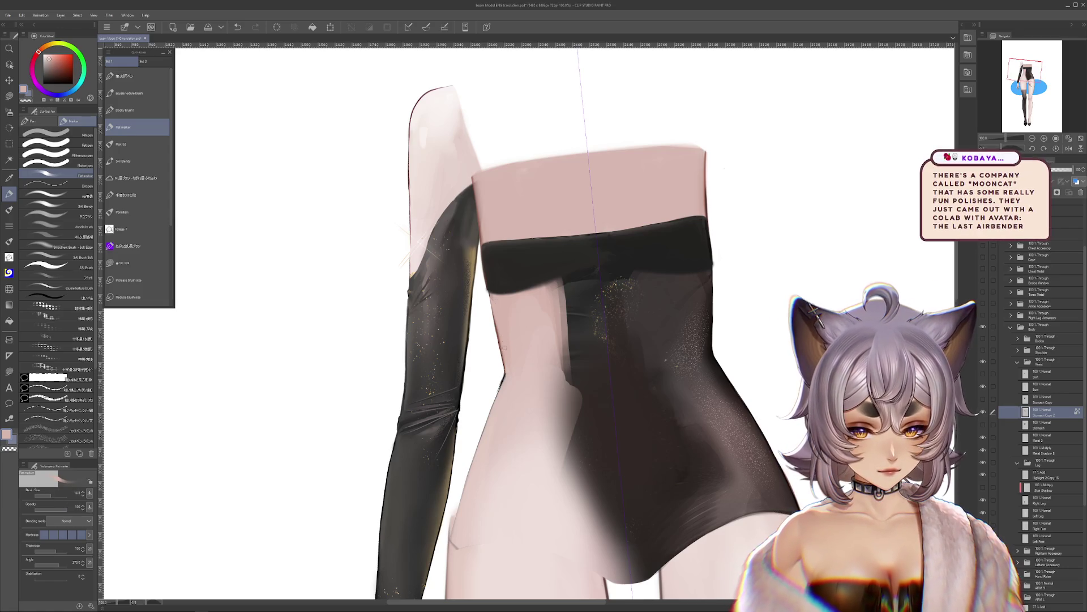
pyautogui.click(57, 494)
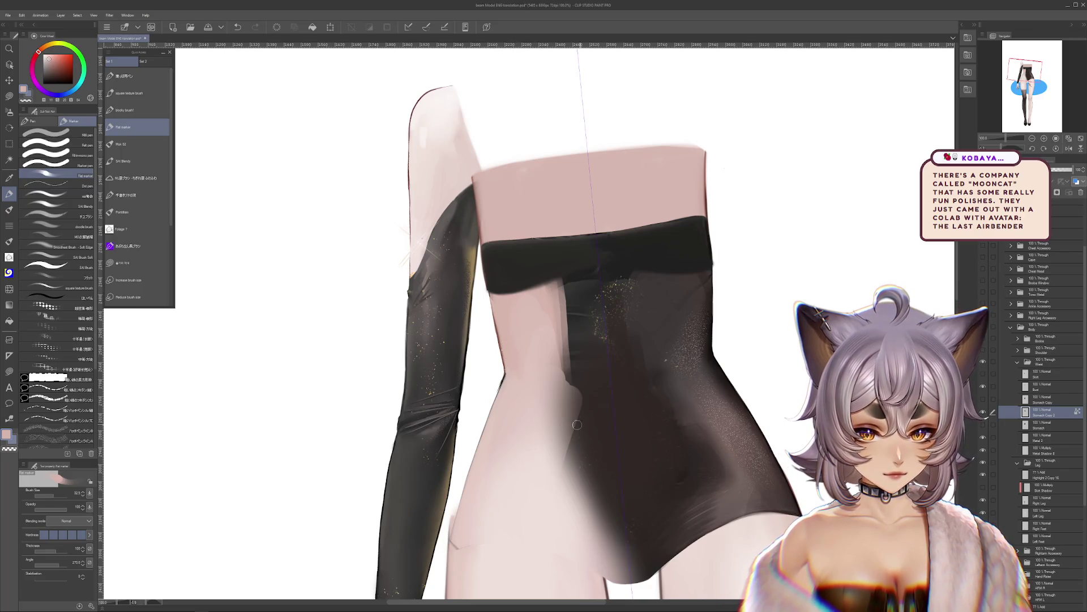
pyautogui.scroll(3, 534, 389)
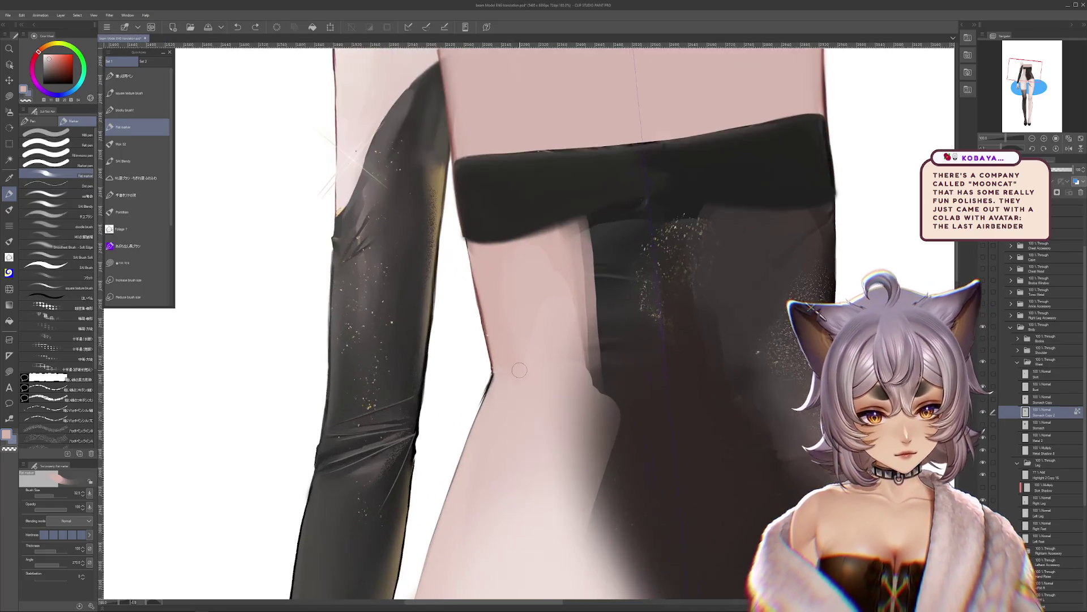
# Step: Draw a dark red outline along the left leg edge, undoing part of it
pyautogui.keyDown('alt'); pyautogui.click(484, 302); pyautogui.keyUp('alt')
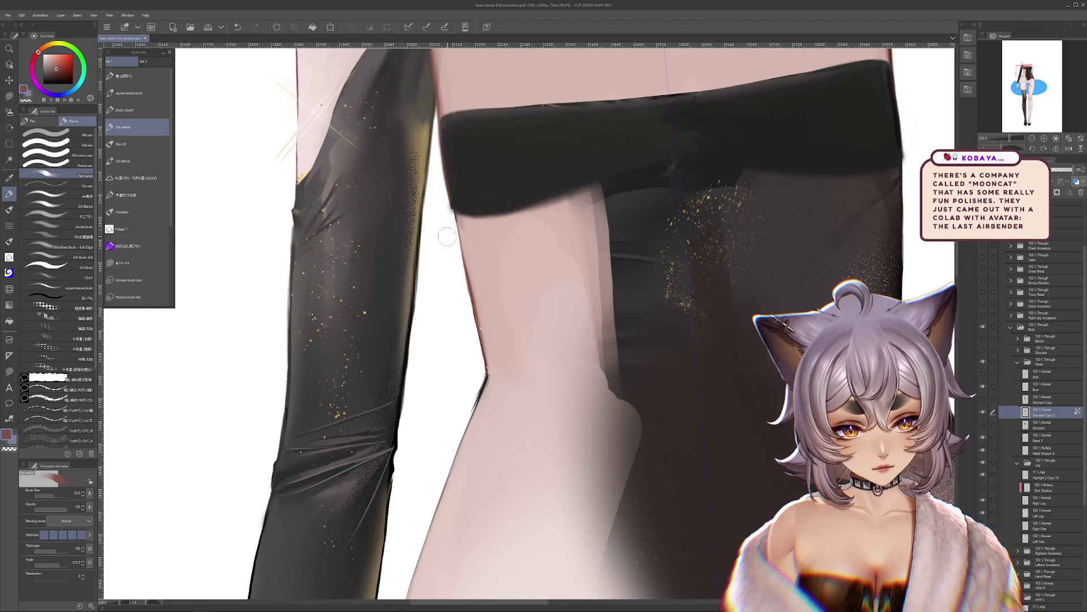
pyautogui.press('x')
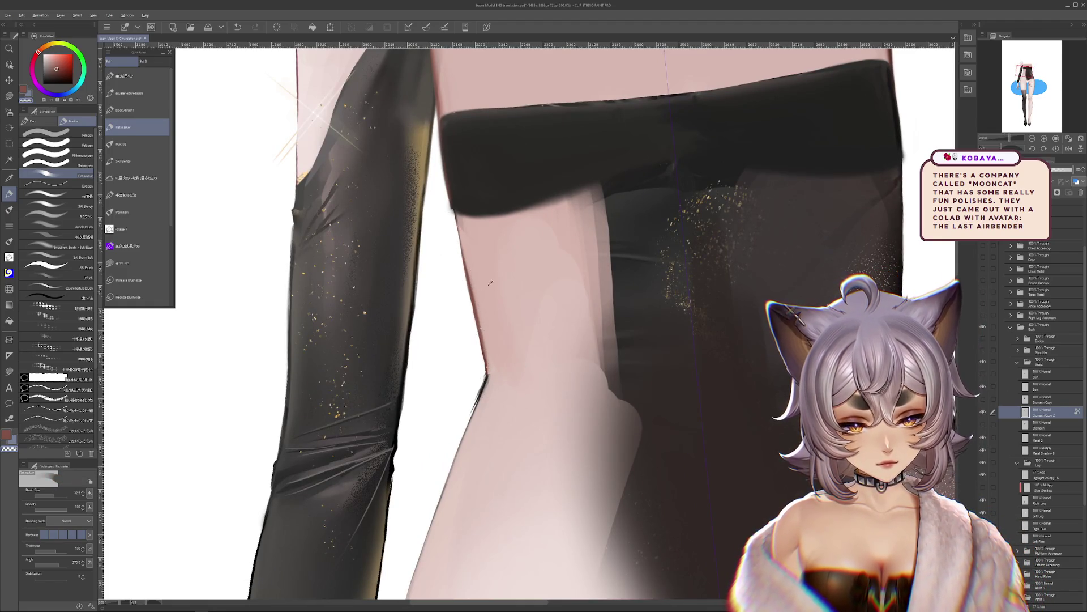
pyautogui.keyDown('alt'); pyautogui.click(490, 283); pyautogui.keyUp('alt')
pyautogui.moveTo(506, 410); pyautogui.dragTo(537, 363)
pyautogui.keyDown('alt'); pyautogui.click(513, 326); pyautogui.keyUp('alt')
pyautogui.moveTo(517, 314); pyautogui.dragTo(499, 378)
pyautogui.moveTo(499, 379); pyautogui.dragTo(505, 352)
pyautogui.hotkey('ctrl', 'z')
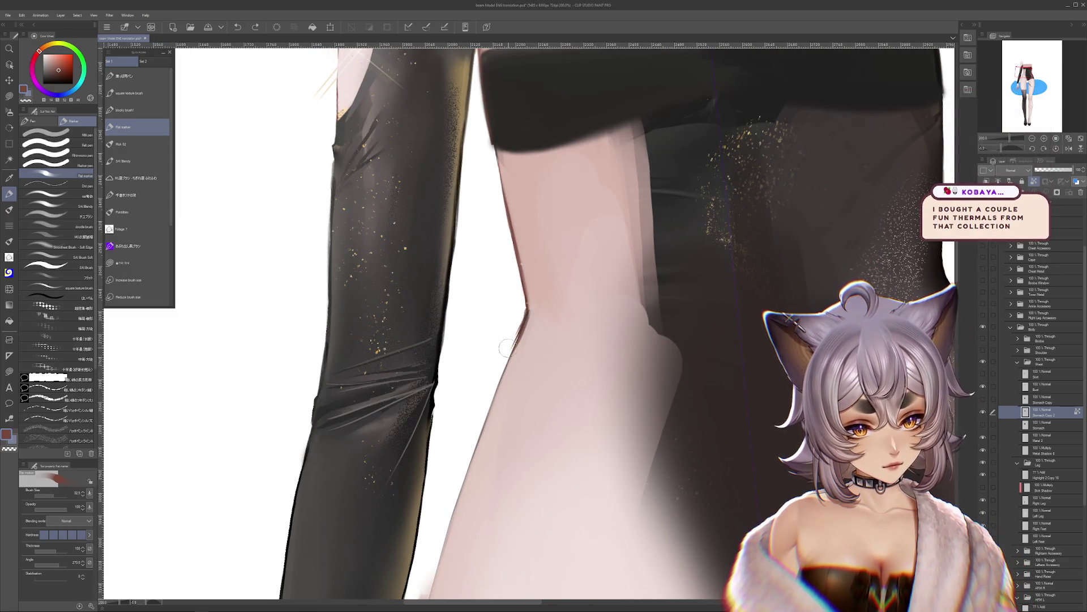
# Step: Soften the leg edge with strokes of light skin pink
pyautogui.keyDown('alt'); pyautogui.click(476, 422); pyautogui.keyUp('alt')
pyautogui.moveTo(510, 345)
pyautogui.mouseDown()
pyautogui.moveTo(520, 309)
pyautogui.moveTo(512, 327)
pyautogui.moveTo(506, 258)
pyautogui.moveTo(521, 306)
pyautogui.moveTo(531, 241)
pyautogui.moveTo(481, 456)
pyautogui.mouseUp()
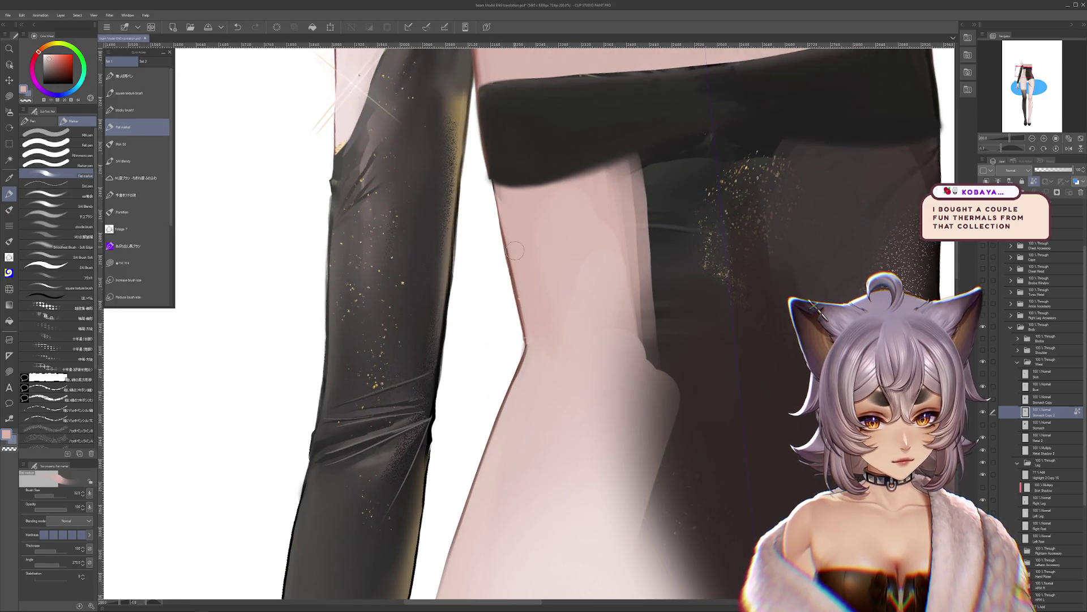
pyautogui.keyDown('alt'); pyautogui.click(520, 284); pyautogui.keyUp('alt')
pyautogui.keyDown('alt'); pyautogui.click(535, 340); pyautogui.keyUp('alt')
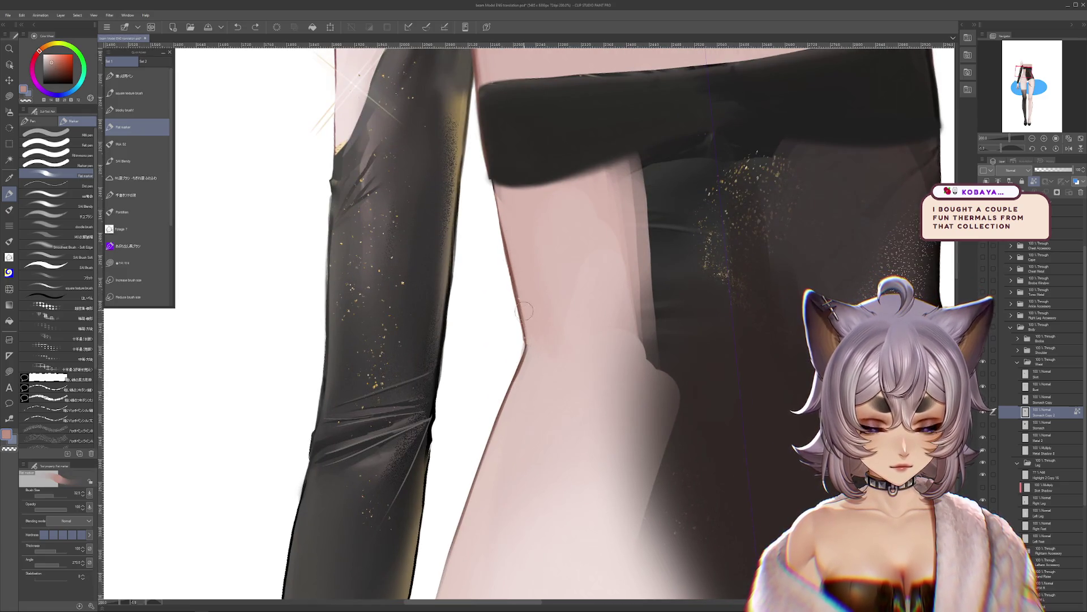
# Step: Resize the brush and set up a large, low-opacity brush in pale skin pink
pyautogui.moveTo(53, 495); pyautogui.dragTo(47, 492)
pyautogui.moveTo(521, 320)
pyautogui.mouseDown()
pyautogui.moveTo(482, 397)
pyautogui.moveTo(431, 411)
pyautogui.mouseUp()
pyautogui.moveTo(54, 497); pyautogui.dragTo(62, 494)
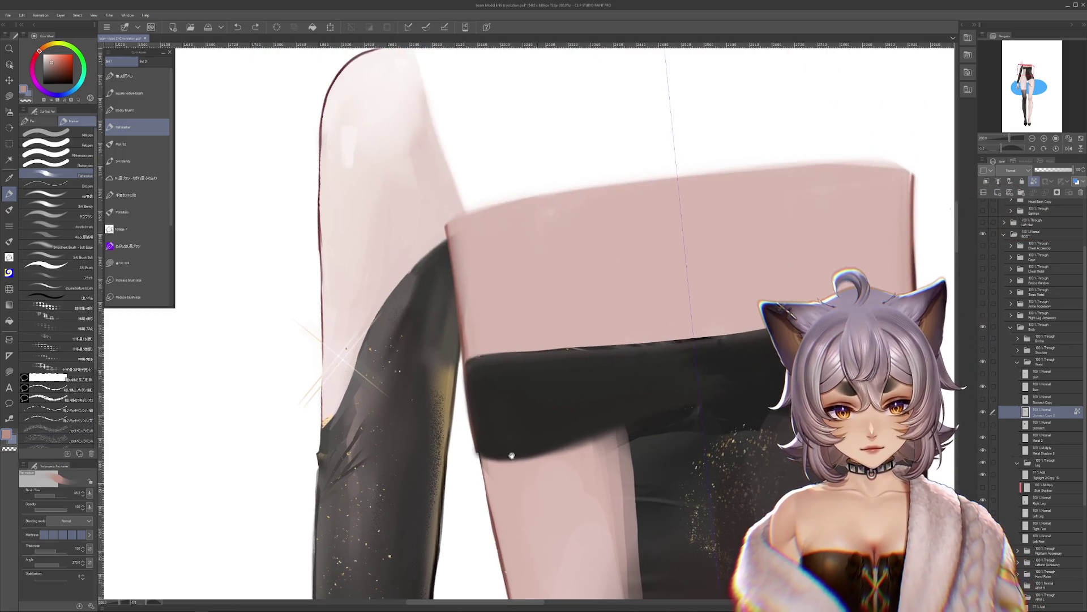
pyautogui.moveTo(513, 423); pyautogui.dragTo(589, 383)
pyautogui.keyDown('alt'); pyautogui.click(589, 382); pyautogui.keyUp('alt')
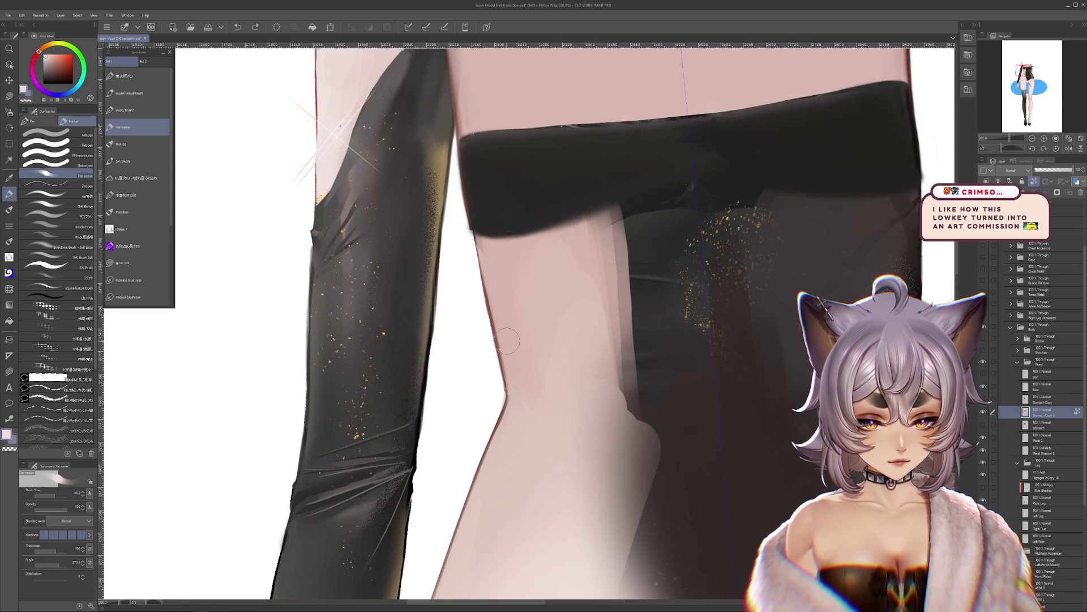
pyautogui.moveTo(508, 341)
pyautogui.mouseDown()
pyautogui.moveTo(522, 315)
pyautogui.moveTo(635, 340)
pyautogui.moveTo(640, 283)
pyautogui.mouseUp()
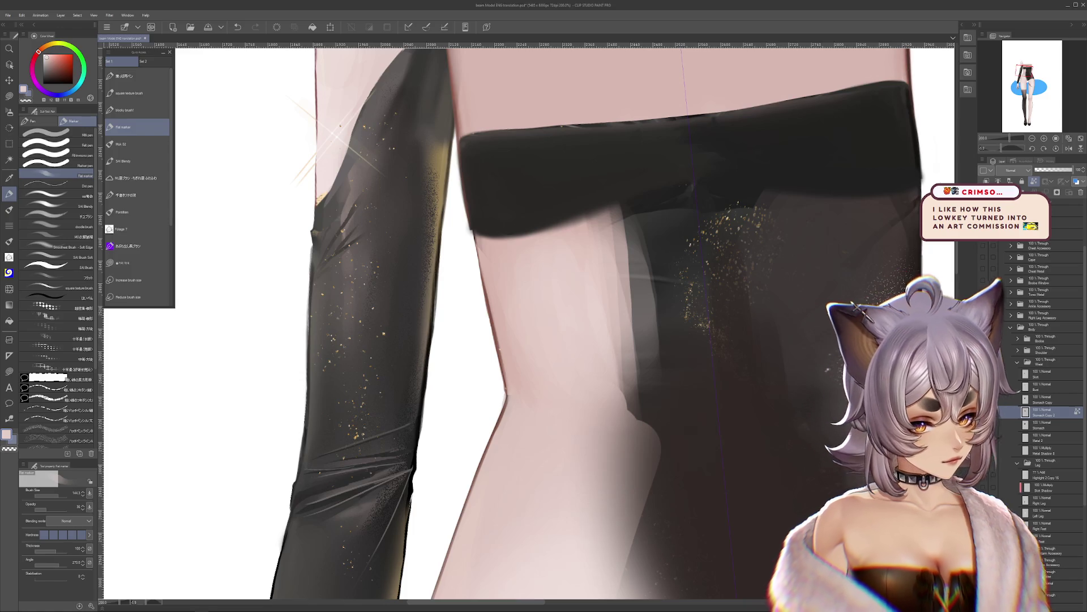
pyautogui.hotkey('ctrl', 'z')
pyautogui.click(1043, 399)
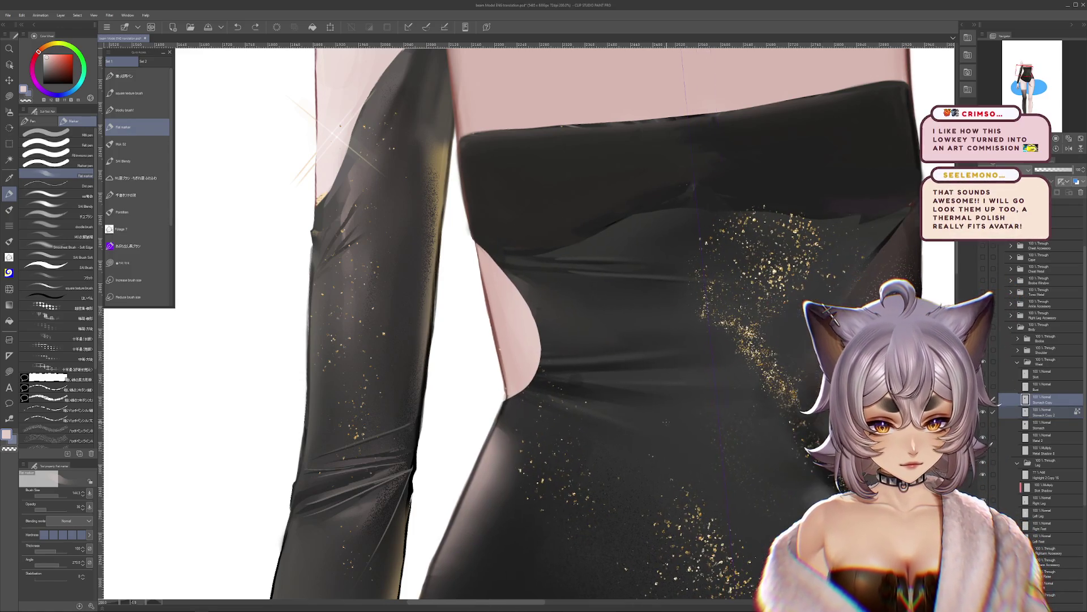
pyautogui.moveTo(674, 429); pyautogui.dragTo(702, 429)
pyautogui.hotkey('ctrl', 'z')
pyautogui.click(1042, 412)
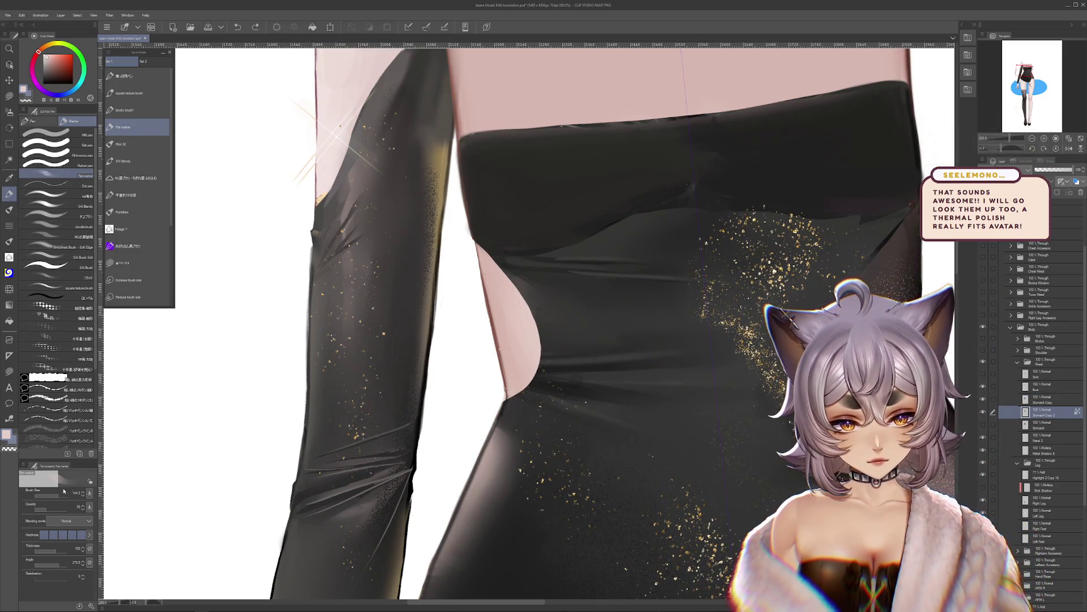
pyautogui.click(49, 495)
pyautogui.click(46, 508)
pyautogui.keyDown('alt'); pyautogui.click(481, 262); pyautogui.keyUp('alt')
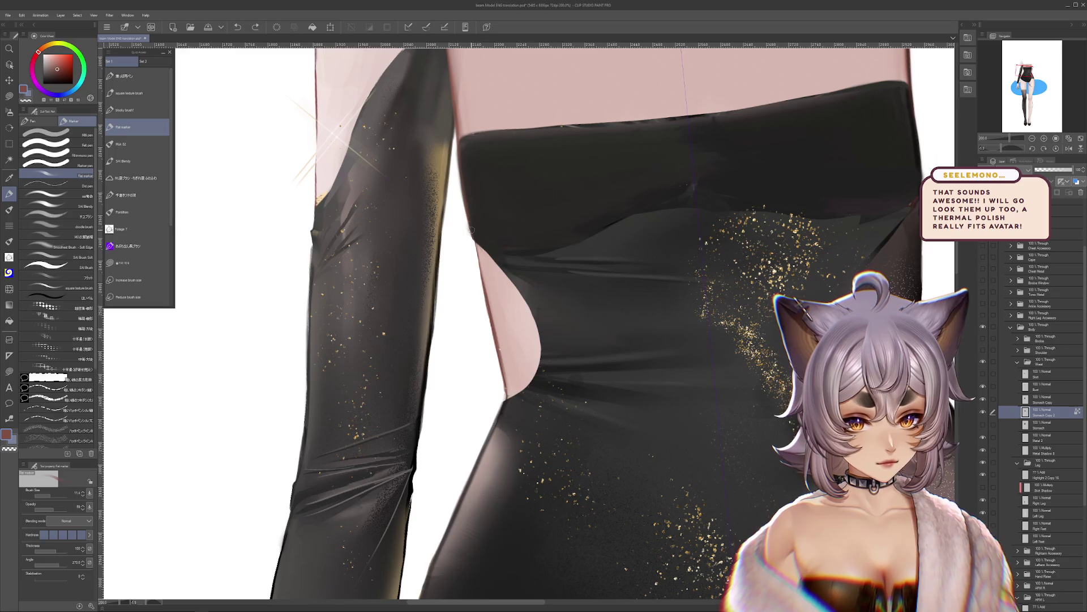
pyautogui.keyDown('alt'); pyautogui.click(503, 367); pyautogui.keyUp('alt')
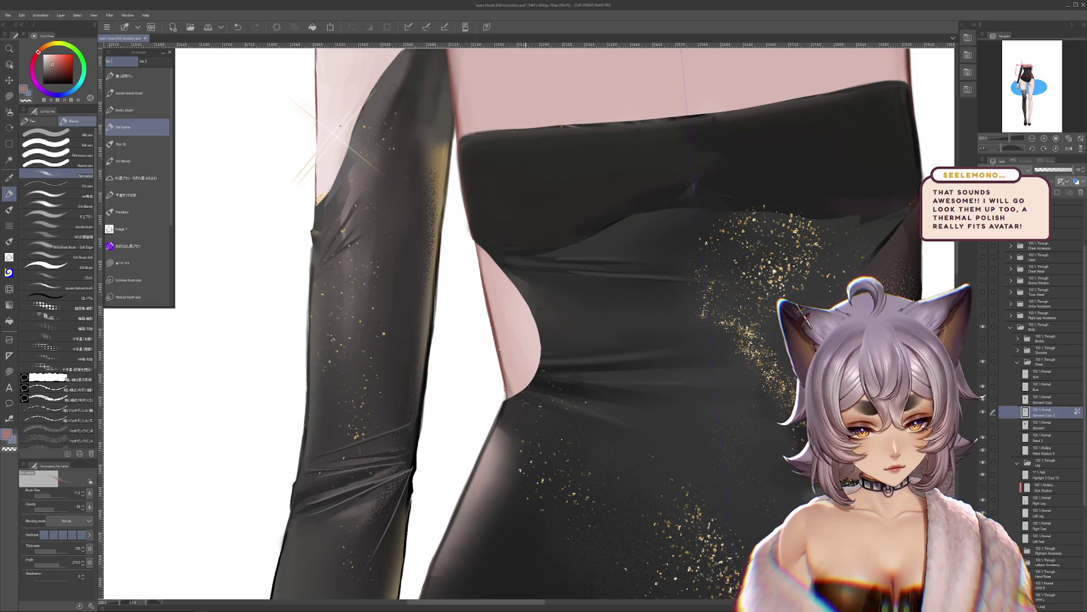
pyautogui.moveTo(636, 436); pyautogui.dragTo(668, 464)
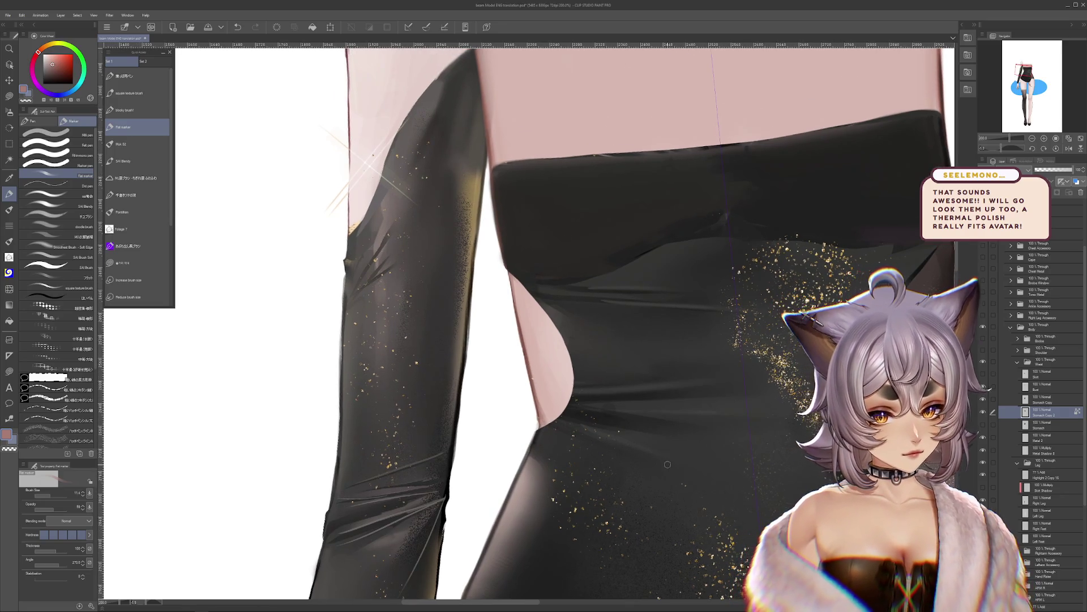
pyautogui.moveTo(668, 350)
pyautogui.mouseDown()
pyautogui.moveTo(566, 204)
pyautogui.moveTo(396, 295)
pyautogui.mouseUp()
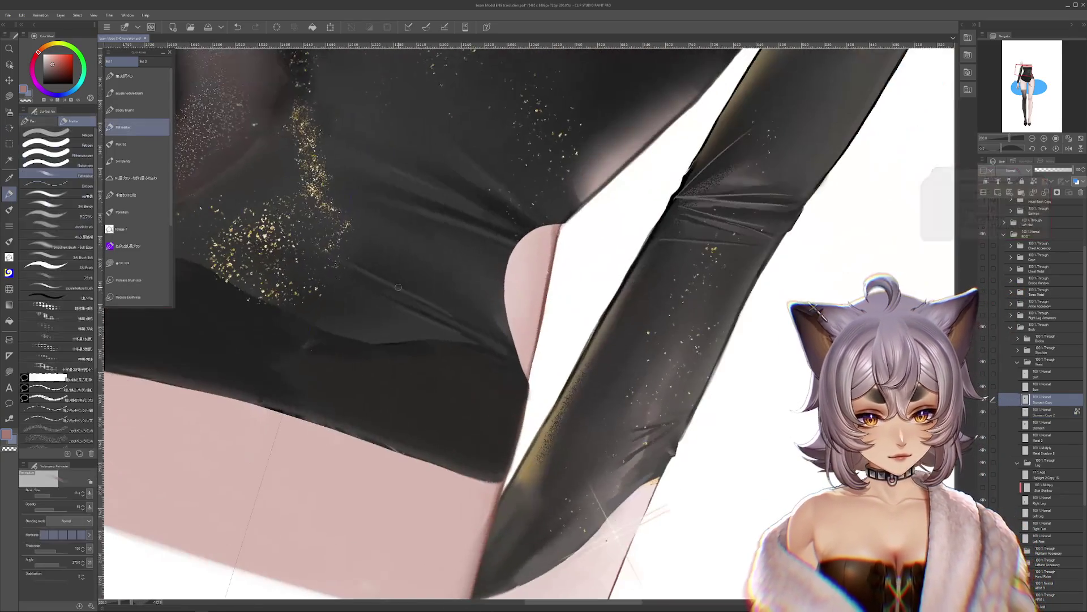
pyautogui.moveTo(51, 495); pyautogui.dragTo(44, 494)
pyautogui.keyDown('alt'); pyautogui.click(569, 216); pyautogui.keyUp('alt')
pyautogui.moveTo(505, 266)
pyautogui.mouseDown()
pyautogui.moveTo(505, 306)
pyautogui.moveTo(641, 400)
pyautogui.mouseUp()
pyautogui.hotkey('ctrl', 'z')
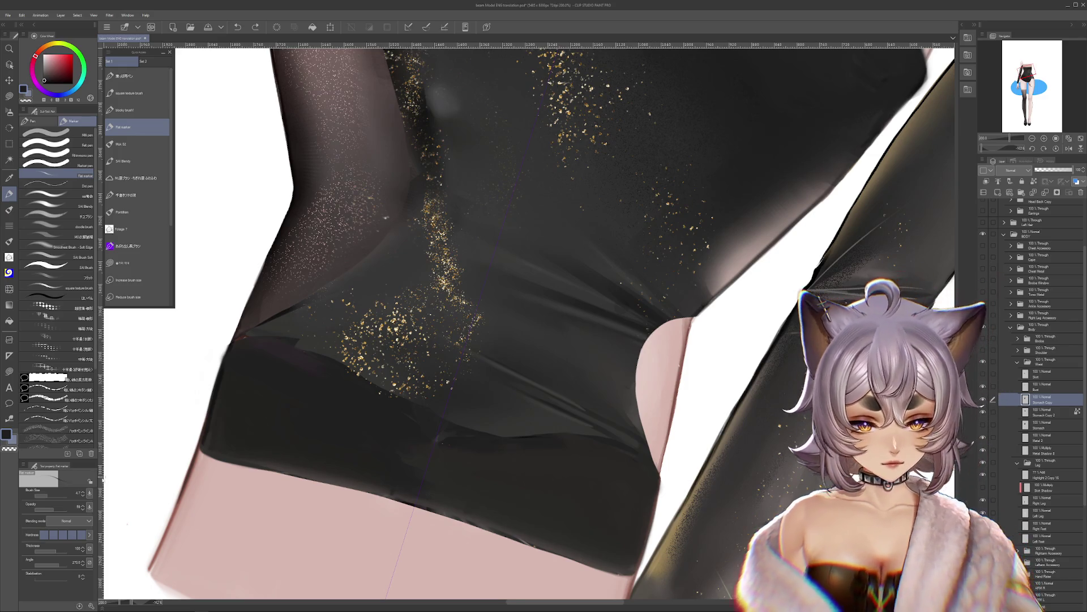
pyautogui.click(83, 493)
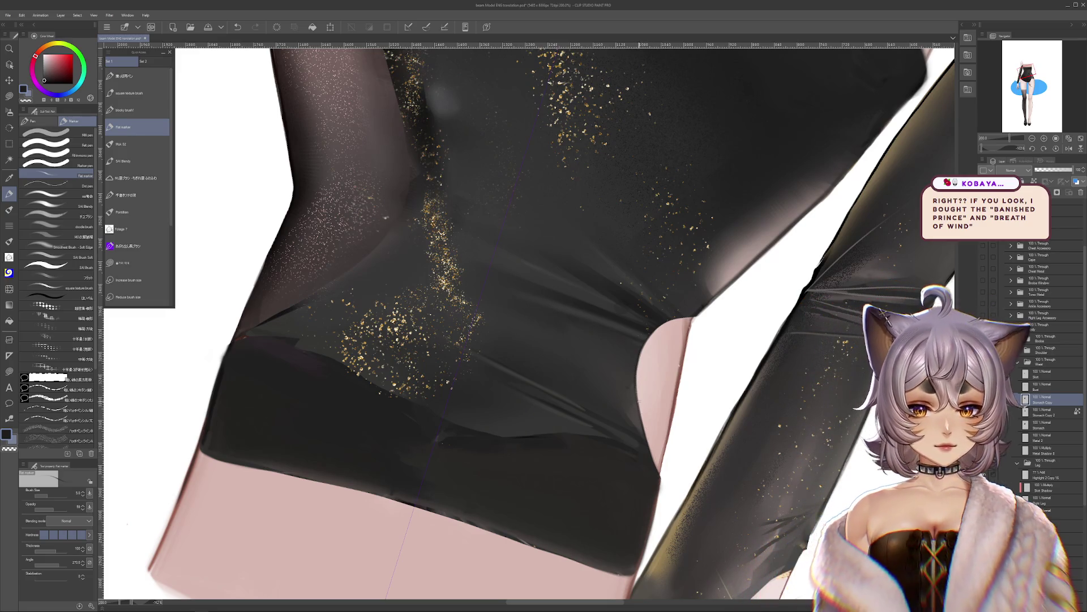
pyautogui.press('r')
pyautogui.press('p')
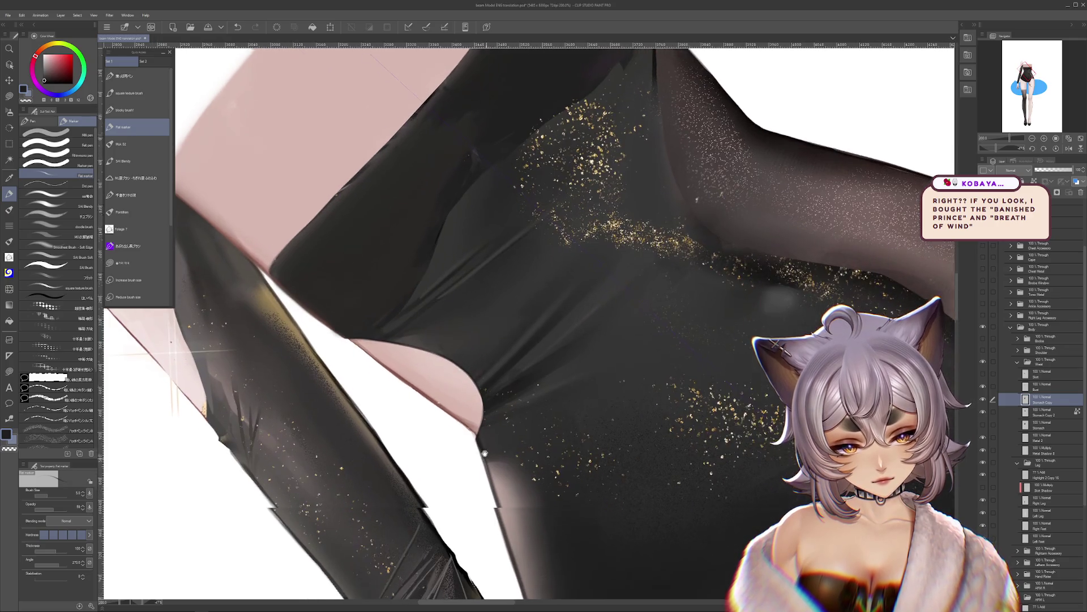
pyautogui.press('m')
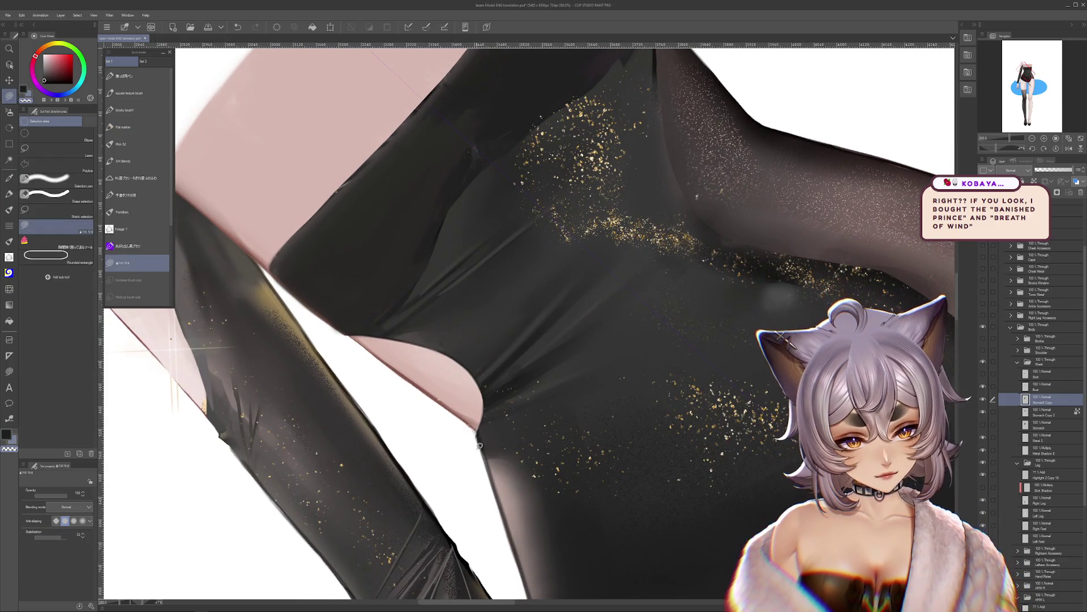
# Step: Rotate and pan the view onto the bodice top, picking a warm skin tone for the Flat marker
pyautogui.press('r')
pyautogui.moveTo(482, 443)
pyautogui.mouseDown()
pyautogui.moveTo(576, 464)
pyautogui.moveTo(471, 355)
pyautogui.mouseUp()
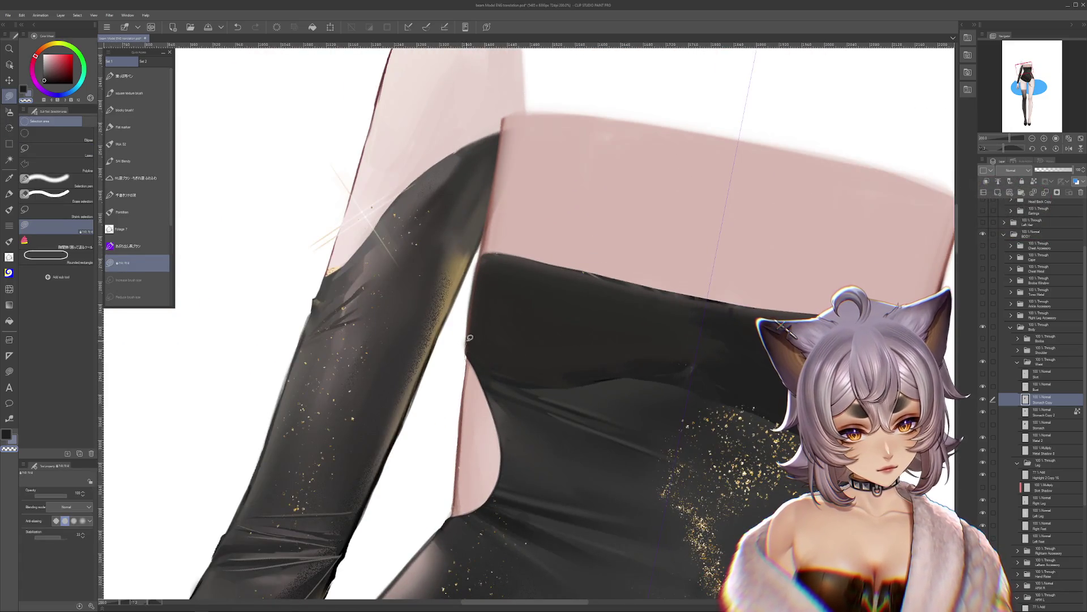
pyautogui.moveTo(456, 420); pyautogui.dragTo(473, 433)
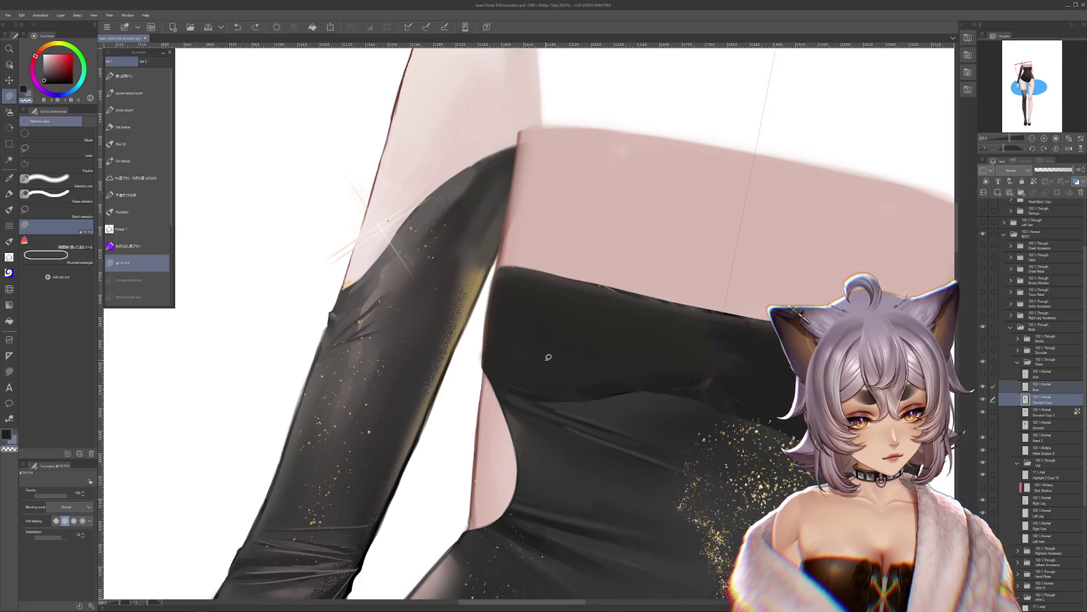
pyautogui.click(11, 193)
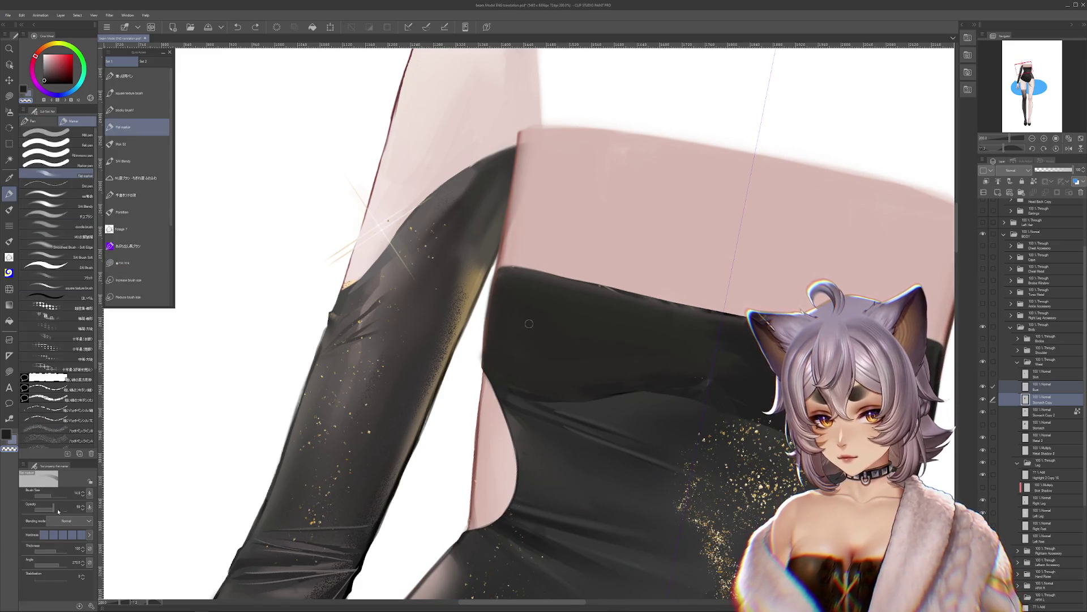
pyautogui.keyDown('alt'); pyautogui.click(485, 367); pyautogui.keyUp('alt')
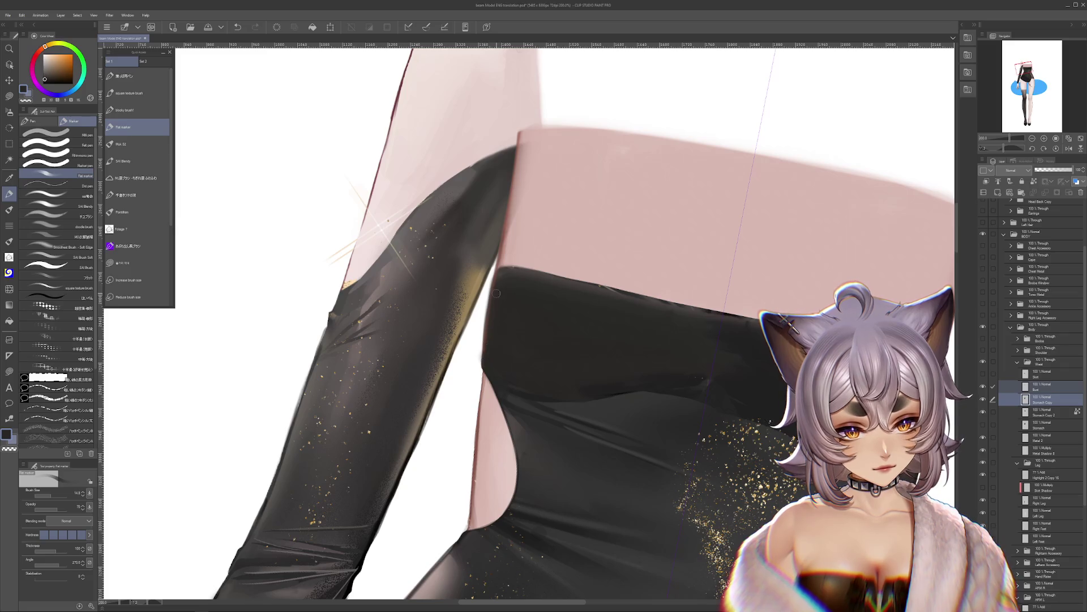
pyautogui.moveTo(491, 328); pyautogui.dragTo(543, 354)
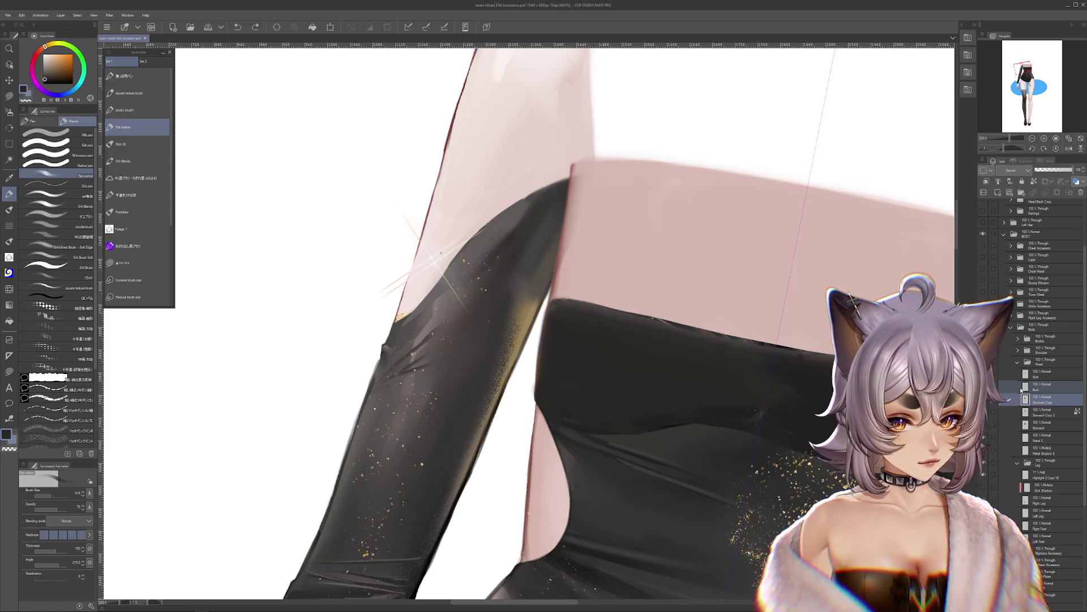
# Step: Select the Bust layer, test moving and deleting the band, then undo back to its original state
pyautogui.click(1013, 389)
pyautogui.scroll(-2, 737, 255)
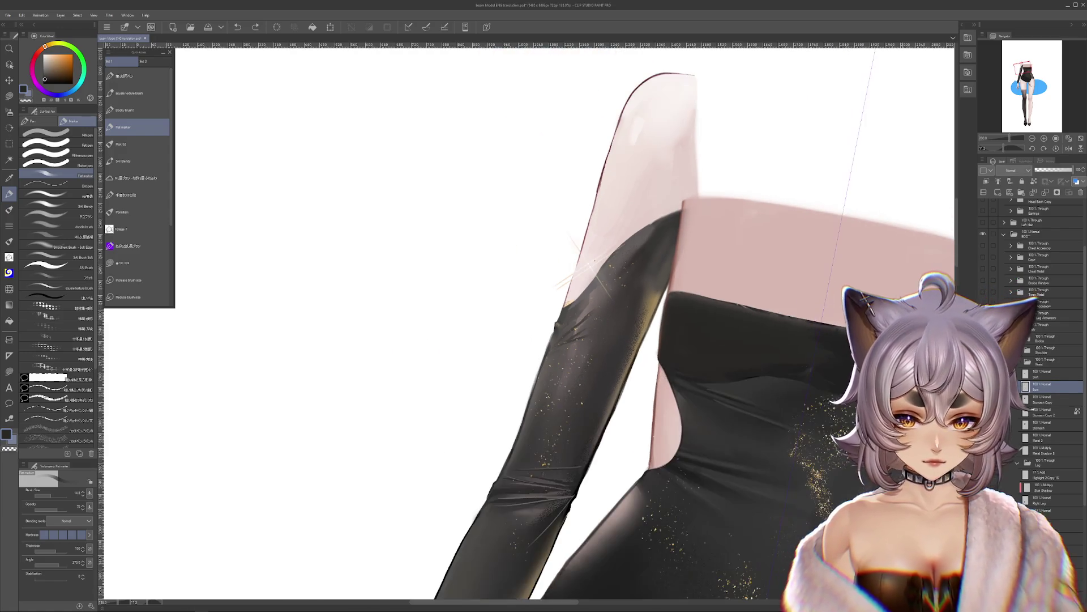
pyautogui.moveTo(774, 252)
pyautogui.mouseDown()
pyautogui.moveTo(672, 224)
pyautogui.moveTo(542, 247)
pyautogui.mouseUp()
pyautogui.hotkey('ctrl', 'z')
pyautogui.hotkey('ctrl', 'z')
pyautogui.hotkey('ctrl', 'z')
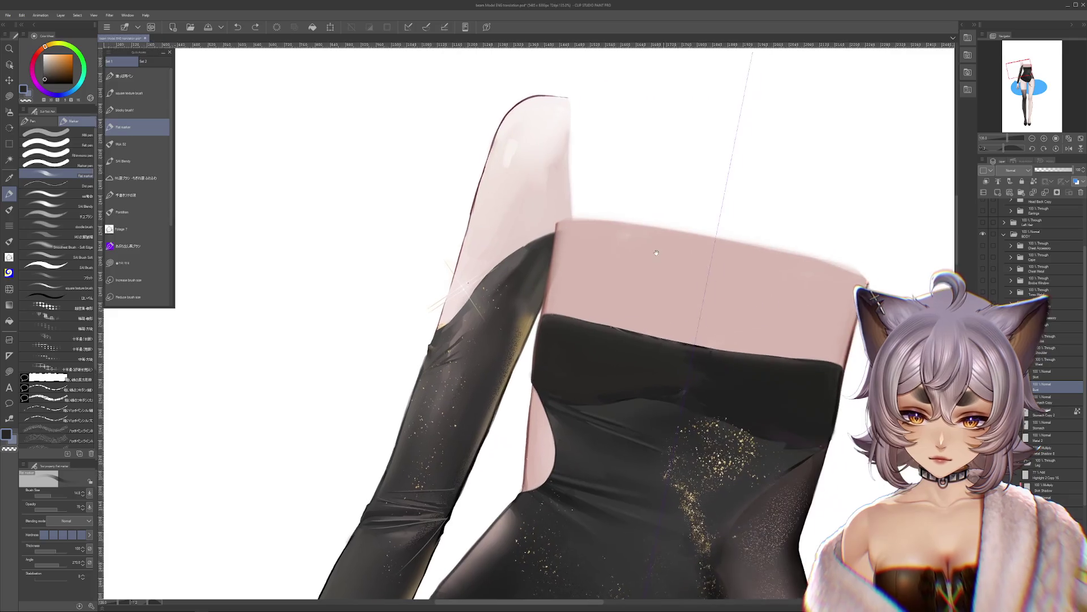
pyautogui.hotkey('ctrl', 'z')
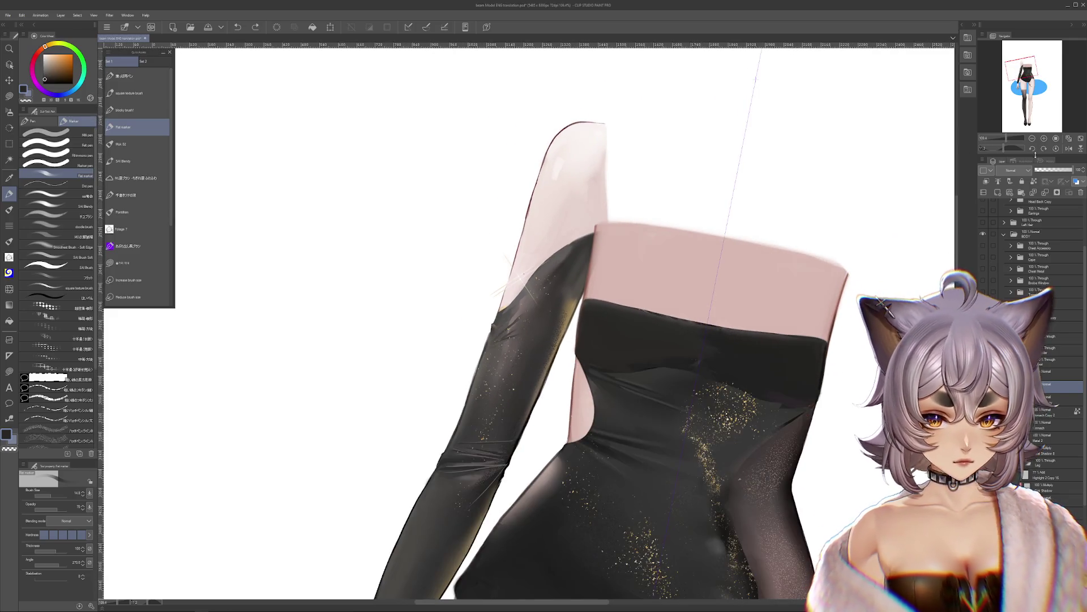
pyautogui.scroll(-1, 595, 329)
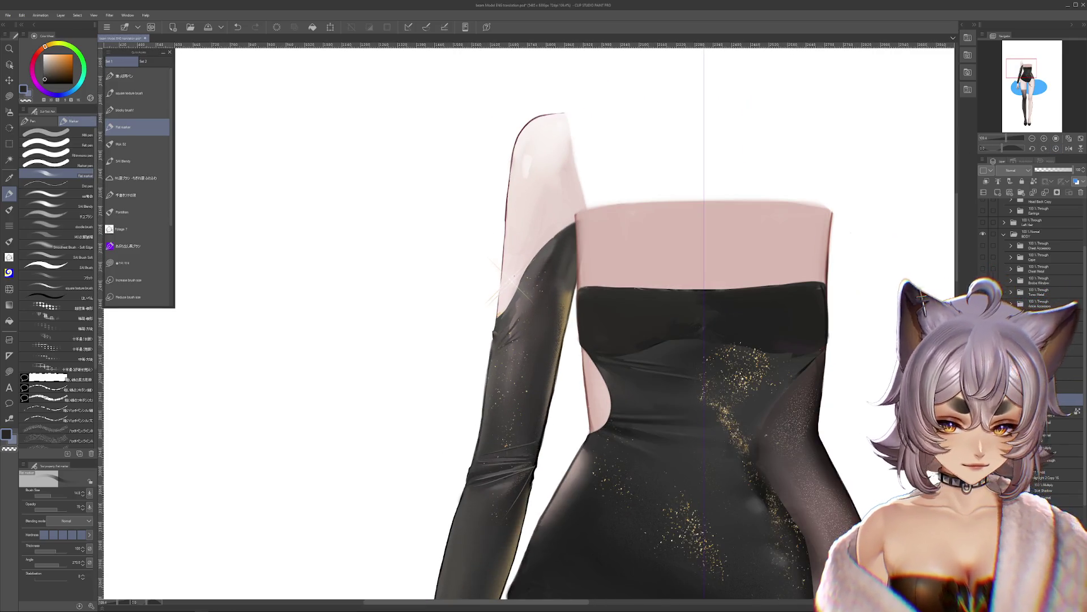
pyautogui.press('Delete')
pyautogui.hotkey('ctrl', 'z')
pyautogui.hotkey('ctrl', 'y')
pyautogui.hotkey('ctrl', 'z')
pyautogui.click(9, 96)
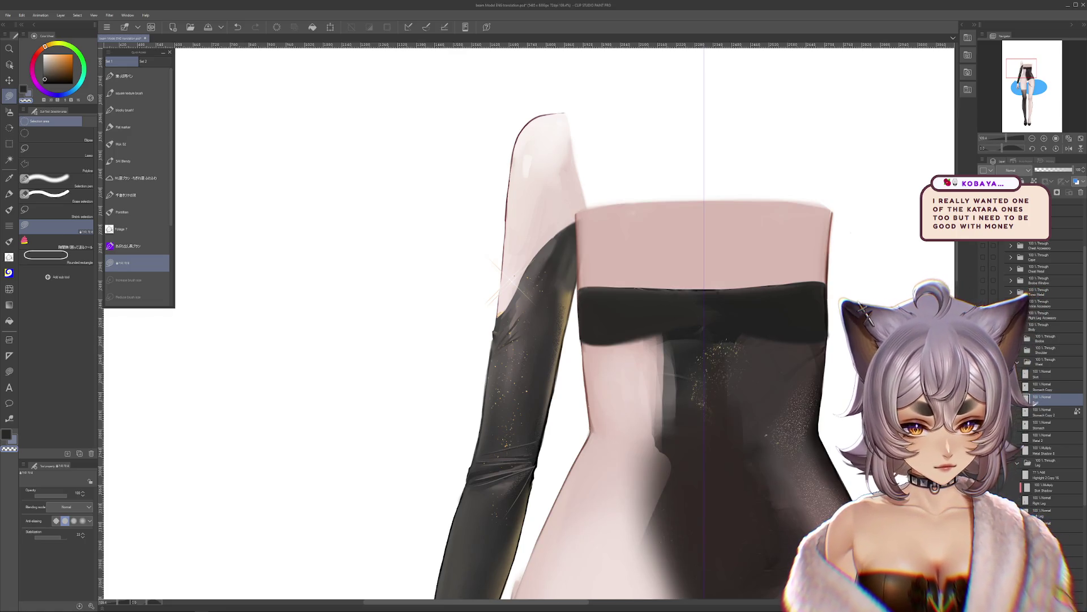
# Step: Delete the Bust layer and paint light pink over the garment's dark left edge with a large brush
pyautogui.moveTo(578, 367)
pyautogui.mouseDown()
pyautogui.moveTo(606, 308)
pyautogui.moveTo(687, 366)
pyautogui.mouseUp()
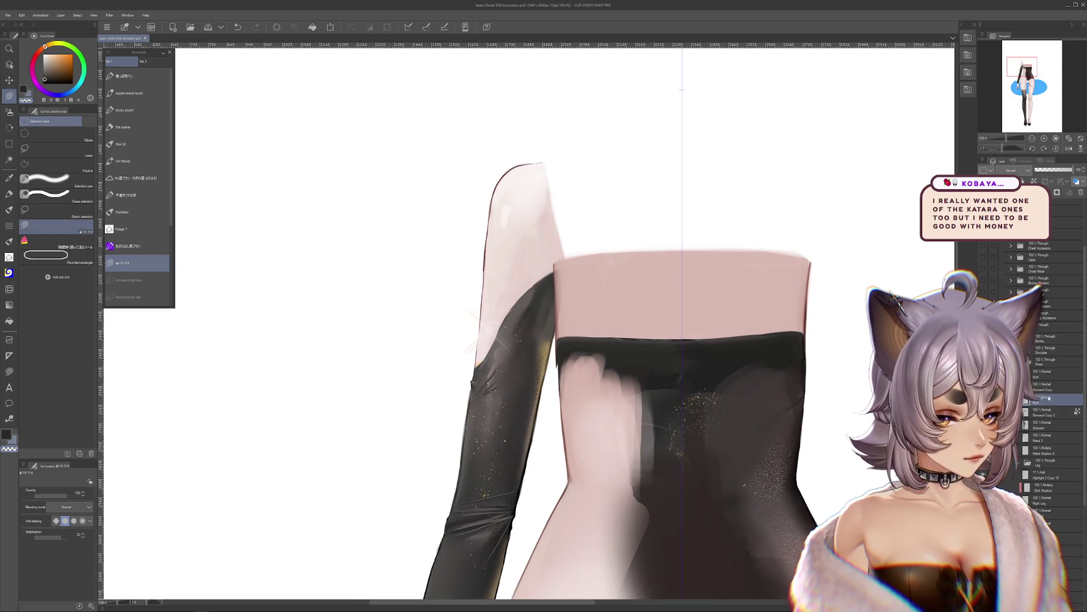
pyautogui.hotkey('ctrl', 'e')
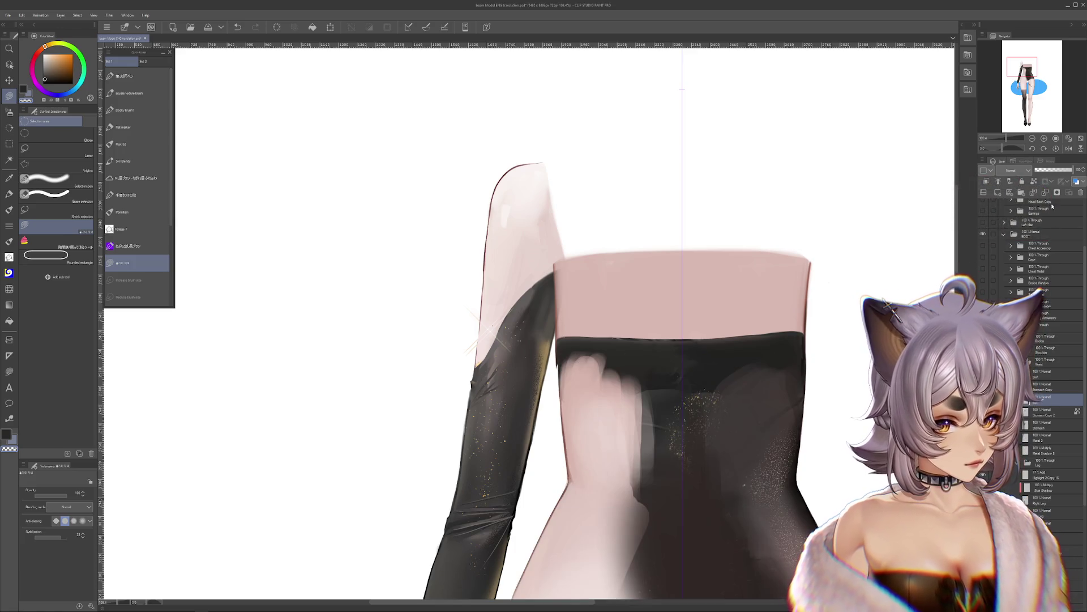
pyautogui.click(123, 127)
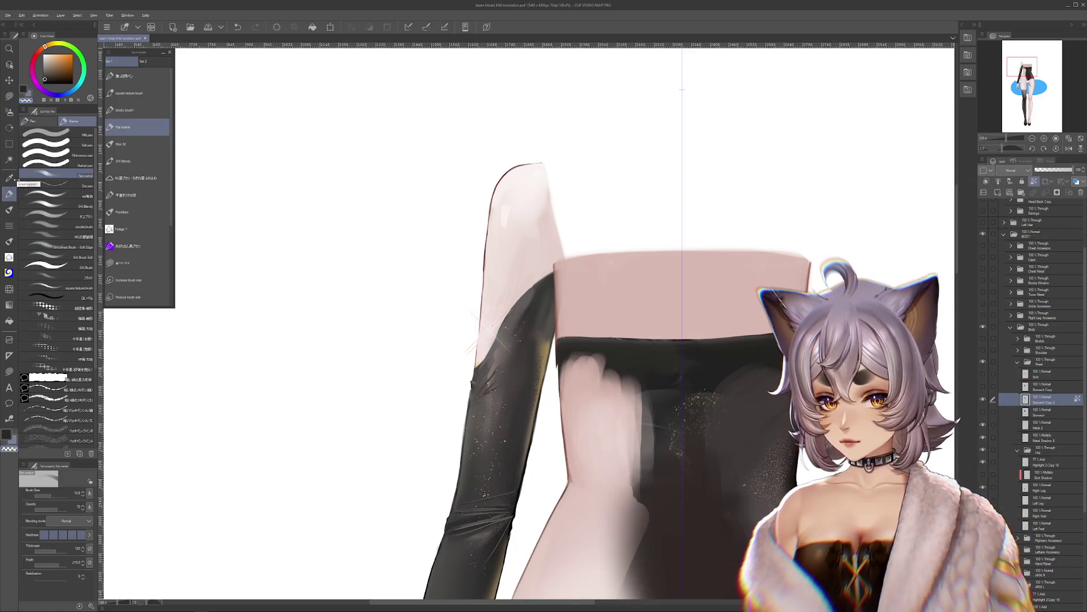
pyautogui.keyDown('alt'); pyautogui.click(566, 374); pyautogui.keyUp('alt')
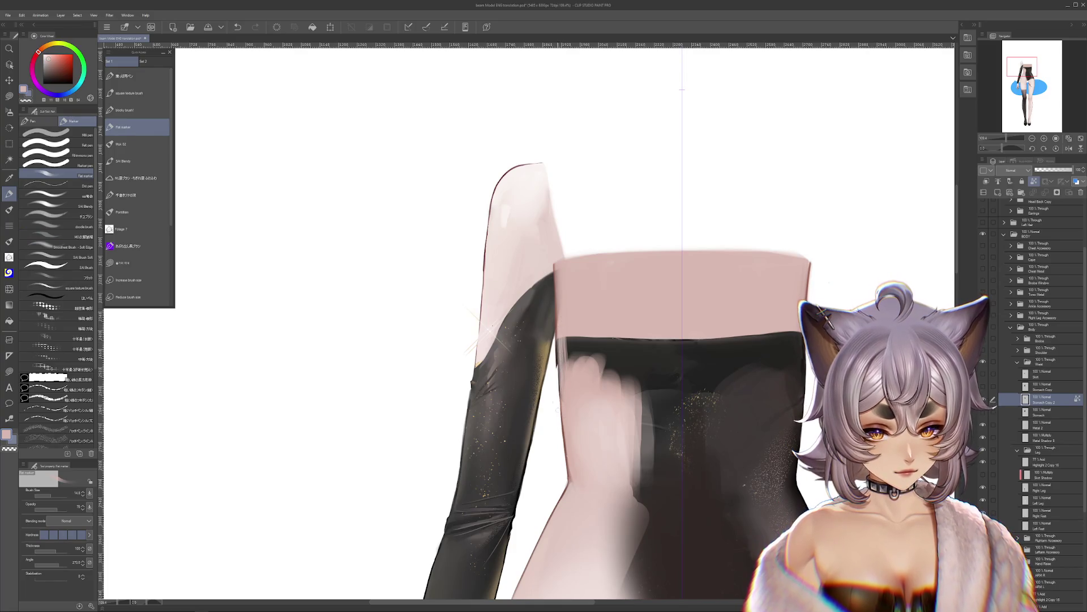
pyautogui.moveTo(592, 376); pyautogui.dragTo(597, 384)
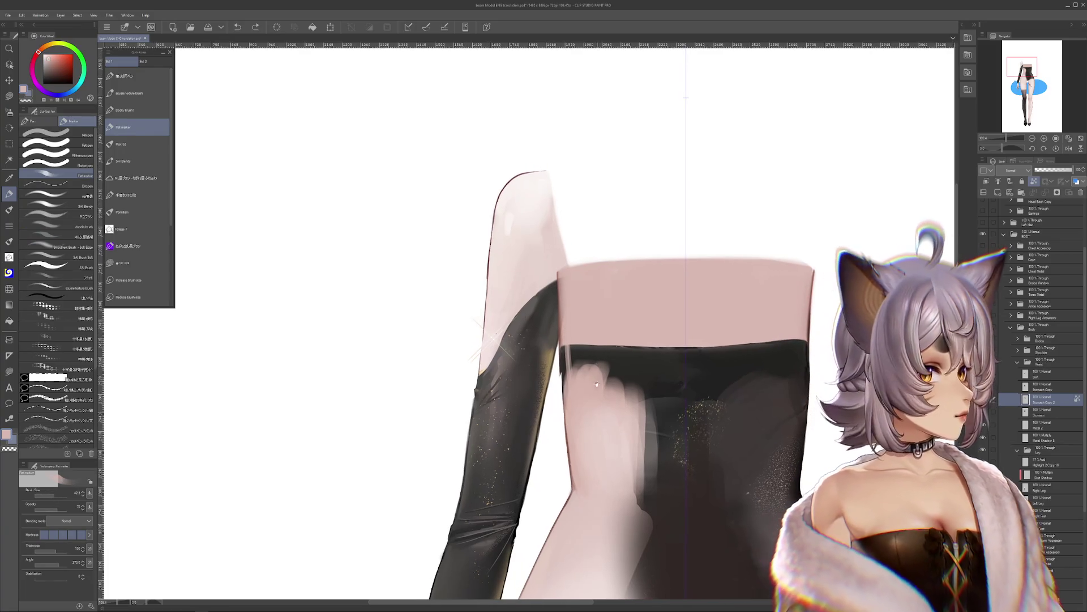
pyautogui.moveTo(572, 345); pyautogui.dragTo(568, 384)
# Step: Push the garment's left edge rightward with sampled skin tone at full opacity
pyautogui.keyDown('alt'); pyautogui.click(558, 426); pyautogui.keyUp('alt')
pyautogui.moveTo(564, 326); pyautogui.dragTo(564, 391)
pyautogui.moveTo(572, 346)
pyautogui.mouseDown()
pyautogui.moveTo(573, 380)
pyautogui.moveTo(582, 374)
pyautogui.mouseUp()
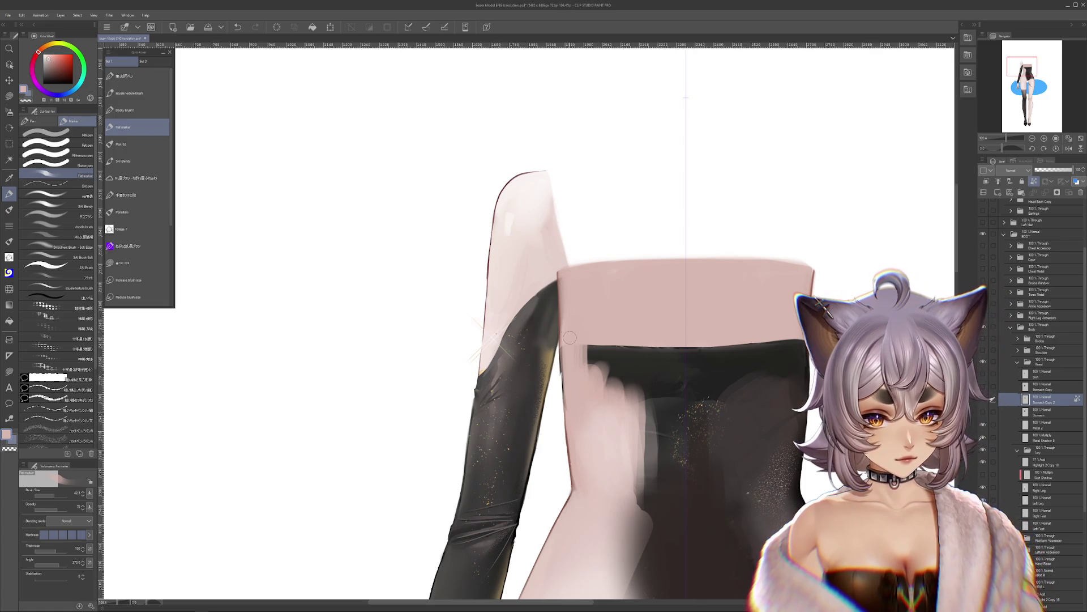
pyautogui.moveTo(563, 348); pyautogui.dragTo(564, 403)
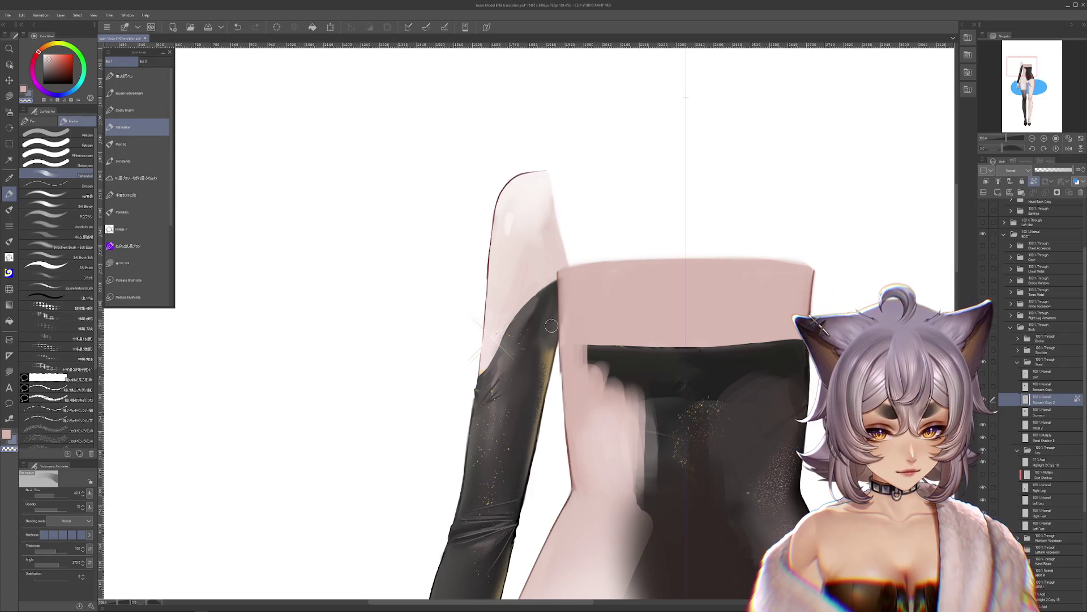
pyautogui.click(83, 507)
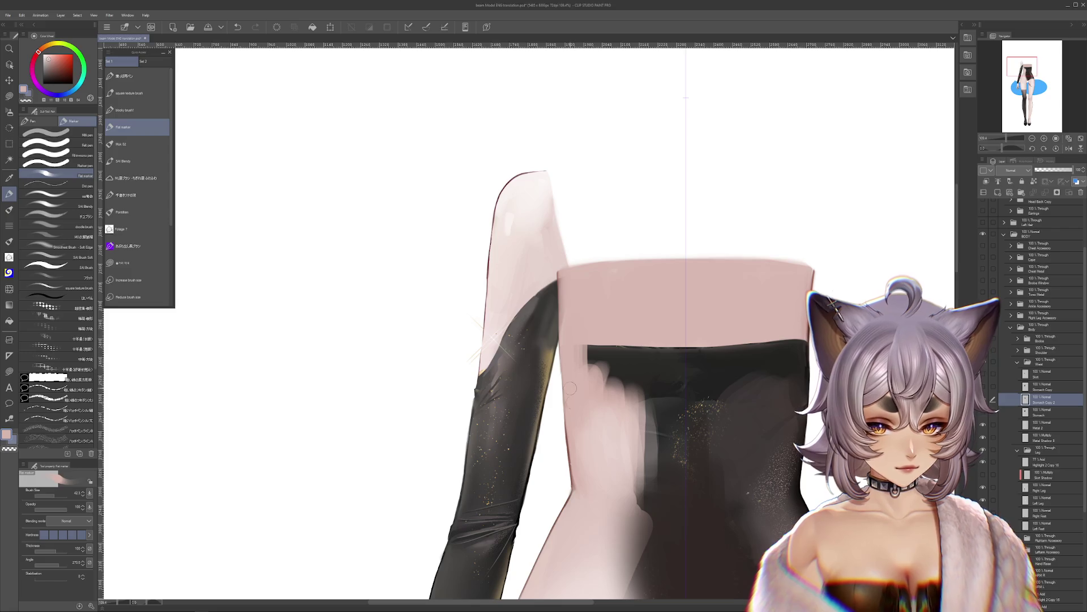
pyautogui.moveTo(583, 425)
pyautogui.mouseDown()
pyautogui.moveTo(579, 392)
pyautogui.moveTo(426, 442)
pyautogui.moveTo(457, 447)
pyautogui.moveTo(475, 486)
pyautogui.mouseUp()
# Step: Resize the brush and paint skin over the upper left edge of the dark area
pyautogui.keyDown('alt'); pyautogui.click(694, 352); pyautogui.keyUp('alt')
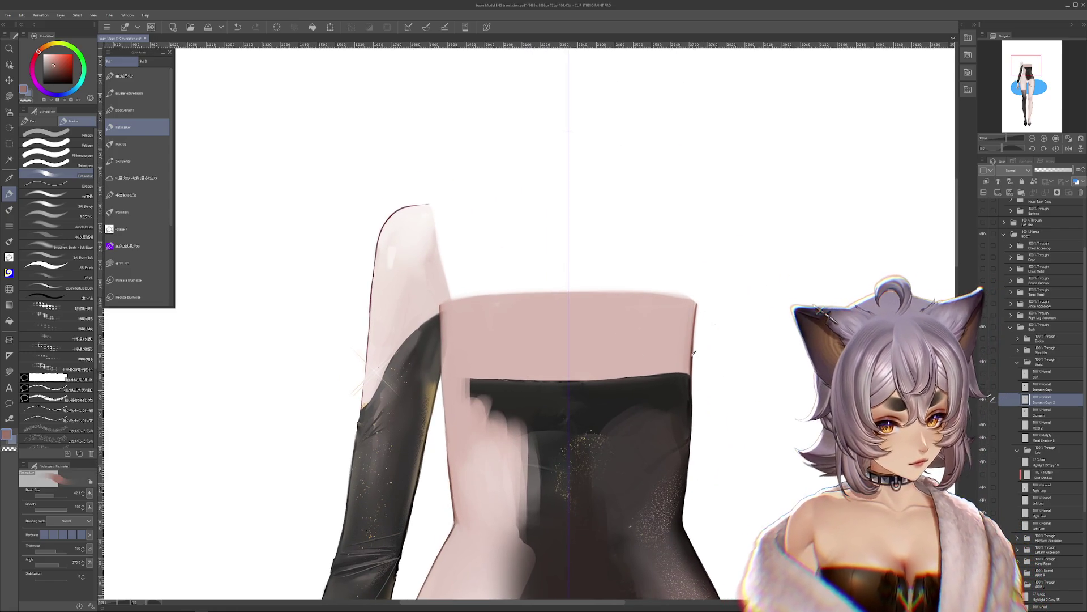
pyautogui.click(51, 495)
pyautogui.click(1009, 182)
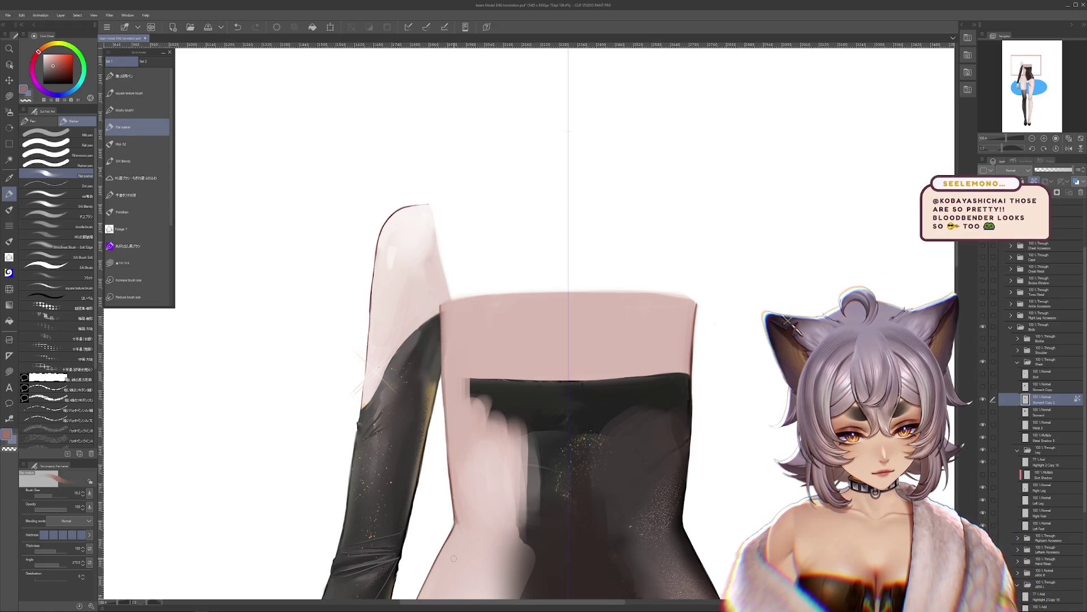
pyautogui.moveTo(594, 405); pyautogui.dragTo(644, 320)
pyautogui.click(59, 495)
pyautogui.keyDown('alt'); pyautogui.click(533, 317); pyautogui.keyUp('alt')
pyautogui.moveTo(527, 272)
pyautogui.mouseDown()
pyautogui.moveTo(530, 323)
pyautogui.moveTo(544, 337)
pyautogui.mouseUp()
pyautogui.moveTo(563, 266)
pyautogui.mouseDown()
pyautogui.moveTo(570, 351)
pyautogui.moveTo(583, 348)
pyautogui.moveTo(536, 365)
pyautogui.mouseUp()
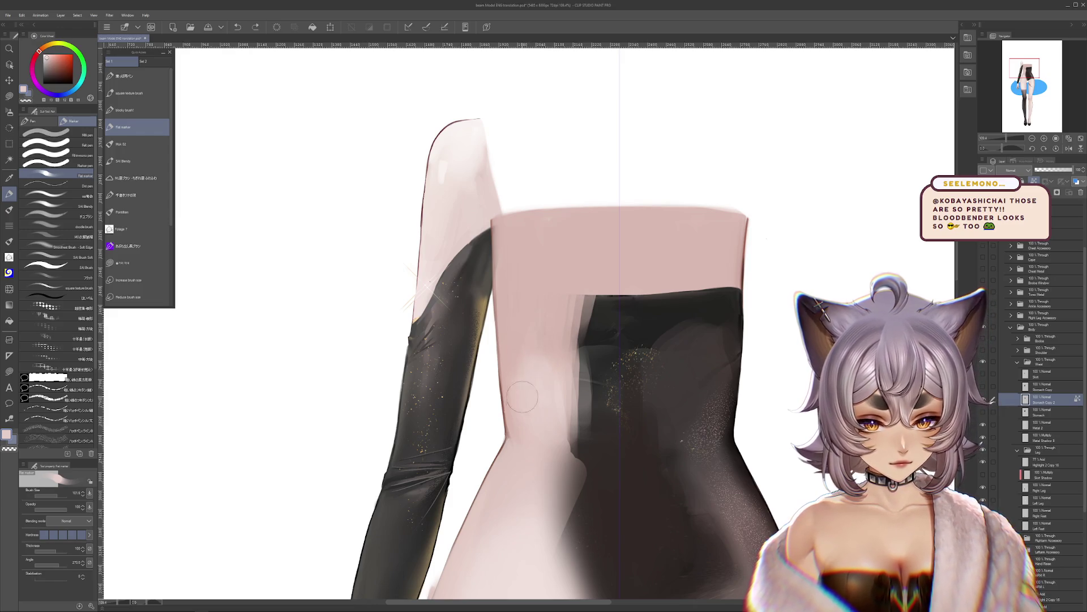
# Step: Extend skin tone across the bodysuit's left and right parts, undoing the last strokes
pyautogui.moveTo(564, 303); pyautogui.dragTo(592, 408)
pyautogui.moveTo(601, 260)
pyautogui.mouseDown()
pyautogui.moveTo(586, 331)
pyautogui.moveTo(595, 358)
pyautogui.moveTo(615, 352)
pyautogui.mouseUp()
pyautogui.moveTo(657, 286); pyautogui.dragTo(614, 379)
pyautogui.moveTo(648, 306); pyautogui.dragTo(612, 385)
pyautogui.moveTo(625, 319)
pyautogui.mouseDown()
pyautogui.moveTo(610, 335)
pyautogui.moveTo(640, 391)
pyautogui.mouseUp()
pyautogui.moveTo(682, 306); pyautogui.dragTo(671, 377)
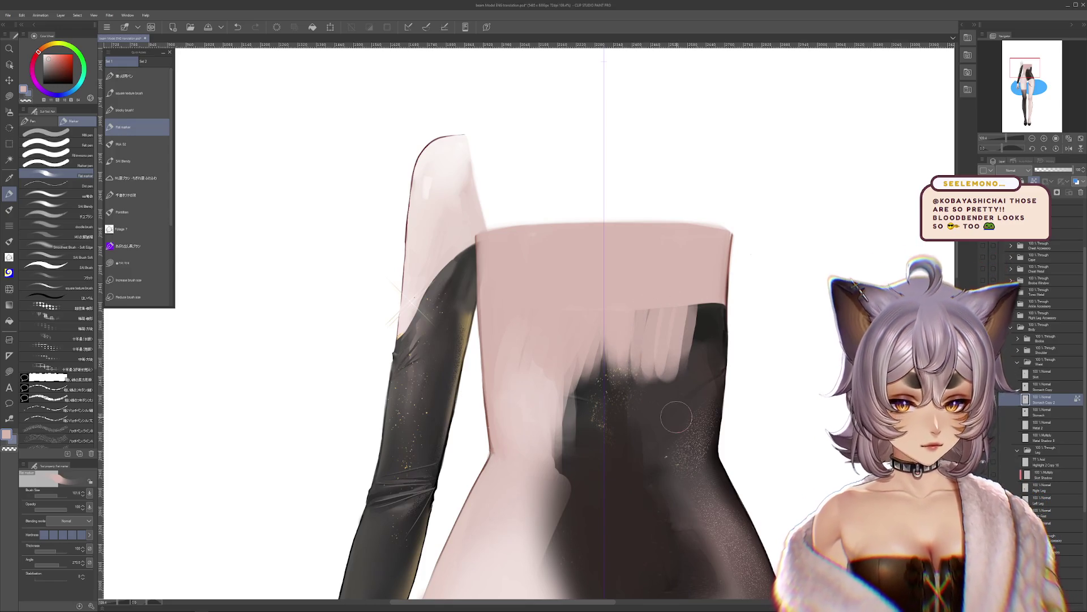
pyautogui.moveTo(688, 306)
pyautogui.mouseDown()
pyautogui.moveTo(694, 374)
pyautogui.moveTo(711, 397)
pyautogui.mouseUp()
pyautogui.hotkey('ctrl', 'z')
pyautogui.hotkey('ctrl', 'z')
pyautogui.hotkey('ctrl', 'z')
# Step: Darken the torso's upper right with bodysuit colour, then lighten it with pink skin
pyautogui.press('alt')
pyautogui.keyDown('alt'); pyautogui.click(687, 367); pyautogui.keyUp('alt')
pyautogui.moveTo(700, 291)
pyautogui.mouseDown()
pyautogui.moveTo(674, 339)
pyautogui.moveTo(687, 367)
pyautogui.moveTo(683, 351)
pyautogui.moveTo(657, 363)
pyautogui.moveTo(646, 352)
pyautogui.moveTo(672, 377)
pyautogui.mouseUp()
pyautogui.keyDown('alt'); pyautogui.click(672, 377); pyautogui.keyUp('alt')
pyautogui.keyDown('alt'); pyautogui.click(706, 296); pyautogui.keyUp('alt')
pyautogui.moveTo(706, 295)
pyautogui.mouseDown()
pyautogui.moveTo(699, 351)
pyautogui.moveTo(713, 348)
pyautogui.mouseUp()
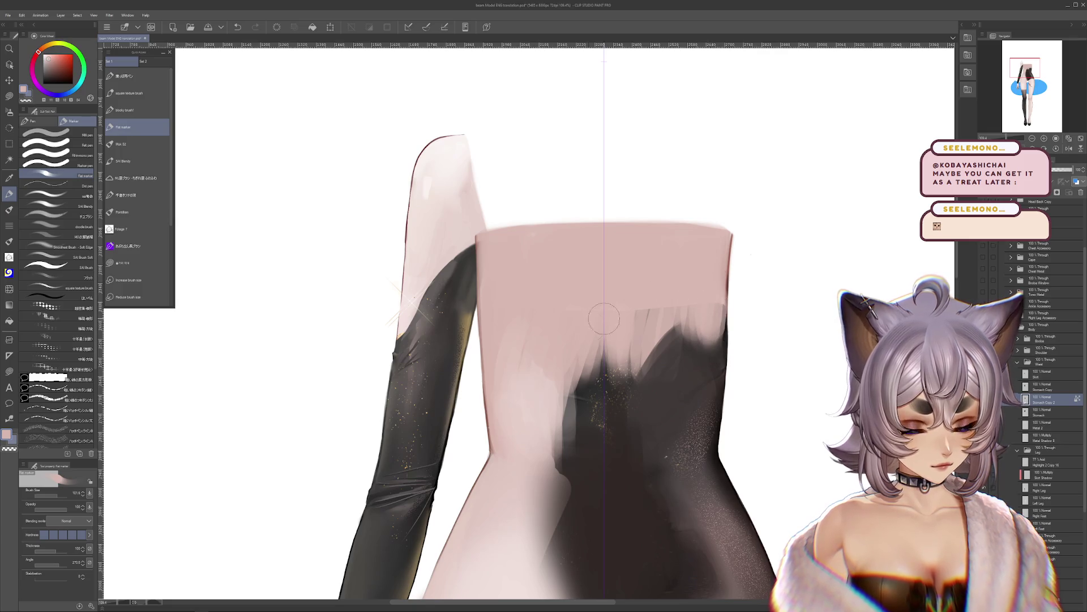
pyautogui.click(9, 288)
pyautogui.click(80, 159)
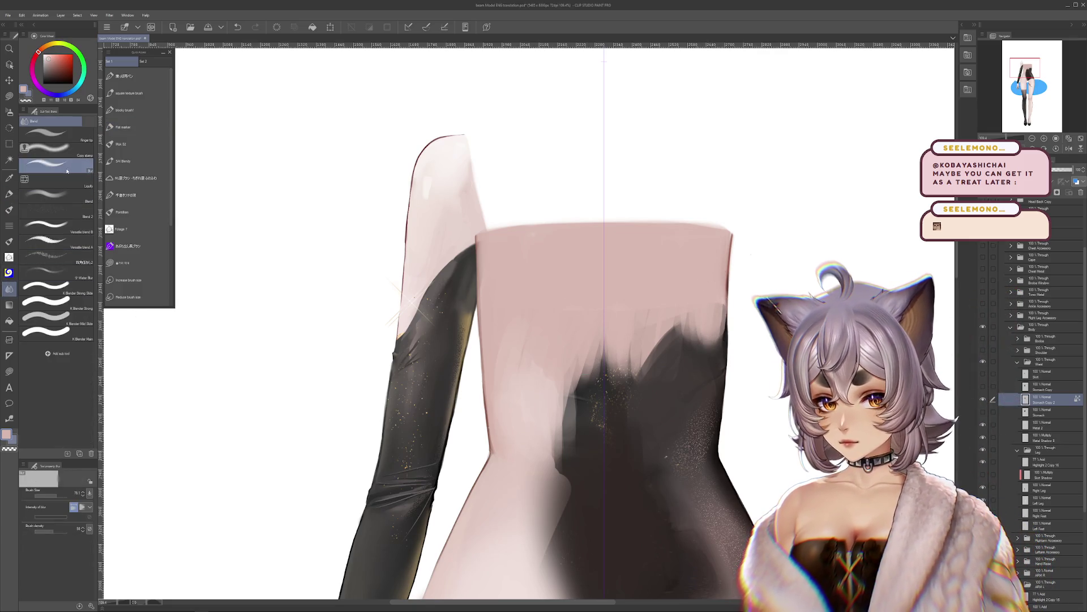
# Step: Blur the dark middle of the torso and lighten the middle and lower torso with pink airbrush
pyautogui.moveTo(89, 493); pyautogui.dragTo(96, 487)
pyautogui.moveTo(557, 436)
pyautogui.mouseDown()
pyautogui.moveTo(583, 363)
pyautogui.moveTo(572, 442)
pyautogui.moveTo(629, 356)
pyautogui.moveTo(619, 301)
pyautogui.moveTo(680, 351)
pyautogui.moveTo(650, 311)
pyautogui.moveTo(571, 458)
pyautogui.moveTo(627, 425)
pyautogui.mouseUp()
pyautogui.click(10, 112)
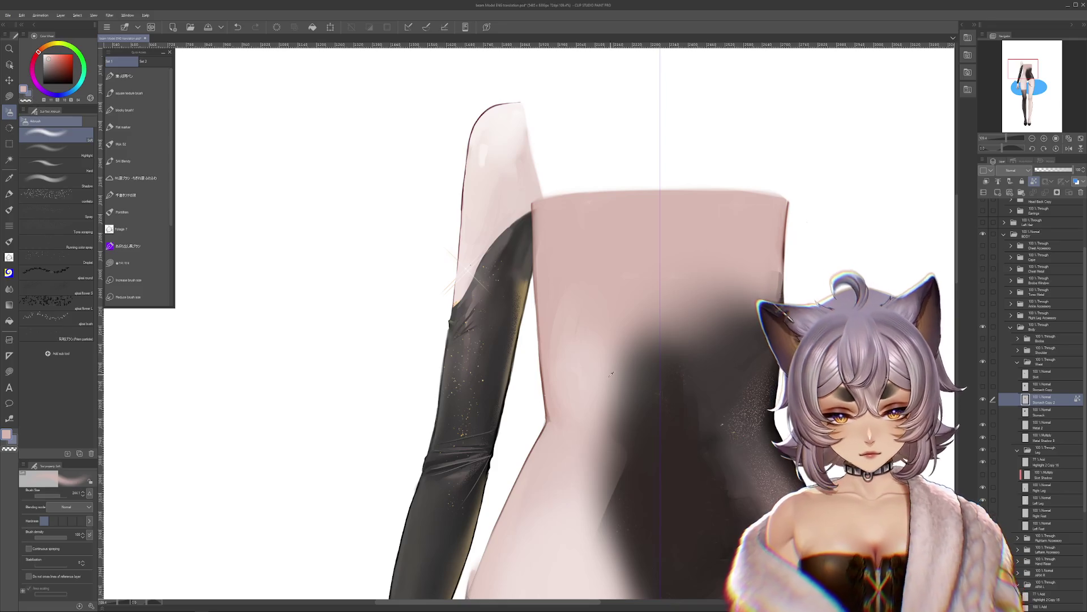
pyautogui.moveTo(629, 323); pyautogui.dragTo(621, 441)
pyautogui.moveTo(578, 530)
pyautogui.mouseDown()
pyautogui.moveTo(635, 425)
pyautogui.moveTo(641, 326)
pyautogui.moveTo(735, 514)
pyautogui.mouseUp()
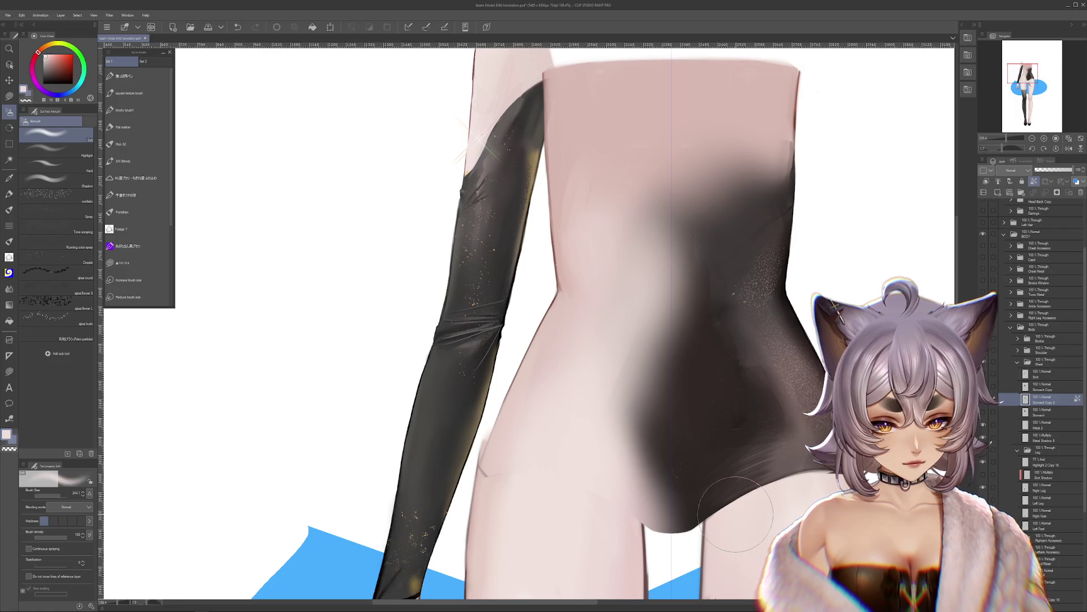
# Step: Compare the torso shading before and after, then zoom out to frame torso and legs
pyautogui.scroll(-2, 681, 416)
pyautogui.hotkey('ctrl', 'z')
pyautogui.hotkey('ctrl', 'y')
pyautogui.moveTo(593, 578)
pyautogui.mouseDown()
pyautogui.moveTo(599, 394)
pyautogui.moveTo(567, 348)
pyautogui.mouseUp()
pyautogui.scroll(-2, 745, 346)
pyautogui.moveTo(744, 347); pyautogui.dragTo(717, 419)
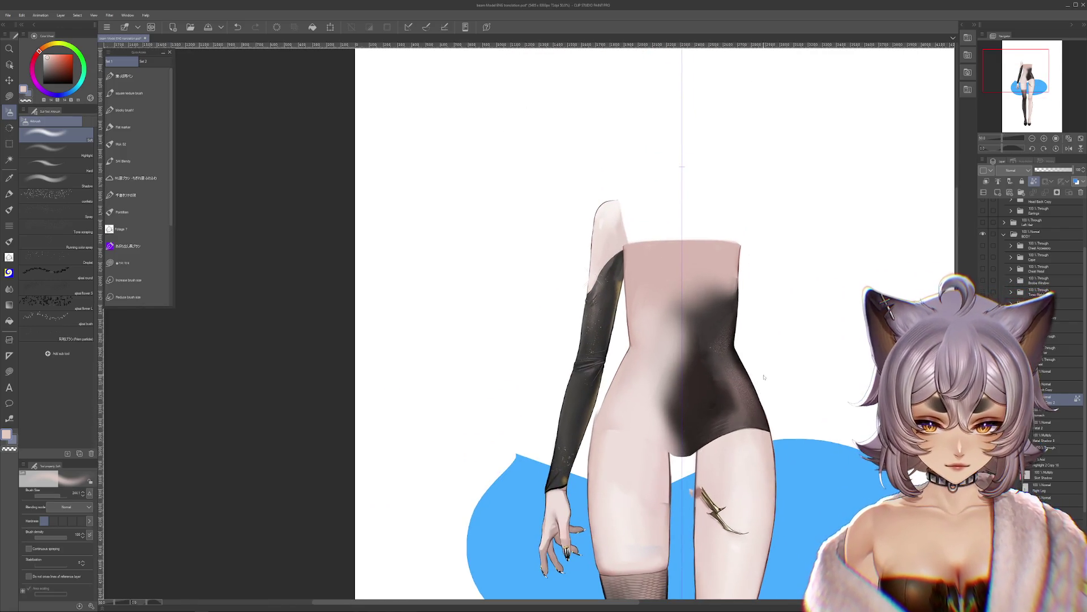
# Step: Toggle the black glittery dress and frilled hem on and off to compare
pyautogui.hotkey('ctrl', 'z')
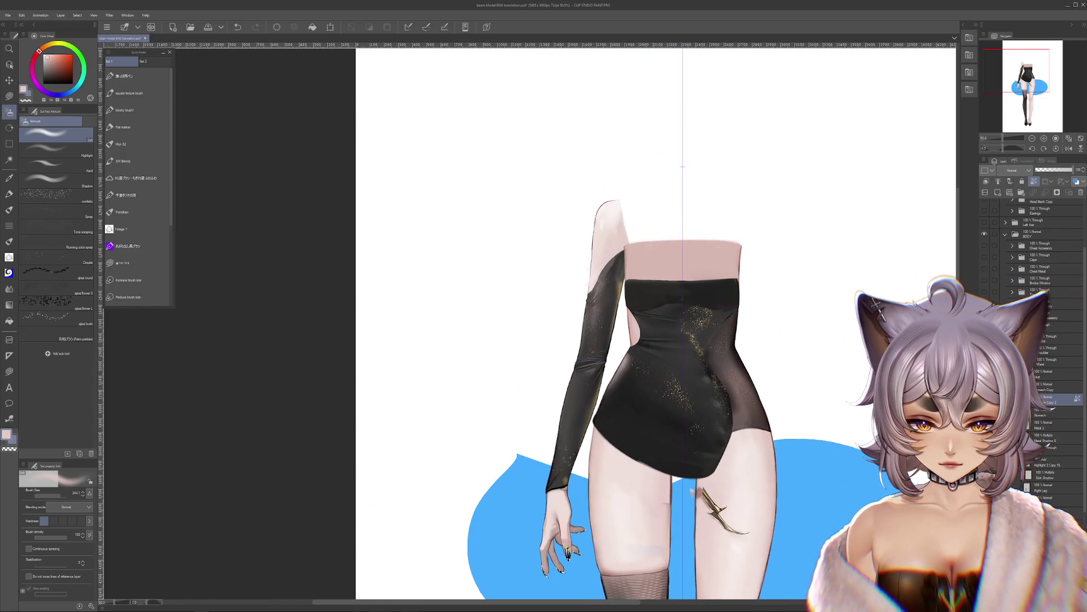
pyautogui.hotkey('ctrl', 'y')
pyautogui.hotkey('ctrl', 'z')
pyautogui.scroll(3, 751, 405)
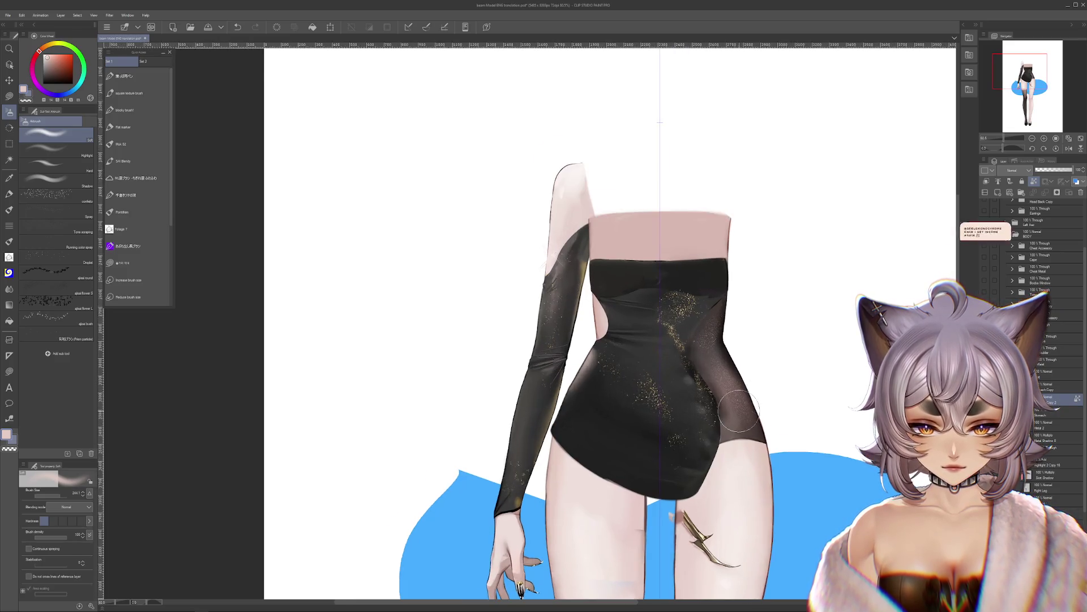
pyautogui.hotkey('ctrl', 'y')
pyautogui.hotkey('ctrl', 'z')
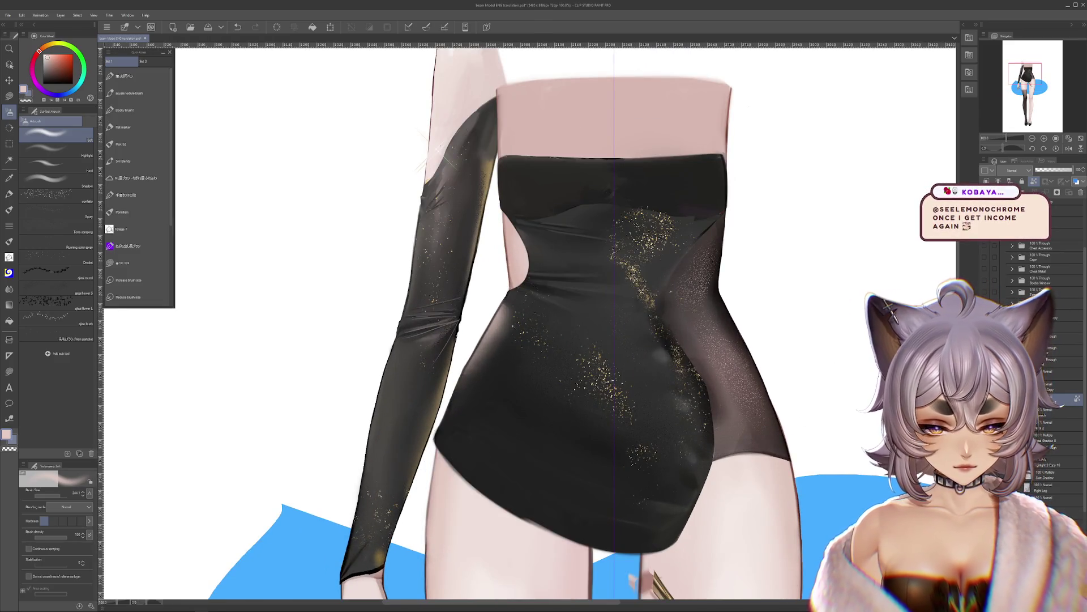
pyautogui.hotkey('ctrl', 'y')
pyautogui.hotkey('ctrl', 'z')
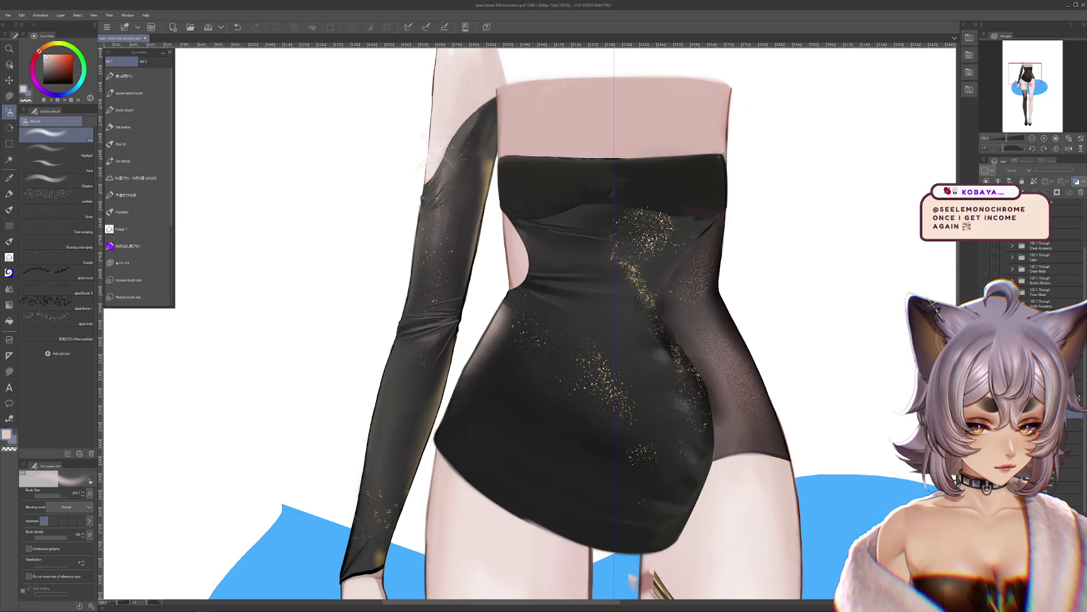
# Step: Paste and transform a copy of the dress, then cancel and restore the original
pyautogui.hotkey('ctrl', 'v')
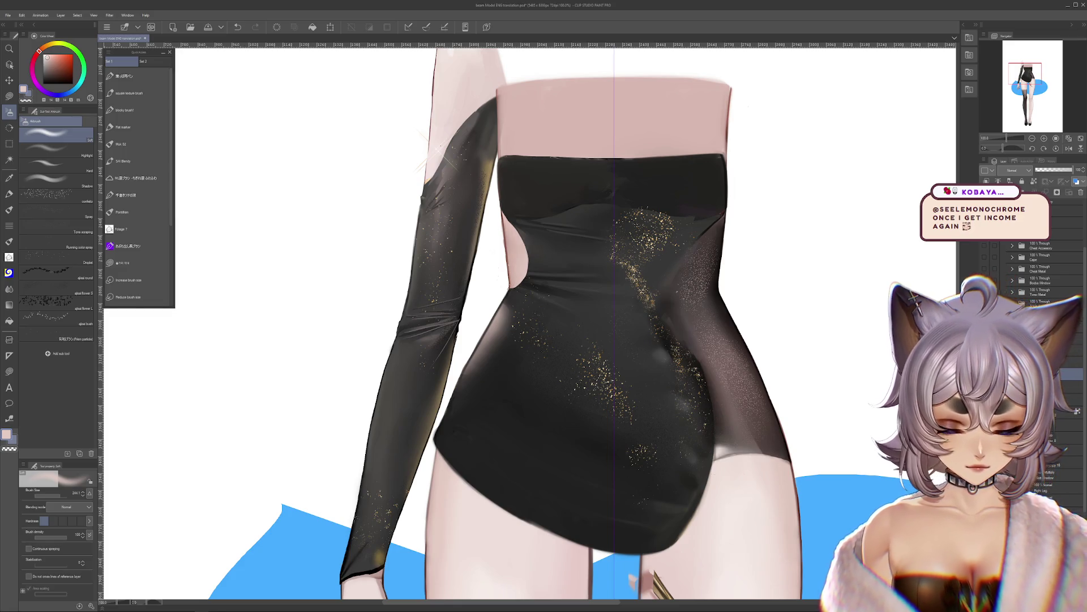
pyautogui.hotkey('ctrl', 't')
pyautogui.moveTo(675, 401); pyautogui.dragTo(831, 367)
pyautogui.press('Escape')
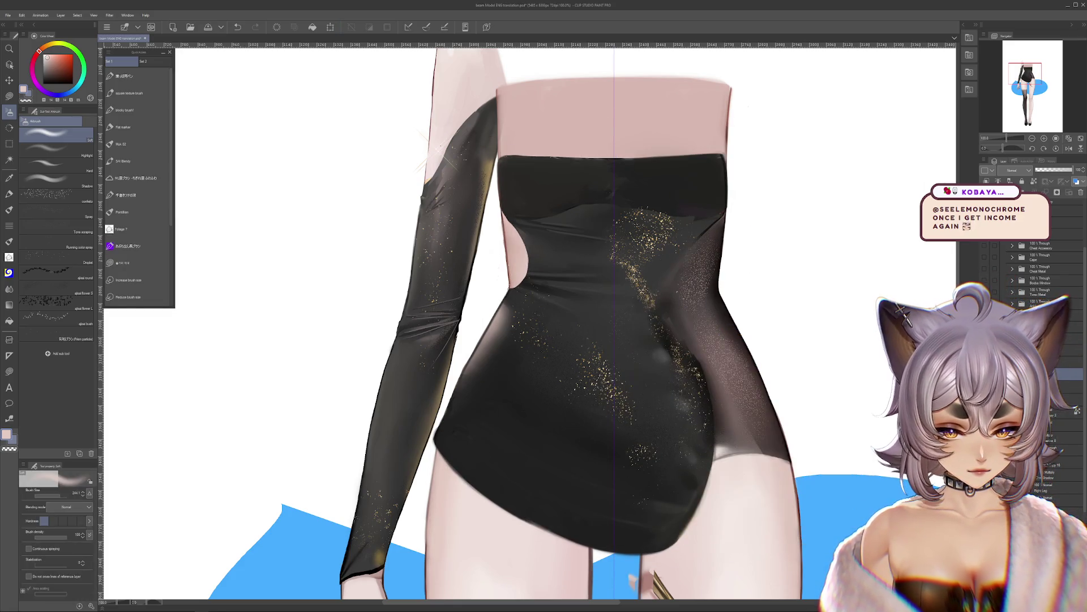
pyautogui.hotkey('ctrl', 'z')
pyautogui.hotkey('ctrl', 'y')
# Step: Compare the sheer area with and without its darkening, keeping the darkened version
pyautogui.hotkey('ctrl', 'z')
pyautogui.hotkey('ctrl', 'y')
pyautogui.hotkey('ctrl', 'z')
pyautogui.hotkey('ctrl', 'y')
pyautogui.hotkey('ctrl', 'z')
pyautogui.hotkey('ctrl', 'y')
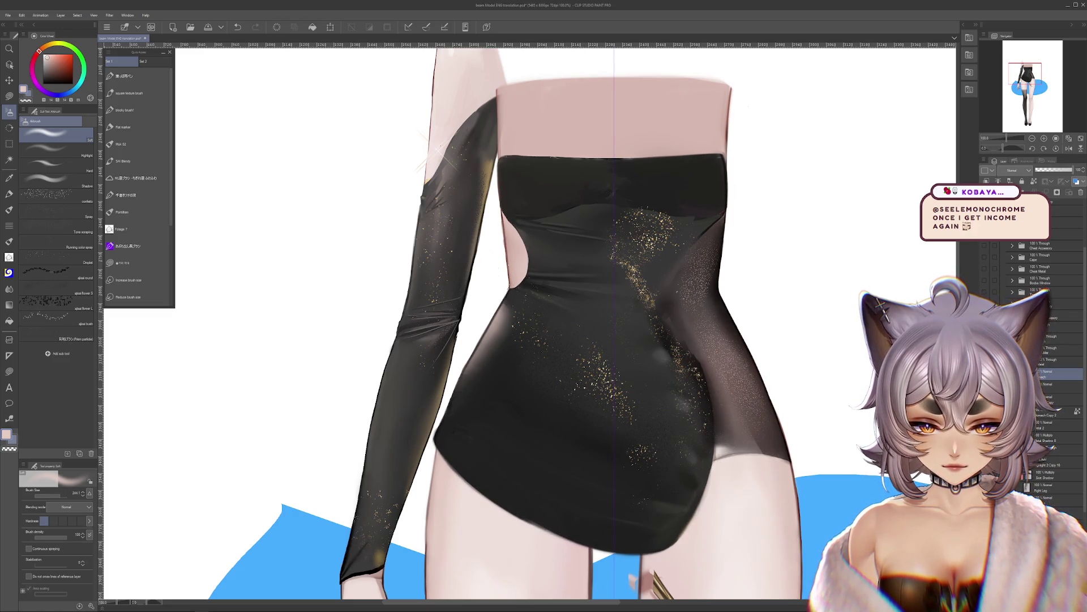
pyautogui.hotkey('ctrl', 'z')
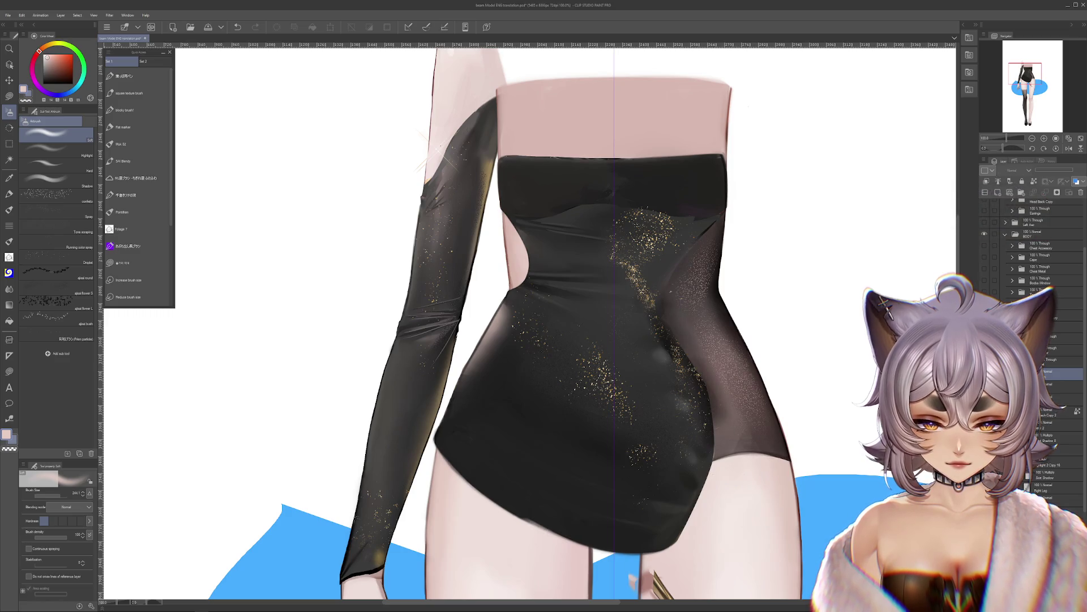
pyautogui.hotkey('ctrl', 'y')
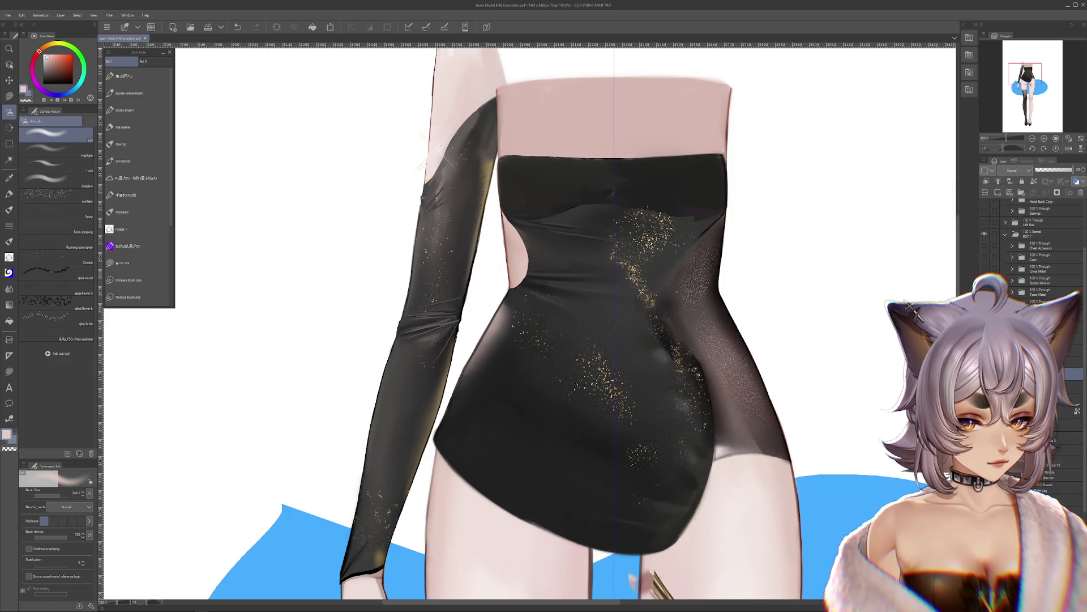
pyautogui.hotkey('ctrl', 'z')
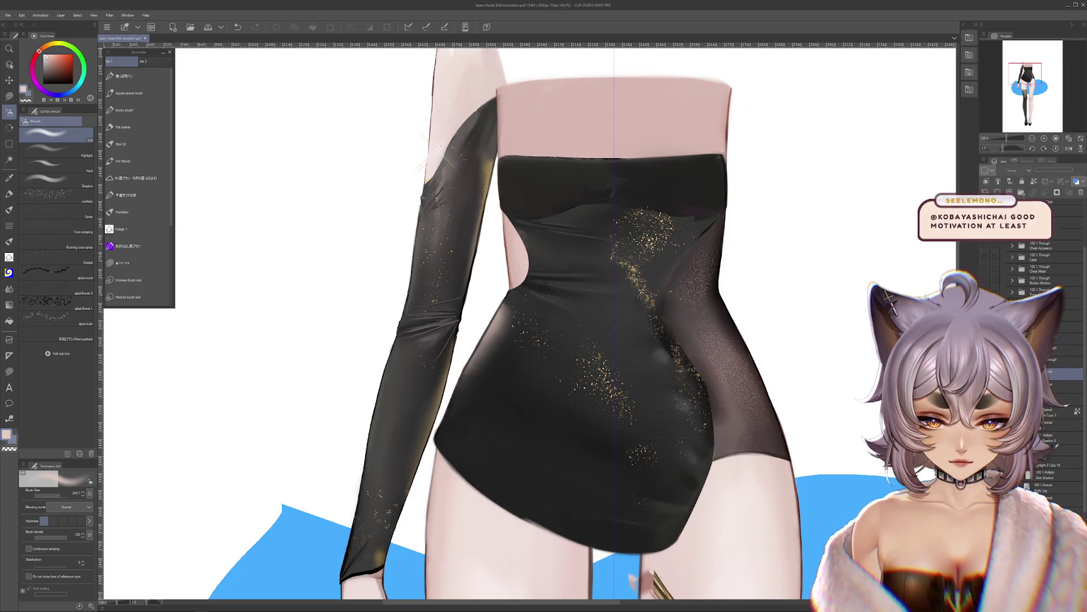
pyautogui.hotkey('ctrl', 'y')
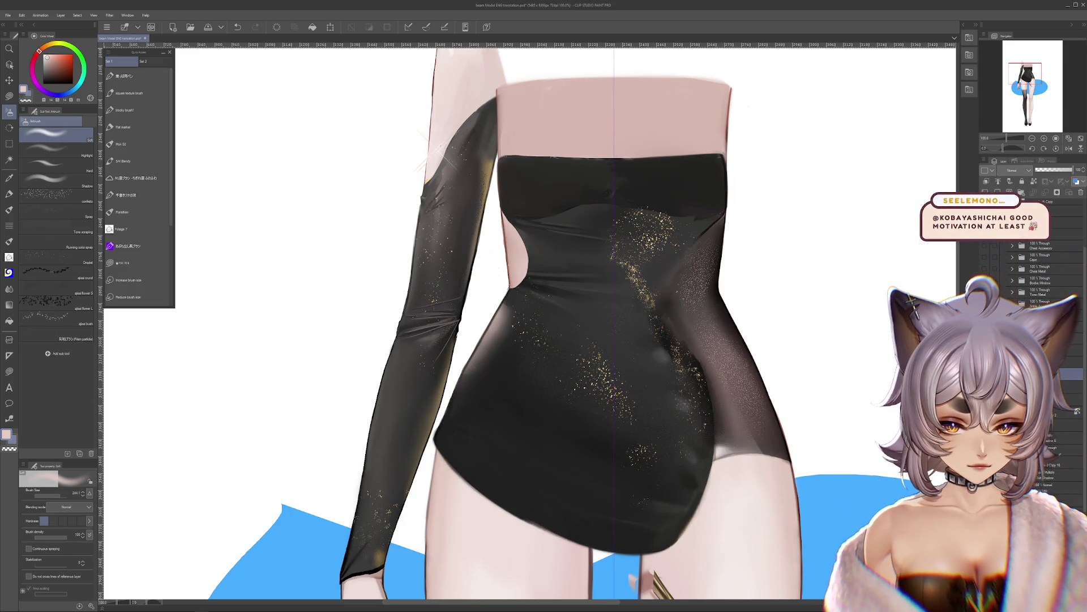
pyautogui.hotkey('ctrl', 'z')
pyautogui.hotkey('ctrl', 'y')
pyautogui.hotkey('ctrl', 'z')
pyautogui.hotkey('ctrl', 'y')
pyautogui.hotkey('ctrl', 'z')
pyautogui.hotkey('ctrl', 'y')
pyautogui.hotkey('ctrl', 'z')
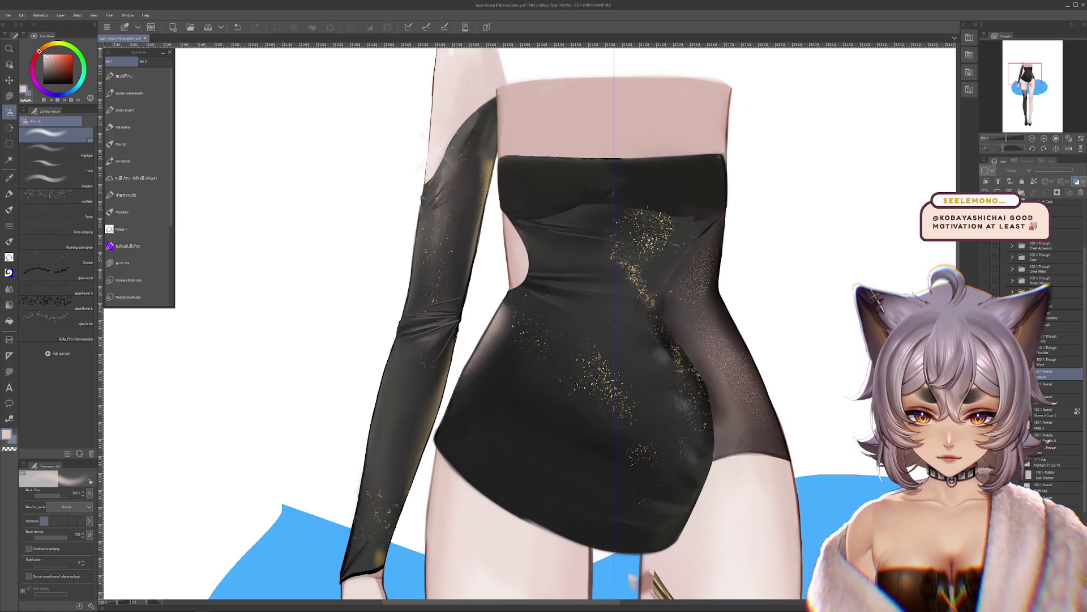
pyautogui.hotkey('ctrl', 'y')
pyautogui.scroll(5, 590, 346)
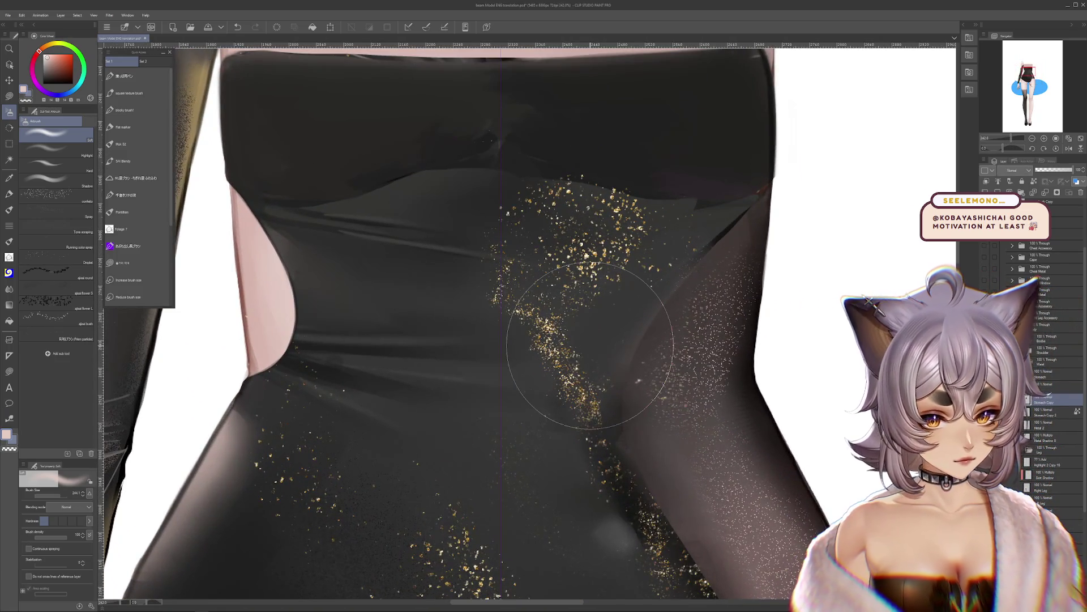
# Step: Set Layer 15 to Multiply and ready a near-black Flat marker at size 6.7
pyautogui.click(1014, 170)
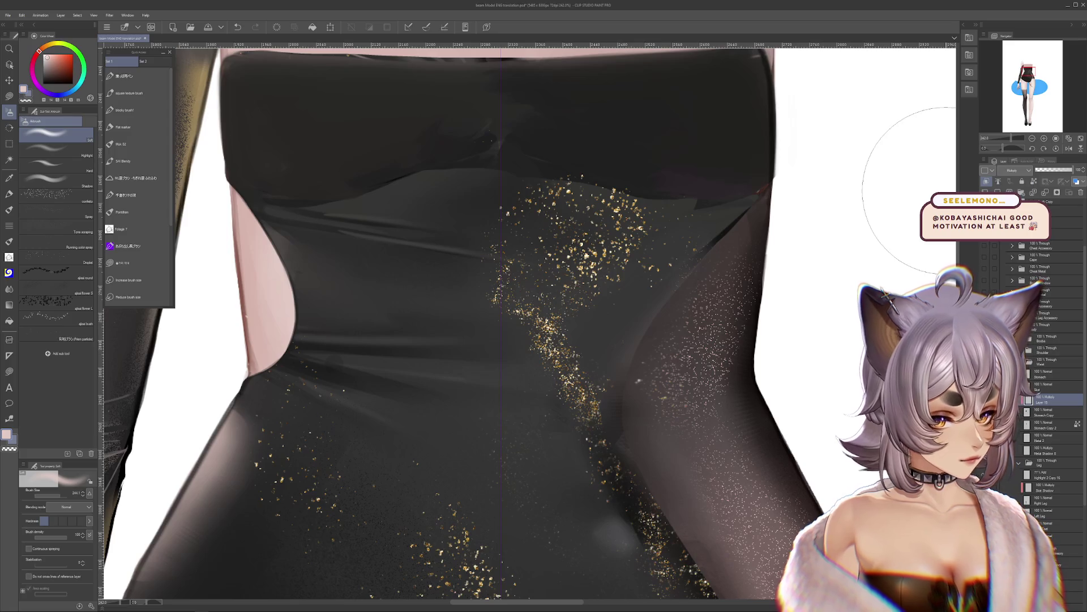
pyautogui.click(907, 187)
pyautogui.click(136, 127)
pyautogui.click(46, 77)
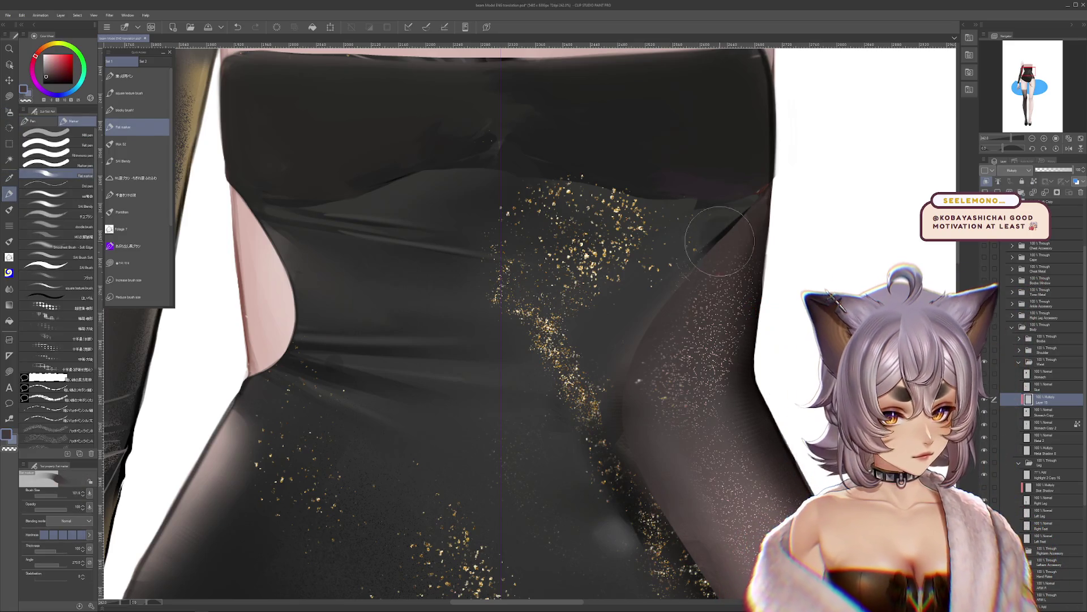
pyautogui.click(47, 497)
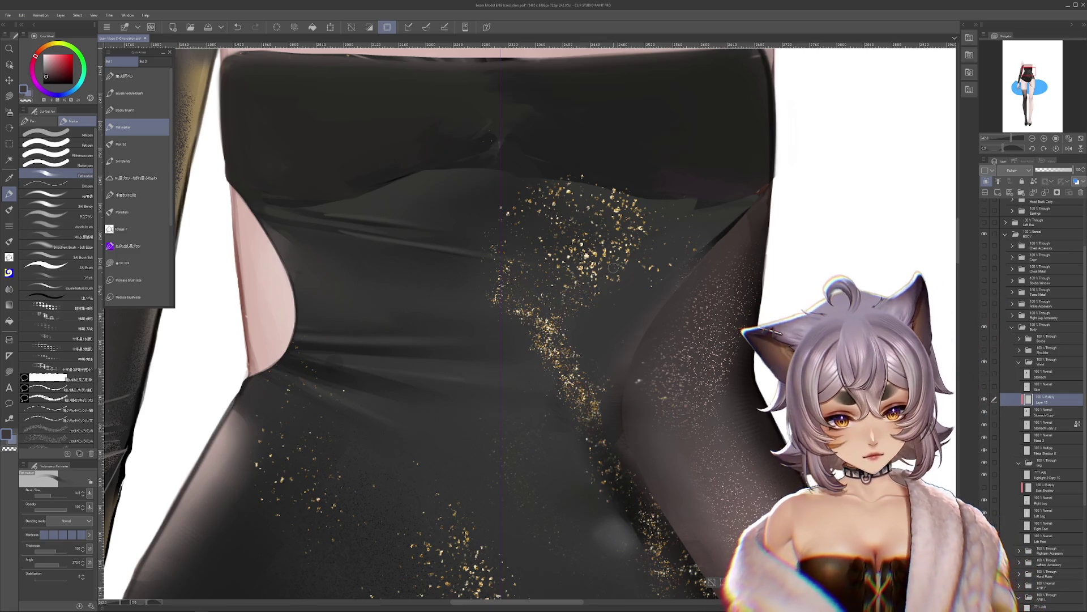
pyautogui.moveTo(692, 268); pyautogui.dragTo(651, 316)
pyautogui.hotkey('ctrl', 'z')
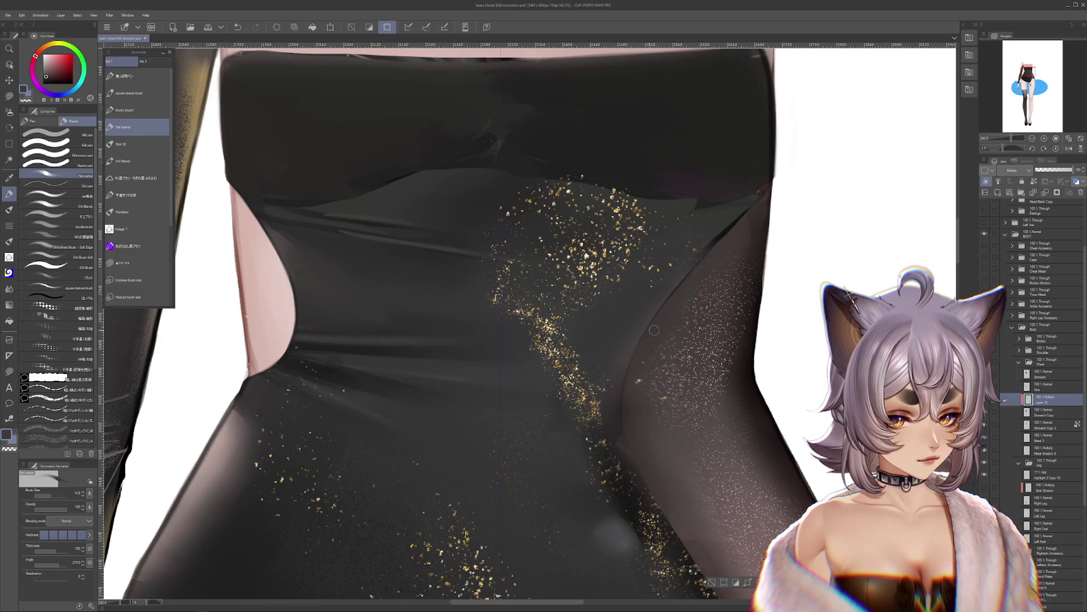
# Step: Pan the view down to the dress hem and thighs
pyautogui.moveTo(632, 371); pyautogui.dragTo(650, 266)
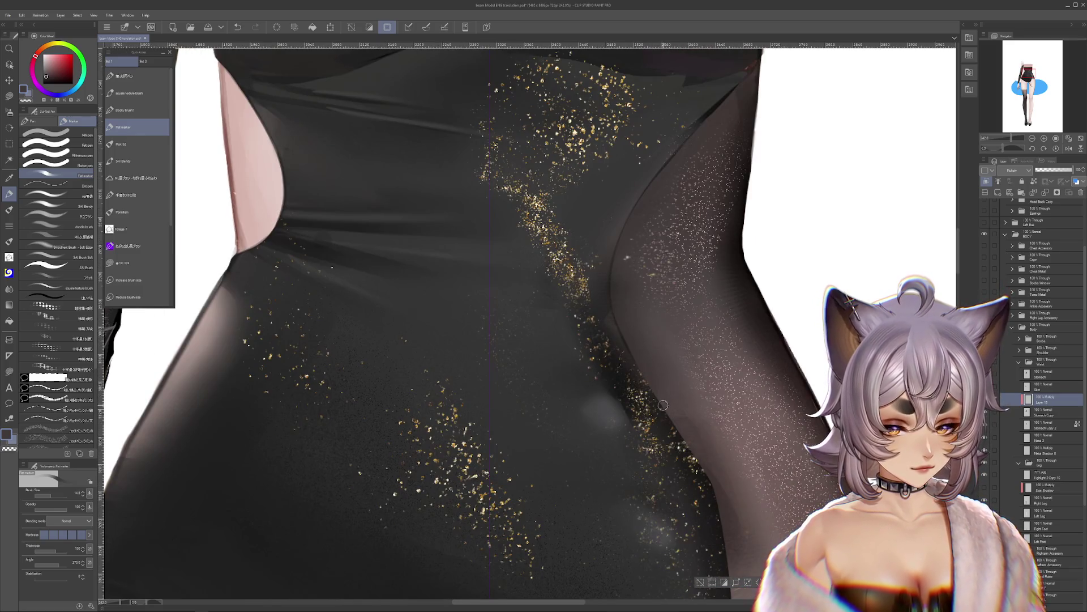
pyautogui.moveTo(709, 472); pyautogui.dragTo(651, 334)
pyautogui.moveTo(670, 493); pyautogui.dragTo(687, 389)
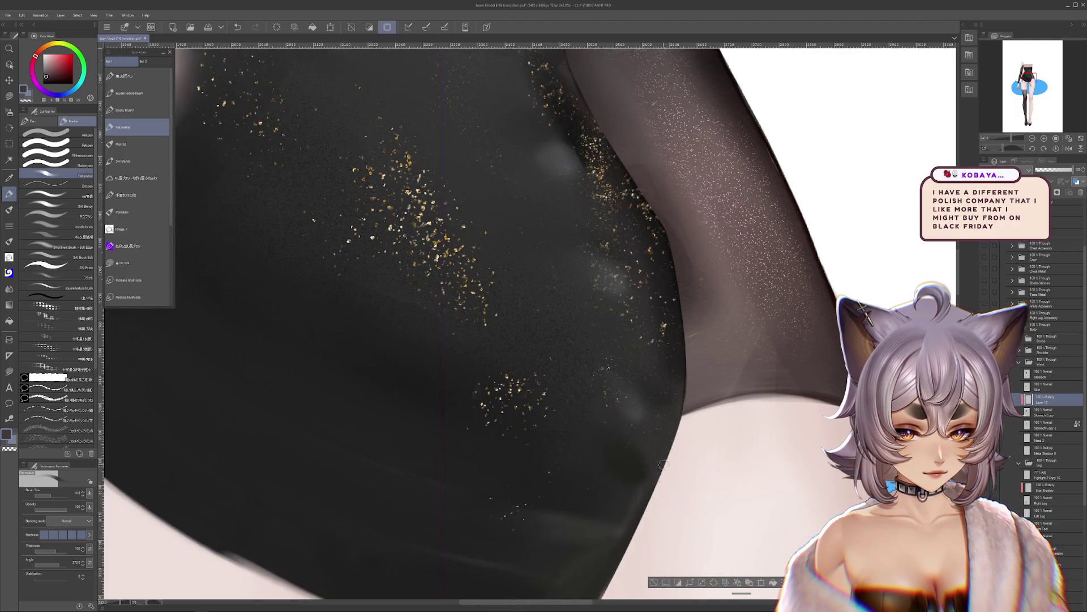
pyautogui.moveTo(663, 465); pyautogui.dragTo(710, 265)
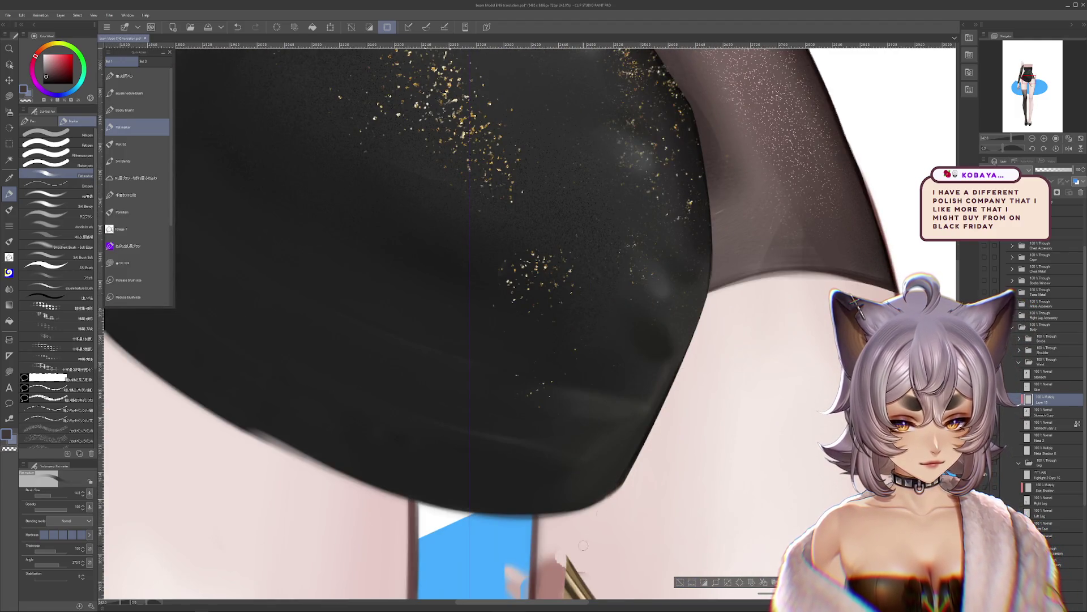
pyautogui.scroll(10, 704, 425)
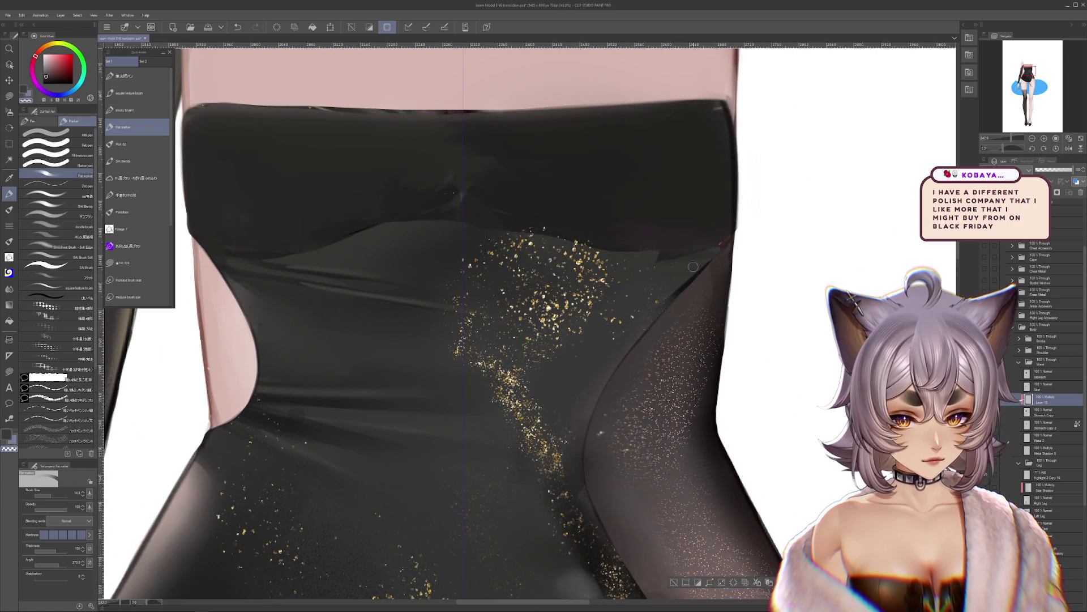
pyautogui.press('c')
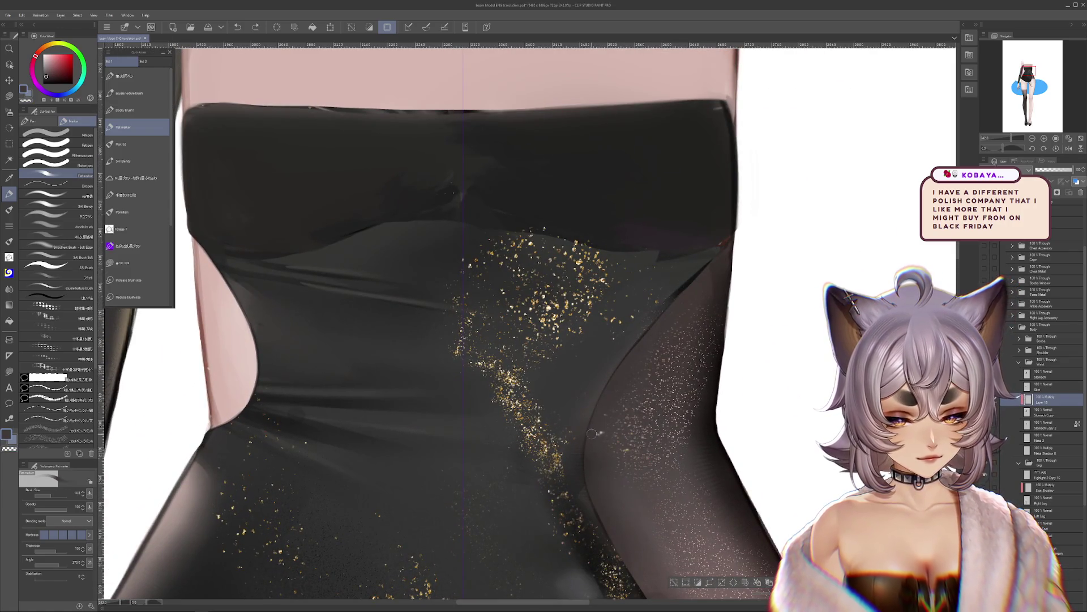
# Step: Set the shading layer to Multiply and pick a new colour for the soft airbrush
pyautogui.scroll(-6, 604, 209)
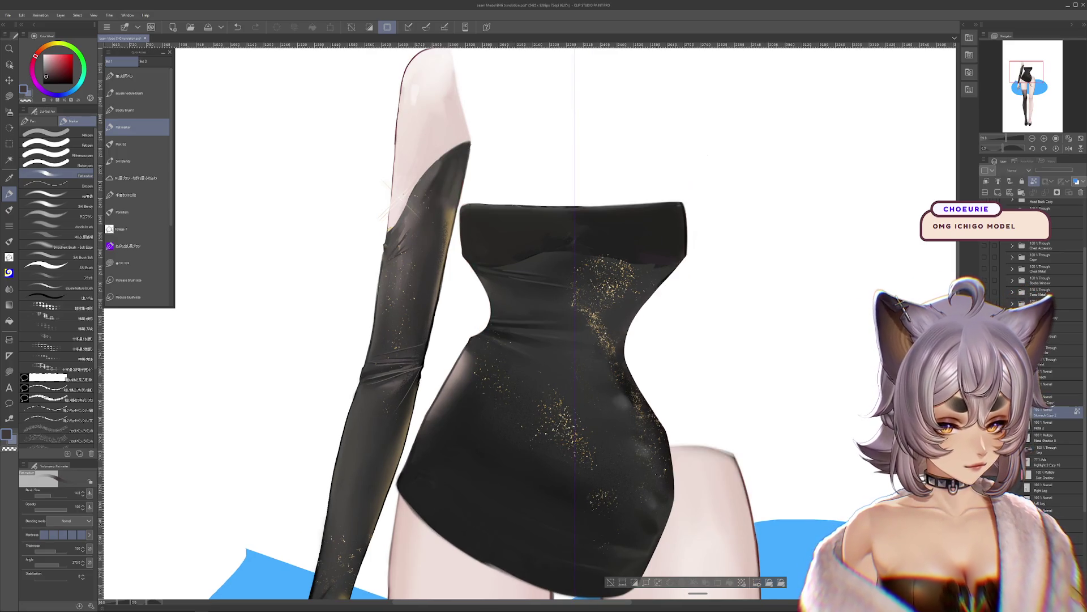
pyautogui.click(1013, 170)
pyautogui.click(1014, 193)
pyautogui.click(9, 112)
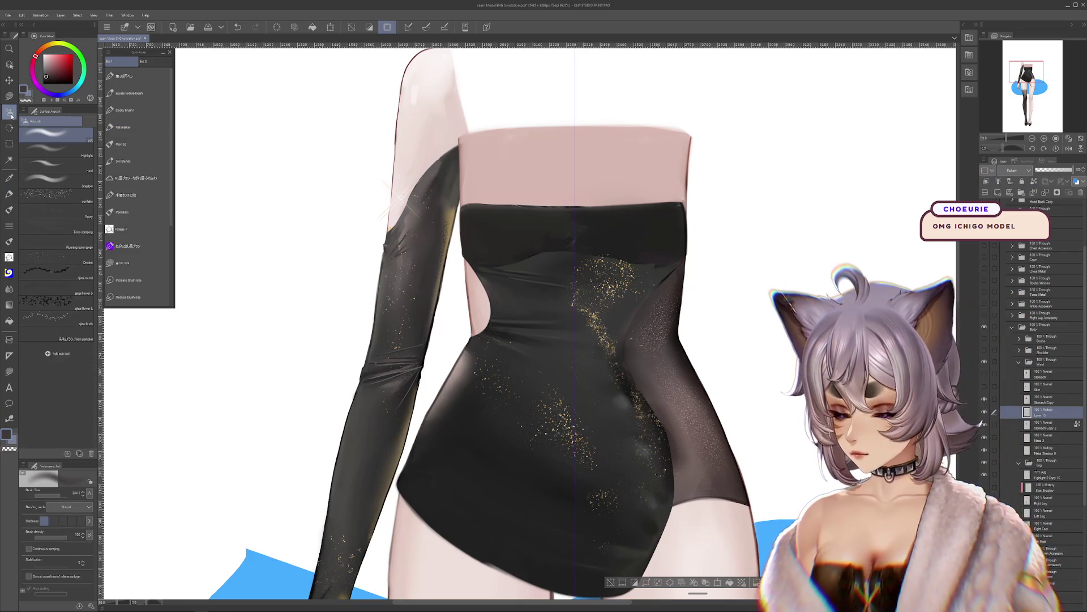
pyautogui.press('[')
pyautogui.press('[')
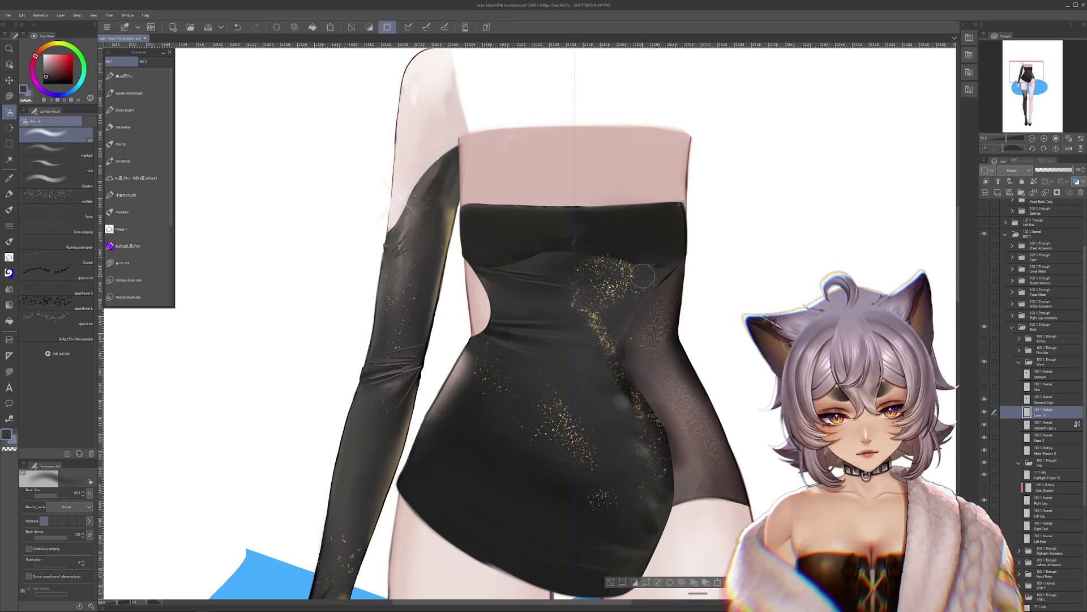
pyautogui.hotkey('ctrl', 'z')
pyautogui.keyDown('alt'); pyautogui.click(700, 484); pyautogui.keyUp('alt')
# Step: Airbrush denser shading down the right side panel with a ~244 brush, comparing before keeping it
pyautogui.moveTo(674, 254); pyautogui.dragTo(643, 368)
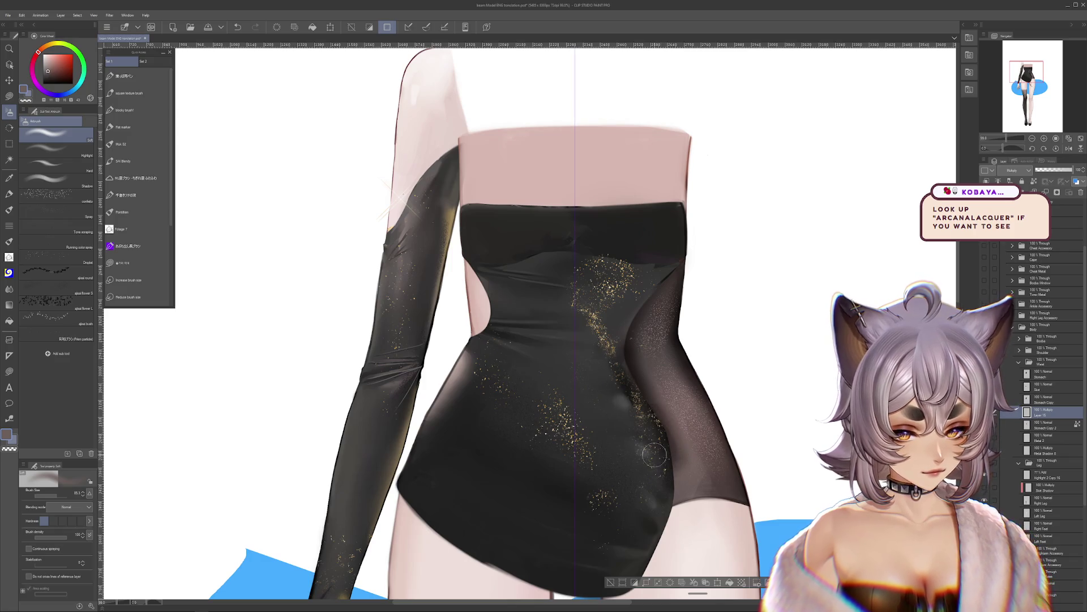
pyautogui.scroll(-2, 669, 456)
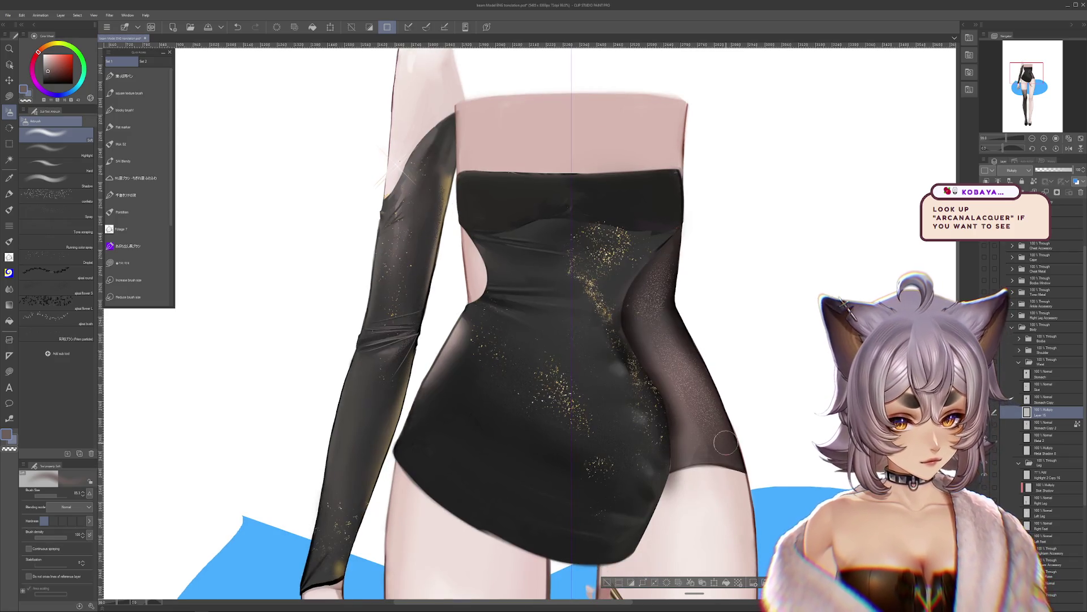
pyautogui.press('c')
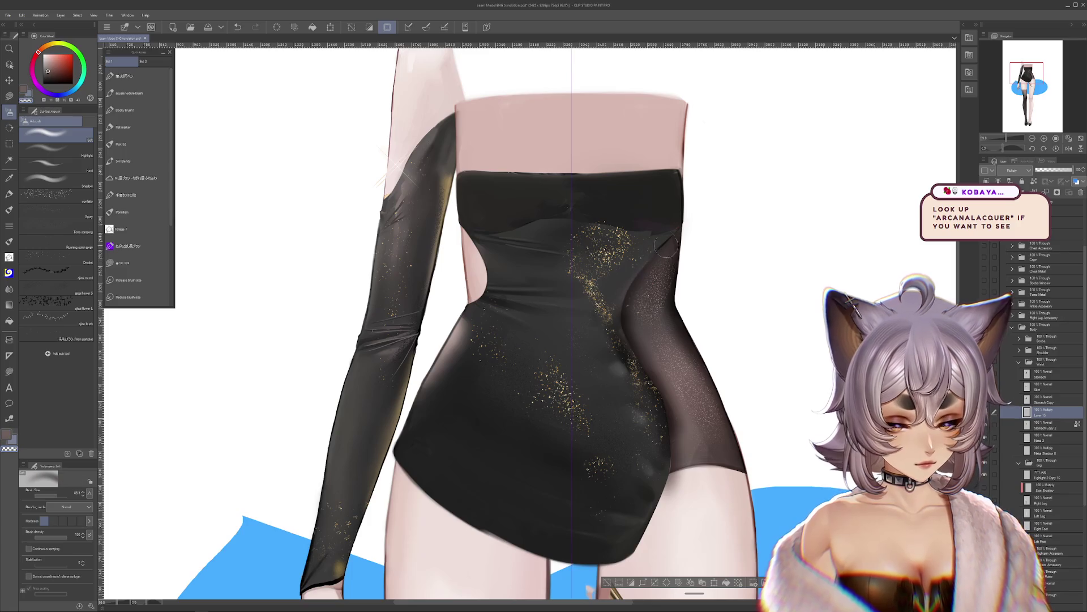
pyautogui.click(64, 496)
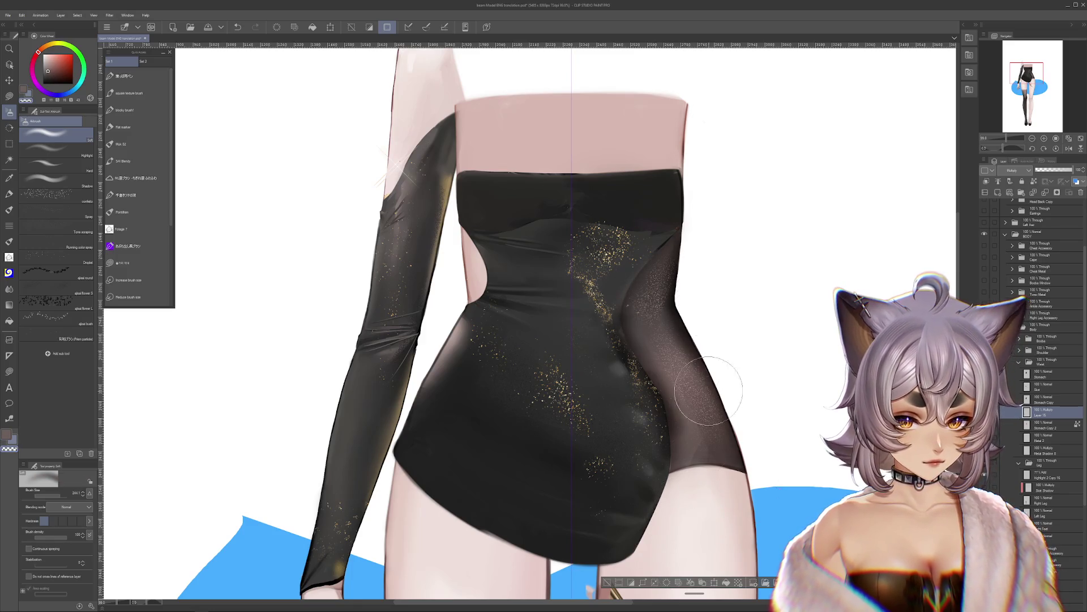
pyautogui.hotkey('ctrl', 'y')
pyautogui.hotkey('ctrl', 'z')
pyautogui.hotkey('ctrl', 'y')
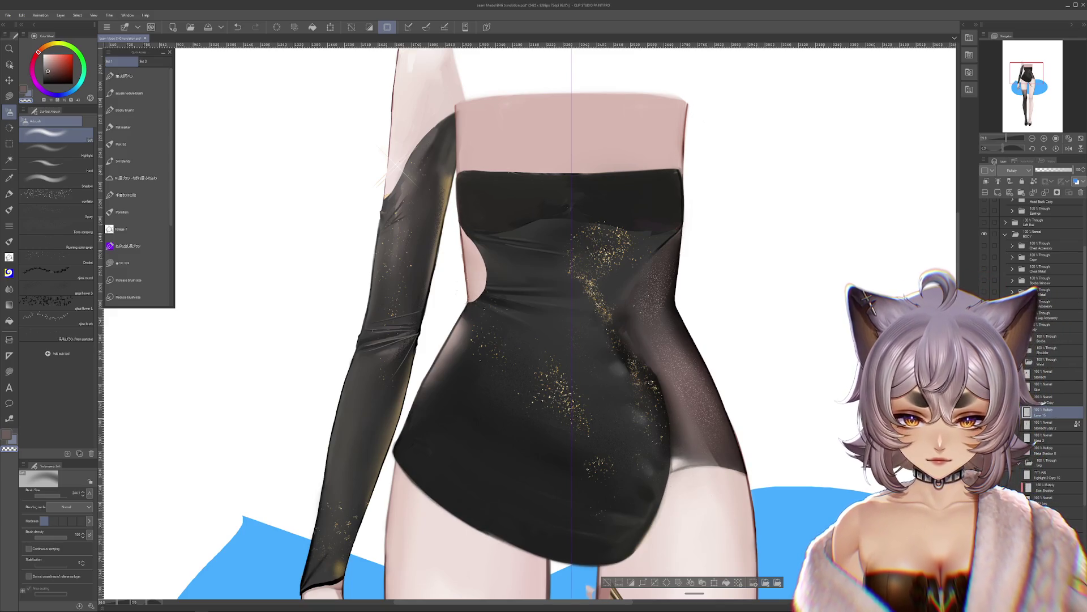
pyautogui.click(984, 291)
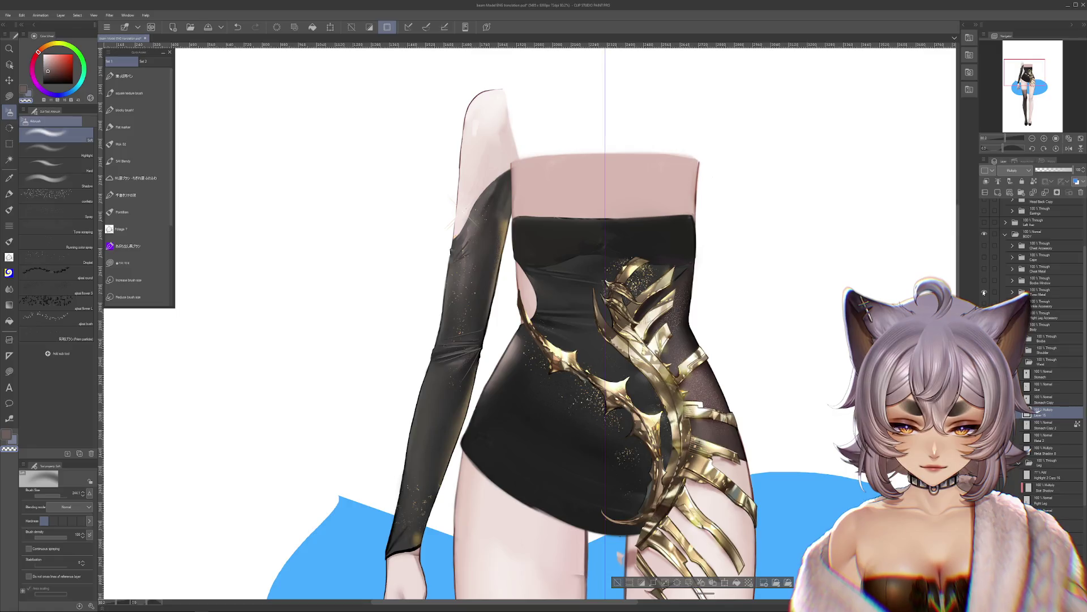
pyautogui.click(984, 292)
pyautogui.click(984, 292)
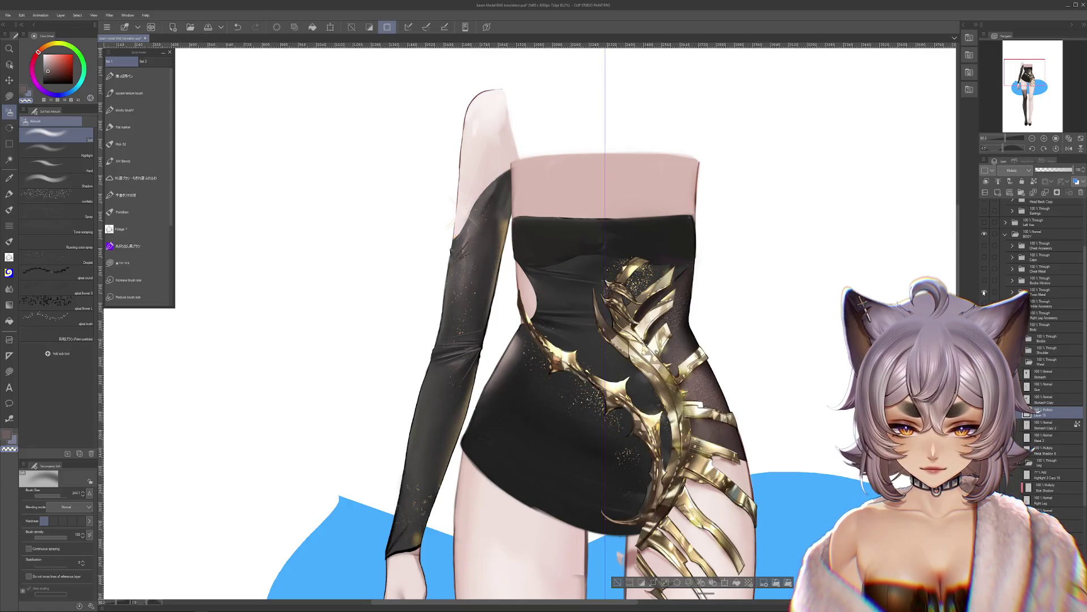
pyautogui.click(984, 291)
pyautogui.click(984, 292)
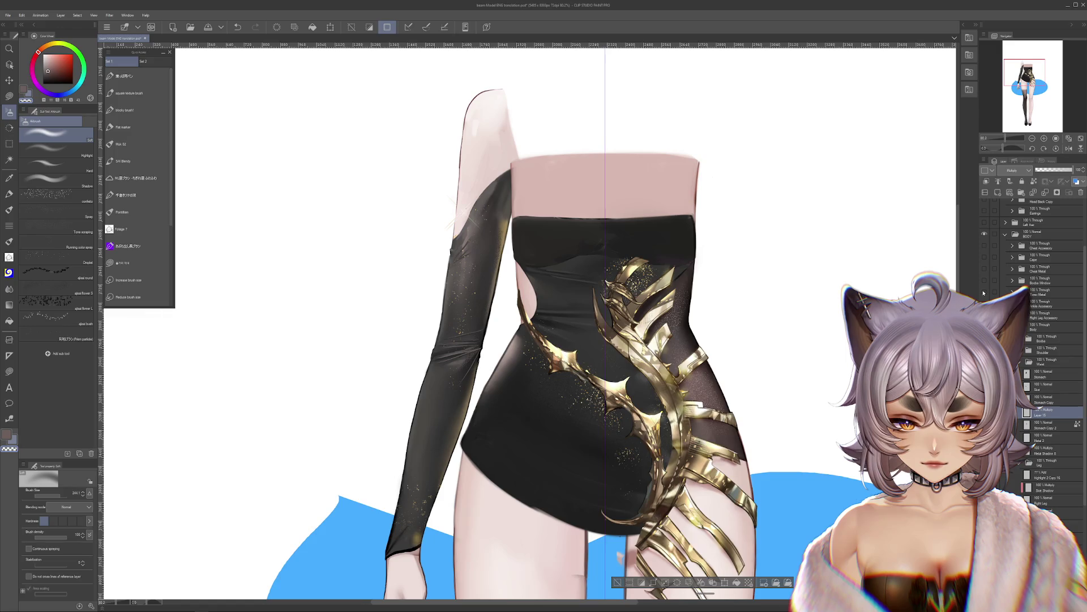
pyautogui.click(984, 292)
pyautogui.click(984, 293)
pyautogui.click(984, 292)
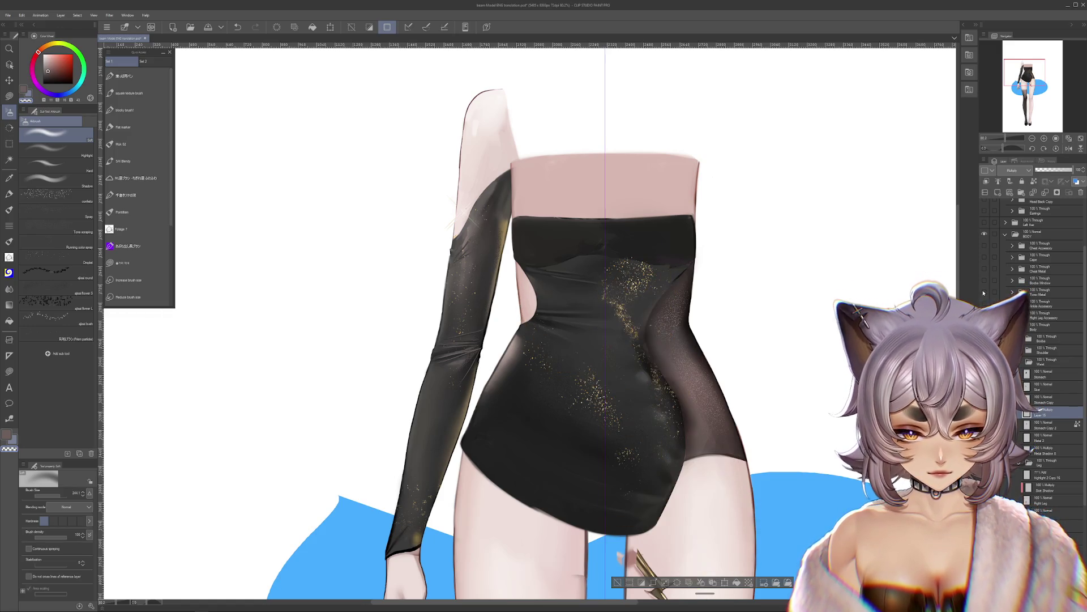
pyautogui.click(984, 292)
pyautogui.click(984, 291)
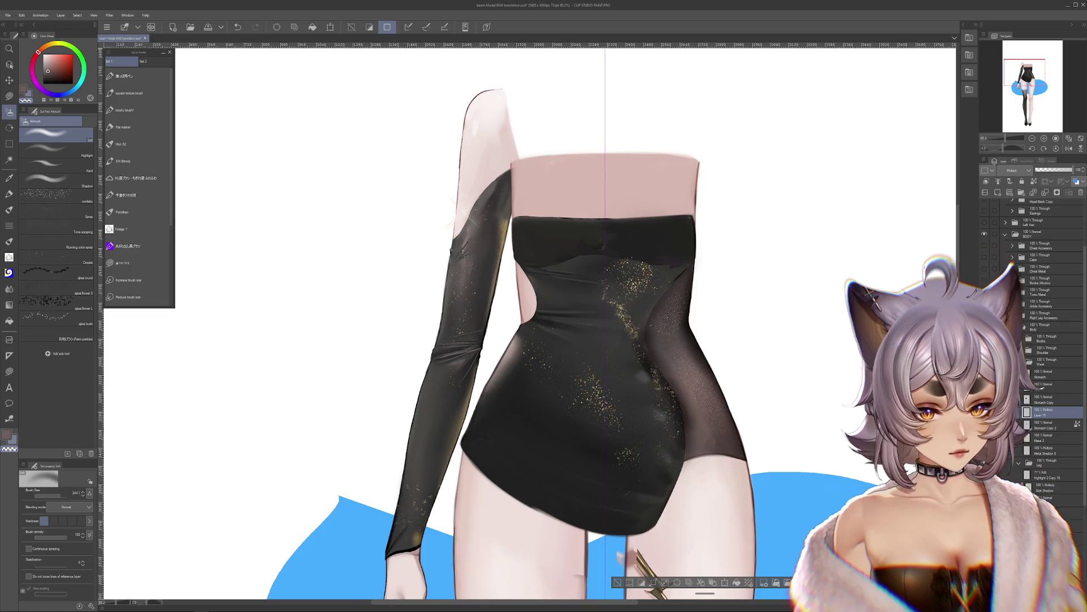
pyautogui.click(984, 291)
pyautogui.click(984, 292)
pyautogui.scroll(-3, 660, 393)
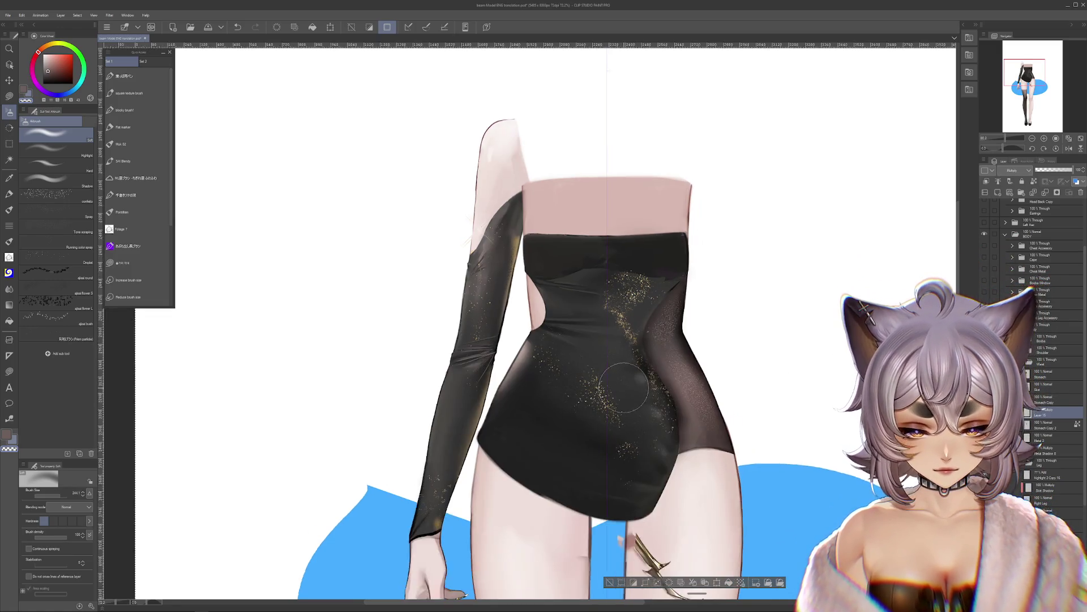
pyautogui.scroll(-2, 660, 392)
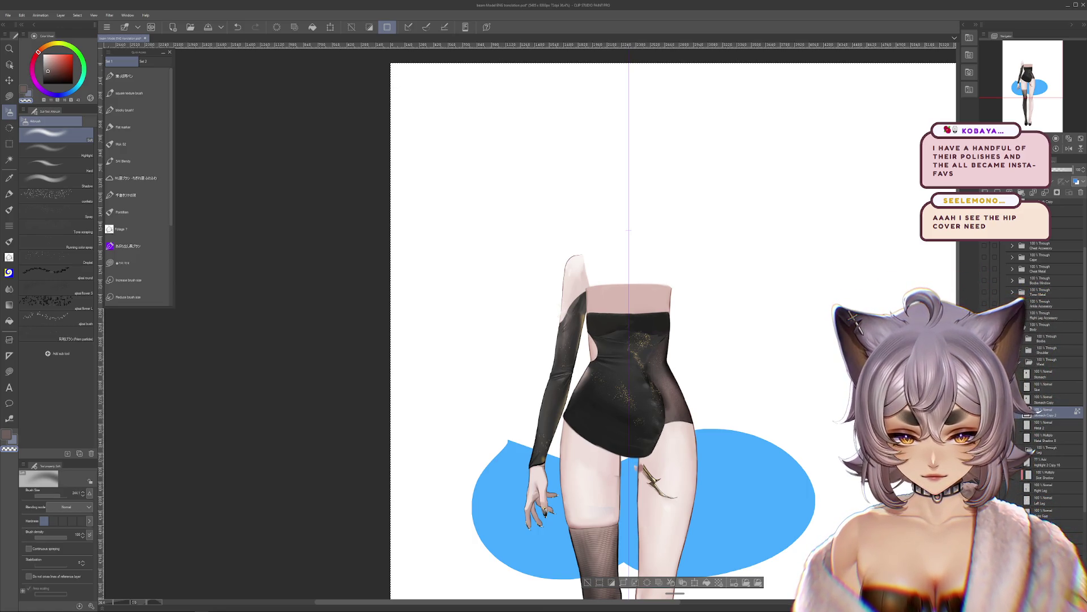
pyautogui.click(1037, 373)
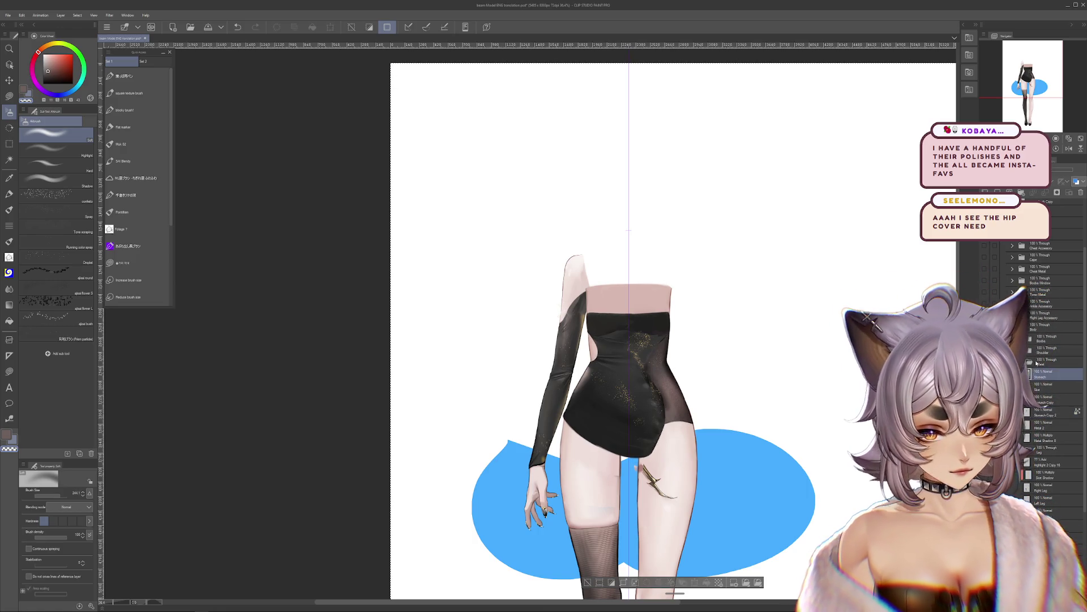
pyautogui.moveTo(630, 375)
pyautogui.mouseDown()
pyautogui.moveTo(647, 376)
pyautogui.moveTo(601, 378)
pyautogui.moveTo(639, 389)
pyautogui.moveTo(623, 362)
pyautogui.moveTo(642, 526)
pyautogui.mouseUp()
pyautogui.scroll(2, 639, 390)
pyautogui.scroll(1, 641, 391)
pyautogui.keyDown('alt'); pyautogui.click(634, 381); pyautogui.keyUp('alt')
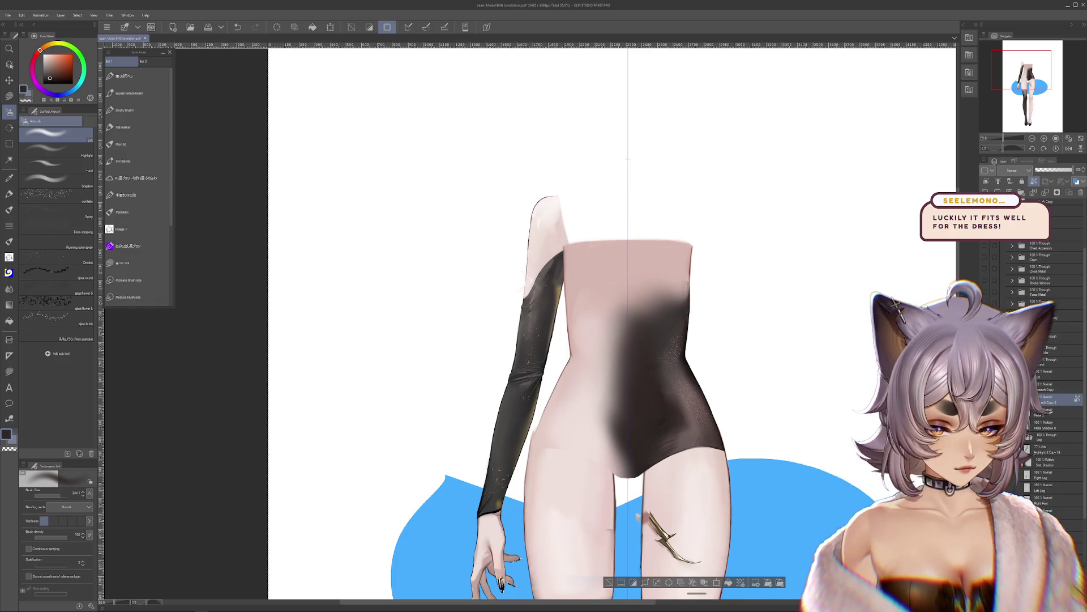
pyautogui.click(984, 374)
pyautogui.click(984, 326)
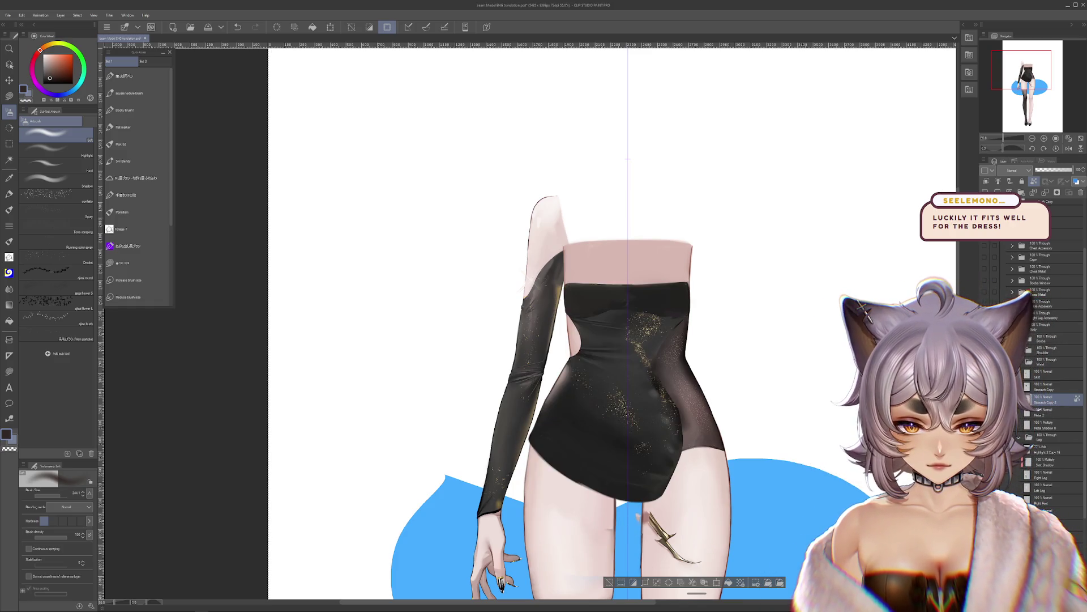
pyautogui.click(1039, 388)
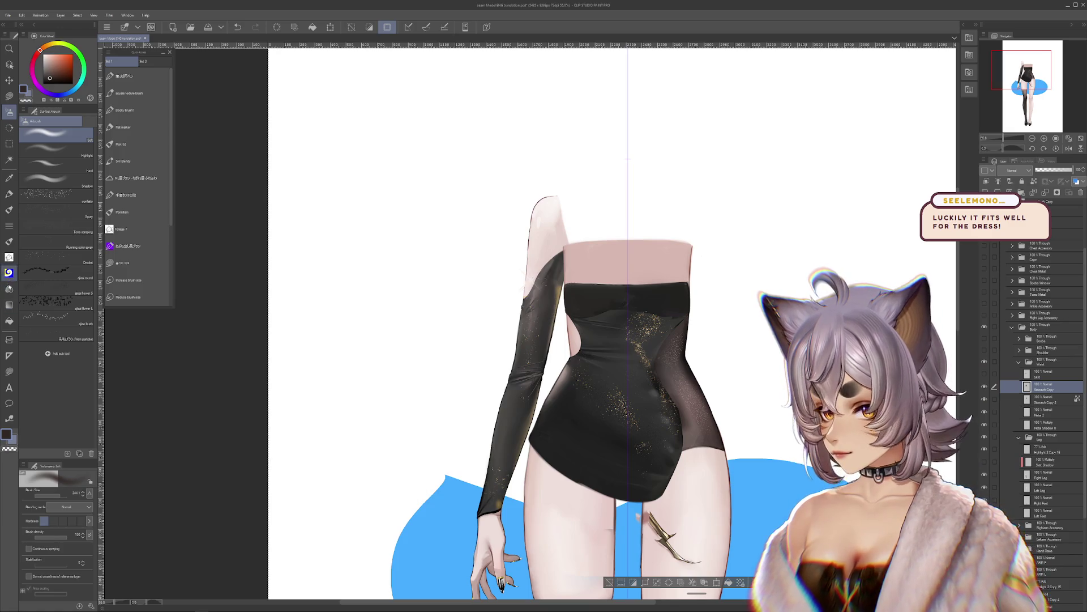
pyautogui.click(9, 289)
pyautogui.click(51, 179)
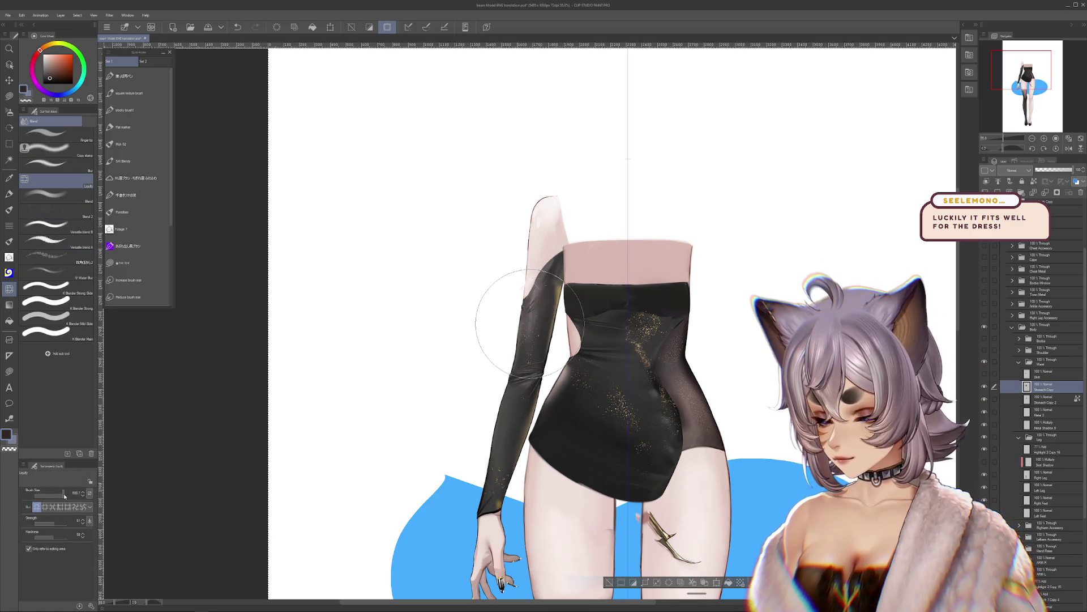
pyautogui.moveTo(530, 322); pyautogui.dragTo(629, 335)
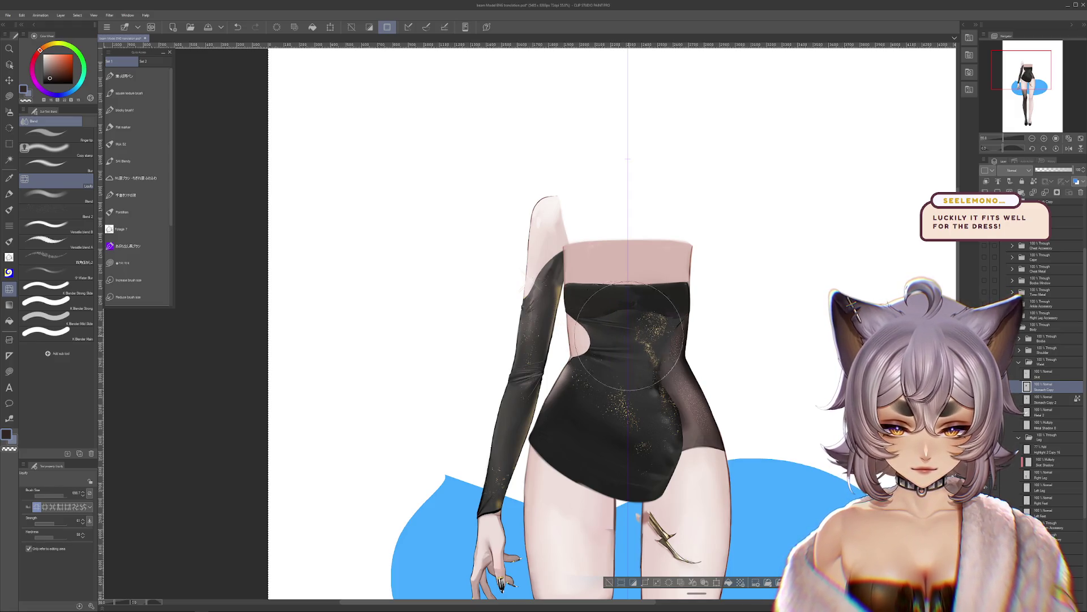
pyautogui.hotkey('ctrl', 'z')
pyautogui.hotkey('ctrl', 'z')
pyautogui.hotkey('ctrl', 'z')
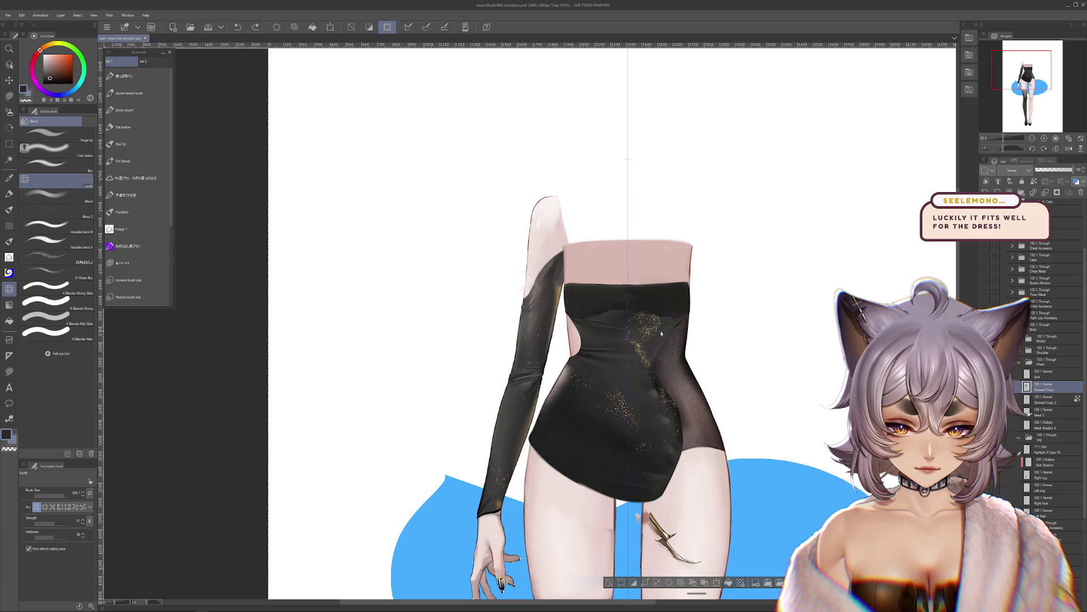
pyautogui.moveTo(50, 495); pyautogui.dragTo(62, 495)
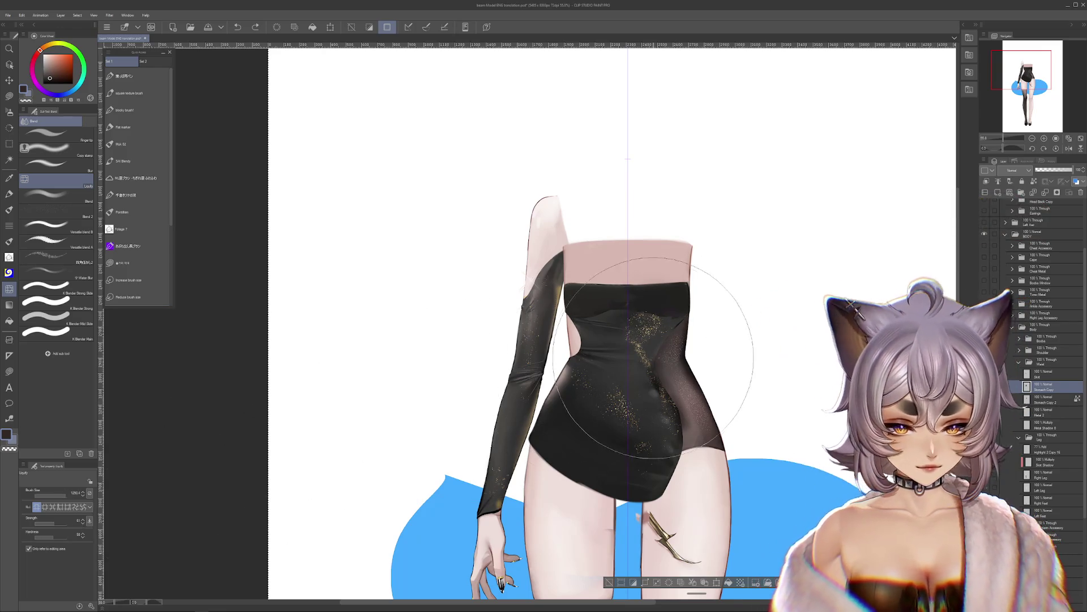
pyautogui.moveTo(653, 357); pyautogui.dragTo(751, 363)
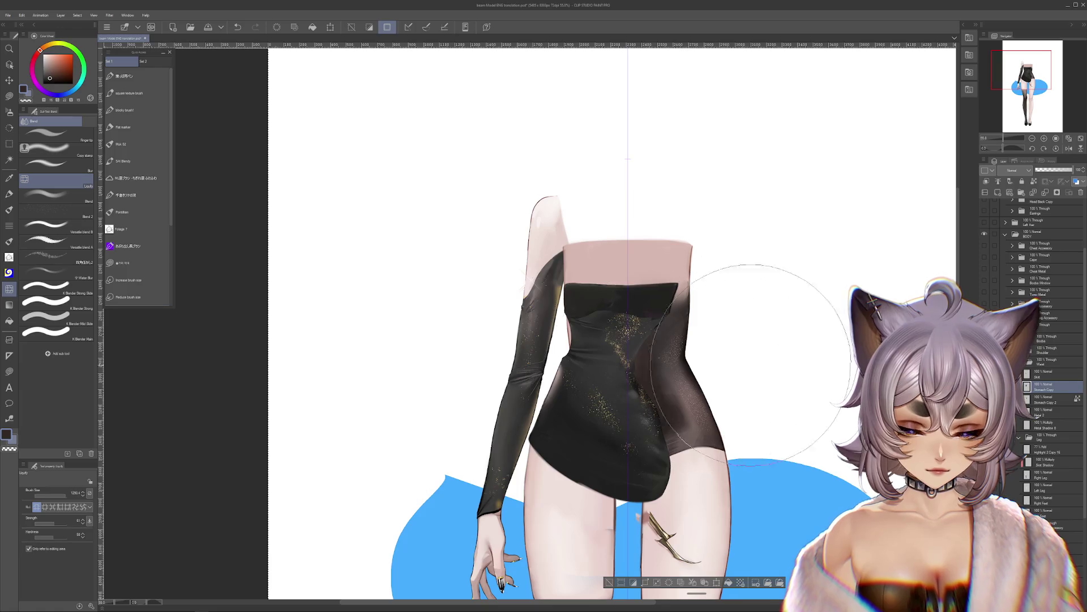
pyautogui.hotkey('ctrl', 'z')
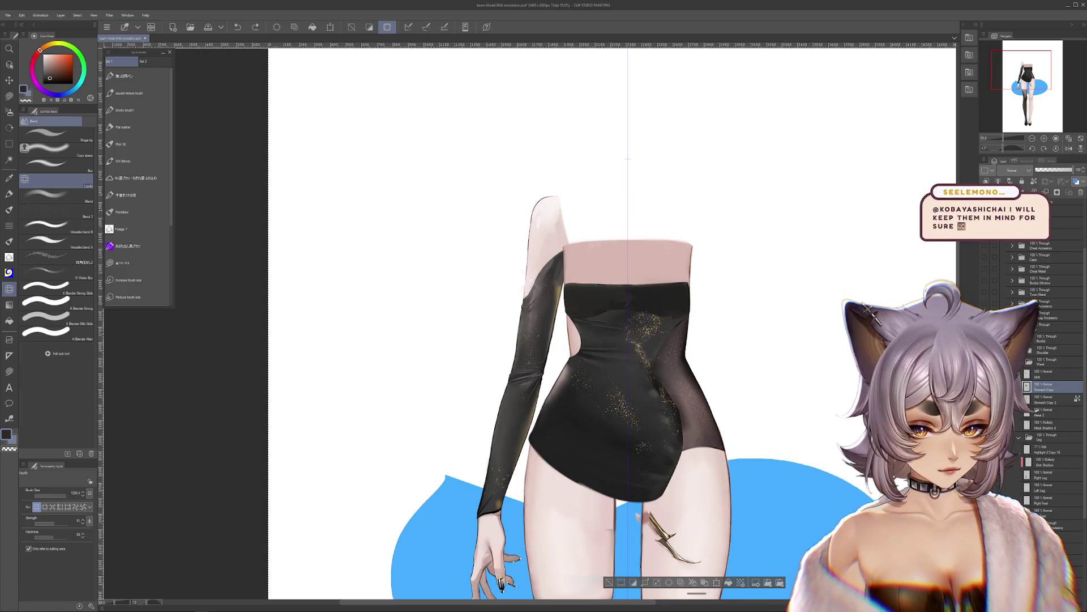
pyautogui.hotkey('ctrl', 'z')
pyautogui.hotkey('ctrl', 'y')
pyautogui.hotkey('ctrl', 'z')
pyautogui.scroll(4, 694, 430)
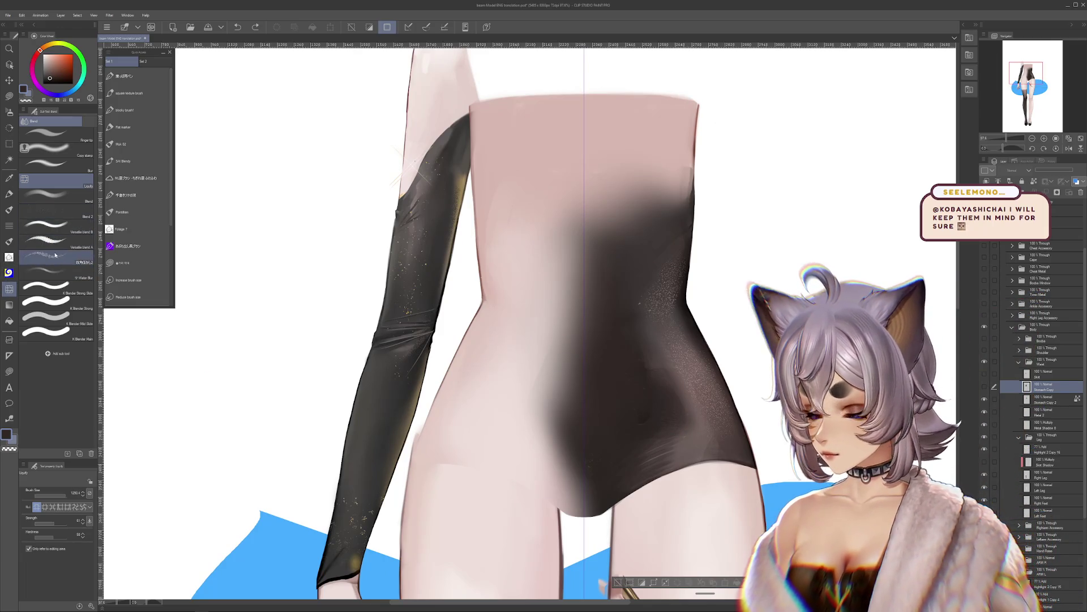
# Step: Ready the confetti airbrush on Stomach Copy 2 at size 144 with a colour sampled from the shading
pyautogui.click(9, 112)
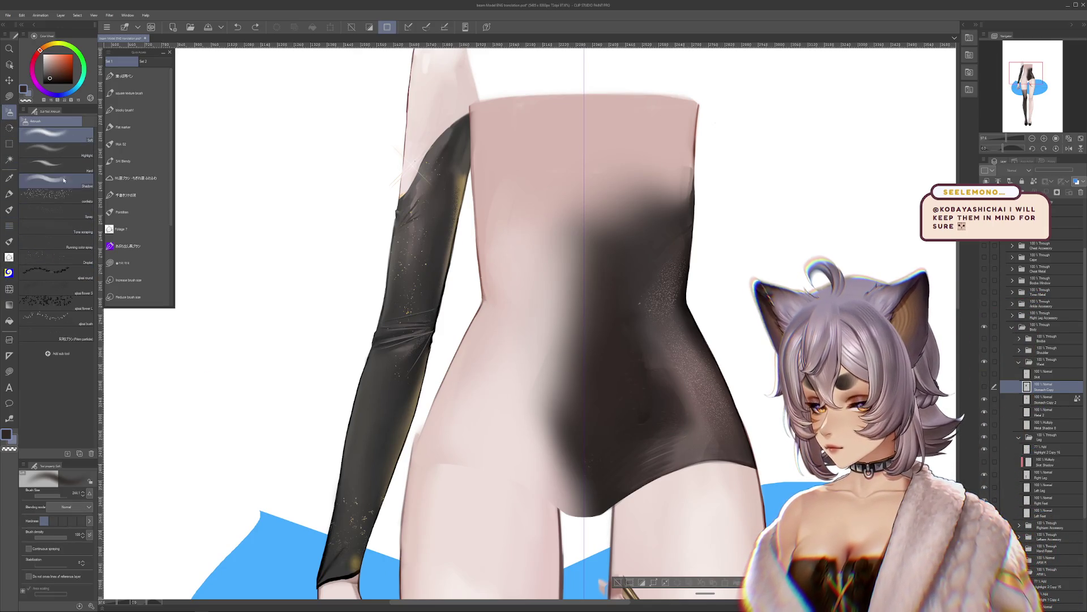
pyautogui.click(56, 195)
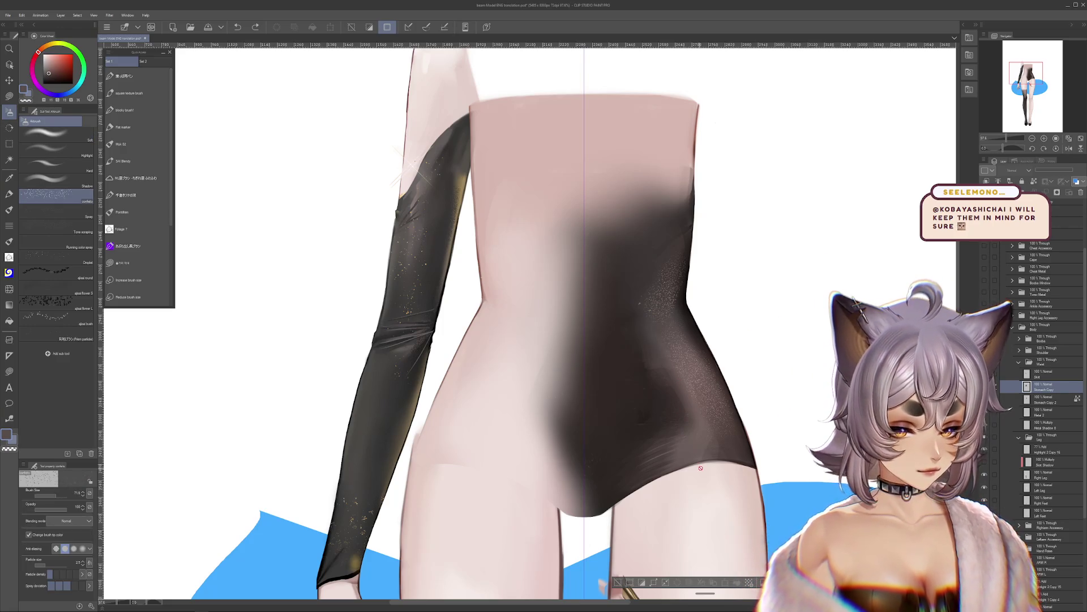
pyautogui.keyDown('ctrl'); pyautogui.keyDown('shift'); pyautogui.click(694, 461); pyautogui.keyUp('shift'); pyautogui.keyUp('ctrl')
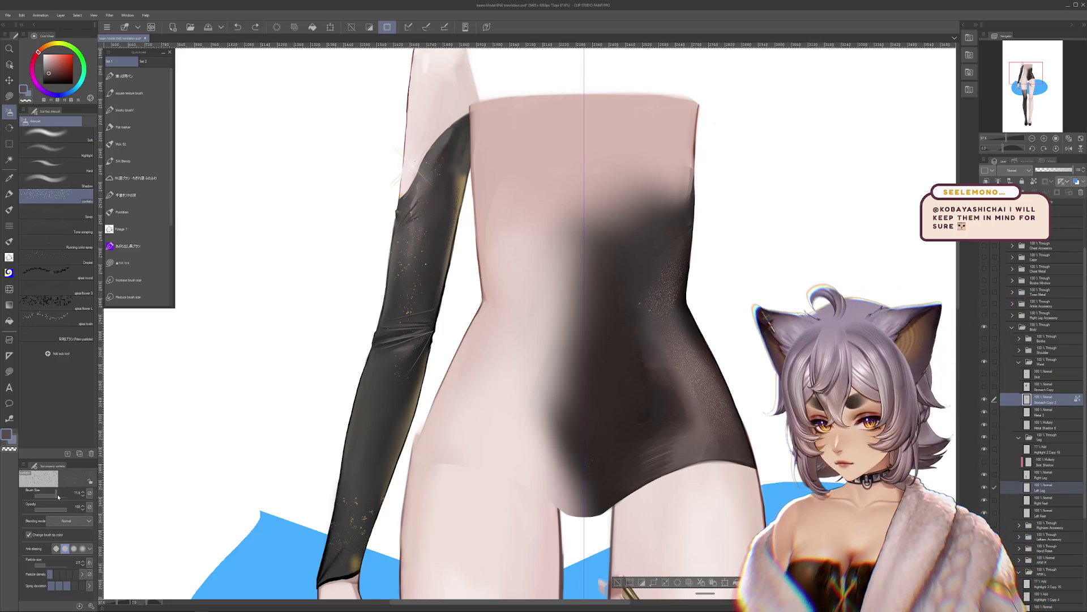
pyautogui.moveTo(57, 496); pyautogui.dragTo(66, 496)
pyautogui.keyDown('alt'); pyautogui.click(677, 380); pyautogui.keyUp('alt')
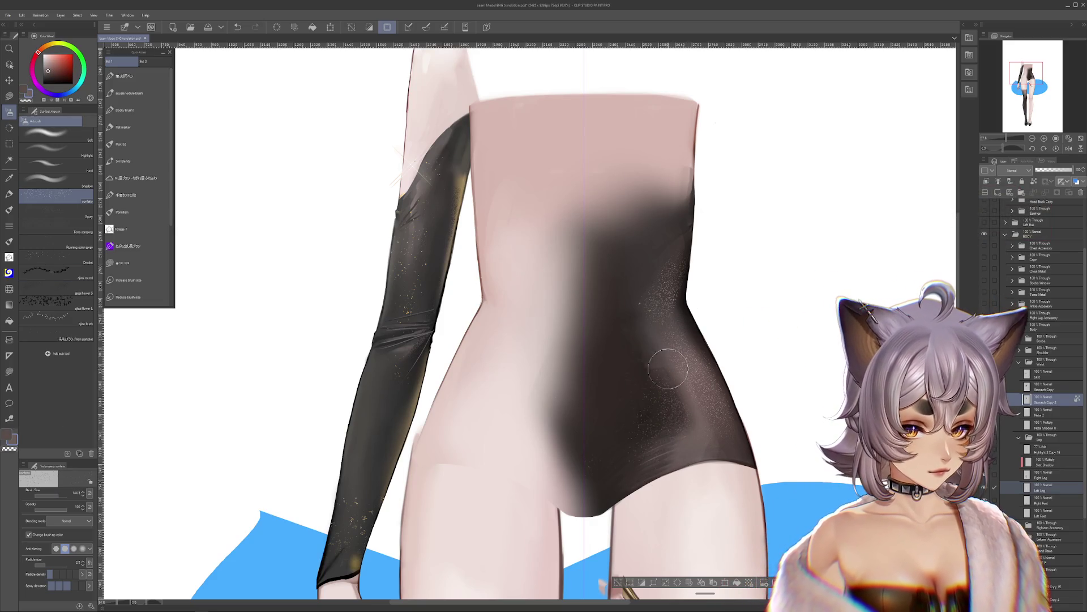
pyautogui.keyDown('alt'); pyautogui.click(636, 334); pyautogui.keyUp('alt')
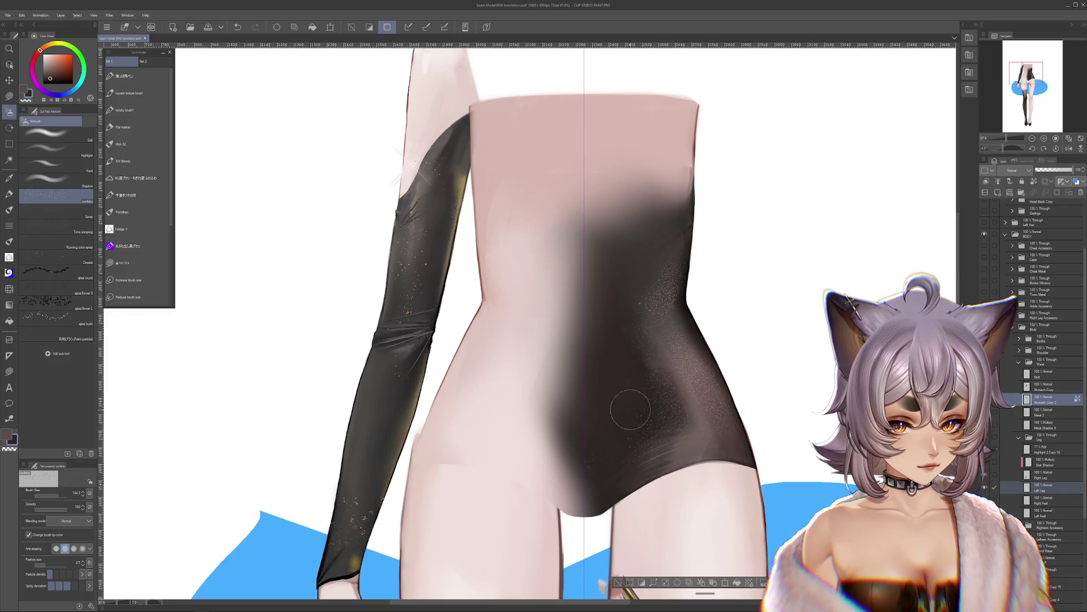
pyautogui.keyDown('alt'); pyautogui.click(650, 327); pyautogui.keyUp('alt')
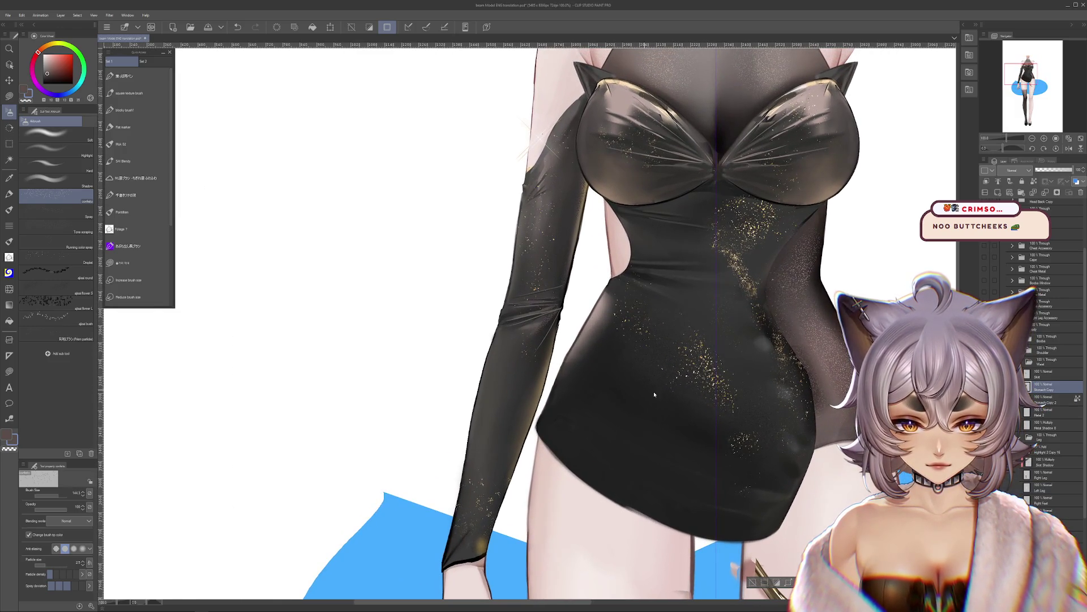
# Step: Step back the latest shading stroke on the hip and side with Ctrl+Z
pyautogui.hotkey('ctrl', 'z')
pyautogui.hotkey('ctrl', 'z')
pyautogui.hotkey('ctrl', 'z')
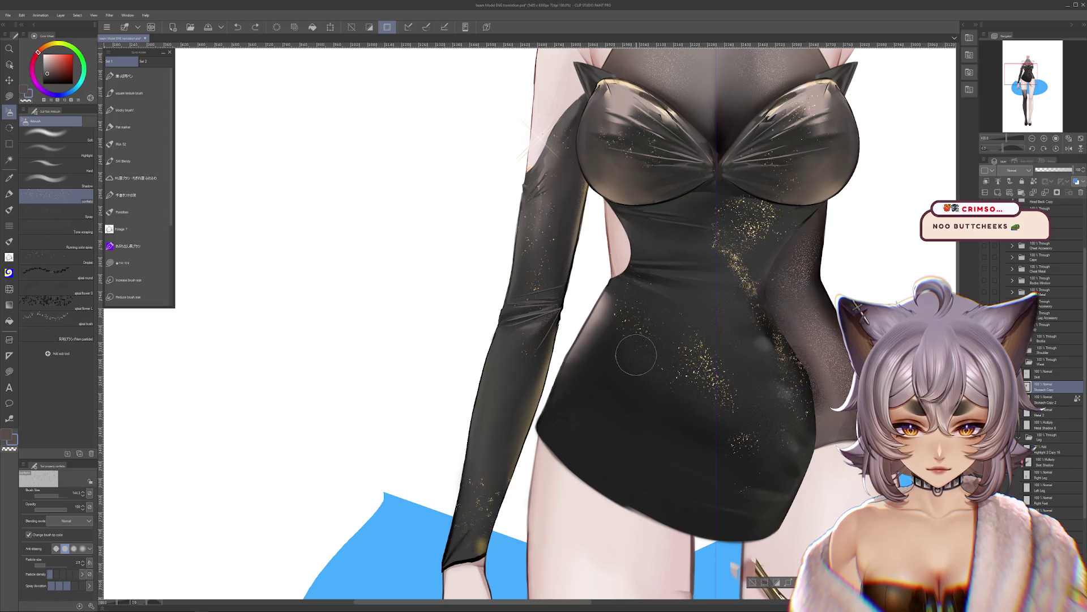
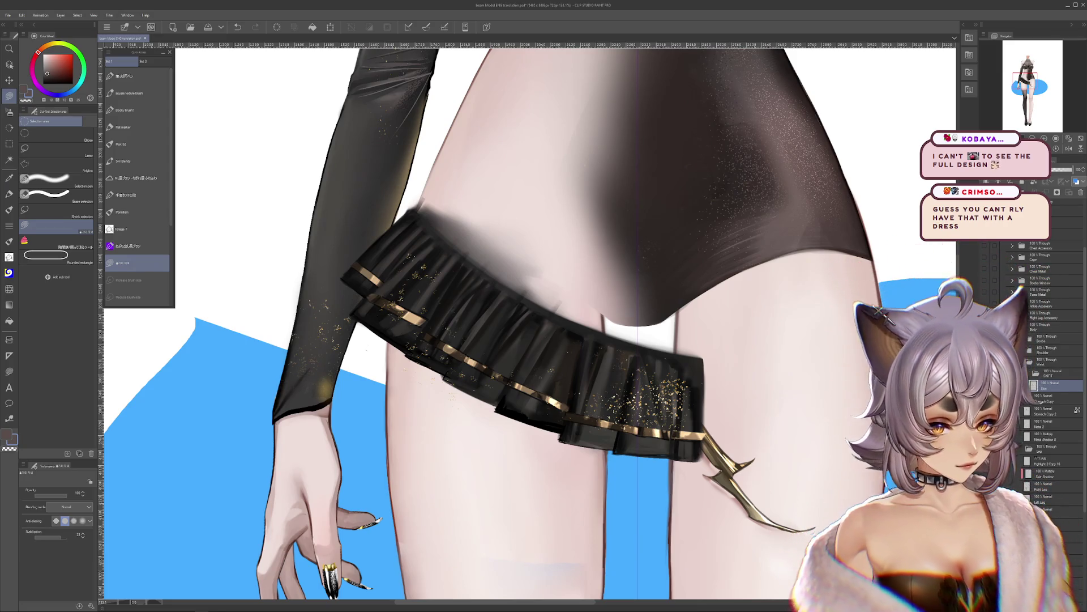
# Step: Toggle the skirt layer off and on, lasso-fill three dark test shapes on the torso, then undo them
pyautogui.click(985, 386)
pyautogui.click(984, 385)
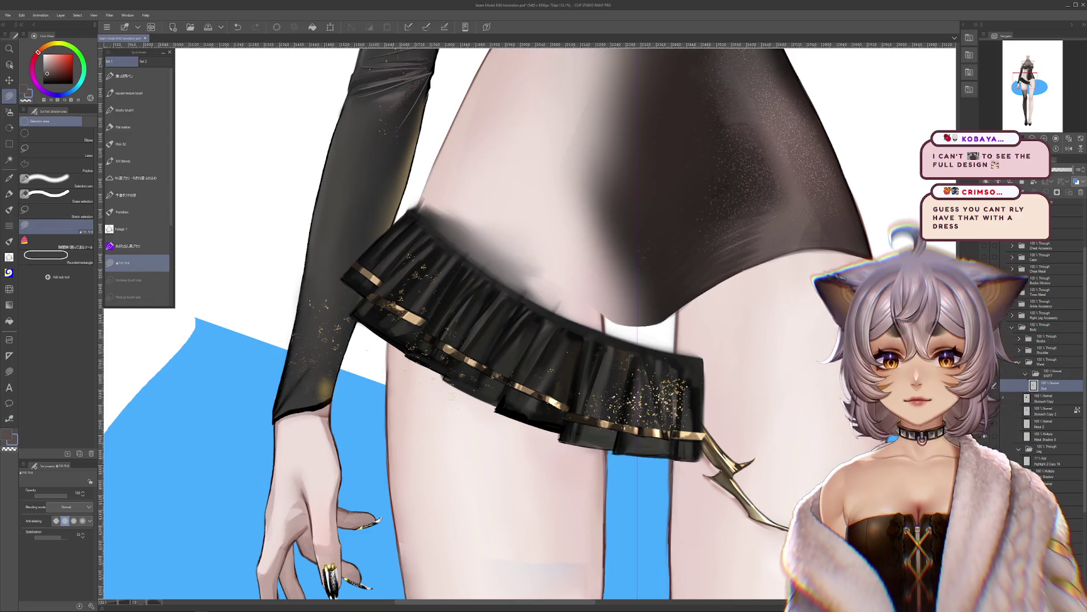
pyautogui.scroll(-3, 667, 262)
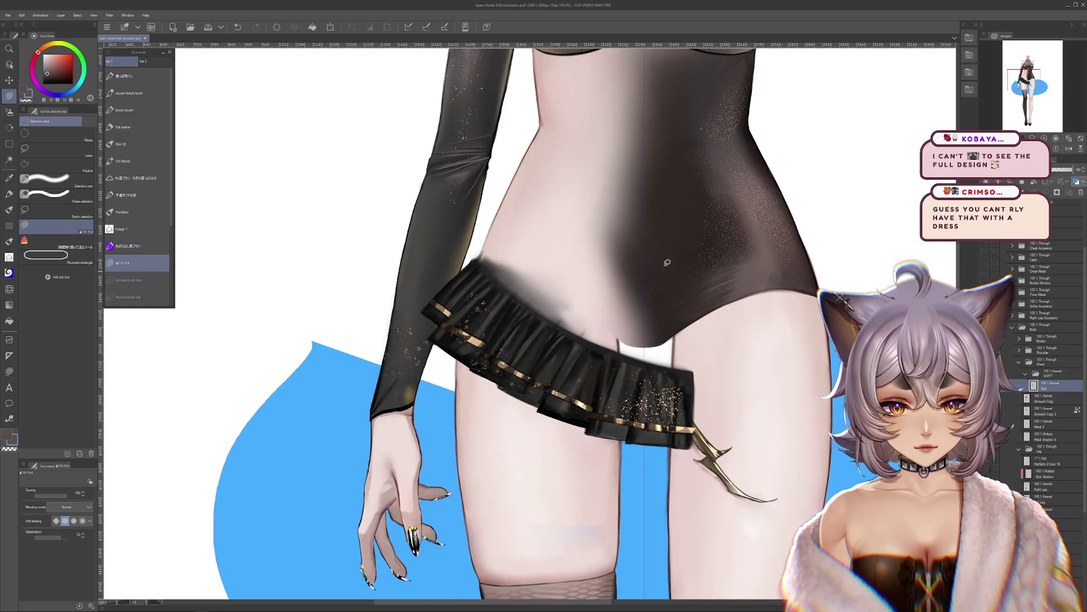
pyautogui.moveTo(530, 183)
pyautogui.mouseDown()
pyautogui.moveTo(484, 212)
pyautogui.moveTo(552, 263)
pyautogui.mouseUp()
pyautogui.moveTo(518, 214); pyautogui.dragTo(652, 218)
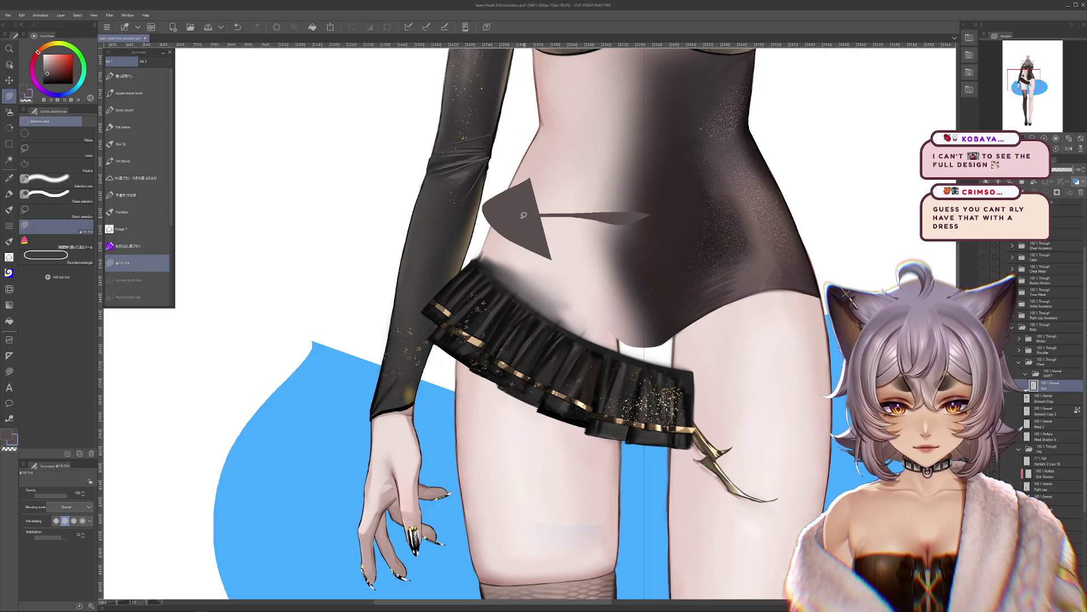
pyautogui.moveTo(650, 292)
pyautogui.mouseDown()
pyautogui.moveTo(627, 325)
pyautogui.moveTo(642, 380)
pyautogui.moveTo(589, 366)
pyautogui.mouseUp()
pyautogui.hotkey('ctrl', 'z')
pyautogui.hotkey('ctrl', 'z')
pyautogui.hotkey('ctrl', 'z')
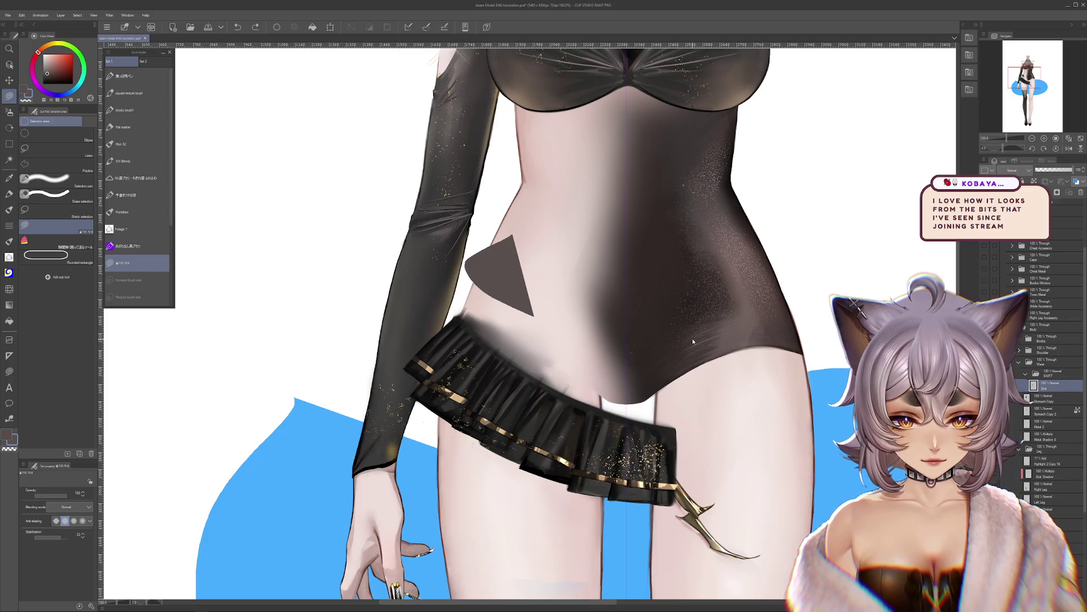
# Step: Bring up the browser with the character reference art and maximize its window
pyautogui.scroll(3, 692, 339)
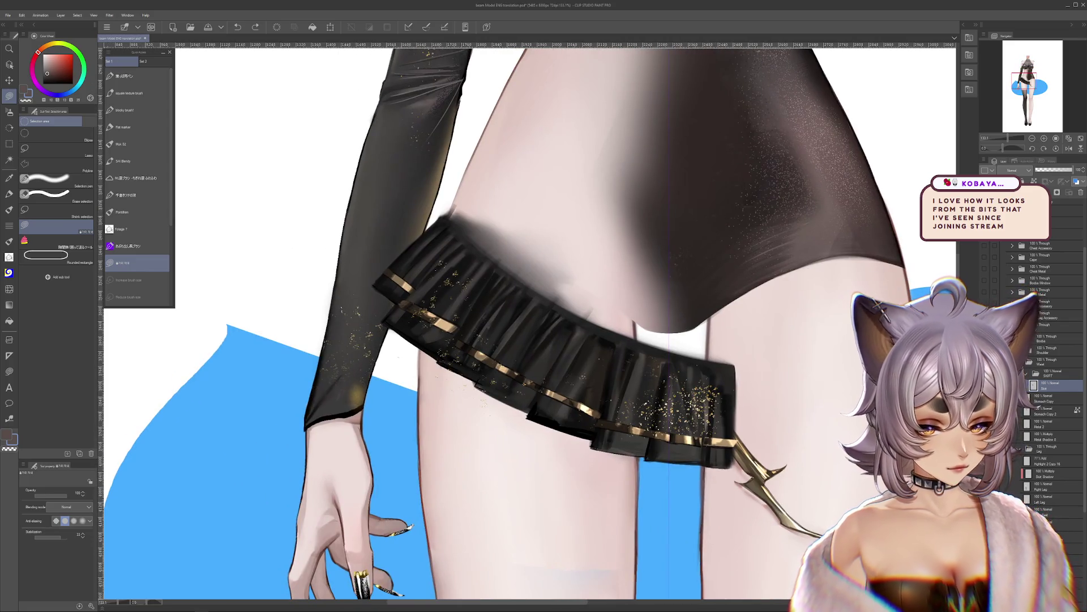
pyautogui.moveTo(733, 424); pyautogui.dragTo(727, 417)
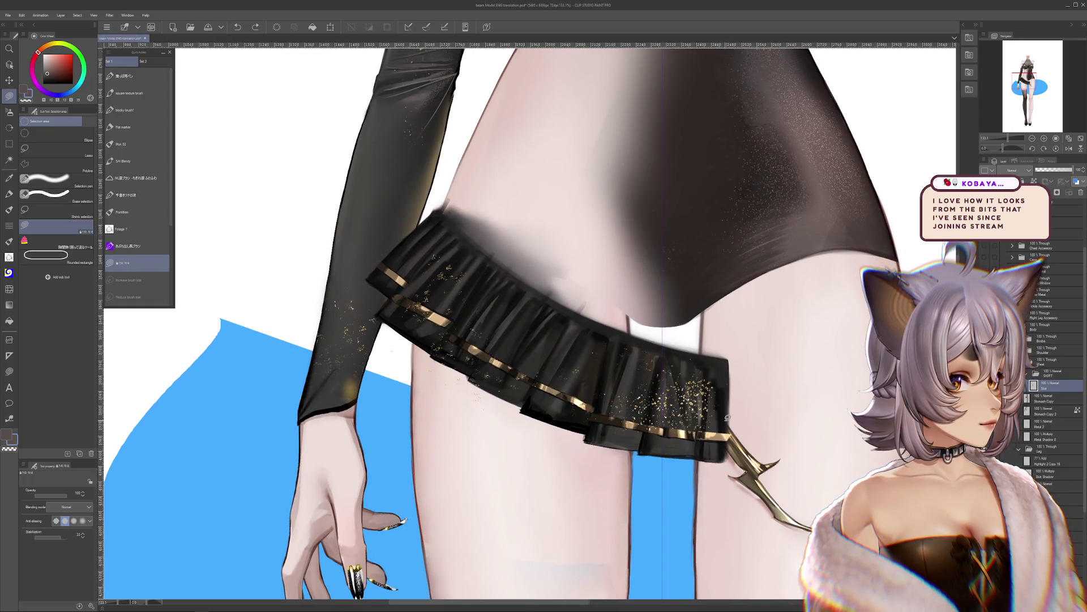
pyautogui.scroll(-2, 727, 417)
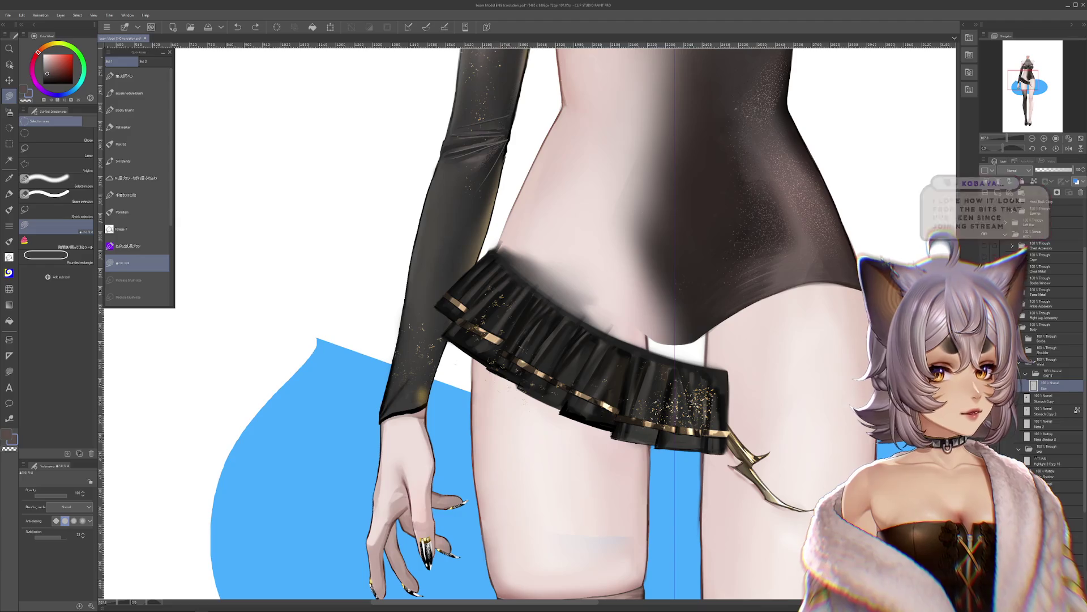
pyautogui.hotkey('alt', 'Tab')
pyautogui.moveTo(427, 192); pyautogui.dragTo(444, 191)
pyautogui.doubleClick(444, 190)
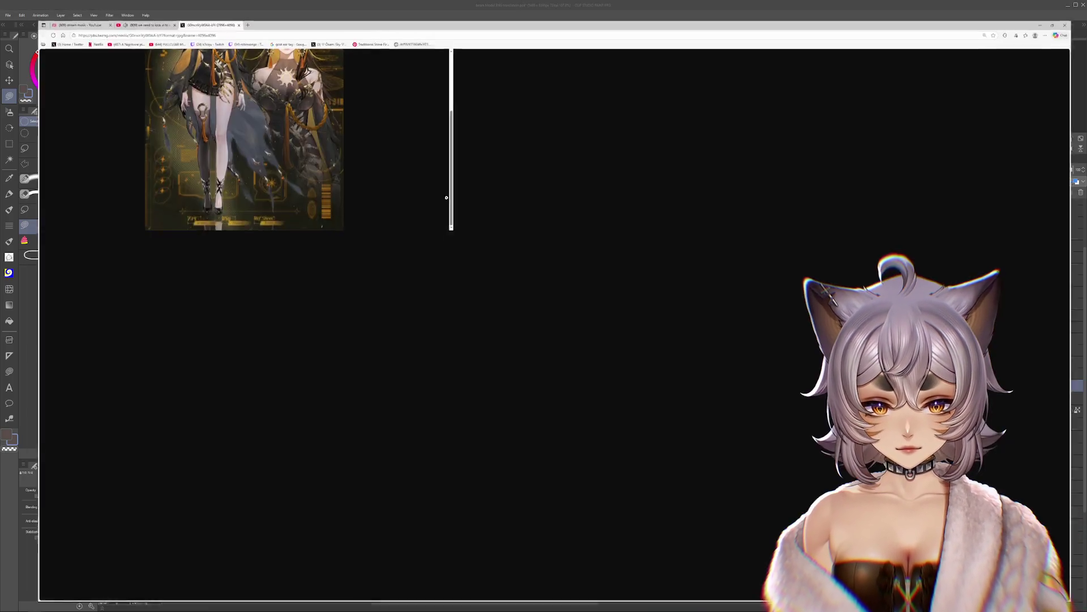
# Step: Open the BEAM reference image at full size and scroll across its details
pyautogui.scroll(-1, 702, 284)
pyautogui.scroll(1, 703, 282)
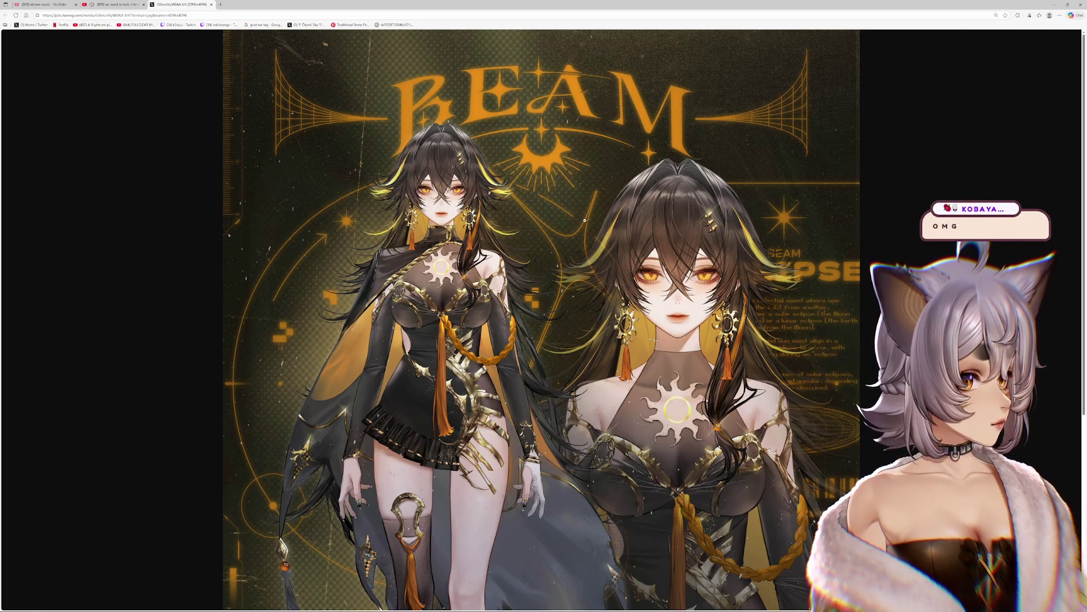
pyautogui.click(585, 220)
pyautogui.scroll(-5, 728, 298)
pyautogui.hscroll(5, 728, 299)
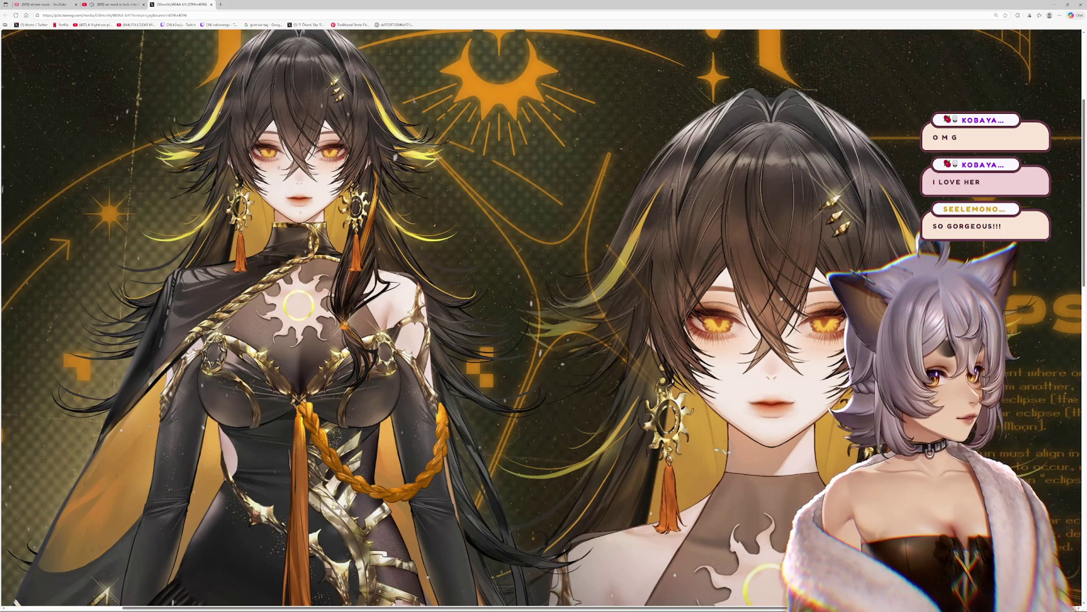
pyautogui.hscroll(-3, 731, 291)
pyautogui.scroll(1, 697, 292)
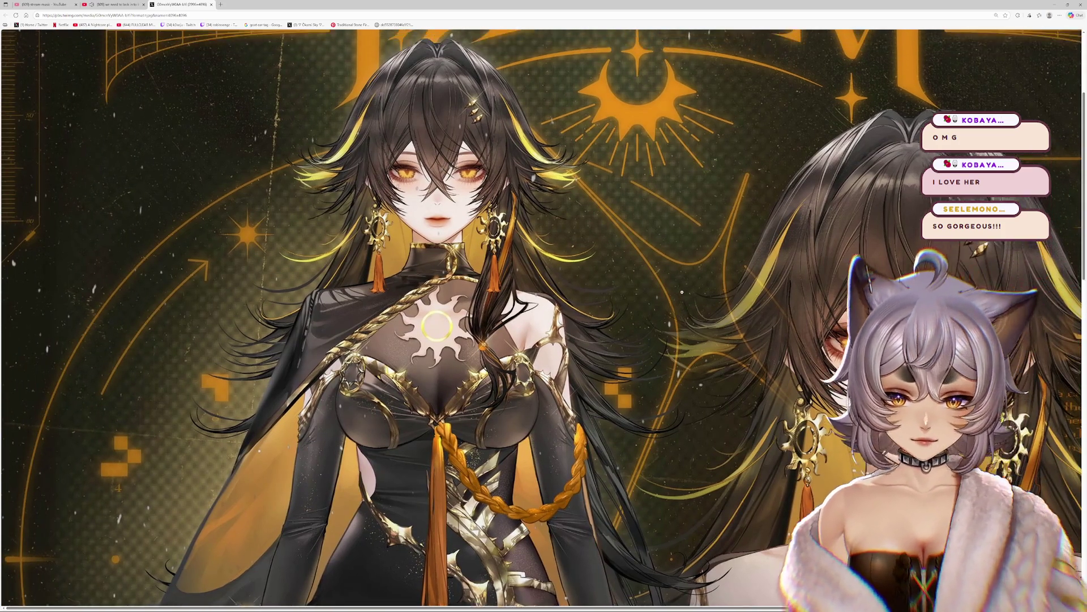
pyautogui.scroll(-2, 682, 292)
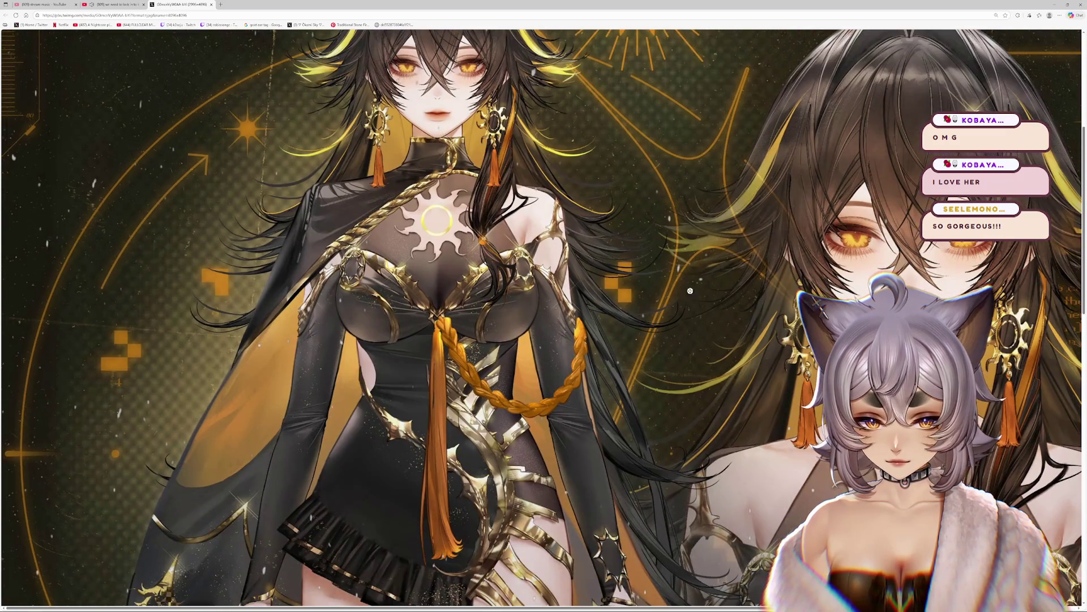
pyautogui.hscroll(3, 690, 290)
pyautogui.scroll(-4, 708, 290)
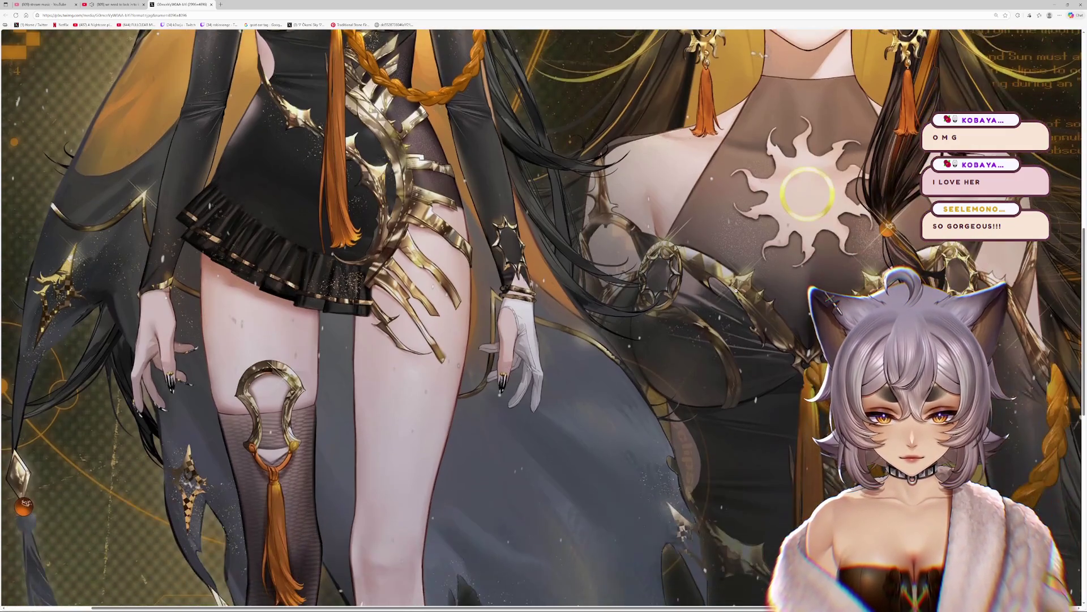
# Step: Scroll through the rest of the reference illustration, then return to Clip Studio Paint
pyautogui.scroll(-7, 736, 290)
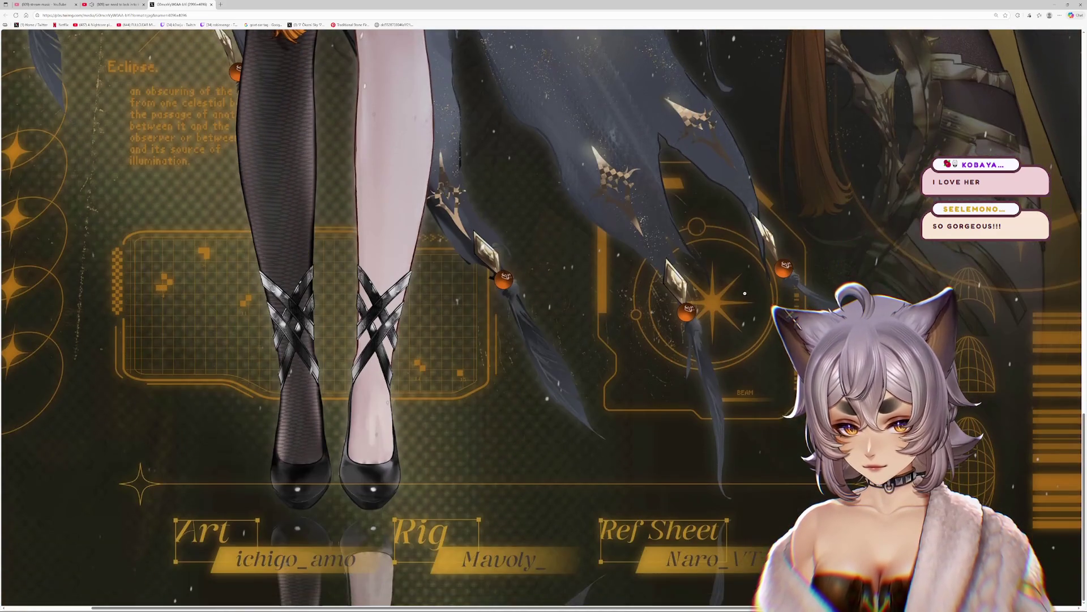
pyautogui.scroll(8, 745, 293)
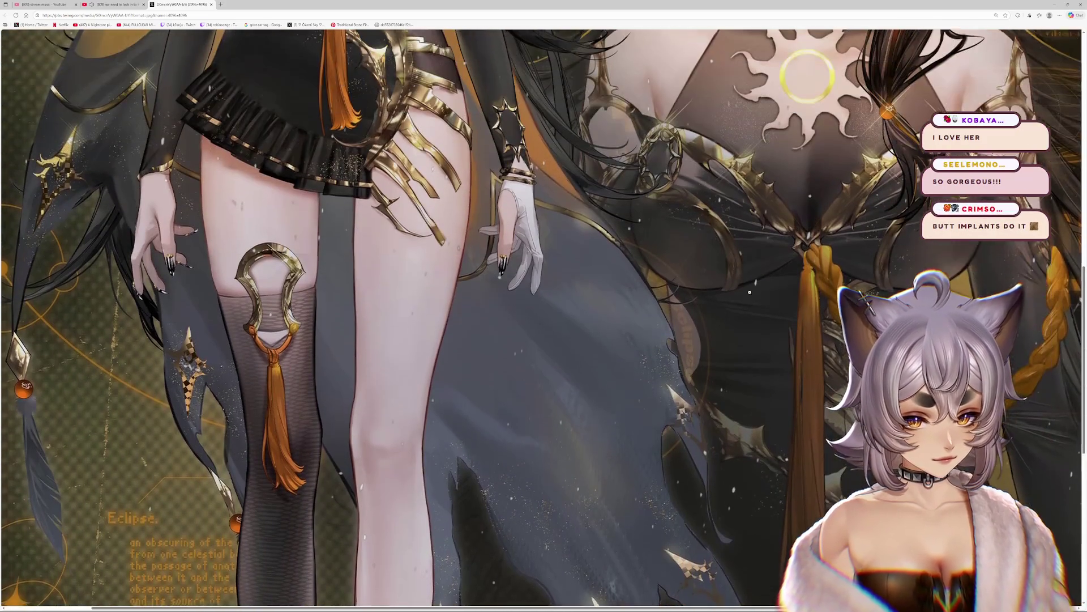
pyautogui.scroll(8, 749, 290)
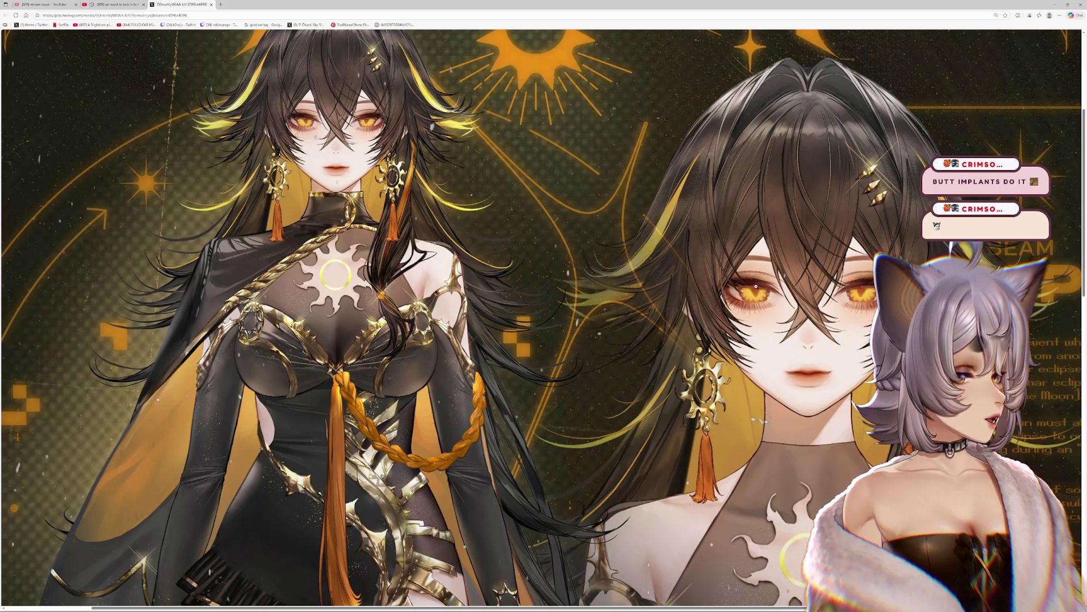
pyautogui.hscroll(3, 755, 286)
pyautogui.scroll(3, 830, 275)
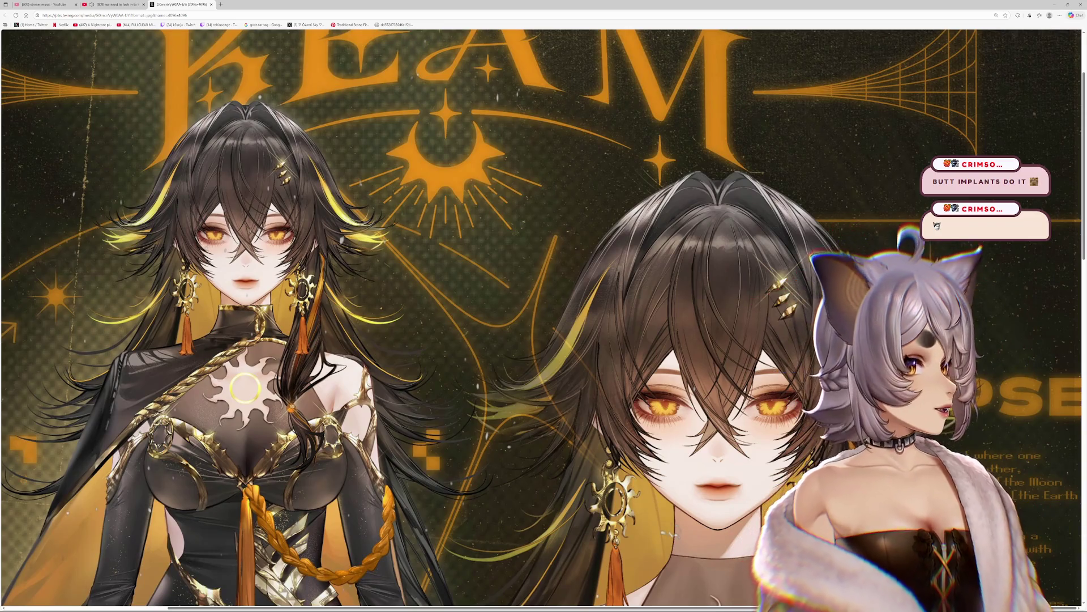
pyautogui.scroll(2, 819, 265)
pyautogui.scroll(-4, 816, 277)
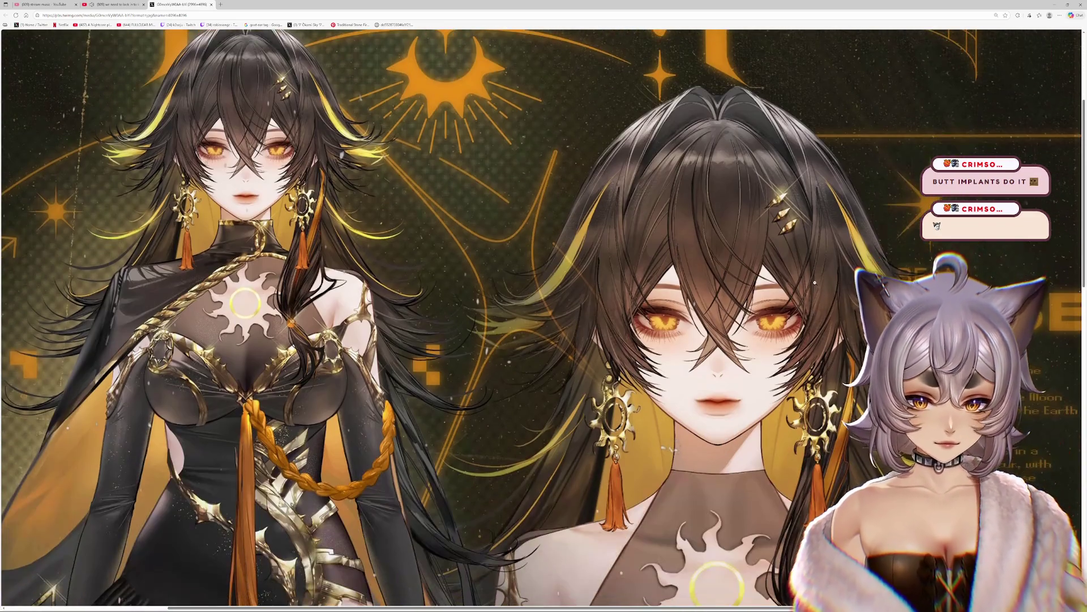
pyautogui.scroll(-3, 810, 279)
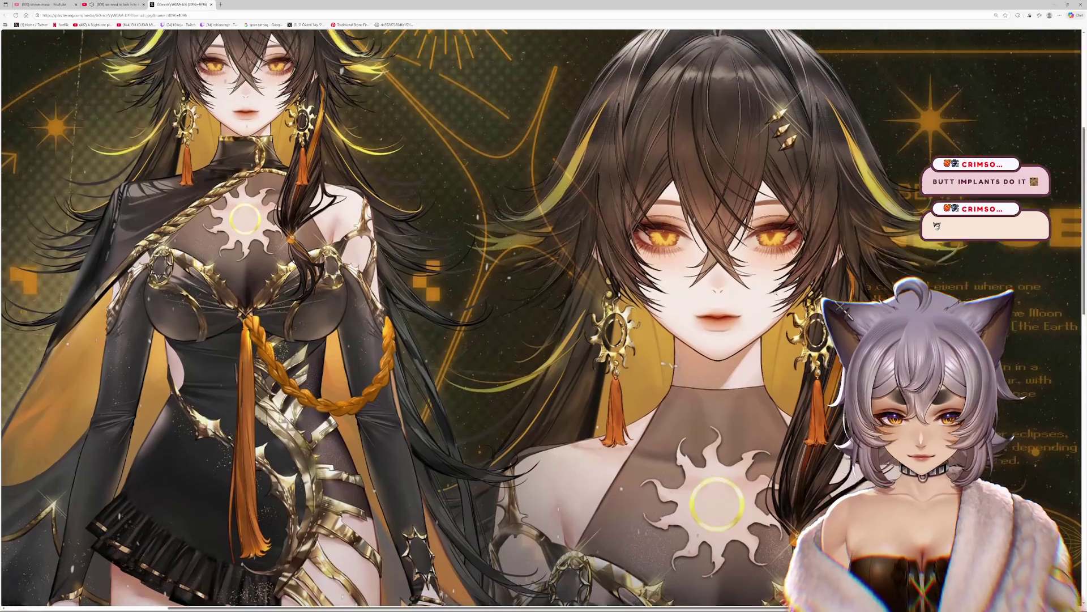
pyautogui.keyDown('ctrl'); pyautogui.scroll(-2, 678, 285); pyautogui.keyUp('ctrl')
pyautogui.scroll(3, 678, 285)
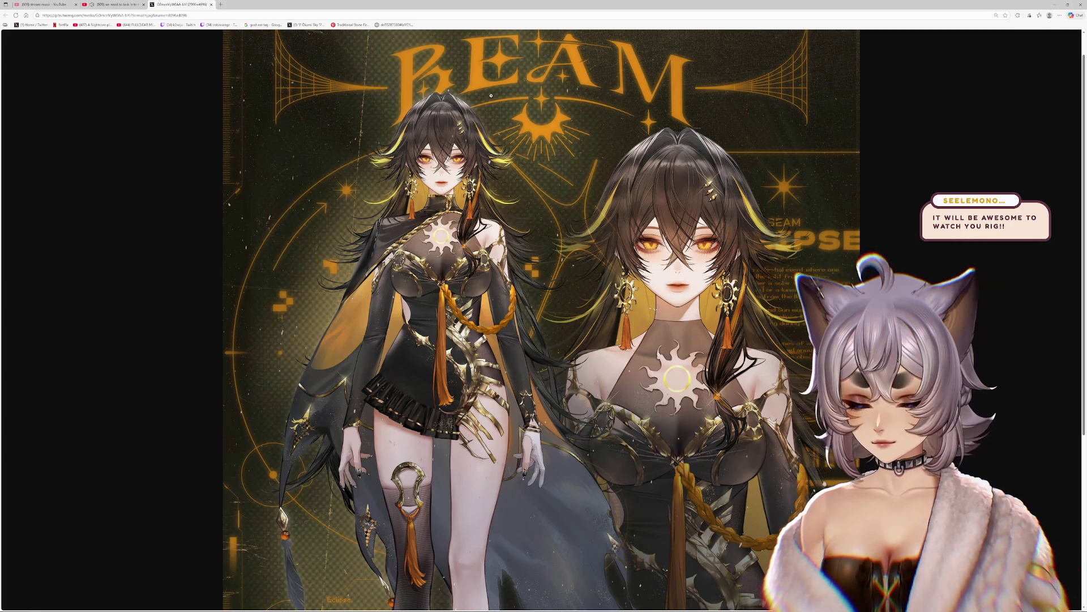
pyautogui.hotkey('alt', 'Tab')
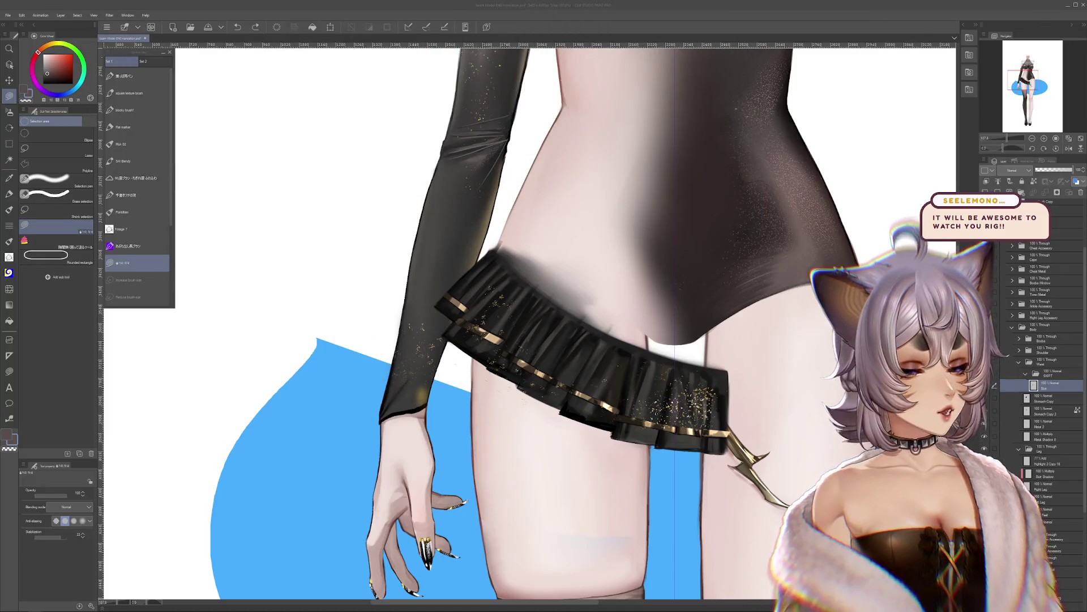
# Step: Show the skirt layer again and zoom the canvas to 150%
pyautogui.scroll(-2, 601, 357)
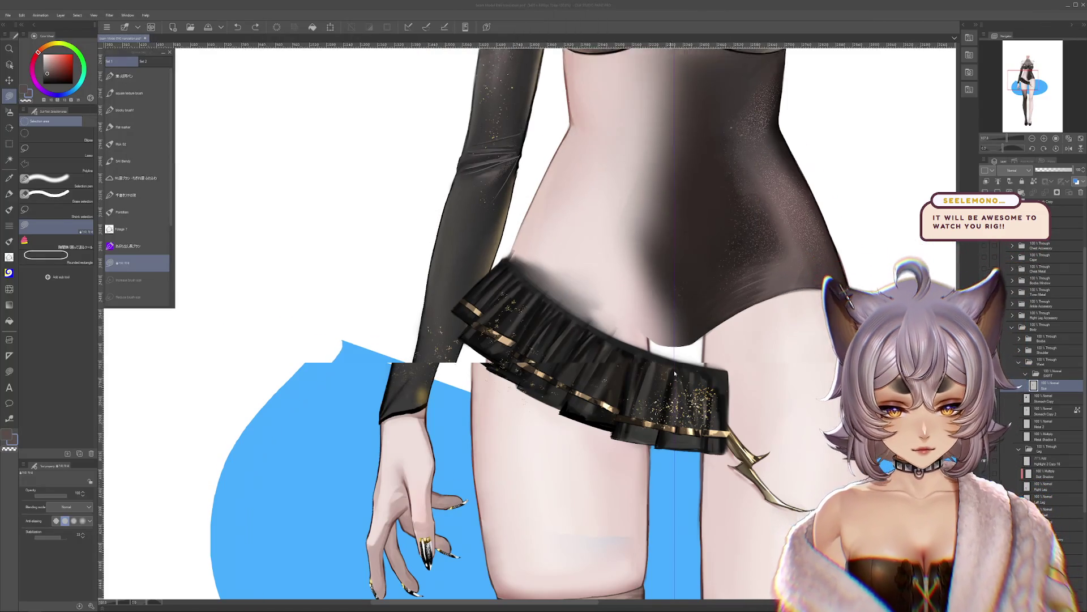
pyautogui.scroll(3, 775, 383)
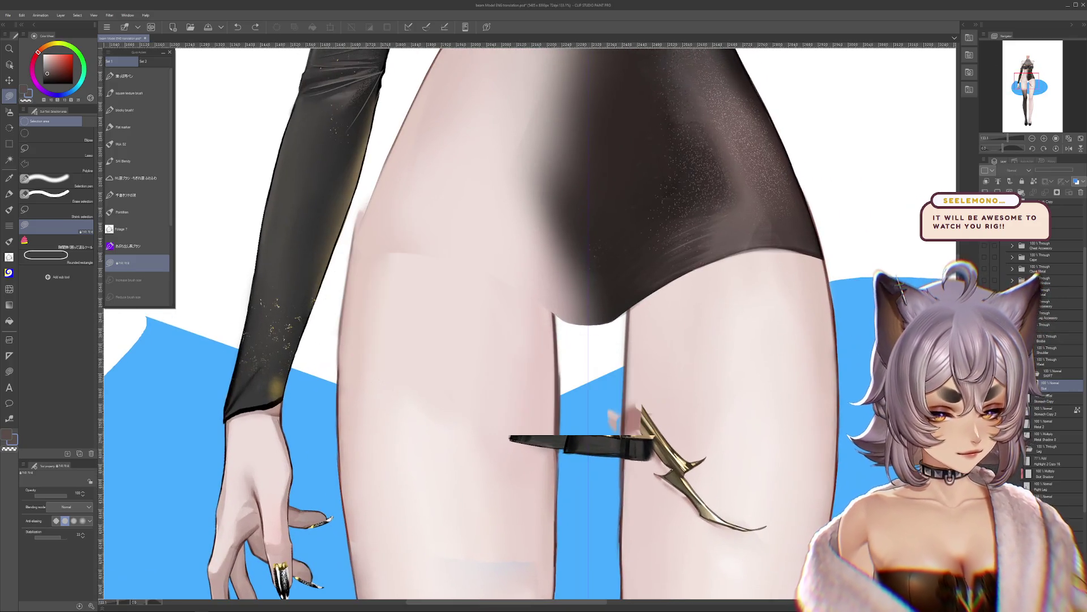
pyautogui.click(985, 385)
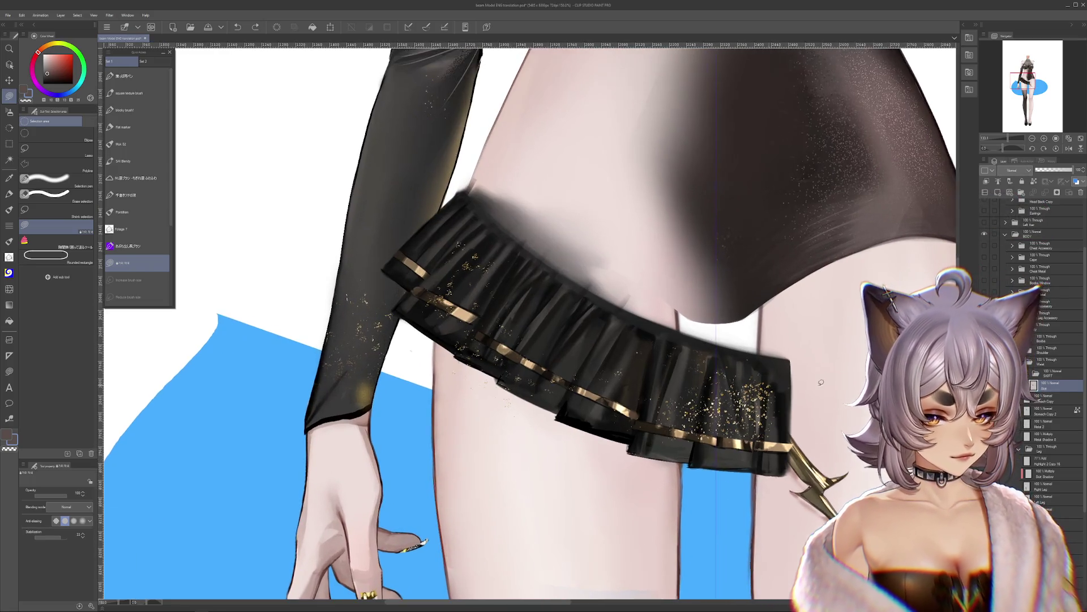
pyautogui.hotkey('ctrl', '+')
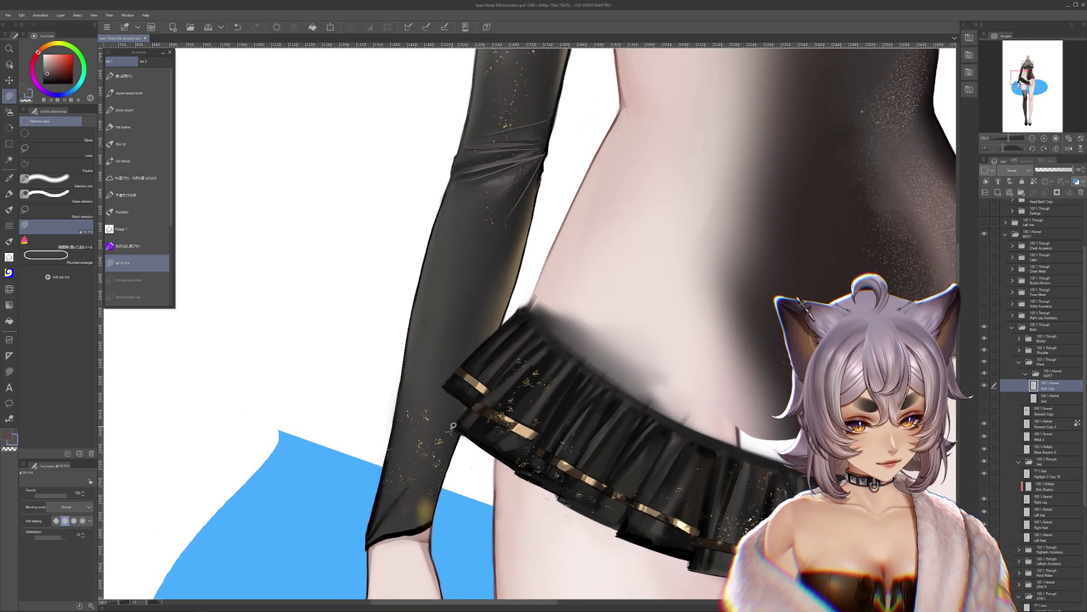
# Step: Lasso-fill with transparent colour to clear slivers along the skirt's lower-left edge and top edge
pyautogui.moveTo(453, 426)
pyautogui.mouseDown()
pyautogui.moveTo(564, 291)
pyautogui.moveTo(569, 303)
pyautogui.moveTo(499, 377)
pyautogui.moveTo(411, 436)
pyautogui.moveTo(400, 363)
pyautogui.mouseUp()
pyautogui.hotkey('ctrl', 'z')
pyautogui.press('c')
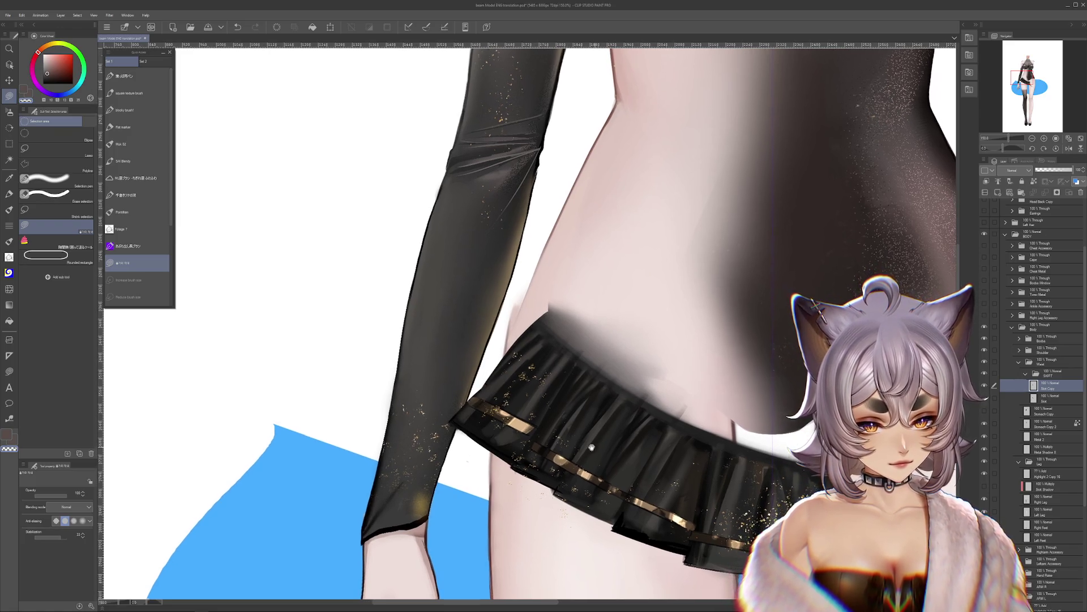
pyautogui.moveTo(451, 421)
pyautogui.mouseDown()
pyautogui.moveTo(541, 479)
pyautogui.moveTo(543, 509)
pyautogui.moveTo(453, 431)
pyautogui.mouseUp()
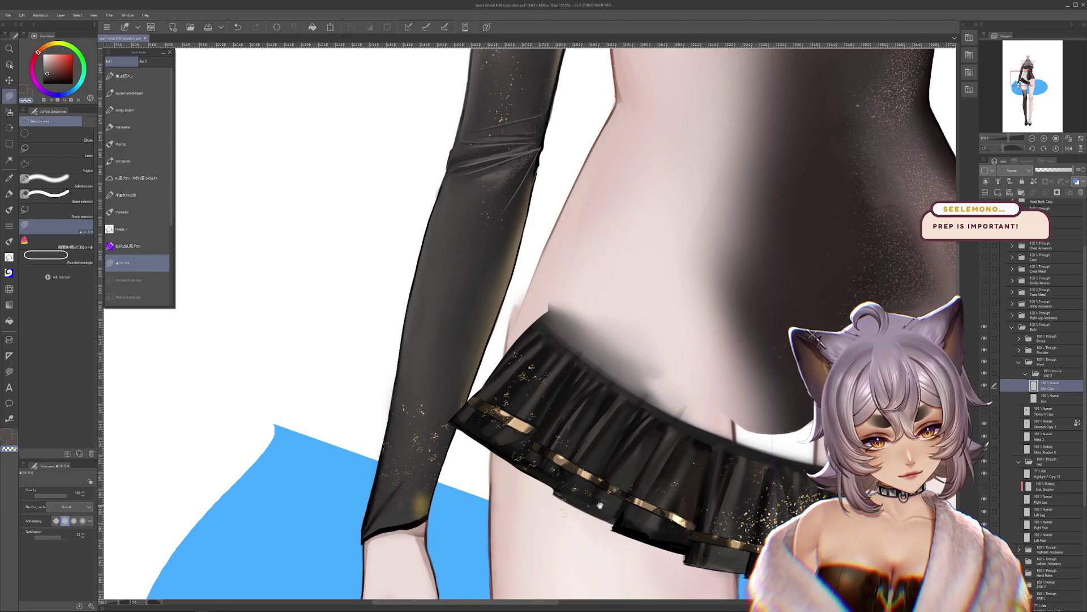
pyautogui.scroll(-1, 600, 504)
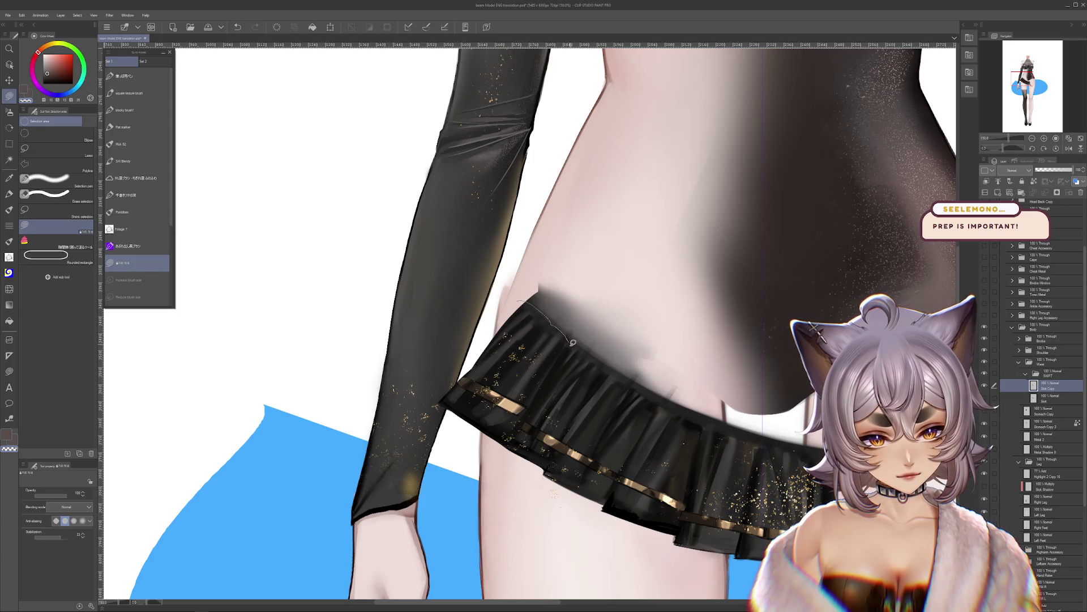
pyautogui.moveTo(592, 363); pyautogui.dragTo(529, 292)
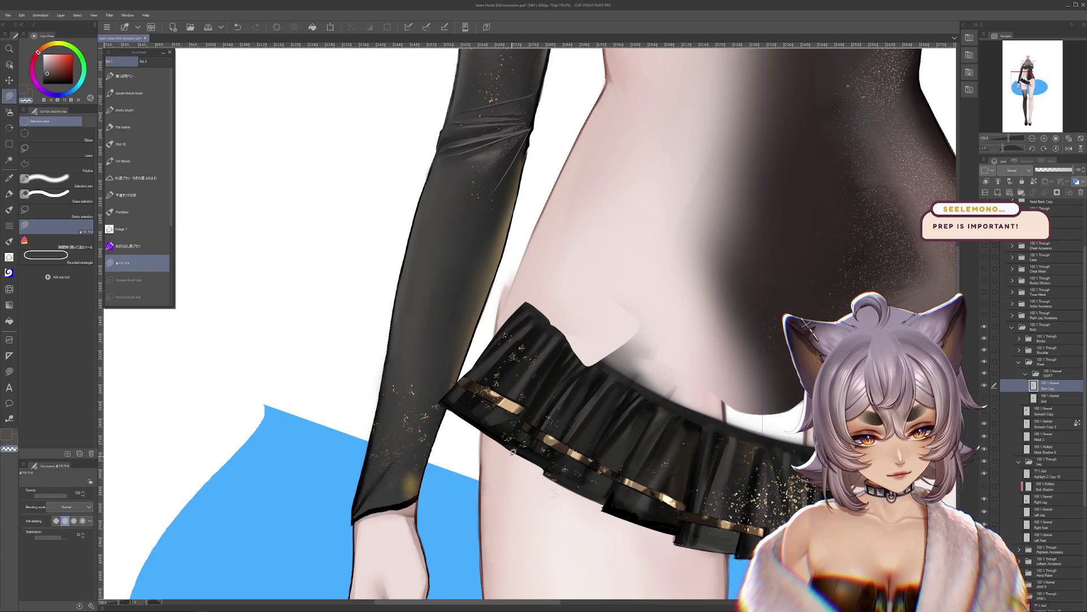
# Step: Cut away the skirt around the left pleat, trying and undoing a move of the piece
pyautogui.moveTo(522, 456)
pyautogui.mouseDown()
pyautogui.moveTo(598, 340)
pyautogui.moveTo(698, 354)
pyautogui.moveTo(572, 471)
pyautogui.mouseUp()
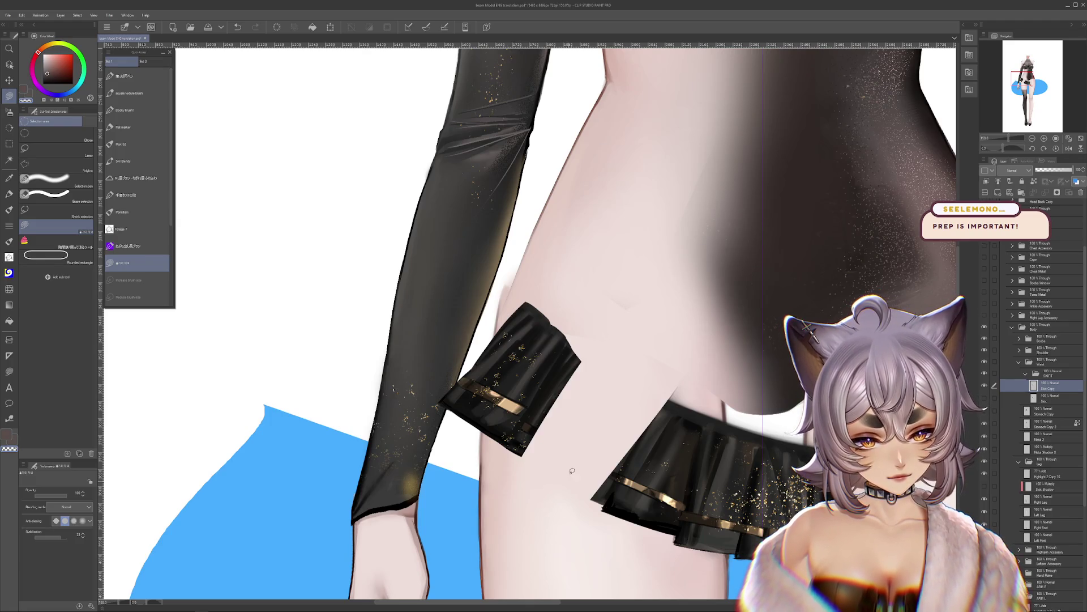
pyautogui.moveTo(717, 307); pyautogui.dragTo(685, 245)
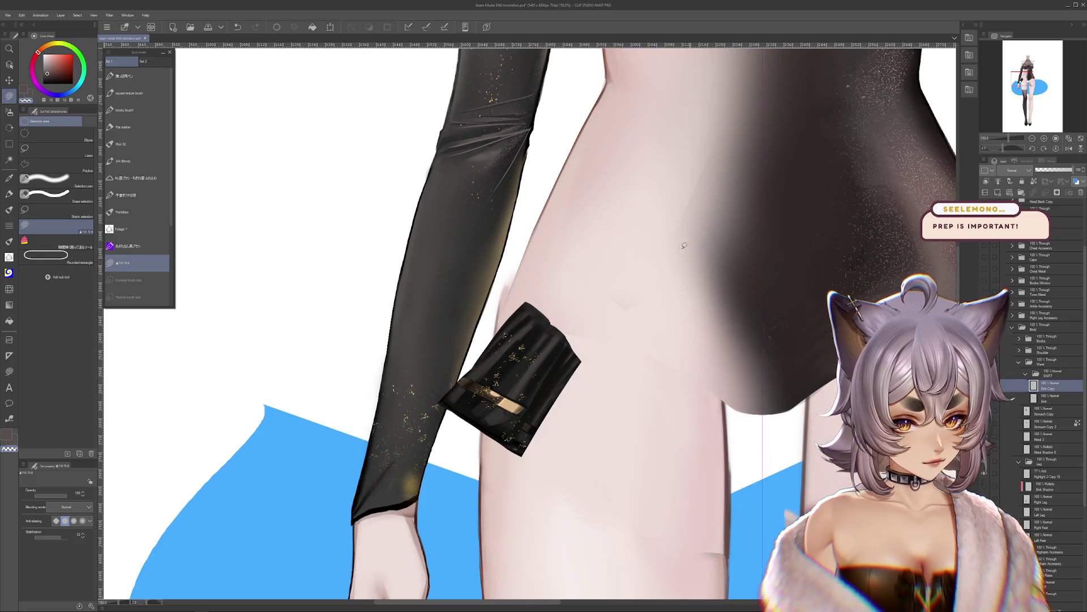
pyautogui.moveTo(562, 408); pyautogui.dragTo(647, 527)
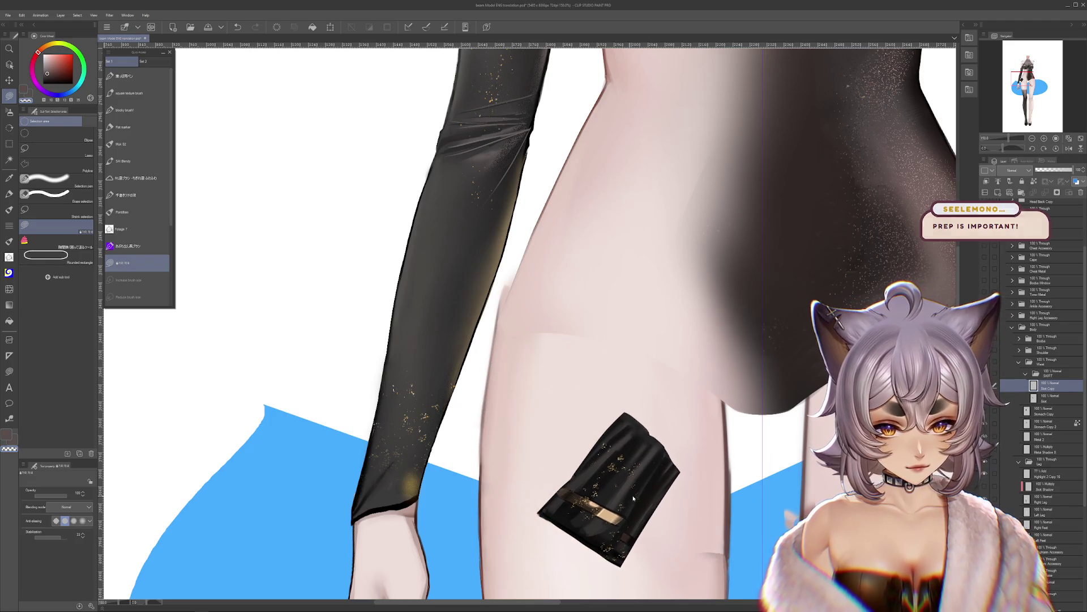
pyautogui.hotkey('ctrl', 'z')
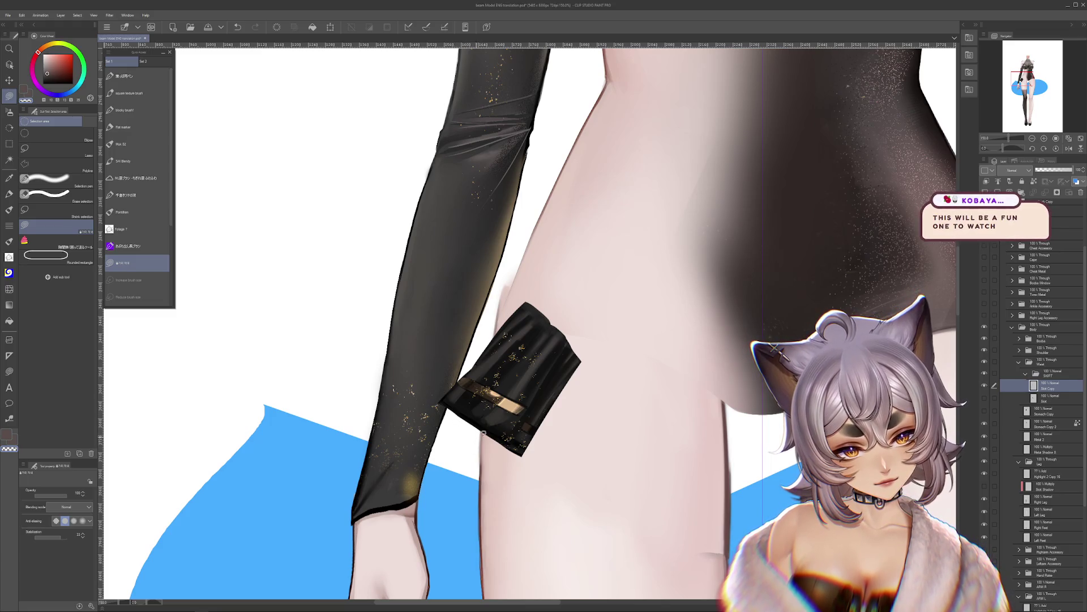
pyautogui.moveTo(653, 460); pyautogui.dragTo(702, 474)
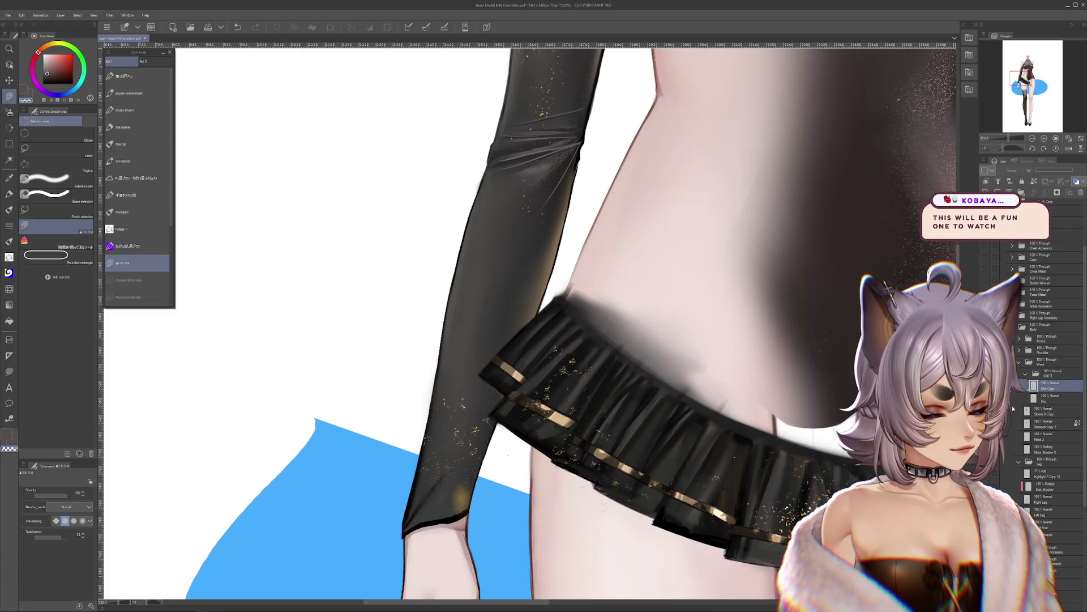
# Step: Duplicate the original Skirt layer as Skirt Copy 2 and compare edit states
pyautogui.click(1043, 400)
pyautogui.hotkey('ctrl', 'c')
pyautogui.hotkey('ctrl', 'v')
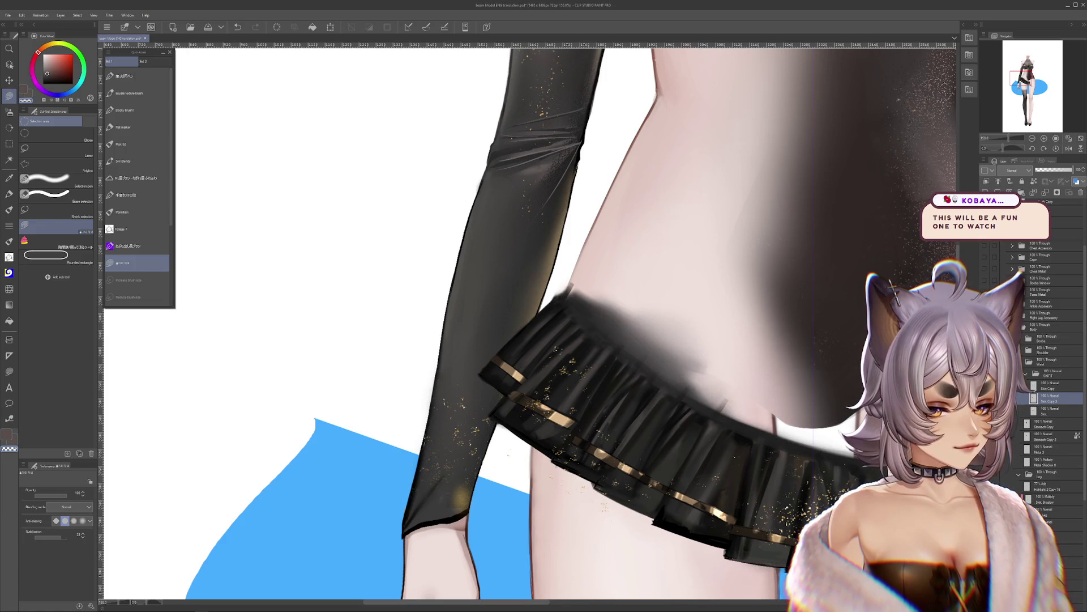
pyautogui.hotkey('ctrl', 'z')
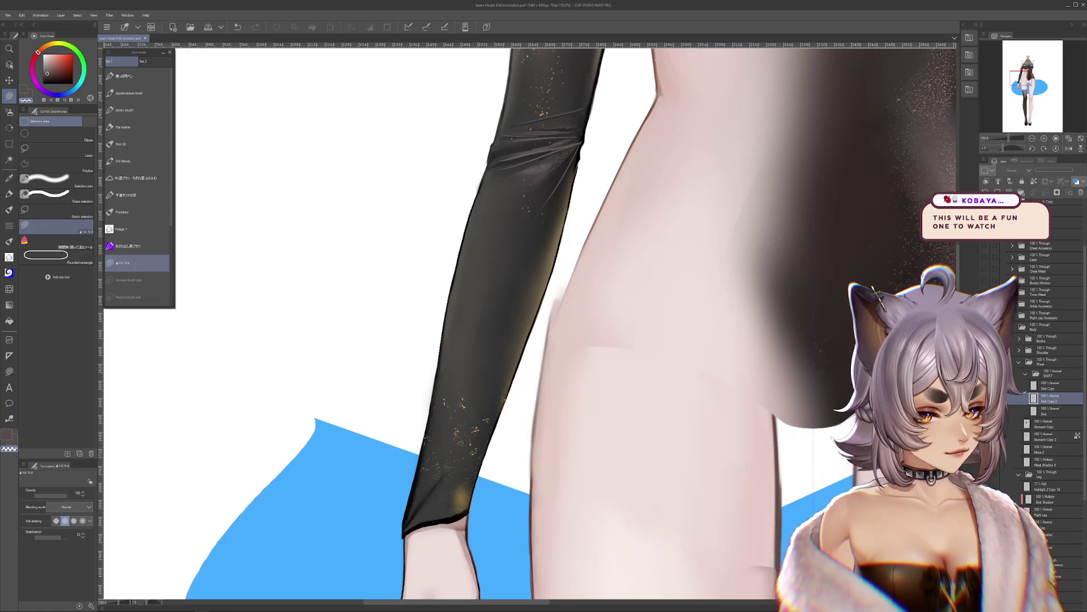
pyautogui.hotkey('ctrl', 'z')
pyautogui.hotkey('ctrl', 'y')
pyautogui.hotkey('ctrl', 'y')
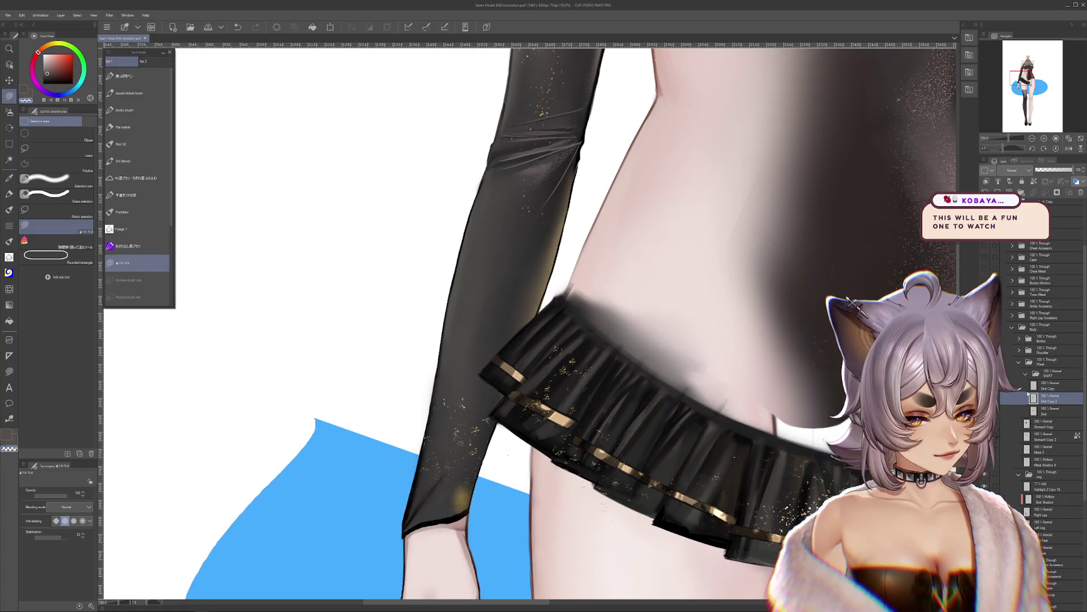
pyautogui.moveTo(494, 386); pyautogui.dragTo(540, 425)
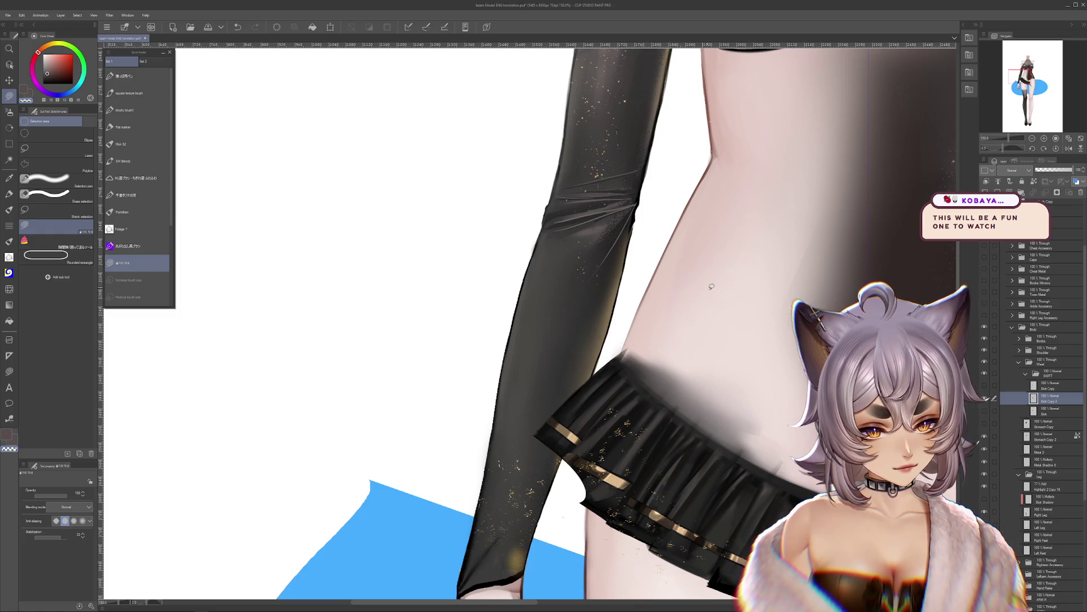
# Step: Cut the skirt copy's top-right edge diagonally and erase the lower skirt over the thigh
pyautogui.moveTo(619, 352)
pyautogui.mouseDown()
pyautogui.moveTo(685, 436)
pyautogui.moveTo(600, 464)
pyautogui.moveTo(567, 515)
pyautogui.moveTo(680, 532)
pyautogui.mouseUp()
pyautogui.scroll(1, 615, 360)
pyautogui.scroll(-3, 631, 350)
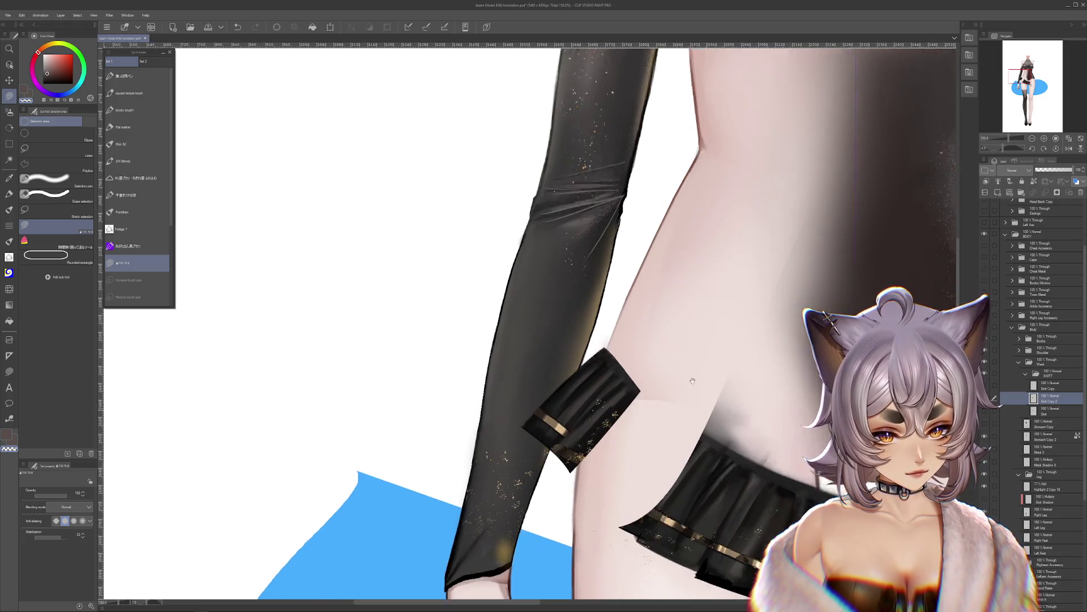
pyautogui.moveTo(734, 471); pyautogui.dragTo(567, 561)
pyautogui.hscroll(2, 652, 396)
pyautogui.moveTo(747, 269)
pyautogui.mouseDown()
pyautogui.moveTo(674, 488)
pyautogui.moveTo(736, 481)
pyautogui.mouseUp()
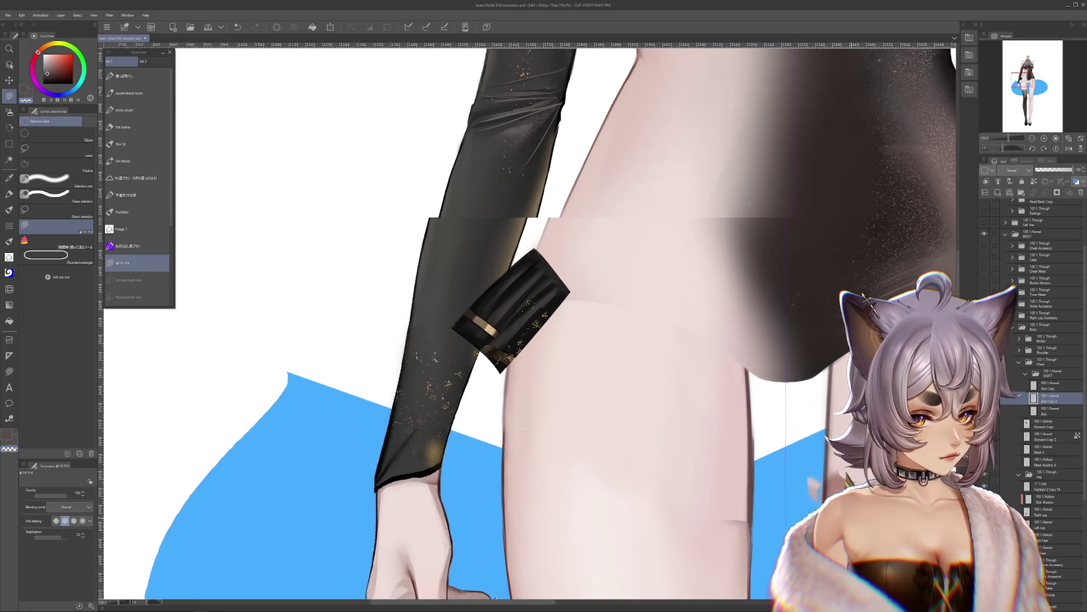
pyautogui.scroll(2, 567, 340)
pyautogui.hscroll(-2, 566, 340)
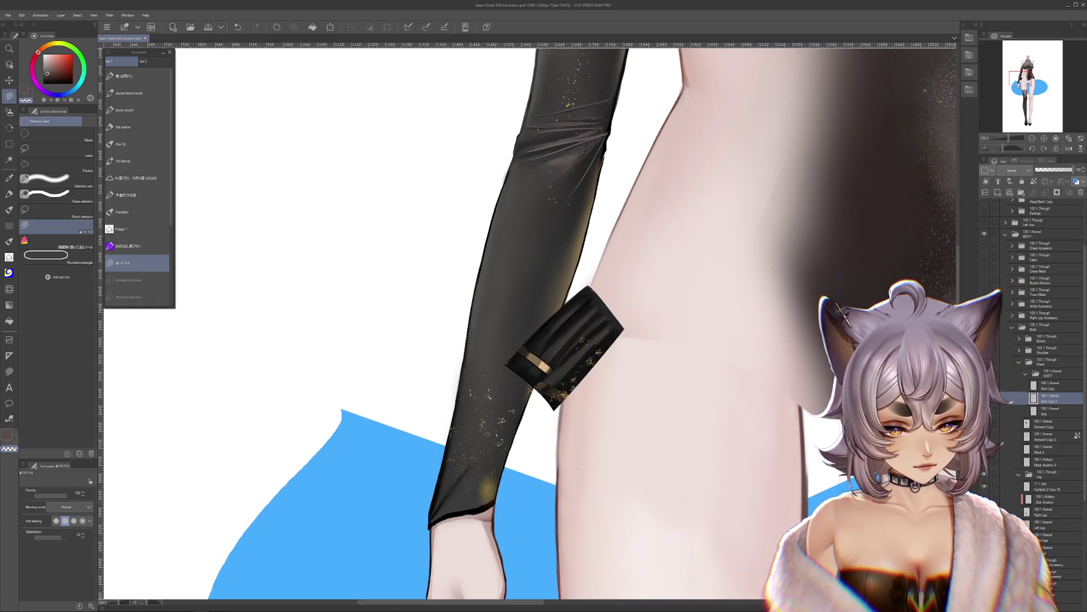
# Step: Undo and redo through the history to restore the pleated skirt on the copy
pyautogui.hotkey('ctrl', 'z')
pyautogui.hotkey('ctrl', 'z')
pyautogui.hotkey('ctrl', 'z')
pyautogui.hotkey('ctrl', 'z')
pyautogui.hotkey('ctrl', 'z')
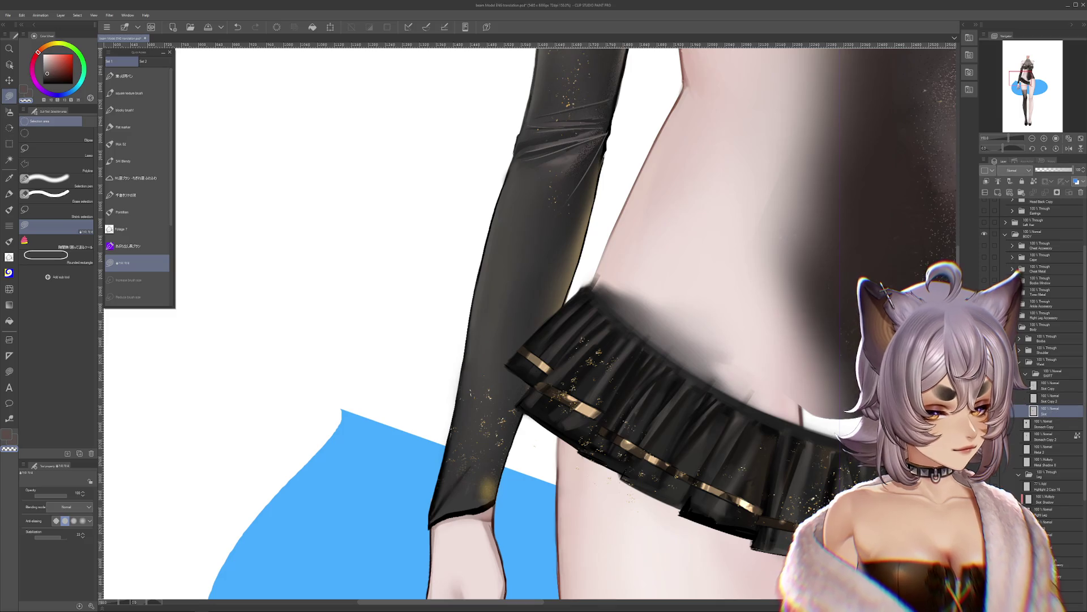
pyautogui.hotkey('ctrl', 'z')
pyautogui.hotkey('ctrl', 'z')
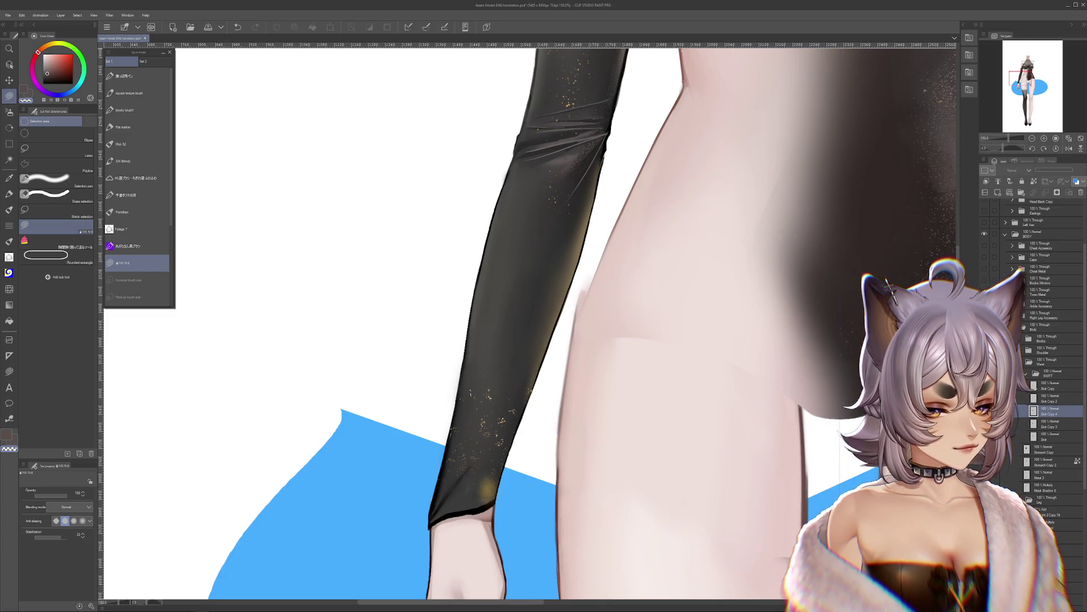
pyautogui.hotkey('ctrl', 'z')
pyautogui.hotkey('ctrl', 'z')
pyautogui.hotkey('ctrl', 'z')
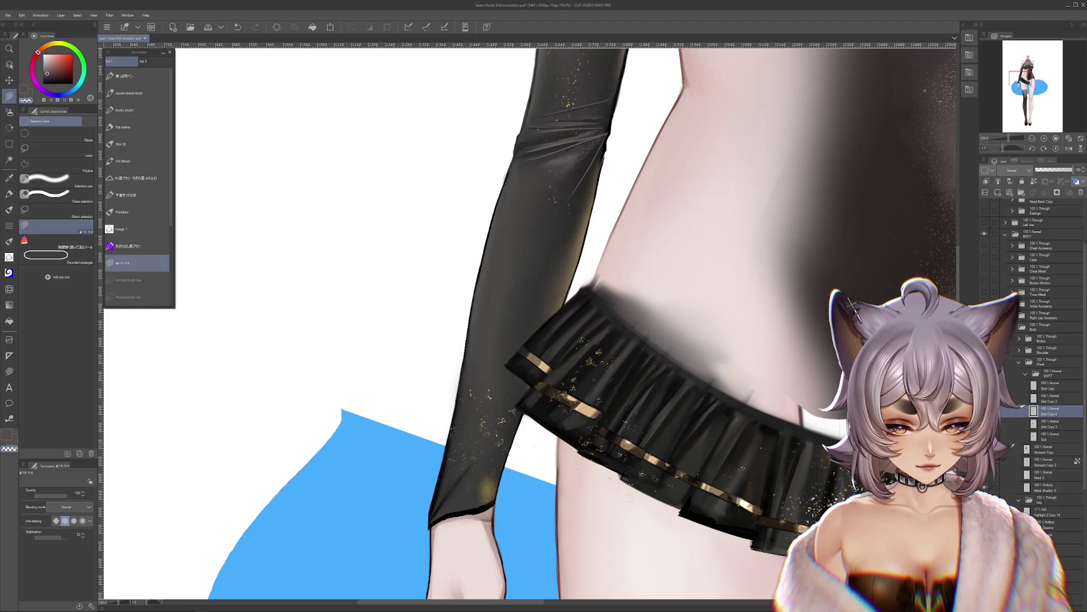
pyautogui.hotkey('ctrl', 'y')
pyautogui.hotkey('ctrl', 'z')
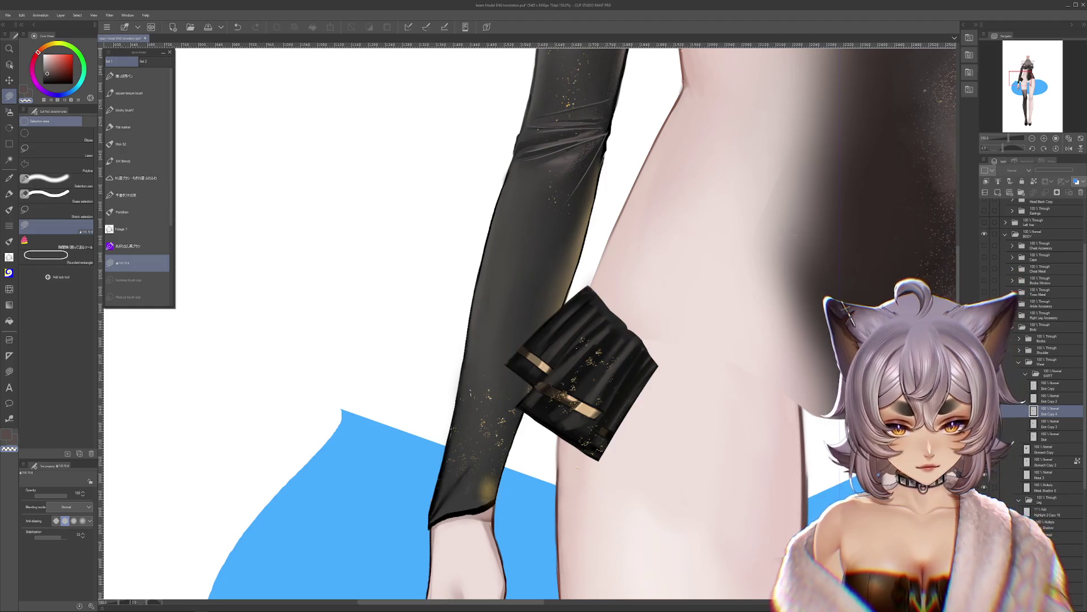
pyautogui.hotkey('ctrl', 'z')
pyautogui.hotkey('ctrl', 'z')
pyautogui.hotkey('ctrl', 'y')
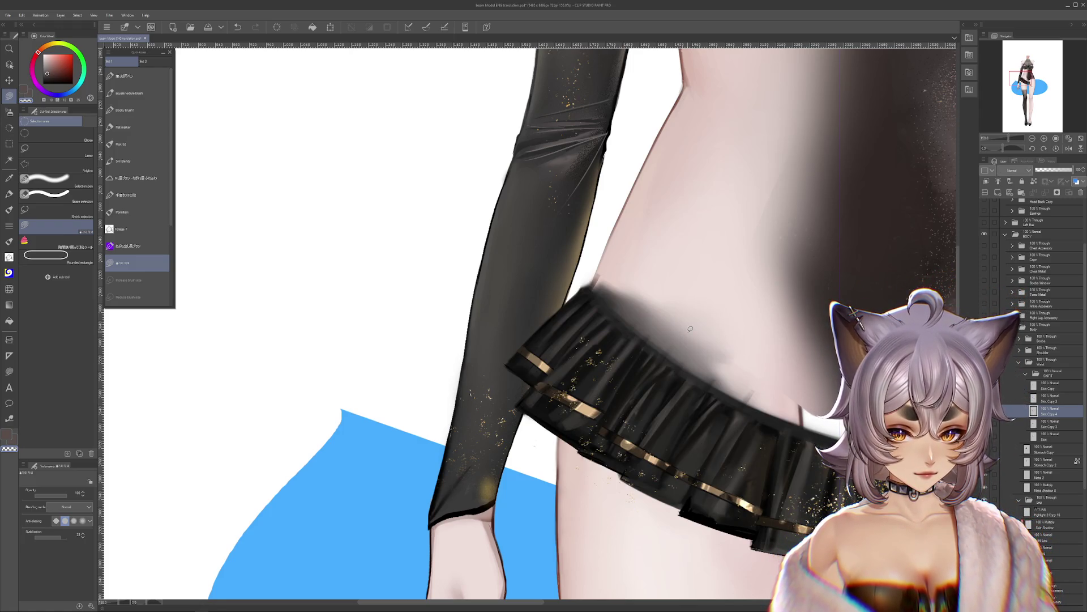
# Step: Trace around one pleat and erase the skirt outside it, then restore the full skirt
pyautogui.moveTo(654, 334)
pyautogui.mouseDown()
pyautogui.moveTo(592, 433)
pyautogui.moveTo(480, 427)
pyautogui.moveTo(718, 318)
pyautogui.mouseUp()
pyautogui.moveTo(747, 446); pyautogui.dragTo(719, 435)
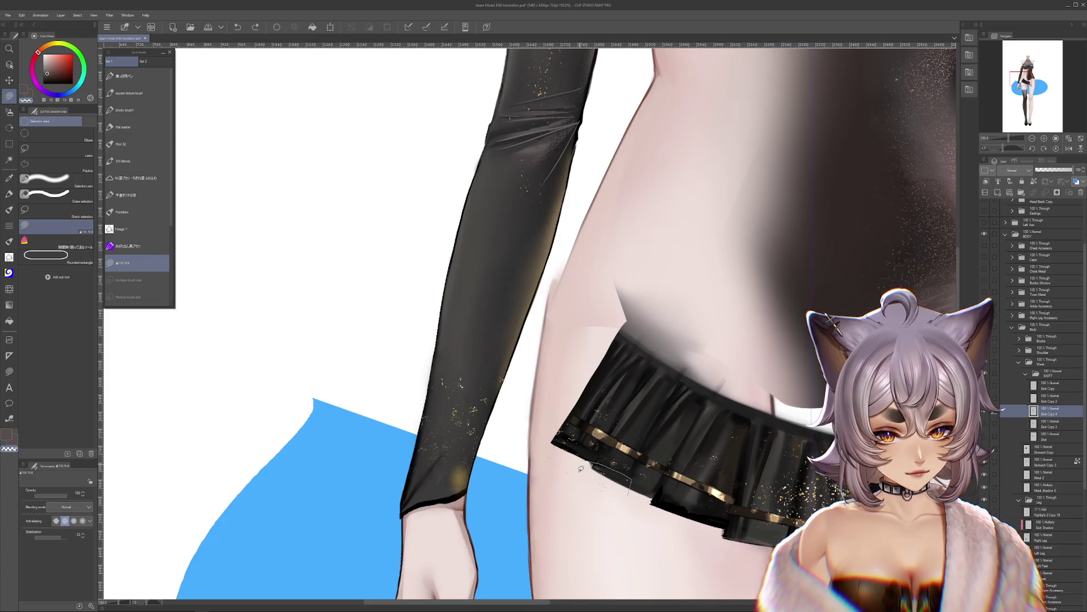
pyautogui.moveTo(632, 478); pyautogui.dragTo(683, 384)
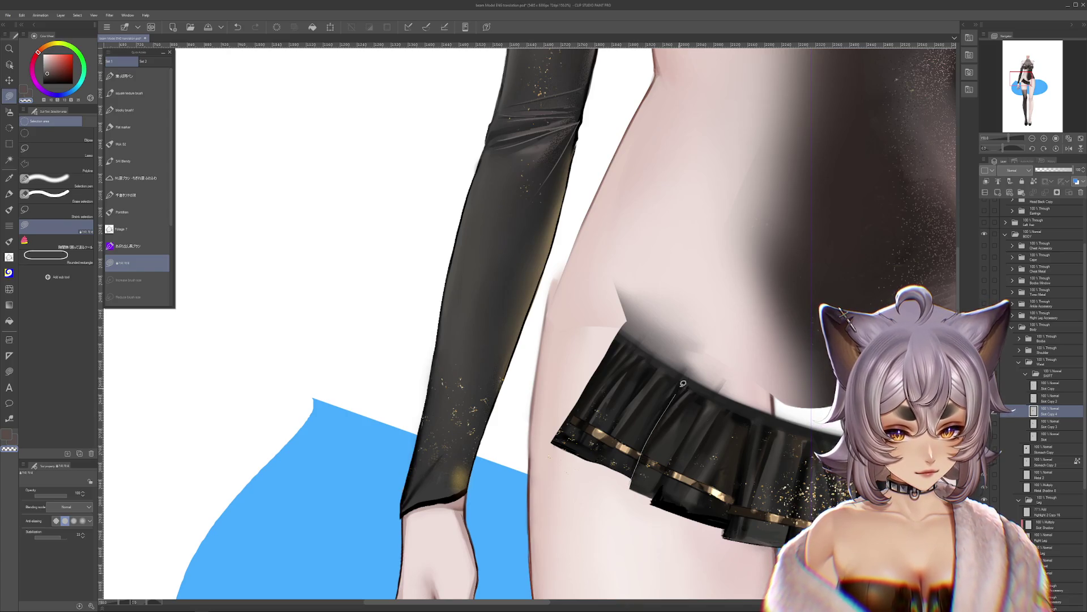
pyautogui.moveTo(632, 303); pyautogui.dragTo(619, 278)
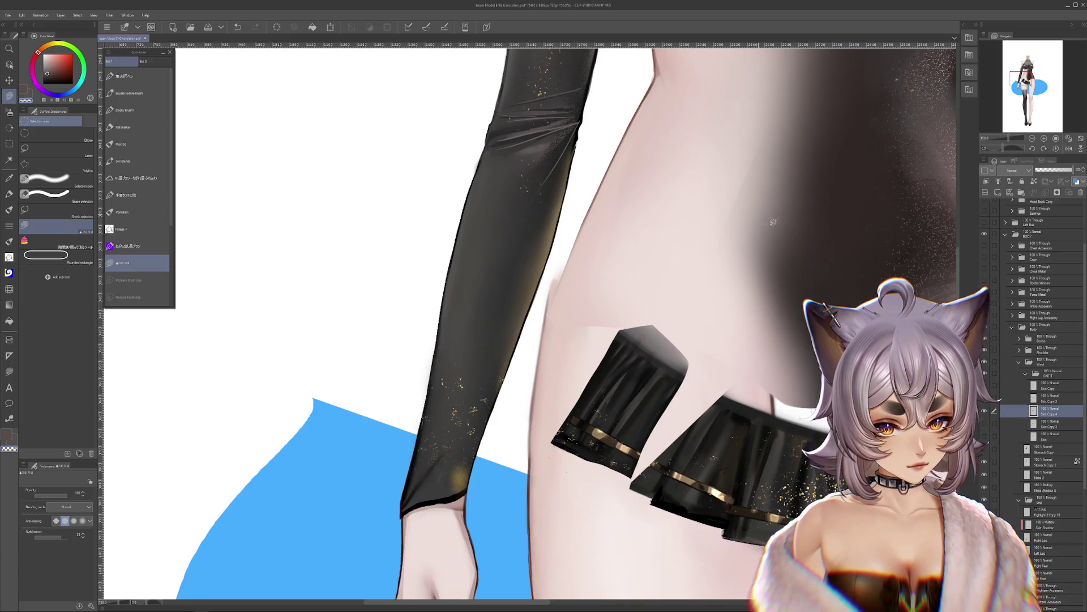
pyautogui.moveTo(677, 323)
pyautogui.mouseDown()
pyautogui.moveTo(584, 302)
pyautogui.moveTo(564, 432)
pyautogui.mouseUp()
pyautogui.moveTo(533, 524); pyautogui.dragTo(647, 310)
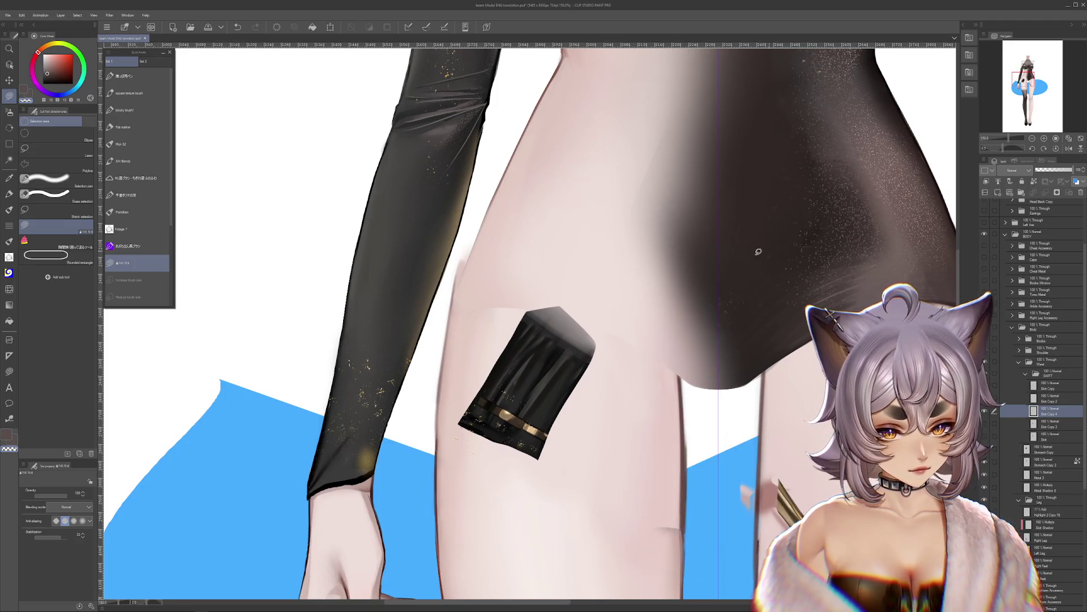
pyautogui.moveTo(428, 602); pyautogui.dragTo(464, 593)
pyautogui.hotkey('ctrl', 'z')
pyautogui.hotkey('ctrl', 'z')
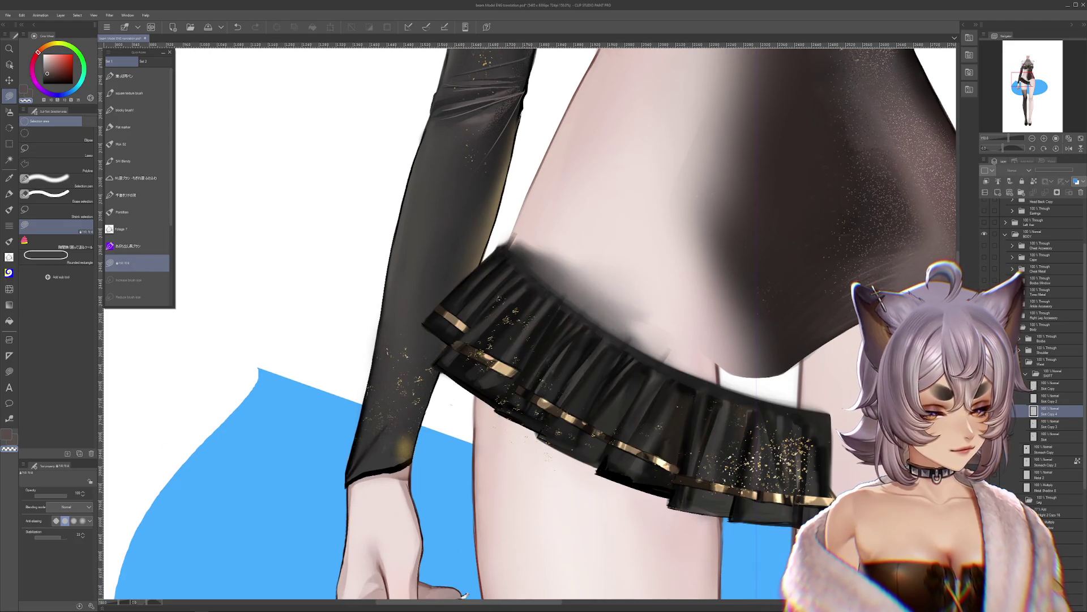
# Step: On Skirt Copy 3, erase part of the skirt over the thigh and trace a cut down the leg
pyautogui.click(1042, 423)
pyautogui.moveTo(536, 437)
pyautogui.mouseDown()
pyautogui.moveTo(613, 327)
pyautogui.moveTo(440, 371)
pyautogui.moveTo(477, 403)
pyautogui.mouseUp()
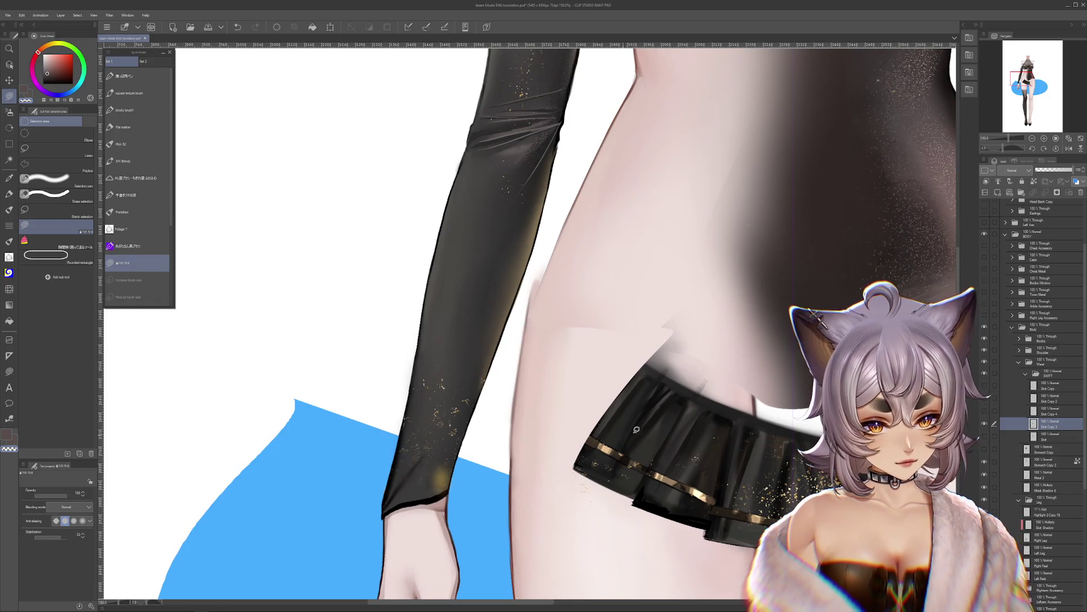
pyautogui.moveTo(568, 444)
pyautogui.mouseDown()
pyautogui.moveTo(545, 388)
pyautogui.moveTo(496, 448)
pyautogui.mouseUp()
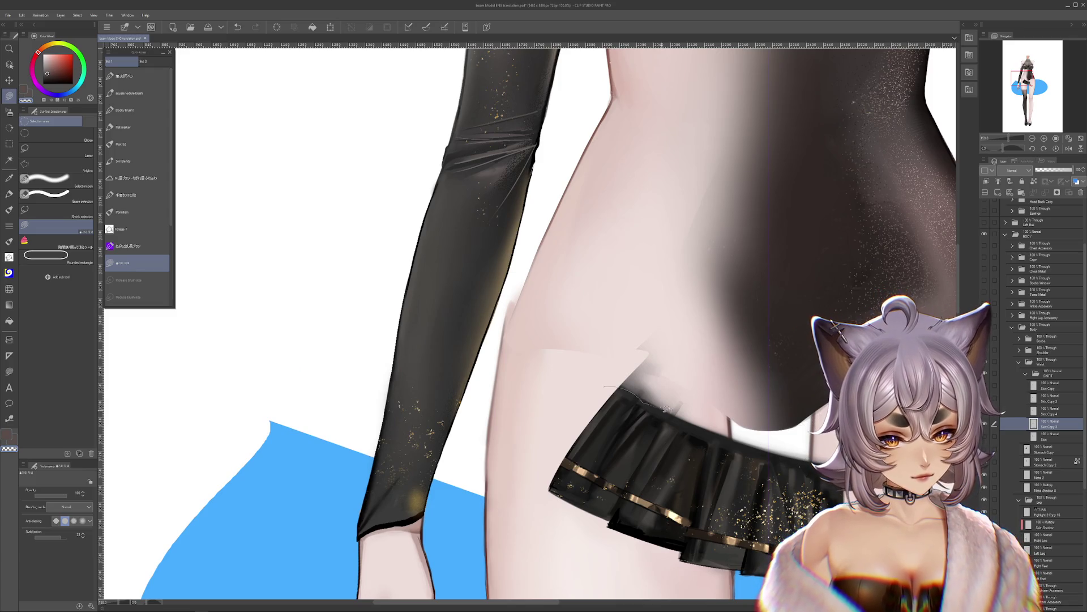
pyautogui.moveTo(625, 528)
pyautogui.mouseDown()
pyautogui.moveTo(607, 479)
pyautogui.moveTo(637, 425)
pyautogui.moveTo(733, 447)
pyautogui.moveTo(599, 480)
pyautogui.mouseUp()
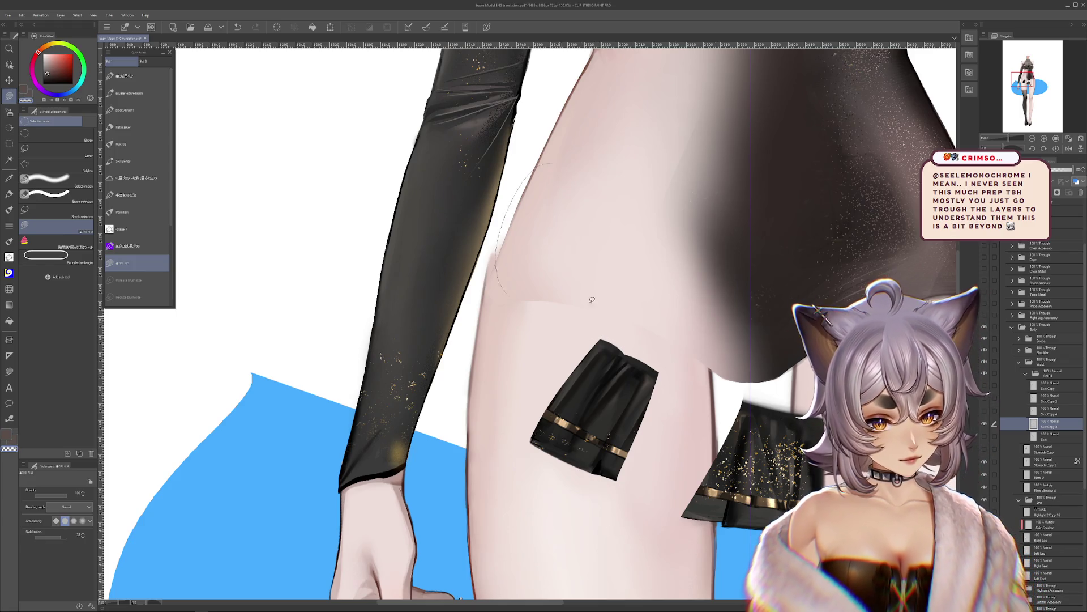
pyautogui.moveTo(745, 278)
pyautogui.mouseDown()
pyautogui.moveTo(708, 581)
pyautogui.moveTo(798, 374)
pyautogui.mouseUp()
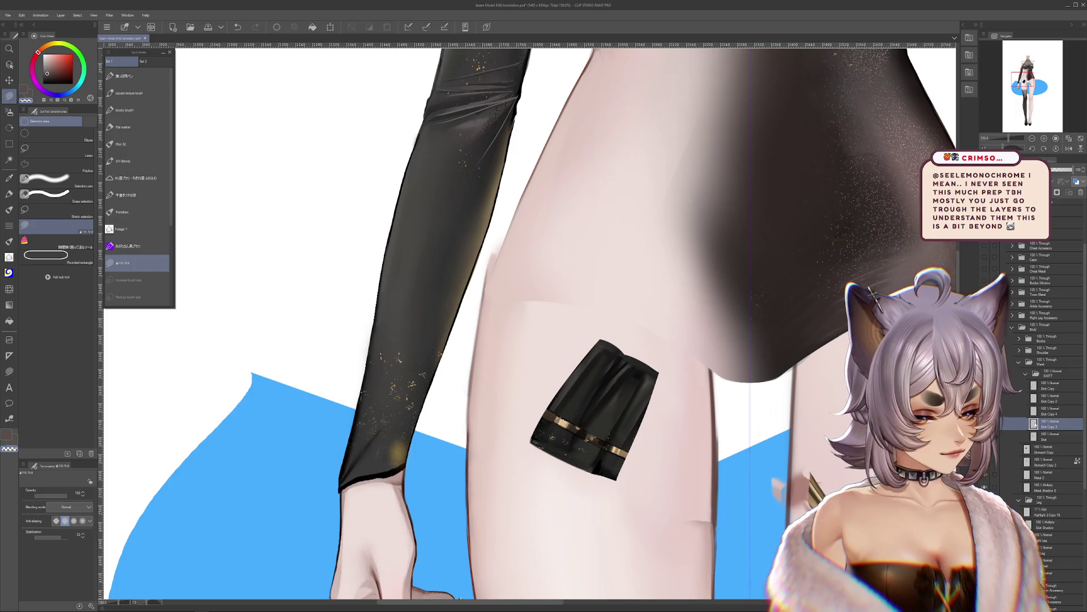
# Step: Start scaling and rotating the pleat pieces on Skirt Copy 3 and Skirt Copy 4
pyautogui.hotkey('ctrl', 't')
pyautogui.click(1033, 413)
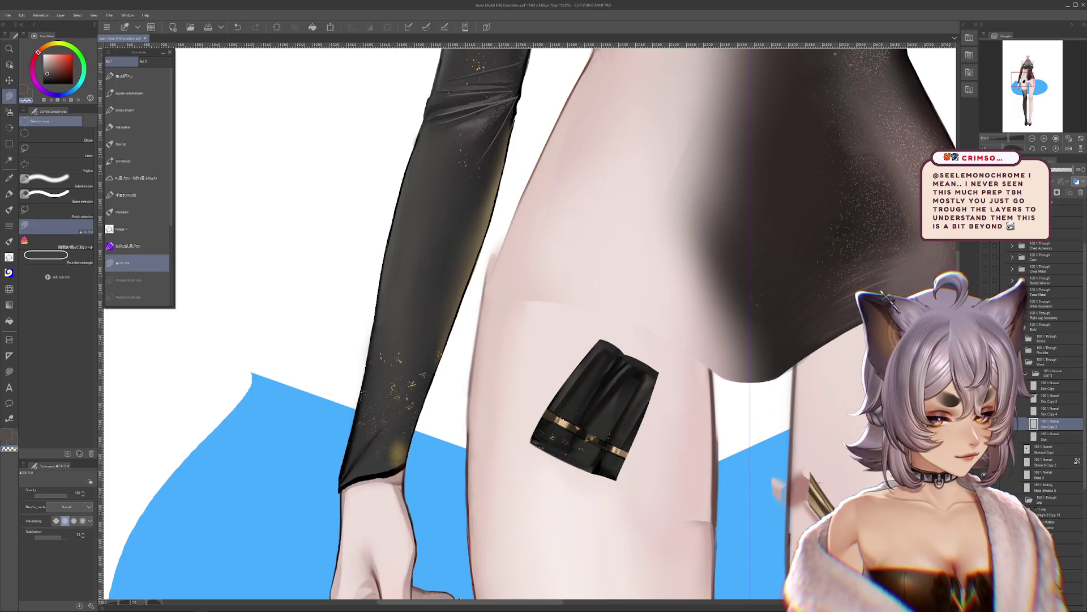
pyautogui.hotkey('ctrl', 't')
pyautogui.press('Return')
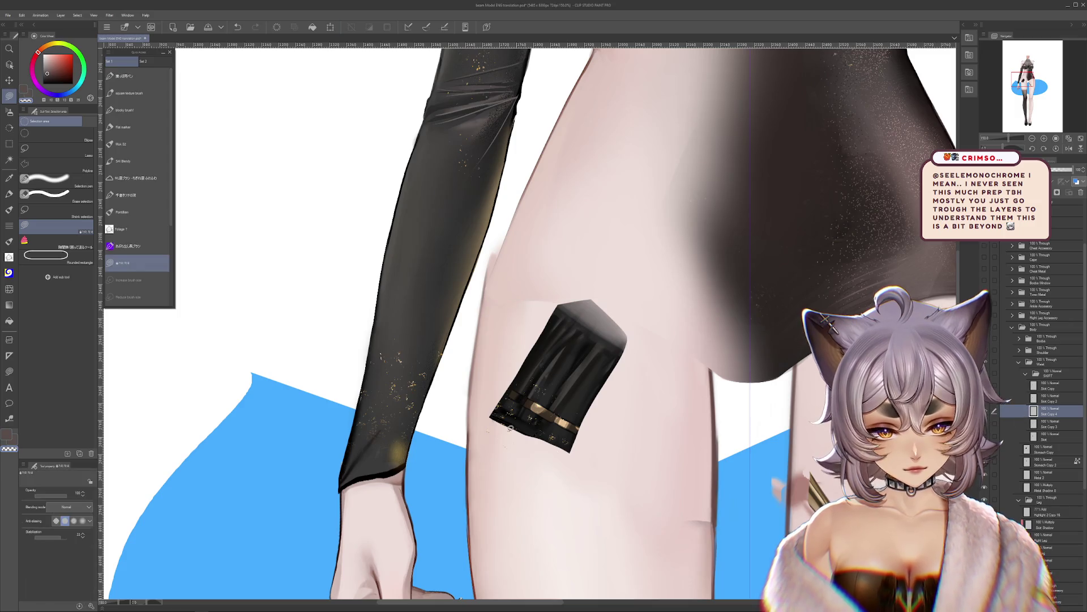
pyautogui.moveTo(499, 466); pyautogui.dragTo(555, 482)
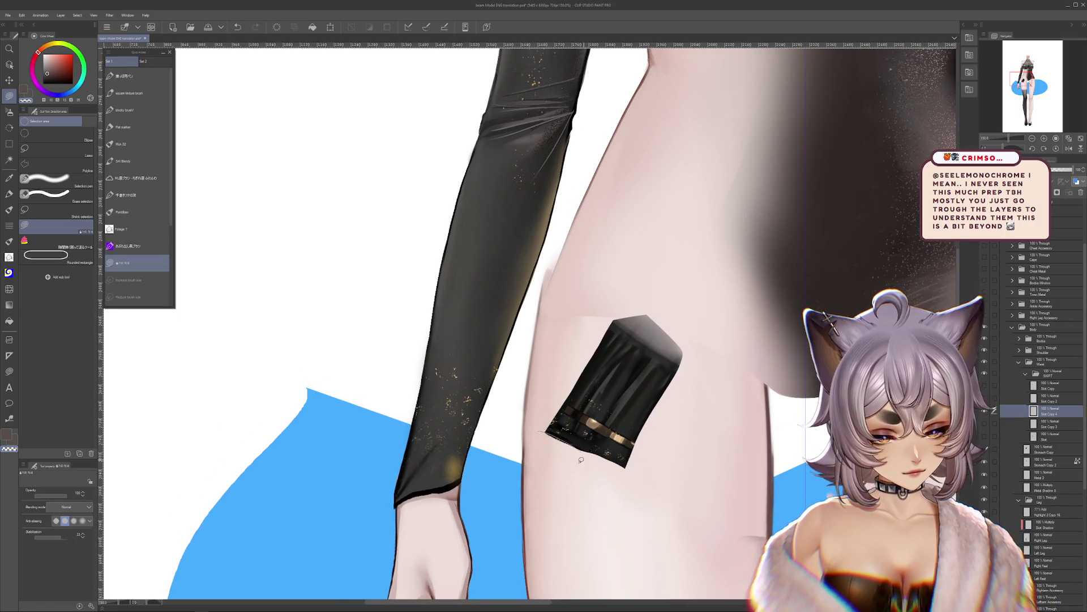
pyautogui.hotkey('ctrl', 'z')
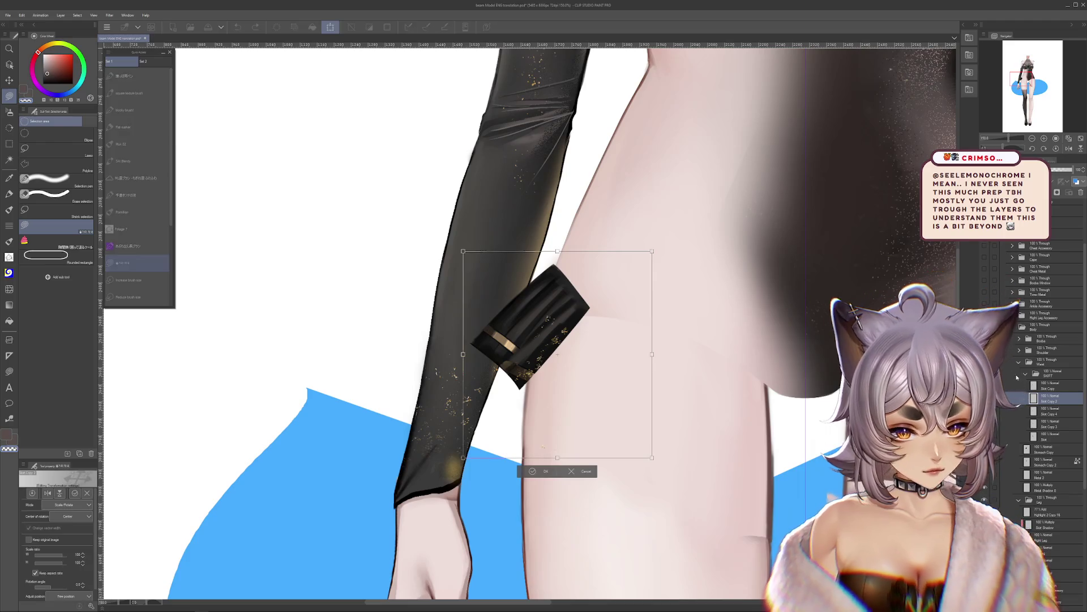
# Step: Resize the skirt pleat pieces with repeated Ctrl+T transforms and commit them
pyautogui.hotkey('ctrl', 't')
pyautogui.press('Escape')
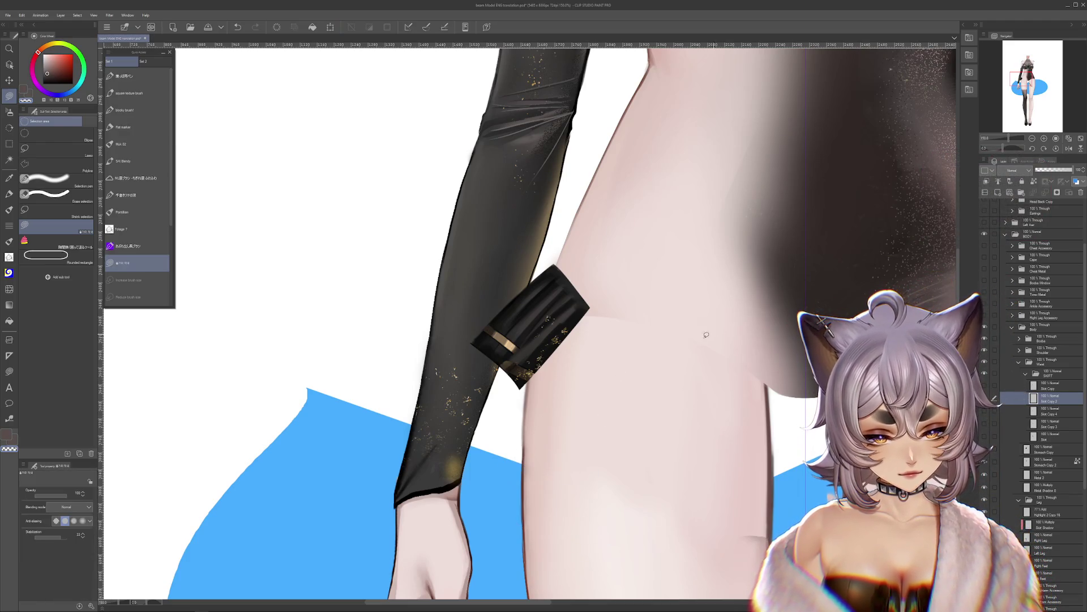
pyautogui.hotkey('ctrl', 't')
pyautogui.press('Escape')
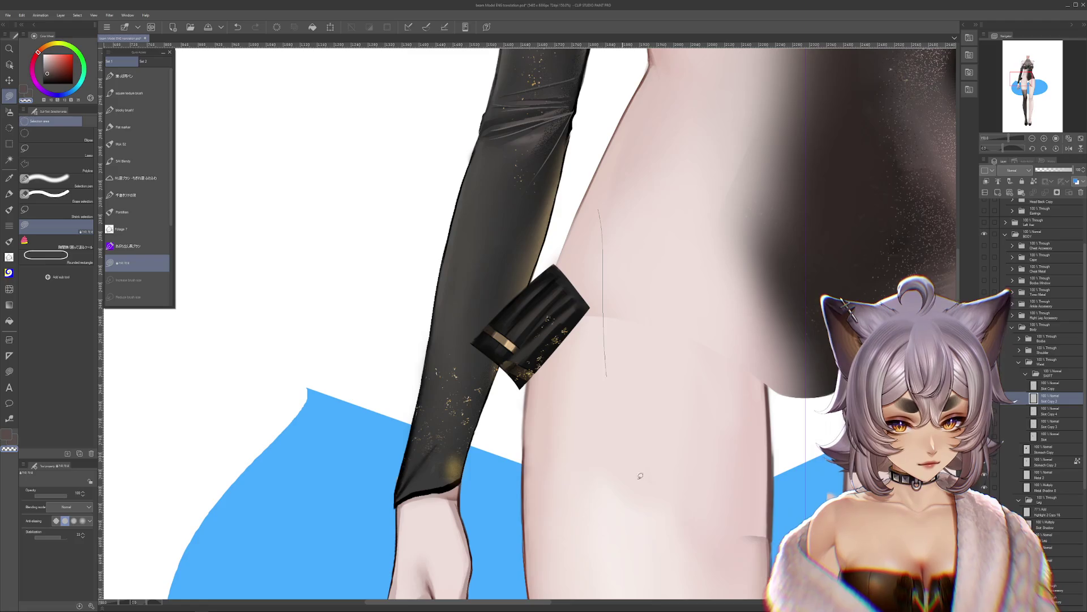
pyautogui.hotkey('ctrl', 't')
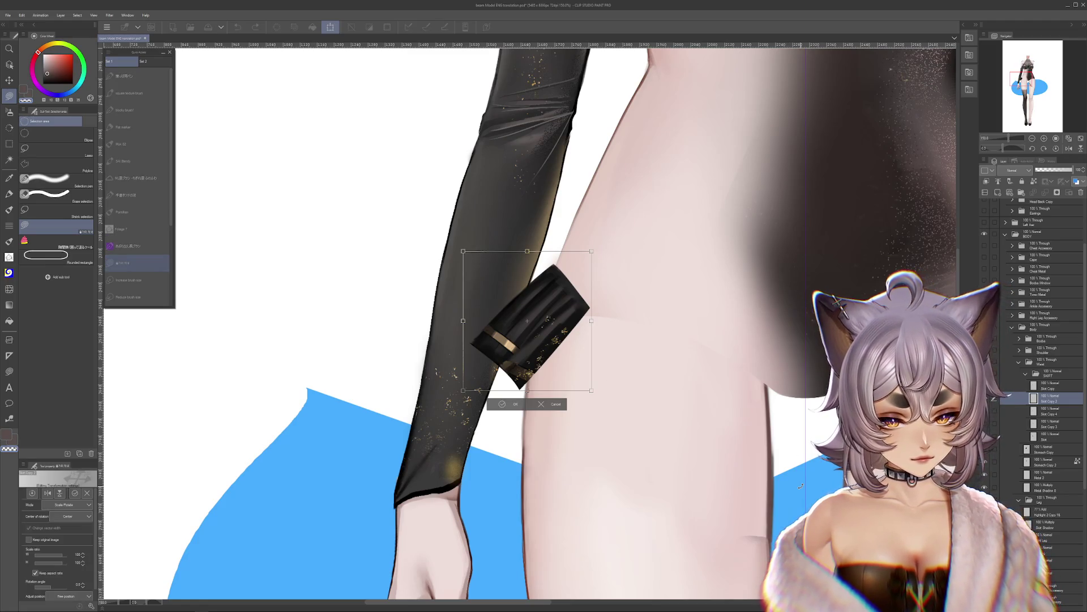
pyautogui.press('Escape')
pyautogui.hotkey('ctrl', 'y')
pyautogui.hotkey('ctrl', 't')
pyautogui.press('Escape')
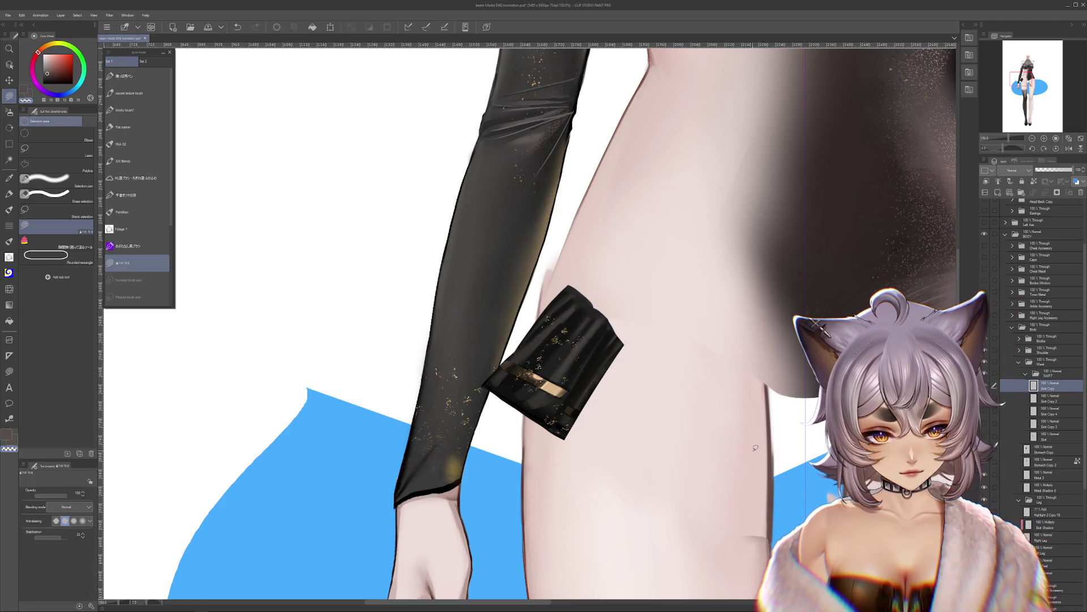
# Step: Show the Skirt Copy pleat layers, leaving the extra layer hidden, and select the original Skirt layer
pyautogui.click(986, 413)
pyautogui.click(990, 426)
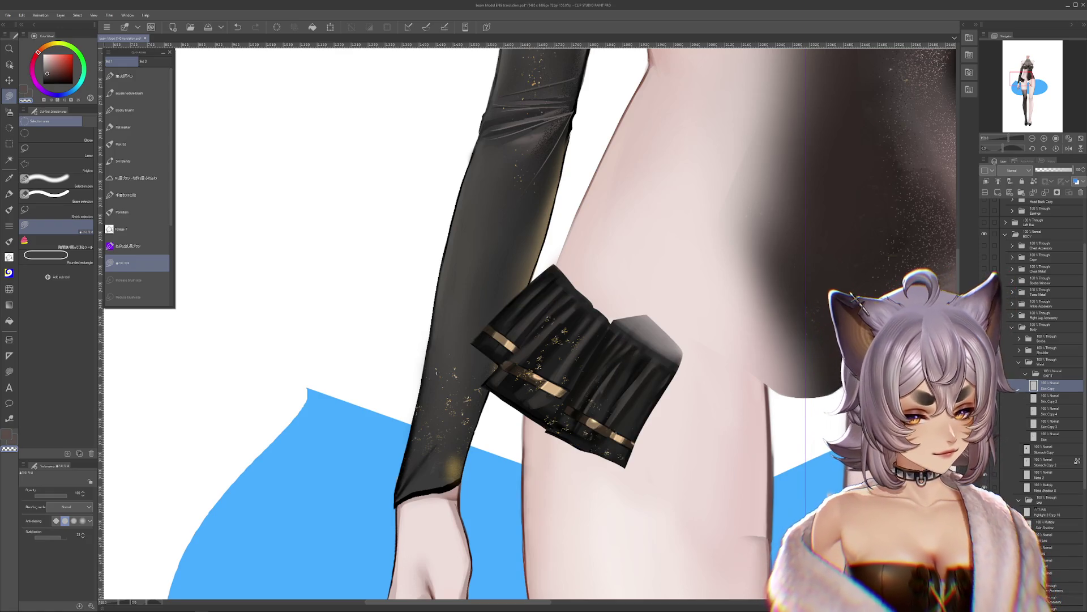
pyautogui.click(989, 438)
pyautogui.click(990, 447)
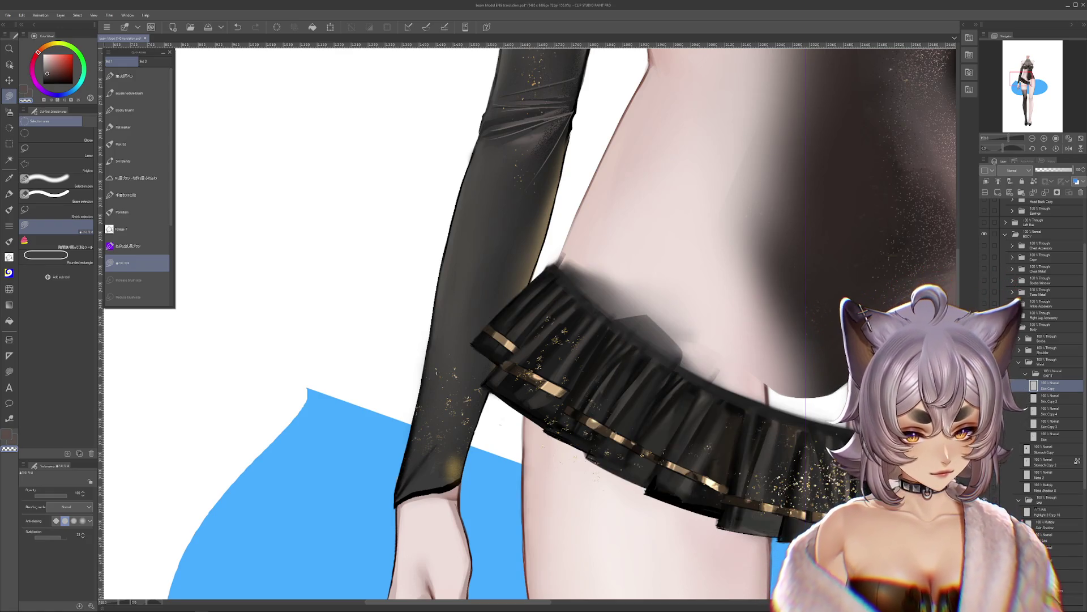
pyautogui.click(989, 447)
pyautogui.click(1047, 440)
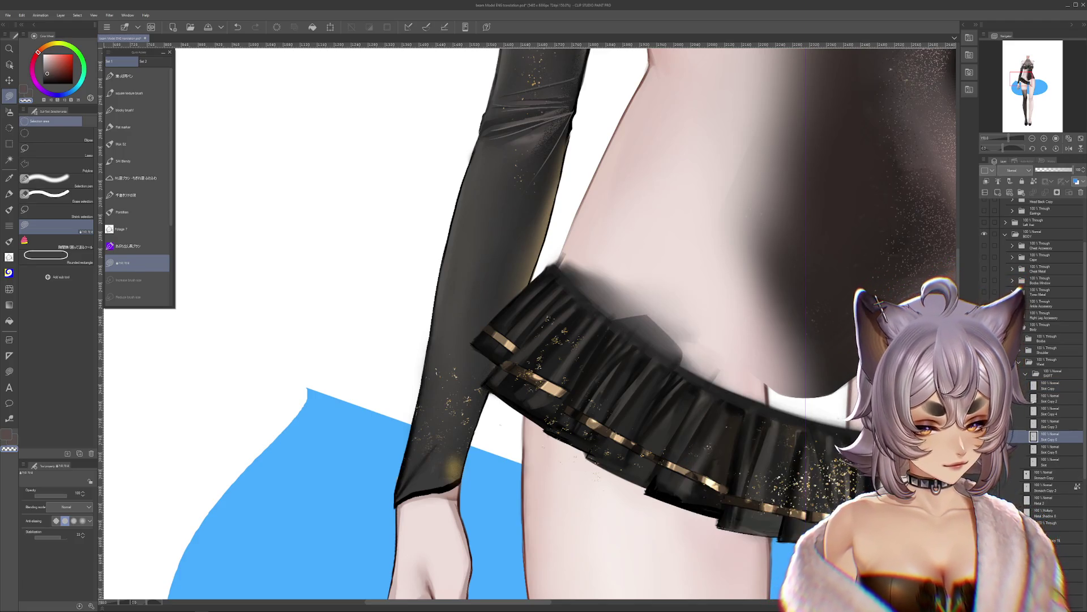
# Step: Toggle the skirt layers' visibility to compare pieces, ending with the full pleated skirt shown
pyautogui.click(990, 447)
pyautogui.click(990, 447)
pyautogui.moveTo(990, 399); pyautogui.dragTo(989, 462)
pyautogui.click(984, 437)
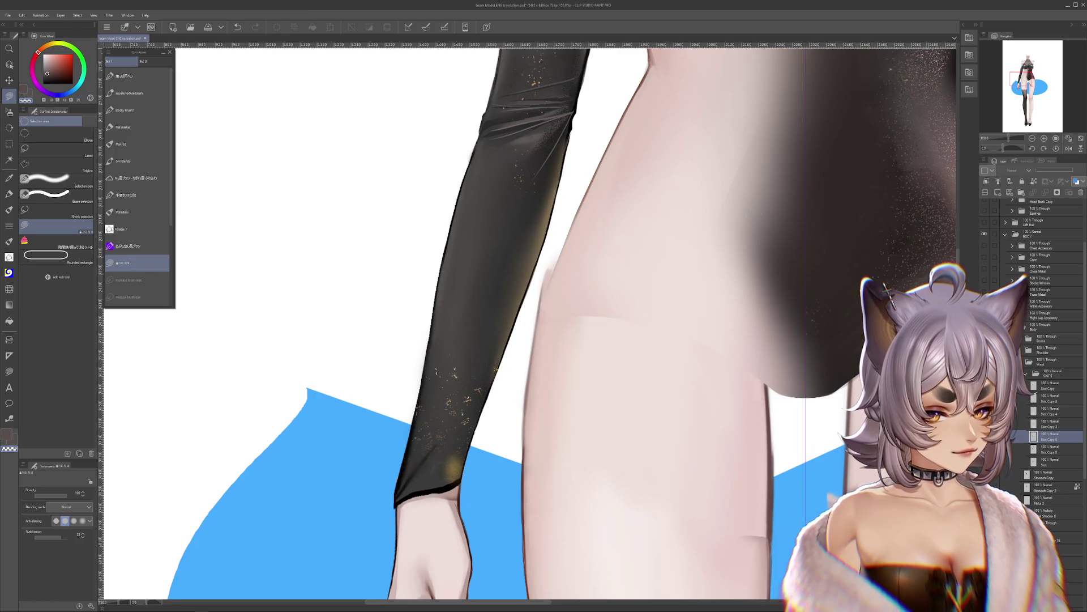
pyautogui.click(984, 447)
pyautogui.click(984, 448)
pyautogui.click(984, 437)
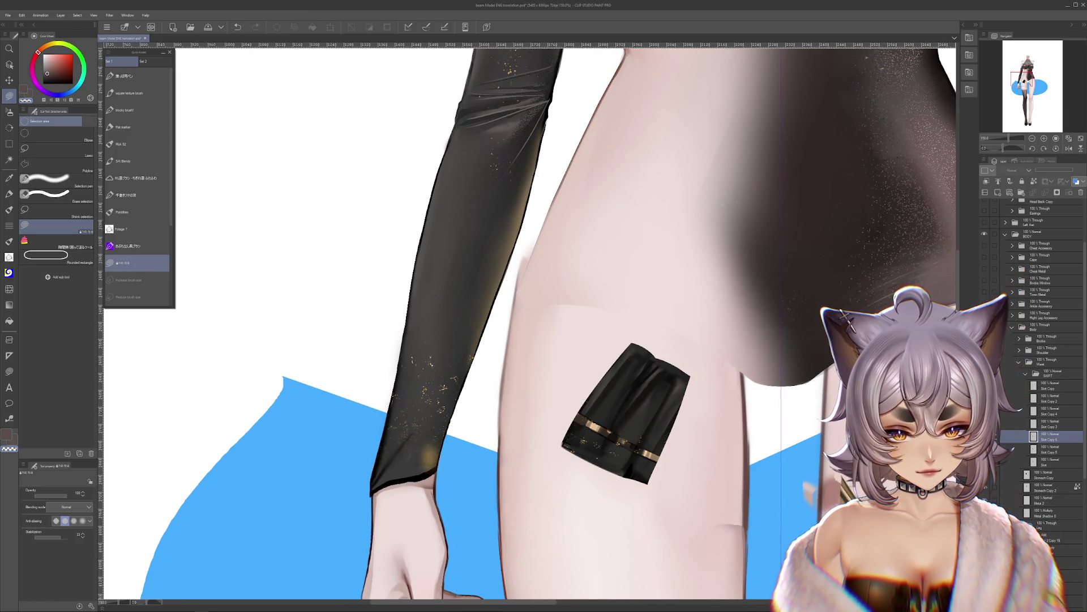
pyautogui.click(984, 436)
pyautogui.click(985, 436)
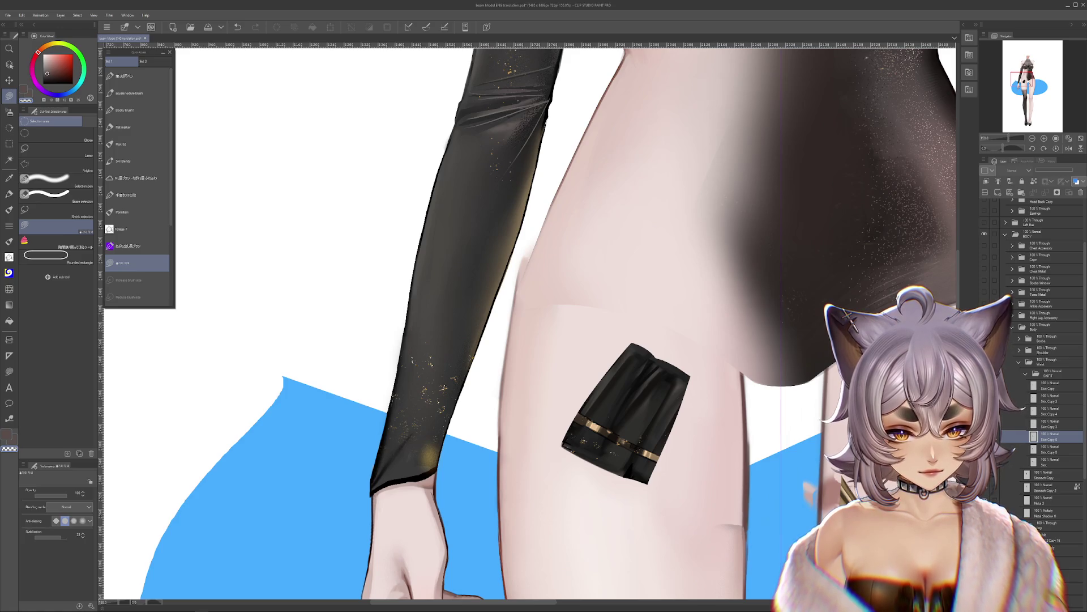
pyautogui.click(984, 424)
pyautogui.click(984, 423)
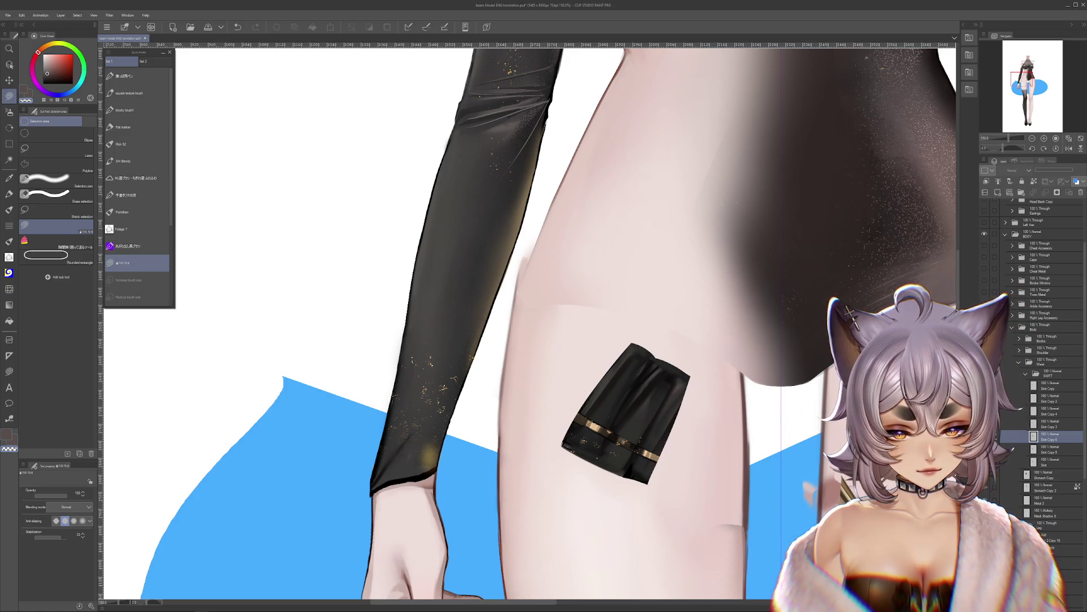
pyautogui.click(984, 437)
pyautogui.click(984, 448)
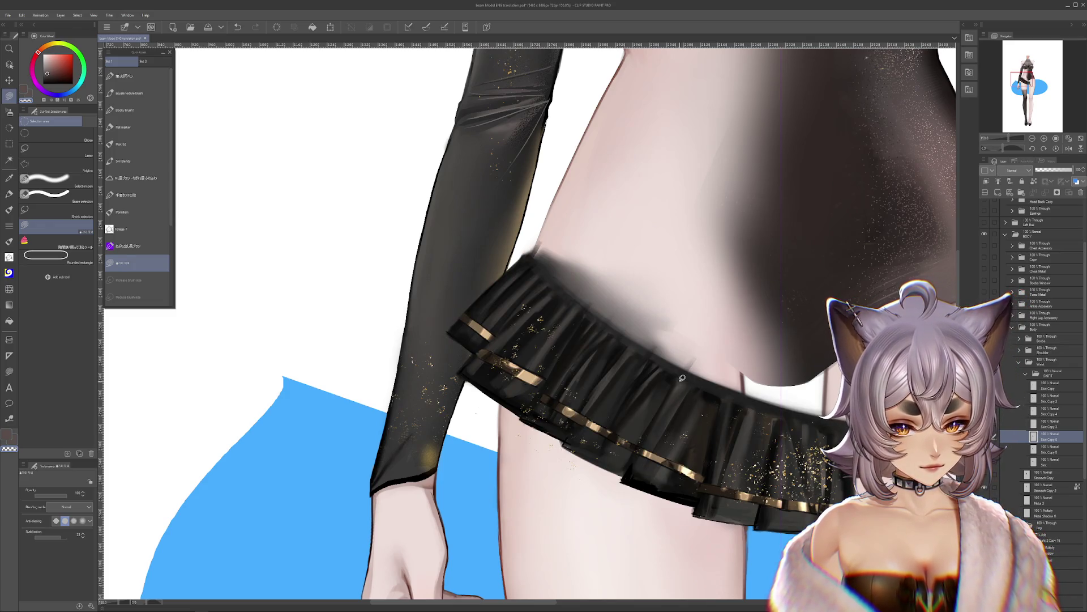
# Step: Lasso and delete the surrounding skirt regions so only one pleat piece remains on the thigh
pyautogui.moveTo(690, 358)
pyautogui.mouseDown()
pyautogui.moveTo(653, 419)
pyautogui.moveTo(526, 326)
pyautogui.moveTo(541, 253)
pyautogui.mouseUp()
pyautogui.press('Delete')
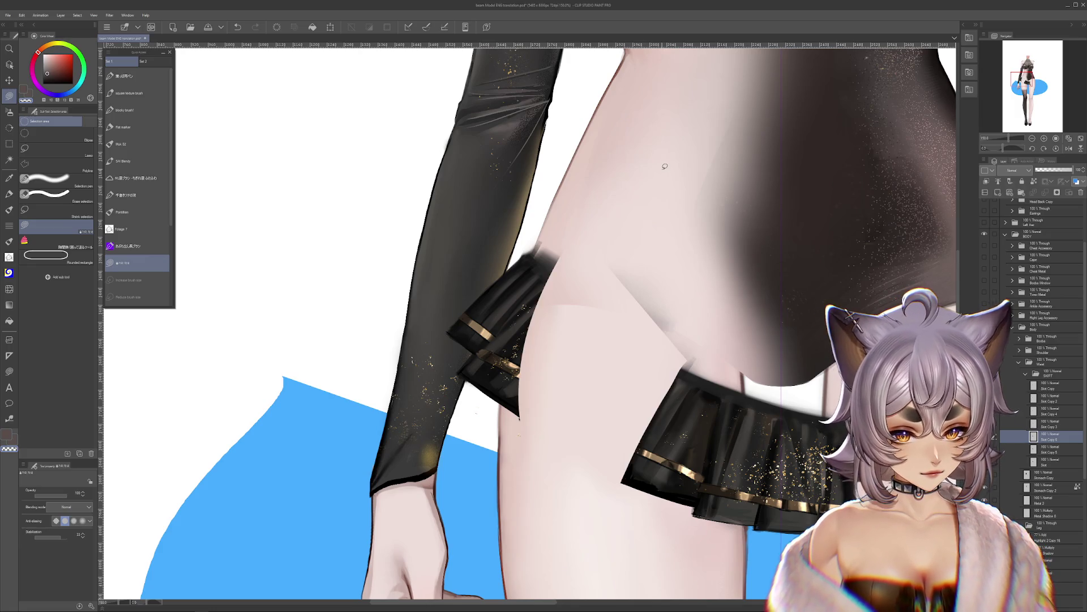
pyautogui.moveTo(694, 505)
pyautogui.mouseDown()
pyautogui.moveTo(713, 473)
pyautogui.moveTo(722, 392)
pyautogui.moveTo(674, 368)
pyautogui.mouseUp()
pyautogui.press('Delete')
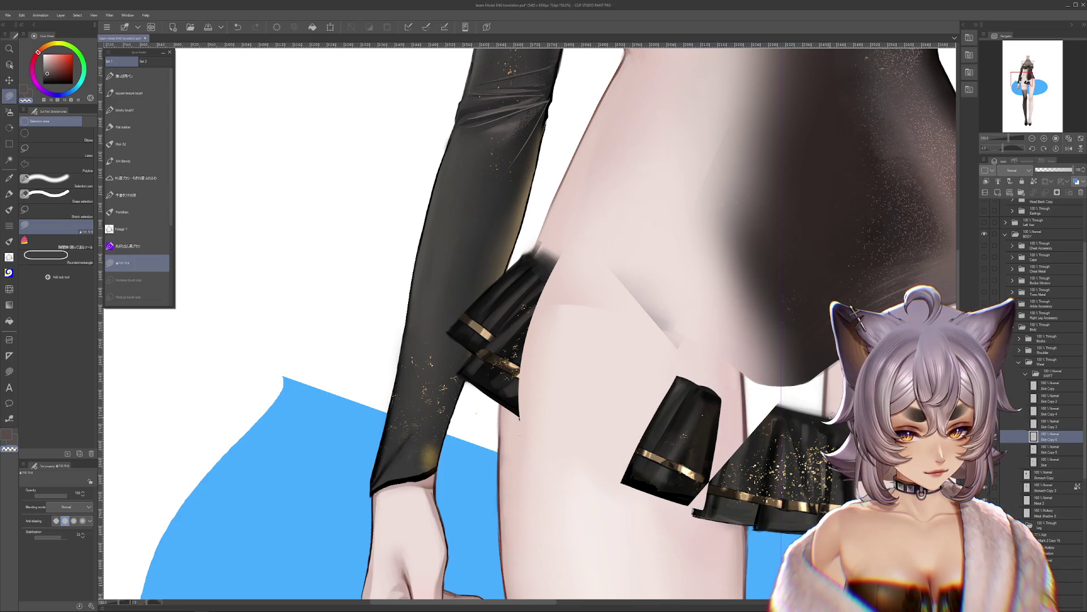
pyautogui.hotkey('ctrl', 'z')
pyautogui.moveTo(707, 510)
pyautogui.mouseDown()
pyautogui.moveTo(733, 371)
pyautogui.moveTo(810, 385)
pyautogui.mouseUp()
pyautogui.press('Delete')
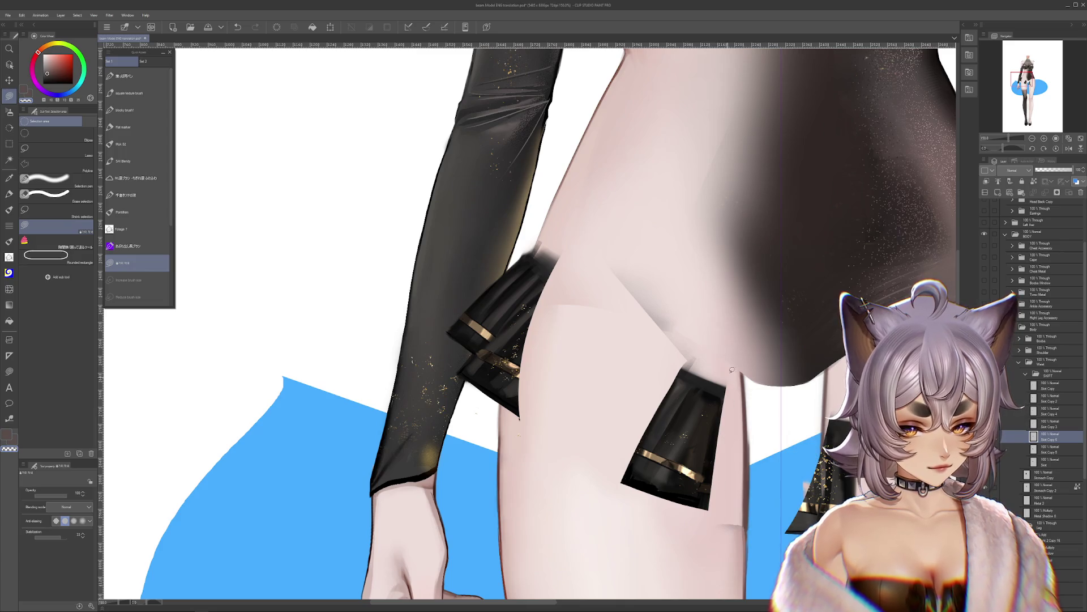
pyautogui.moveTo(731, 369); pyautogui.dragTo(745, 450)
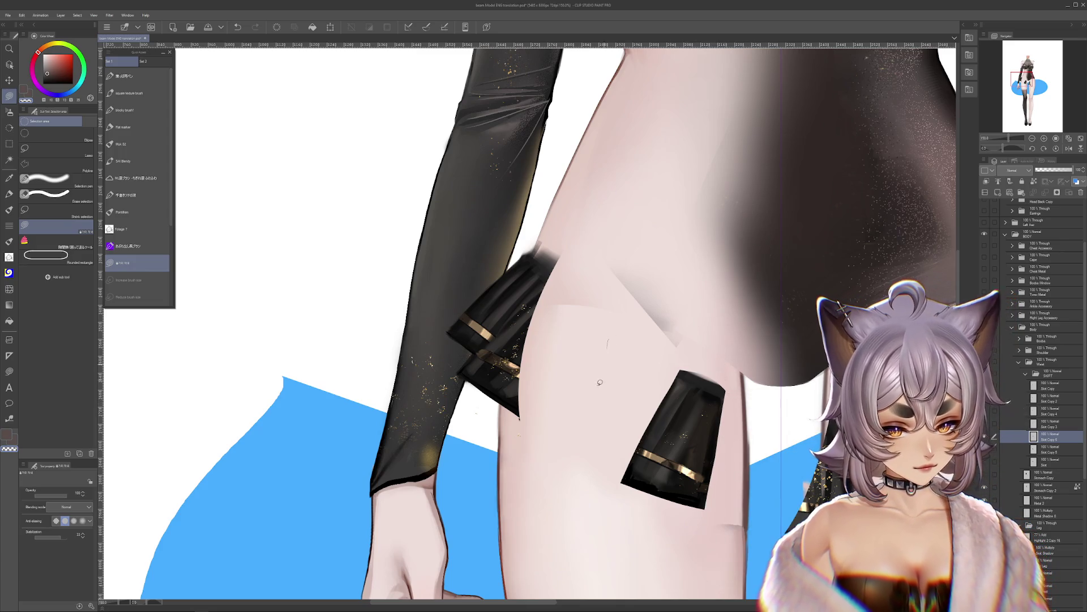
pyautogui.press('Delete')
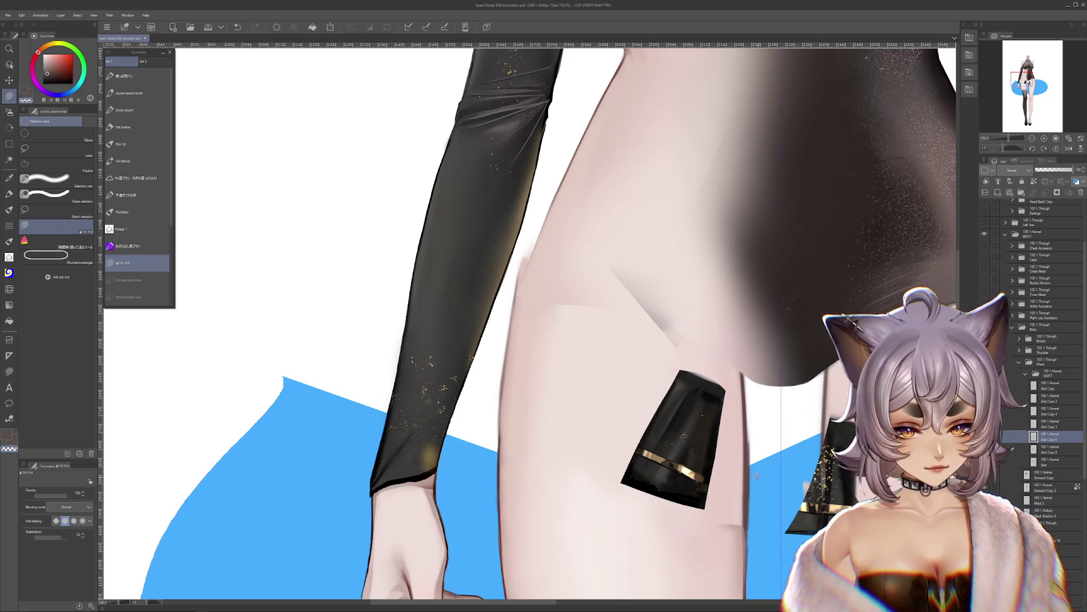
pyautogui.moveTo(807, 367); pyautogui.dragTo(797, 366)
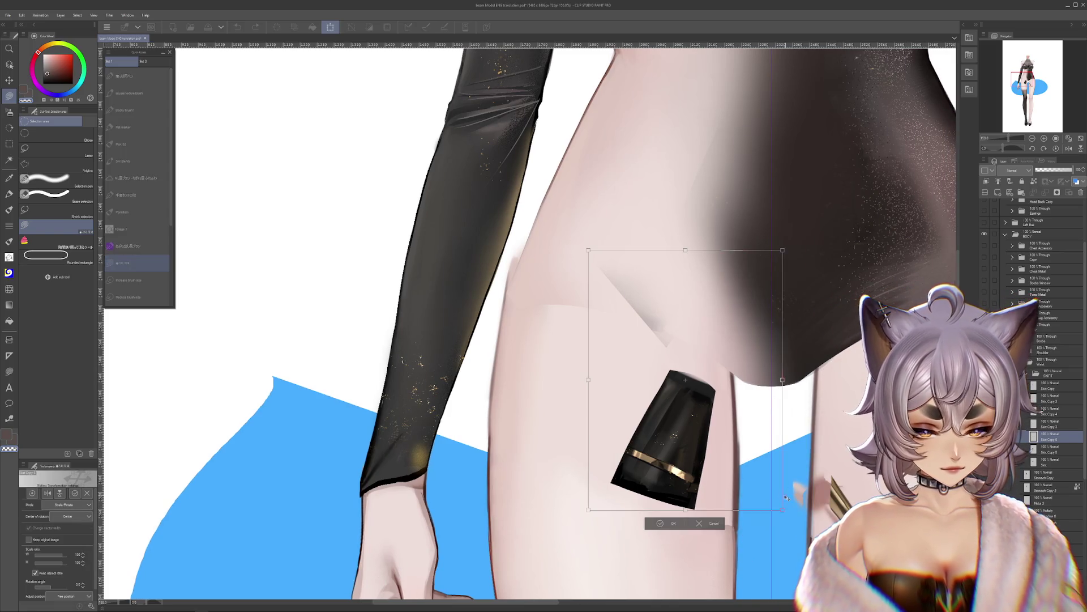
# Step: Erase the leftover shadow beside the pleat piece and clear the selection
pyautogui.moveTo(554, 413); pyautogui.dragTo(788, 265)
pyautogui.press('Delete')
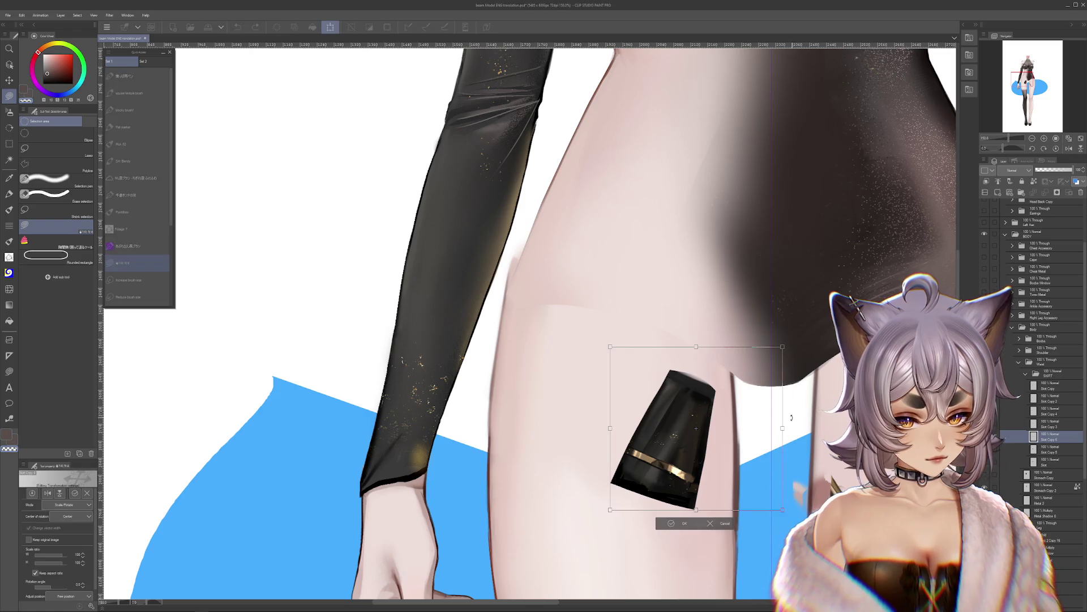
pyautogui.hotkey('ctrl', 'd')
# Step: Outline the skirt piece's right edge and apply a free transform to it
pyautogui.moveTo(726, 294); pyautogui.dragTo(717, 413)
pyautogui.moveTo(742, 585); pyautogui.dragTo(737, 583)
pyautogui.hotkey('ctrl', 't')
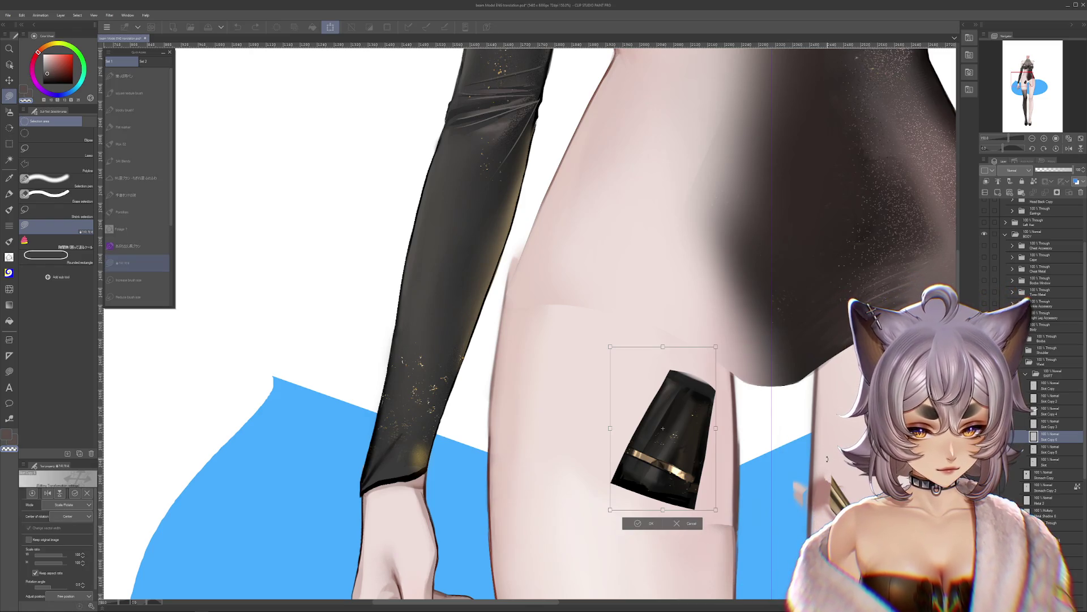
pyautogui.press('Return')
pyautogui.hotkey('ctrl', 'z')
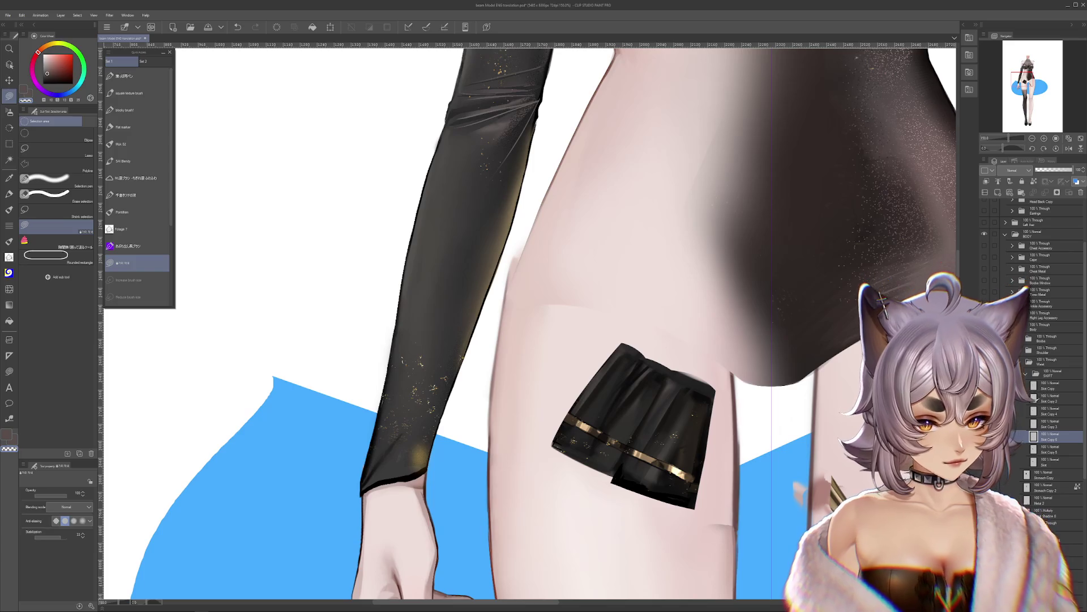
pyautogui.hotkey('ctrl', 'y')
# Step: Compare the lone pleat piece with the full pleated skirt by stepping undo and redo
pyautogui.moveTo(543, 306); pyautogui.dragTo(485, 274)
pyautogui.hotkey('ctrl', 'z')
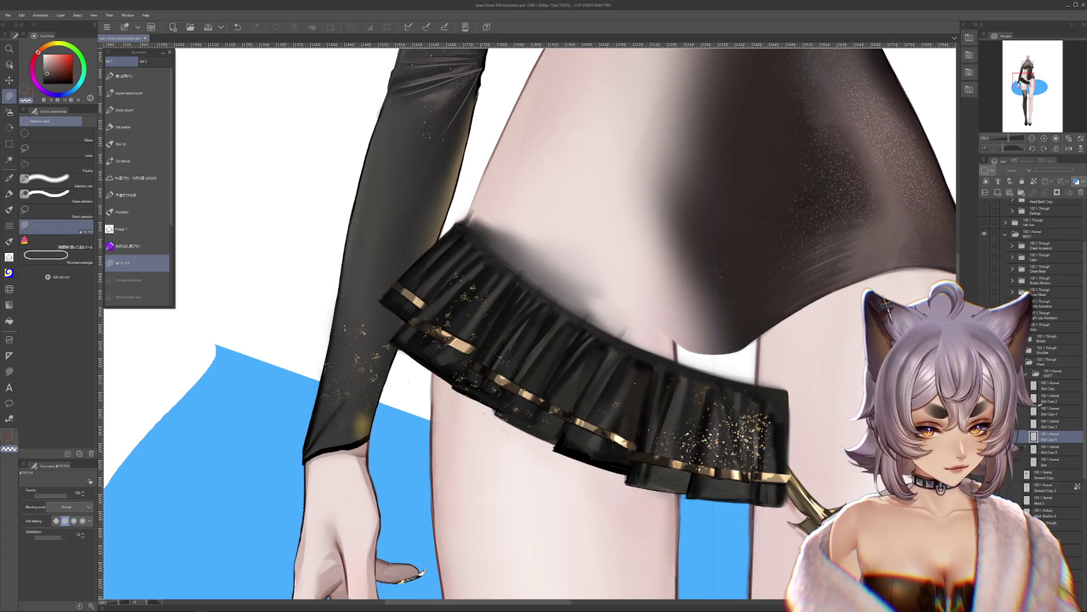
pyautogui.hotkey('ctrl', 'y')
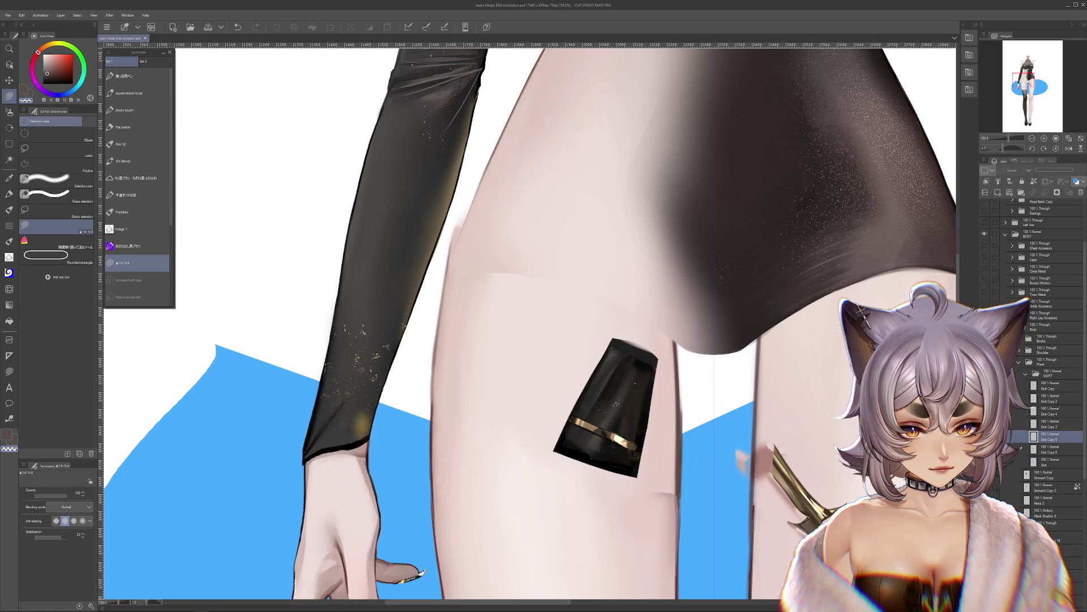
pyautogui.hotkey('ctrl', 'z')
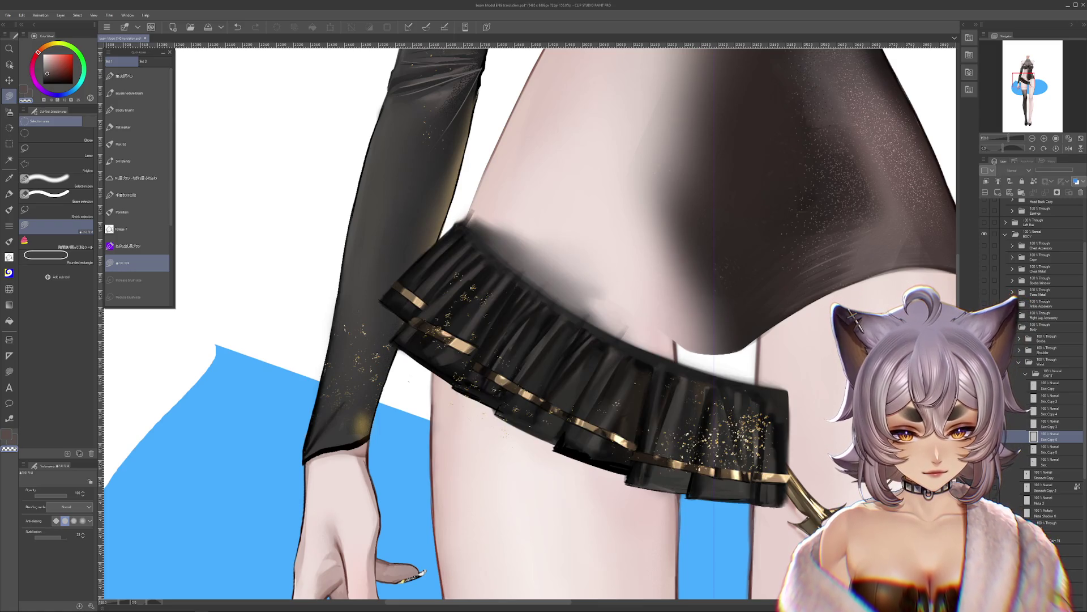
pyautogui.hotkey('ctrl', 'y')
pyautogui.hotkey('ctrl', 'z')
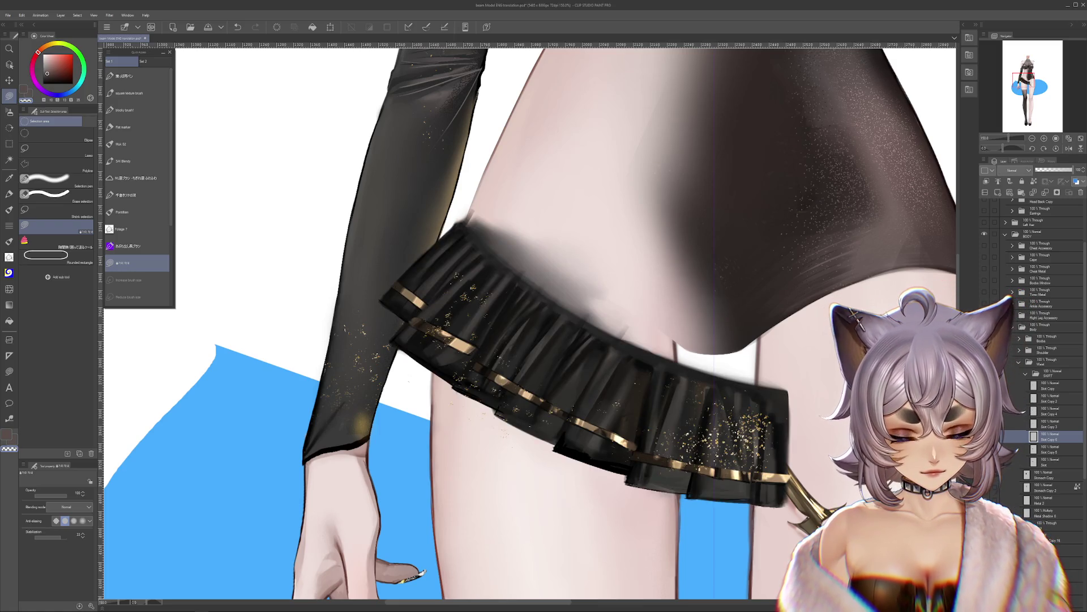
pyautogui.hotkey('ctrl', 'y')
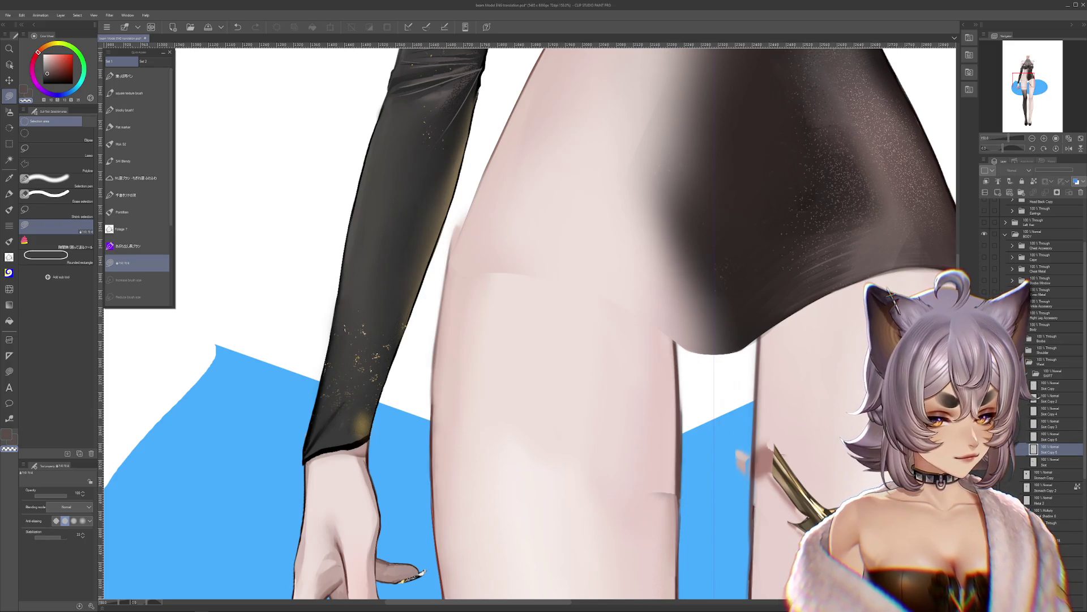
pyautogui.hotkey('ctrl', 'z')
# Step: Cut away the skirt's left part, a lower-edge strip and the right-side edges around the pleat
pyautogui.moveTo(655, 357)
pyautogui.mouseDown()
pyautogui.moveTo(638, 447)
pyautogui.moveTo(495, 419)
pyautogui.moveTo(651, 354)
pyautogui.mouseUp()
pyautogui.moveTo(686, 492)
pyautogui.mouseDown()
pyautogui.moveTo(715, 494)
pyautogui.moveTo(684, 500)
pyautogui.moveTo(720, 378)
pyautogui.moveTo(753, 345)
pyautogui.moveTo(709, 493)
pyautogui.moveTo(714, 364)
pyautogui.moveTo(711, 516)
pyautogui.mouseUp()
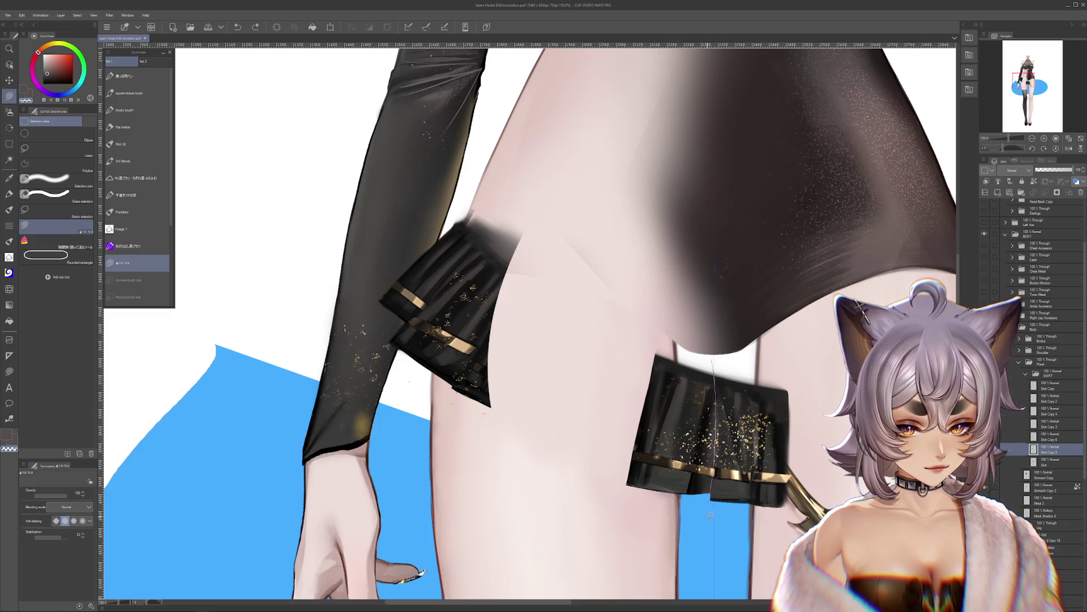
pyautogui.moveTo(800, 274); pyautogui.dragTo(799, 278)
pyautogui.moveTo(719, 375); pyautogui.dragTo(762, 402)
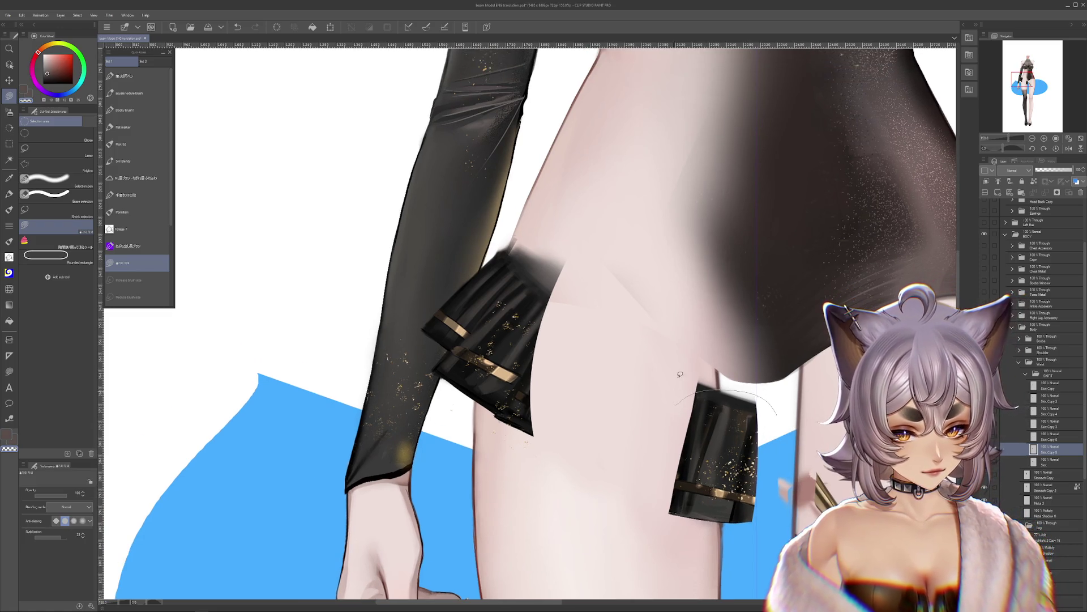
pyautogui.moveTo(691, 378)
pyautogui.mouseDown()
pyautogui.moveTo(700, 348)
pyautogui.moveTo(668, 329)
pyautogui.moveTo(697, 345)
pyautogui.mouseUp()
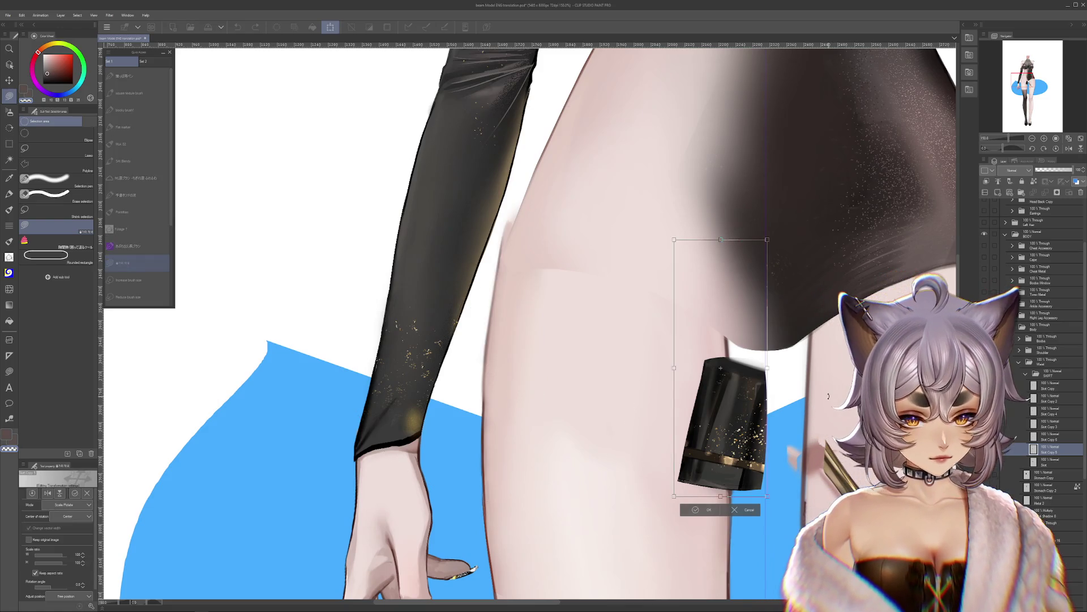
# Step: Try and cancel a transform on the trimmed pleat, then undo back to the full skirt
pyautogui.hotkey('ctrl', 't')
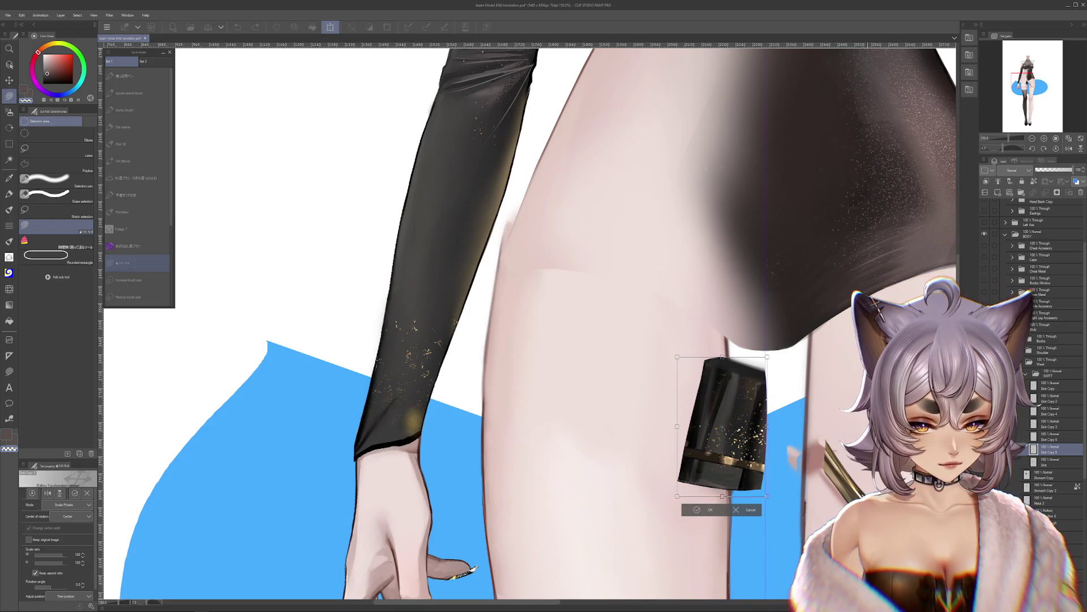
pyautogui.press('Return')
pyautogui.press('Delete')
pyautogui.hotkey('ctrl', 'z')
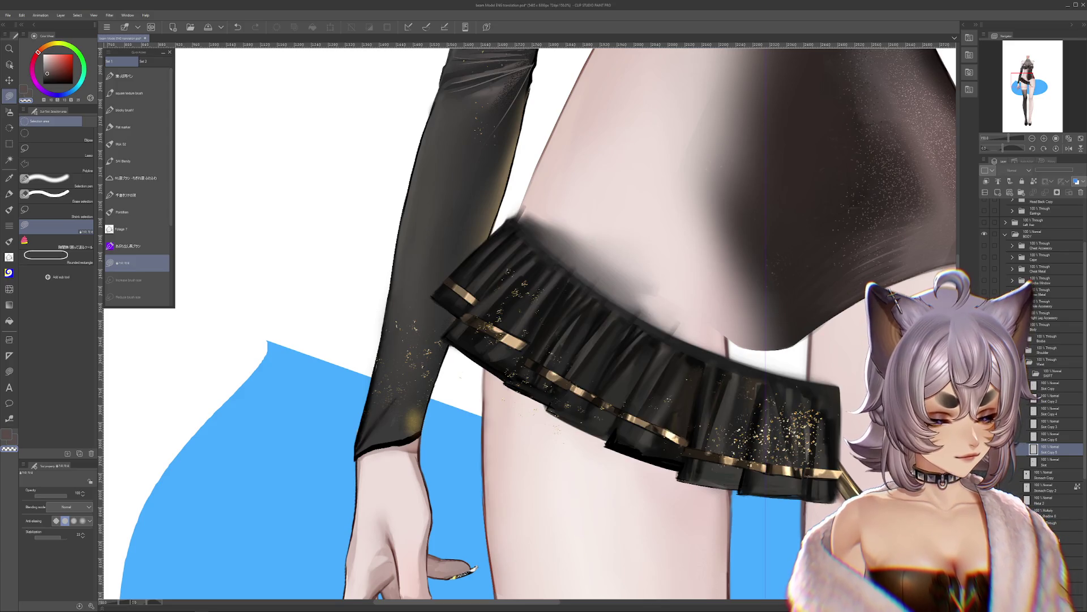
pyautogui.hscroll(2, 527, 323)
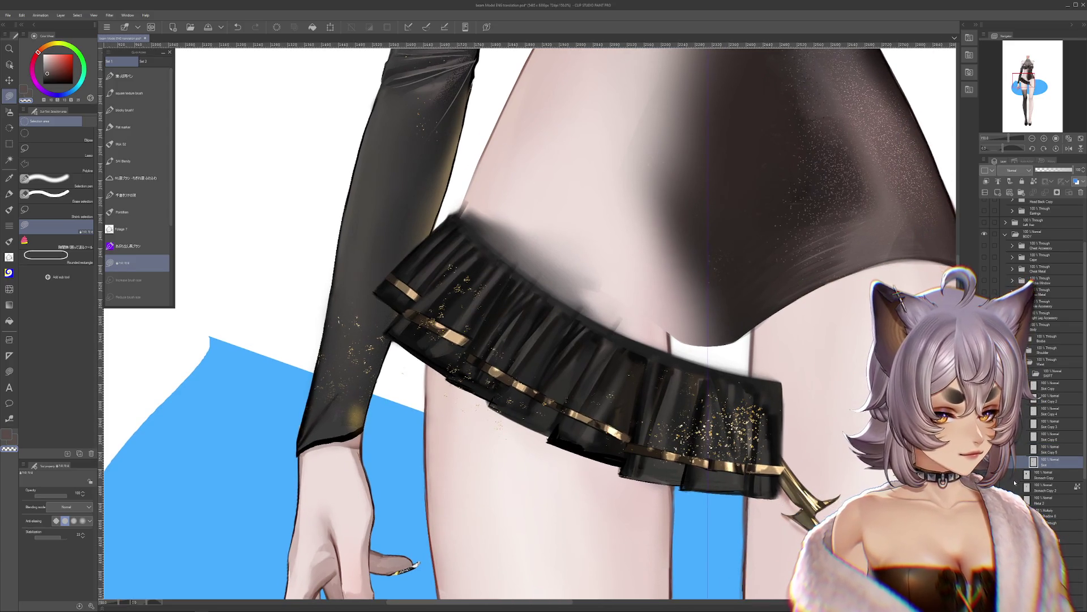
# Step: Paste a new skirt copy and erase around one small pleat, checking it with a transform
pyautogui.hotkey('ctrl', 'v')
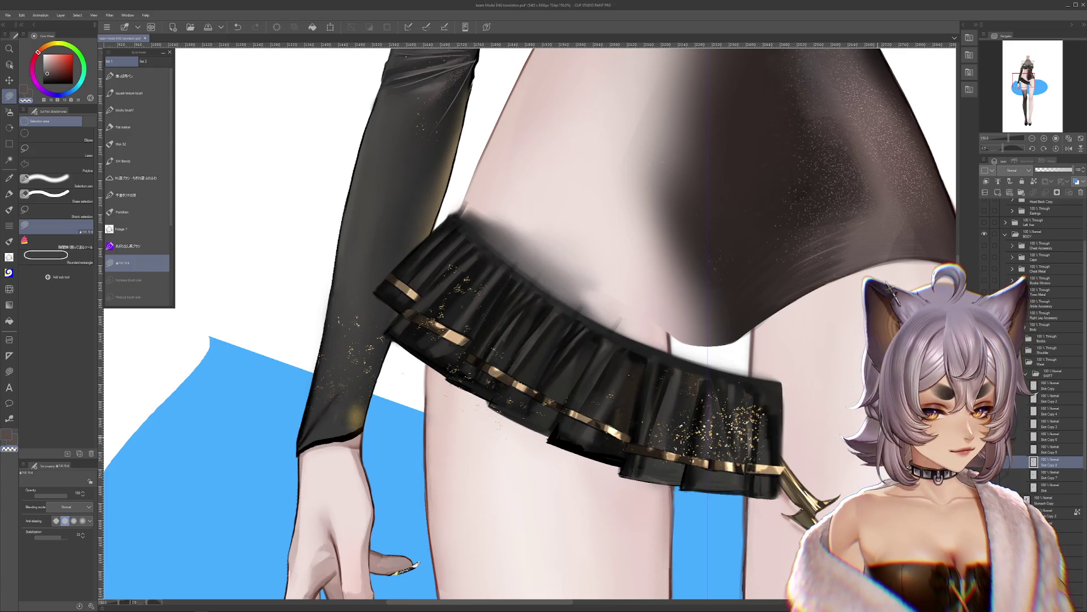
pyautogui.moveTo(682, 494)
pyautogui.mouseDown()
pyautogui.moveTo(702, 377)
pyautogui.moveTo(571, 470)
pyautogui.mouseUp()
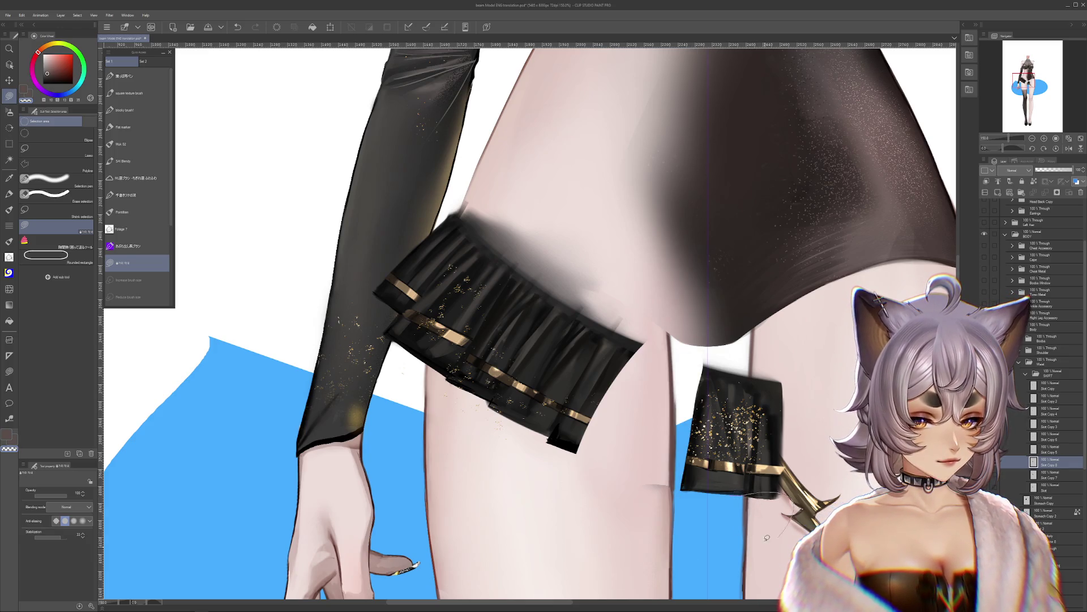
pyautogui.moveTo(777, 489)
pyautogui.mouseDown()
pyautogui.moveTo(754, 374)
pyautogui.moveTo(811, 508)
pyautogui.moveTo(770, 374)
pyautogui.moveTo(780, 475)
pyautogui.mouseUp()
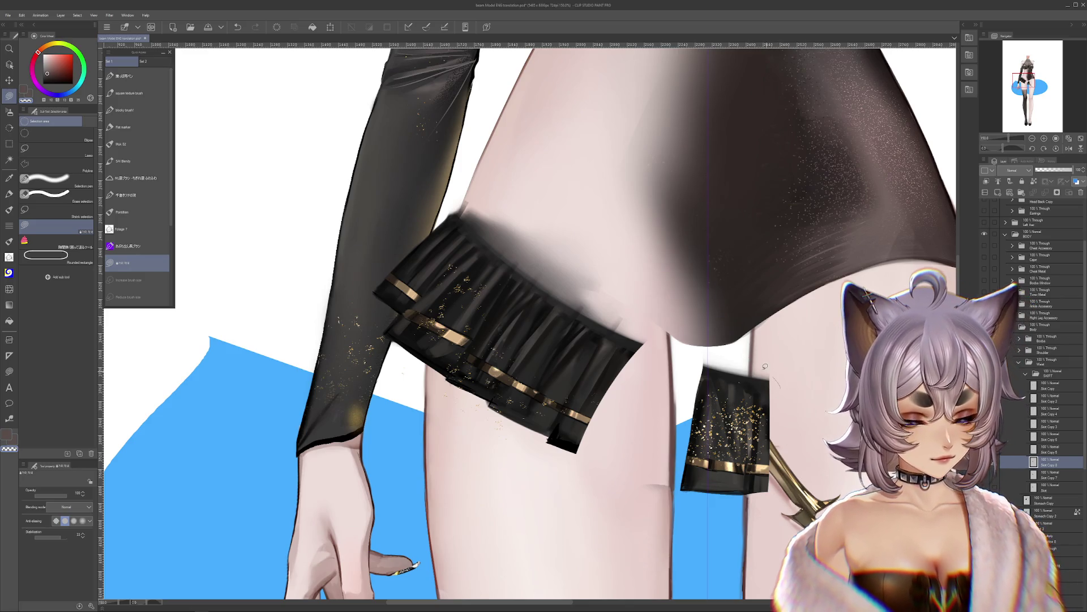
pyautogui.moveTo(765, 367)
pyautogui.mouseDown()
pyautogui.moveTo(680, 345)
pyautogui.moveTo(671, 430)
pyautogui.moveTo(430, 532)
pyautogui.moveTo(453, 215)
pyautogui.mouseUp()
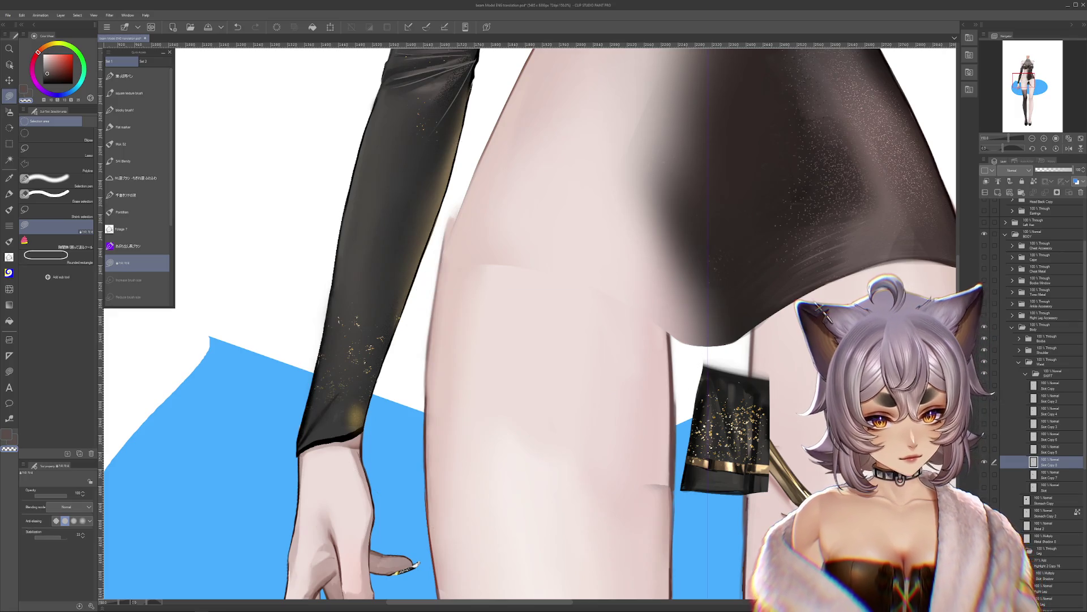
pyautogui.hotkey('ctrl', 't')
pyautogui.press('Escape')
pyautogui.hotkey('ctrl', 't')
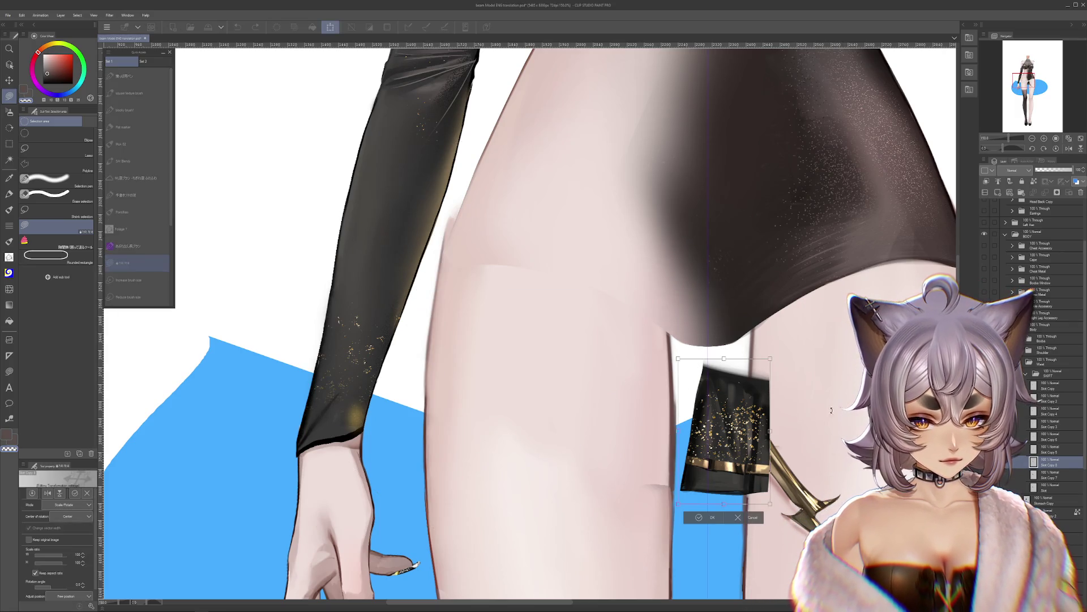
pyautogui.press('Return')
pyautogui.hotkey('ctrl', 'z')
pyautogui.hotkey('ctrl', 'z')
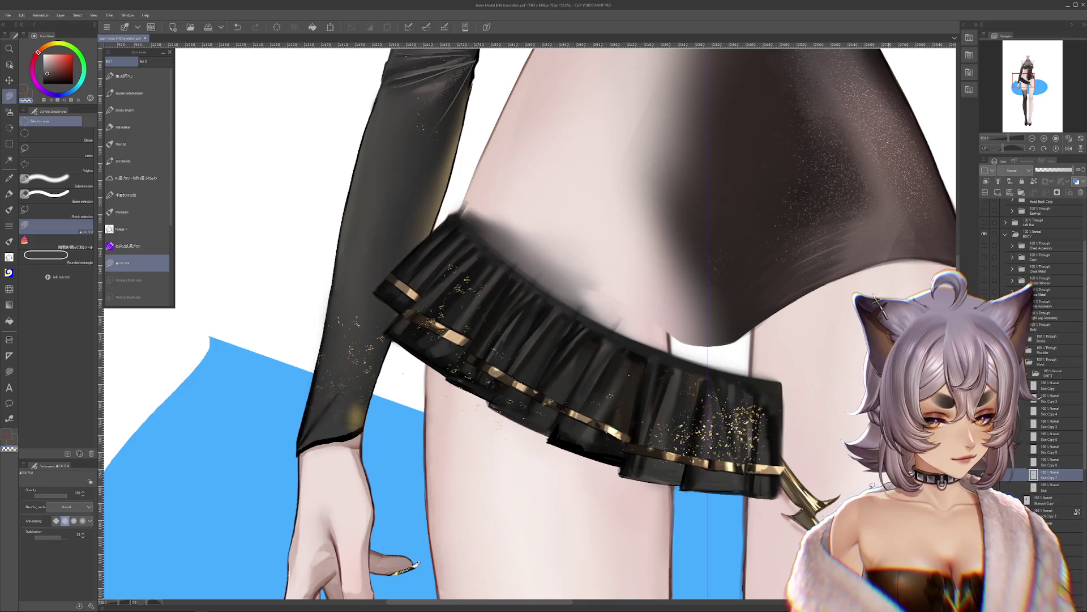
# Step: On the other copy, erase the large pleated part and restore the small pleat piece
pyautogui.moveTo(745, 498); pyautogui.dragTo(755, 294)
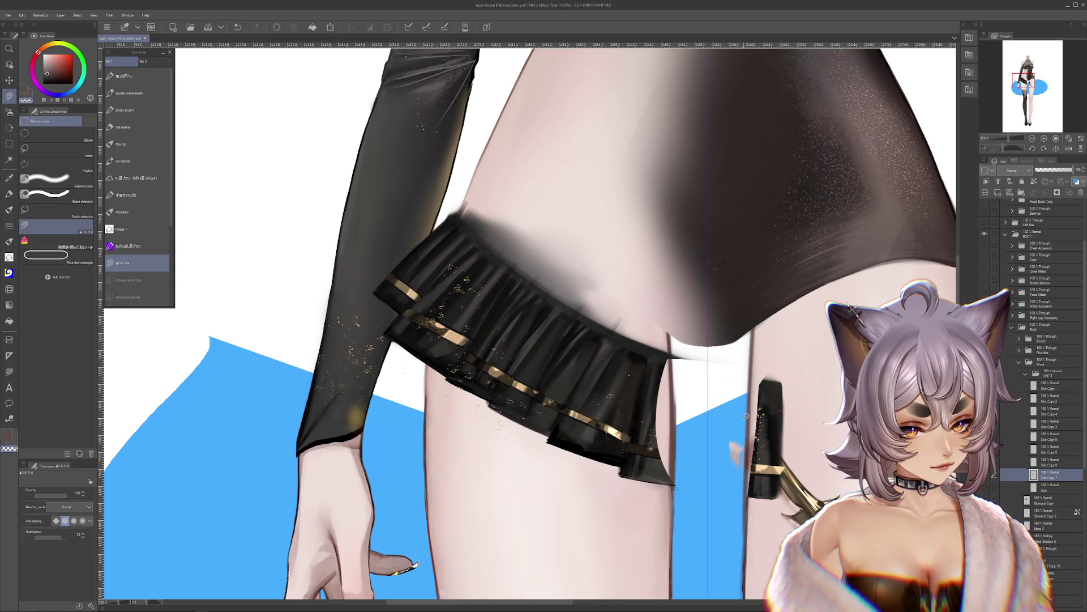
pyautogui.moveTo(508, 509)
pyautogui.mouseDown()
pyautogui.moveTo(721, 214)
pyautogui.moveTo(737, 439)
pyautogui.mouseUp()
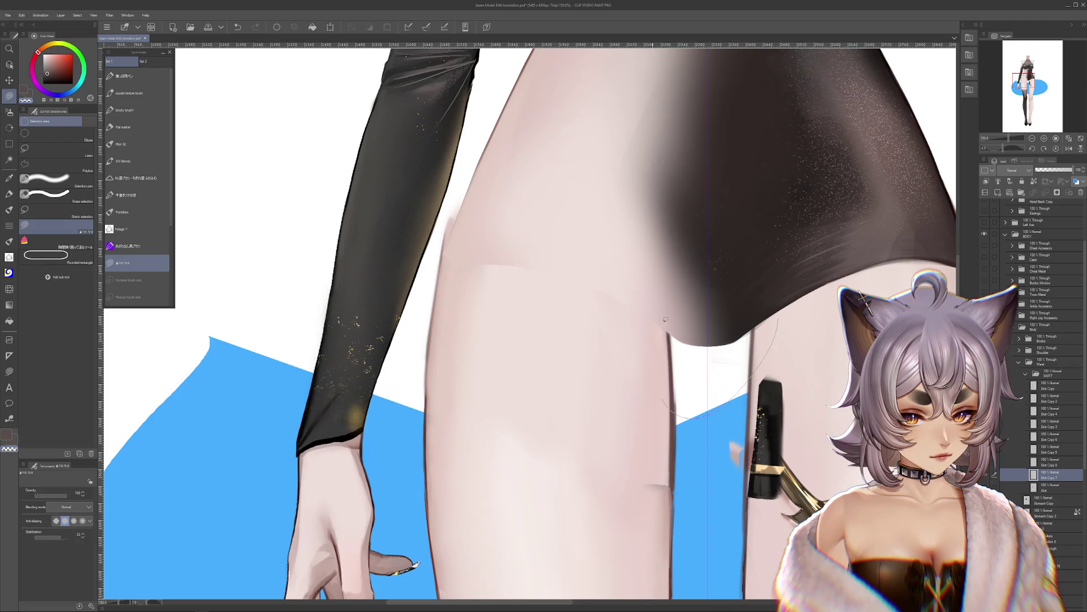
pyautogui.hotkey('ctrl', 't')
pyautogui.press('Escape')
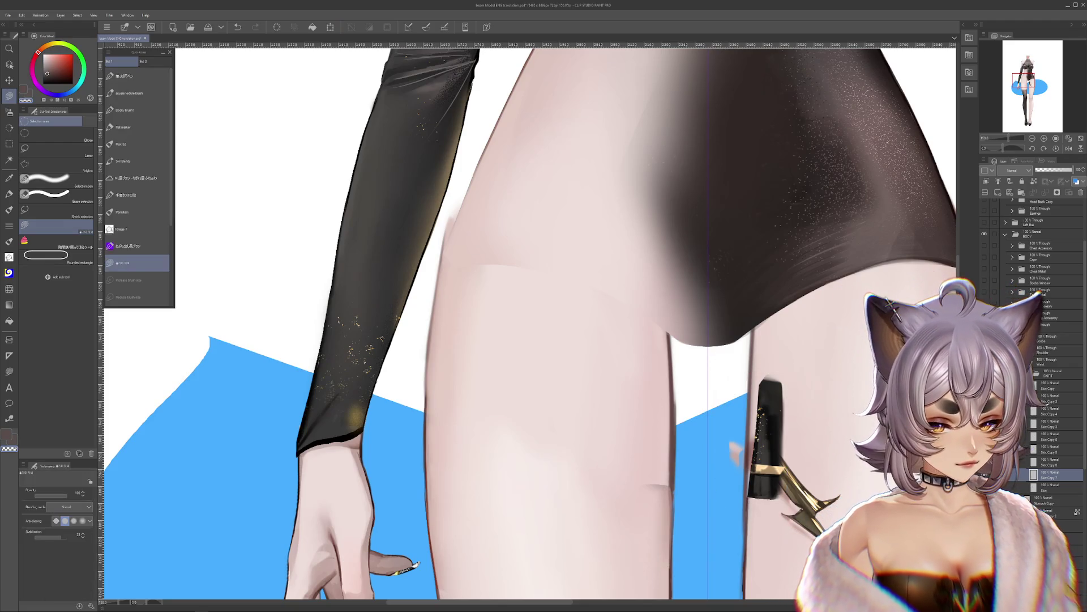
pyautogui.hotkey('ctrl', 'z')
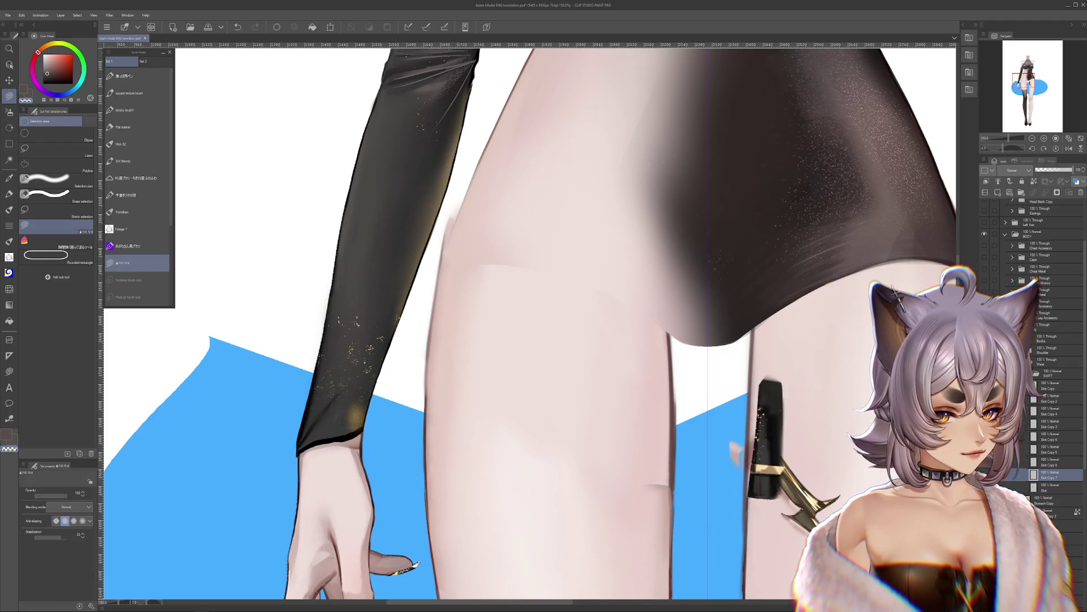
pyautogui.hotkey('ctrl', 'z')
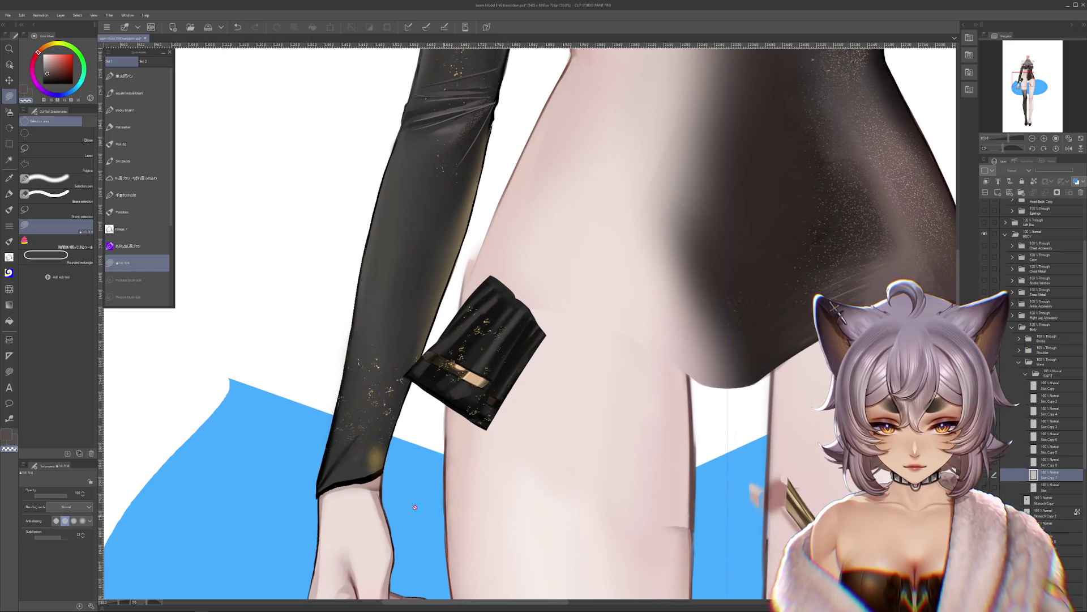
# Step: Restore the large pleated skirt and select the Skirt Copy layer's single pleat
pyautogui.scroll(2, 277, 265)
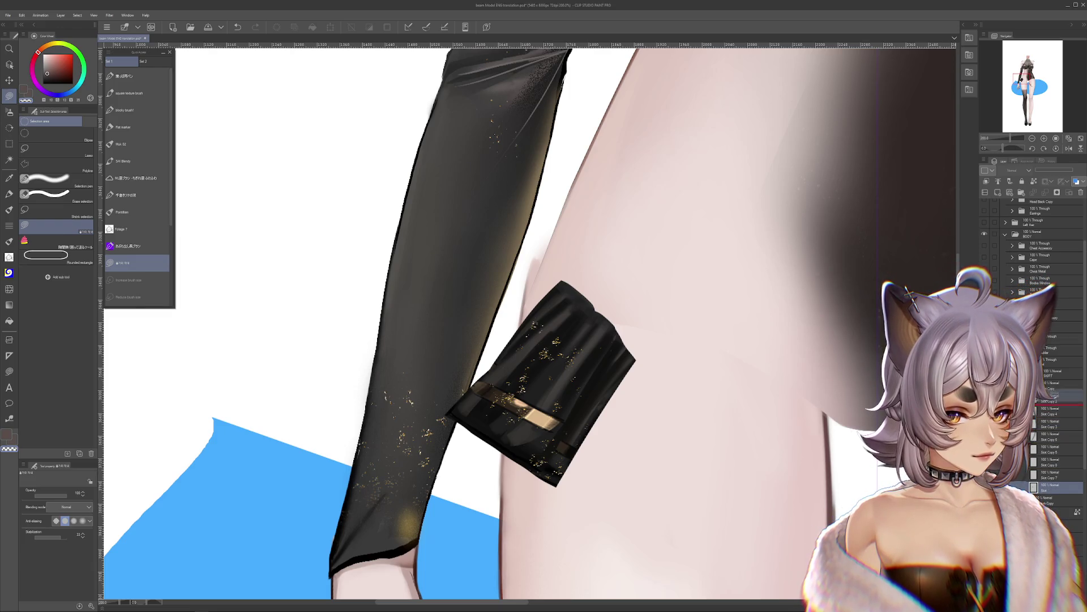
pyautogui.hotkey('ctrl', 'y')
pyautogui.scroll(2, 529, 323)
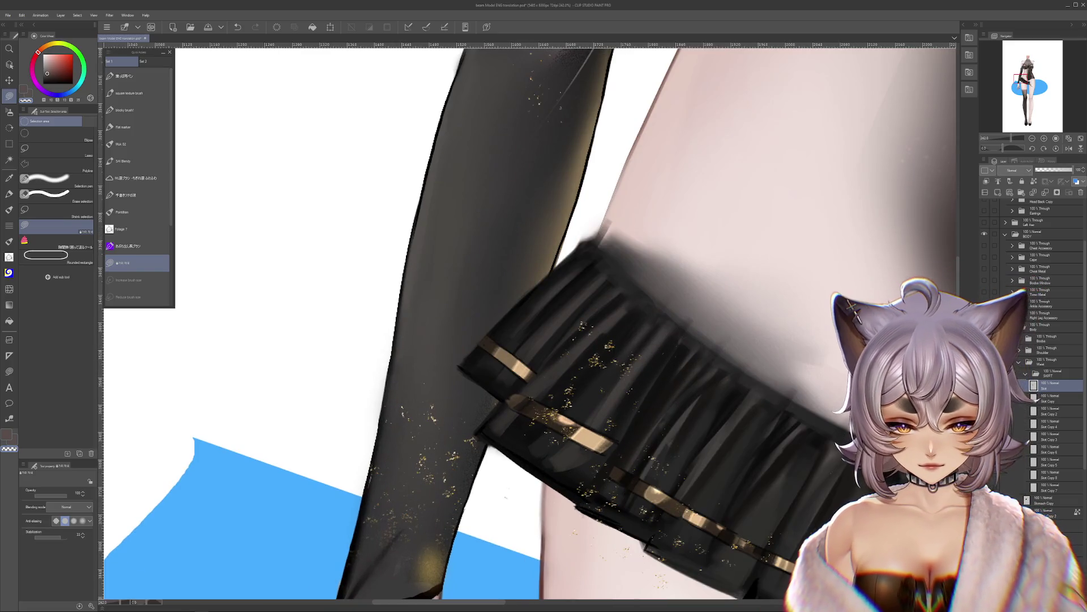
pyautogui.click(984, 385)
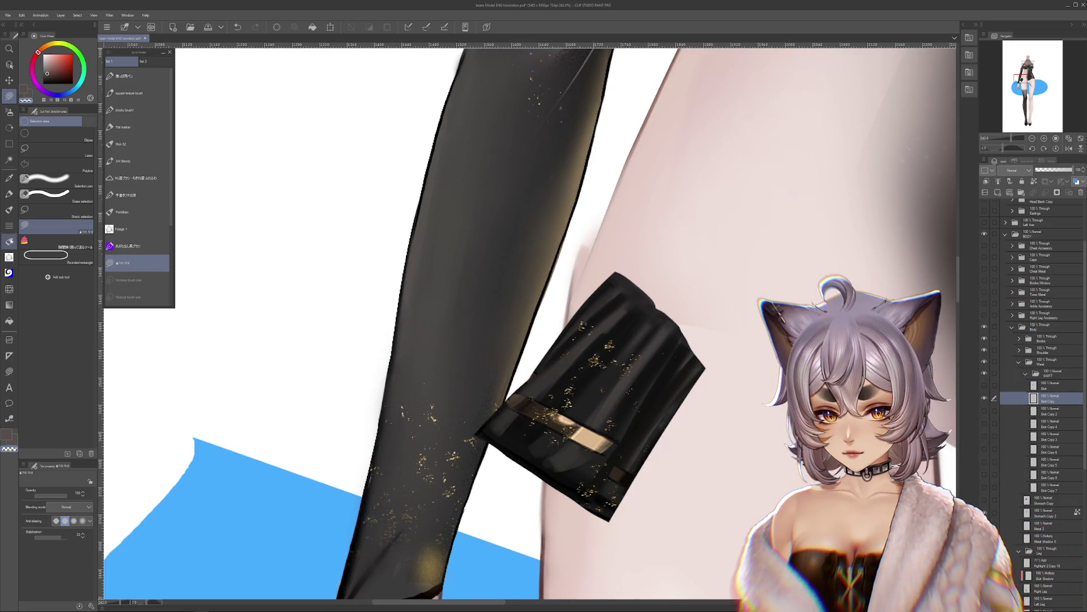
# Step: Pick the Blend brush, raise its density and make it slightly smaller
pyautogui.click(9, 289)
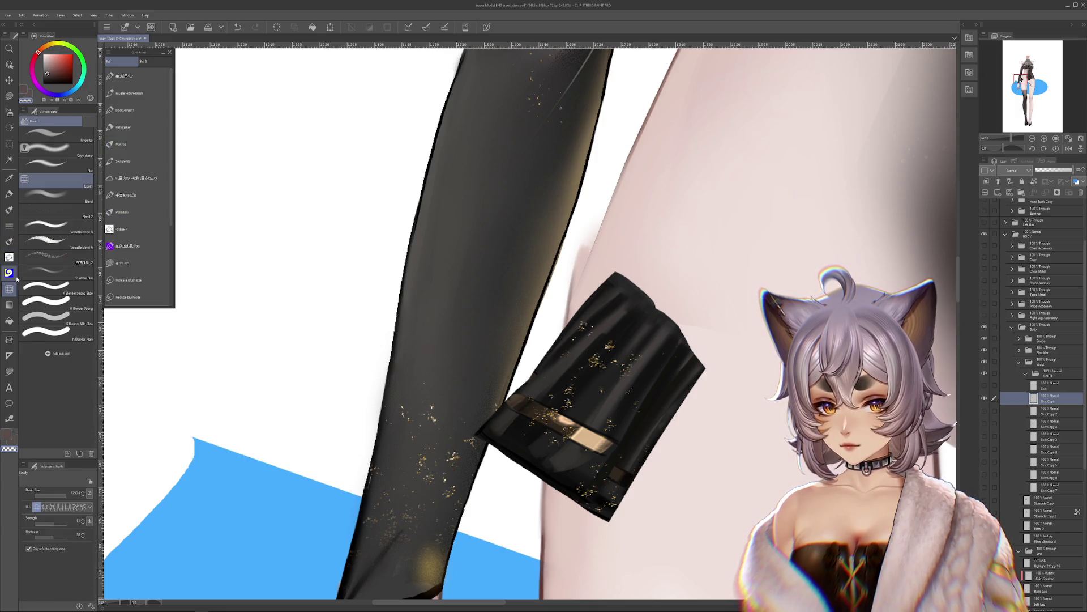
pyautogui.click(61, 182)
pyautogui.click(72, 198)
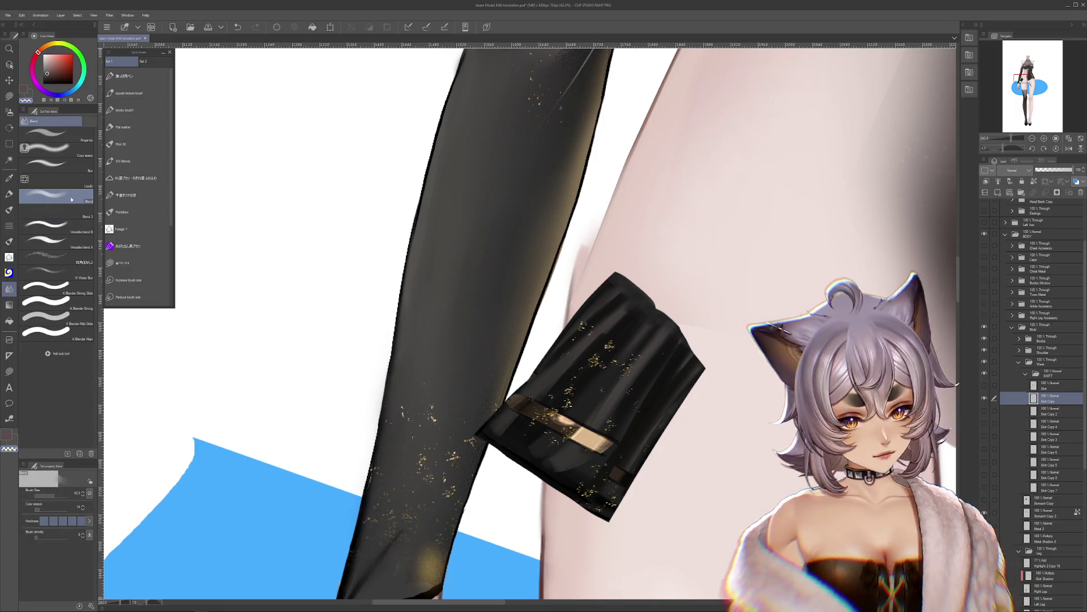
pyautogui.click(1034, 181)
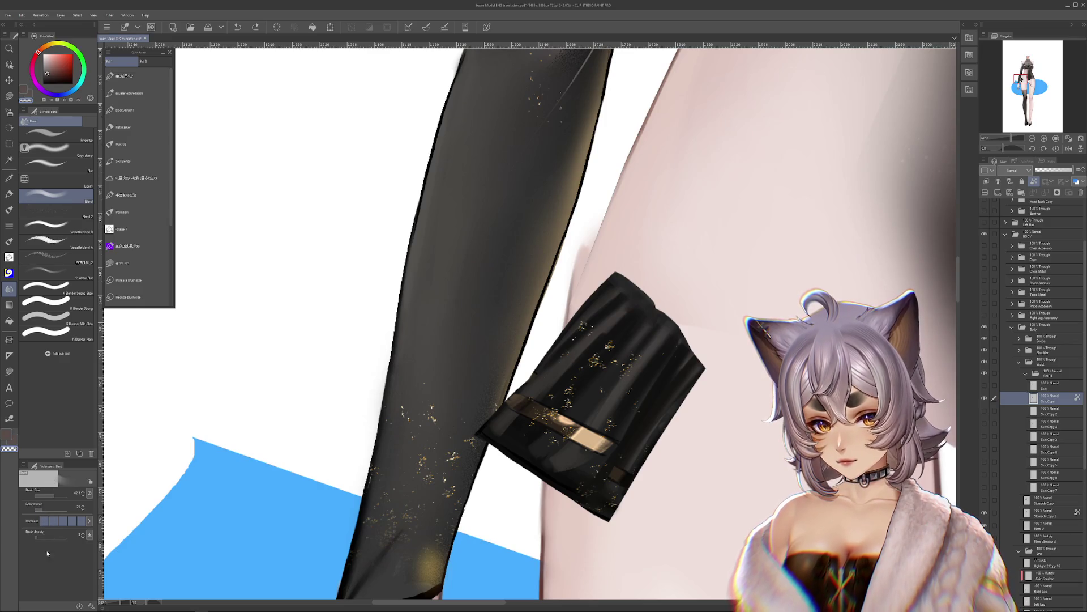
pyautogui.moveTo(37, 537); pyautogui.dragTo(42, 537)
pyautogui.press('[')
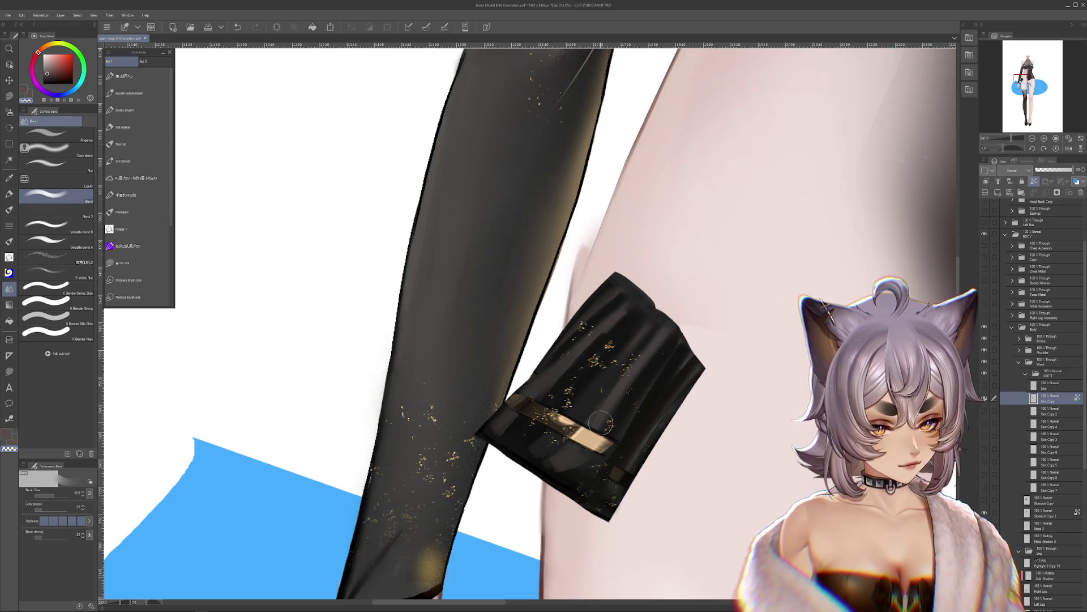
pyautogui.moveTo(601, 422); pyautogui.dragTo(502, 399)
# Step: Liquify the pleat's lower right edge outward, then merge Skirt Copy 9 into Skirt Copy
pyautogui.click(57, 179)
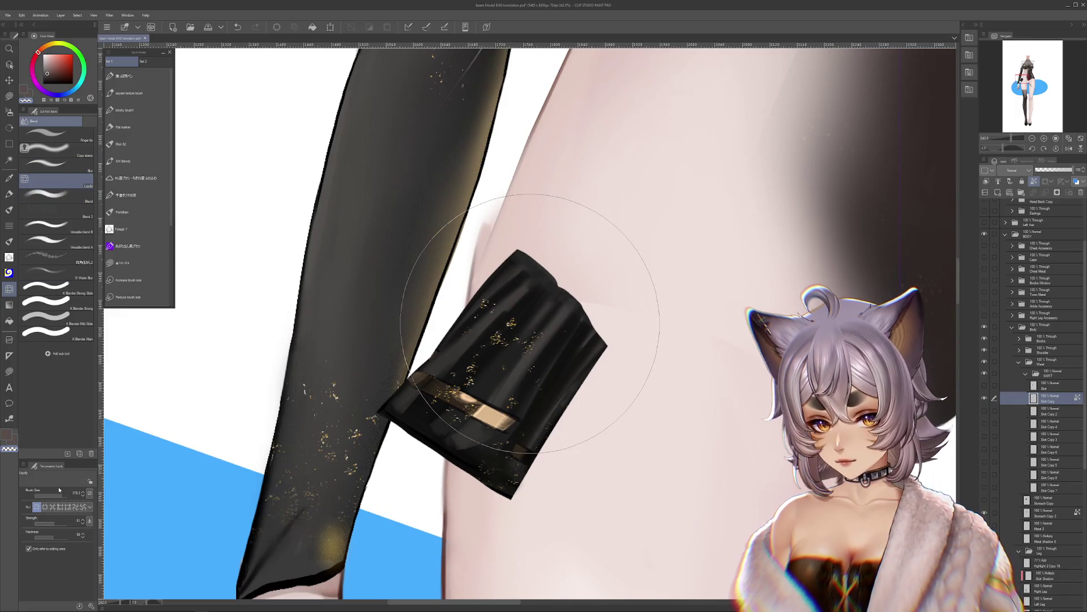
pyautogui.moveTo(59, 489); pyautogui.dragTo(54, 493)
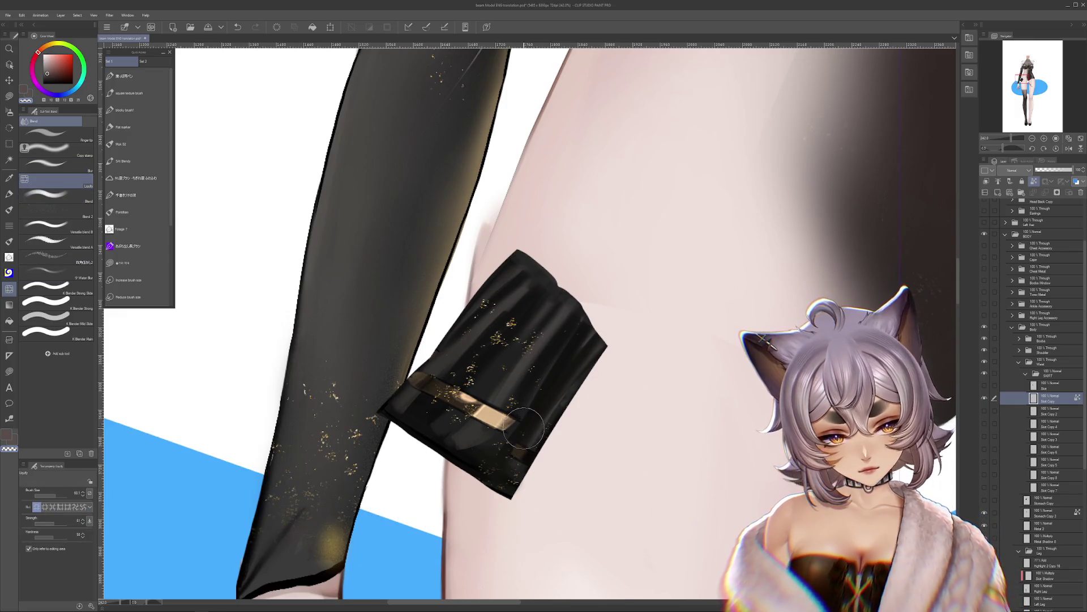
pyautogui.moveTo(524, 428)
pyautogui.mouseDown()
pyautogui.moveTo(533, 430)
pyautogui.moveTo(498, 470)
pyautogui.moveTo(516, 460)
pyautogui.moveTo(618, 474)
pyautogui.mouseUp()
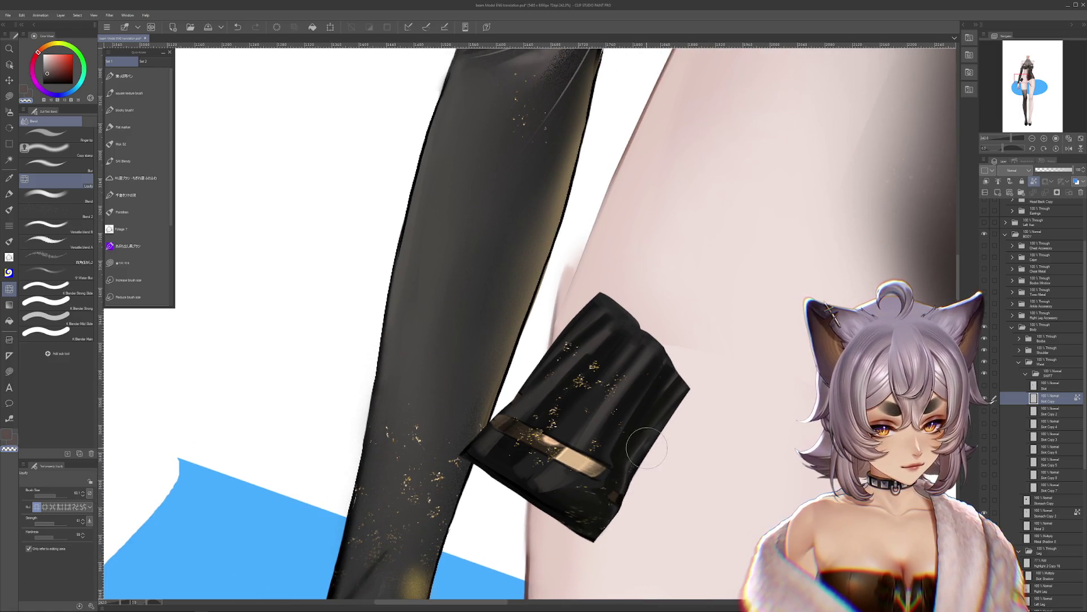
pyautogui.hotkey('ctrl', 'j')
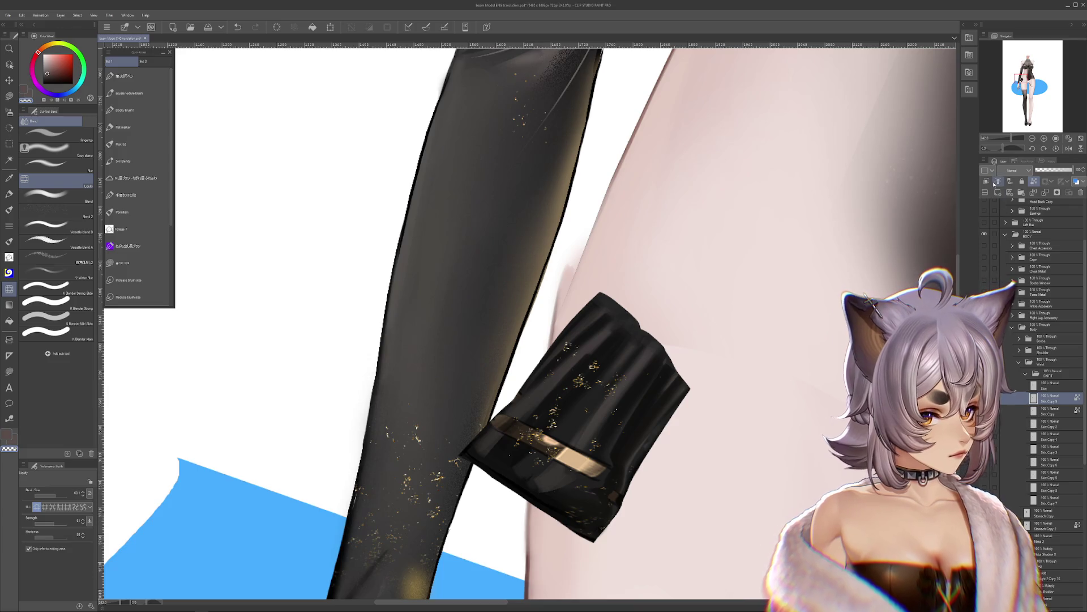
pyautogui.moveTo(629, 484)
pyautogui.mouseDown()
pyautogui.moveTo(608, 504)
pyautogui.moveTo(647, 451)
pyautogui.mouseUp()
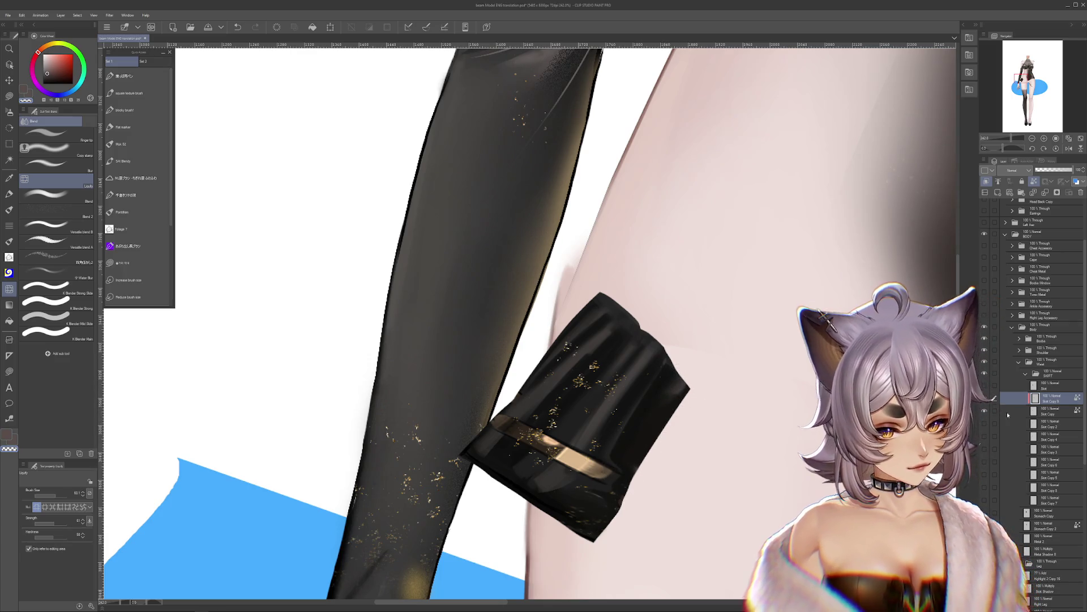
pyautogui.click(1057, 193)
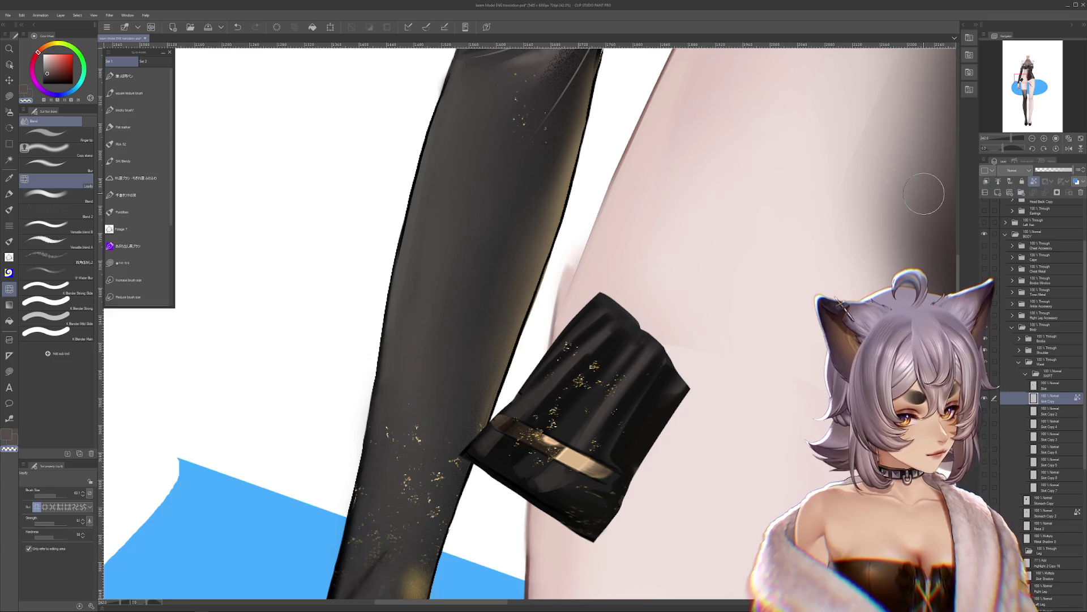
# Step: Switch to the flat marker and sample dark brown and olive tones from the skirt
pyautogui.press('p')
pyautogui.keyDown('alt'); pyautogui.click(619, 476); pyautogui.keyUp('alt')
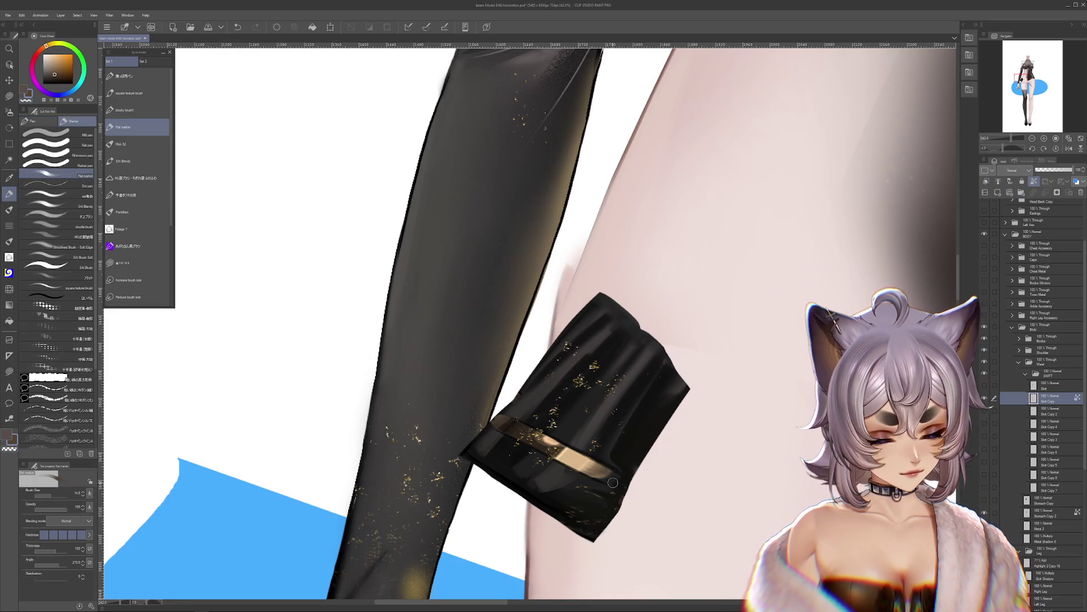
pyautogui.keyDown('alt'); pyautogui.click(597, 482); pyautogui.keyUp('alt')
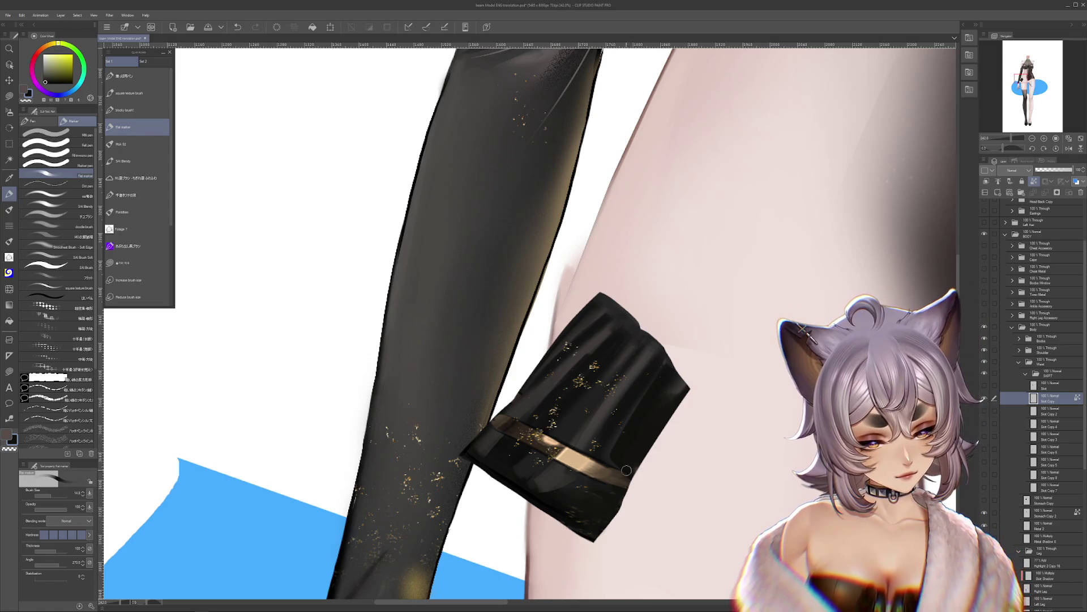
pyautogui.keyDown('alt'); pyautogui.click(618, 475); pyautogui.keyUp('alt')
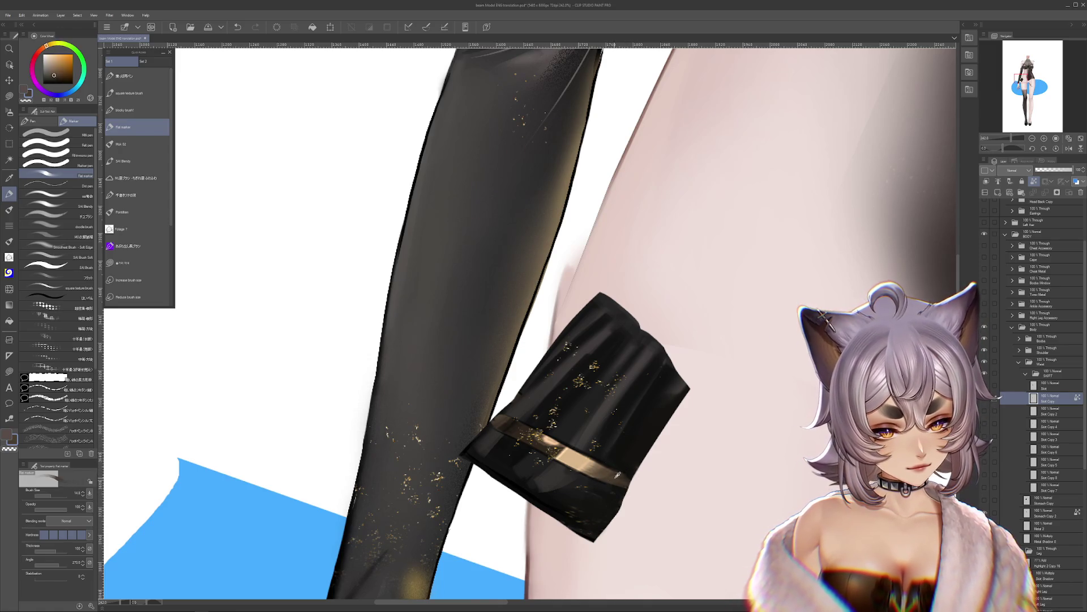
pyautogui.hotkey('ctrl', 'z')
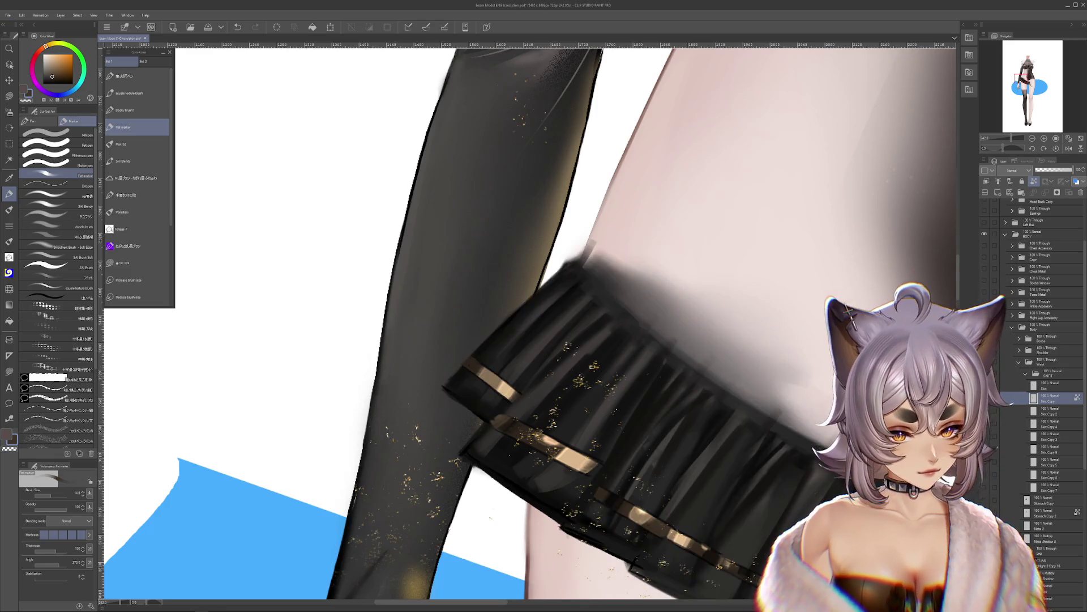
pyautogui.hotkey('ctrl', 'y')
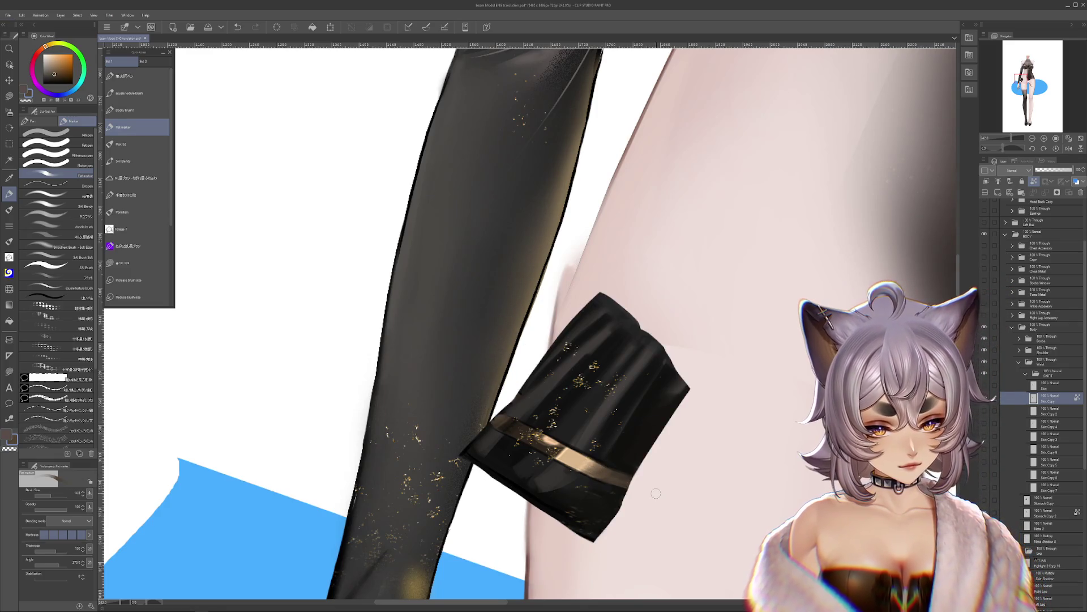
pyautogui.moveTo(656, 493); pyautogui.dragTo(701, 516)
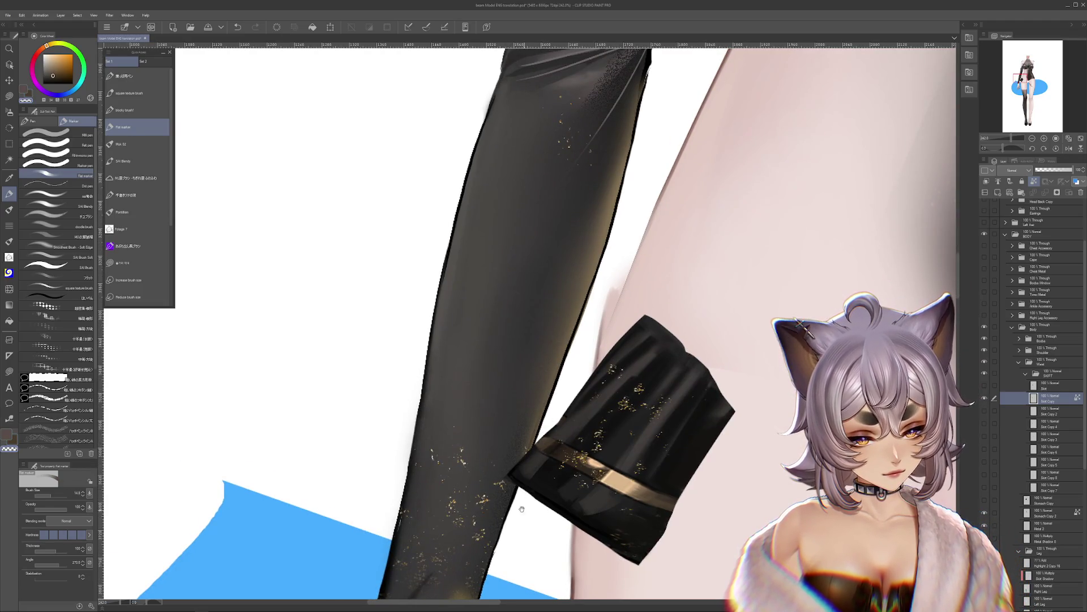
# Step: Lasso the pleat along the skirt's right edge and paste it onto a new layer
pyautogui.moveTo(522, 509); pyautogui.dragTo(487, 458)
pyautogui.press('m')
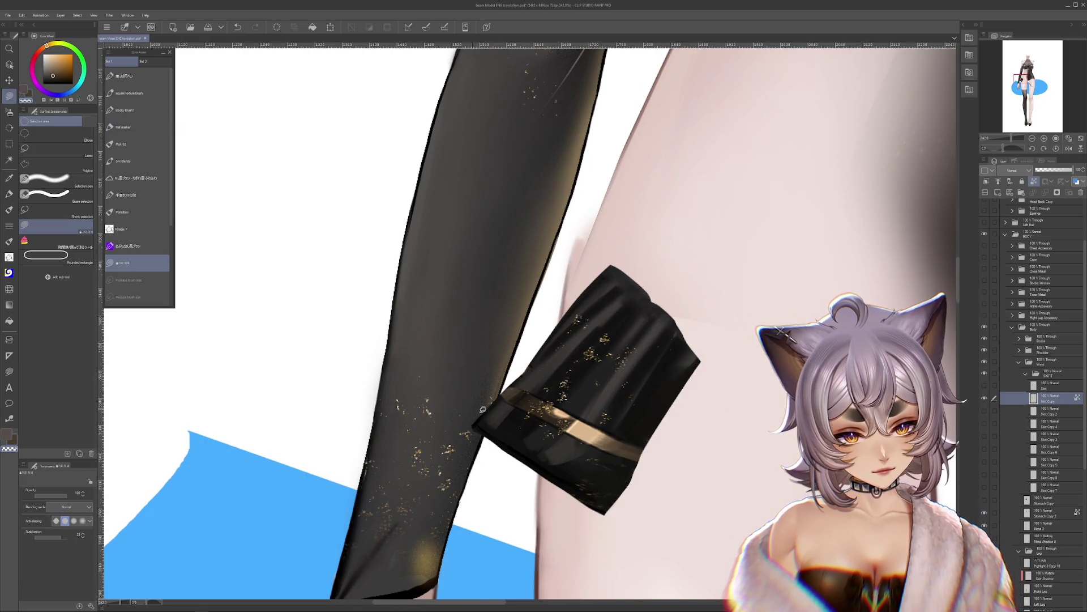
pyautogui.moveTo(728, 444); pyautogui.dragTo(748, 485)
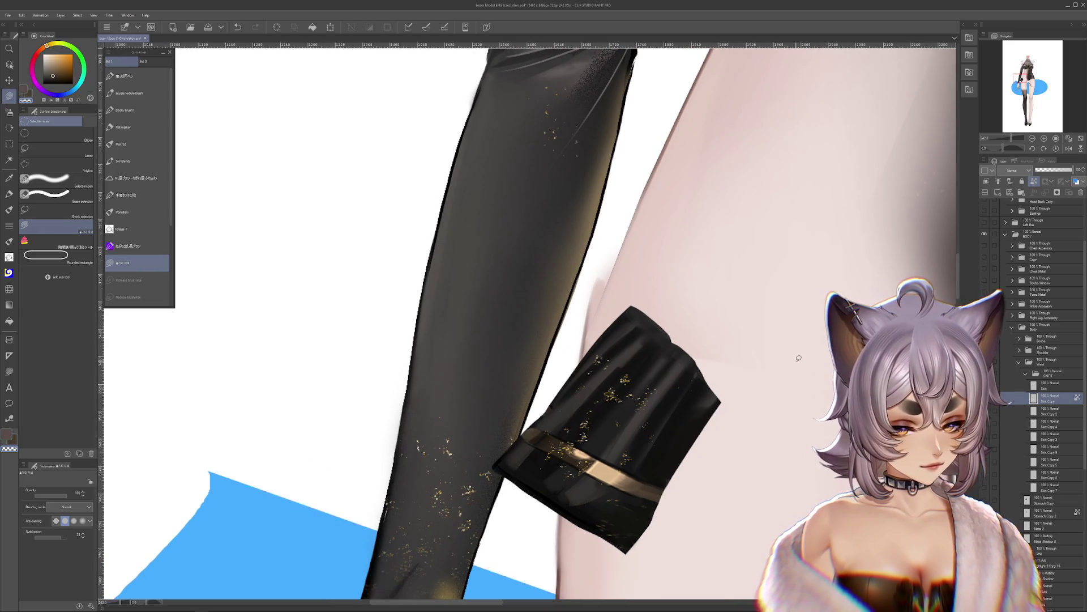
pyautogui.moveTo(703, 433); pyautogui.dragTo(705, 431)
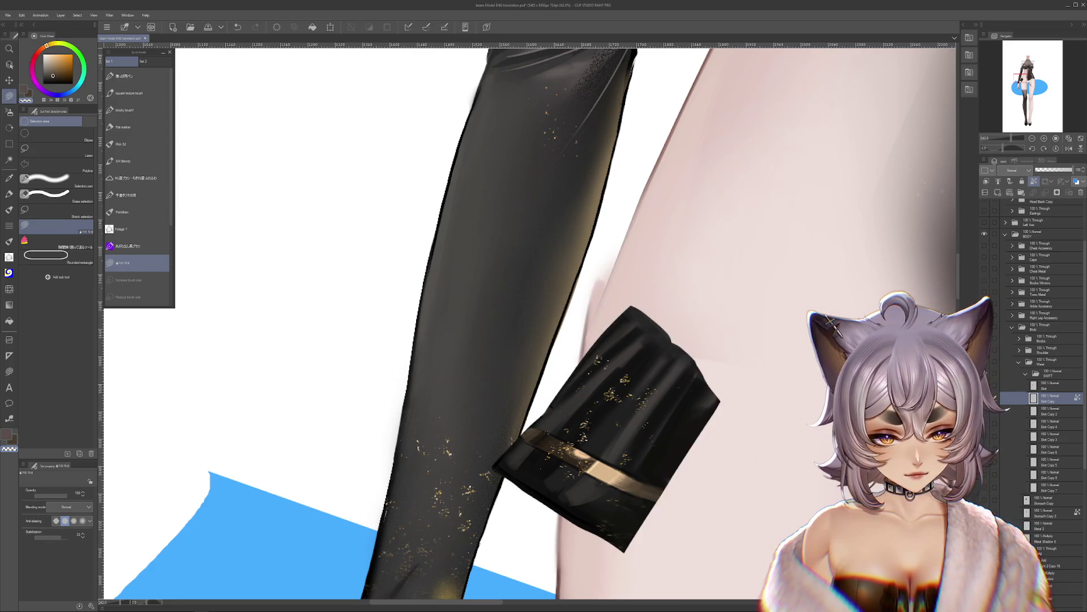
pyautogui.hotkey('ctrl', 'y')
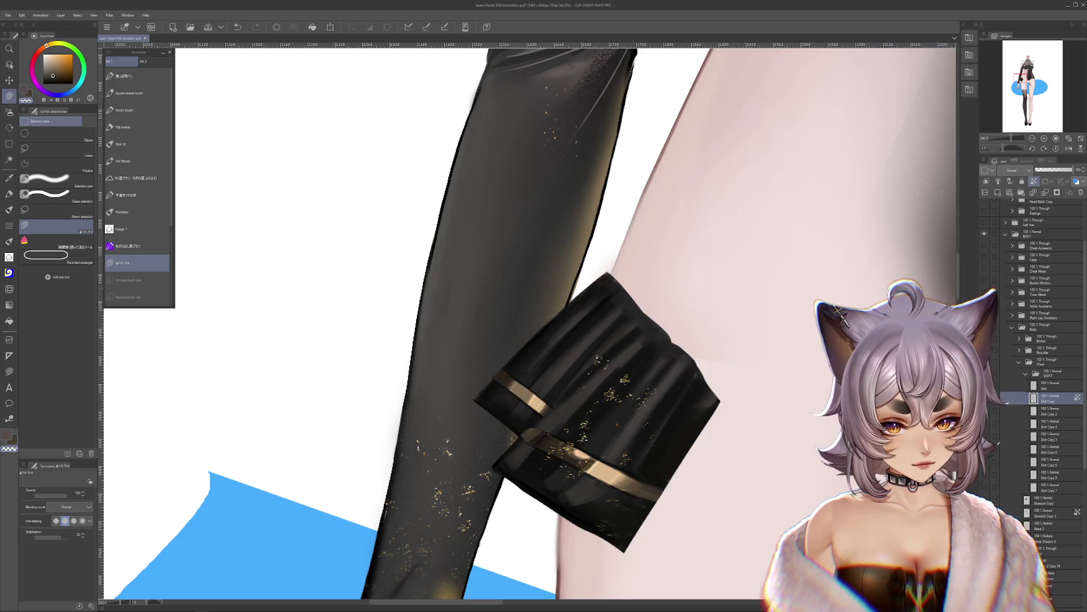
pyautogui.hotkey('ctrl', 'z')
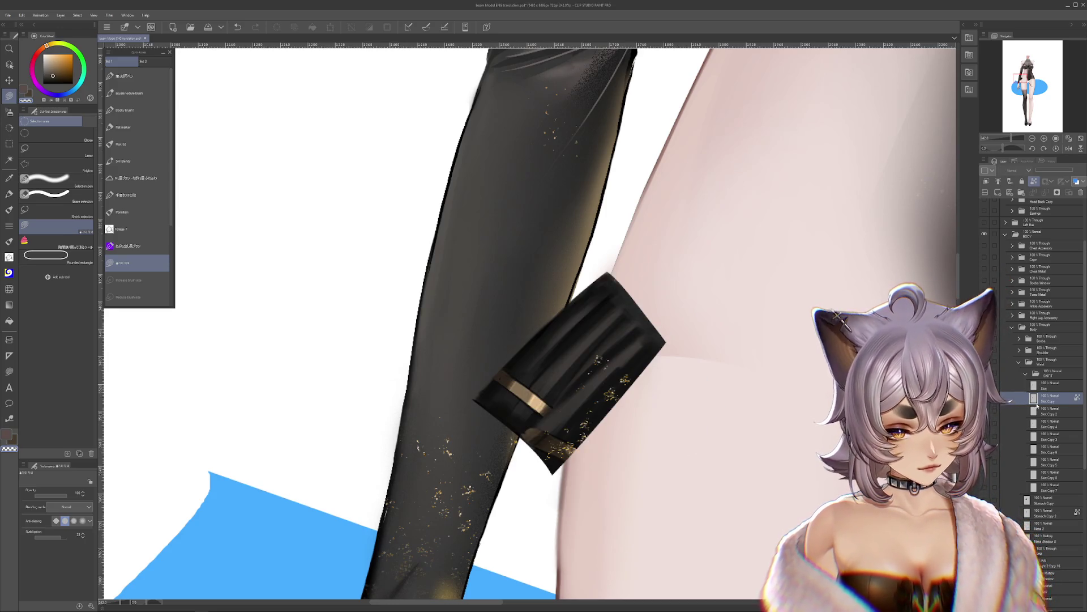
pyautogui.hotkey('ctrl', 'v')
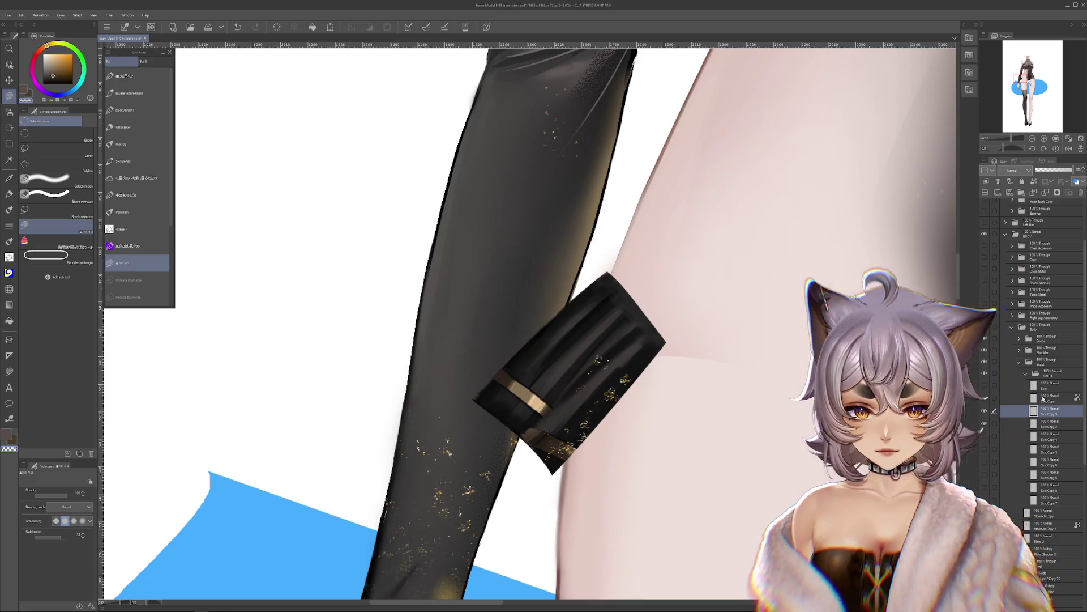
# Step: Liquify the piece, smoothing the light patch on its lower edge and pushing its right edge up
pyautogui.click(9, 288)
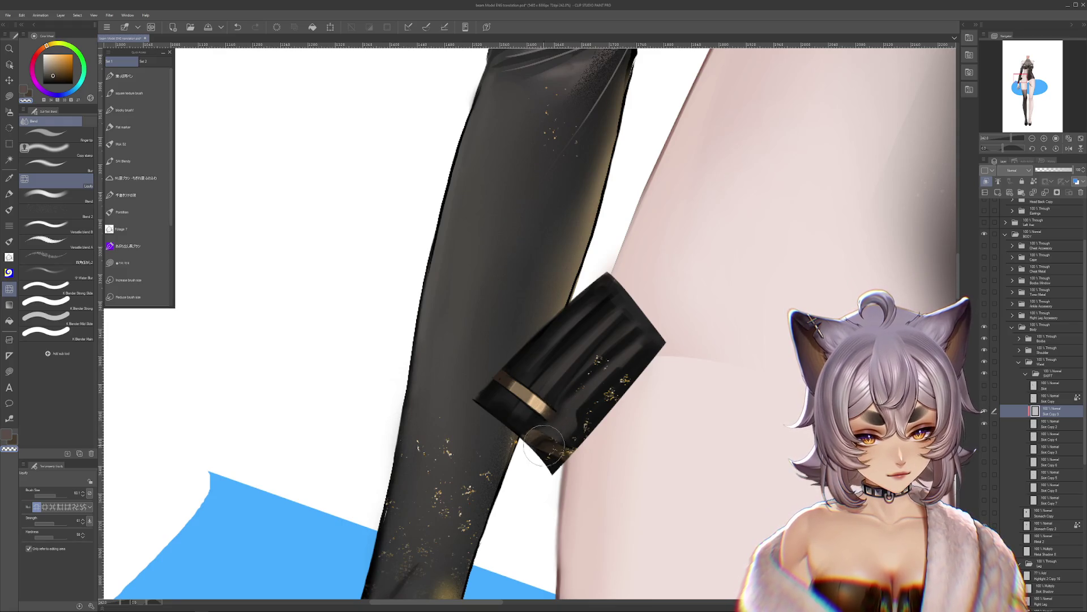
pyautogui.moveTo(544, 444)
pyautogui.mouseDown()
pyautogui.moveTo(549, 456)
pyautogui.moveTo(561, 431)
pyautogui.moveTo(583, 436)
pyautogui.moveTo(643, 357)
pyautogui.moveTo(561, 434)
pyautogui.moveTo(558, 472)
pyautogui.moveTo(578, 436)
pyautogui.moveTo(561, 431)
pyautogui.moveTo(584, 434)
pyautogui.moveTo(616, 402)
pyautogui.moveTo(645, 345)
pyautogui.mouseUp()
pyautogui.moveTo(666, 431); pyautogui.dragTo(732, 456)
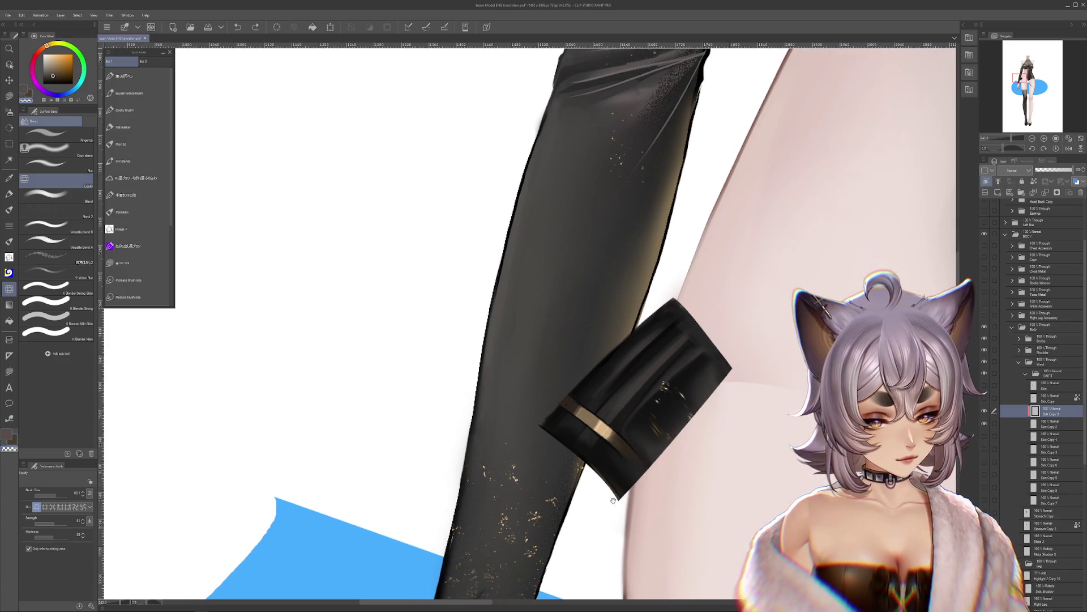
pyautogui.moveTo(613, 500); pyautogui.dragTo(658, 483)
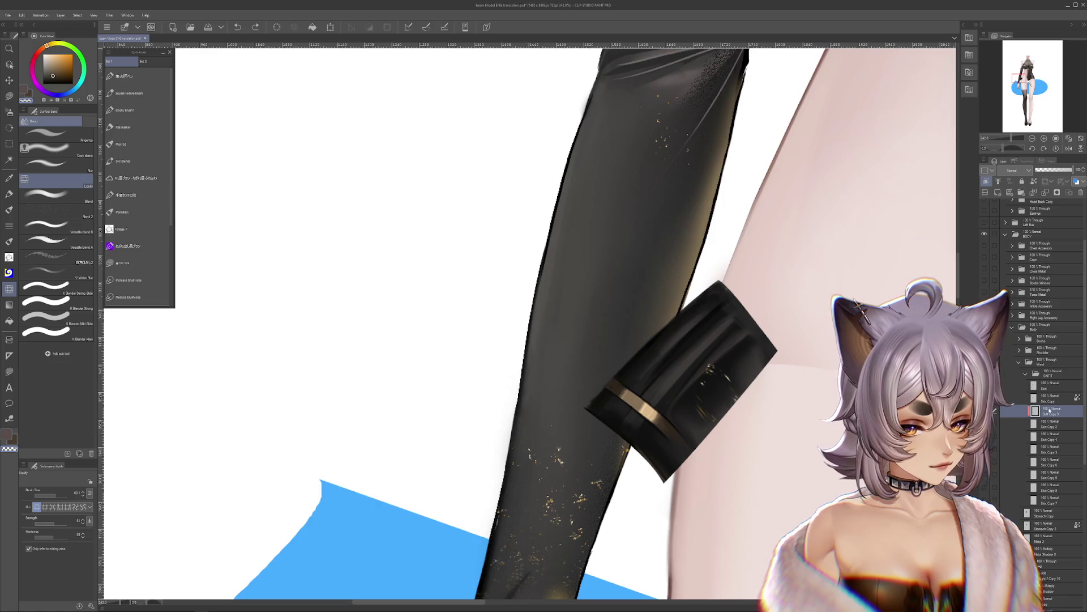
# Step: Compare with the earlier shape and delete the unneeded Skirt Copy 9 layer
pyautogui.hotkey('ctrl', 'z')
pyautogui.hotkey('ctrl', 'y')
pyautogui.hotkey('ctrl', 'z')
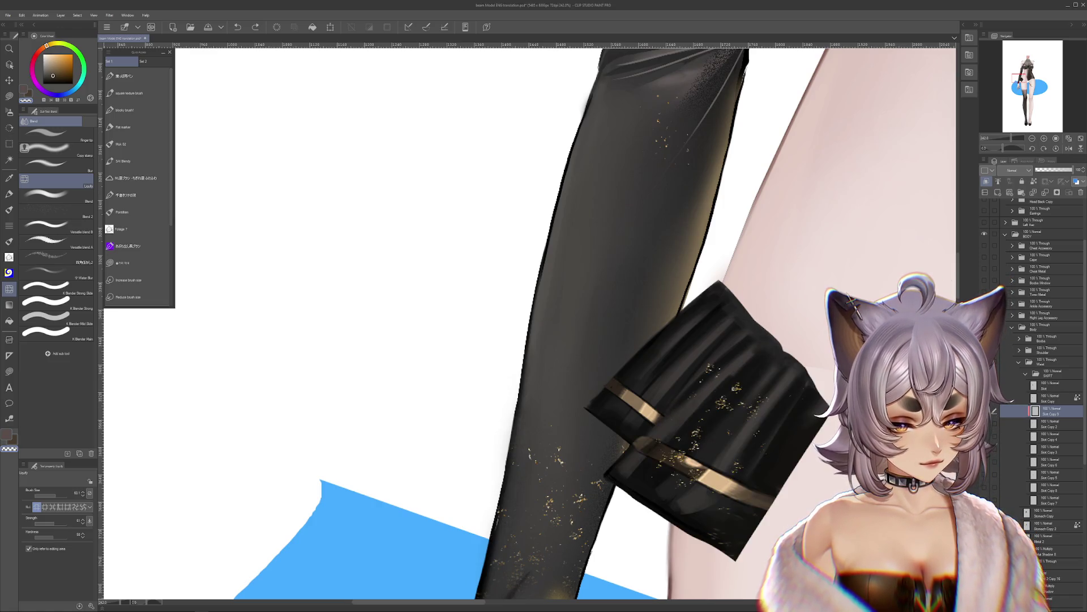
pyautogui.hotkey('ctrl', 'y')
pyautogui.hotkey('ctrl', 'z')
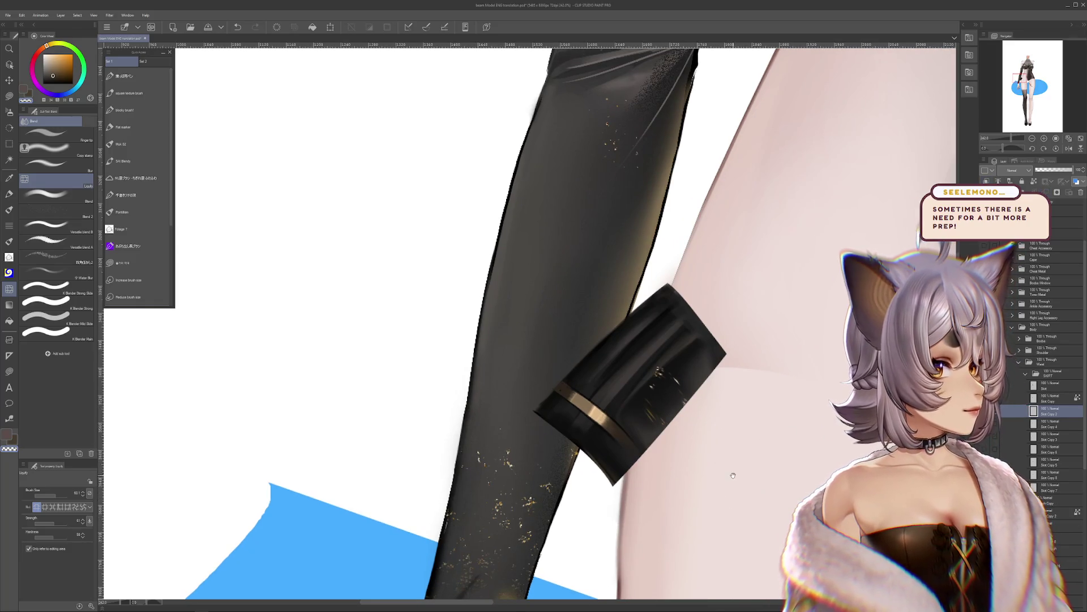
pyautogui.click(10, 194)
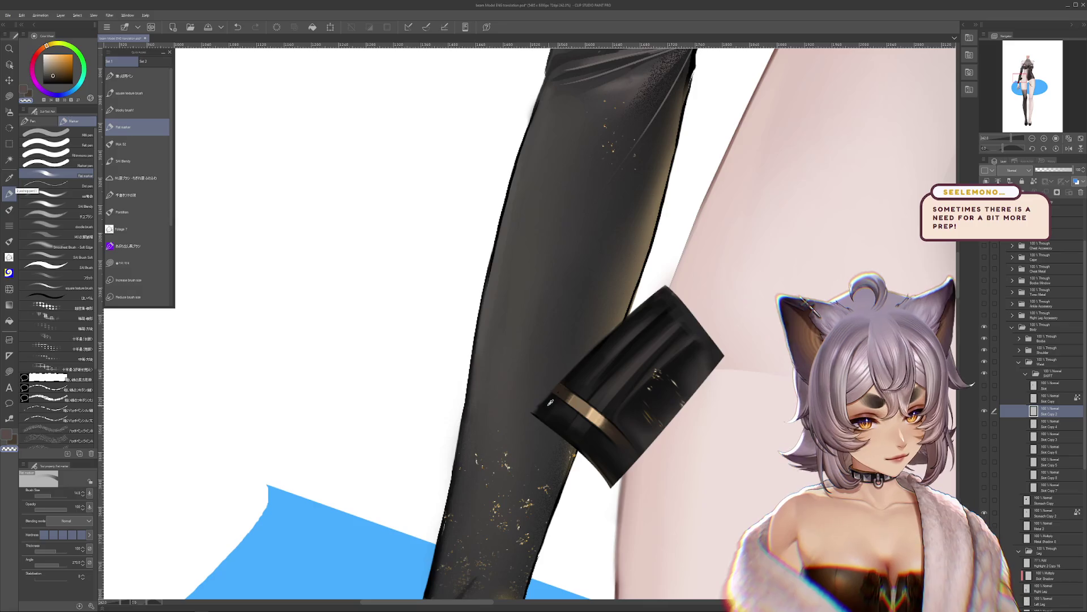
# Step: Swap colours, set the flat marker to 6.2 and switch to transparent colour for erasing
pyautogui.press('x')
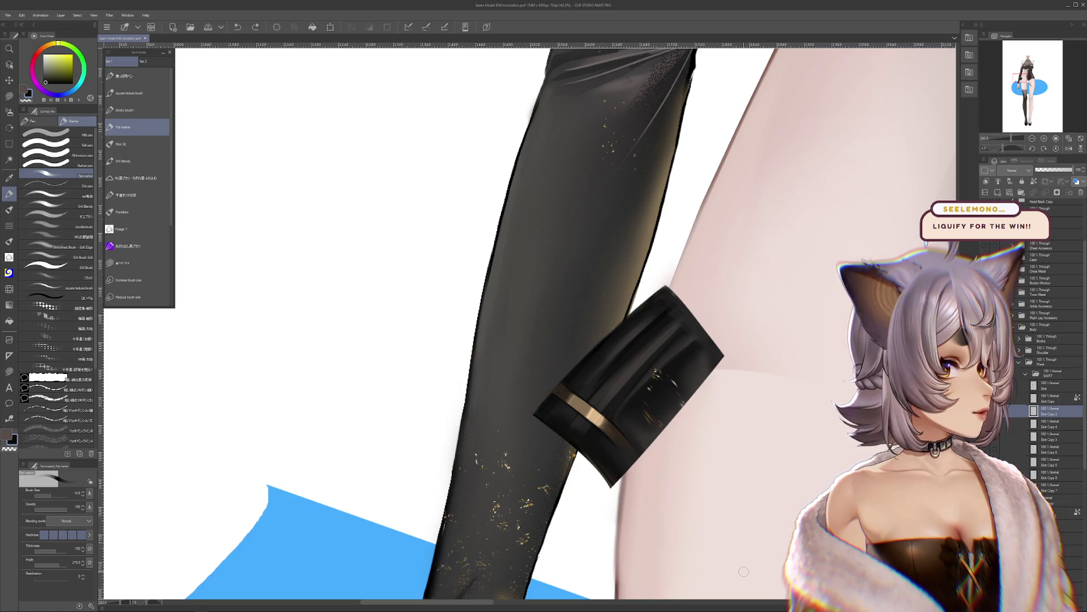
pyautogui.scroll(2, 530, 324)
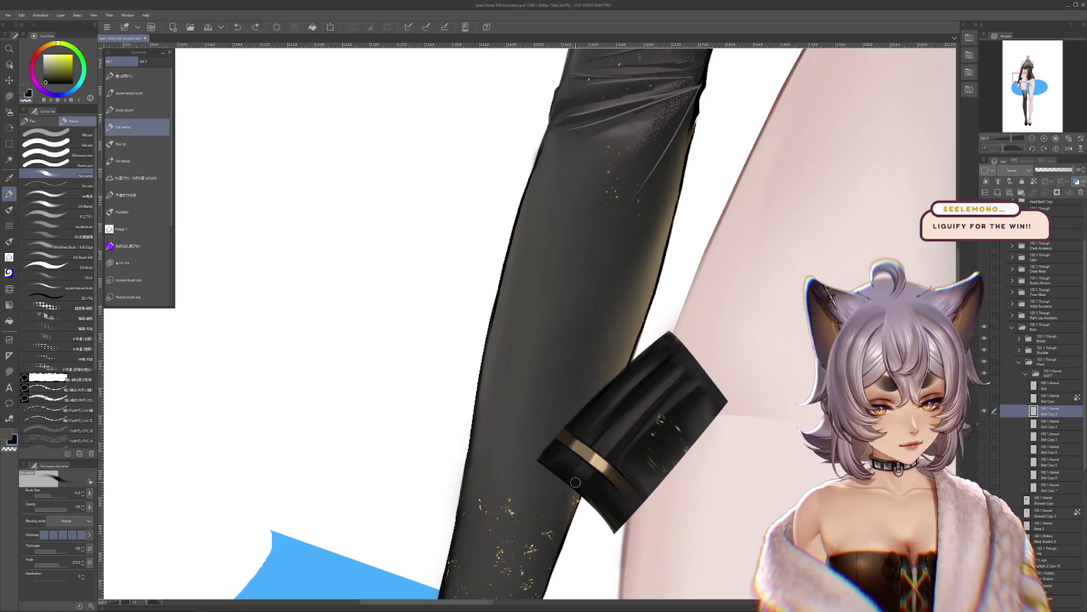
pyautogui.click(48, 490)
pyautogui.scroll(2, 530, 323)
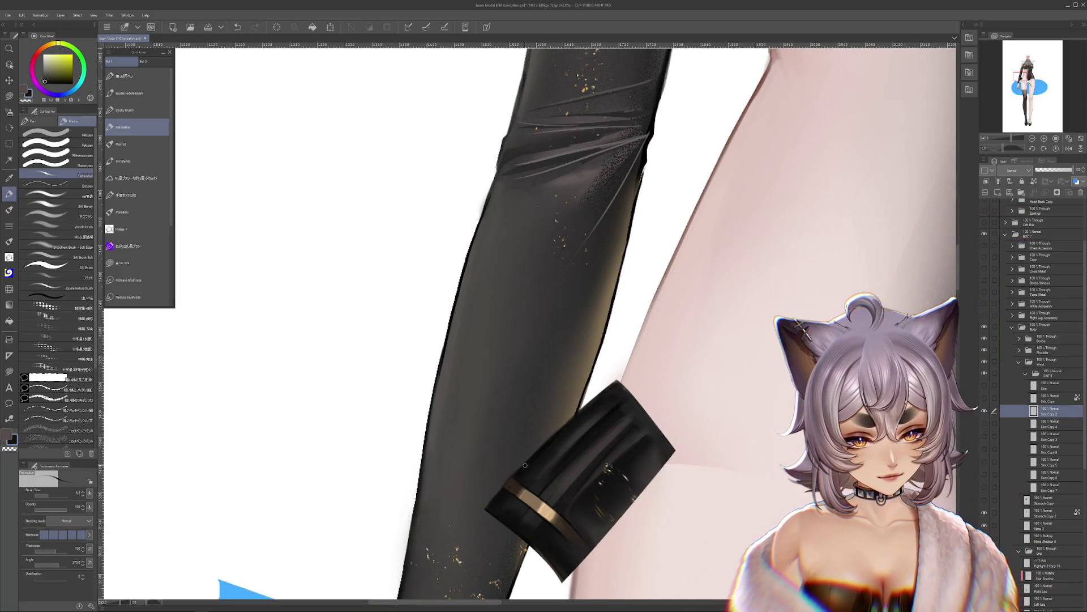
pyautogui.press('c')
pyautogui.press('c')
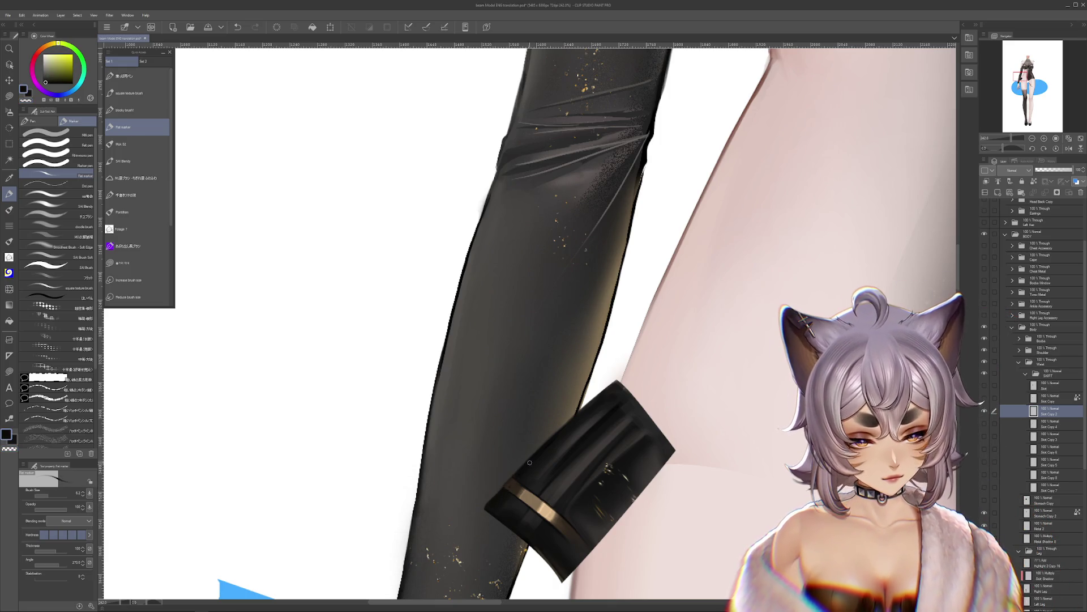
# Step: Sample the gold band's brownish tone and a dark olive from the pleat piece
pyautogui.moveTo(689, 498)
pyautogui.mouseDown()
pyautogui.moveTo(688, 469)
pyautogui.moveTo(686, 520)
pyautogui.mouseUp()
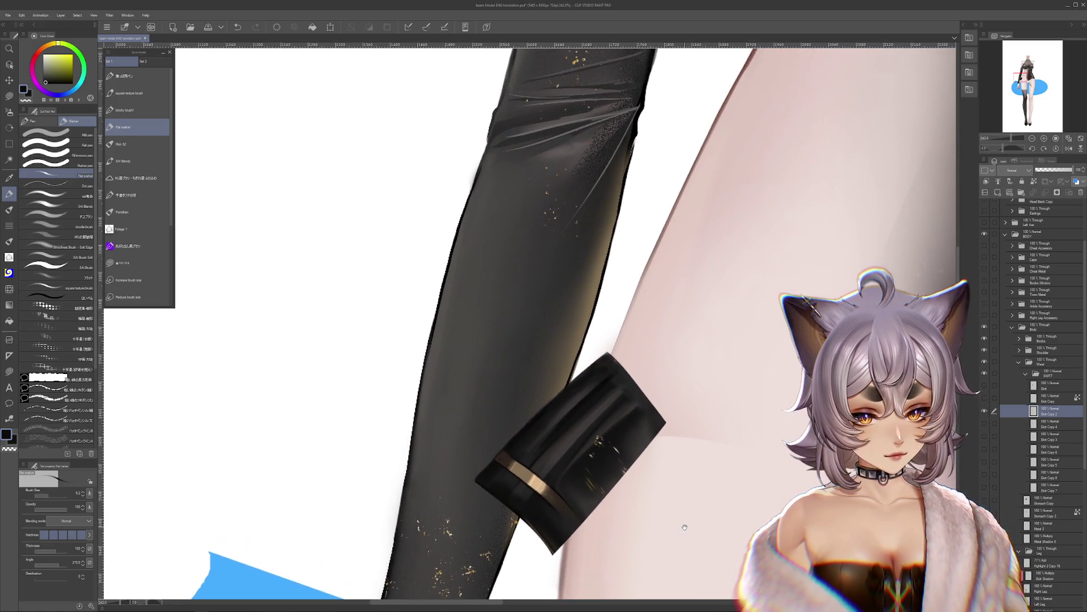
pyautogui.keyDown('alt'); pyautogui.click(509, 457); pyautogui.keyUp('alt')
pyautogui.keyDown('alt'); pyautogui.click(510, 449); pyautogui.keyUp('alt')
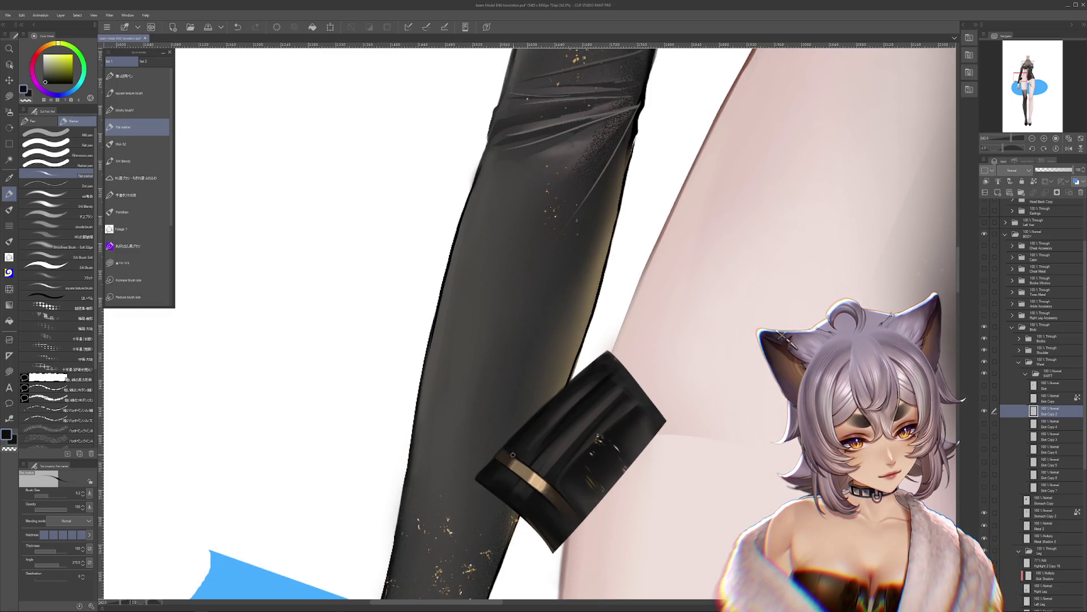
pyautogui.press('alt')
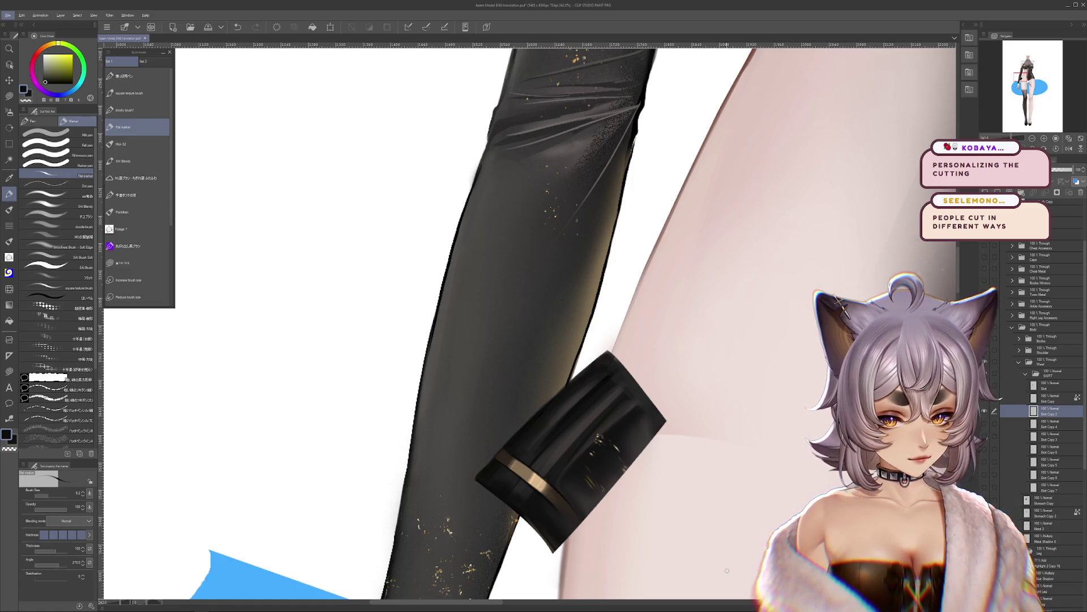
# Step: Enlarge the brush to 17.8 and sample dark reddish and olive tones from the skirt
pyautogui.moveTo(727, 571); pyautogui.dragTo(671, 583)
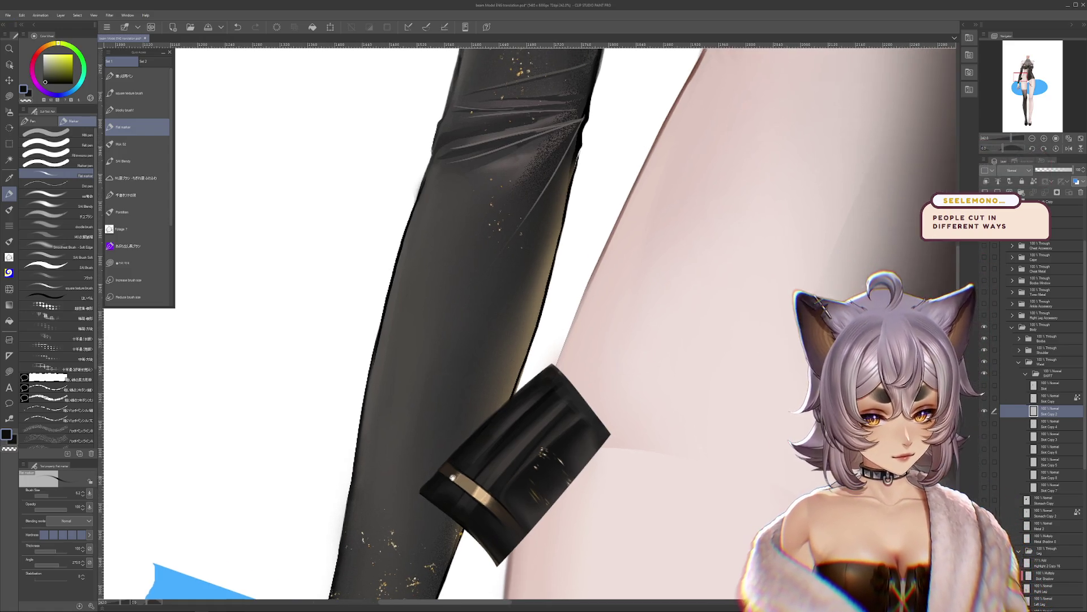
pyautogui.click(52, 492)
pyautogui.keyDown('alt'); pyautogui.click(564, 424); pyautogui.keyUp('alt')
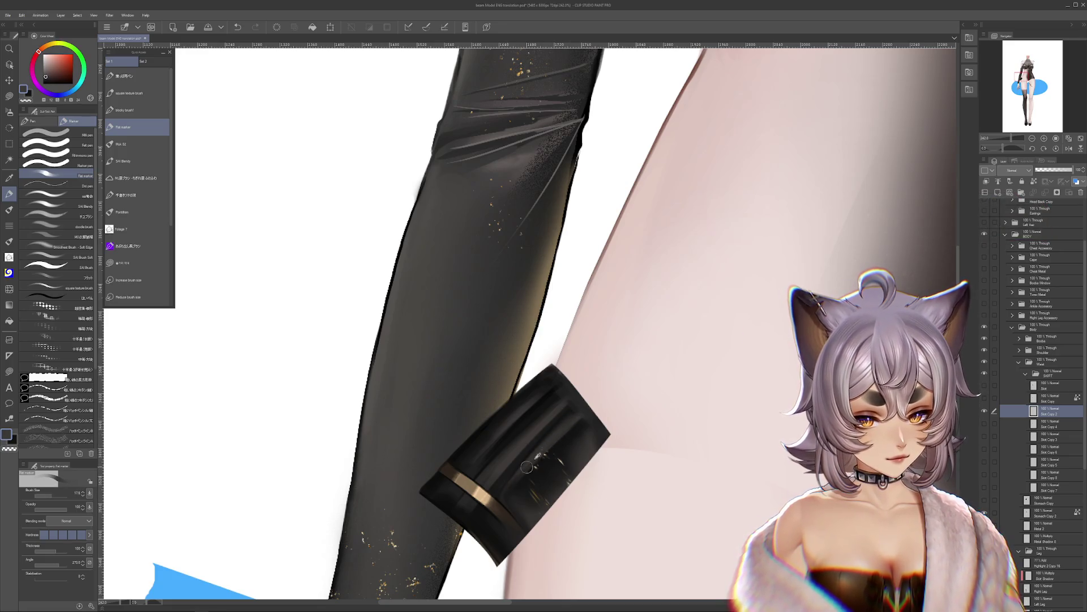
pyautogui.keyDown('alt'); pyautogui.click(557, 424); pyautogui.keyUp('alt')
pyautogui.keyDown('alt'); pyautogui.click(561, 436); pyautogui.keyUp('alt')
pyautogui.keyDown('alt'); pyautogui.click(578, 422); pyautogui.keyUp('alt')
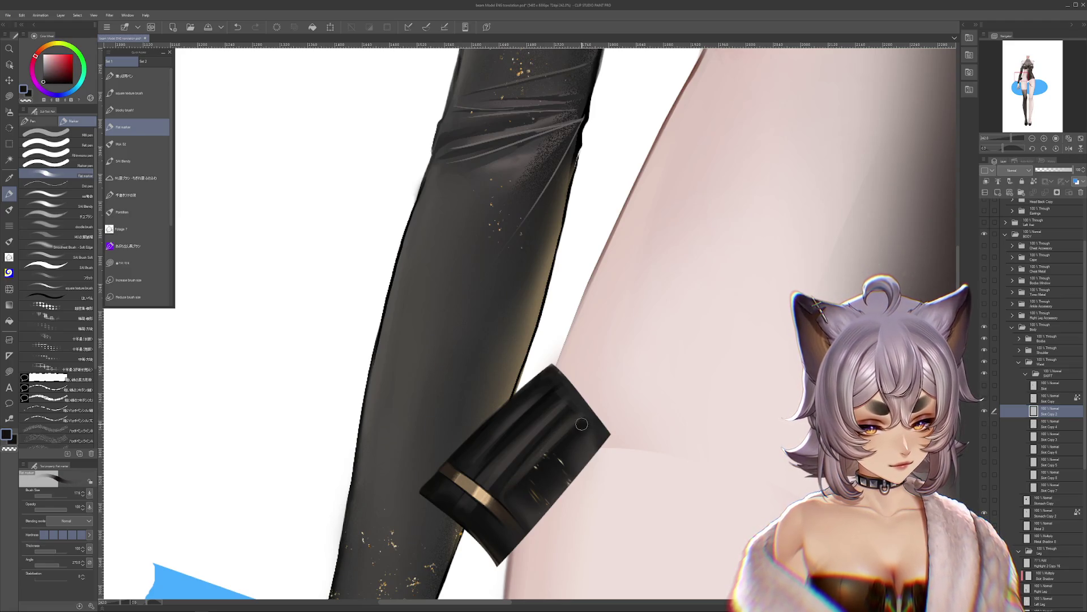
pyautogui.moveTo(562, 443); pyautogui.dragTo(555, 456)
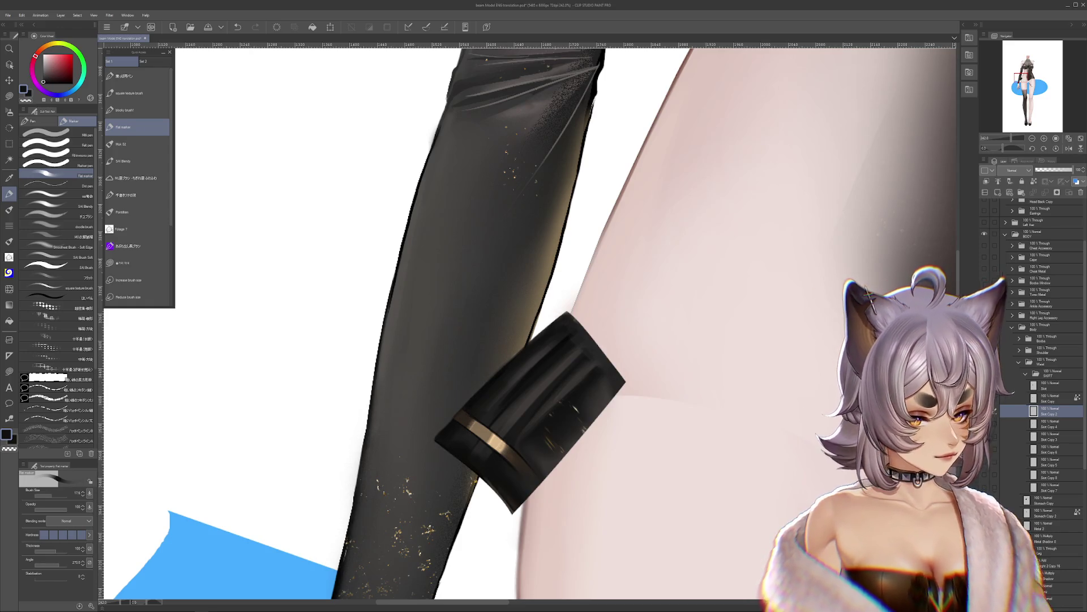
# Step: On the Skirt Copy layer, paint a near-black red stroke along the skirt's left edge
pyautogui.hotkey('alt', ']')
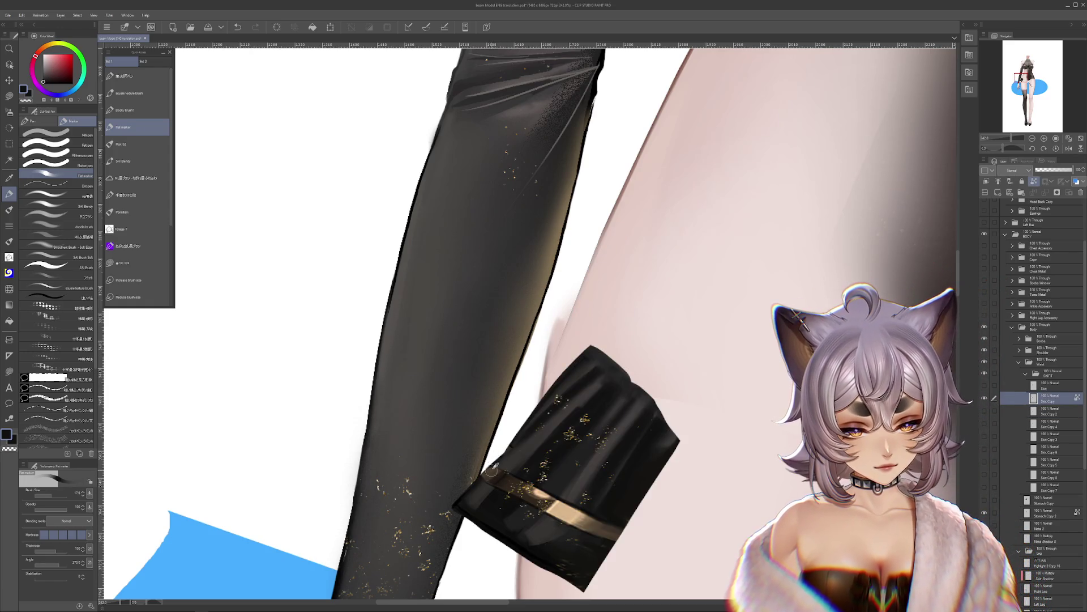
pyautogui.keyDown('alt'); pyautogui.click(493, 466); pyautogui.keyUp('alt')
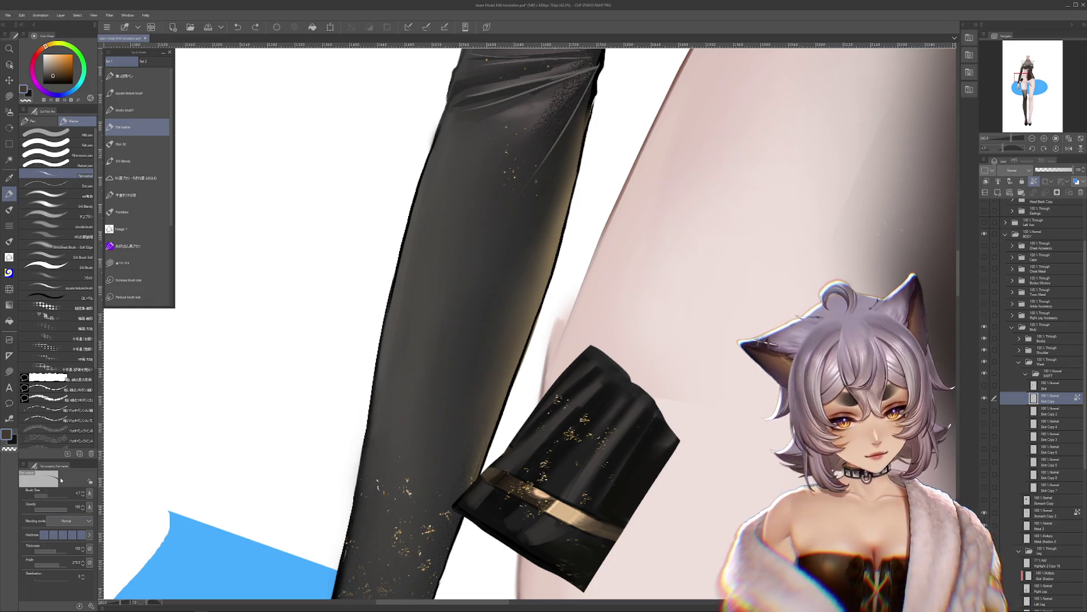
pyautogui.moveTo(510, 340); pyautogui.dragTo(576, 283)
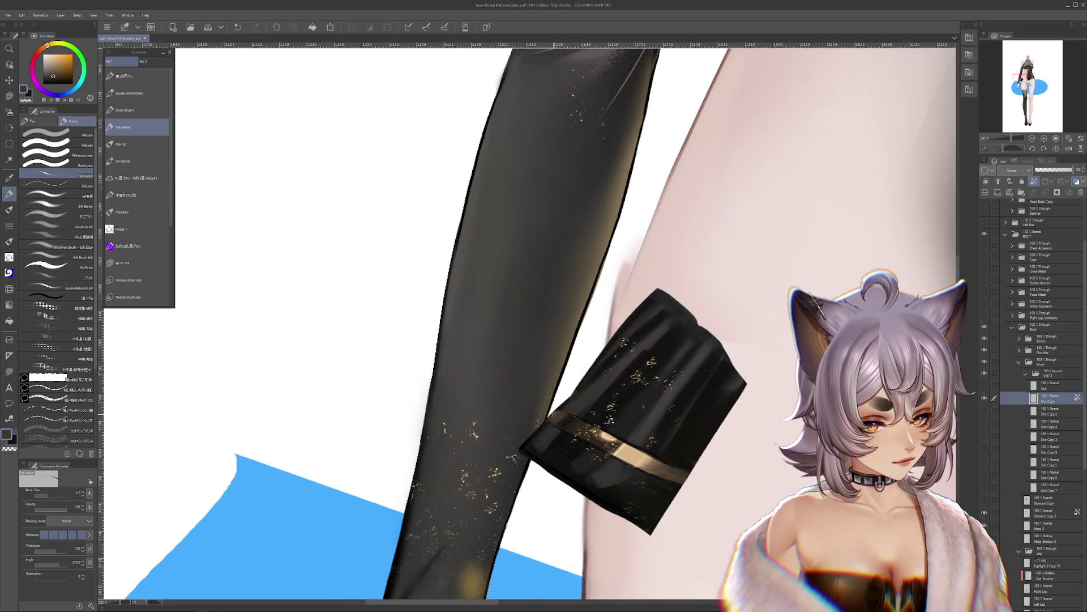
pyautogui.keyDown('alt'); pyautogui.click(540, 429); pyautogui.keyUp('alt')
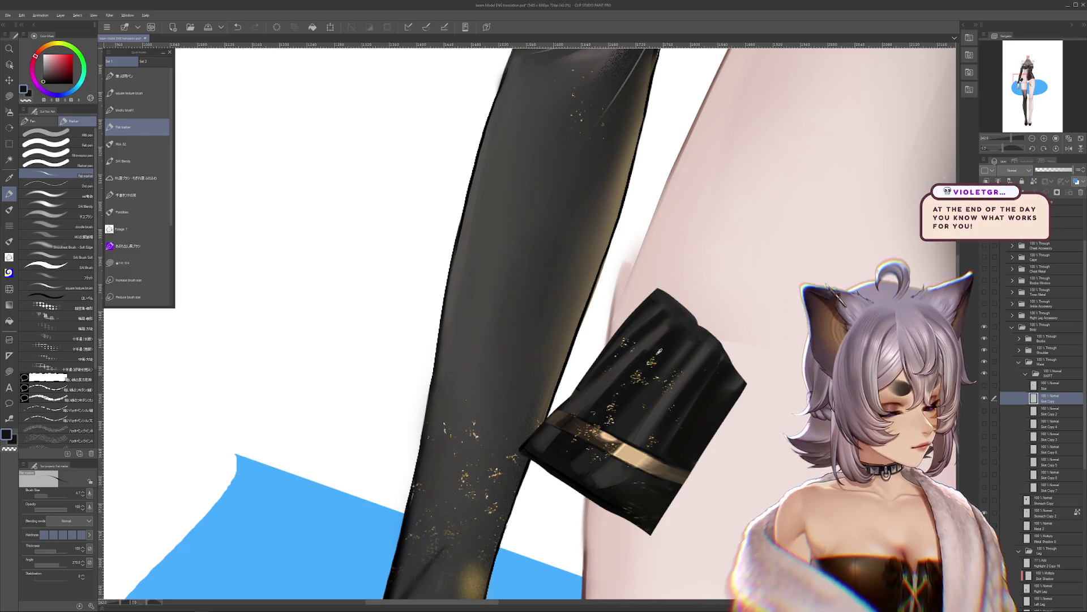
pyautogui.moveTo(616, 336); pyautogui.dragTo(569, 400)
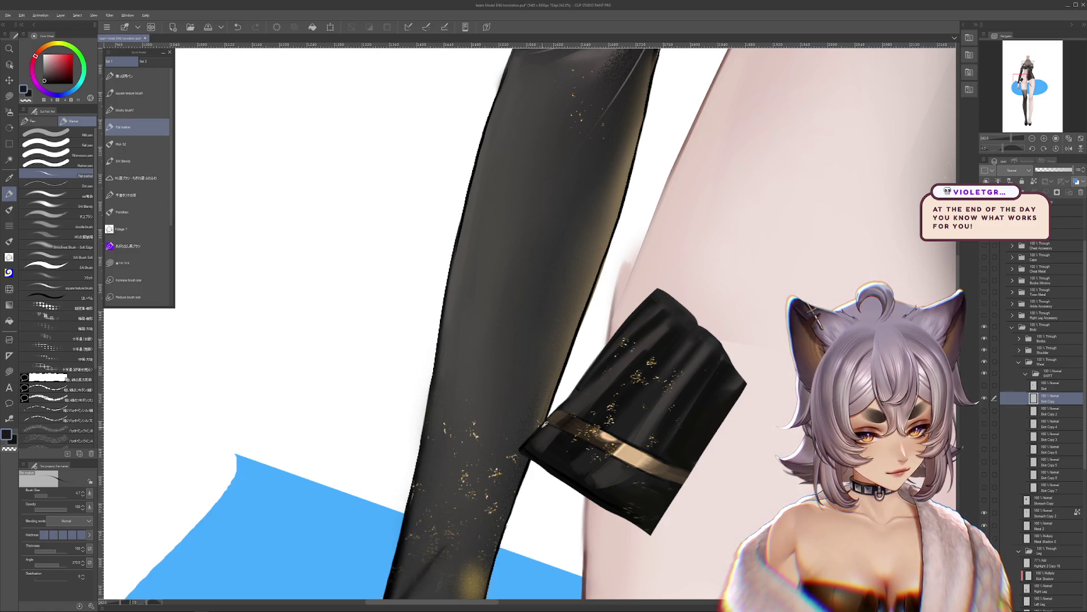
# Step: Sample a dark olive tone and toggle between transparent and opaque drawing colour
pyautogui.keyDown('alt'); pyautogui.click(526, 439); pyautogui.keyUp('alt')
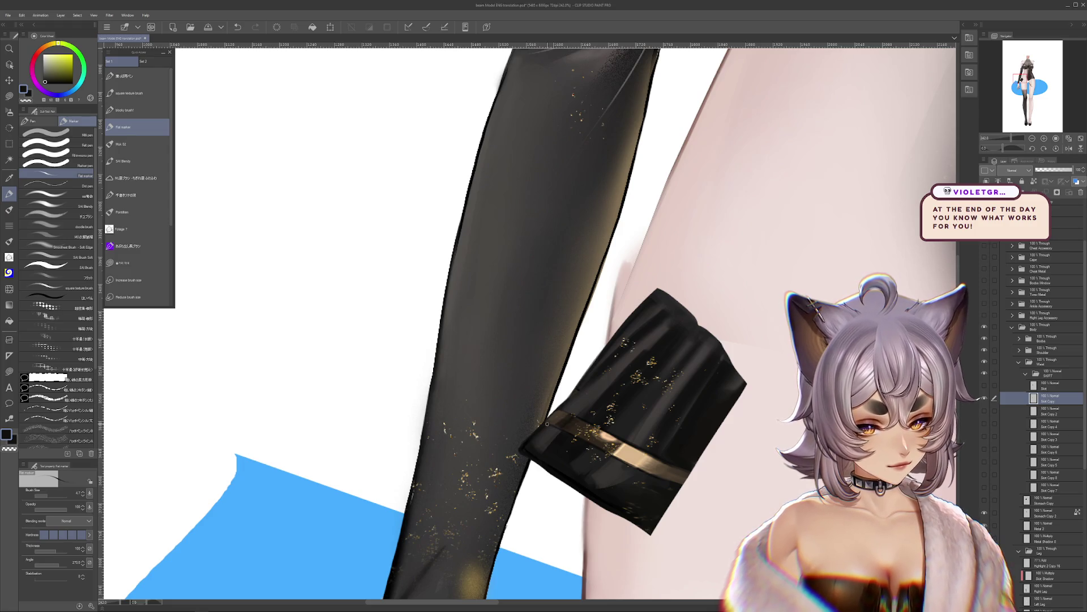
pyautogui.press('c')
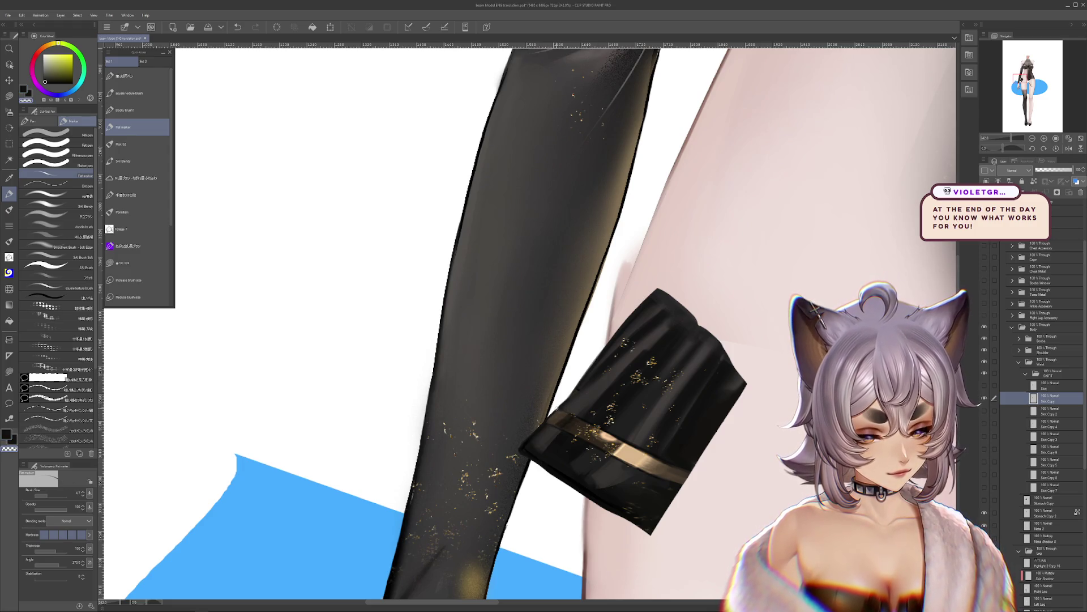
pyautogui.press('x')
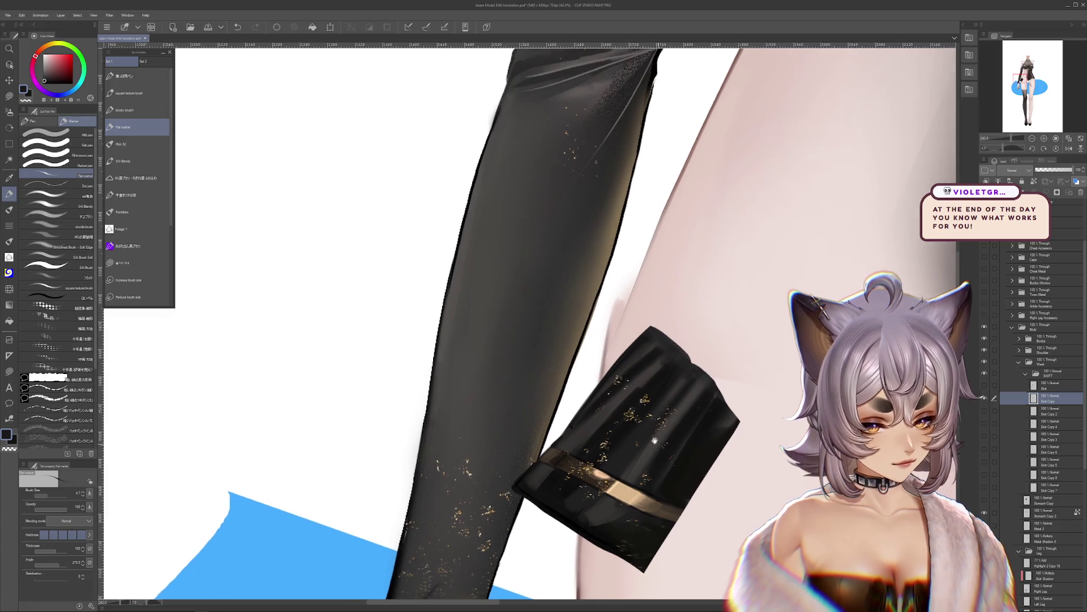
pyautogui.moveTo(582, 375); pyautogui.dragTo(576, 412)
pyautogui.press('x')
pyautogui.press('x')
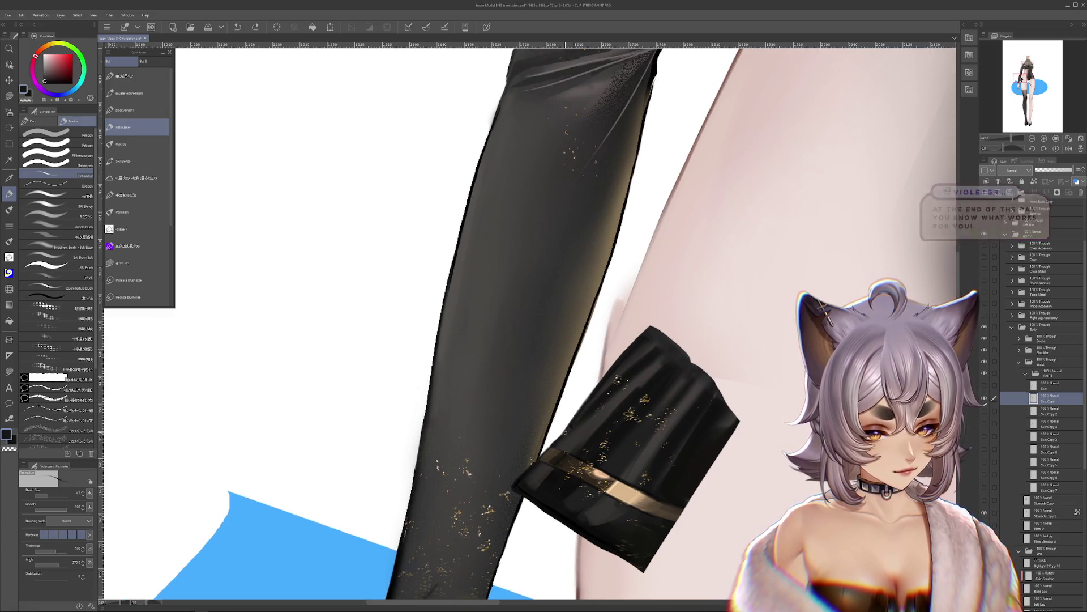
pyautogui.moveTo(556, 441)
pyautogui.mouseDown()
pyautogui.moveTo(610, 418)
pyautogui.moveTo(623, 396)
pyautogui.mouseUp()
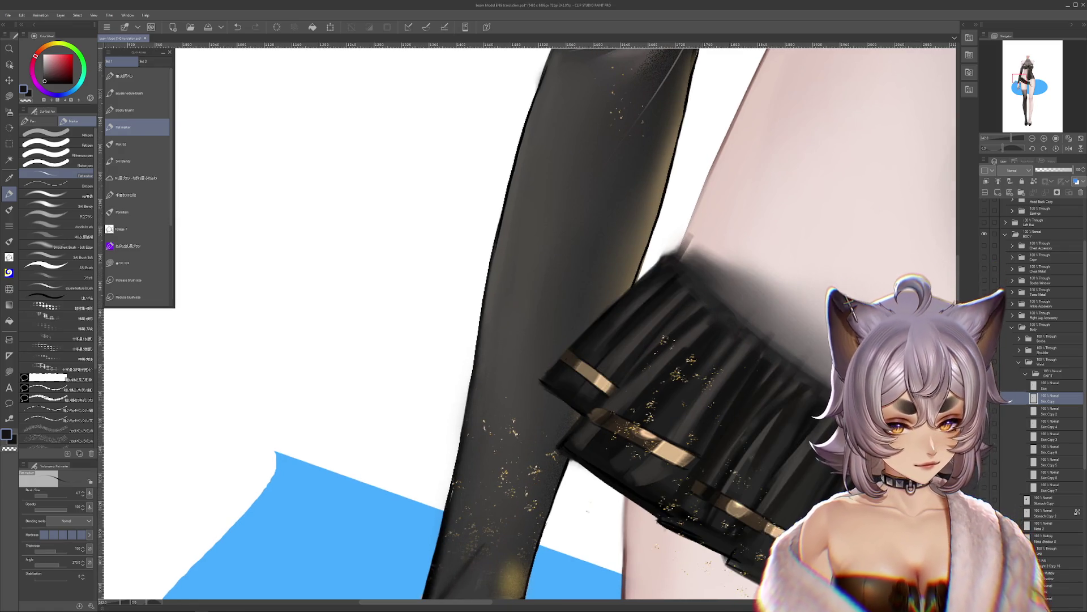
# Step: Step undo and redo to compare the darkened edge with the earlier shape
pyautogui.hotkey('ctrl', 'z')
pyautogui.hotkey('ctrl', 'z')
pyautogui.hotkey('ctrl', 'y')
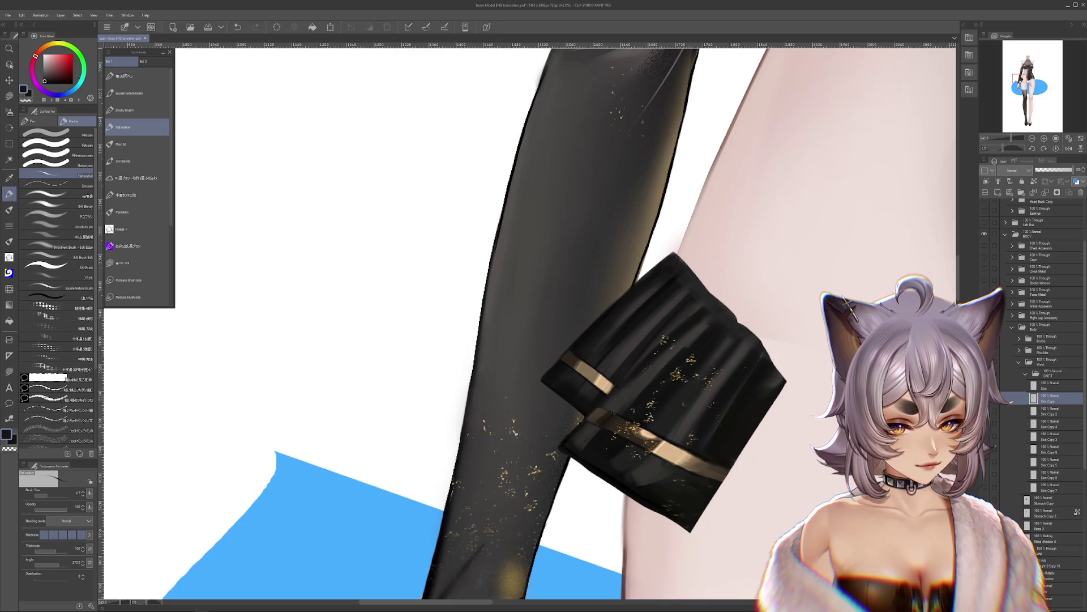
pyautogui.hotkey('ctrl', 'z')
pyautogui.hotkey('ctrl', 'y')
pyautogui.hotkey('ctrl', 'z')
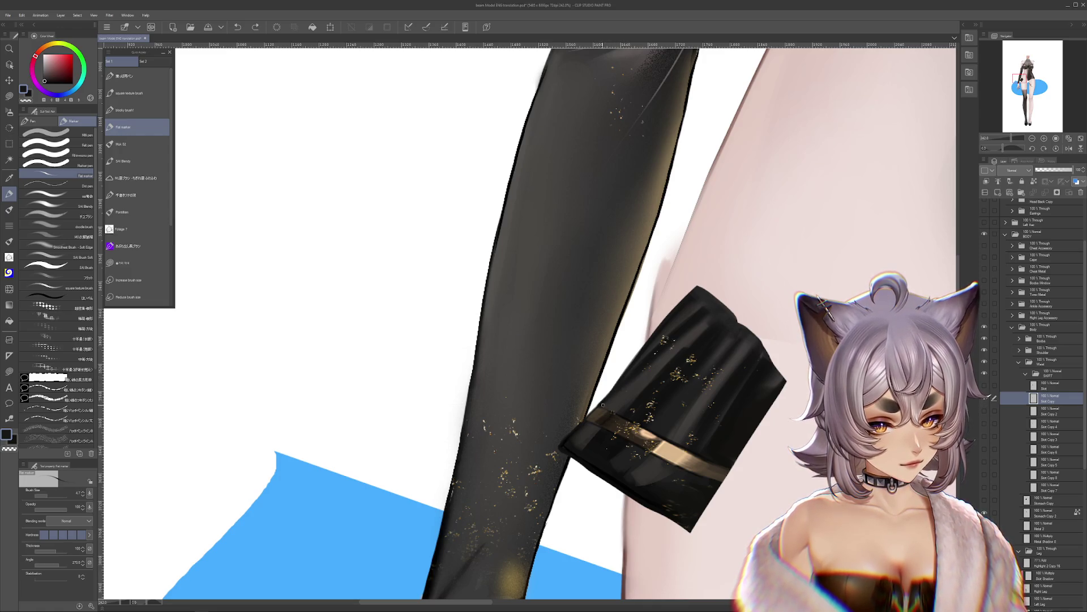
# Step: Sample a tan brown from the skirt band, touch up the skirt, and compare versions
pyautogui.keyDown('alt'); pyautogui.click(607, 412); pyautogui.keyUp('alt')
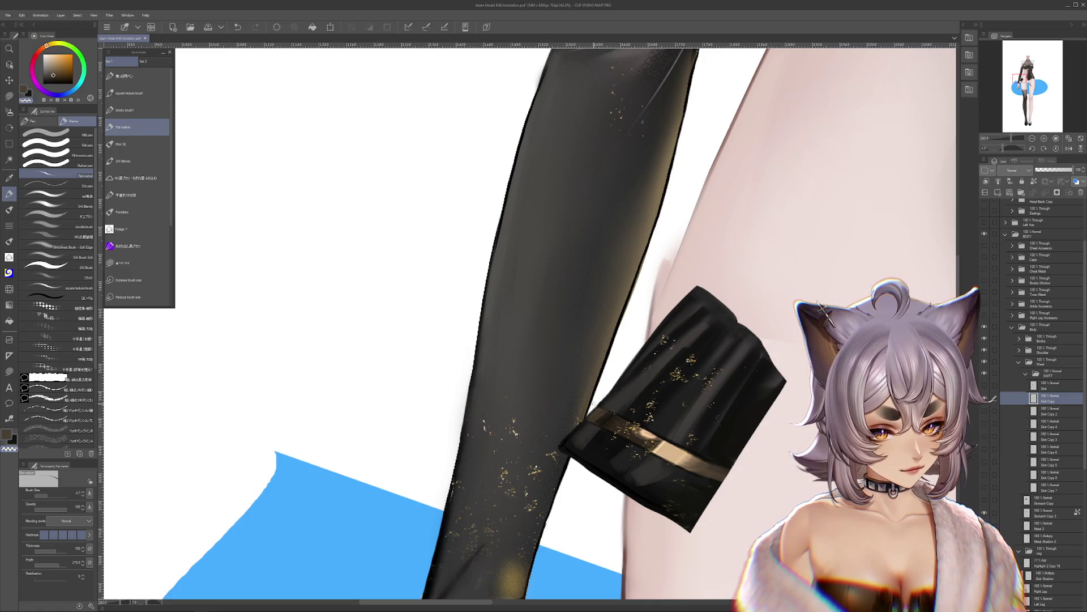
pyautogui.moveTo(604, 401); pyautogui.dragTo(612, 435)
pyautogui.keyDown('alt'); pyautogui.click(613, 435); pyautogui.keyUp('alt')
pyautogui.press('c')
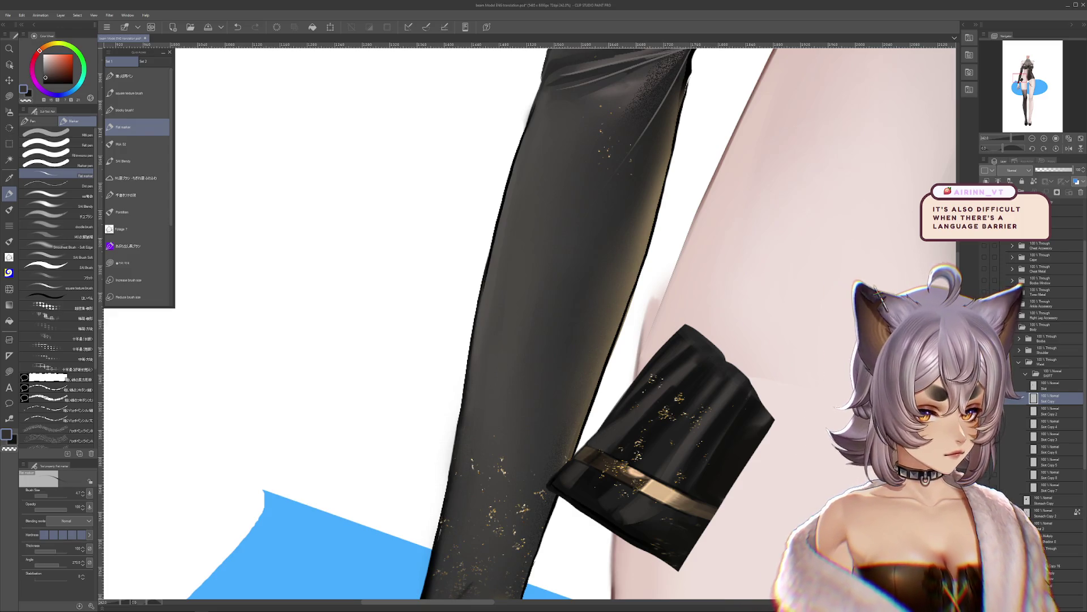
pyautogui.hotkey('ctrl', 'z')
pyautogui.hotkey('ctrl', 'y')
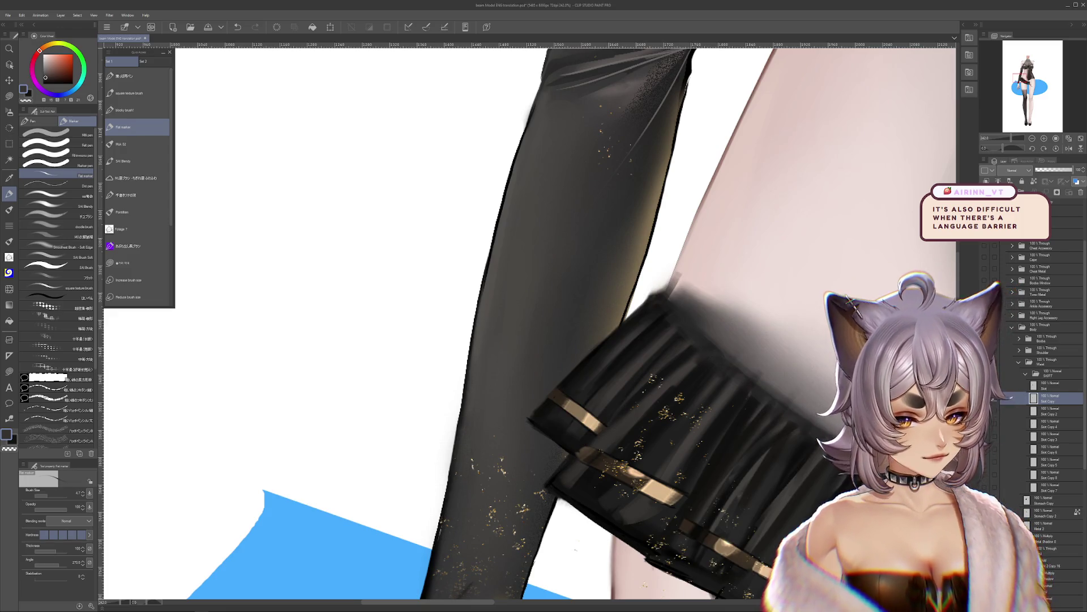
# Step: Settle on the shorter skirt version, then move Skirt Copy 2 up and to the right
pyautogui.click(995, 398)
pyautogui.click(995, 399)
pyautogui.click(995, 399)
pyautogui.click(995, 398)
pyautogui.click(1048, 411)
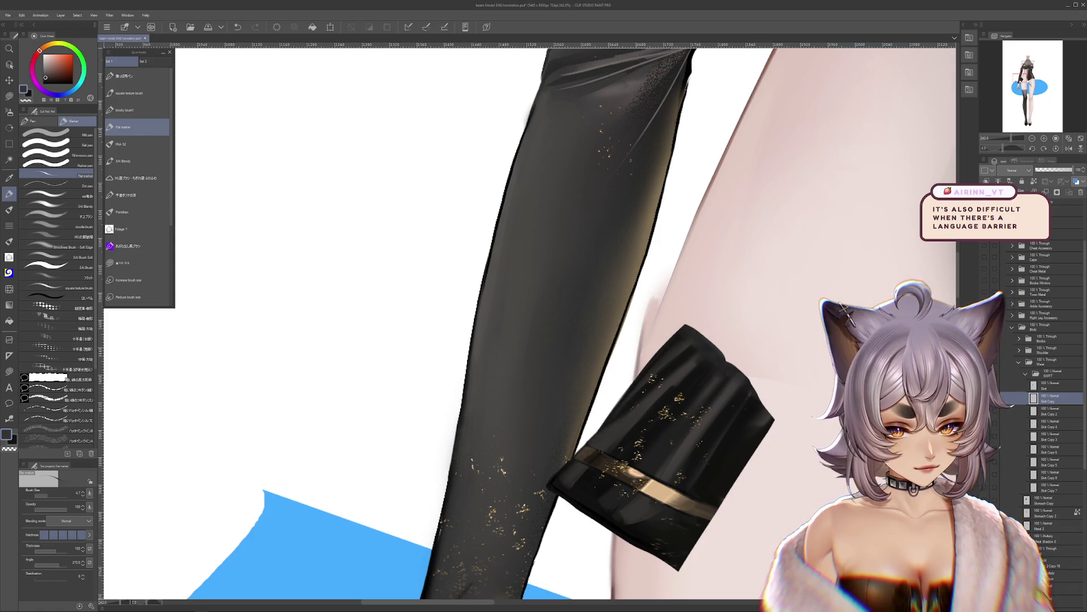
pyautogui.moveTo(614, 387); pyautogui.dragTo(633, 375)
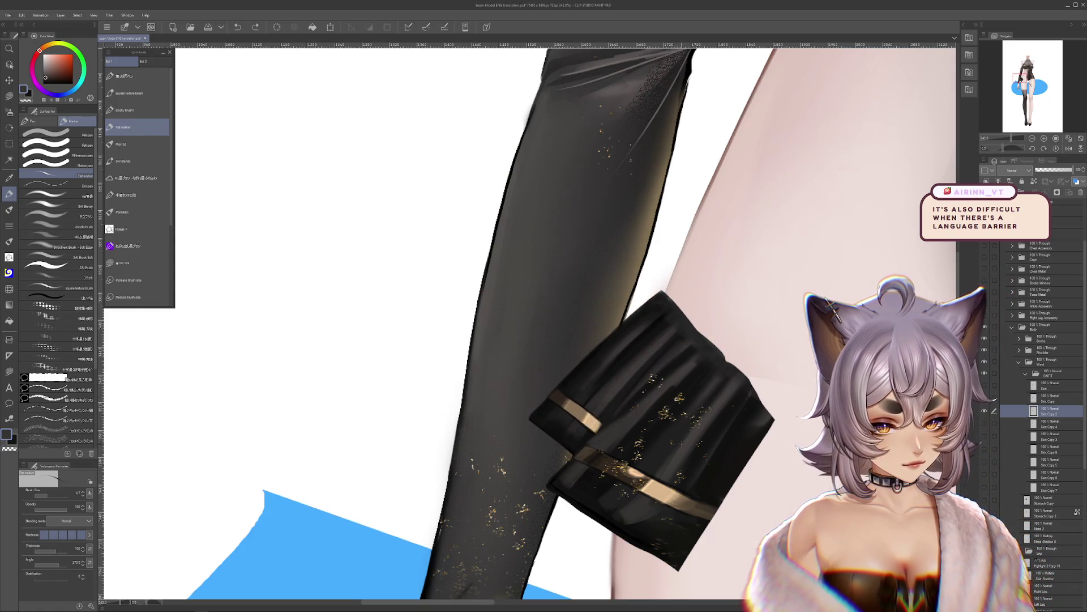
# Step: On Skirt Copy, shift the lower sparkly skirt panel right, then hide that layer
pyautogui.click(1047, 399)
pyautogui.moveTo(698, 483)
pyautogui.mouseDown()
pyautogui.moveTo(780, 494)
pyautogui.moveTo(714, 469)
pyautogui.moveTo(739, 468)
pyautogui.mouseUp()
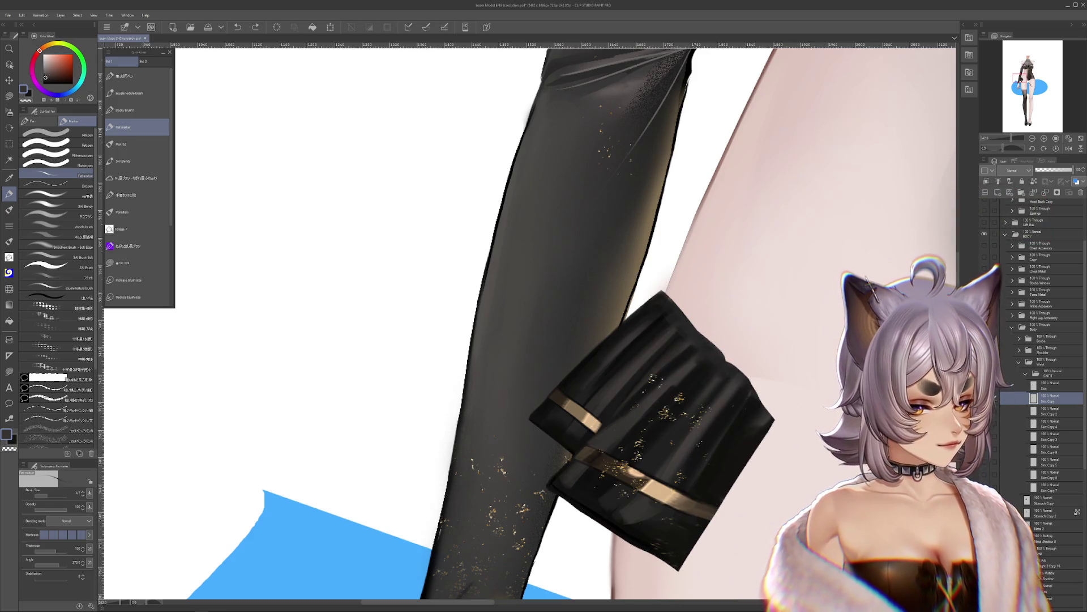
pyautogui.click(984, 398)
# Step: Make Skirt Copy 2 active and sample a dark orange-brown from the skirt
pyautogui.click(1047, 411)
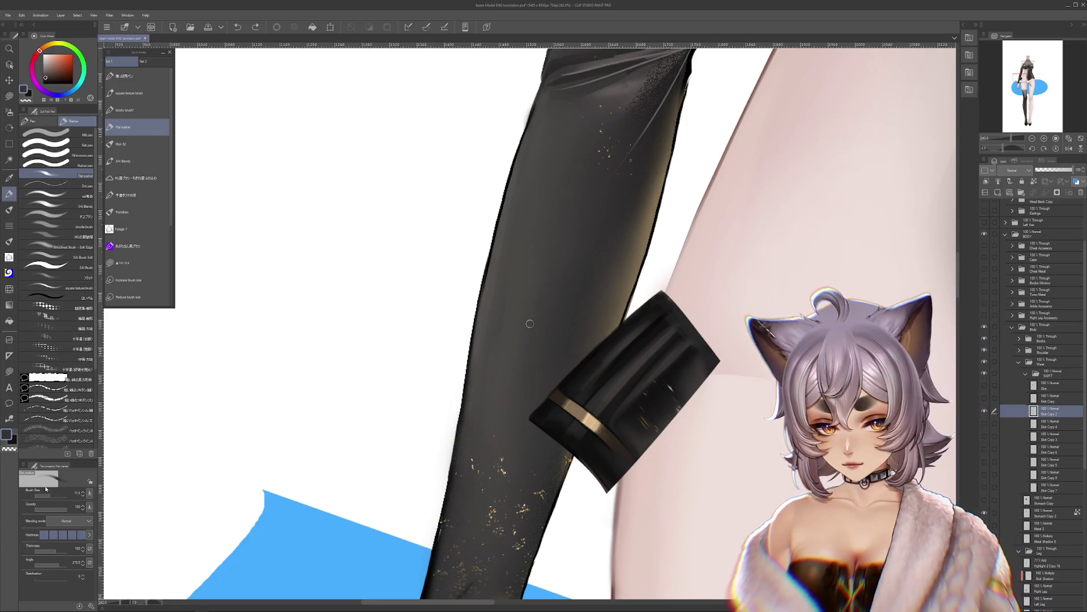
pyautogui.keyDown('alt'); pyautogui.click(648, 378); pyautogui.keyUp('alt')
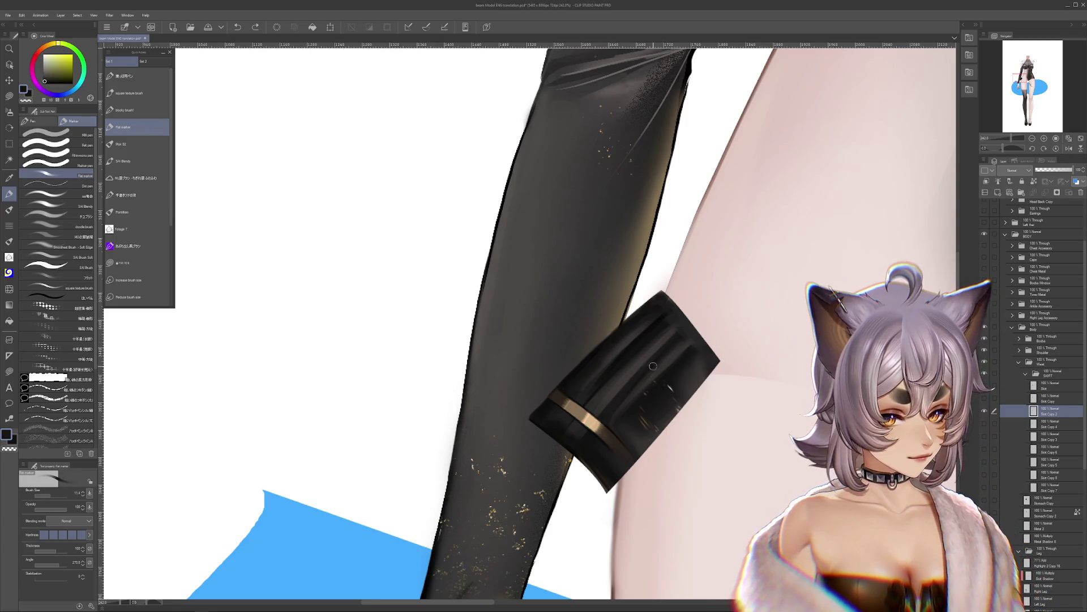
pyautogui.keyDown('alt'); pyautogui.click(677, 351); pyautogui.keyUp('alt')
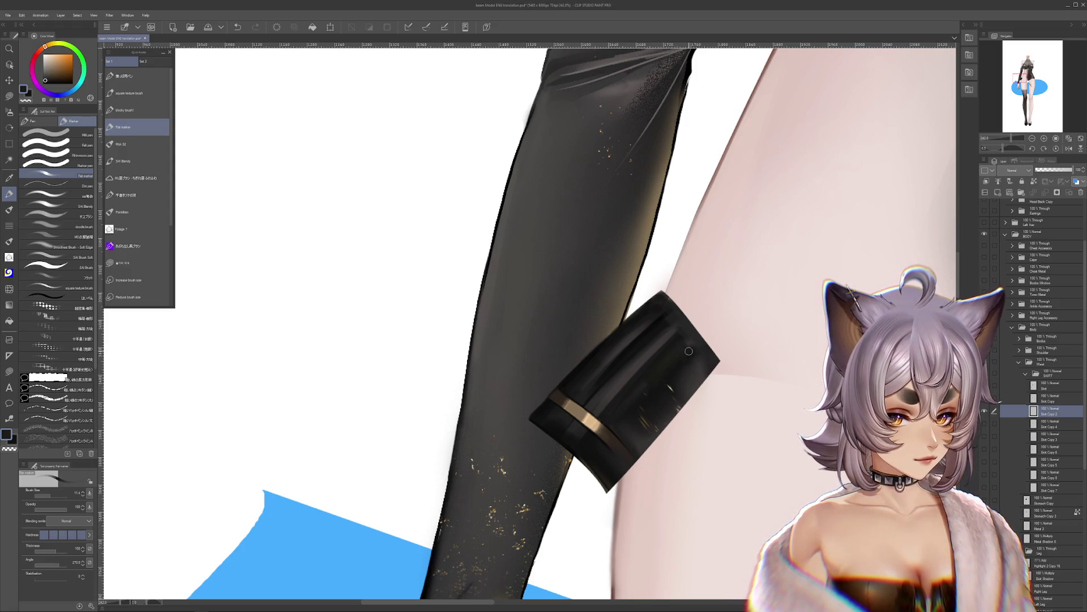
# Step: Show the gold-speckled skirt layer and hide the grey right panel and lower band layers
pyautogui.click(988, 404)
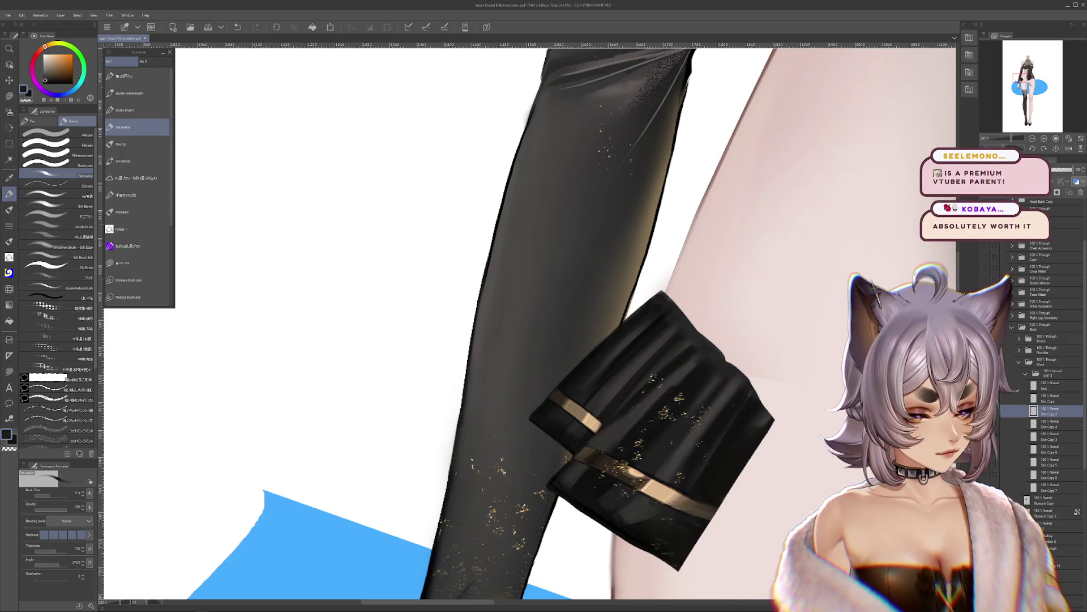
pyautogui.moveTo(872, 514)
pyautogui.mouseDown()
pyautogui.moveTo(824, 500)
pyautogui.moveTo(801, 478)
pyautogui.mouseUp()
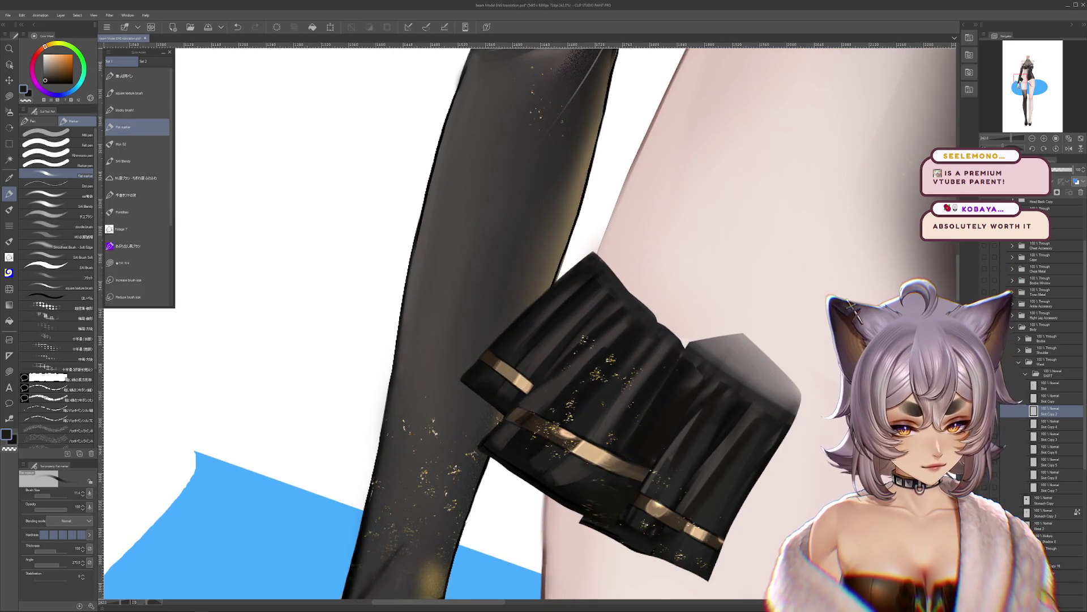
pyautogui.click(989, 408)
pyautogui.click(989, 409)
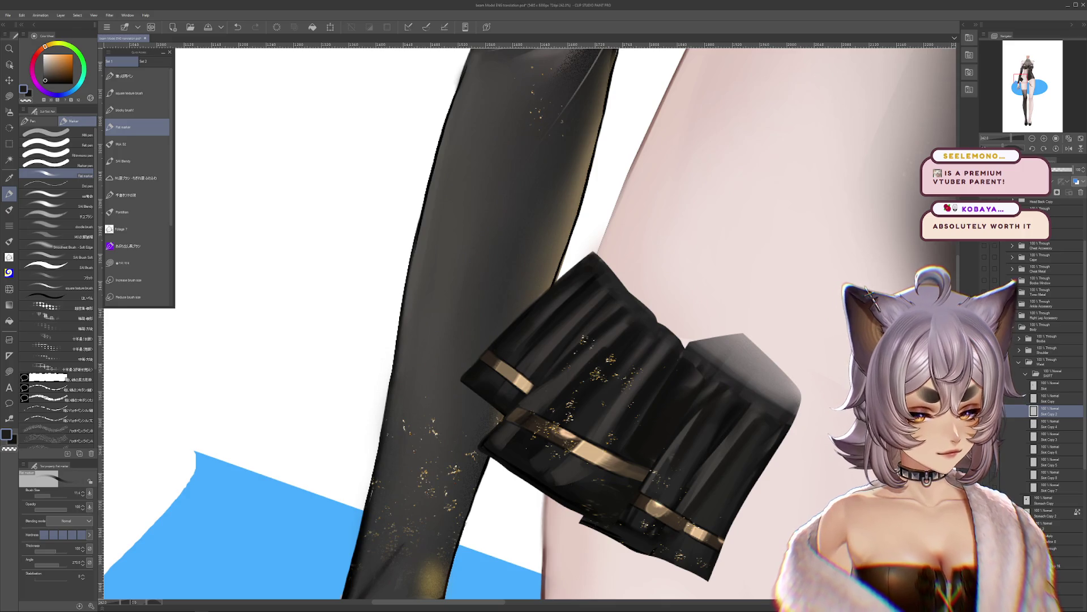
pyautogui.click(988, 409)
pyautogui.click(988, 422)
pyautogui.click(988, 422)
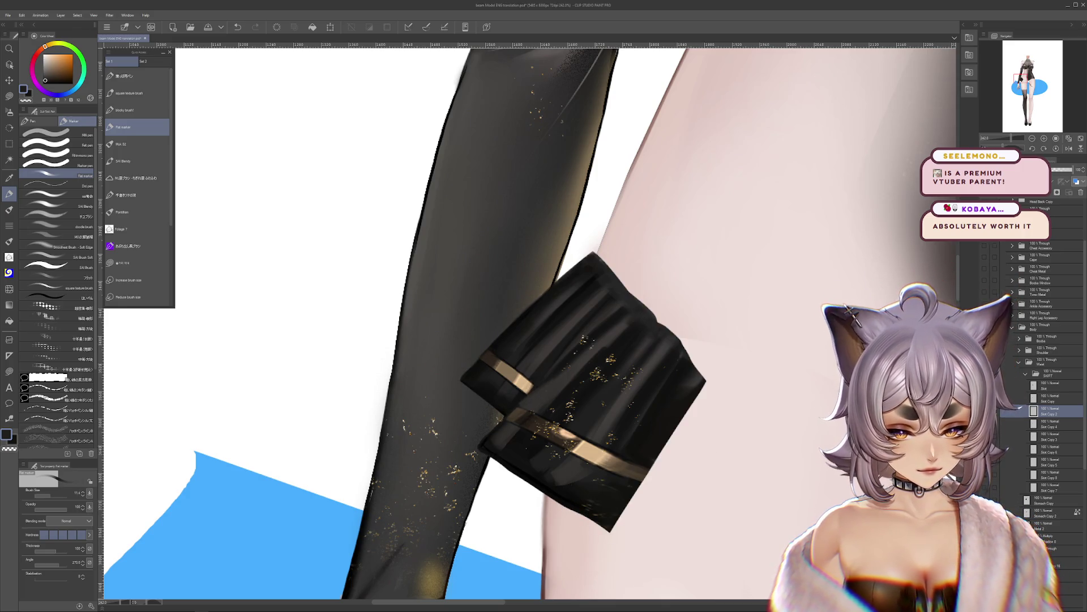
# Step: Move Skirt Copy 4 above Skirt Copy 2 and compare it with the gold-banded panels hidden
pyautogui.click(988, 424)
pyautogui.click(1048, 427)
pyautogui.moveTo(1048, 427); pyautogui.dragTo(1046, 400)
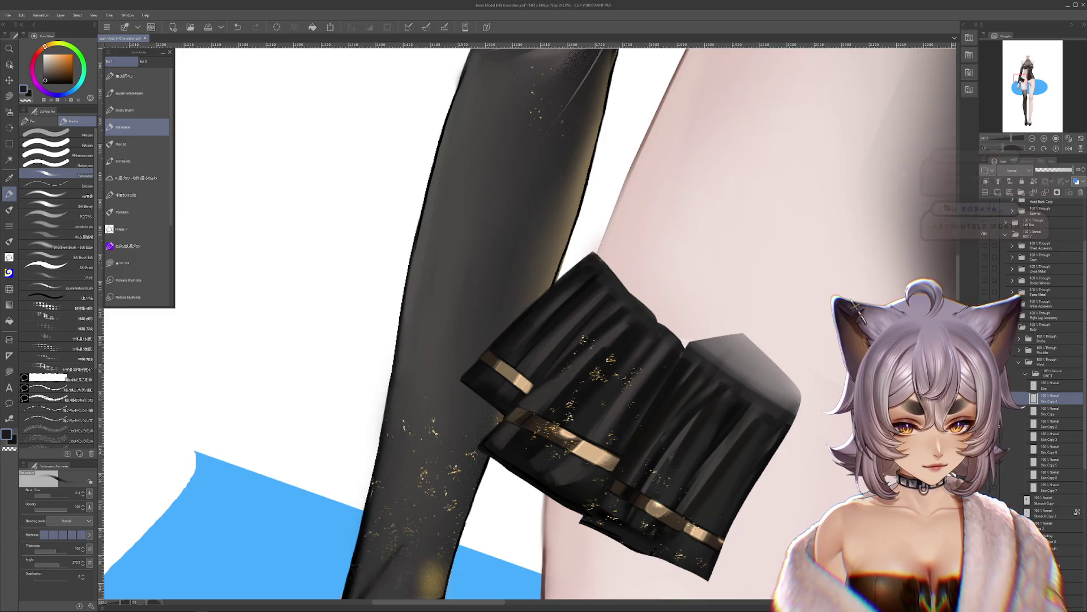
pyautogui.click(987, 398)
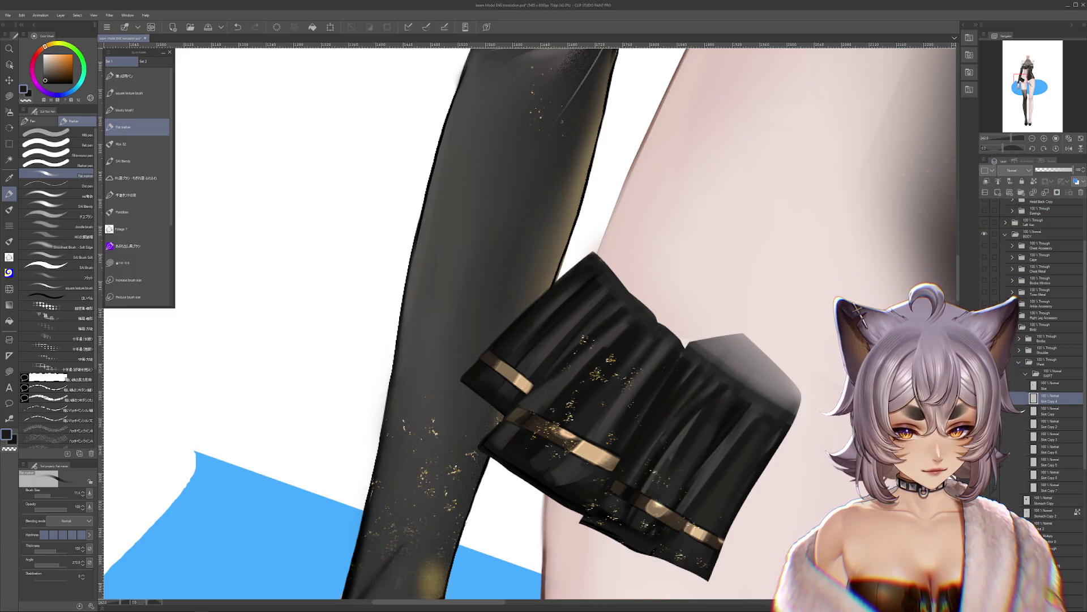
pyautogui.moveTo(832, 493)
pyautogui.mouseDown()
pyautogui.moveTo(817, 477)
pyautogui.moveTo(776, 477)
pyautogui.moveTo(759, 455)
pyautogui.mouseUp()
pyautogui.click(986, 398)
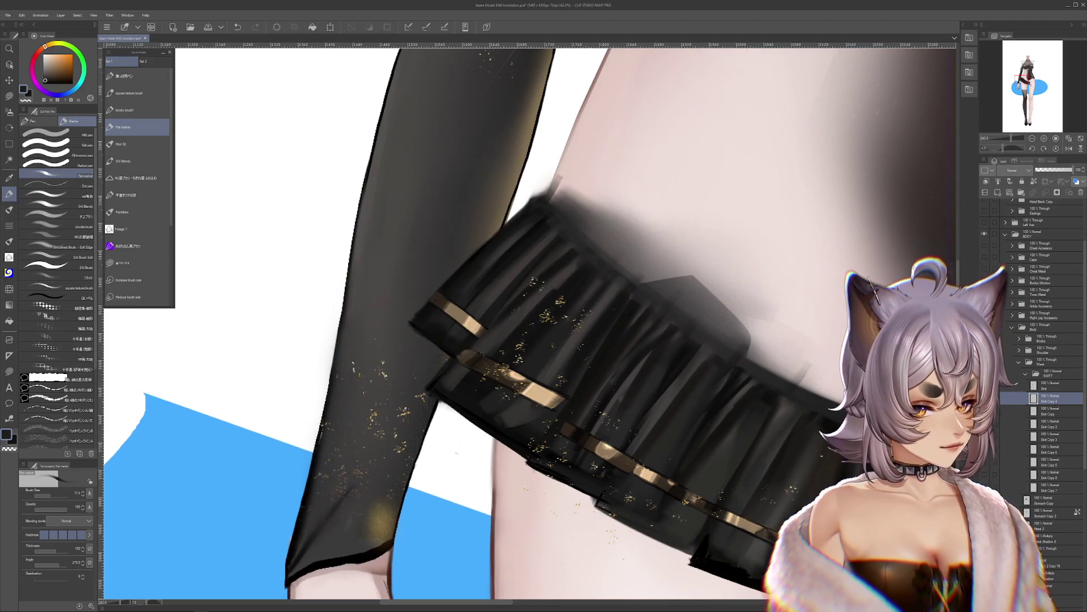
pyautogui.click(985, 398)
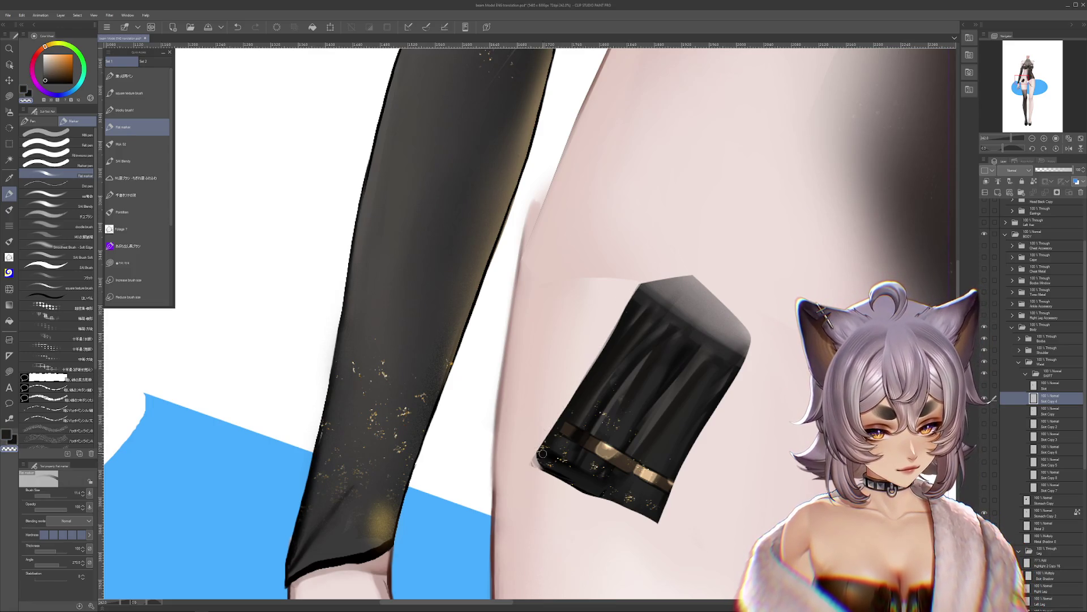
# Step: Undo and redo repeatedly to compare earlier versions of the skirt piece
pyautogui.press('m')
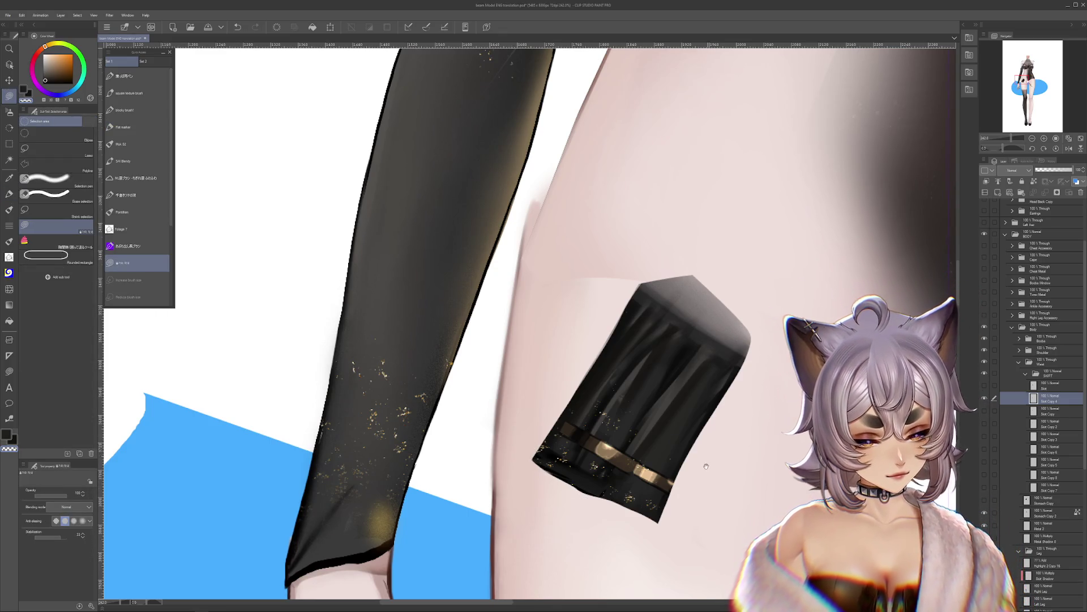
pyautogui.moveTo(704, 451); pyautogui.dragTo(691, 421)
pyautogui.hotkey('ctrl', 'z')
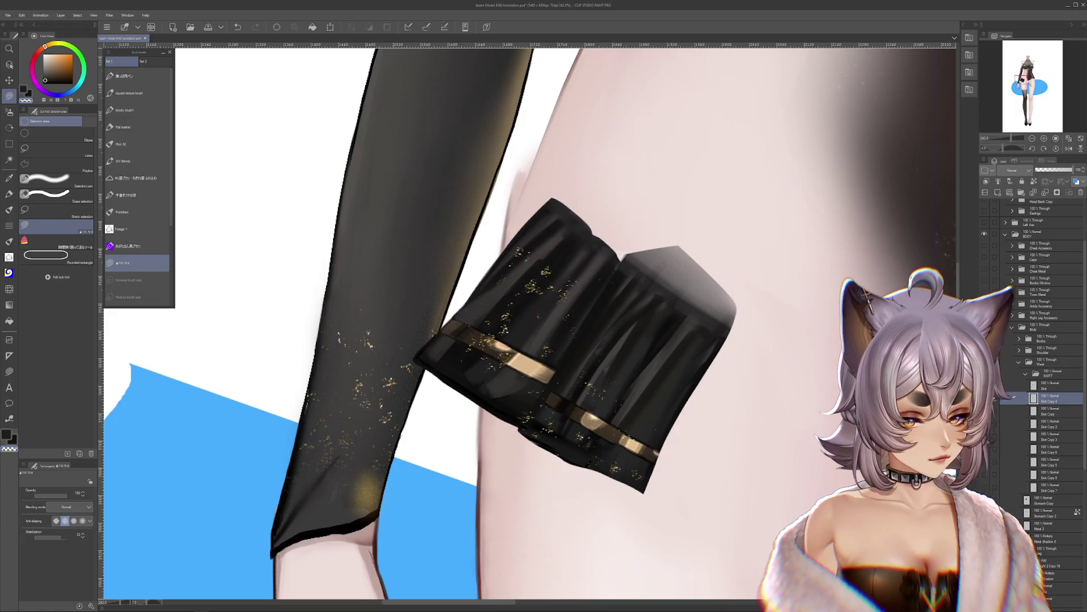
pyautogui.hotkey('ctrl', 'y')
pyautogui.hotkey('ctrl', 'z')
pyautogui.hotkey('ctrl', 'z')
pyautogui.hotkey('ctrl', 'y')
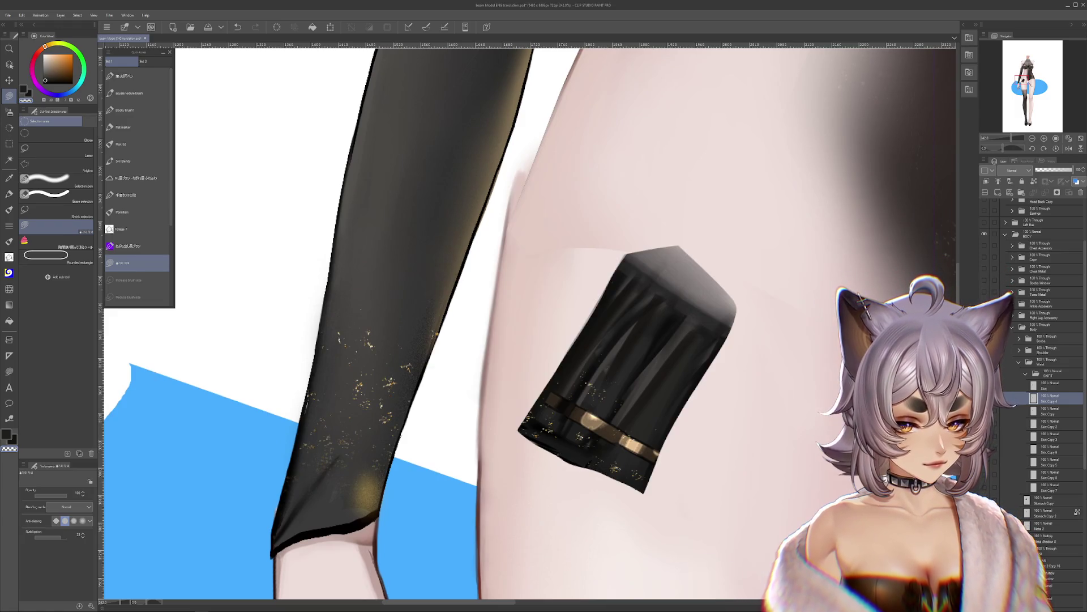
pyautogui.hotkey('ctrl', 'z')
pyautogui.hotkey('ctrl', 'y')
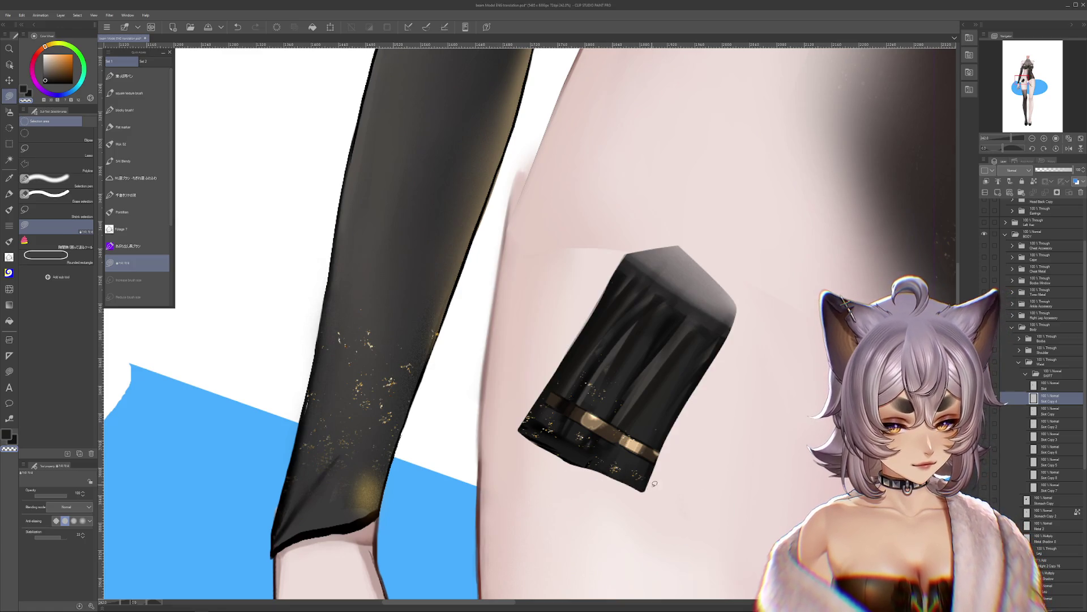
pyautogui.moveTo(709, 393); pyautogui.dragTo(688, 365)
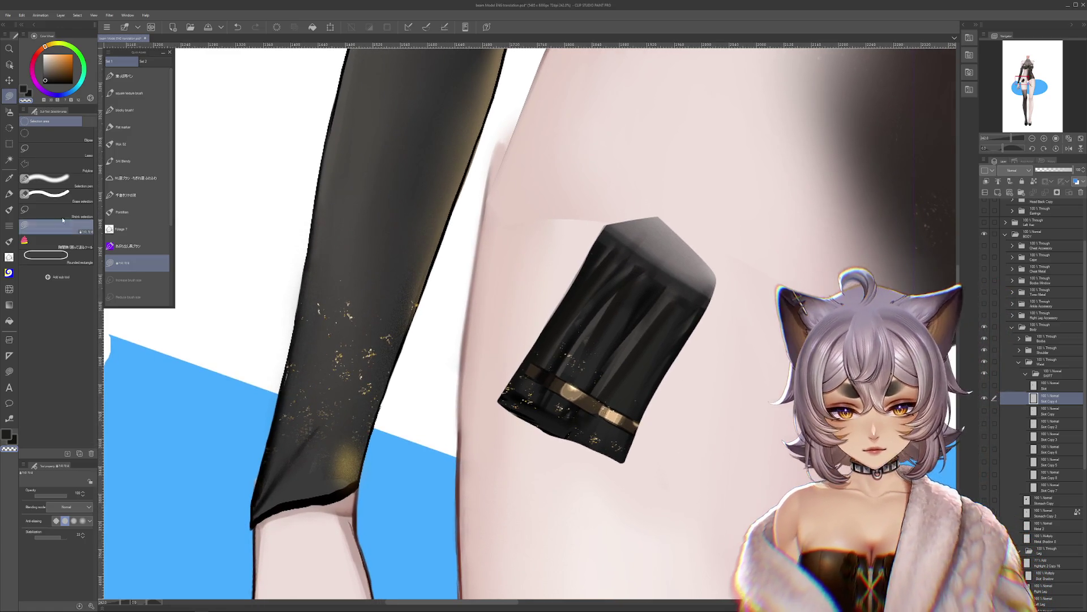
# Step: With the Flat marker in dark purple, paint a stroke on the piece's lower right edge
pyautogui.click(9, 193)
pyautogui.click(72, 84)
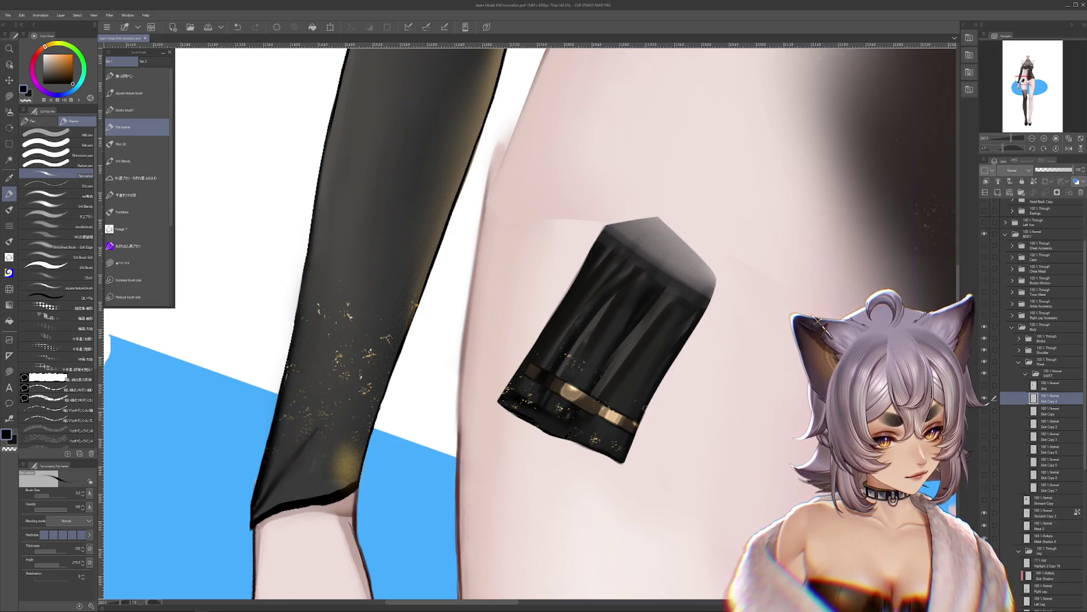
pyautogui.moveTo(645, 407); pyautogui.dragTo(652, 422)
pyautogui.press('c')
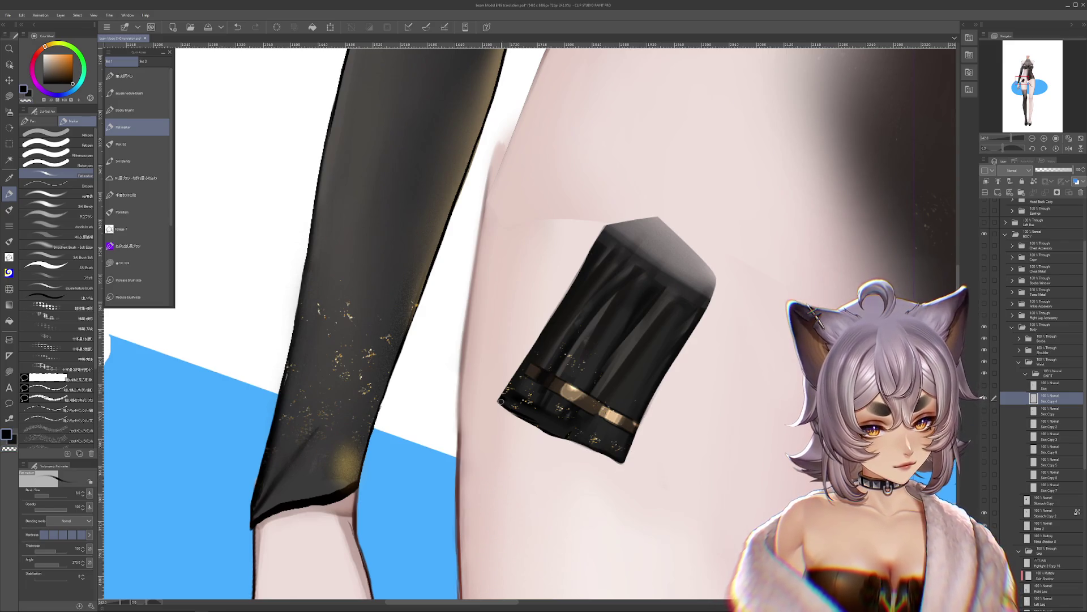
# Step: Compare against the full skirt, then sample several colours from the skirt
pyautogui.click(985, 387)
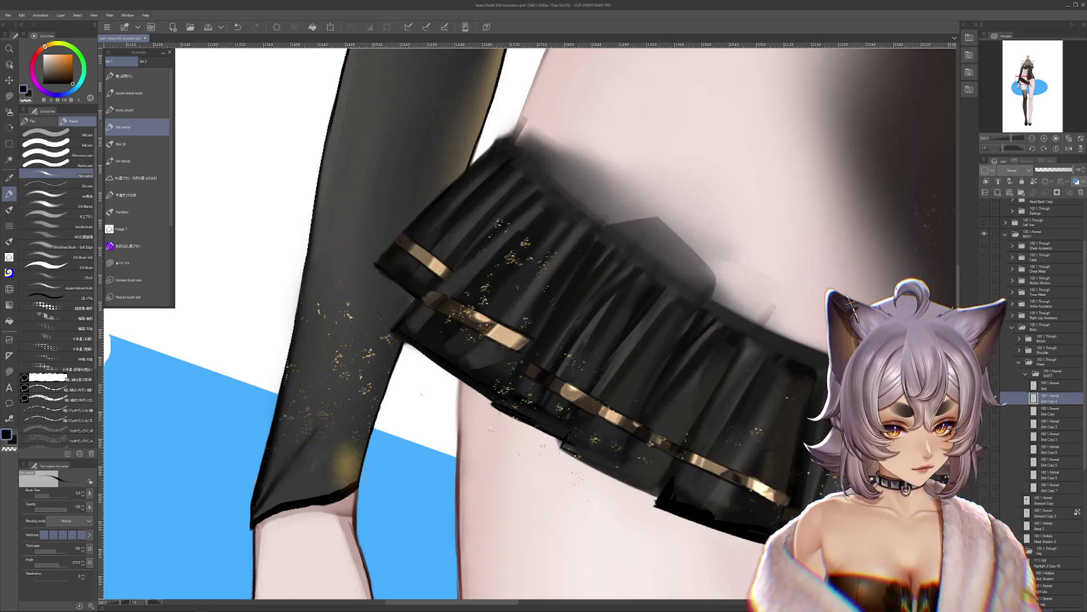
pyautogui.click(985, 387)
pyautogui.moveTo(533, 386); pyautogui.dragTo(588, 447)
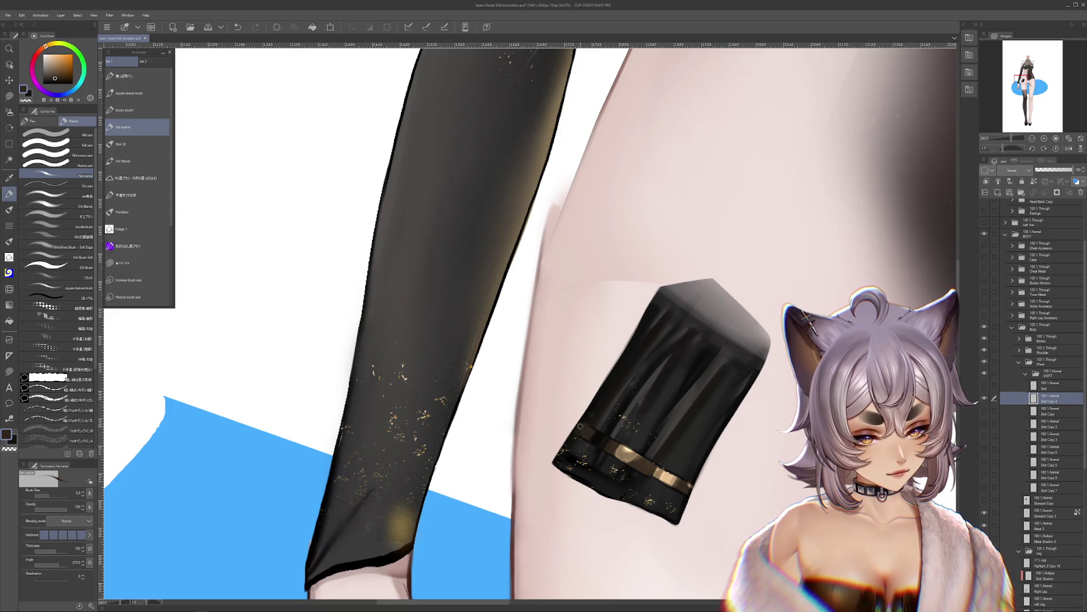
pyautogui.keyDown('alt'); pyautogui.click(596, 420); pyautogui.keyUp('alt')
pyautogui.keyDown('alt'); pyautogui.click(583, 419); pyautogui.keyUp('alt')
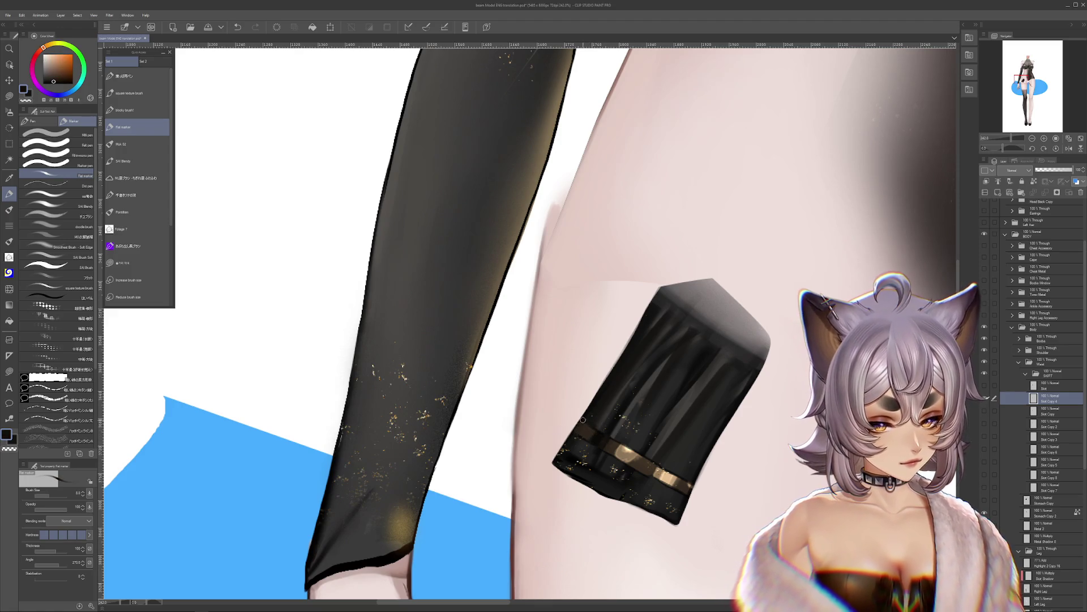
pyautogui.keyDown('alt'); pyautogui.click(601, 420); pyautogui.keyUp('alt')
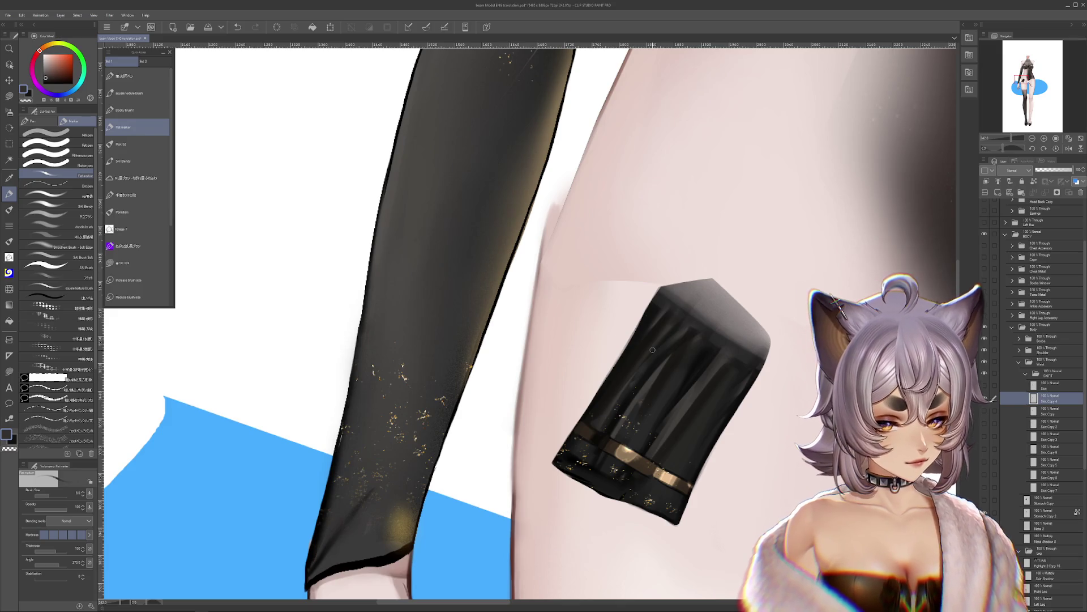
# Step: Paste and undo to compare the extra rotated skirt panel against the smaller piece
pyautogui.hotkey('ctrl', 'v')
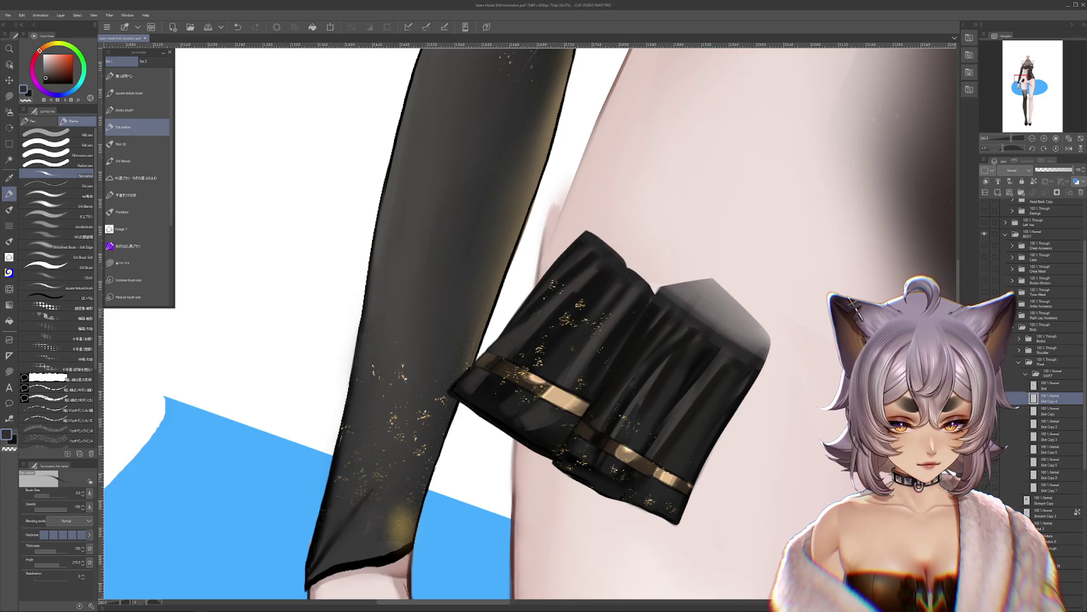
pyautogui.hotkey('ctrl', 'z')
pyautogui.hotkey('ctrl', 'v')
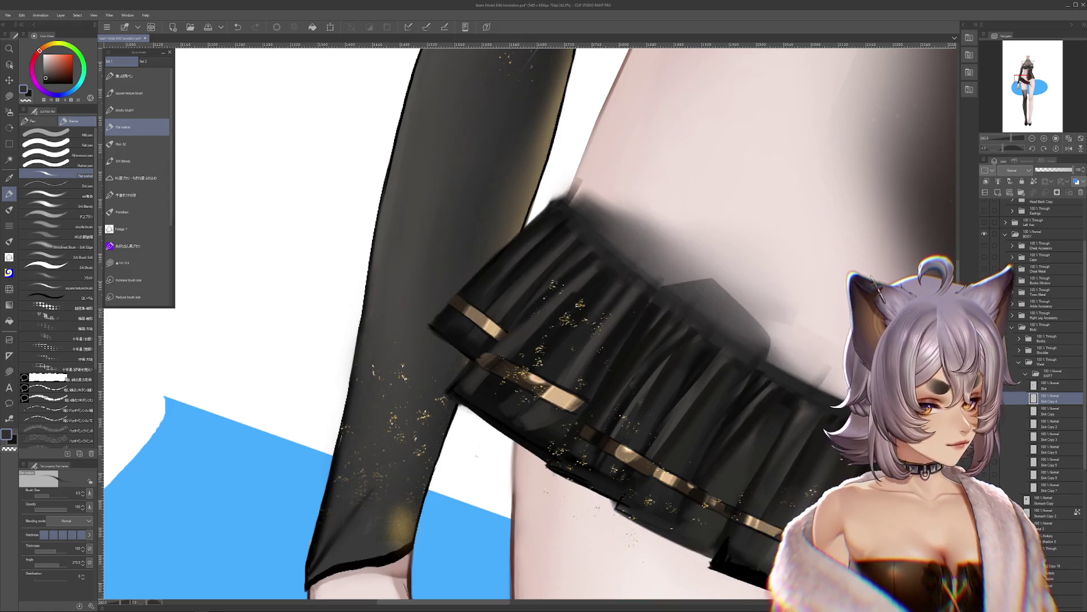
pyautogui.hotkey('ctrl', 'z')
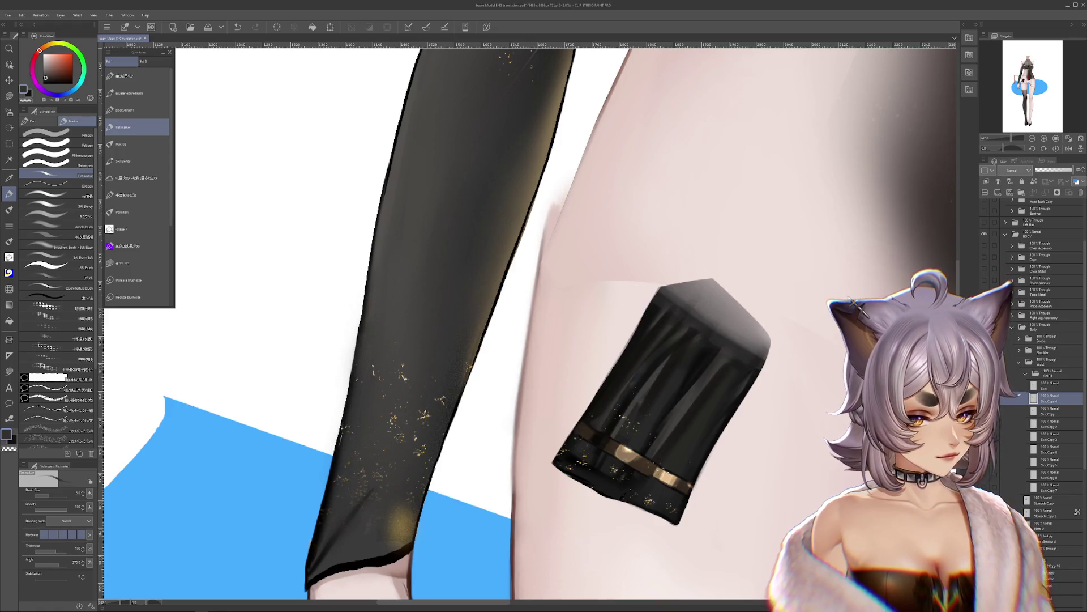
pyautogui.hotkey('ctrl', 'v')
pyautogui.hotkey('ctrl', 'v')
pyautogui.moveTo(683, 442); pyautogui.dragTo(662, 416)
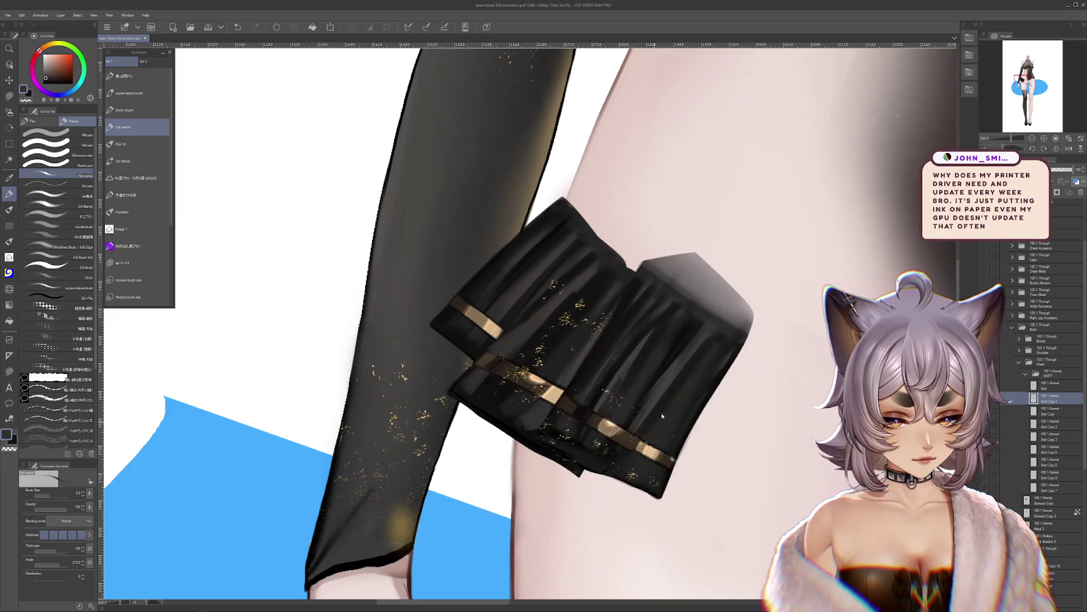
# Step: Undo/redo back to a single skirt piece and select the lower Skirt Copy layer
pyautogui.hotkey('ctrl', 'z')
pyautogui.hotkey('ctrl', 'z')
pyautogui.hotkey('ctrl', 'z')
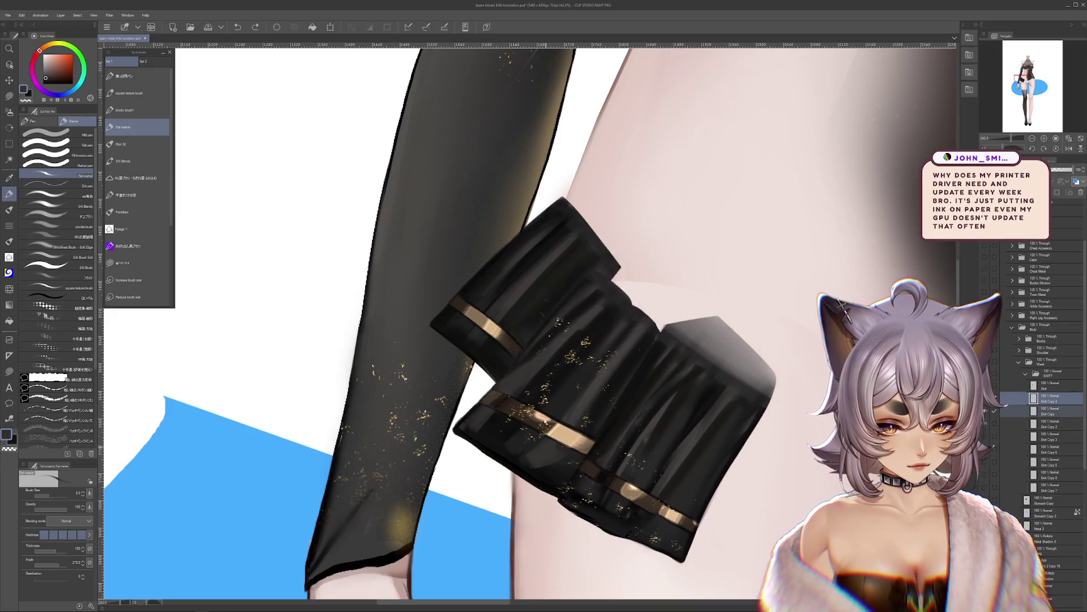
pyautogui.hotkey('ctrl', 'y')
pyautogui.hotkey('ctrl', 'y')
pyautogui.hotkey('ctrl', 'y')
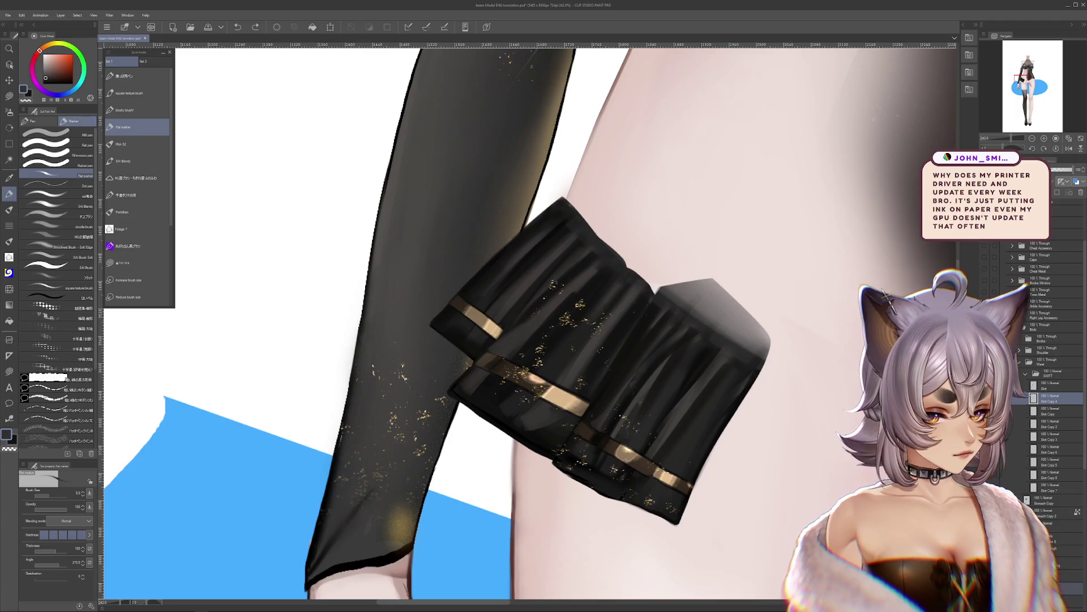
pyautogui.hotkey('ctrl', 'y')
pyautogui.hotkey('ctrl', 'z')
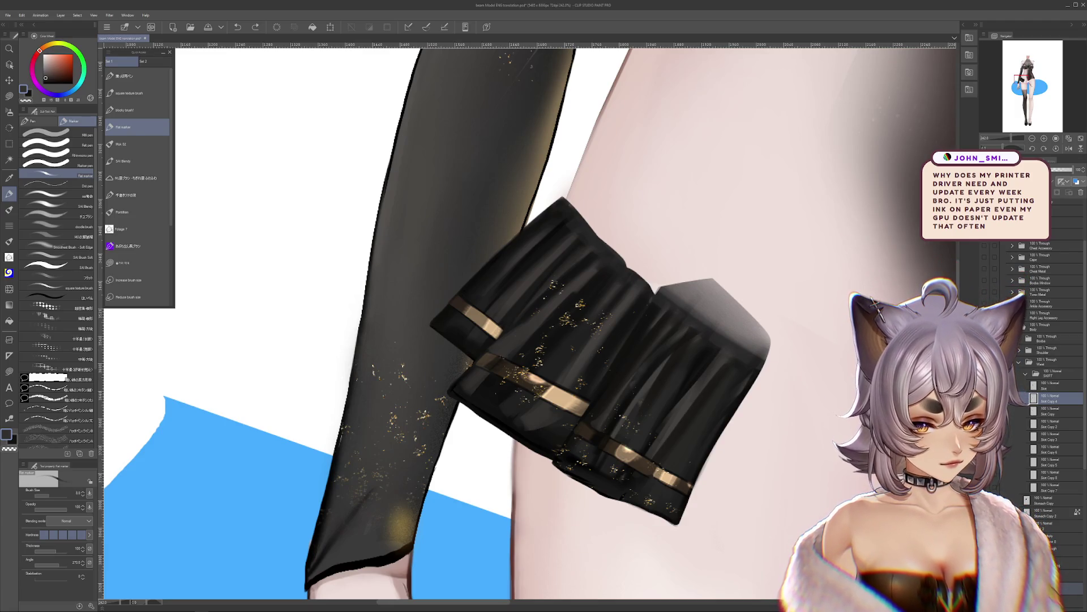
pyautogui.hotkey('ctrl', 'y')
pyautogui.hotkey('ctrl', 'z')
pyautogui.hotkey('ctrl', 'z')
pyautogui.moveTo(765, 503); pyautogui.dragTo(700, 464)
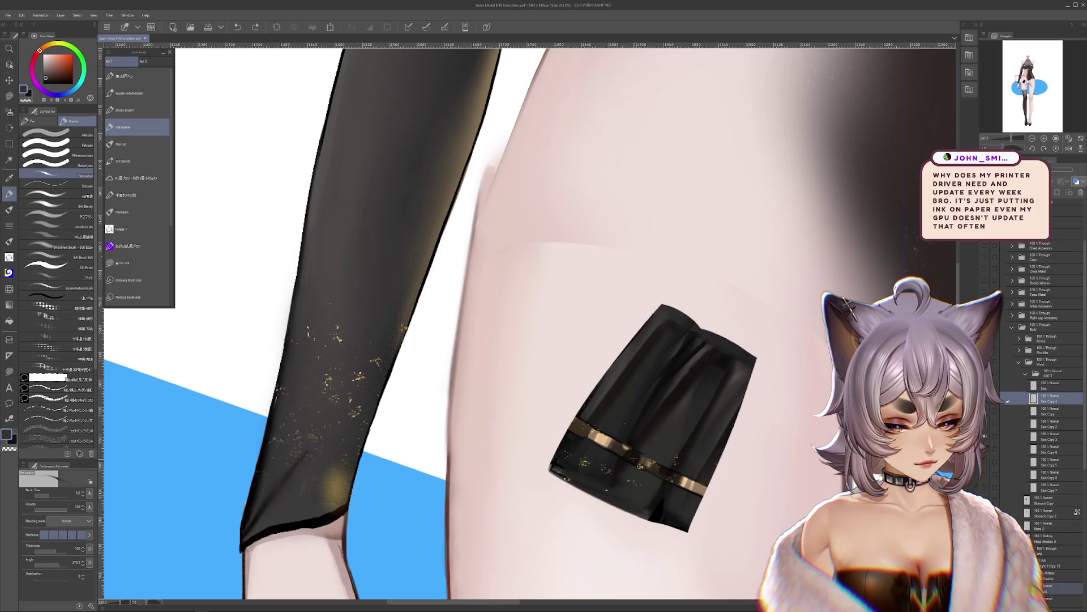
pyautogui.click(1050, 436)
# Step: Liquify-warp the pleat's gold band and top-left folds into shape
pyautogui.press('j')
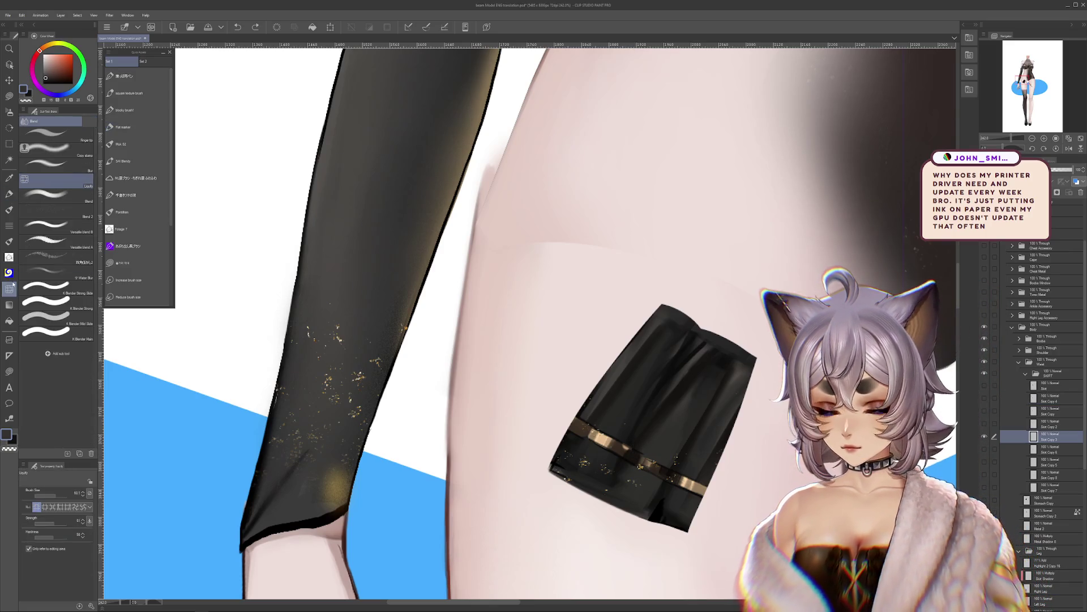
pyautogui.moveTo(611, 431)
pyautogui.mouseDown()
pyautogui.moveTo(620, 448)
pyautogui.moveTo(603, 444)
pyautogui.moveTo(595, 462)
pyautogui.moveTo(603, 441)
pyautogui.moveTo(571, 420)
pyautogui.moveTo(623, 417)
pyautogui.moveTo(623, 434)
pyautogui.moveTo(601, 441)
pyautogui.moveTo(584, 429)
pyautogui.moveTo(620, 411)
pyautogui.moveTo(666, 349)
pyautogui.moveTo(609, 391)
pyautogui.moveTo(588, 354)
pyautogui.mouseUp()
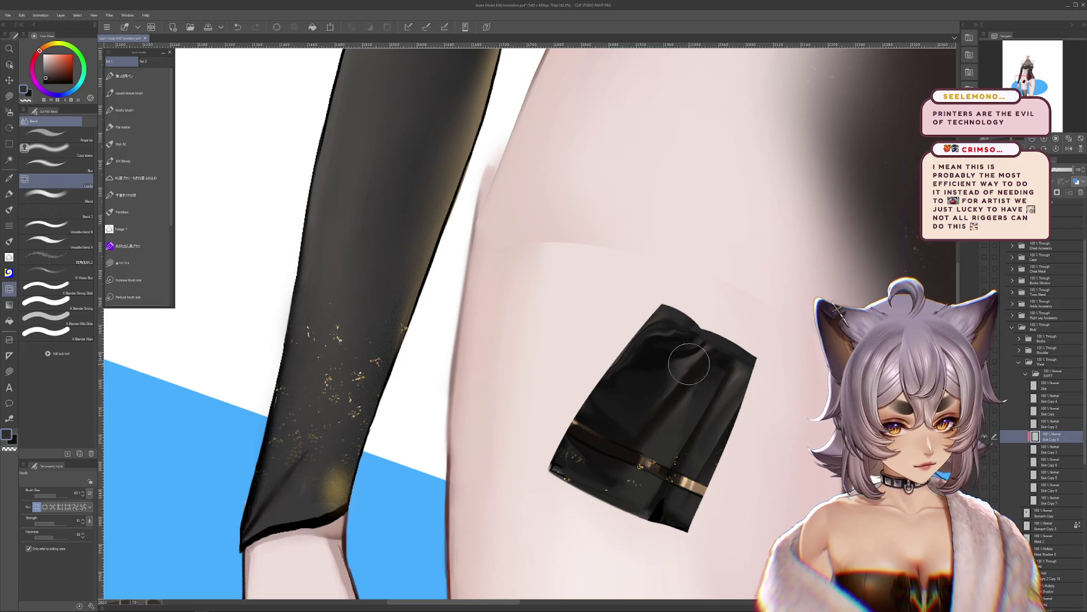
pyautogui.moveTo(689, 364)
pyautogui.mouseDown()
pyautogui.moveTo(652, 340)
pyautogui.moveTo(685, 334)
pyautogui.moveTo(740, 348)
pyautogui.mouseUp()
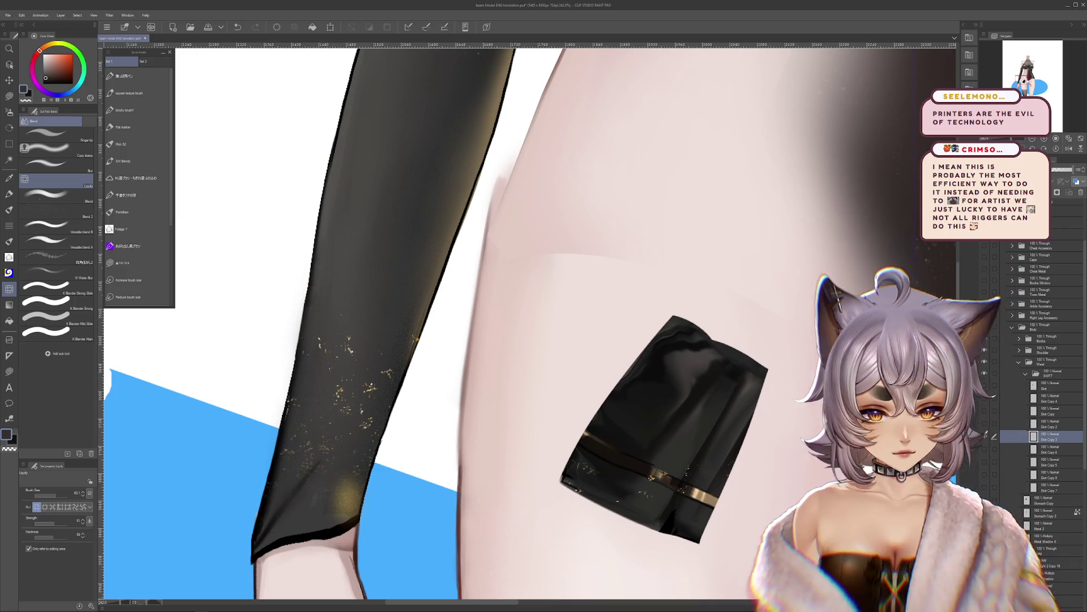
# Step: With a 35.5 Flat marker, paint dark skirt-sampled strokes along the pleat's top
pyautogui.press('p')
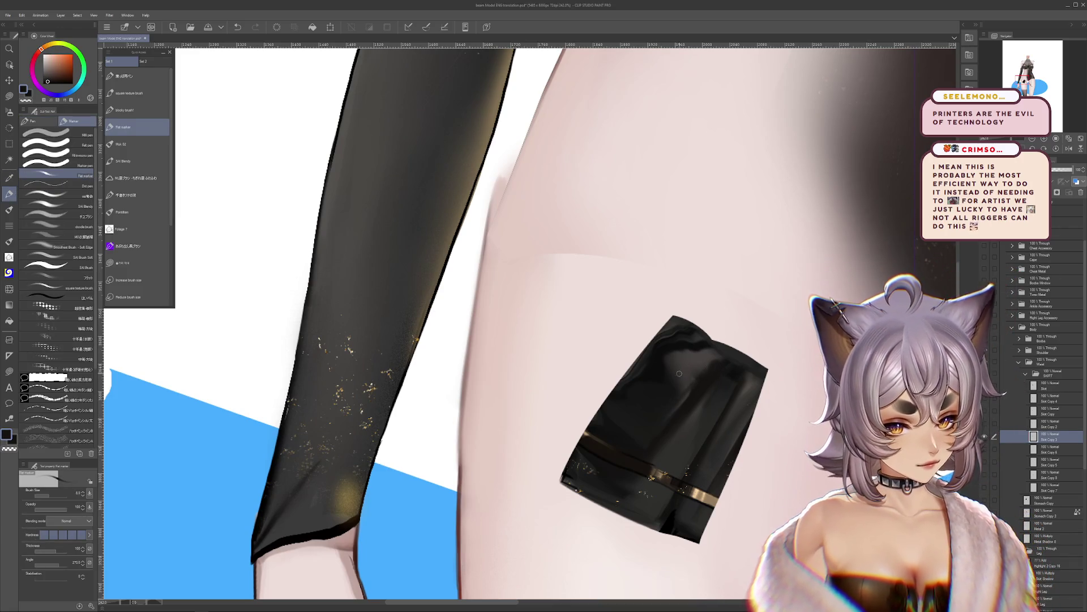
pyautogui.click(56, 498)
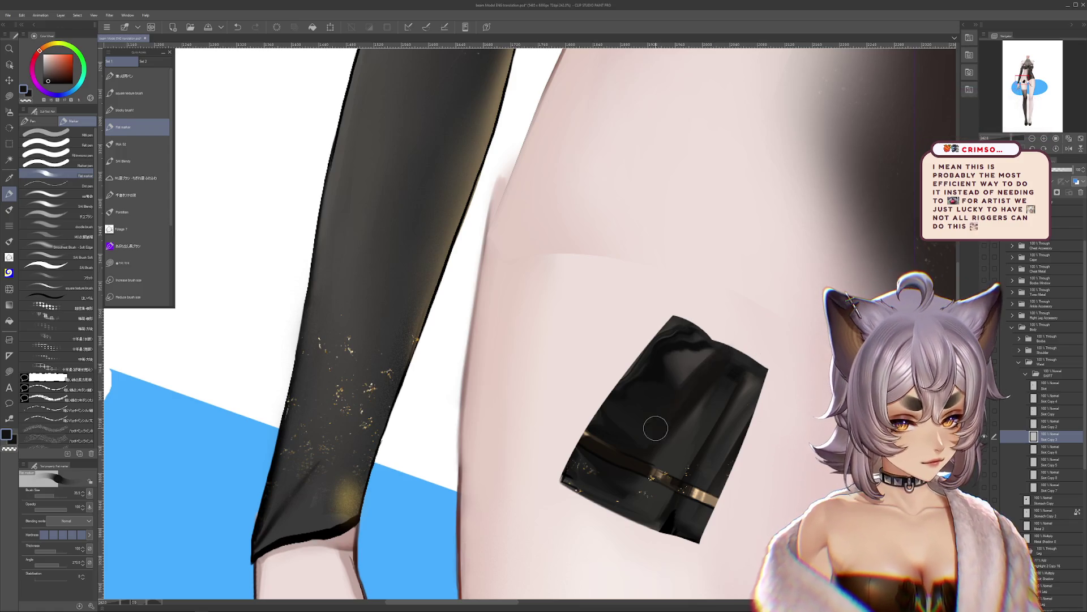
pyautogui.keyDown('alt'); pyautogui.click(614, 412); pyautogui.keyUp('alt')
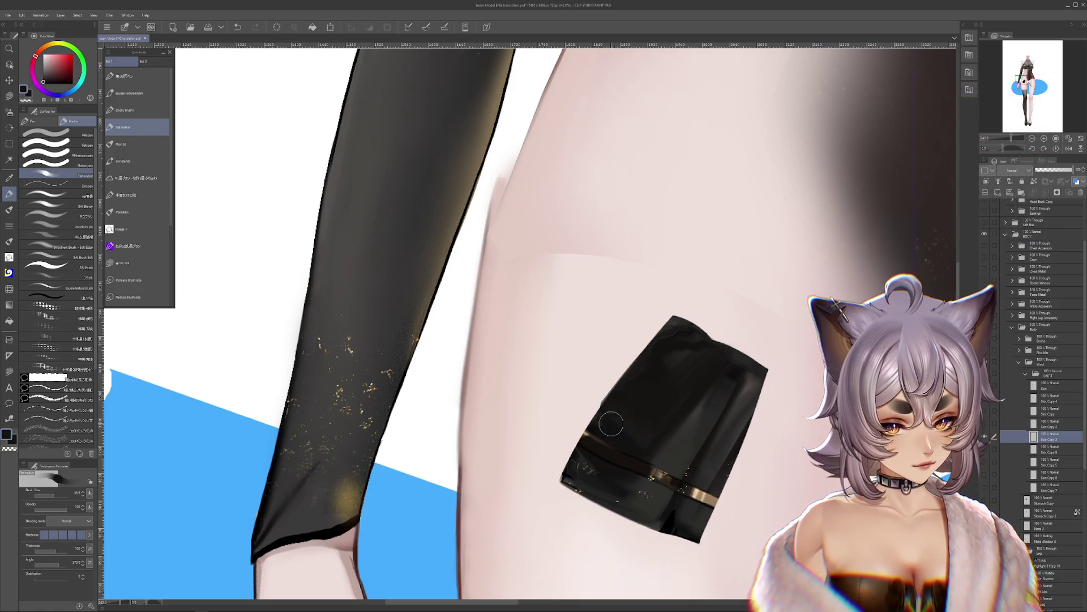
pyautogui.hotkey('ctrl', 'z')
pyautogui.keyDown('alt'); pyautogui.click(659, 401); pyautogui.keyUp('alt')
pyautogui.moveTo(710, 354); pyautogui.dragTo(648, 360)
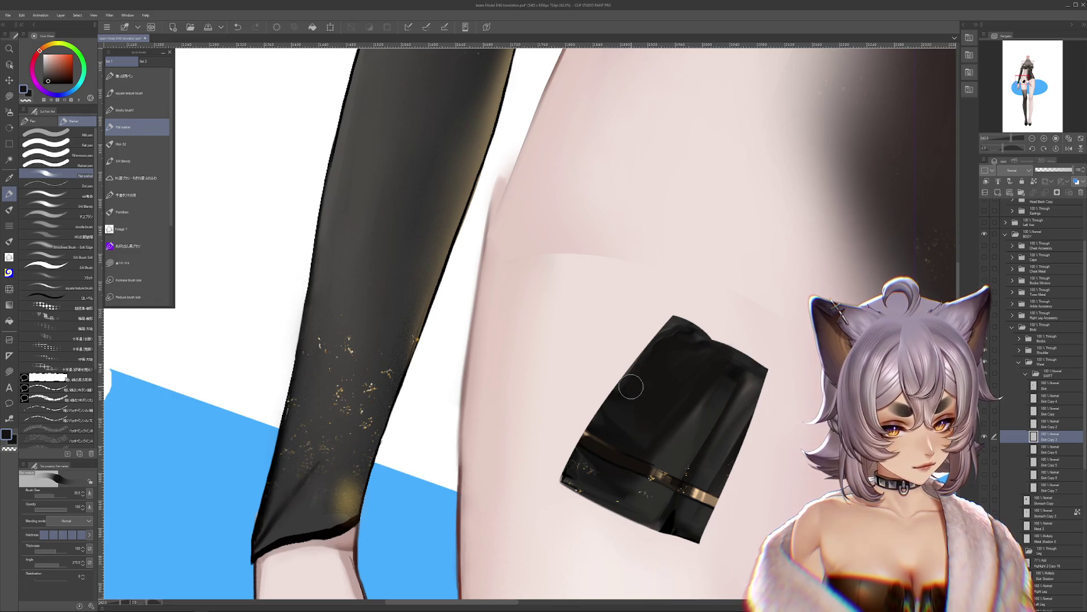
pyautogui.keyDown('alt'); pyautogui.click(607, 419); pyautogui.keyUp('alt')
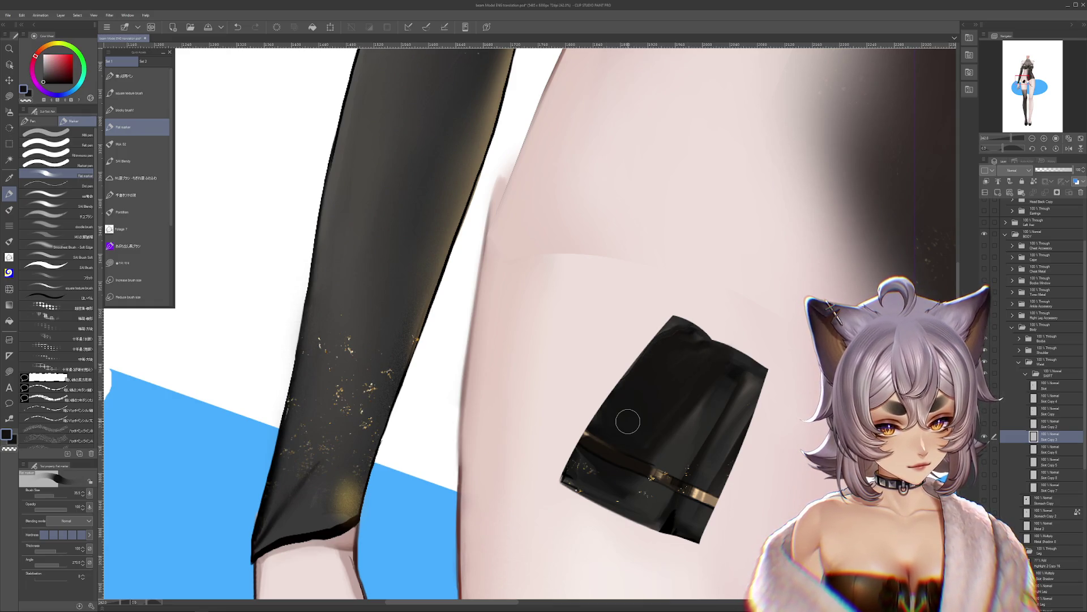
# Step: Shrink the brush and sample dark orange and reddish shades from the skirt edge
pyautogui.click(45, 496)
pyautogui.keyDown('alt'); pyautogui.click(583, 440); pyautogui.keyUp('alt')
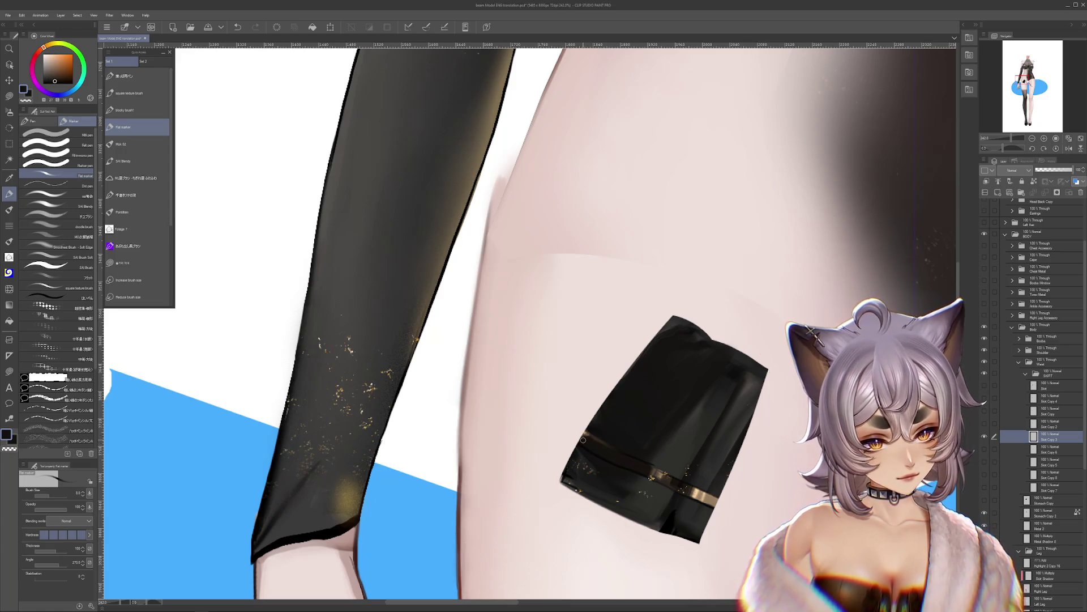
pyautogui.keyDown('alt'); pyautogui.click(617, 429); pyautogui.keyUp('alt')
pyautogui.keyDown('alt'); pyautogui.click(589, 433); pyautogui.keyUp('alt')
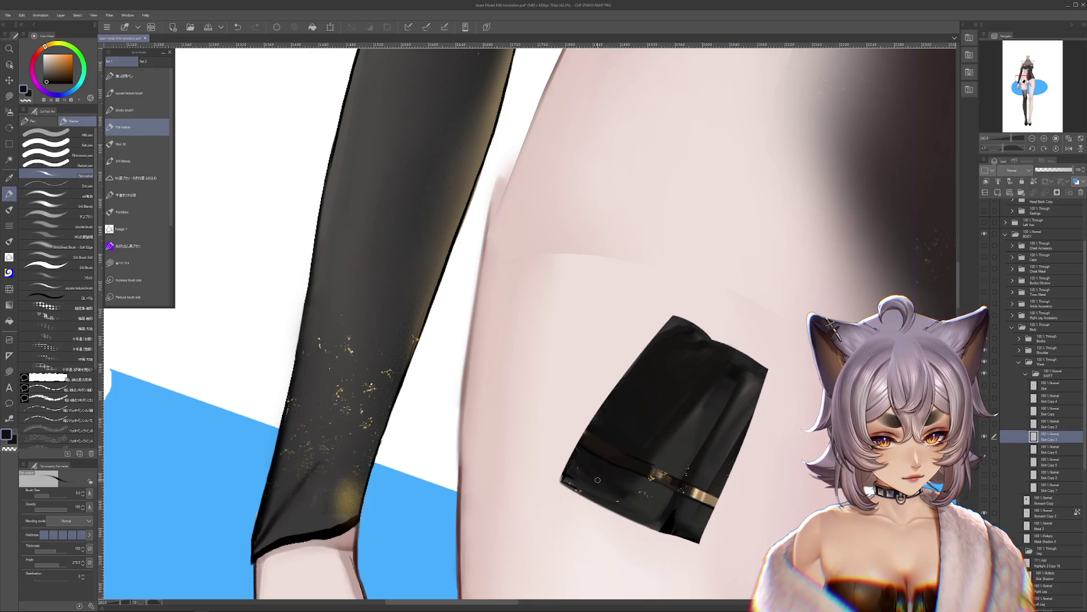
pyautogui.keyDown('alt'); pyautogui.click(564, 479); pyautogui.keyUp('alt')
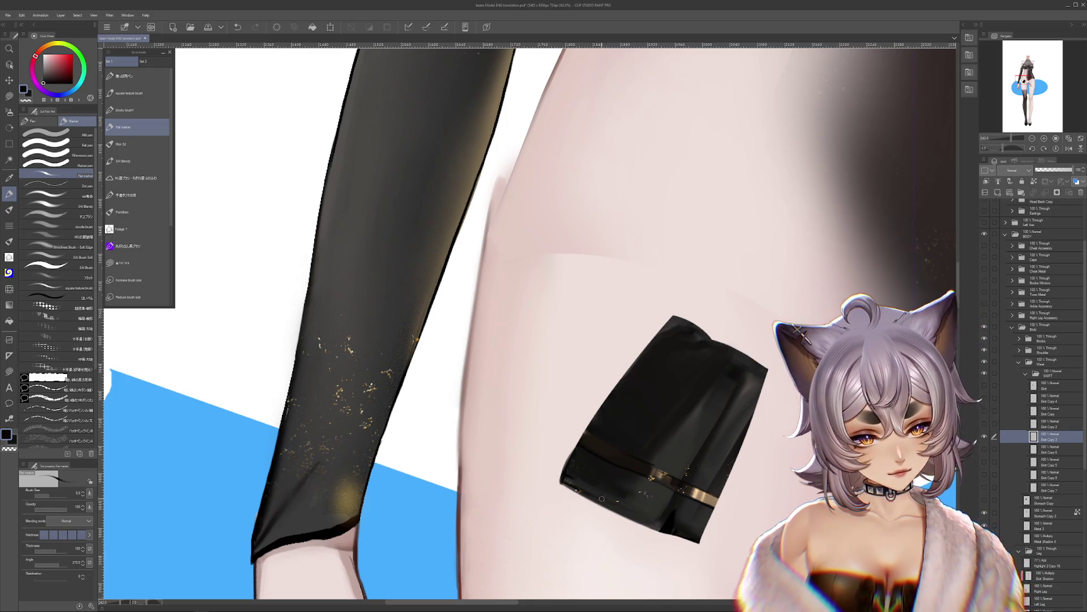
pyautogui.keyDown('alt'); pyautogui.click(578, 469); pyautogui.keyUp('alt')
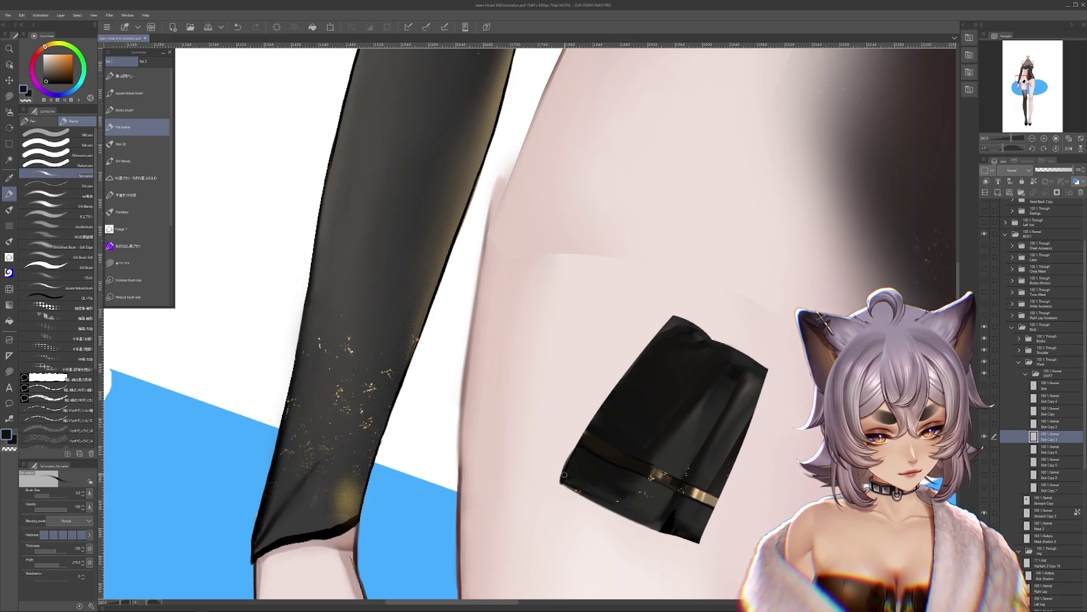
pyautogui.moveTo(629, 494); pyautogui.dragTo(607, 477)
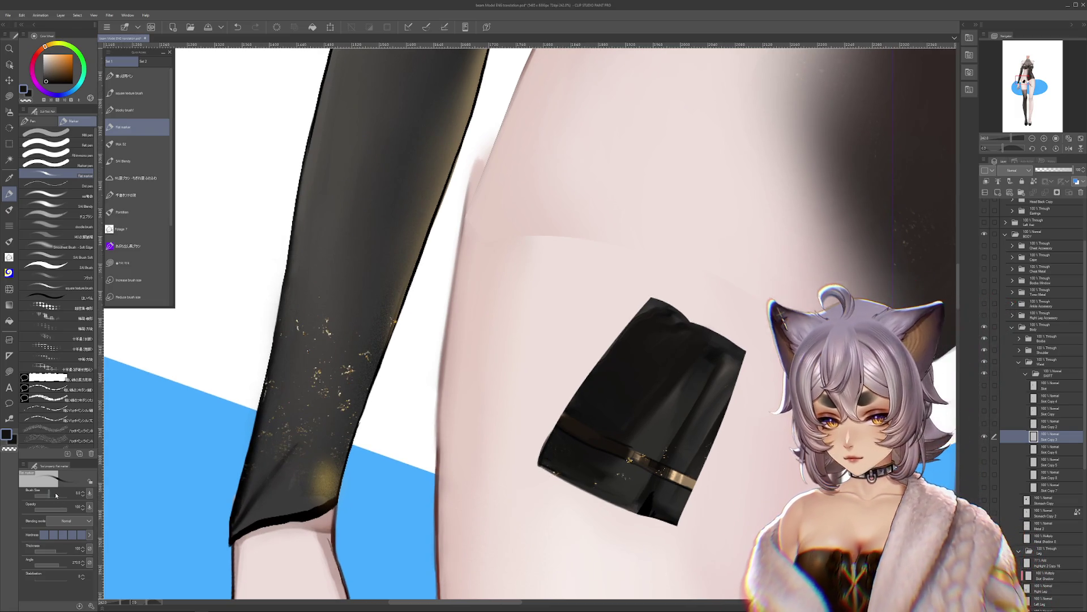
# Step: At brush size 25, smooth the dark fold near the skirt's lower edge with a reddish tone
pyautogui.moveTo(56, 492); pyautogui.dragTo(71, 491)
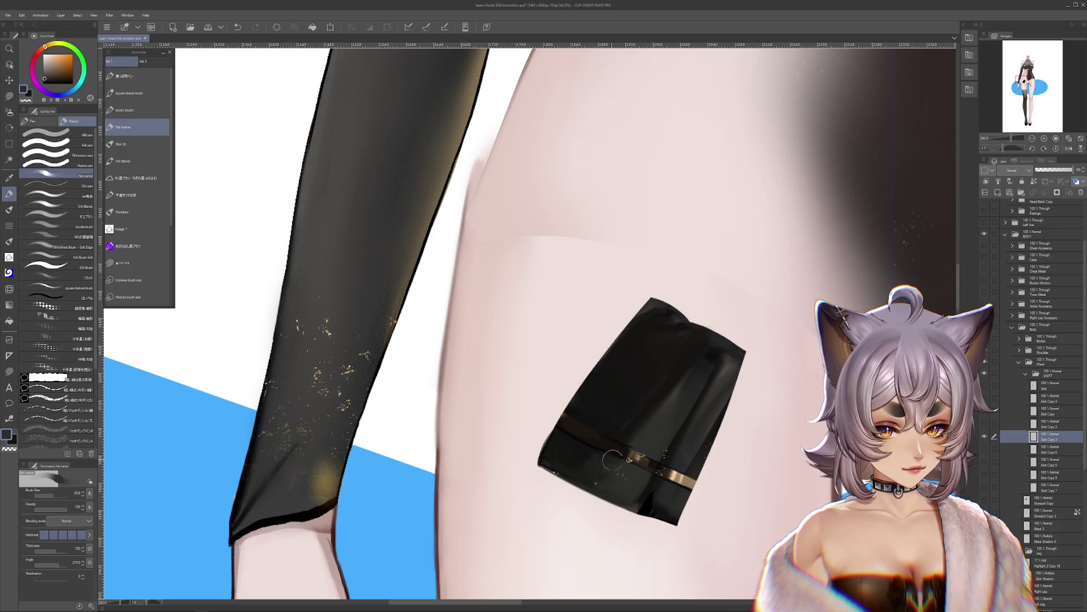
pyautogui.moveTo(708, 468); pyautogui.dragTo(697, 483)
pyautogui.click(986, 423)
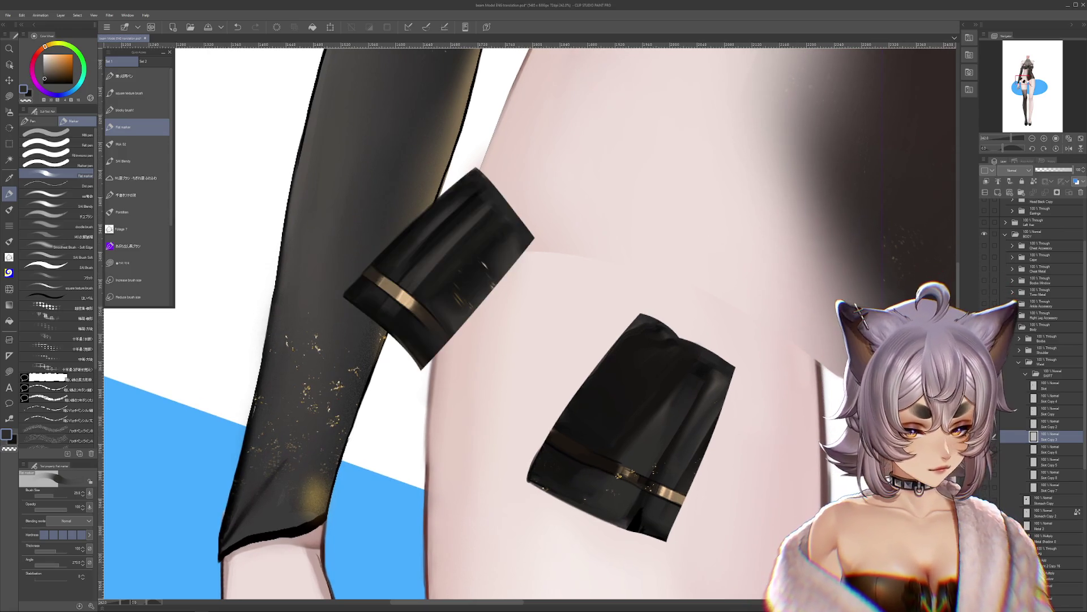
pyautogui.click(987, 424)
pyautogui.click(987, 411)
pyautogui.click(987, 411)
pyautogui.click(987, 399)
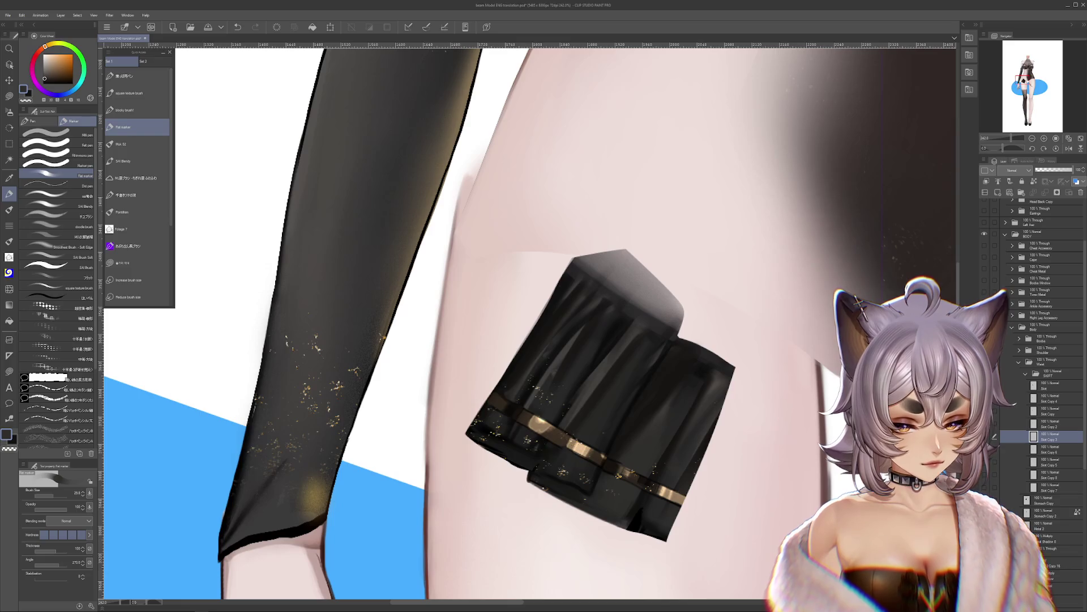
pyautogui.click(986, 398)
pyautogui.click(987, 398)
pyautogui.keyDown('alt'); pyautogui.click(596, 488); pyautogui.keyUp('alt')
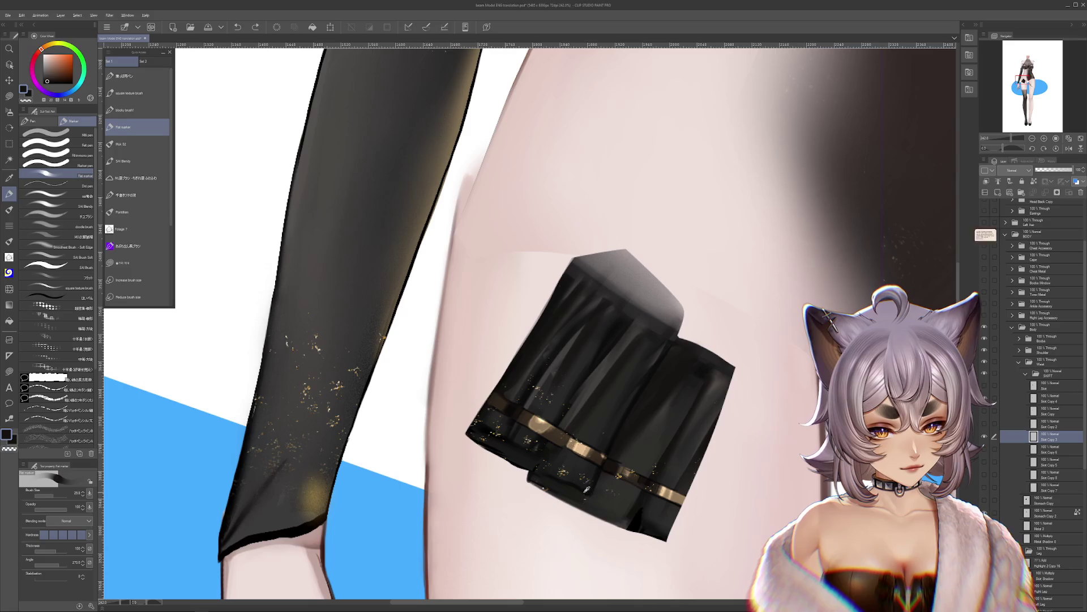
pyautogui.moveTo(638, 494)
pyautogui.mouseDown()
pyautogui.moveTo(536, 489)
pyautogui.moveTo(599, 490)
pyautogui.mouseUp()
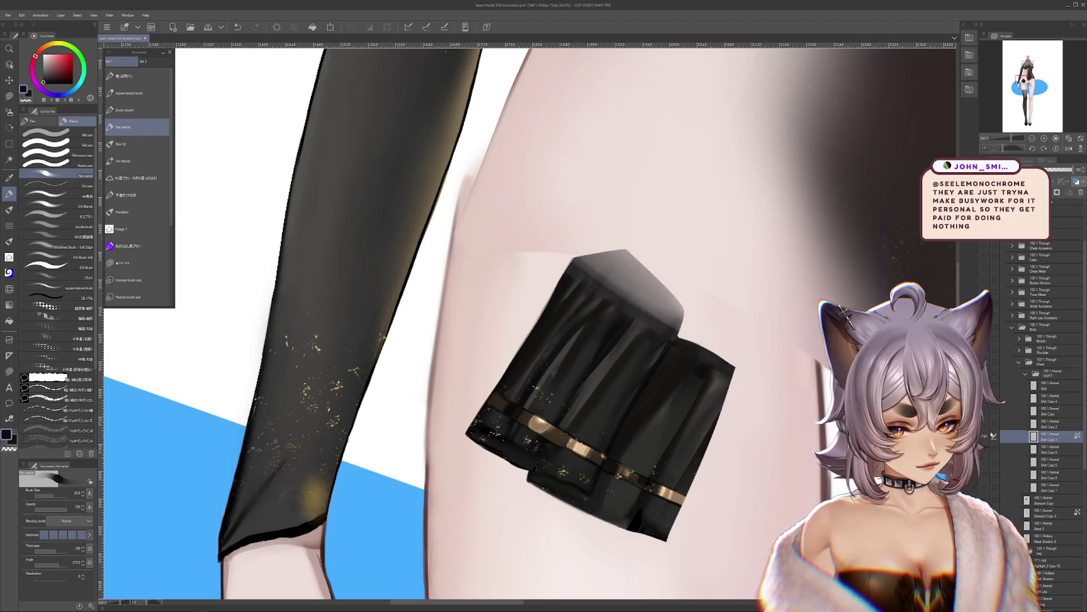
# Step: Preview the other skirt copies, leaving the upper-left folded skirt piece visible
pyautogui.click(984, 452)
pyautogui.click(984, 452)
pyautogui.click(984, 464)
pyautogui.click(984, 464)
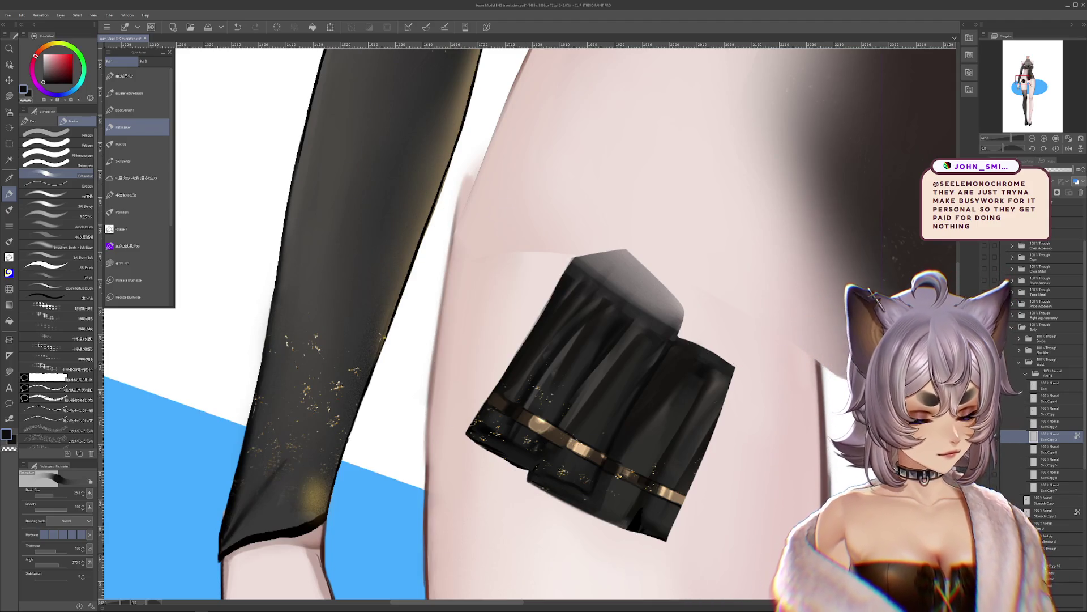
pyautogui.click(985, 439)
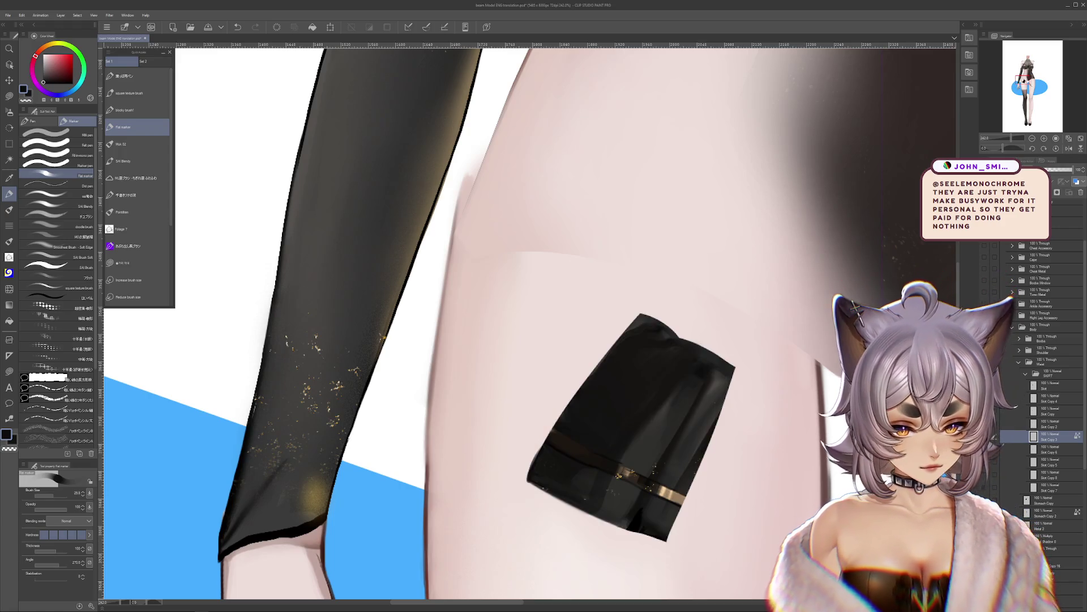
pyautogui.click(988, 439)
pyautogui.moveTo(865, 513); pyautogui.dragTo(829, 480)
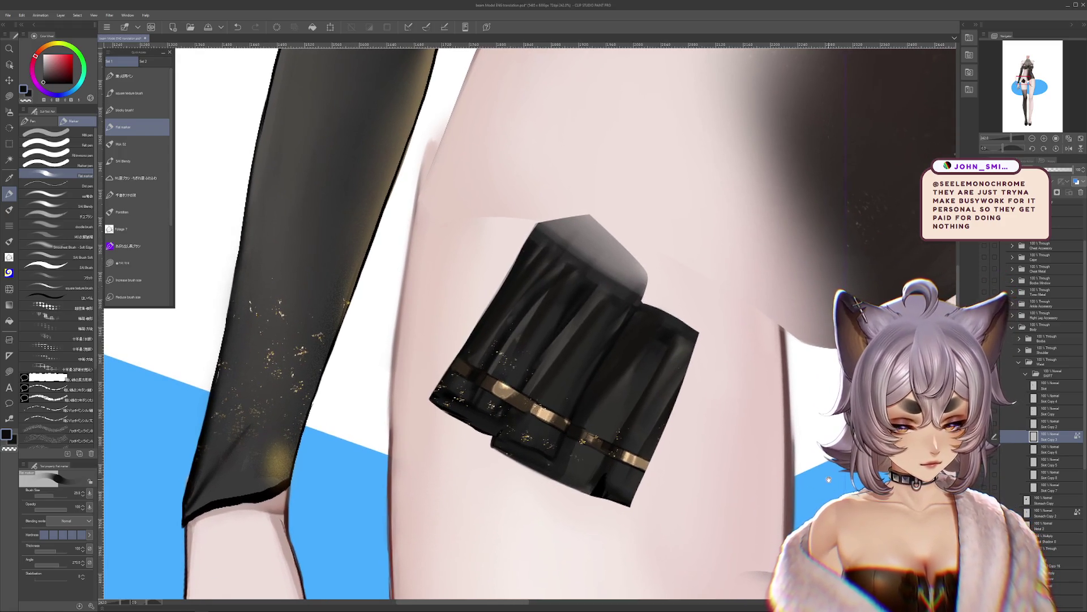
pyautogui.click(987, 439)
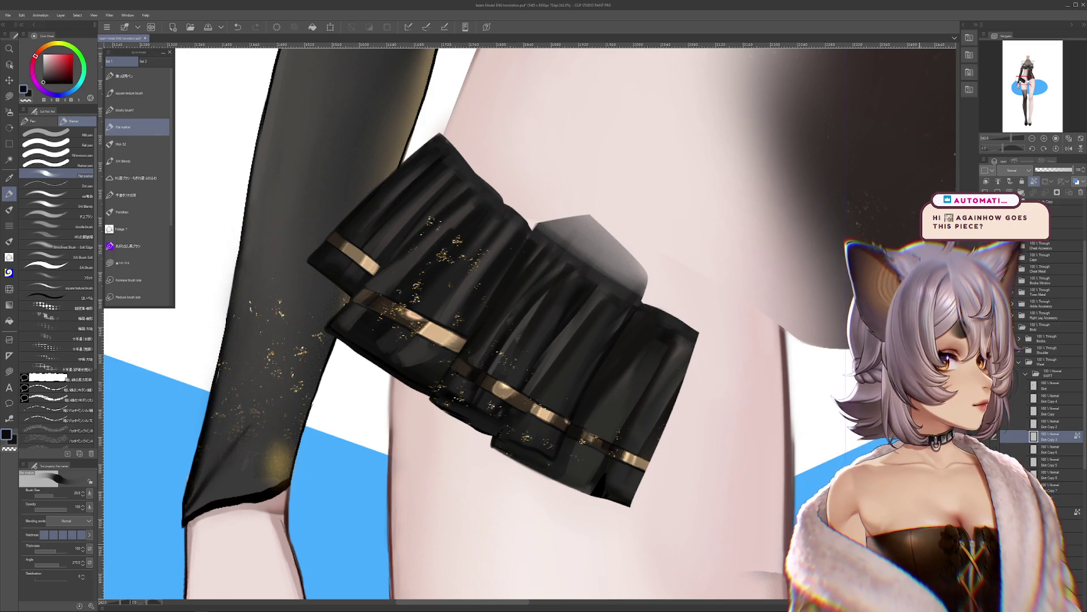
# Step: Undo/redo to compare the skirt before and after its transform, keeping the rotated version
pyautogui.scroll(-5, 583, 291)
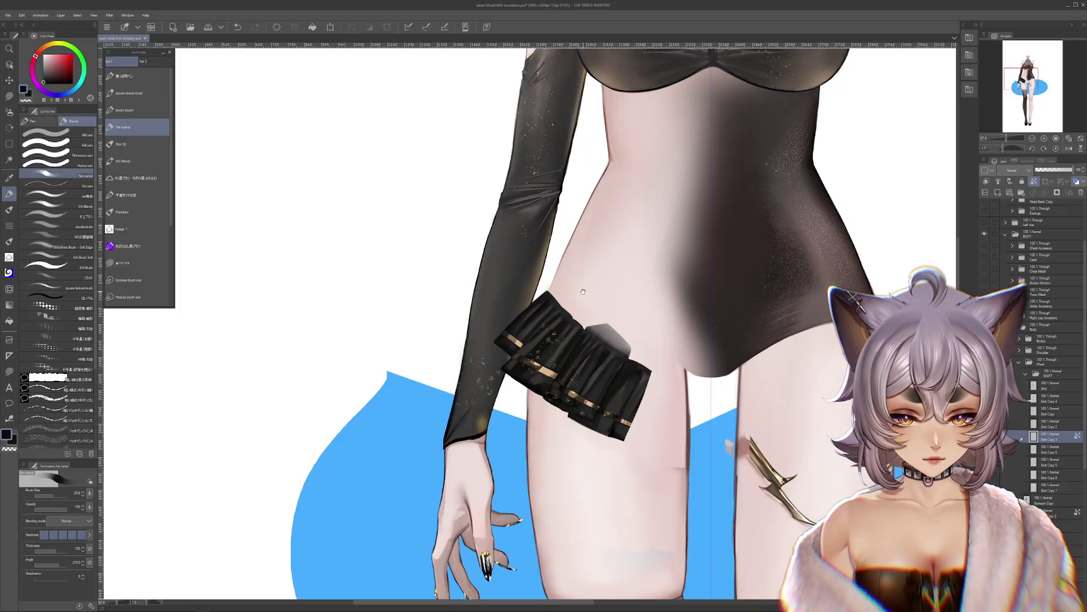
pyautogui.hotkey('ctrl', 'z')
pyautogui.hotkey('ctrl', 'y')
pyautogui.hotkey('ctrl', 'y')
pyautogui.hotkey('ctrl', 'z')
pyautogui.hotkey('ctrl', 'y')
pyautogui.scroll(4, 603, 399)
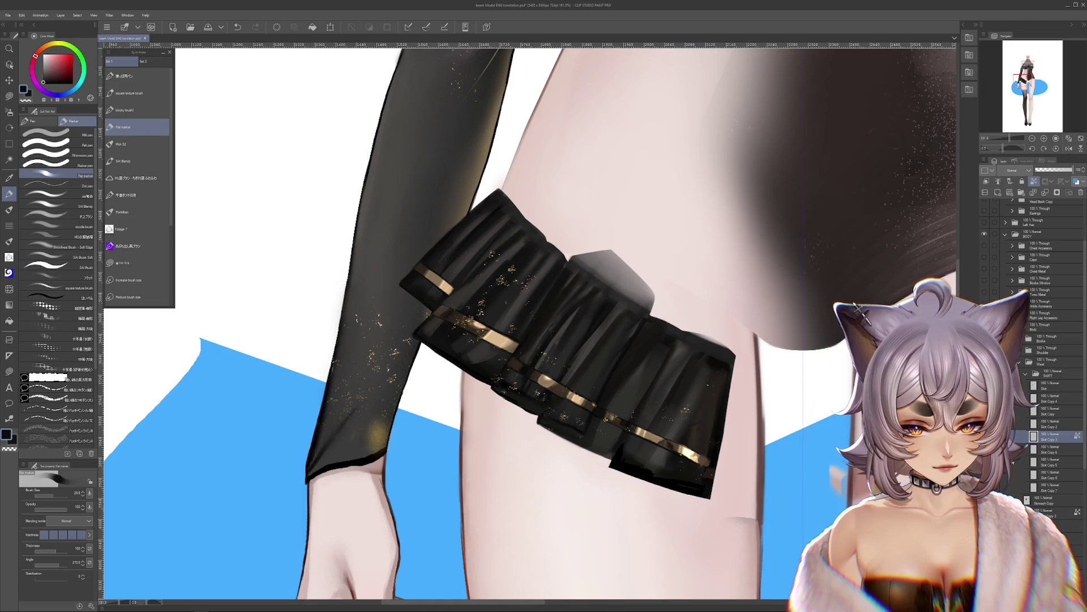
pyautogui.hotkey('ctrl', 'z')
pyautogui.hotkey('ctrl', 'y')
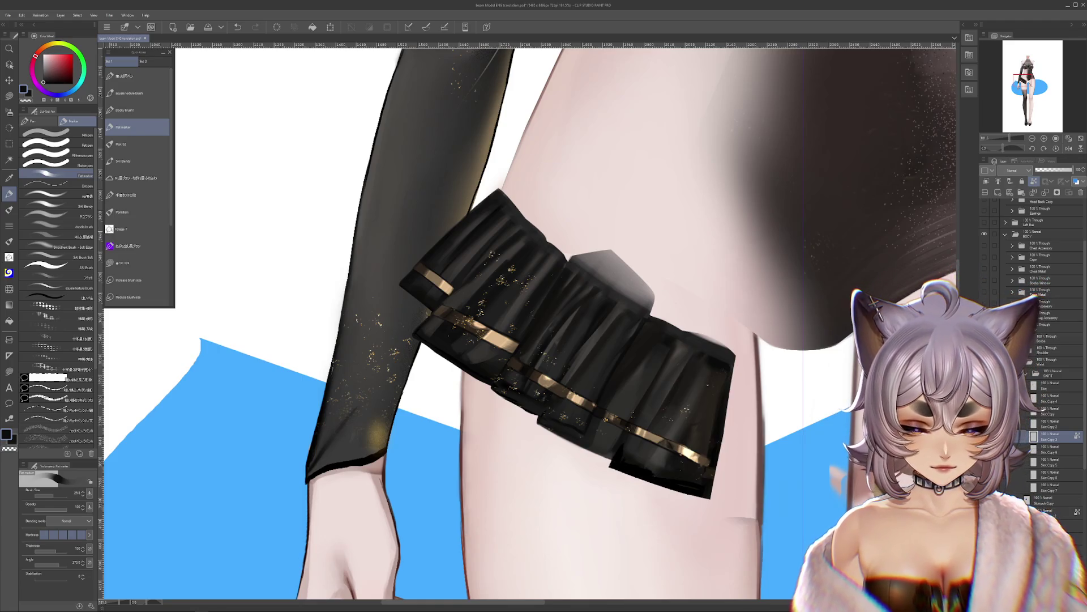
# Step: Move Skirt Copy 6 above Skirt Copy 3 and rejoin the detached pleat to the main skirt
pyautogui.moveTo(1055, 446); pyautogui.dragTo(1055, 435)
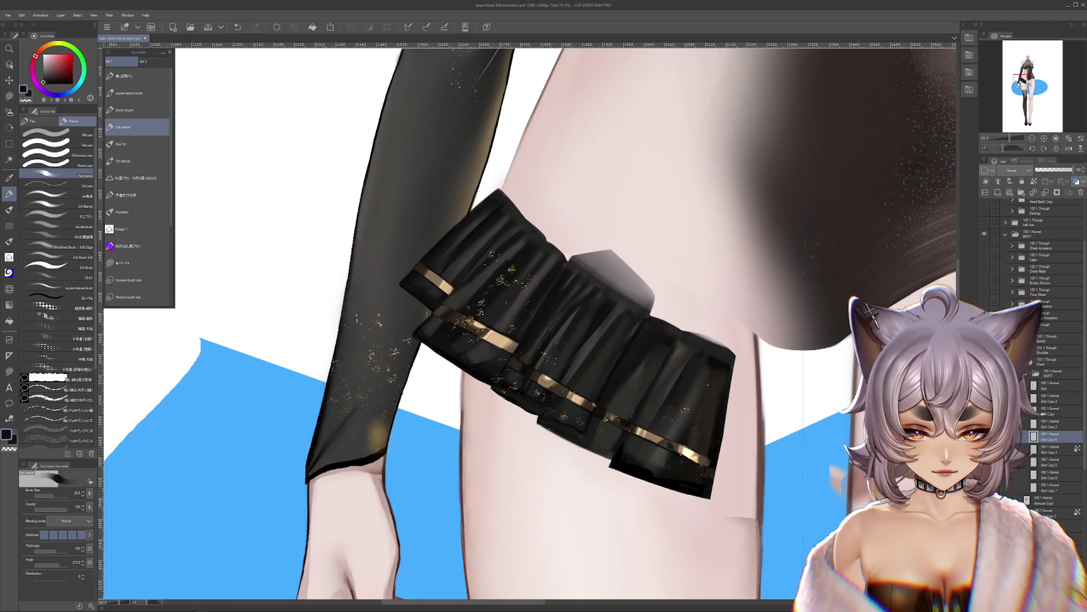
pyautogui.scroll(1, 708, 433)
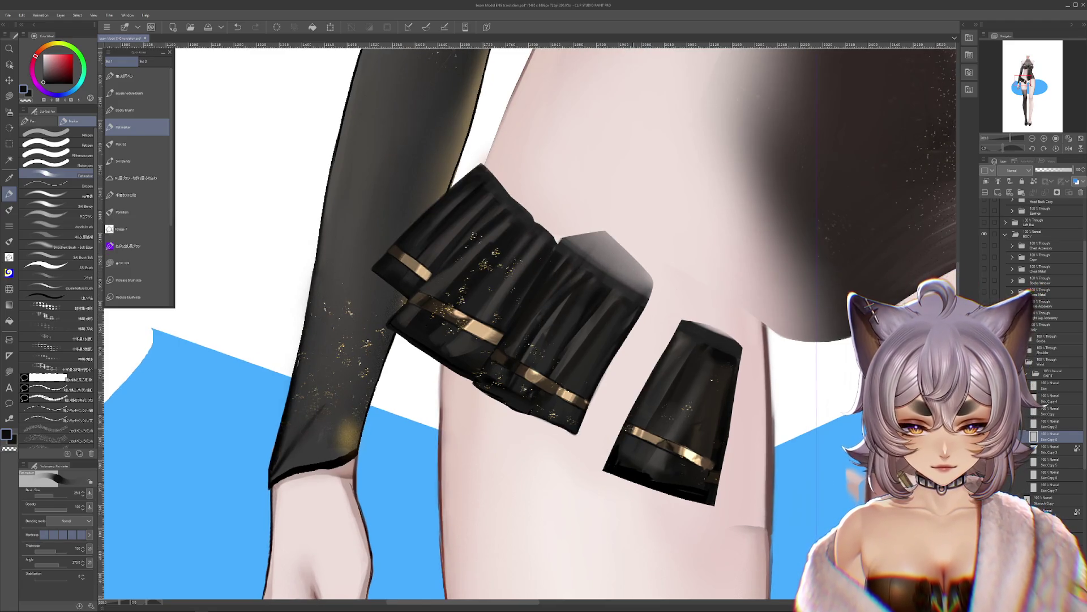
pyautogui.click(9, 96)
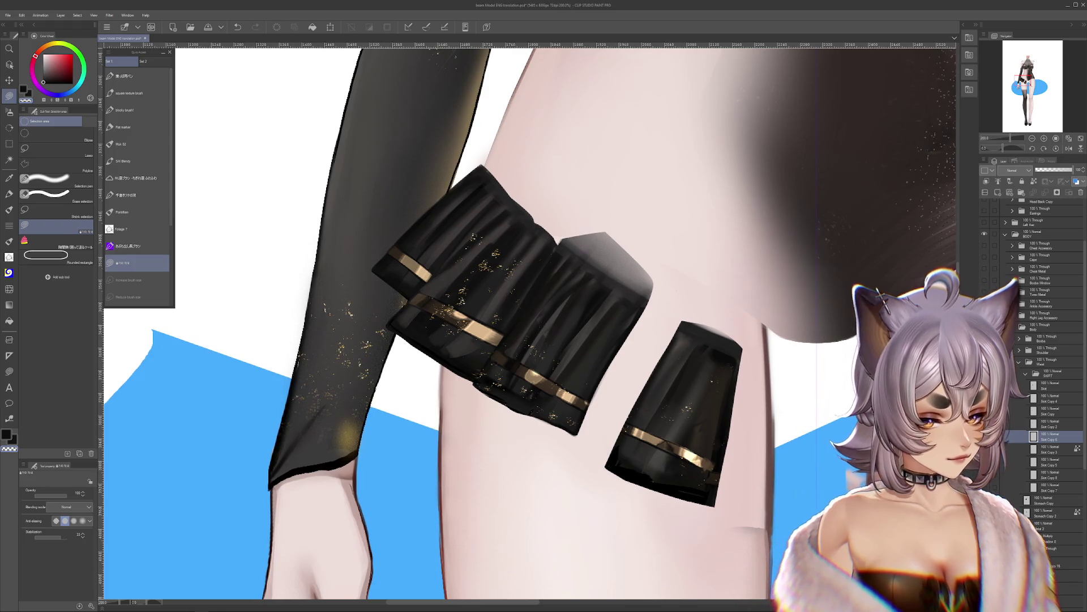
pyautogui.hotkey('ctrl', 'z')
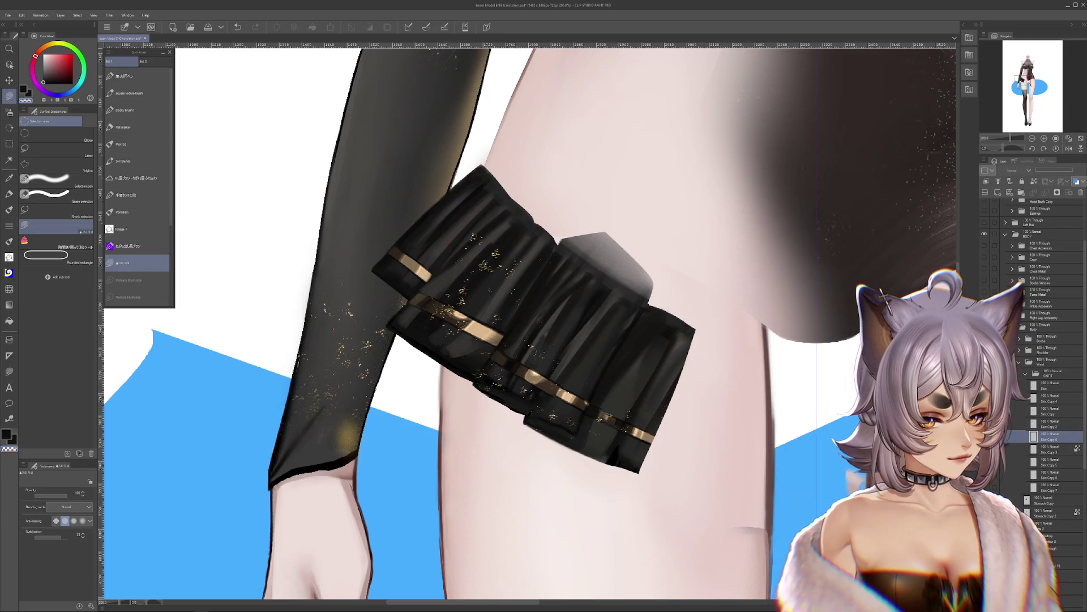
pyautogui.click(1026, 446)
pyautogui.click(9, 287)
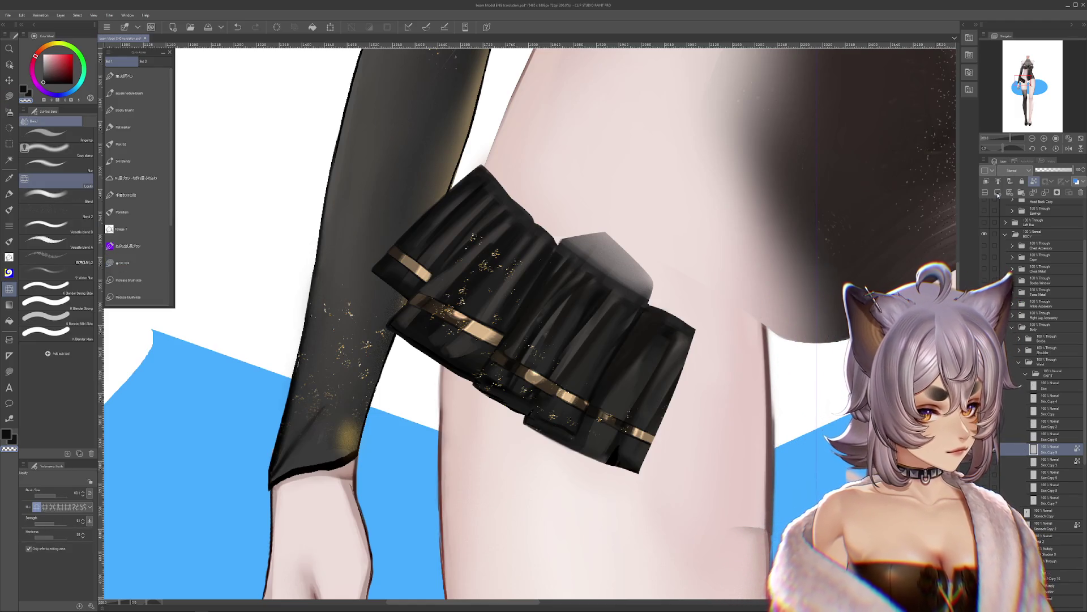
# Step: Reshape the lower-right edge, delete Skirt Copy 9, and shade the right edge dark red
pyautogui.moveTo(631, 436); pyautogui.dragTo(657, 448)
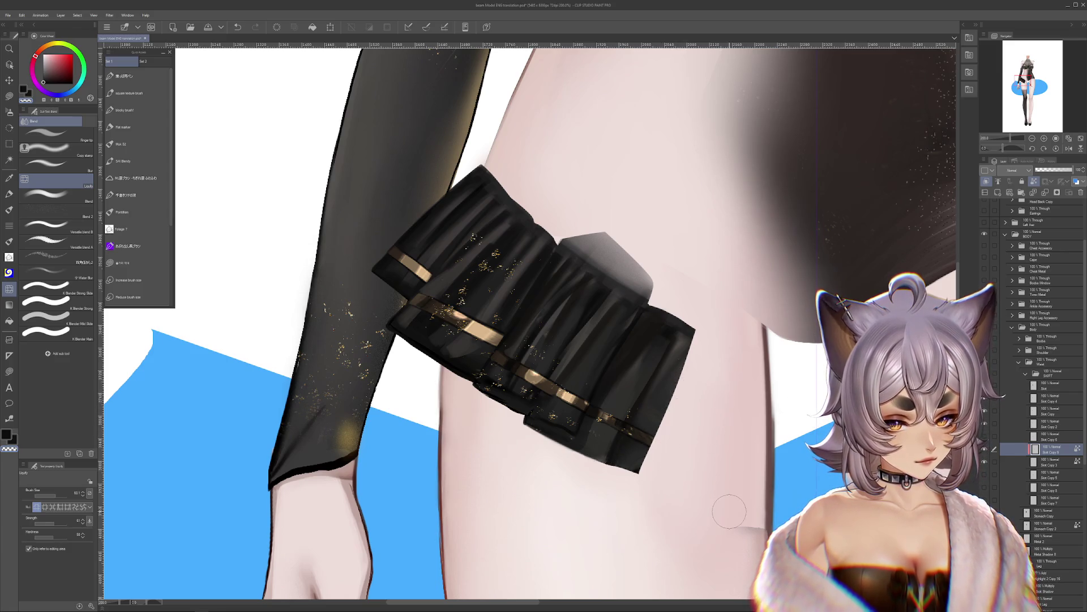
pyautogui.hotkey('ctrl', 'e')
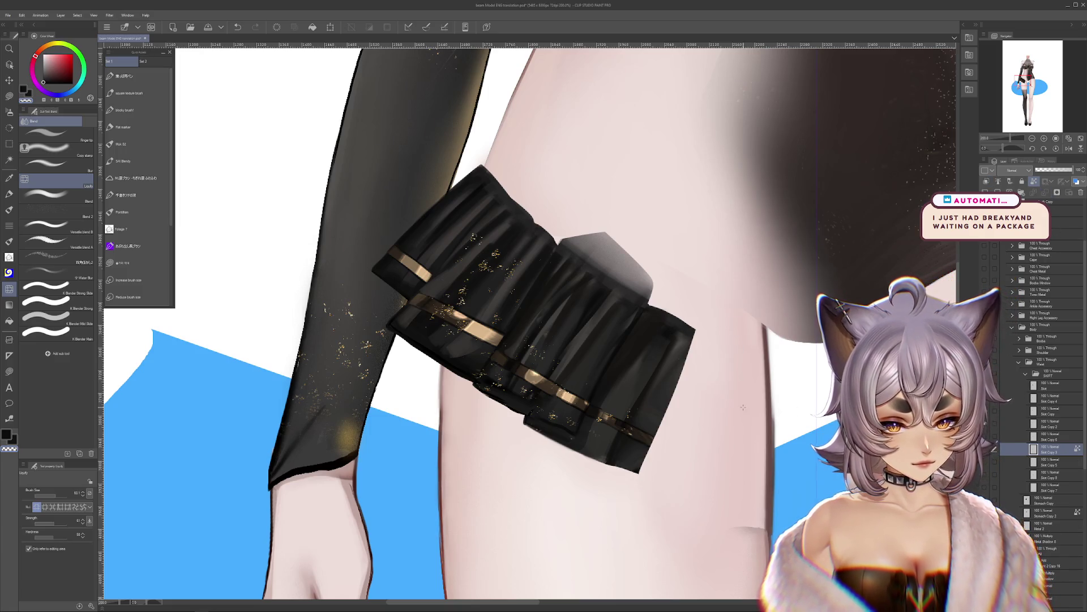
pyautogui.press('p')
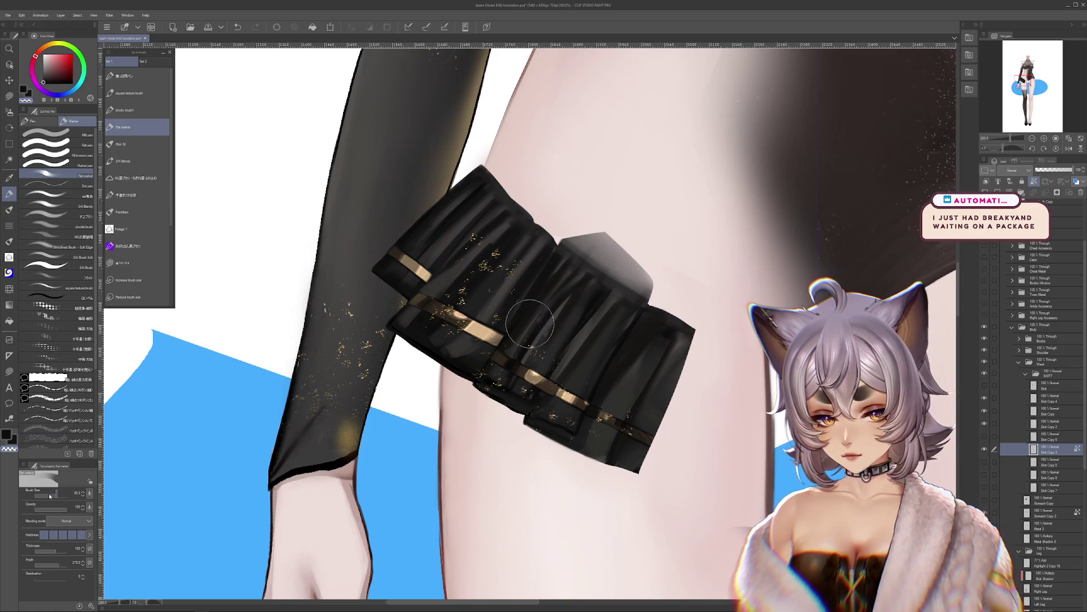
pyautogui.keyDown('alt'); pyautogui.click(623, 456); pyautogui.keyUp('alt')
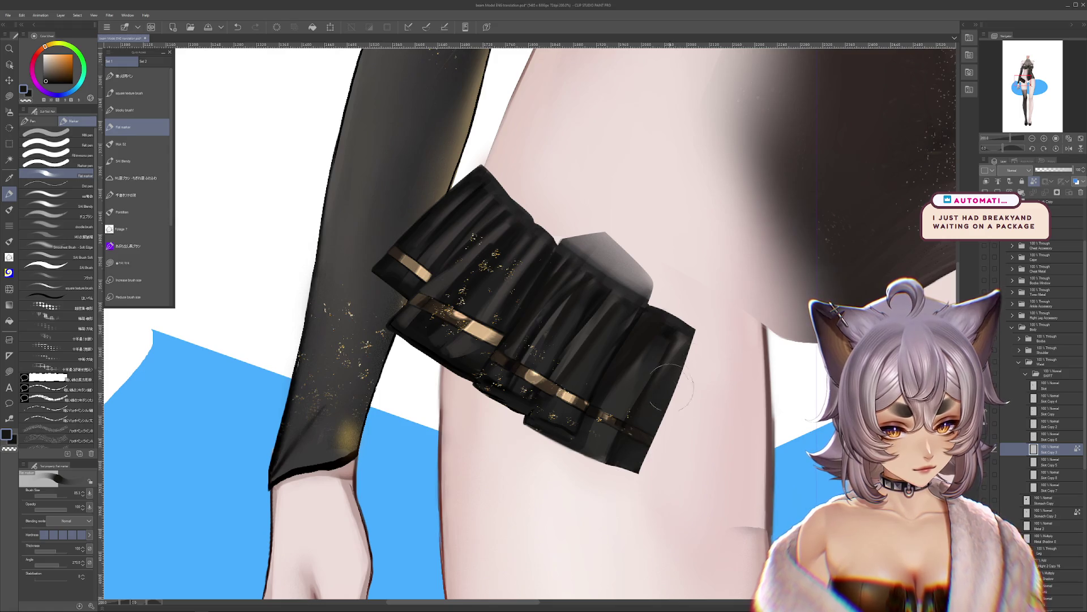
pyautogui.keyDown('alt'); pyautogui.click(672, 334); pyautogui.keyUp('alt')
pyautogui.moveTo(672, 334); pyautogui.dragTo(669, 358)
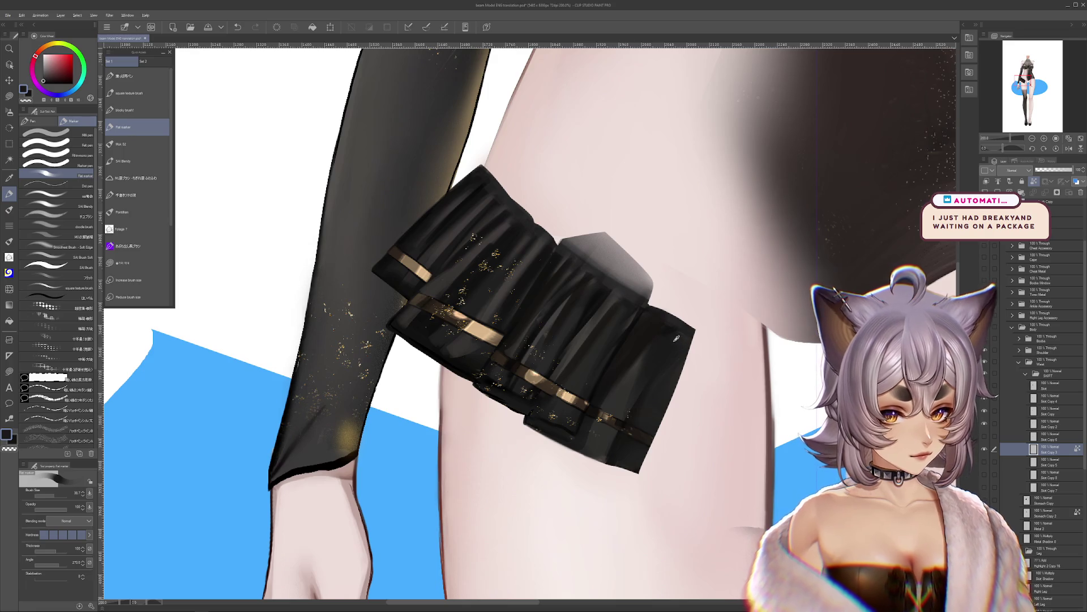
# Step: On Skirt Copy 6, compare the stretched and original right section via undo/redo
pyautogui.moveTo(651, 397); pyautogui.dragTo(708, 430)
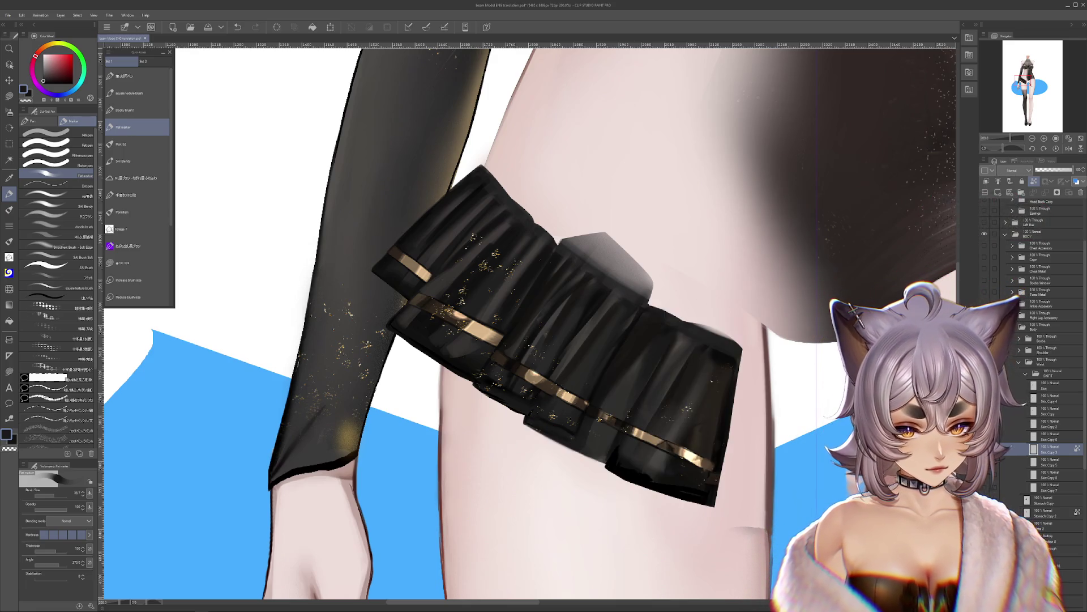
pyautogui.hotkey('ctrl', 'z')
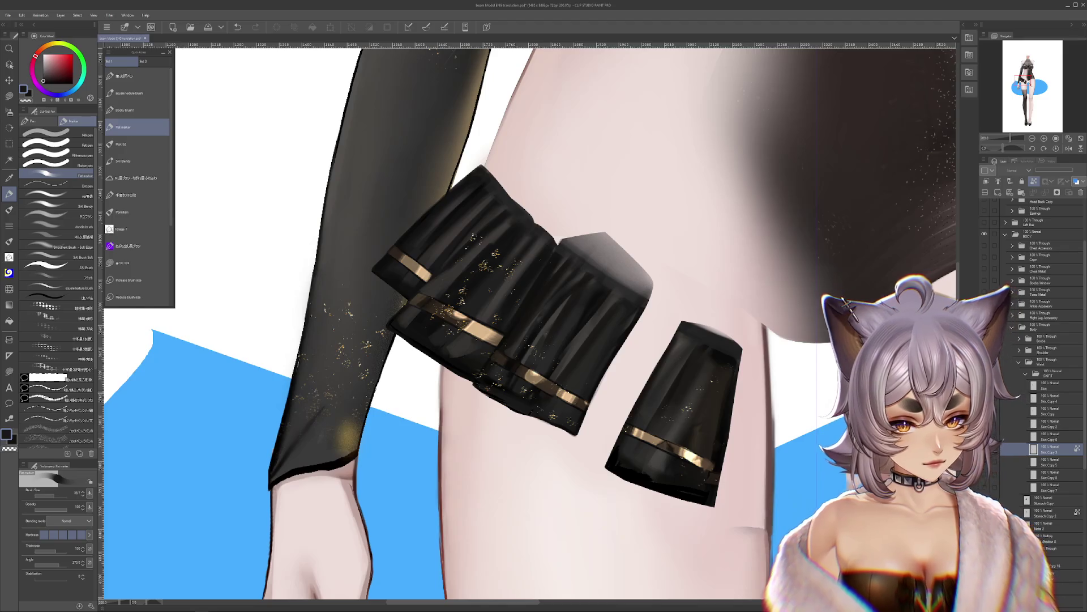
pyautogui.click(1051, 436)
pyautogui.click(9, 96)
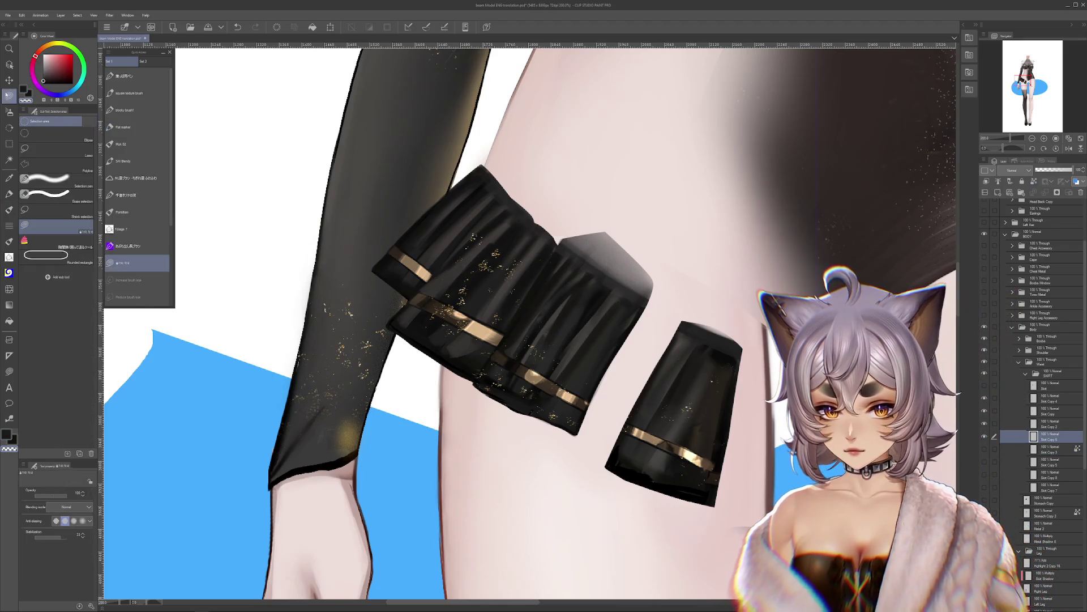
pyautogui.hotkey('ctrl', 'y')
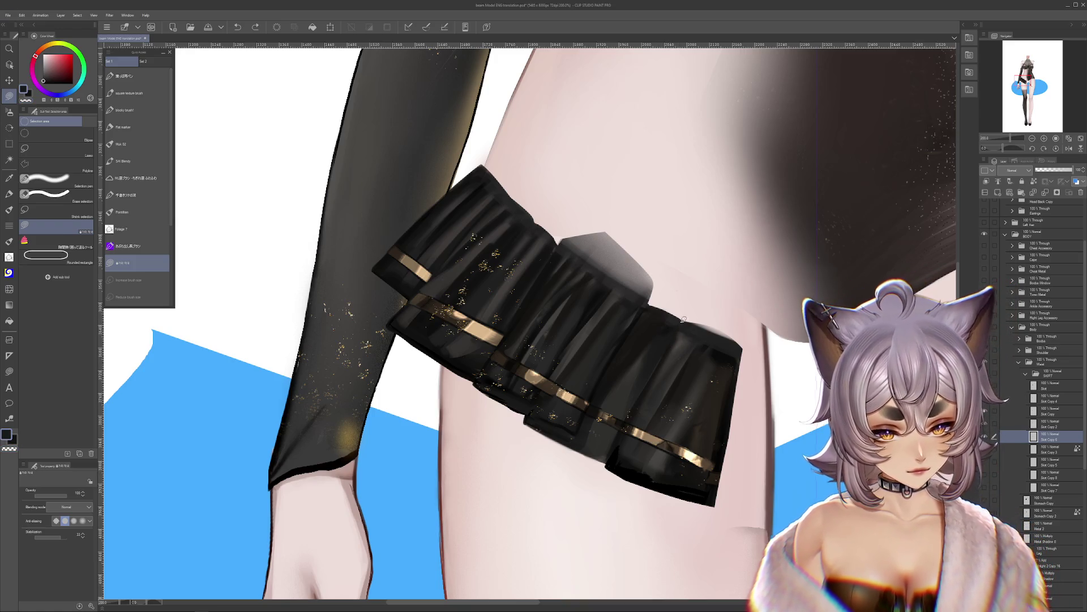
pyautogui.hotkey('ctrl', 'd')
pyautogui.hotkey('ctrl', 'z')
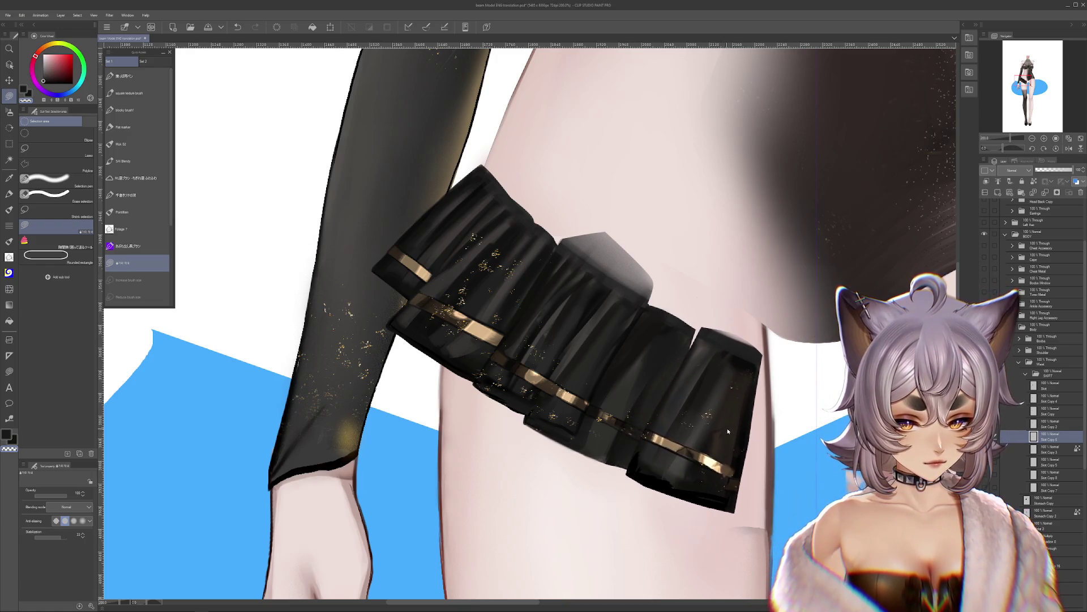
pyautogui.hotkey('ctrl', 'y')
# Step: Liquify the skirt's right end inward to narrow it, comparing against the wider original
pyautogui.click(9, 289)
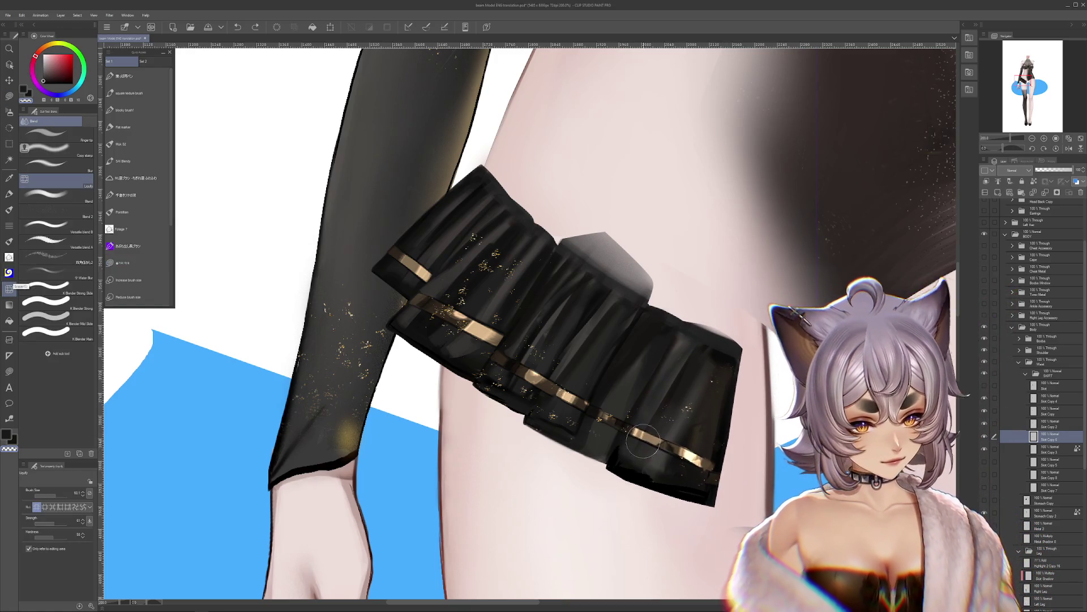
pyautogui.moveTo(54, 501); pyautogui.dragTo(62, 501)
pyautogui.moveTo(691, 396)
pyautogui.mouseDown()
pyautogui.moveTo(643, 414)
pyautogui.moveTo(709, 388)
pyautogui.mouseUp()
pyautogui.hotkey('ctrl', 'z')
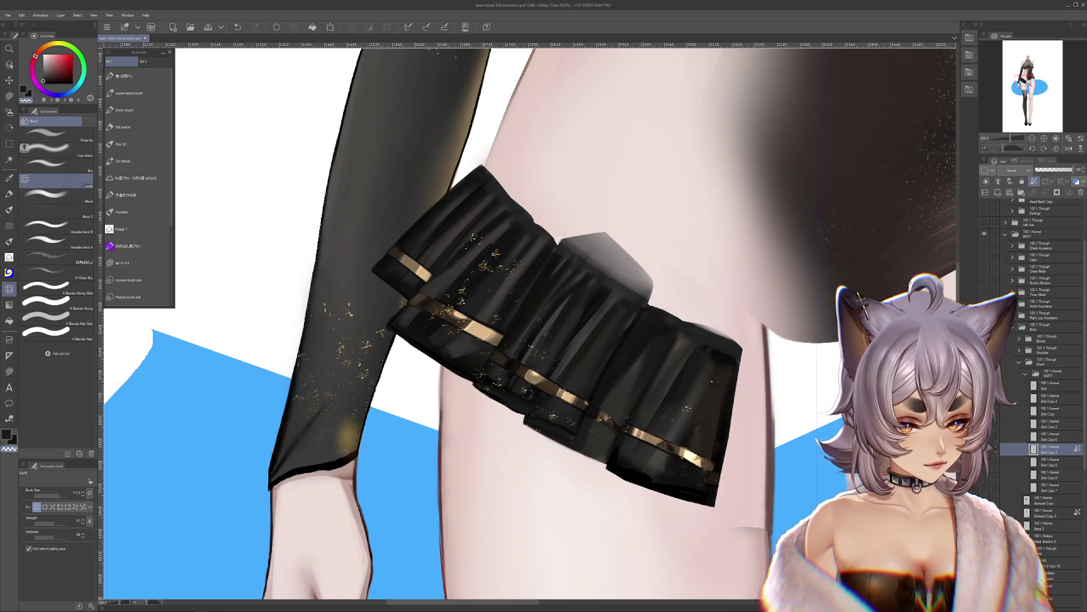
pyautogui.hotkey('ctrl', 'y')
pyautogui.hotkey('ctrl', 'z')
pyautogui.hotkey('ctrl', 'z')
pyautogui.hotkey('ctrl', 'z')
pyautogui.hotkey('ctrl', 'z')
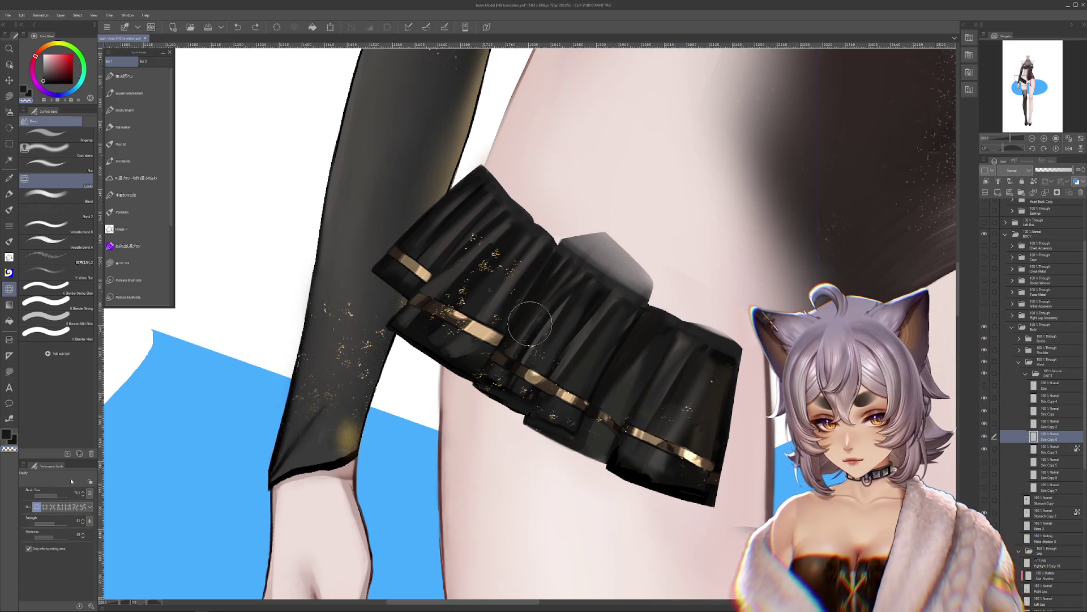
pyautogui.scroll(-1, 422, 321)
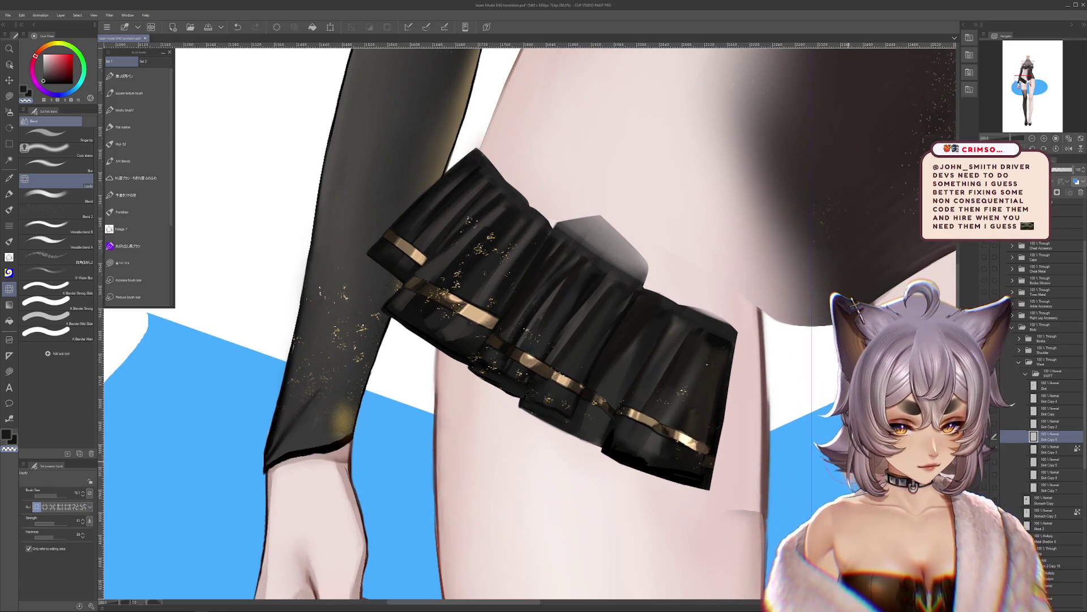
# Step: Undo the narrowed right flare and lasso-select an area along the skirt's lower edge
pyautogui.press('m')
pyautogui.hotkey('ctrl', 'z')
pyautogui.hotkey('ctrl', 'z')
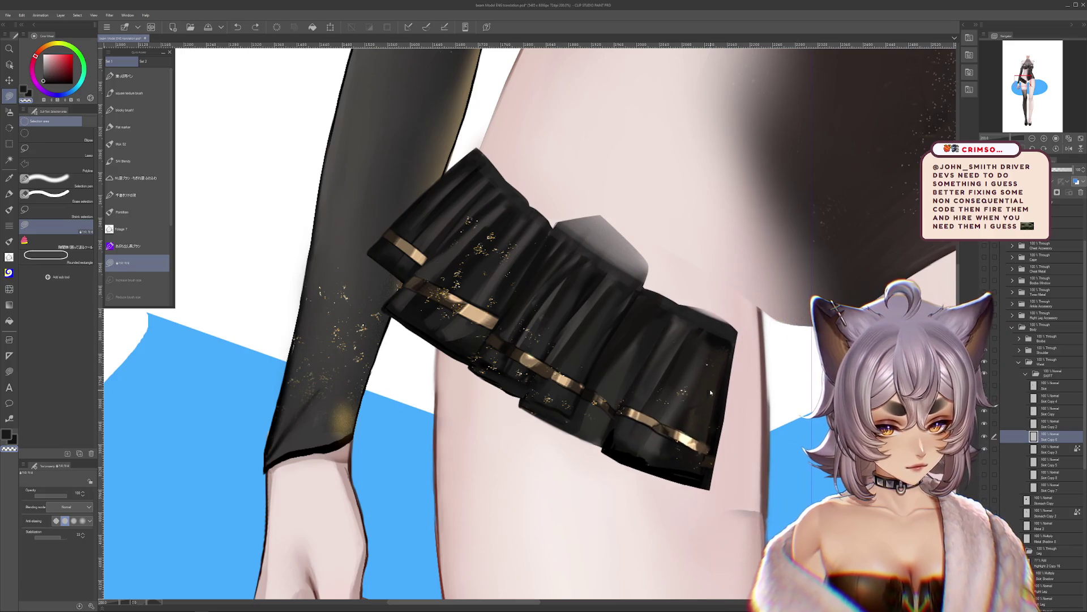
pyautogui.moveTo(646, 474); pyautogui.dragTo(598, 449)
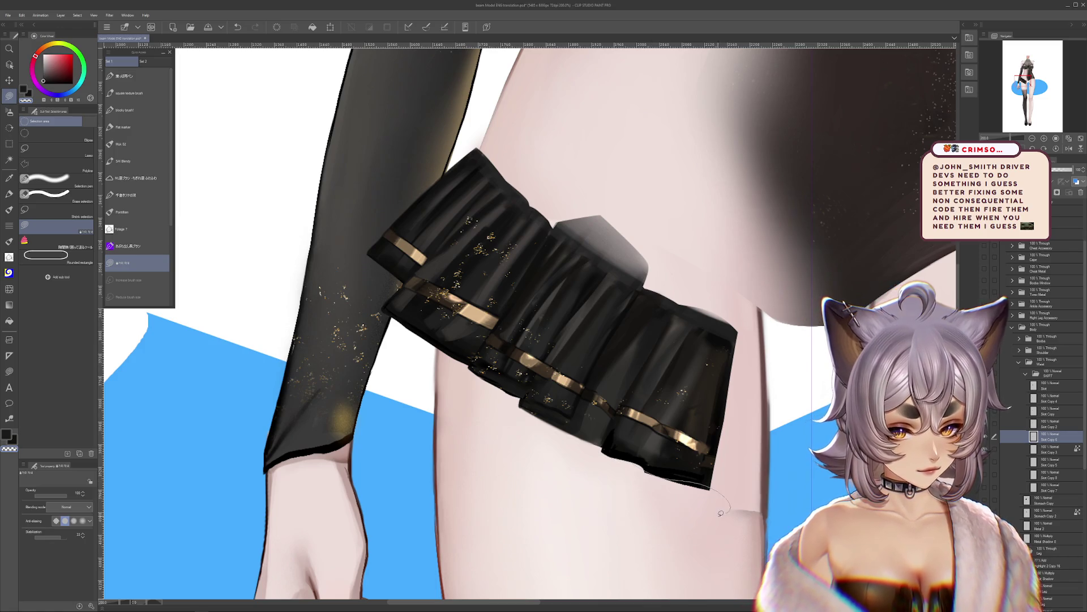
pyautogui.scroll(1, 680, 514)
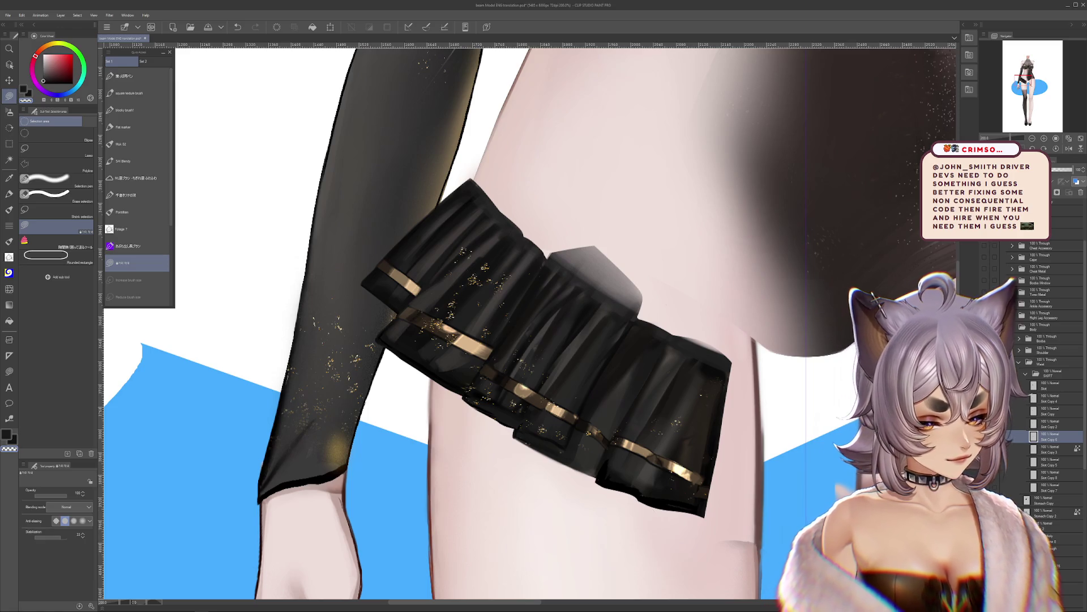
# Step: Compare the skirt's right panel versions by stepping back and forth through the edit history
pyautogui.hotkey('ctrl', 'z')
pyautogui.hotkey('ctrl', 'y')
pyautogui.hotkey('ctrl', 'y')
pyautogui.hotkey('ctrl', 'z')
pyautogui.hotkey('ctrl', 'z')
pyautogui.hotkey('ctrl', 'y')
pyautogui.hotkey('ctrl', 'z')
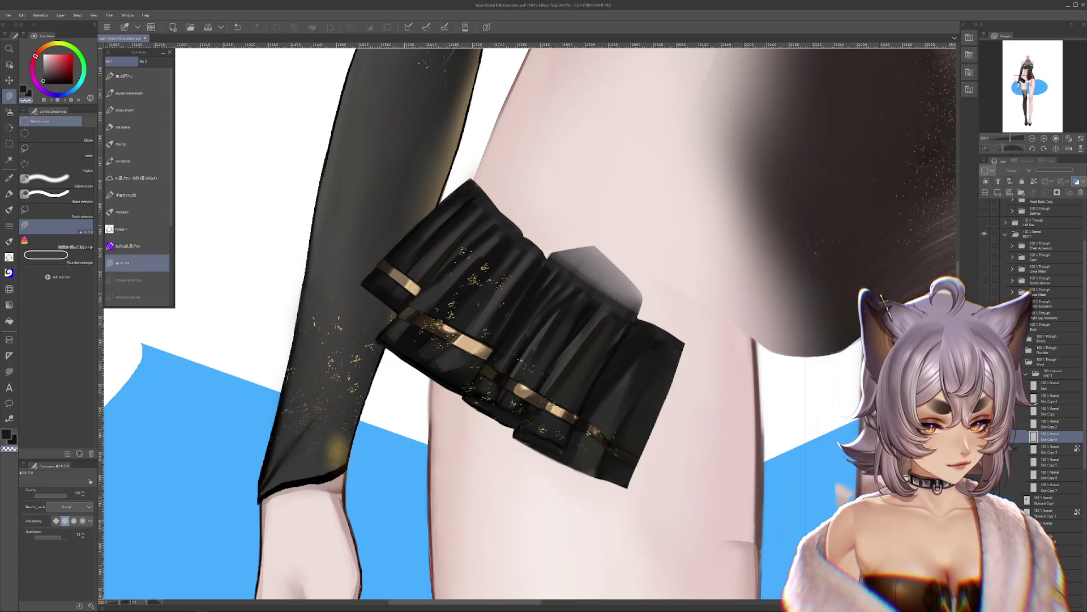
pyautogui.hotkey('ctrl', 'y')
pyautogui.hotkey('ctrl', 'z')
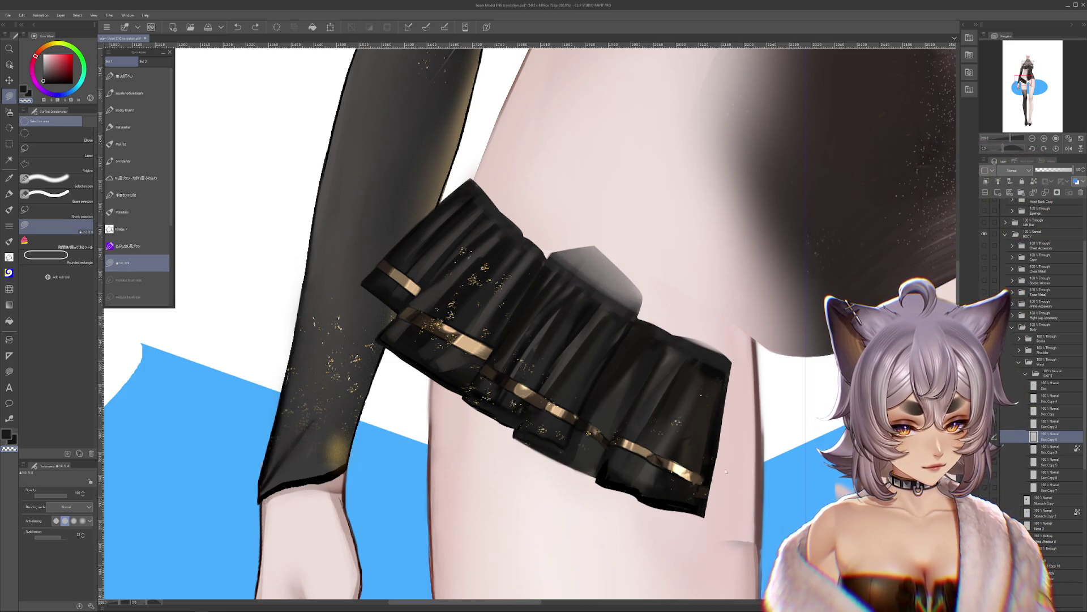
pyautogui.hotkey('ctrl', 'y')
# Step: Settle on the split pleat panel version, with the dark pleat section filling the gap
pyautogui.moveTo(860, 494); pyautogui.dragTo(795, 475)
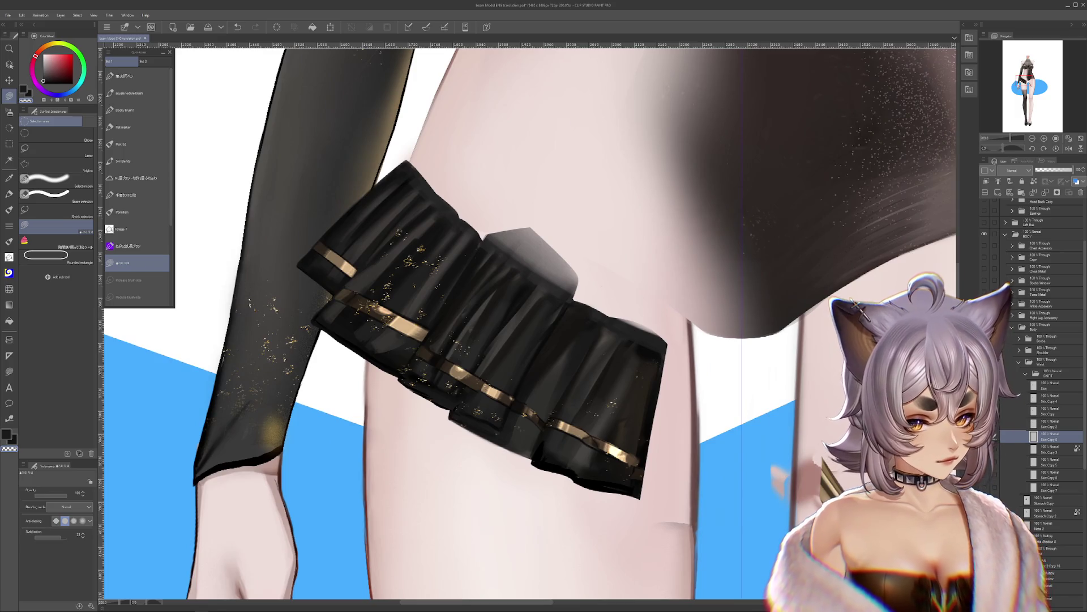
pyautogui.hotkey('ctrl', 'z')
pyautogui.hotkey('ctrl', 'y')
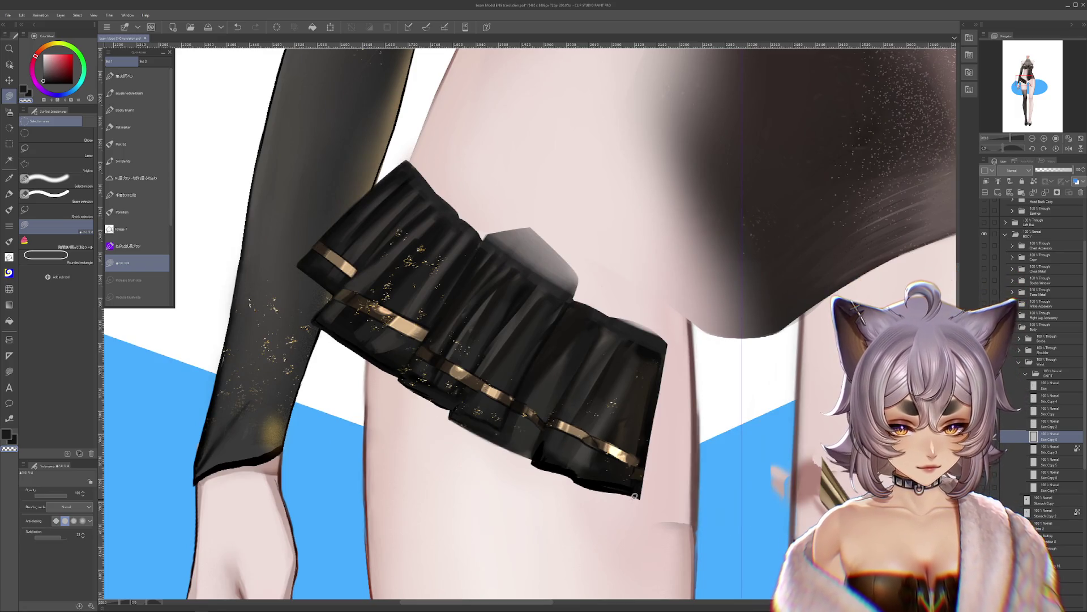
pyautogui.hotkey('ctrl', 'z')
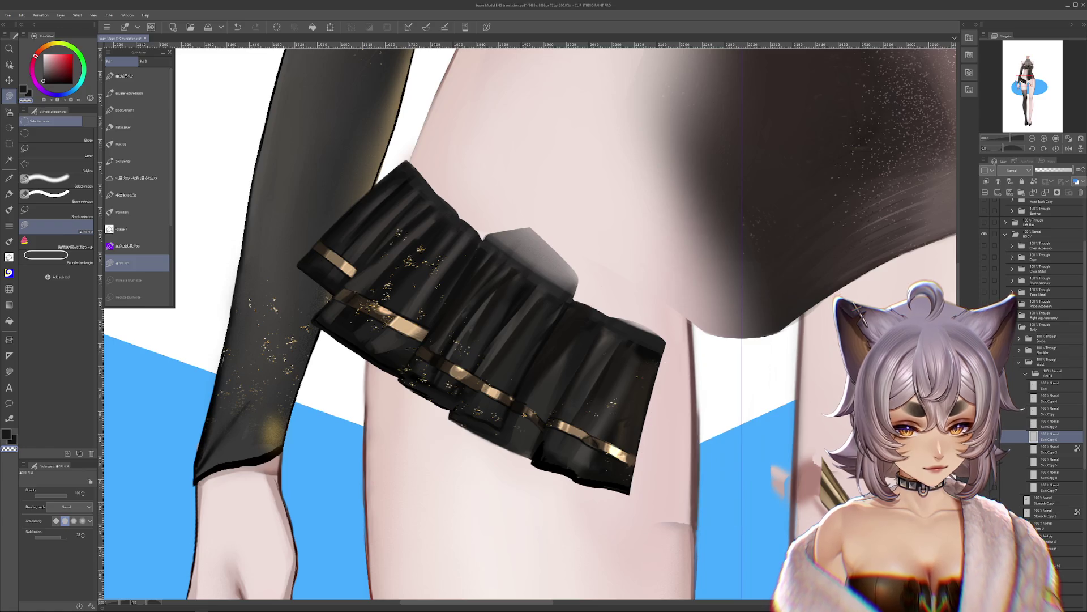
pyautogui.hotkey('ctrl', 'z')
pyautogui.hotkey('ctrl', 'z')
pyautogui.hotkey('ctrl', 'y')
pyautogui.hotkey('ctrl', 'y')
pyautogui.hotkey('ctrl', 'y')
pyautogui.hotkey('ctrl', 'z')
pyautogui.hotkey('ctrl', 'y')
pyautogui.hotkey('ctrl', 'z')
pyautogui.hotkey('ctrl', 'y')
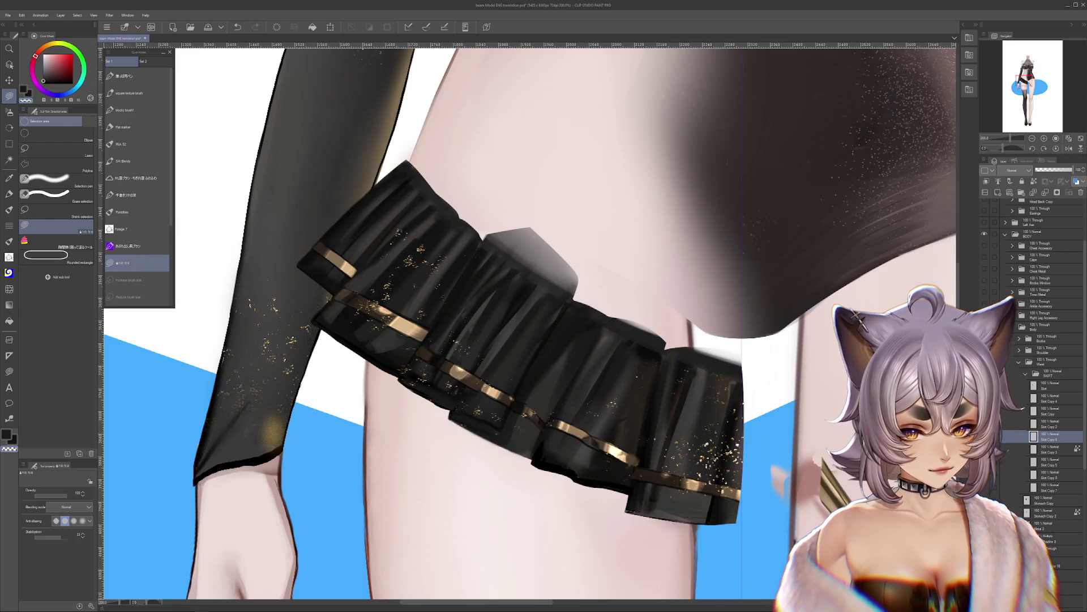
# Step: Check the right pleat panel's position while switching between the Skirt Copy 5 and 6 layers
pyautogui.hotkey('alt', '[')
pyautogui.hotkey('alt', '[')
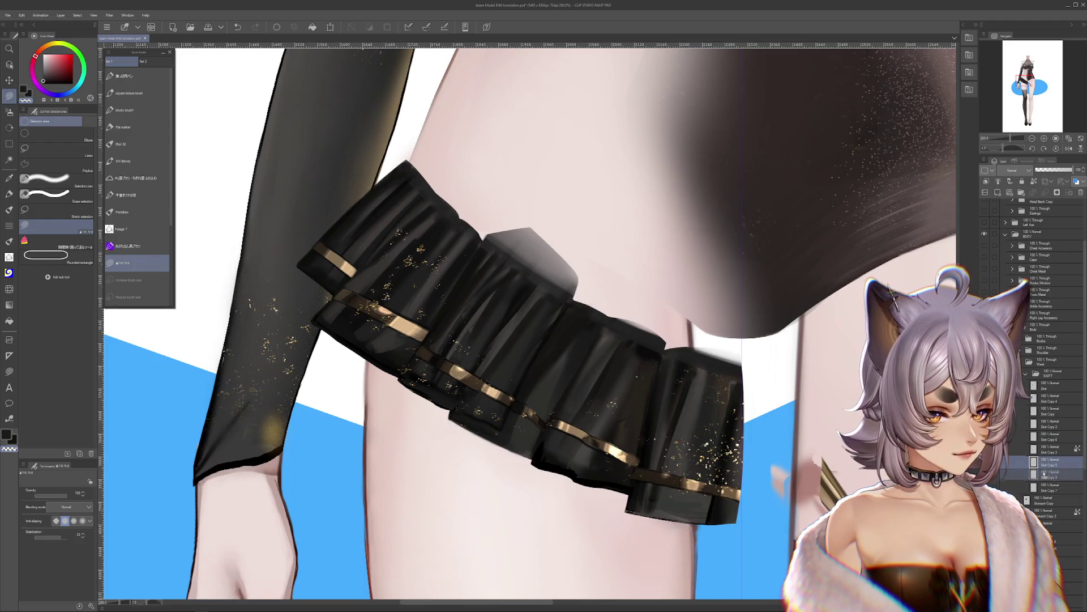
pyautogui.hotkey('ctrl', 'z')
pyautogui.hotkey('ctrl', 'y')
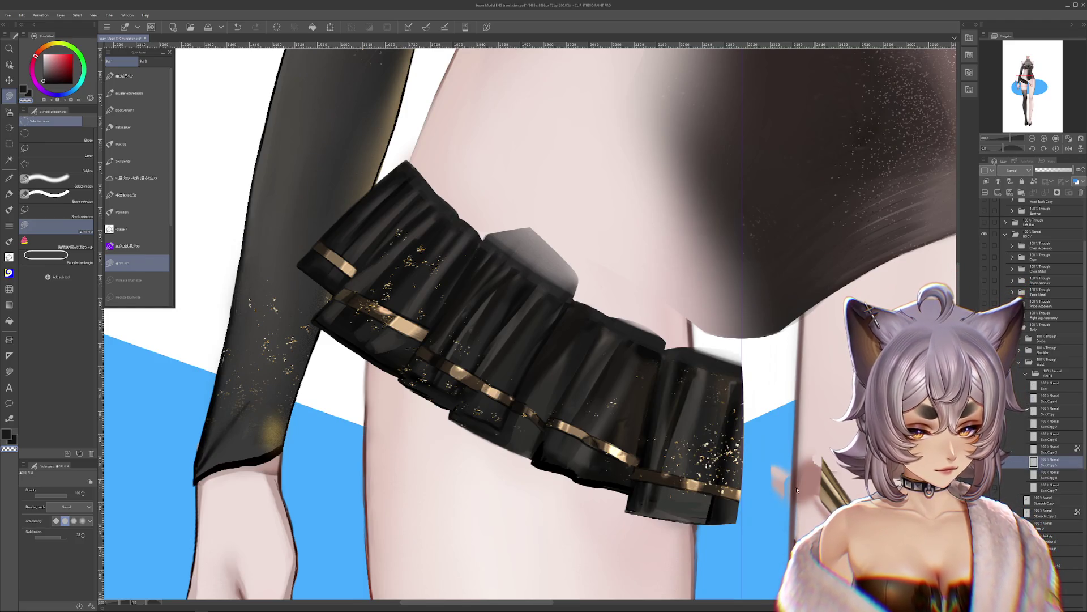
pyautogui.hotkey('ctrl', 'z')
pyautogui.hotkey('ctrl', 'y')
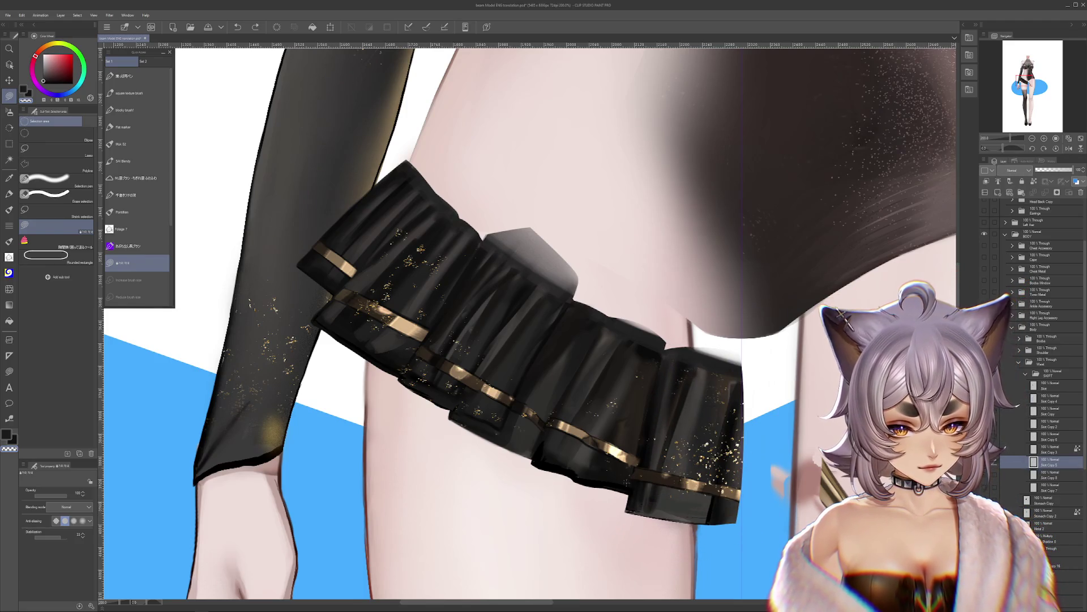
pyautogui.hotkey('alt', ']')
pyautogui.hotkey('alt', ']')
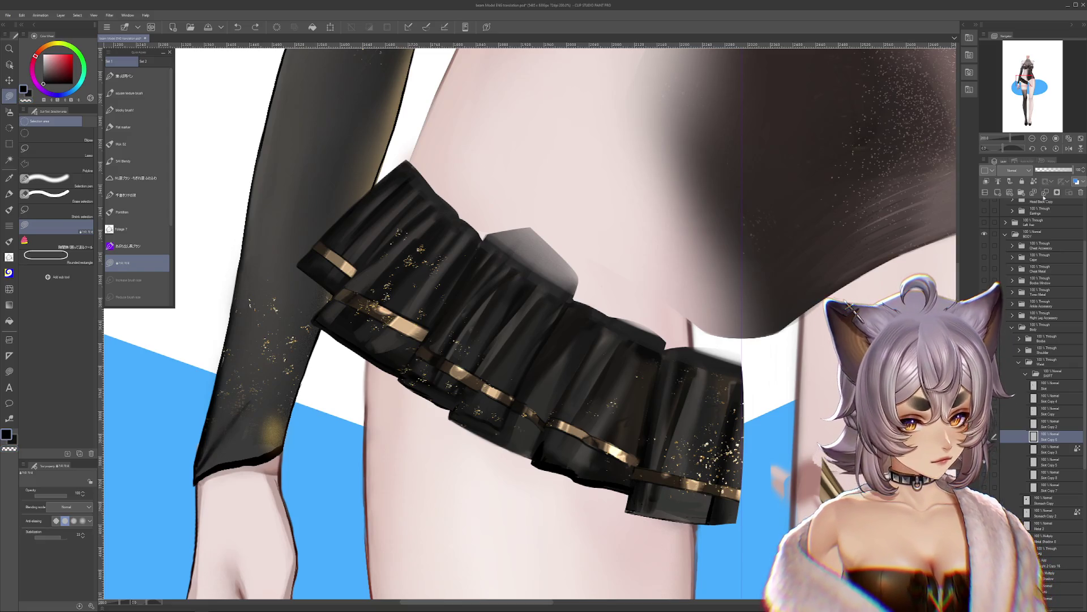
# Step: Paint a dark edge along the skirt's lower-left side with the Flat marker
pyautogui.press('p')
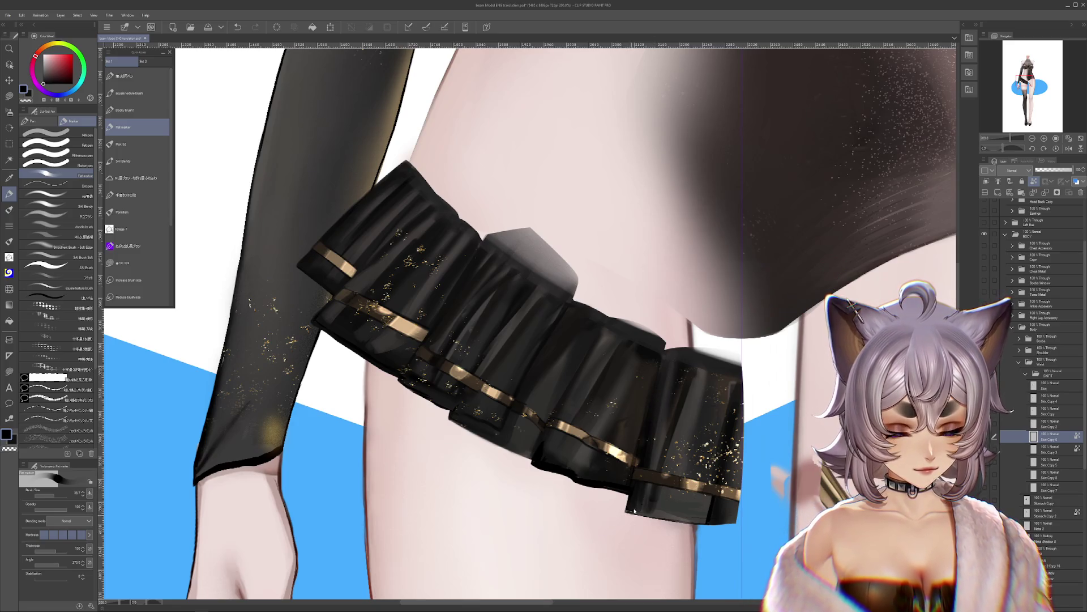
pyautogui.hotkey('ctrl', 'z')
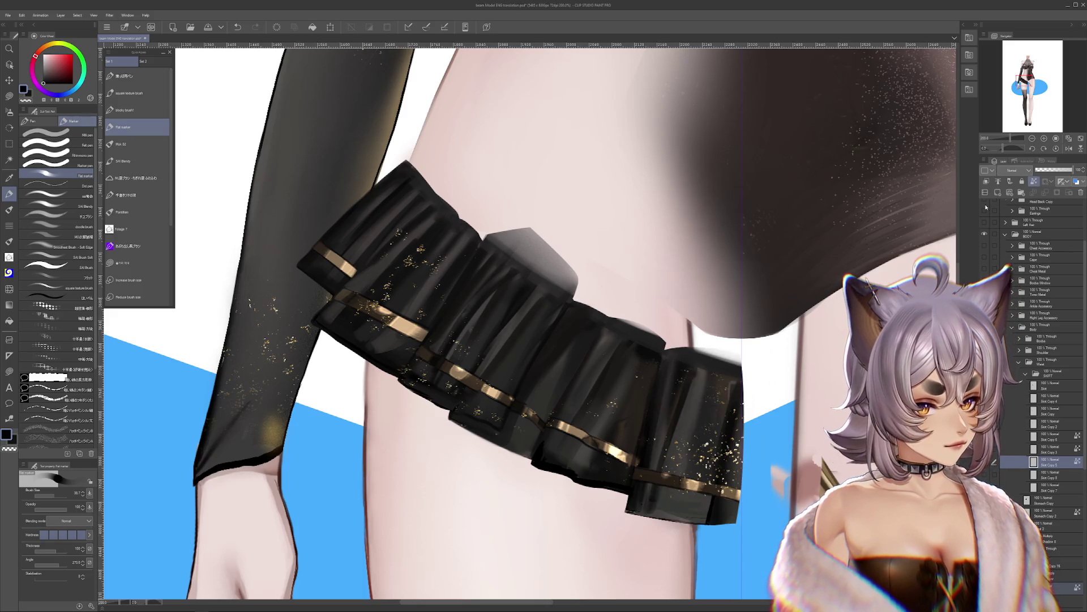
pyautogui.moveTo(643, 462); pyautogui.dragTo(635, 502)
pyautogui.hotkey('ctrl', 'z')
pyautogui.hotkey('ctrl', 'y')
pyautogui.hotkey('ctrl', 'y')
pyautogui.hotkey('ctrl', 'y')
pyautogui.hotkey('ctrl', 'y')
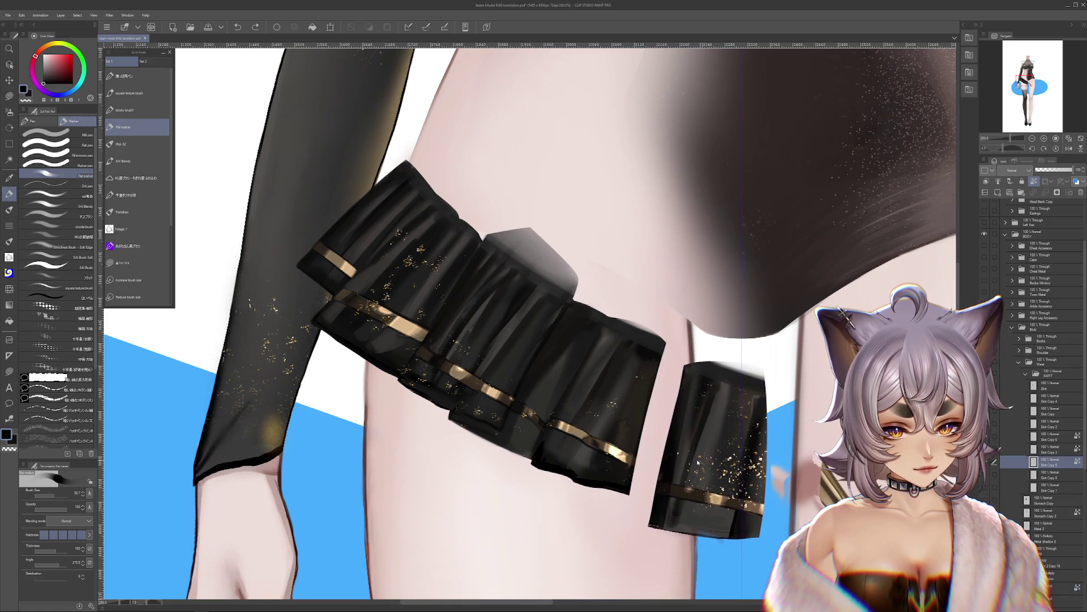
pyautogui.hotkey('ctrl', 'z')
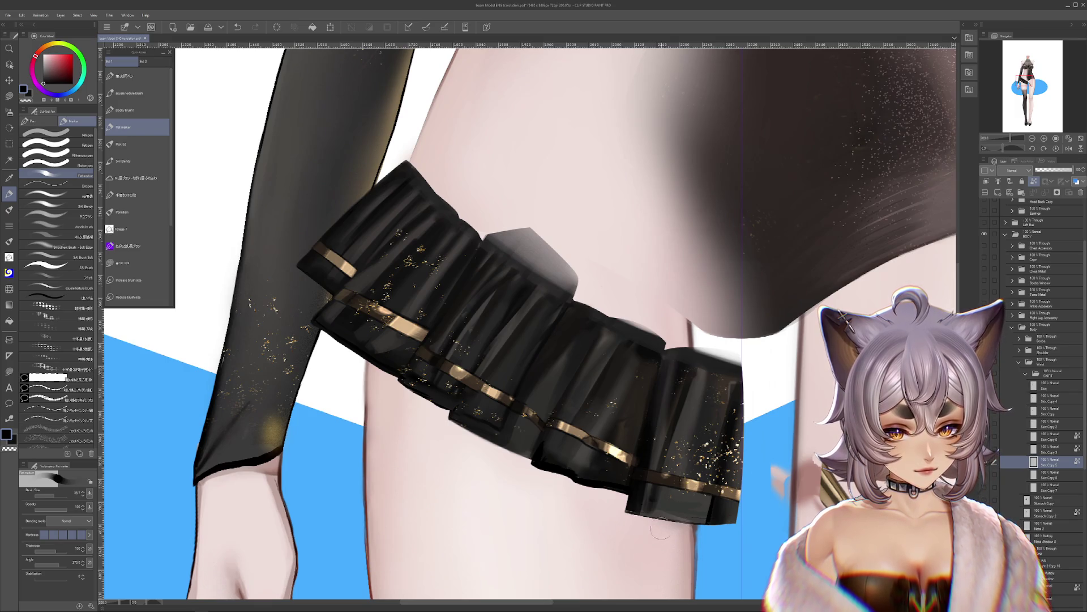
pyautogui.hotkey('ctrl', 'z')
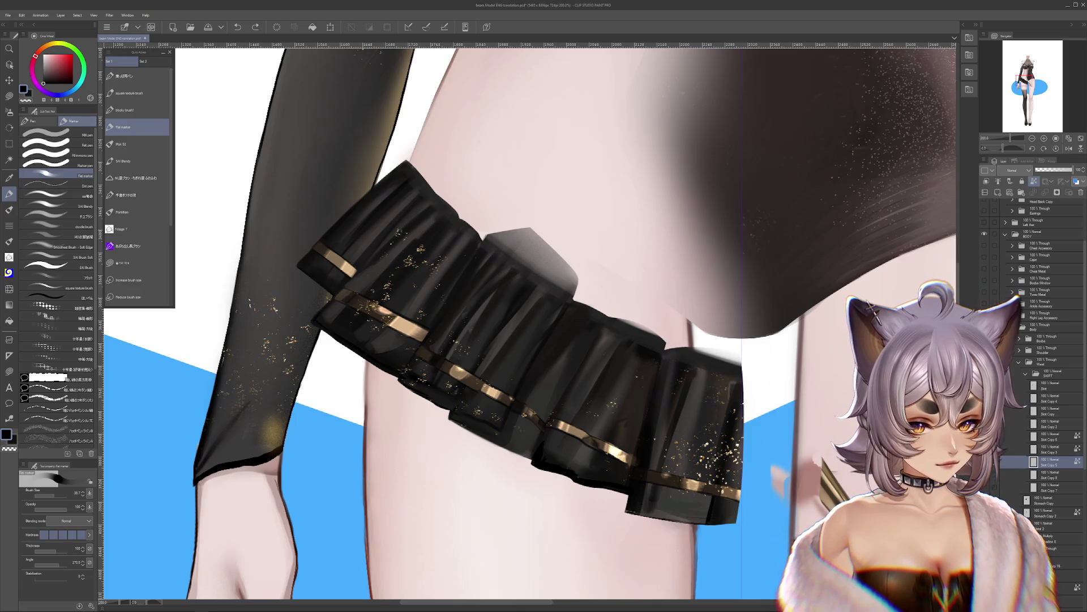
pyautogui.hotkey('ctrl', 'y')
# Step: Move Skirt Copy 5 below Skirt Copy 8 and darken the right pleat panel's edge
pyautogui.moveTo(1053, 465); pyautogui.dragTo(1011, 470)
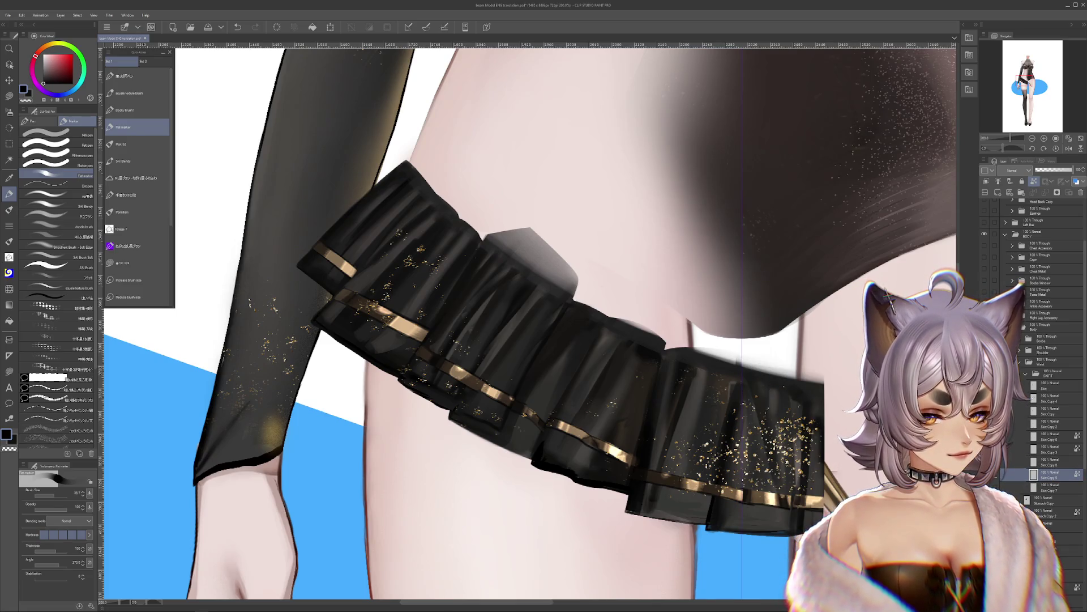
pyautogui.hotkey('ctrl', 'z')
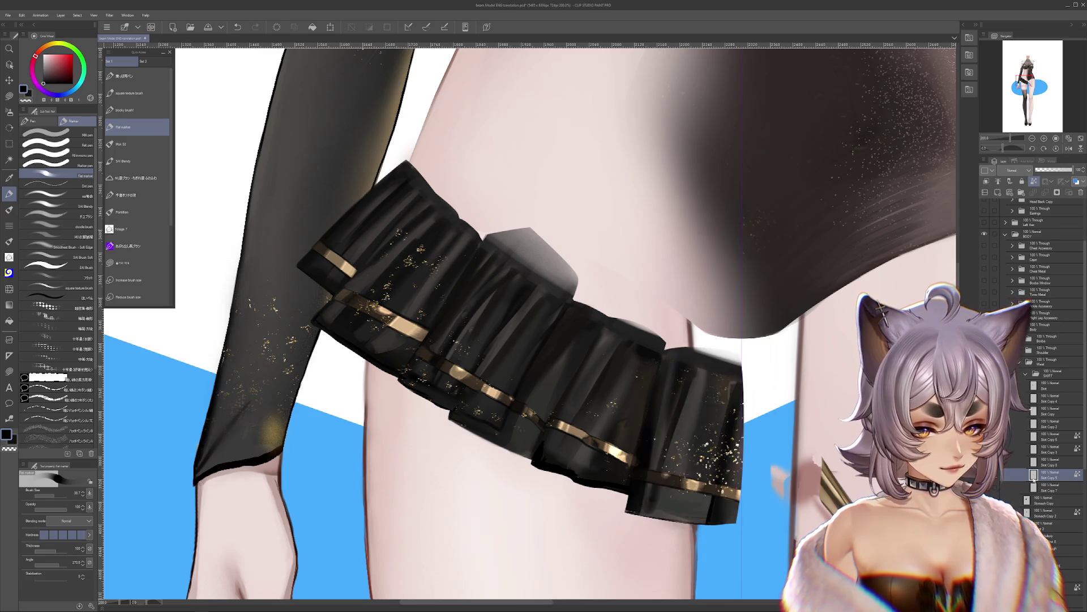
pyautogui.moveTo(733, 435); pyautogui.dragTo(736, 449)
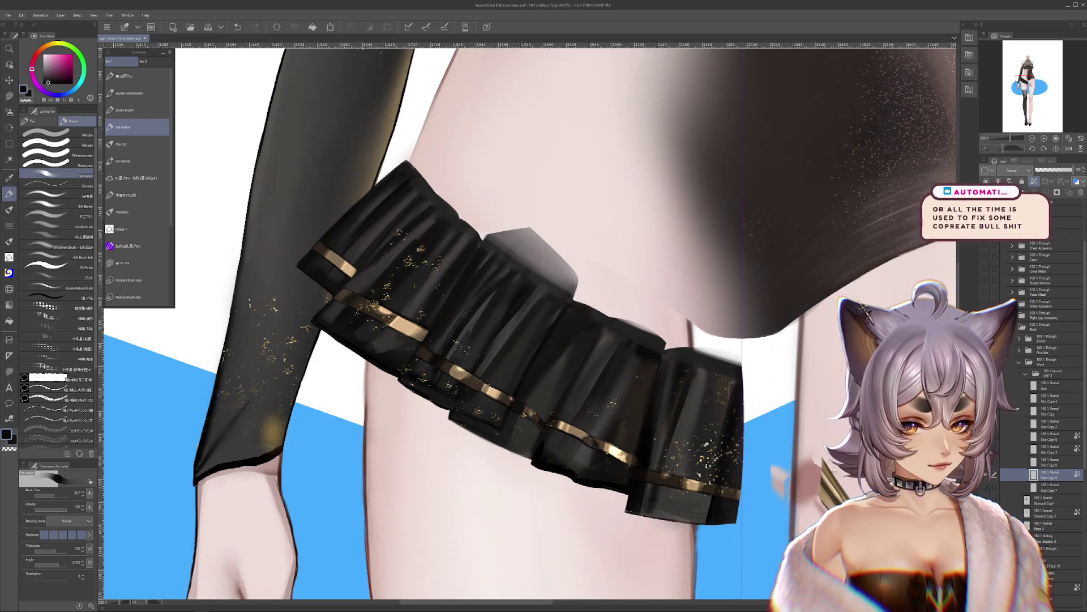
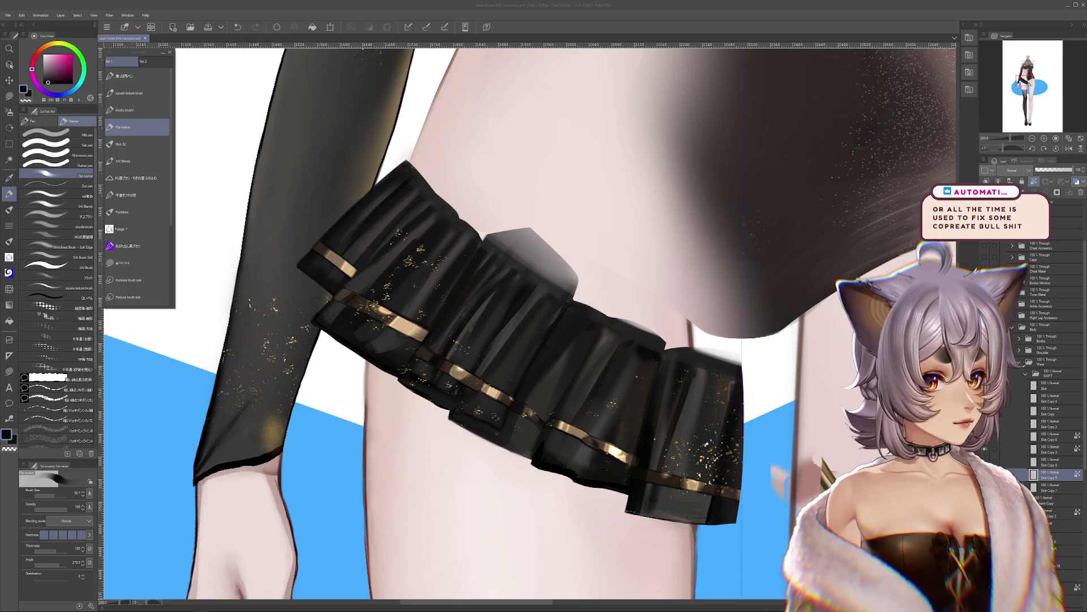
# Step: Compare the skirt with and without its right extension, try a small shift, then undo it
pyautogui.click(986, 464)
pyautogui.click(986, 463)
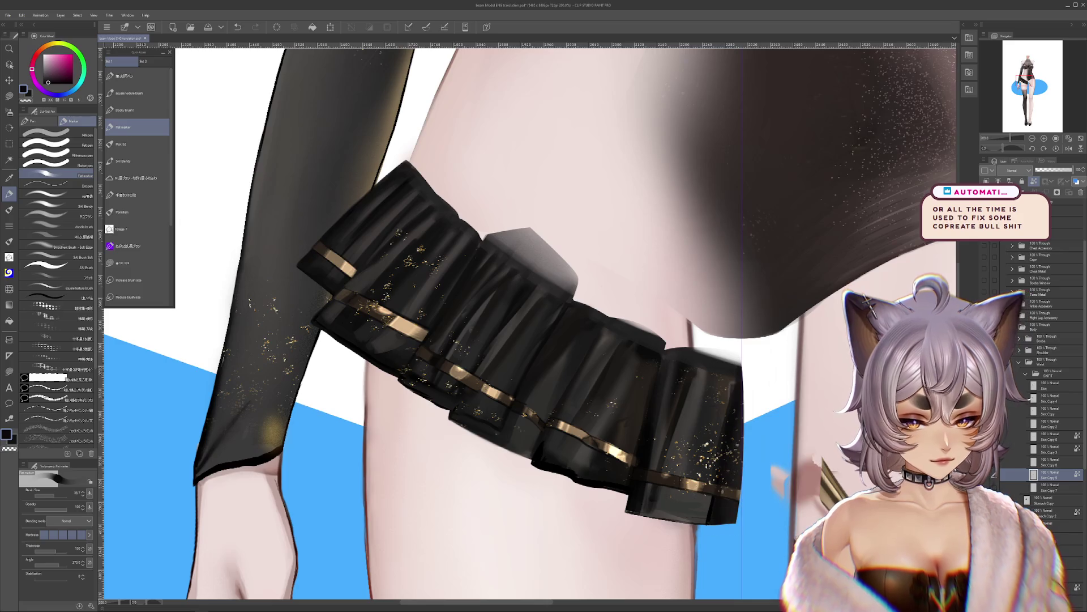
pyautogui.click(994, 477)
pyautogui.click(994, 476)
pyautogui.click(985, 475)
pyautogui.click(986, 474)
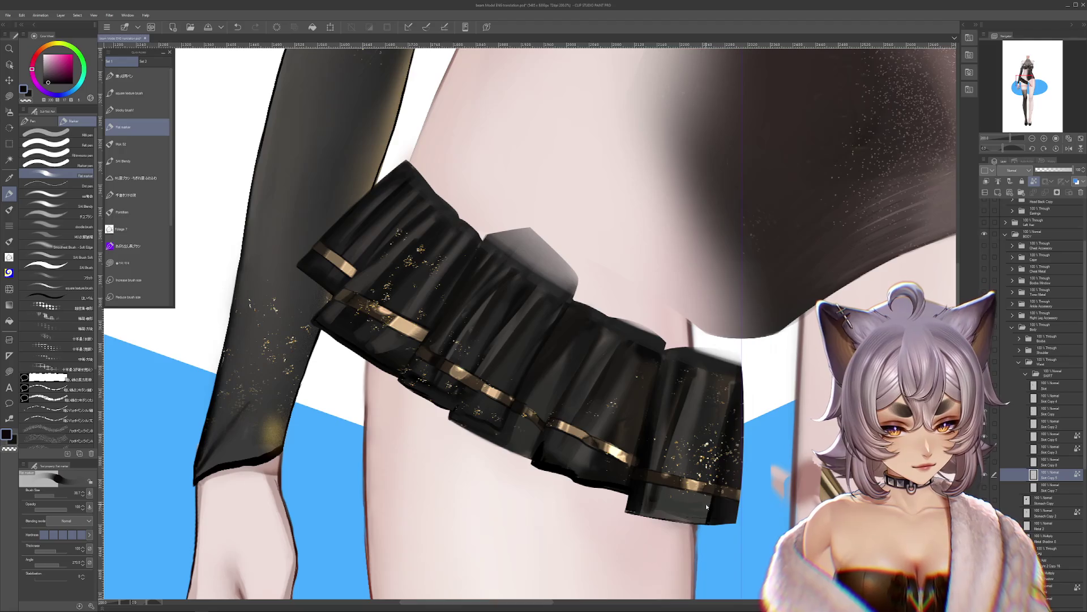
pyautogui.moveTo(709, 501)
pyautogui.mouseDown()
pyautogui.moveTo(721, 510)
pyautogui.moveTo(843, 497)
pyautogui.moveTo(793, 508)
pyautogui.mouseUp()
pyautogui.press('Return')
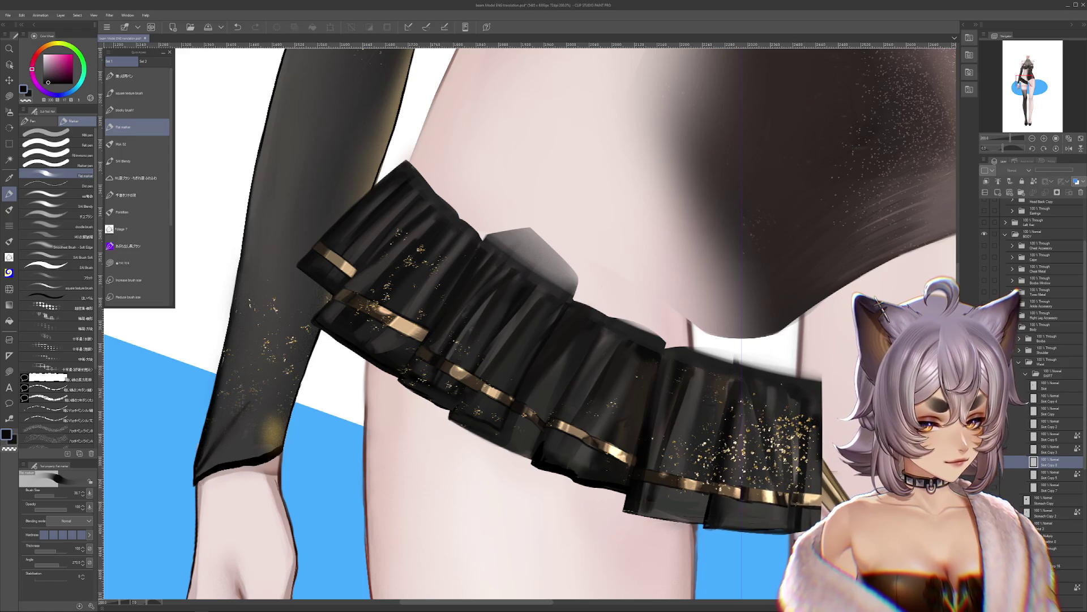
pyautogui.hotkey('ctrl', 'z')
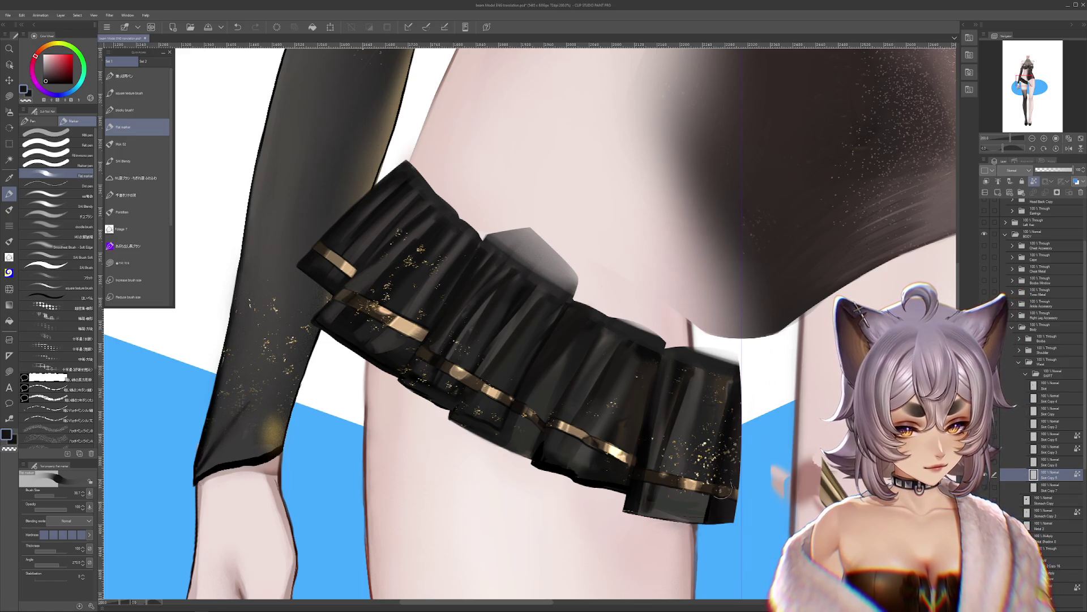
# Step: Enlarge the Liquify brush and push the hem's right end further across the thigh
pyautogui.moveTo(44, 496); pyautogui.dragTo(54, 497)
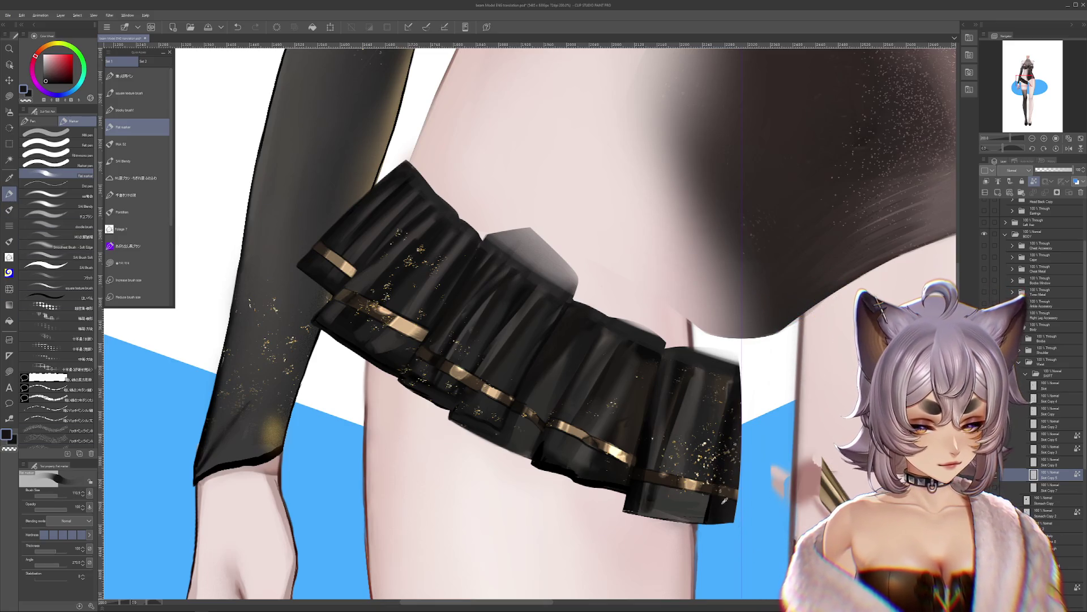
pyautogui.press('j')
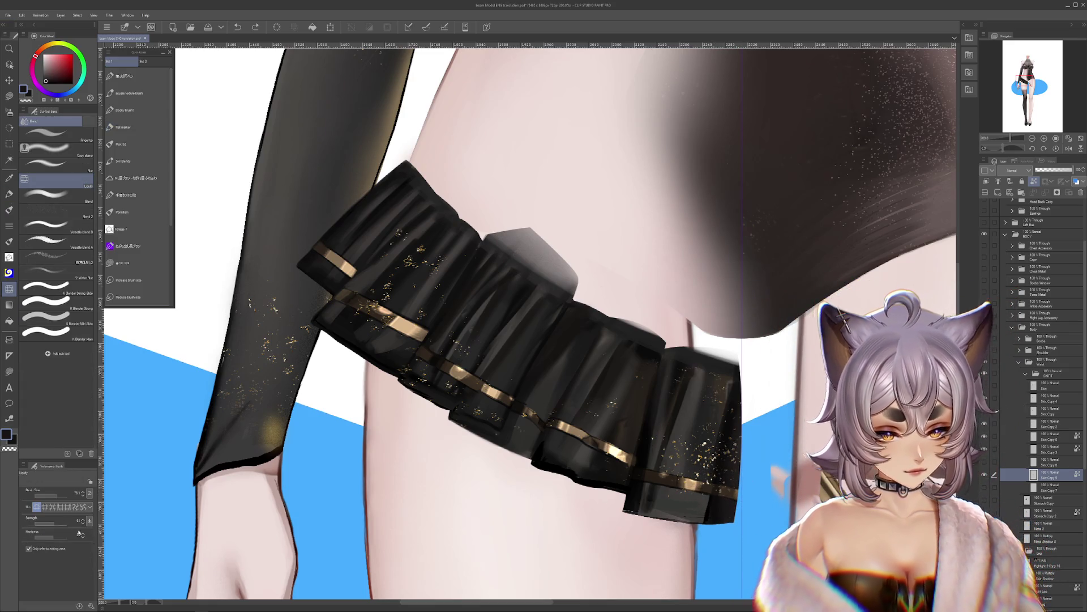
pyautogui.press(']')
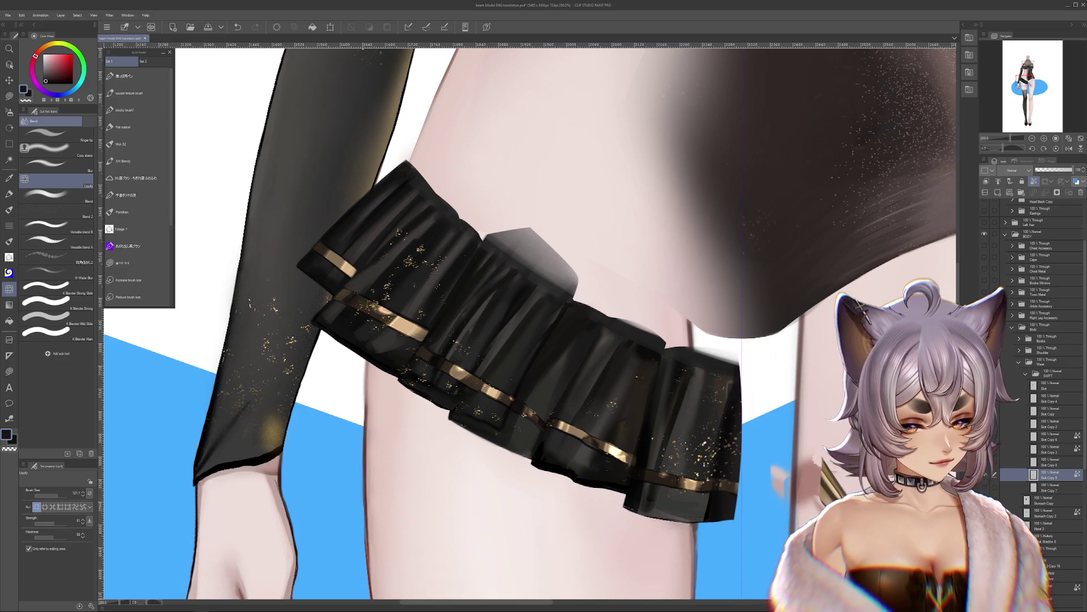
pyautogui.hotkey('ctrl', 'z')
pyautogui.hotkey('ctrl', 'z')
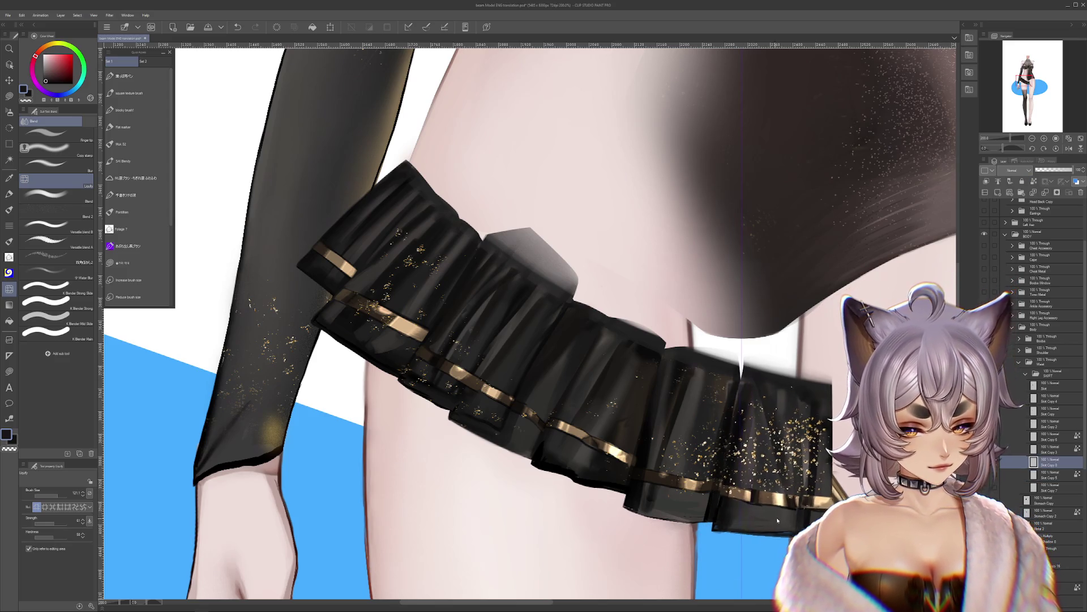
pyautogui.moveTo(745, 541); pyautogui.dragTo(669, 515)
pyautogui.press('m')
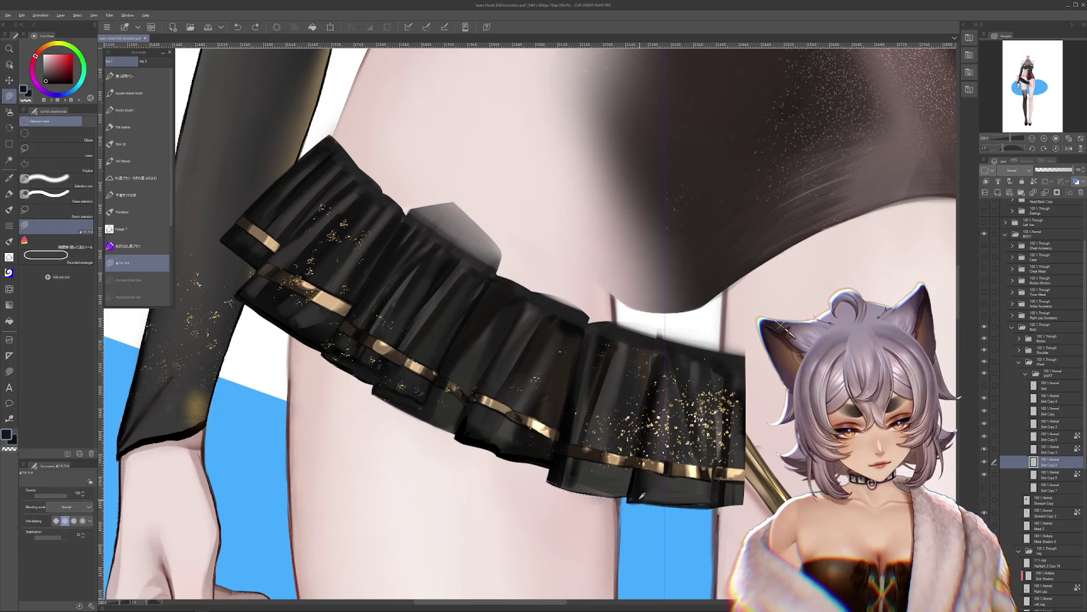
# Step: Paint sampled dark tones along the hem edge with a small Flat marker on a rotated canvas
pyautogui.keyDown('alt'); pyautogui.click(639, 498); pyautogui.keyUp('alt')
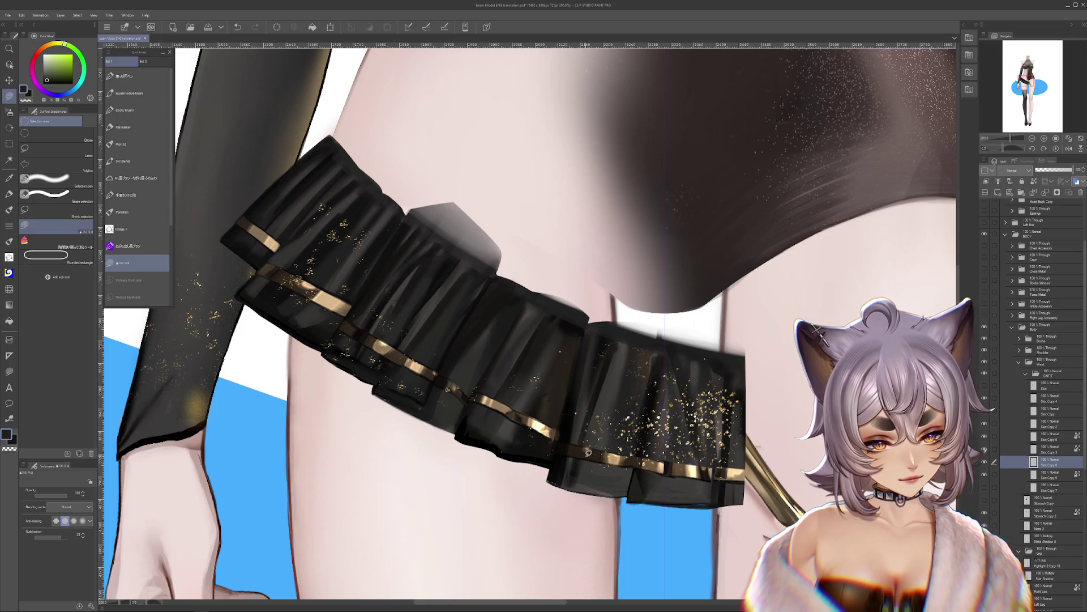
pyautogui.click(9, 194)
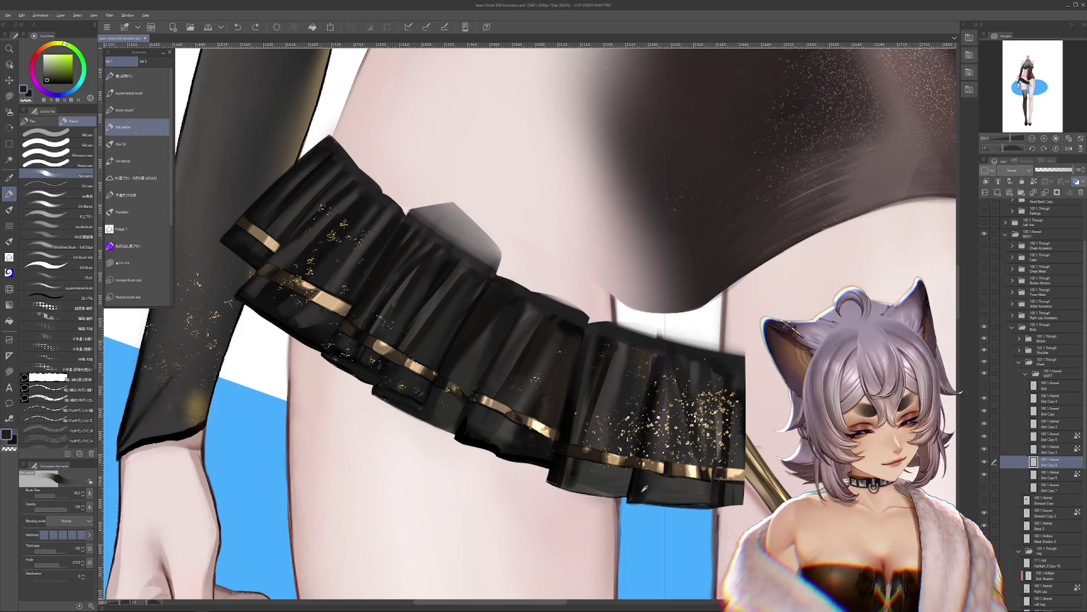
pyautogui.keyDown('alt'); pyautogui.click(634, 491); pyautogui.keyUp('alt')
pyautogui.keyDown('alt'); pyautogui.click(634, 490); pyautogui.keyUp('alt')
pyautogui.press('[')
pyautogui.press('[')
pyautogui.press('[')
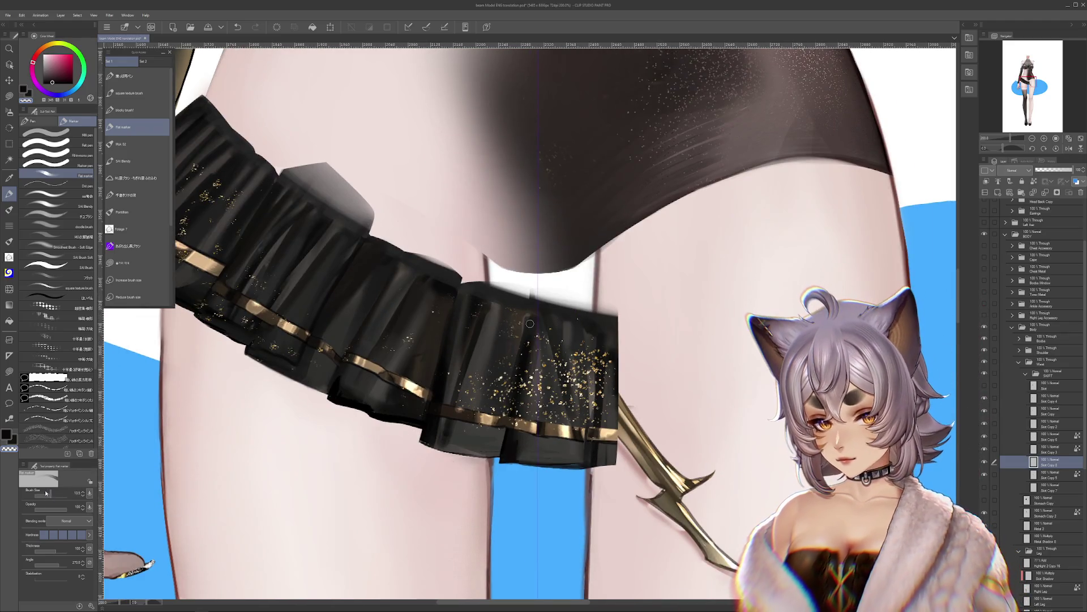
pyautogui.press('r')
pyautogui.moveTo(779, 467); pyautogui.dragTo(439, 422)
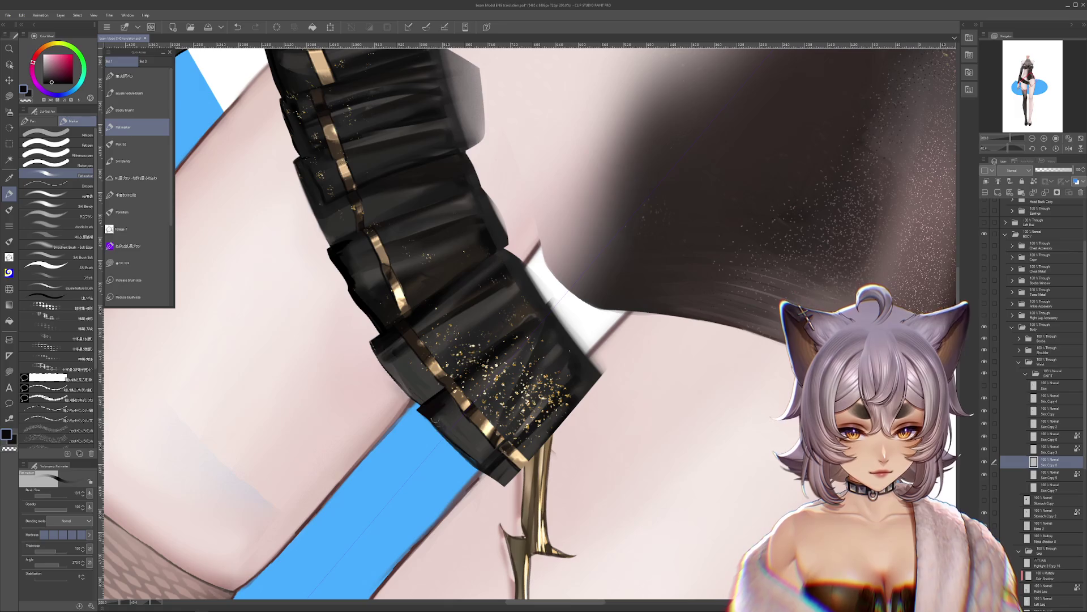
pyautogui.keyDown('alt'); pyautogui.click(449, 402); pyautogui.keyUp('alt')
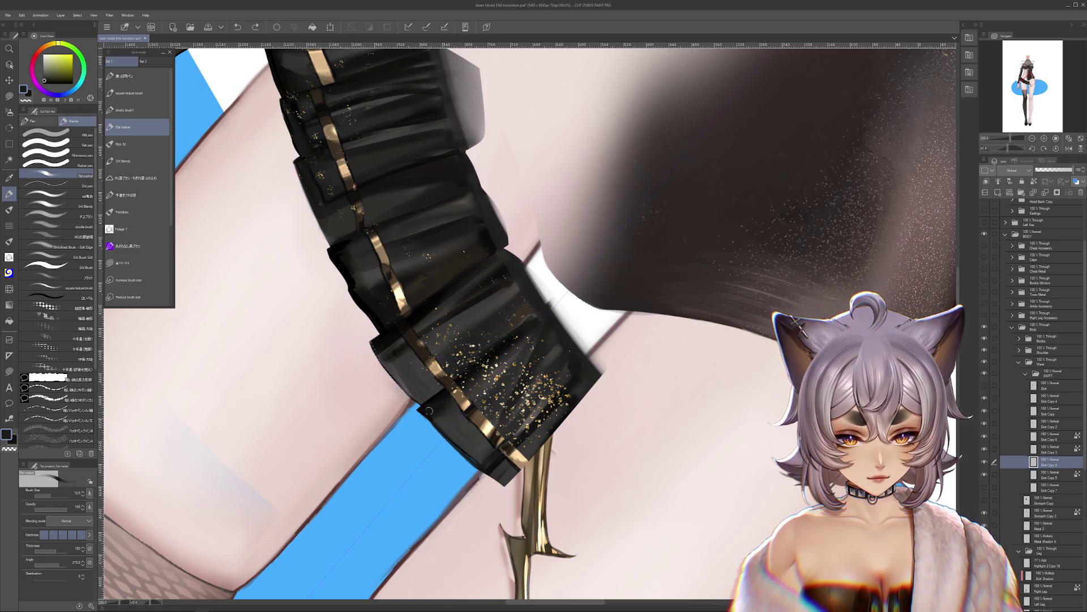
pyautogui.keyDown('alt'); pyautogui.click(440, 425); pyautogui.keyUp('alt')
pyautogui.moveTo(442, 426)
pyautogui.mouseDown()
pyautogui.moveTo(451, 435)
pyautogui.moveTo(510, 368)
pyautogui.moveTo(654, 400)
pyautogui.mouseUp()
# Step: Move the rightmost skirt panel down and right with Ctrl+T and commit it
pyautogui.click(1056, 149)
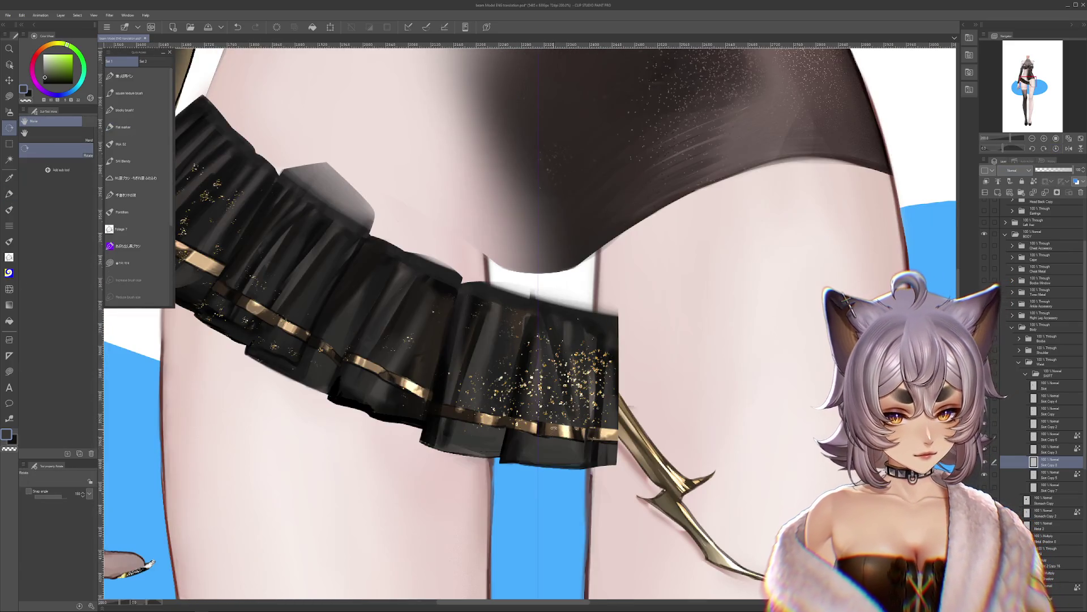
pyautogui.hotkey('ctrl', 't')
pyautogui.moveTo(554, 405)
pyautogui.mouseDown()
pyautogui.moveTo(596, 451)
pyautogui.moveTo(617, 495)
pyautogui.mouseUp()
pyautogui.press('Return')
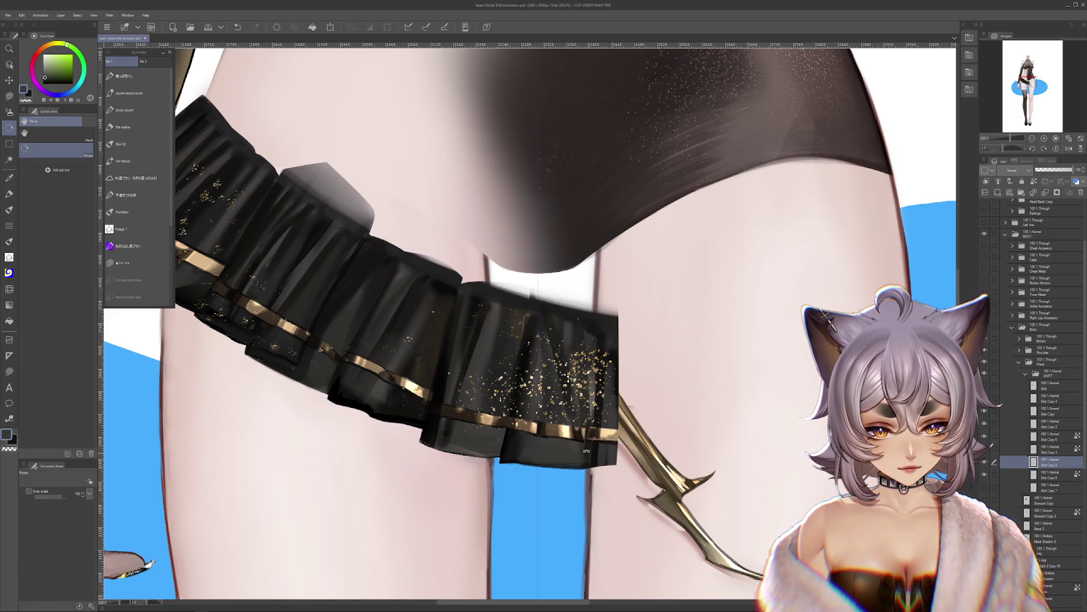
pyautogui.moveTo(566, 464); pyautogui.dragTo(545, 434)
# Step: Switch to the skirt layer below and set a larger marker in dark red-brown
pyautogui.press('m')
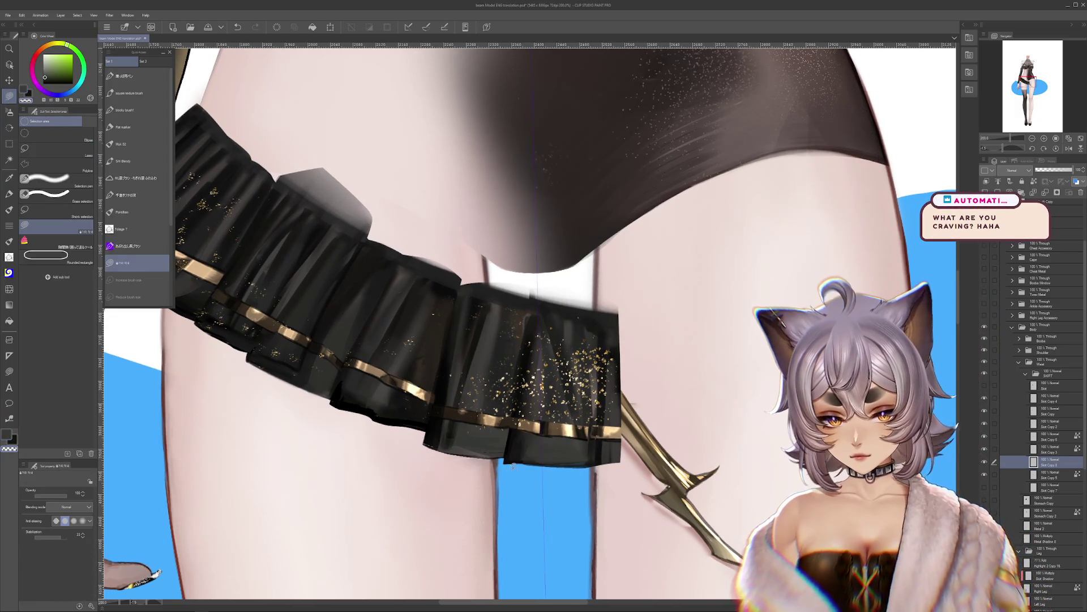
pyautogui.moveTo(562, 451); pyautogui.dragTo(590, 499)
pyautogui.hotkey('alt', '[')
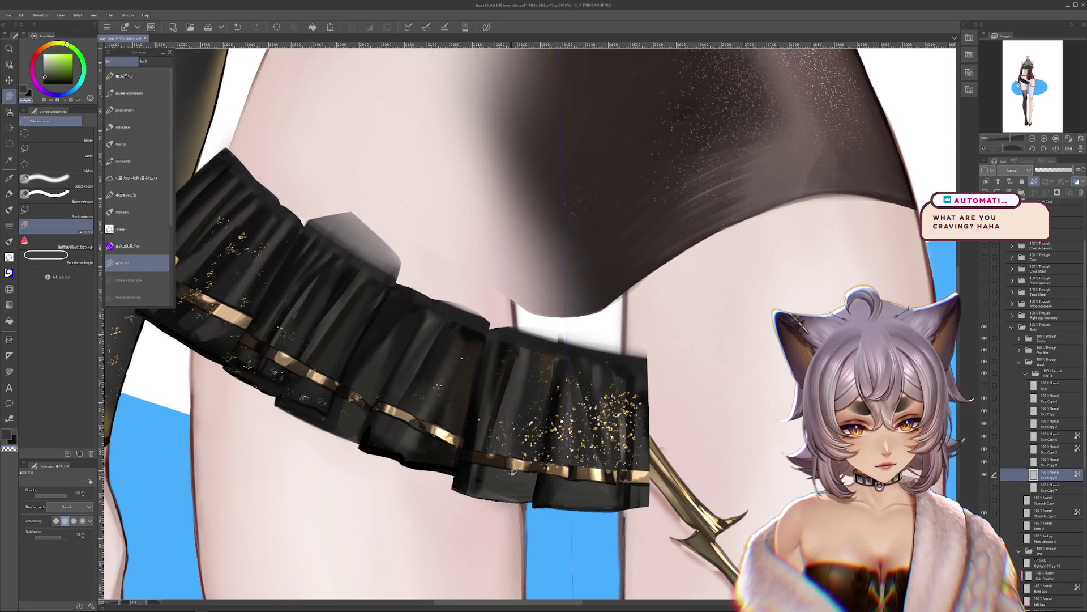
pyautogui.click(9, 193)
pyautogui.click(56, 497)
pyautogui.keyDown('alt'); pyautogui.click(560, 346); pyautogui.keyUp('alt')
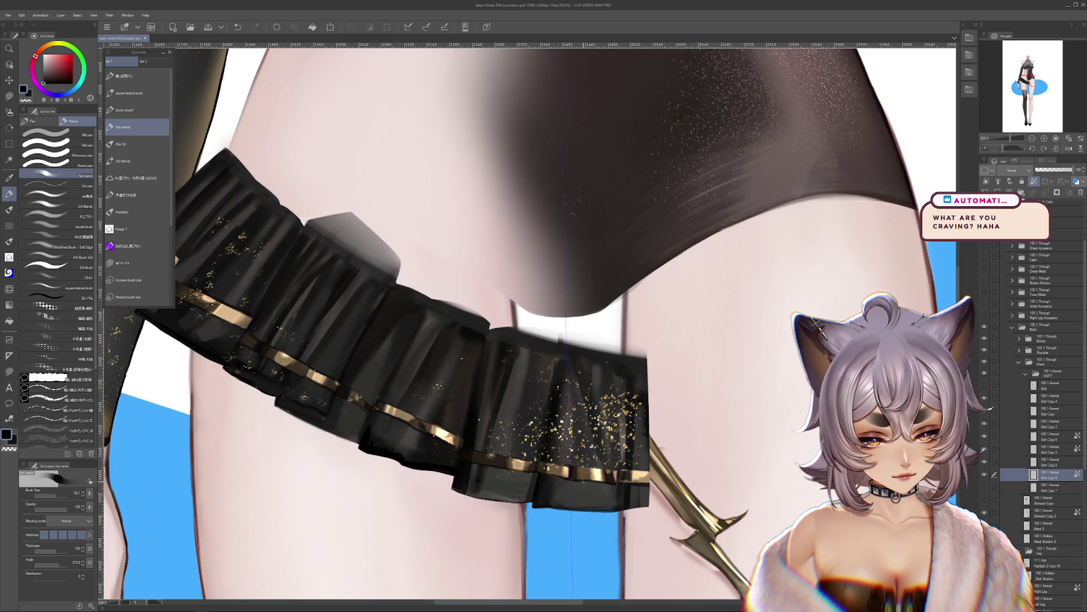
# Step: Try moving the right hem panel right and down, comparing placements with undo and redo
pyautogui.hotkey('ctrl', 'z')
pyautogui.hotkey('ctrl', 'z')
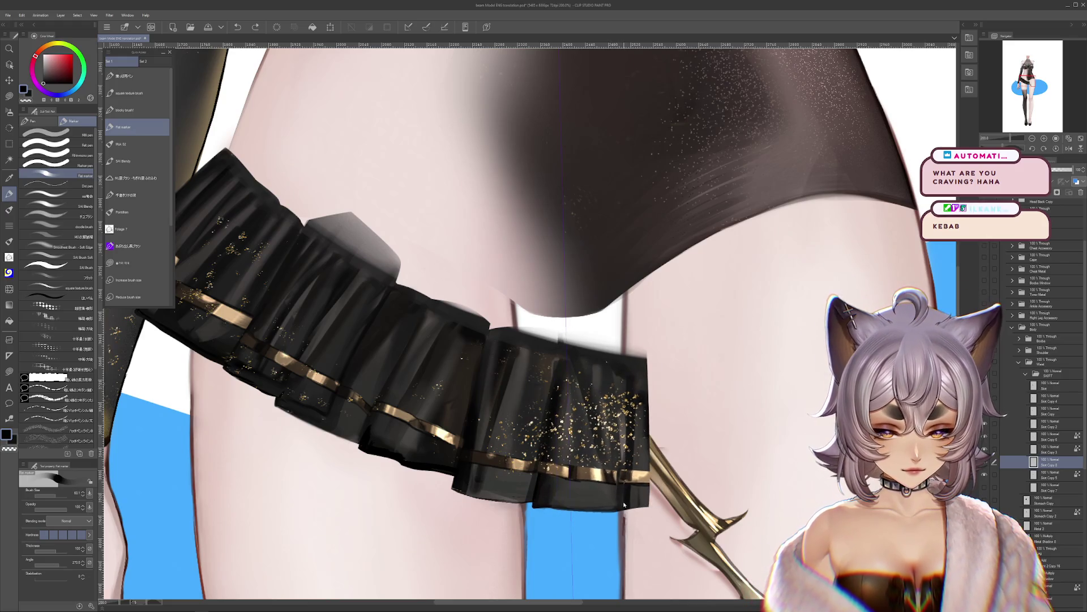
pyautogui.moveTo(604, 502); pyautogui.dragTo(633, 508)
pyautogui.hotkey('ctrl', 'z')
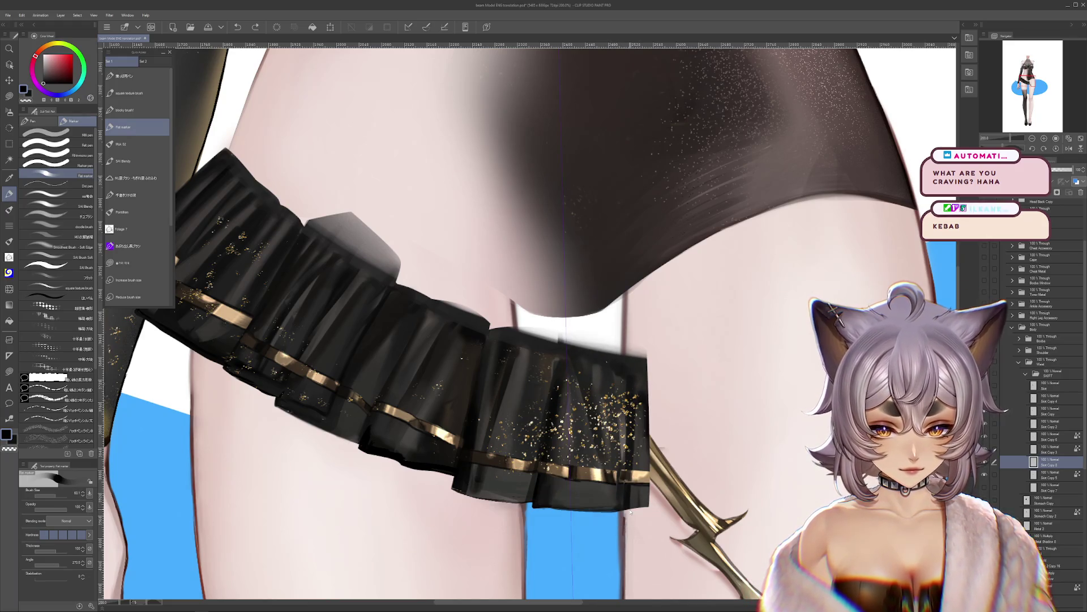
pyautogui.moveTo(630, 511); pyautogui.dragTo(678, 516)
pyautogui.hotkey('ctrl', 'z')
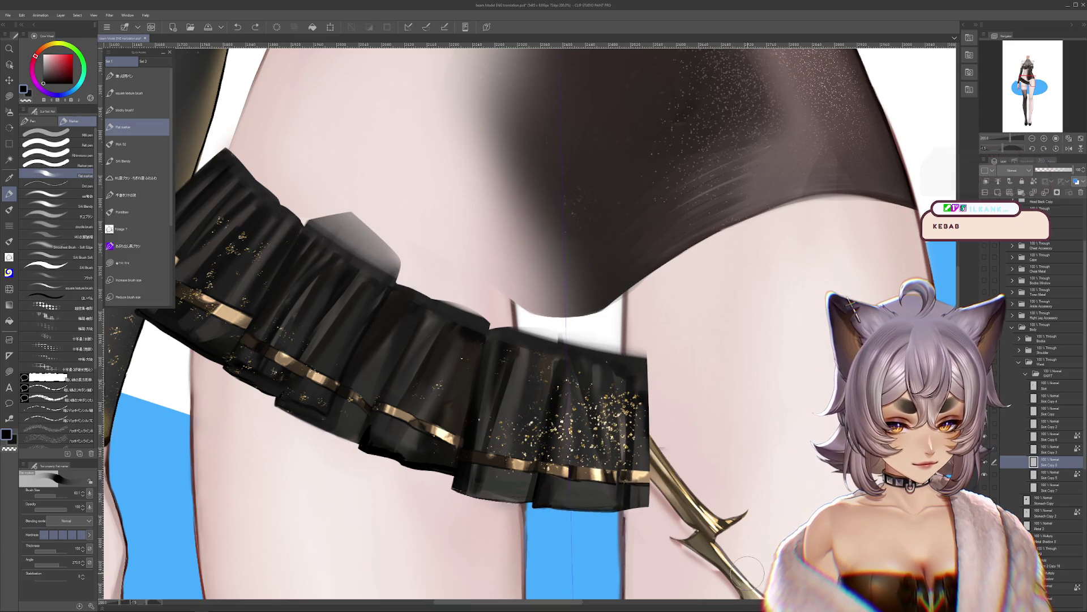
pyautogui.hotkey('ctrl', 'y')
pyautogui.hotkey('ctrl', 'z')
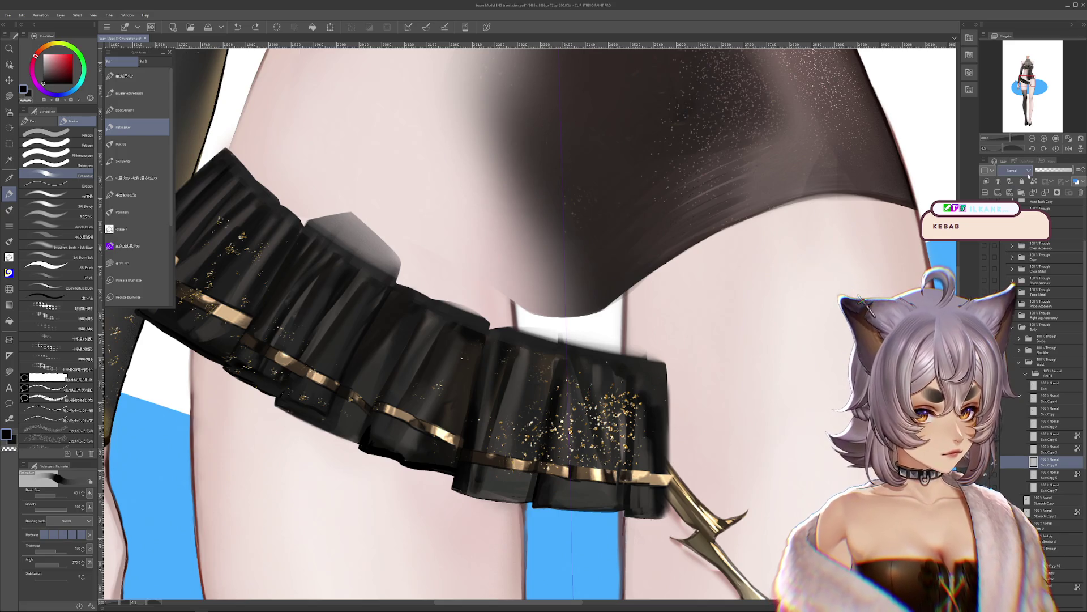
pyautogui.click(1055, 150)
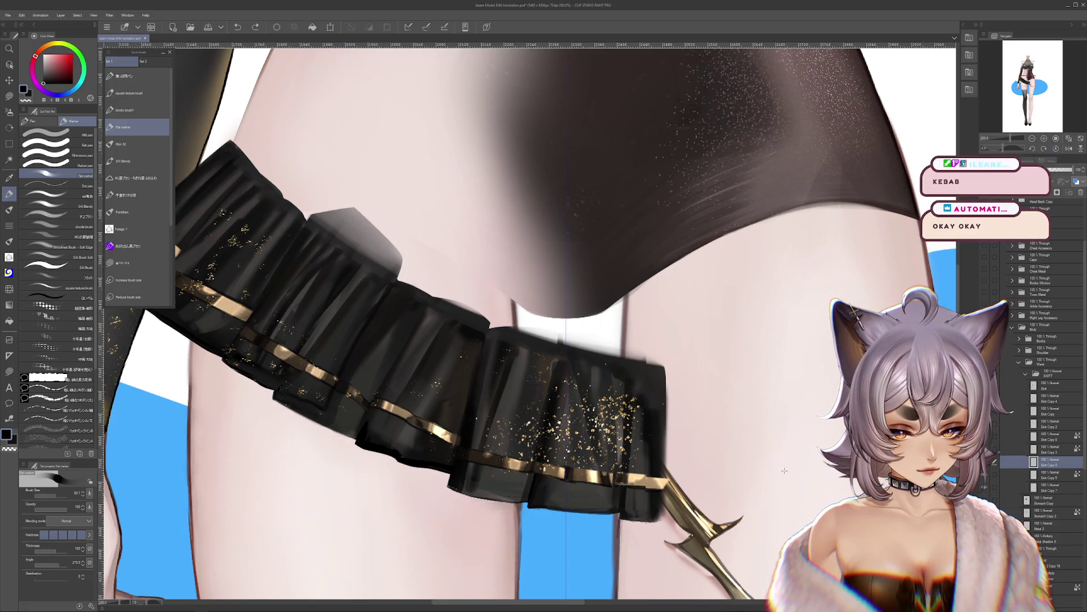
pyautogui.hotkey('ctrl', 'y')
pyautogui.hotkey('ctrl', 'z')
pyautogui.hotkey('ctrl', 'y')
pyautogui.hotkey('ctrl', 'z')
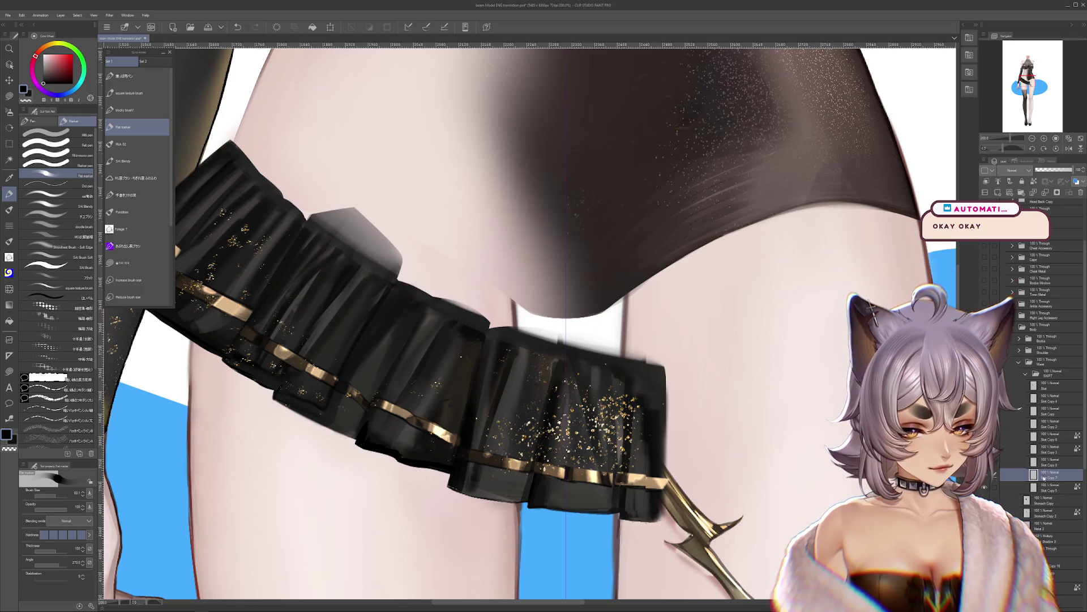
# Step: Move Skirt Copy 7 above Skirt Copy 8 and test extending dark fabric along the right edge
pyautogui.moveTo(1045, 478); pyautogui.dragTo(1043, 464)
pyautogui.moveTo(648, 363); pyautogui.dragTo(650, 502)
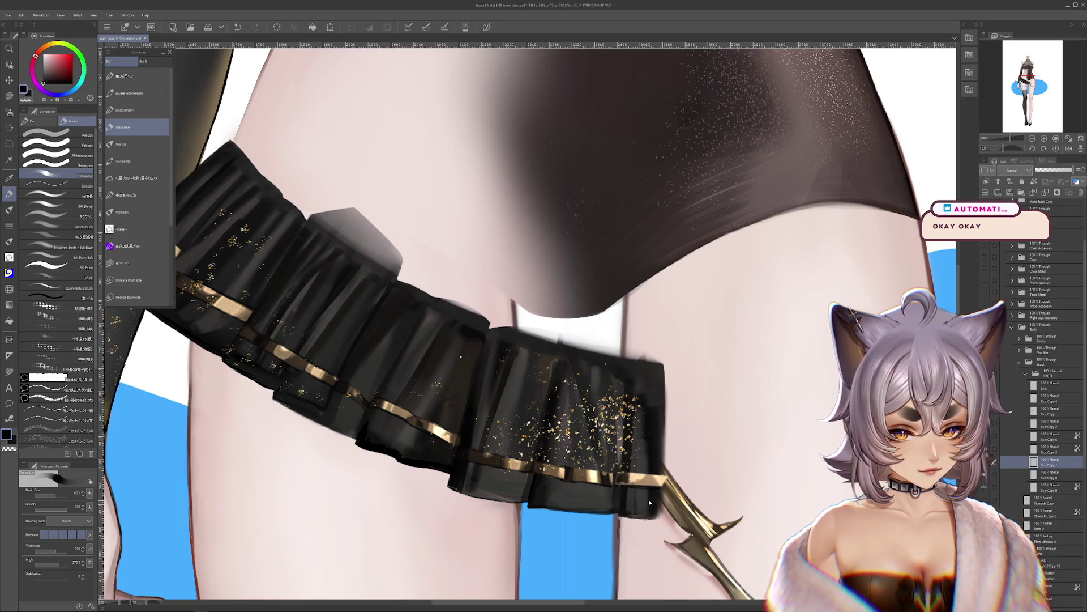
pyautogui.hotkey('ctrl', 'z')
pyautogui.hotkey('ctrl', 'z')
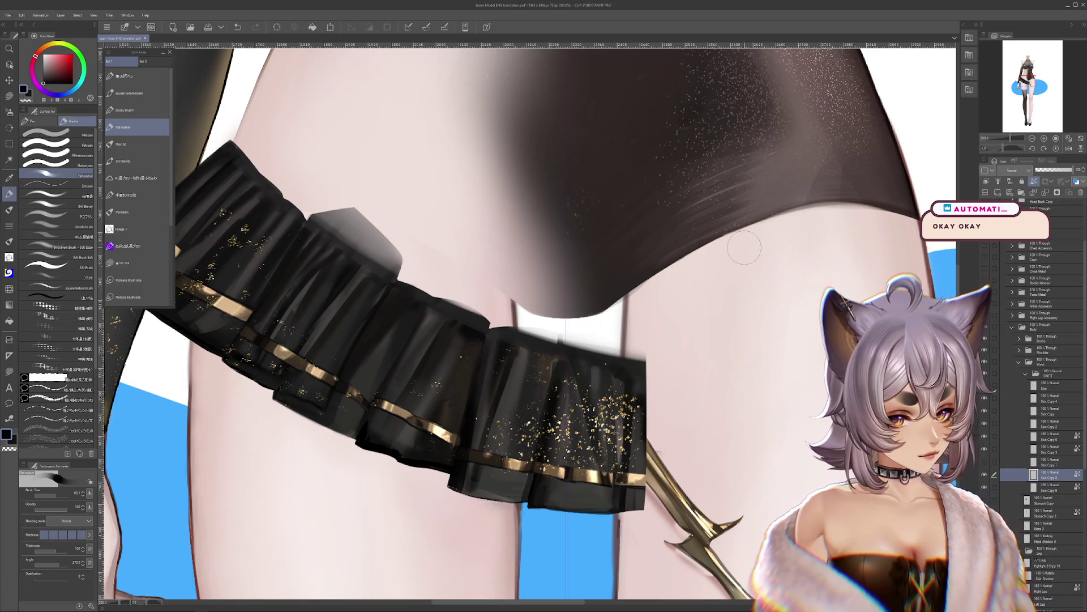
pyautogui.click(8, 289)
pyautogui.moveTo(61, 498); pyautogui.dragTo(72, 498)
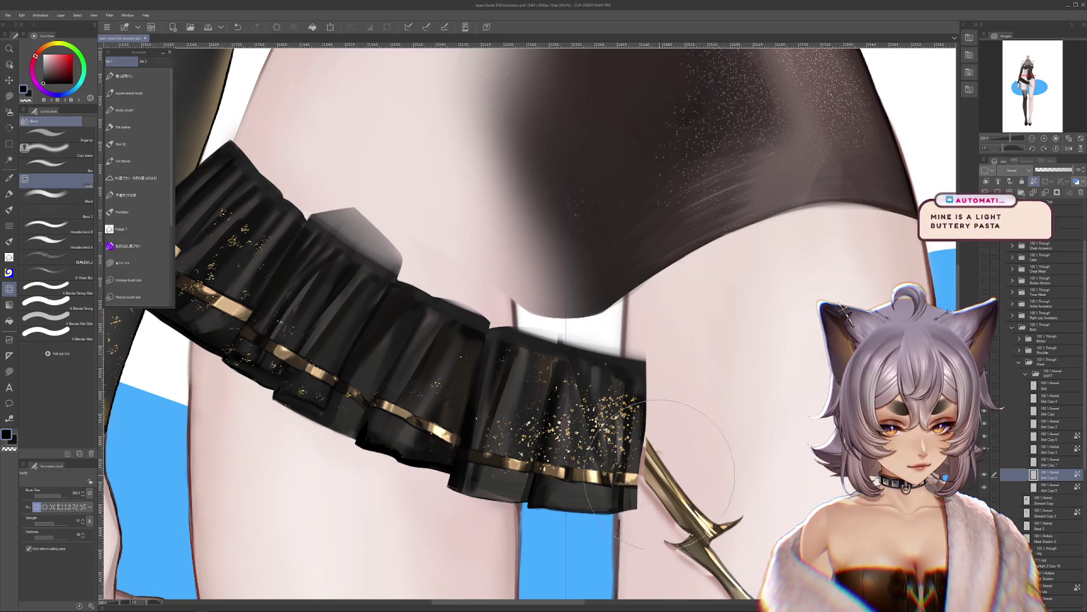
pyautogui.click(124, 127)
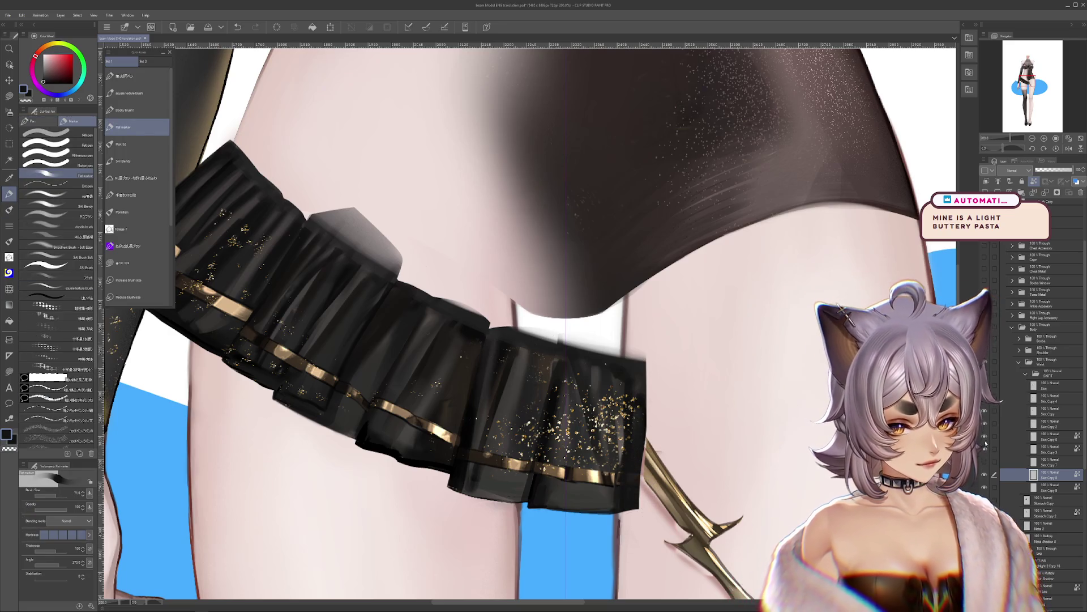
pyautogui.moveTo(646, 368); pyautogui.dragTo(648, 504)
pyautogui.hotkey('ctrl', 'z')
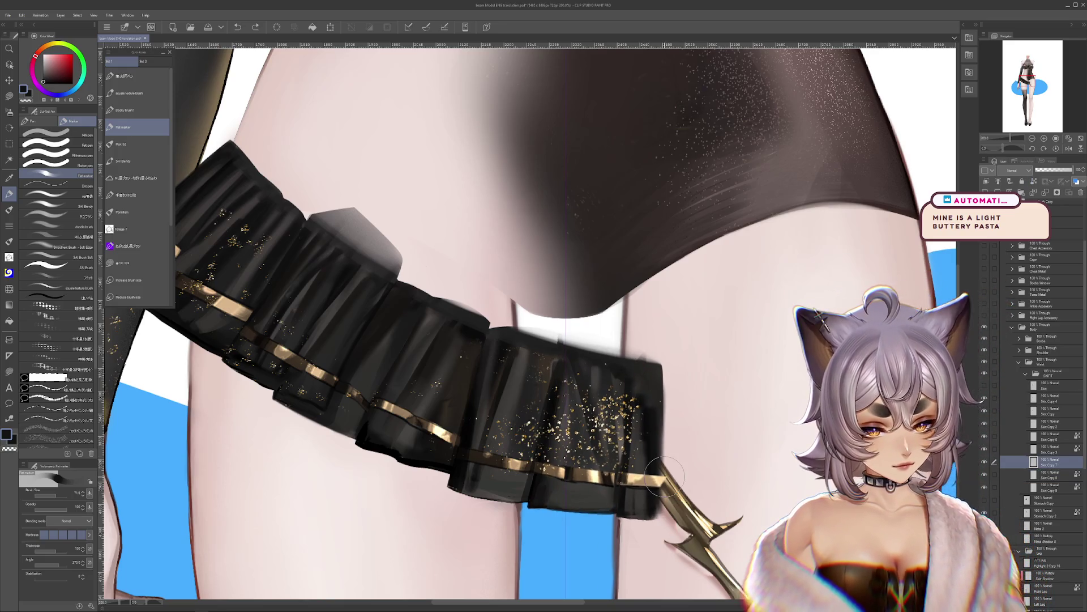
# Step: Flip between the two skirt versions and revert the hem to its earlier shape
pyautogui.press('m')
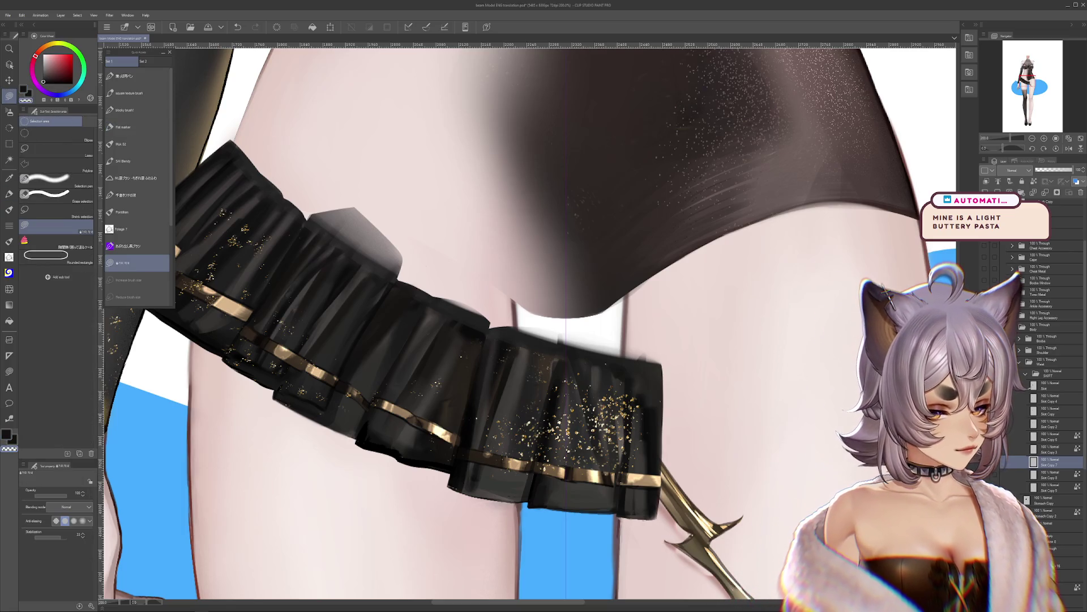
pyautogui.hotkey('ctrl', 'z')
pyautogui.hotkey('ctrl', 'y')
pyautogui.hotkey('ctrl', 'y')
pyautogui.hotkey('ctrl', 'z')
pyautogui.hotkey('ctrl', 'y')
pyautogui.hotkey('ctrl', 'z')
pyautogui.moveTo(669, 522); pyautogui.dragTo(728, 532)
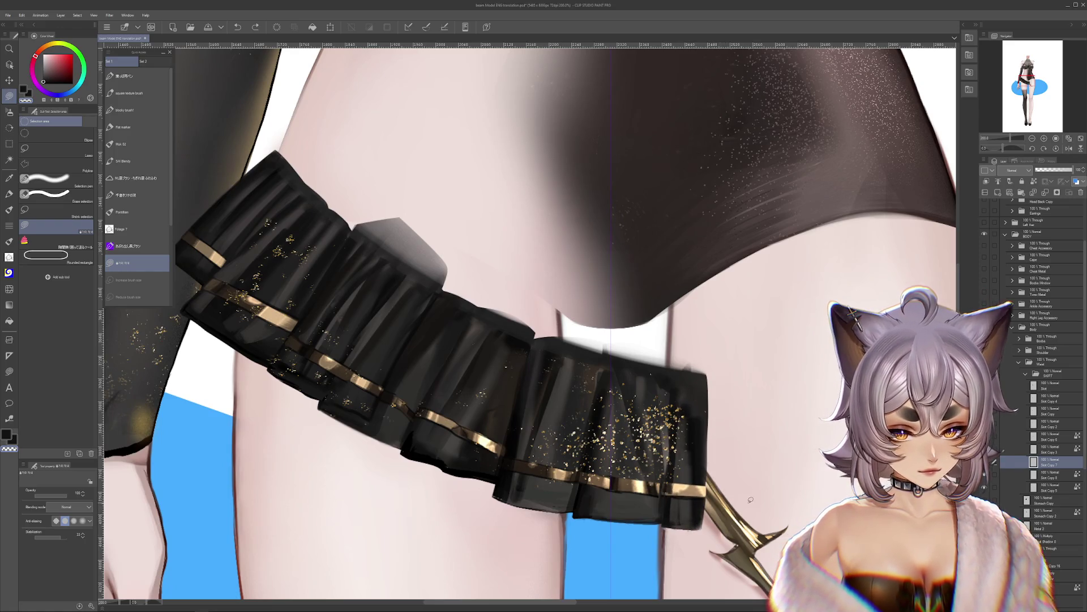
# Step: Zoom out and toggle undo/redo to compare the continuous and split middle panels
pyautogui.scroll(-5, 749, 501)
pyautogui.hotkey('ctrl', 'y')
pyautogui.hotkey('ctrl', 'y')
pyautogui.hotkey('ctrl', 'z')
pyautogui.hotkey('ctrl', 'z')
pyautogui.hotkey('ctrl', 'y')
pyautogui.hotkey('ctrl', 'y')
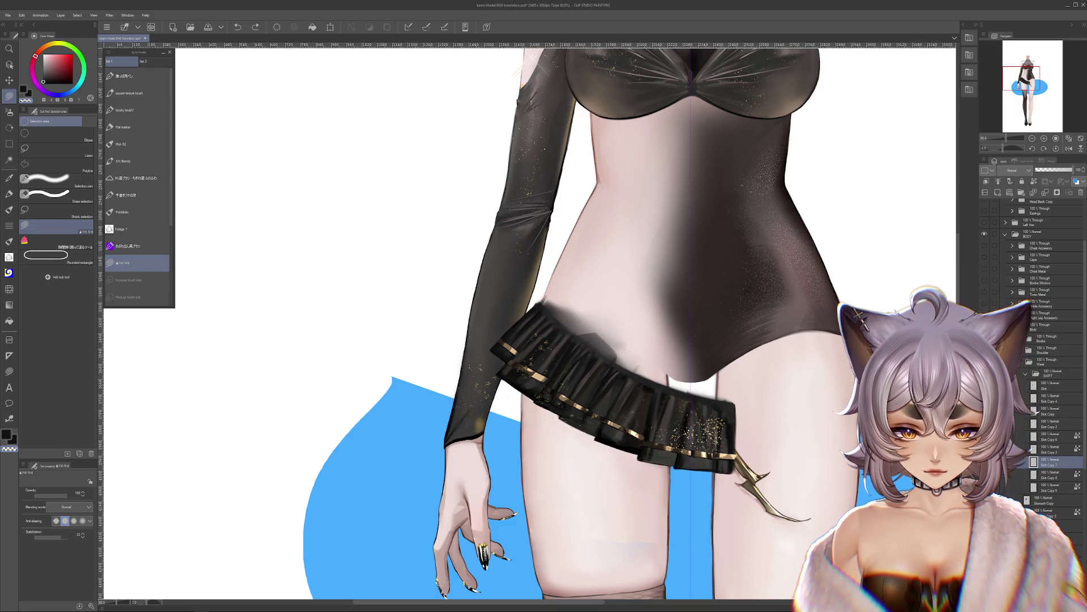
pyautogui.hotkey('ctrl', 'z')
pyautogui.hotkey('ctrl', 'y')
pyautogui.hotkey('ctrl', 'z')
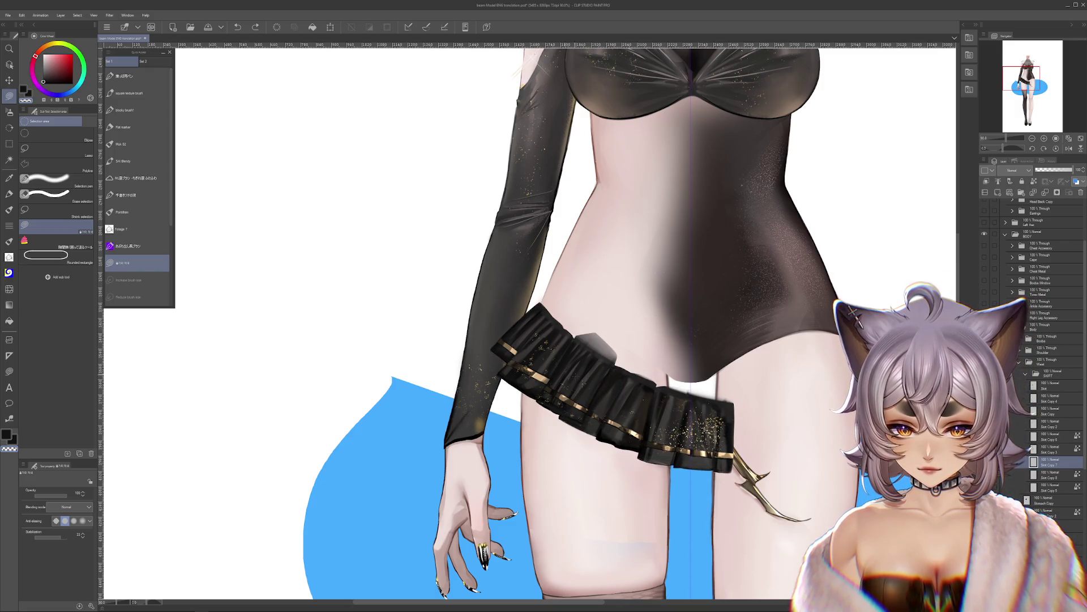
pyautogui.hotkey('ctrl', 'y')
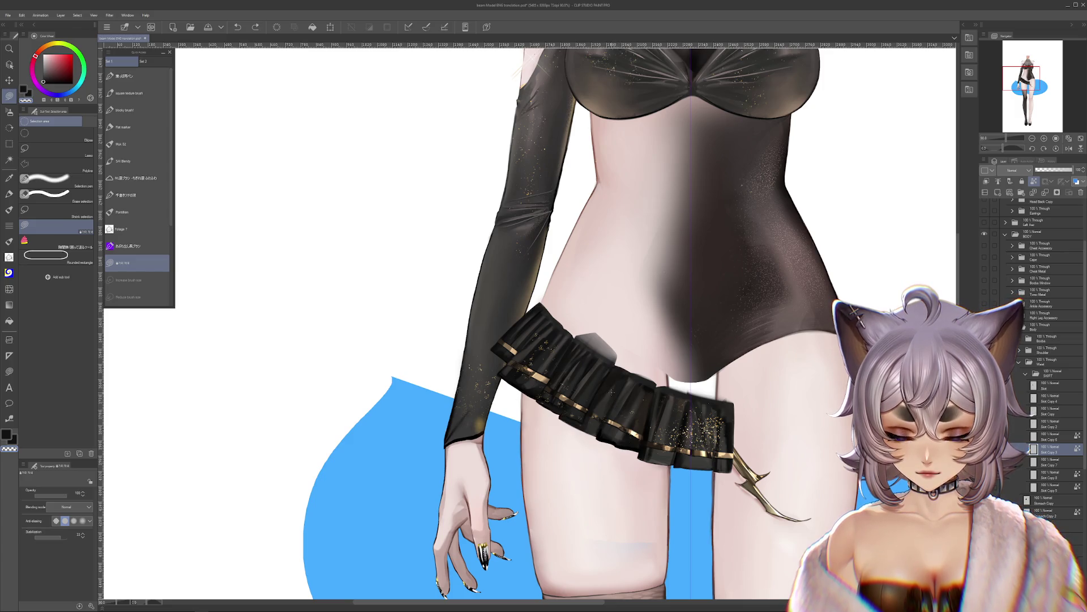
pyautogui.hotkey('ctrl', 'z')
pyautogui.hotkey('ctrl', 'z')
pyautogui.hotkey('ctrl', 'y')
pyautogui.hotkey('ctrl', 'y')
pyautogui.hotkey('ctrl', 'z')
pyautogui.hotkey('ctrl', 'z')
pyautogui.hotkey('ctrl', 'y')
pyautogui.hotkey('ctrl', 'y')
pyautogui.hotkey('ctrl', 'z')
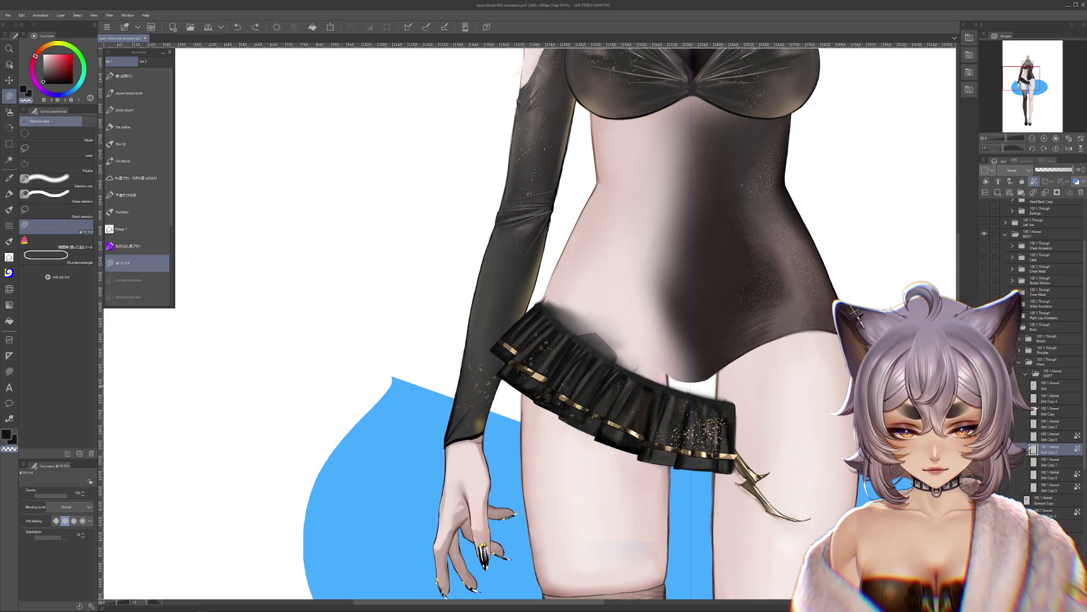
pyautogui.hotkey('ctrl', 'y')
# Step: Zoom in on the panels and keep the split middle-panel version
pyautogui.hotkey('ctrl', '+')
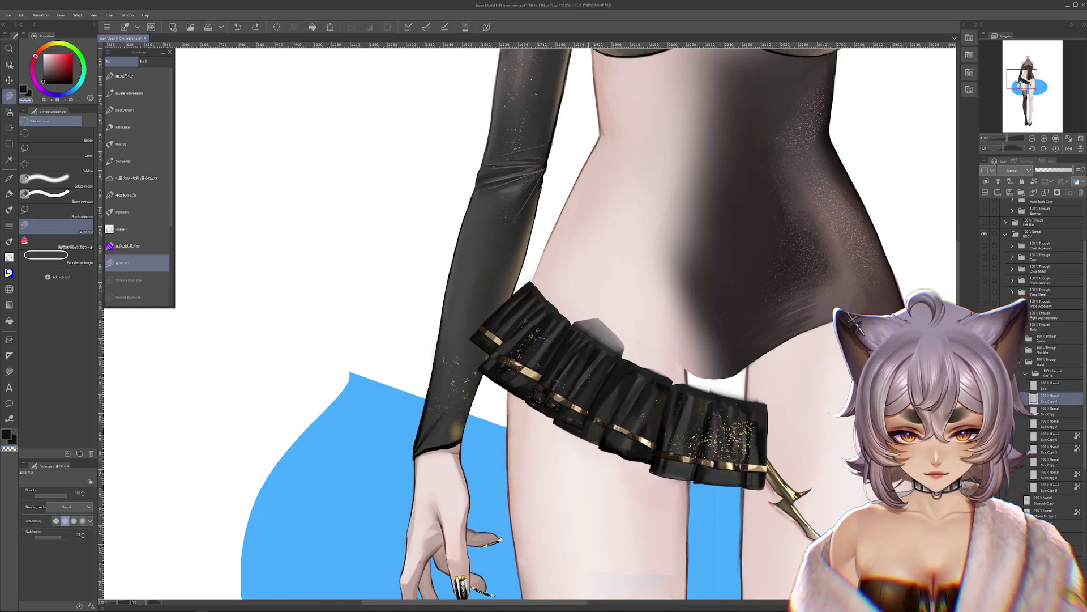
pyautogui.hotkey('ctrl', 'z')
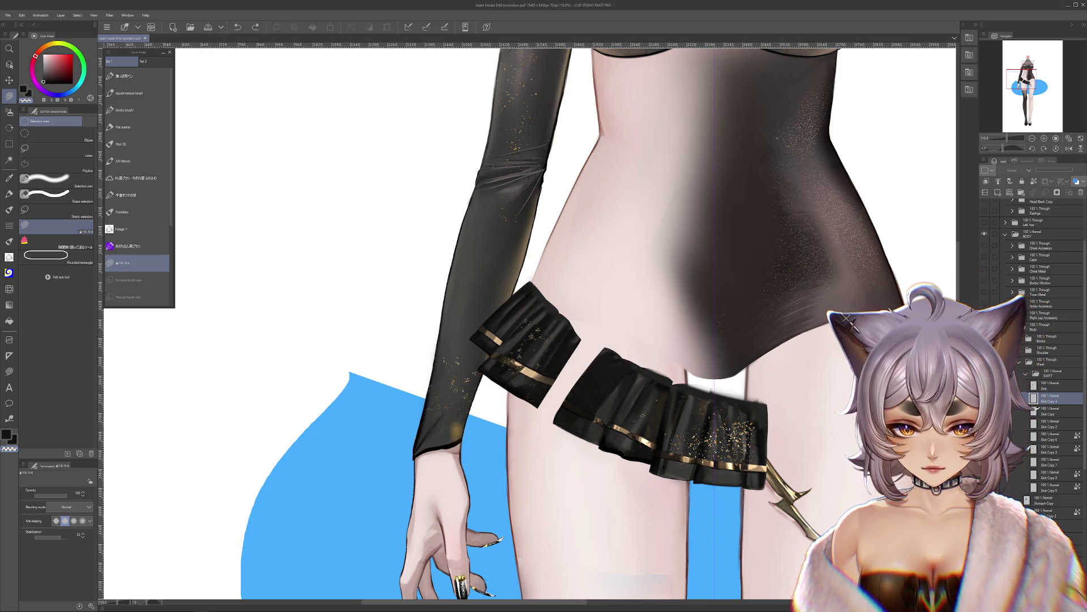
pyautogui.hotkey('ctrl', 'y')
pyautogui.hotkey('ctrl', 'z')
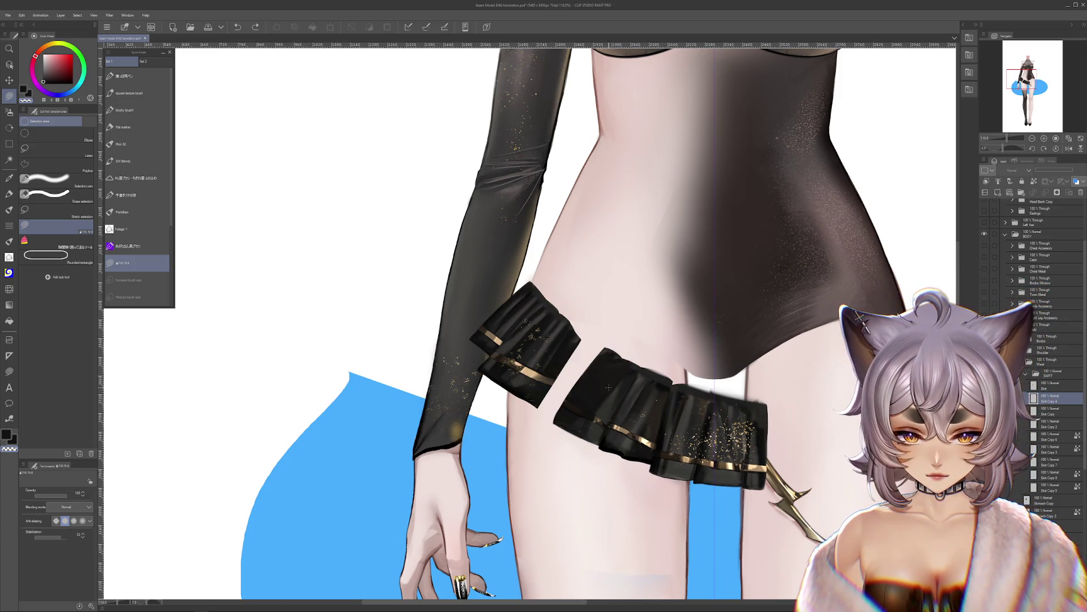
pyautogui.hotkey('ctrl', 'y')
pyautogui.hotkey('ctrl', '+')
pyautogui.hotkey('ctrl', 'z')
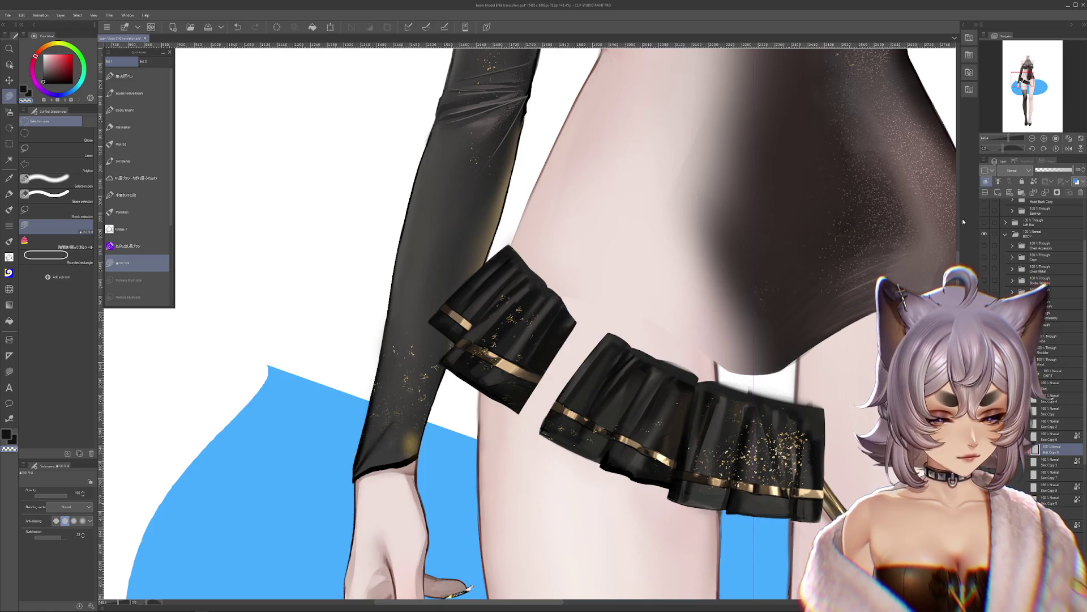
pyautogui.click(9, 112)
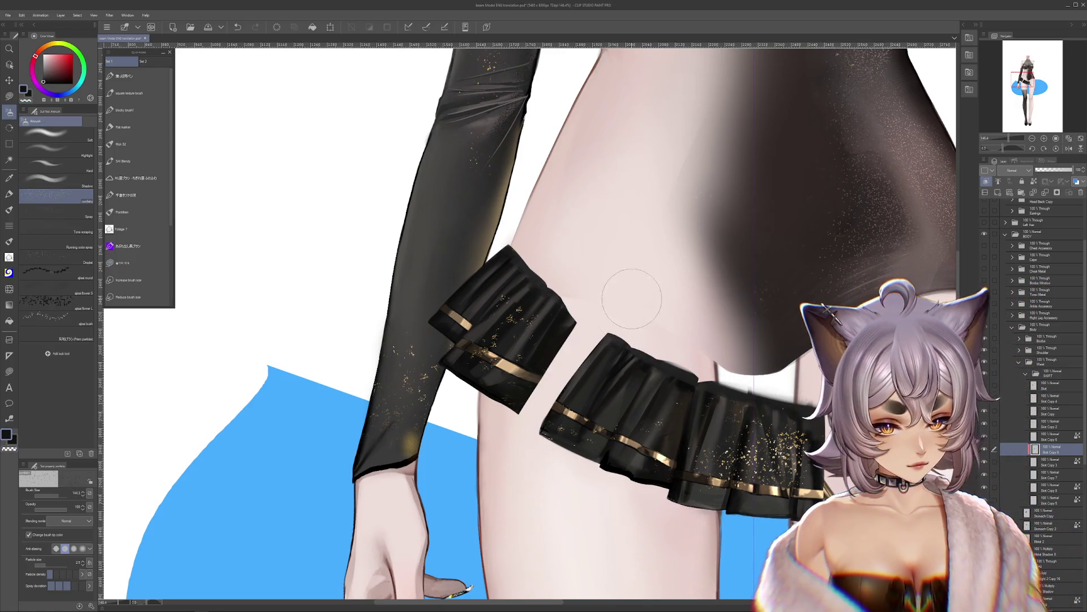
# Step: Spray soft airbrush shading into the gap between skirt panels, then remove it
pyautogui.click(56, 135)
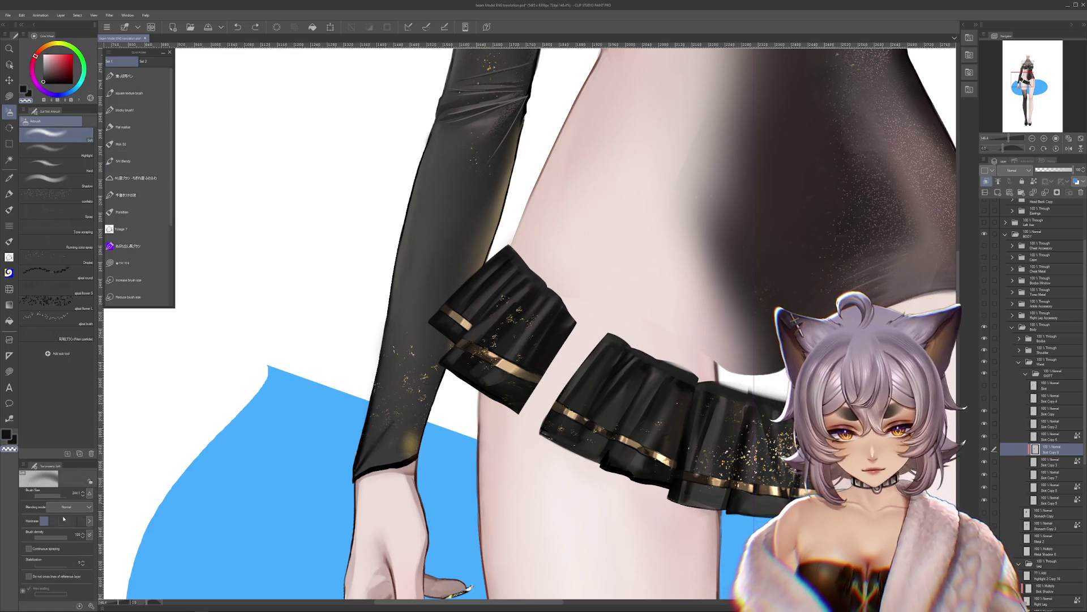
pyautogui.moveTo(566, 374); pyautogui.dragTo(595, 325)
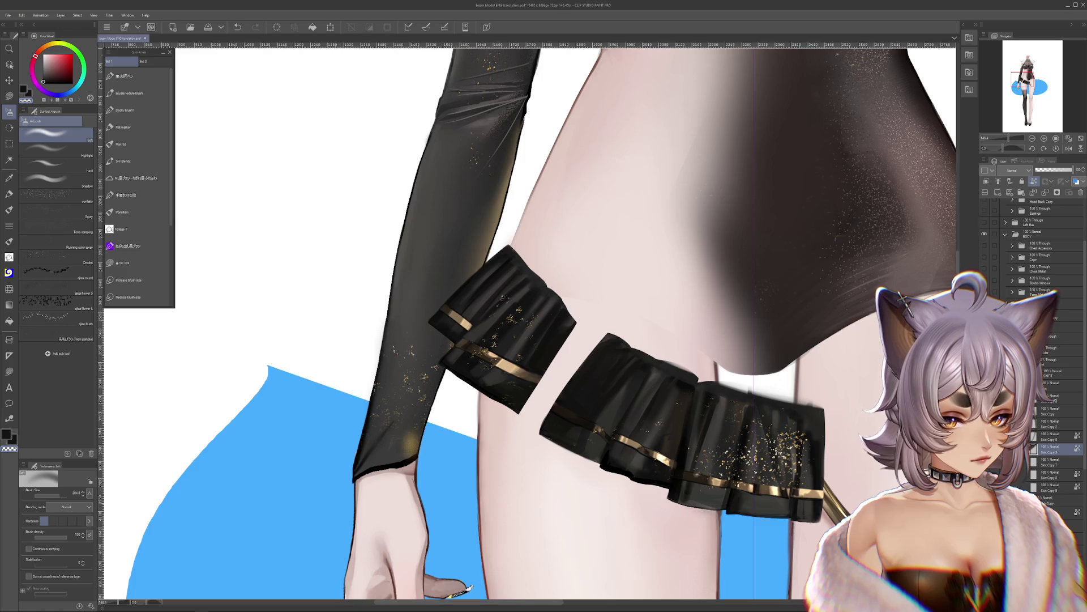
pyautogui.hotkey('ctrl', 'e')
pyautogui.hotkey('ctrl', 'z')
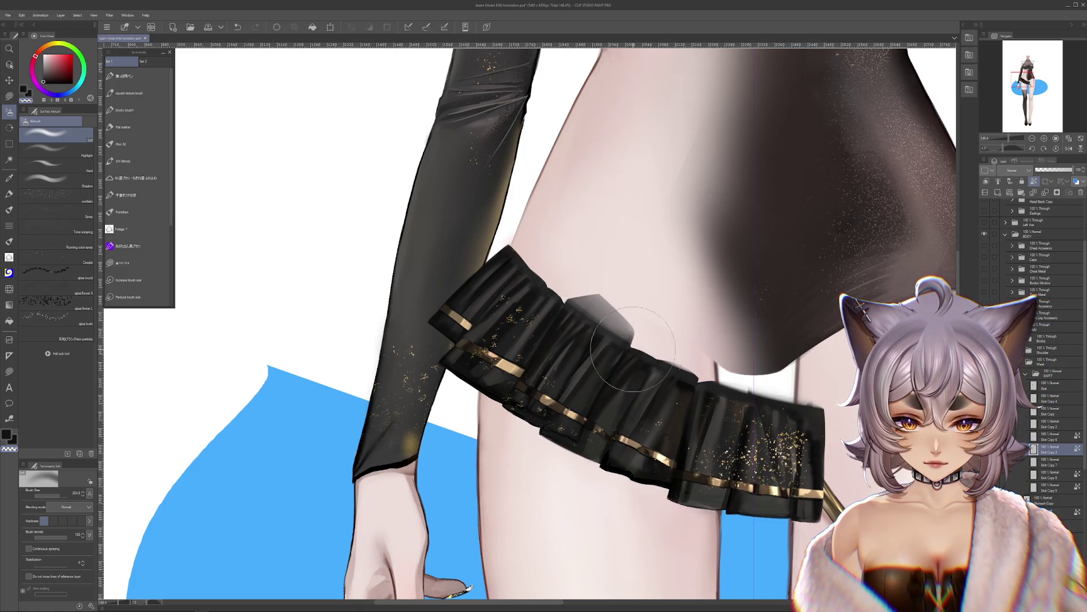
pyautogui.hotkey('ctrl', 'z')
pyautogui.hotkey('ctrl', 'z')
pyautogui.moveTo(634, 284); pyautogui.dragTo(634, 307)
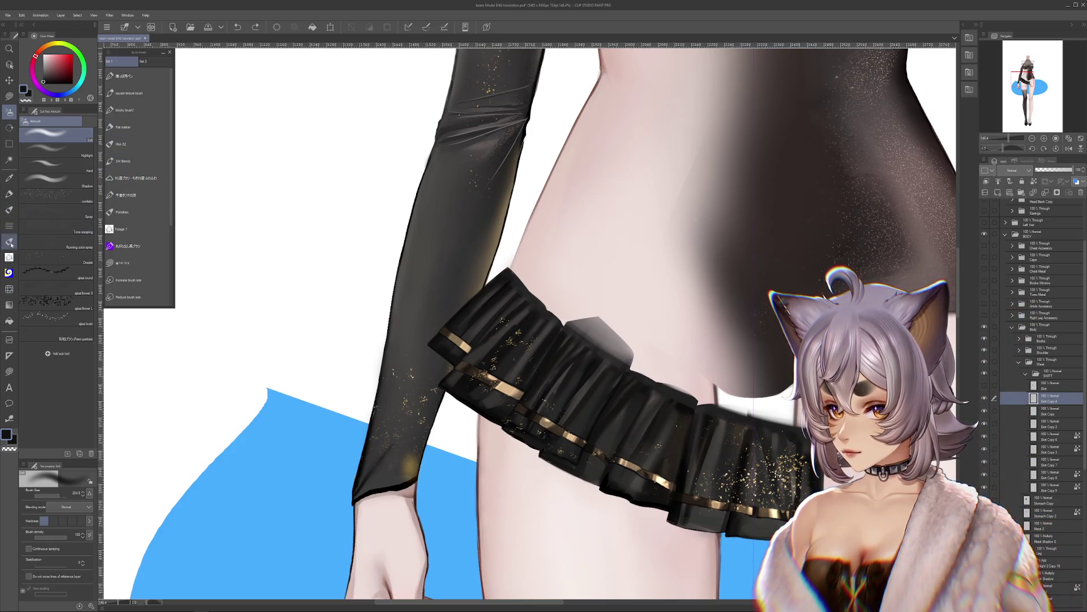
# Step: Soften the shadow beside the skirt with a smaller Blur blending brush, then undo it
pyautogui.click(9, 289)
pyautogui.click(63, 165)
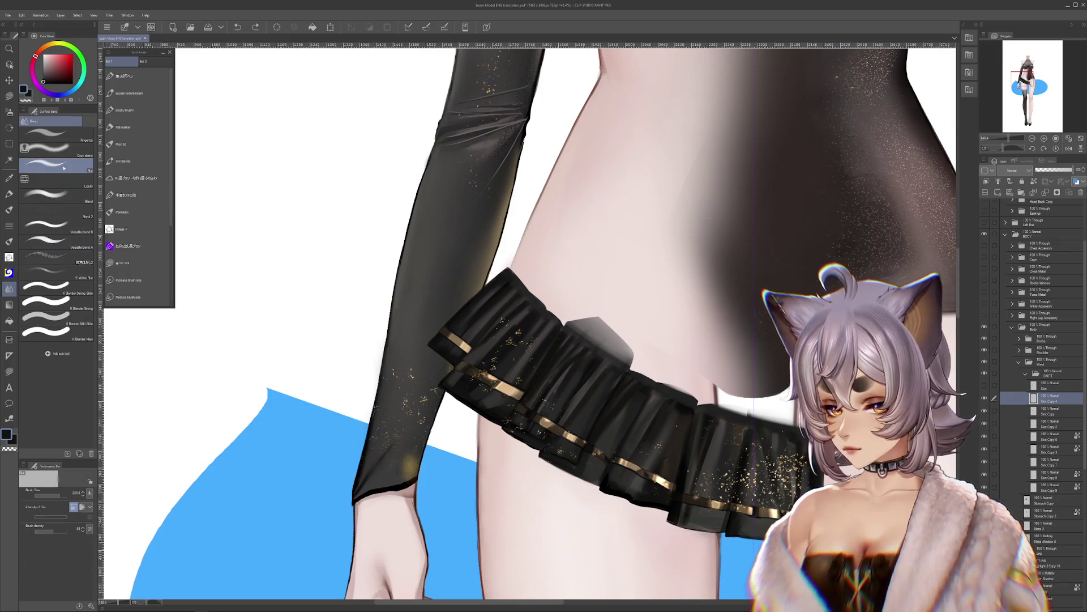
pyautogui.press('[')
pyautogui.press('[')
pyautogui.press('[')
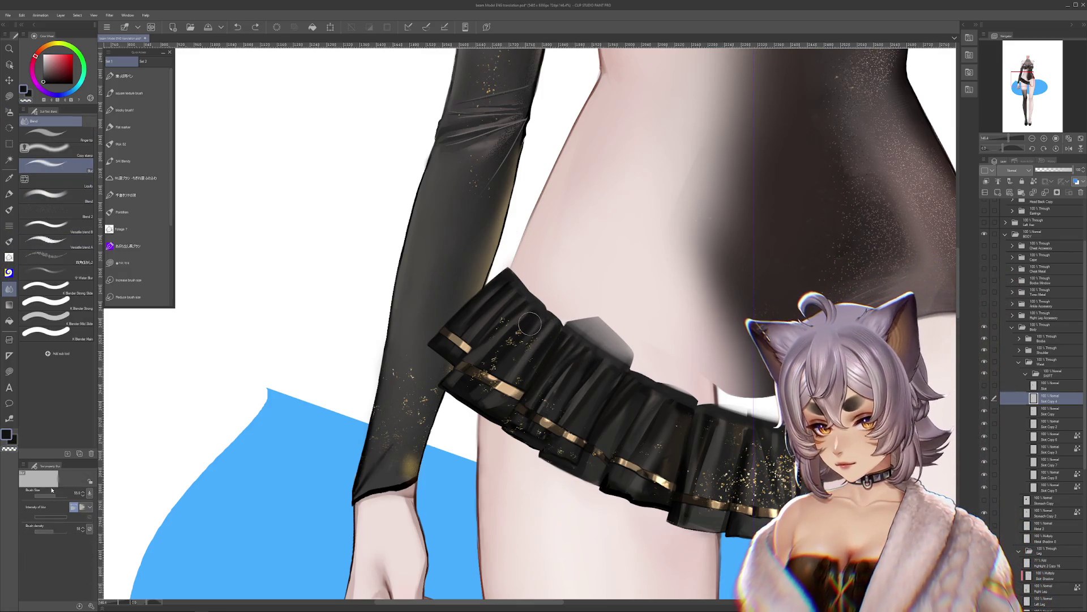
pyautogui.moveTo(629, 345)
pyautogui.mouseDown()
pyautogui.moveTo(637, 362)
pyautogui.moveTo(626, 352)
pyautogui.mouseUp()
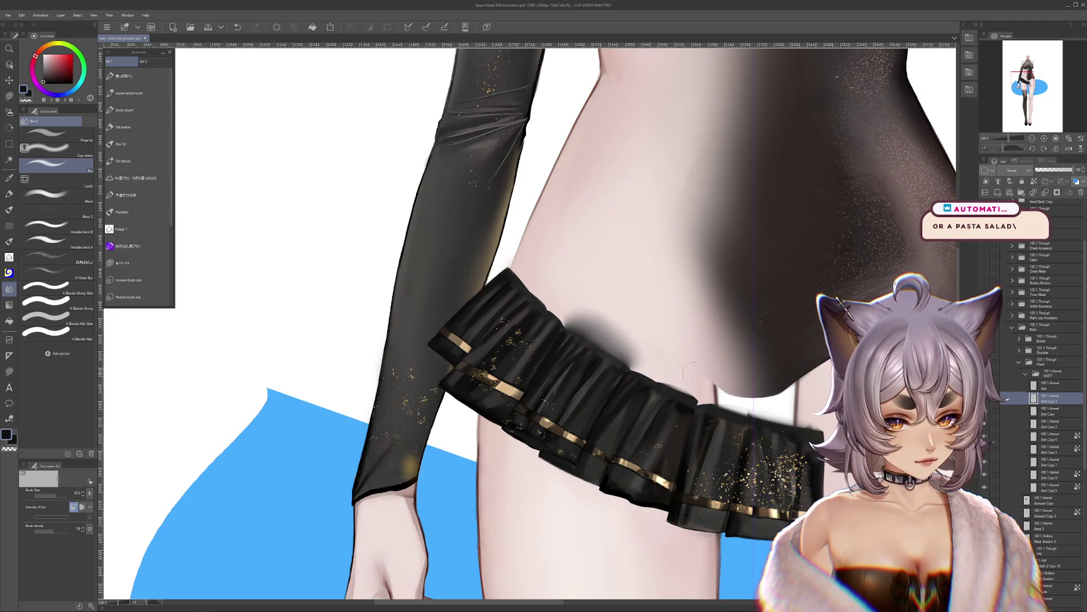
pyautogui.keyDown('ctrl'); pyautogui.keyDown('shift'); pyautogui.click(742, 399); pyautogui.keyUp('shift'); pyautogui.keyUp('ctrl')
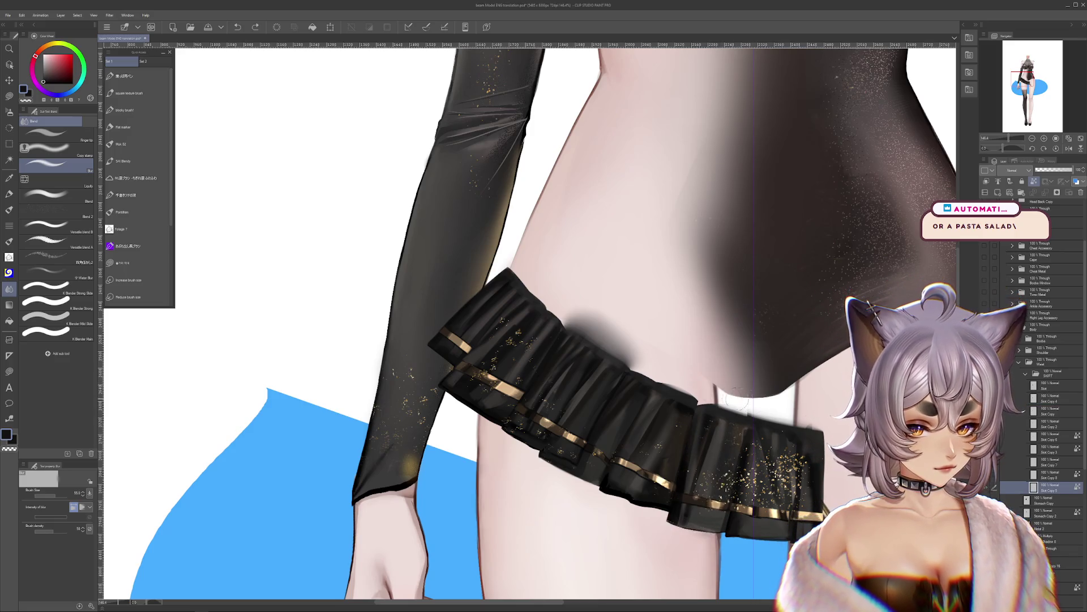
pyautogui.hotkey('ctrl', 'z')
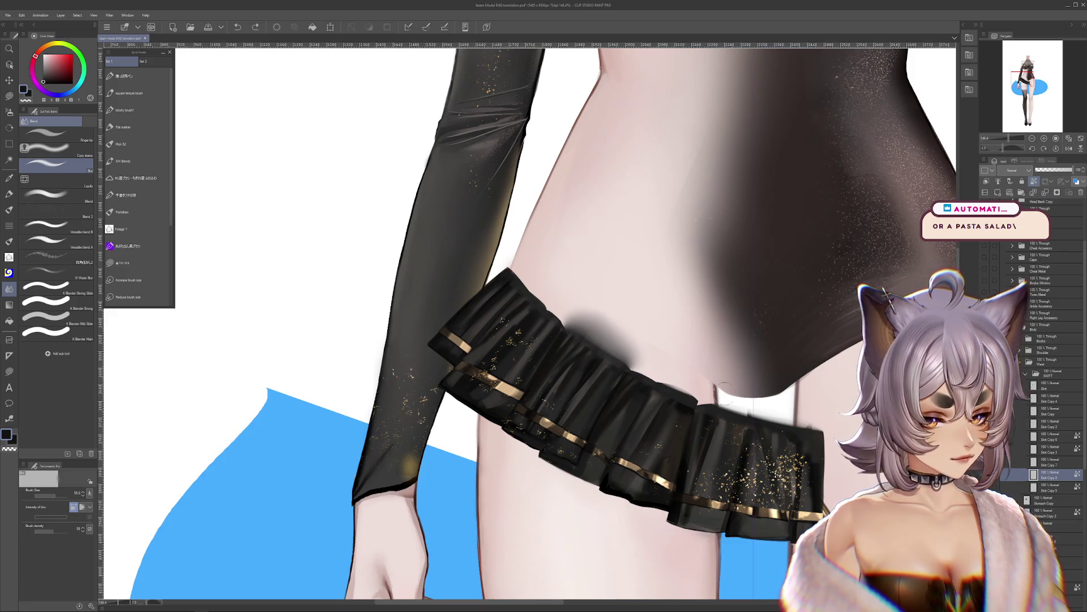
# Step: Undo back through the recent blur and skirt piece rearrangements
pyautogui.hotkey('ctrl', 'z')
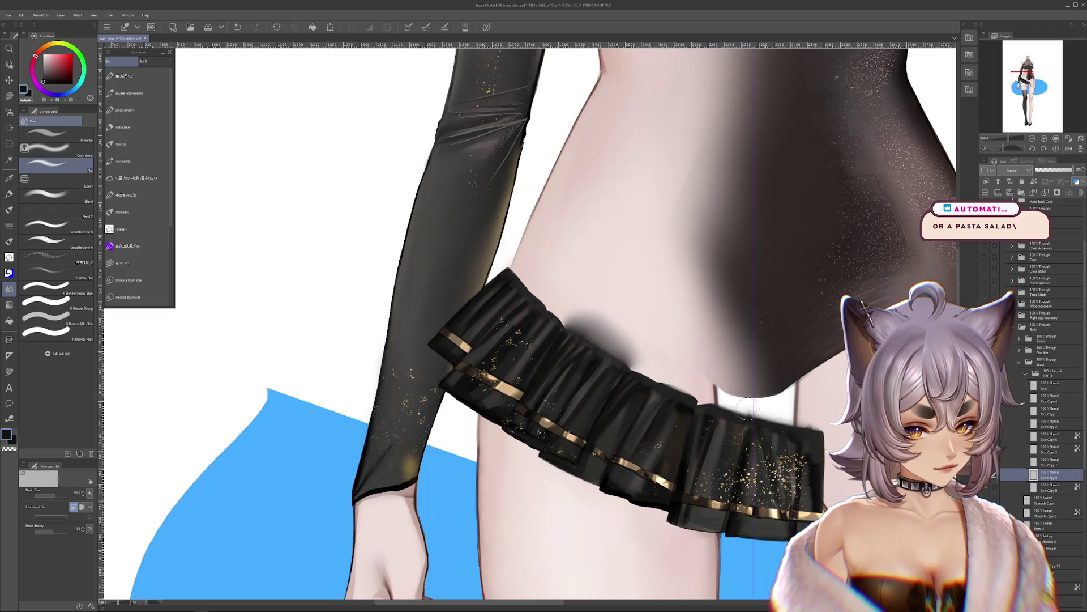
pyautogui.hotkey('ctrl', 'z')
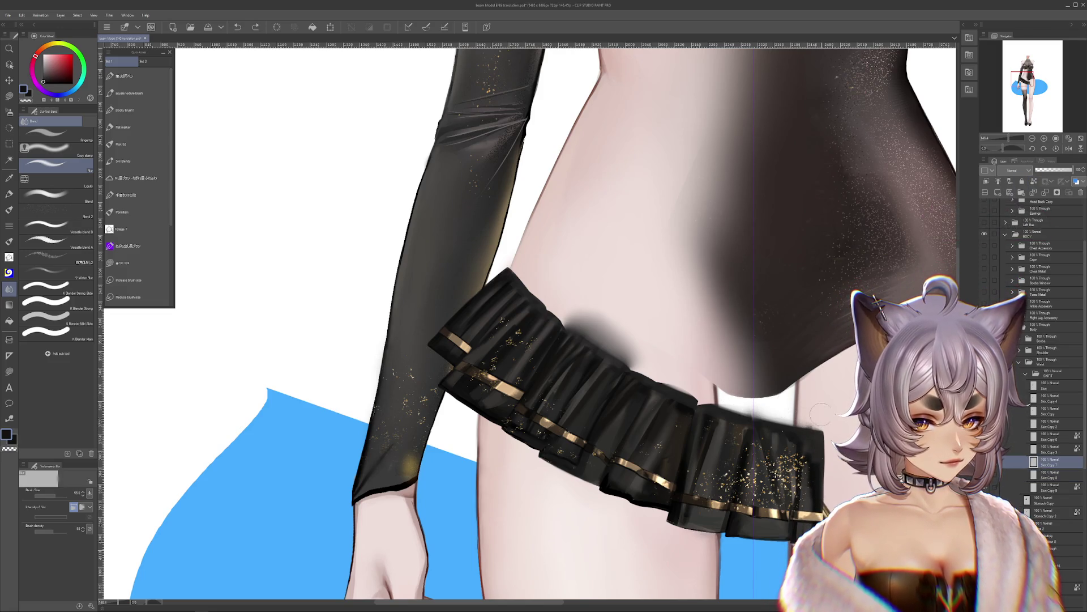
pyautogui.hotkey('ctrl', 'z')
pyautogui.hotkey('ctrl', 'z')
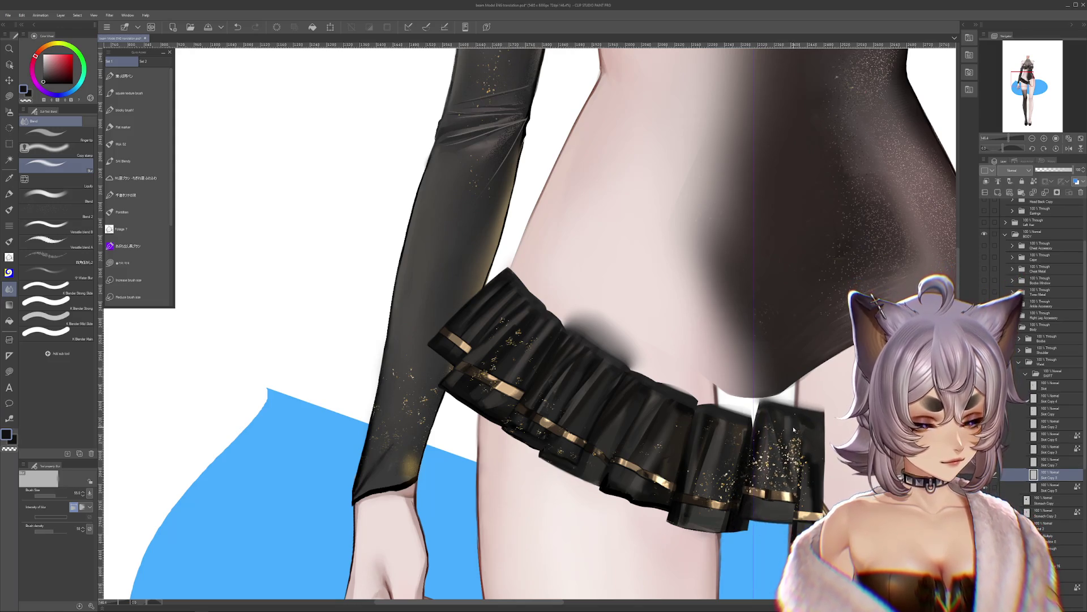
pyautogui.hotkey('ctrl', 'z')
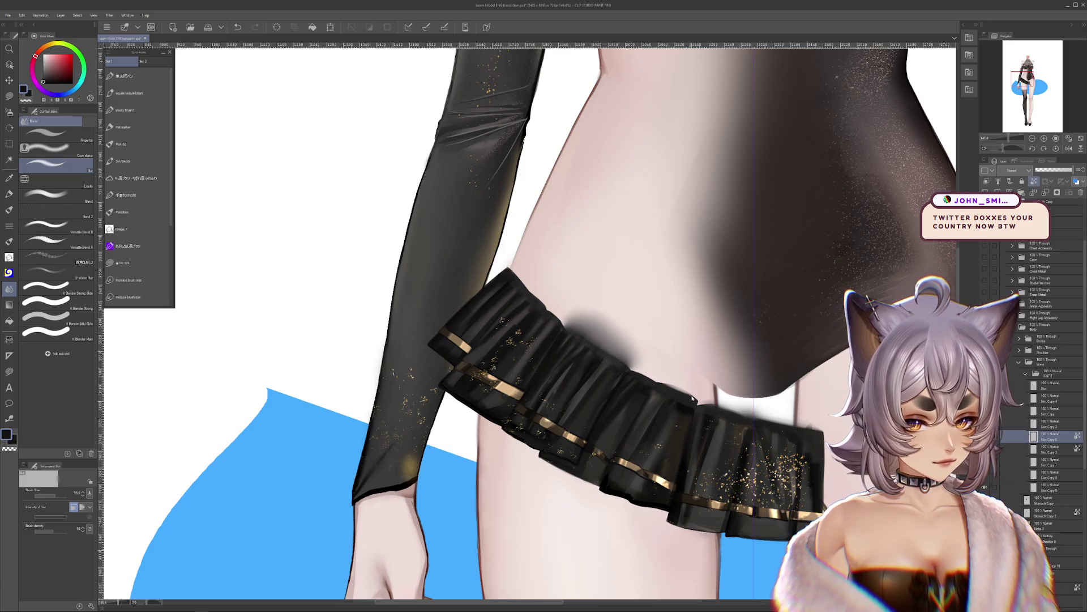
pyautogui.hotkey('ctrl', 'z')
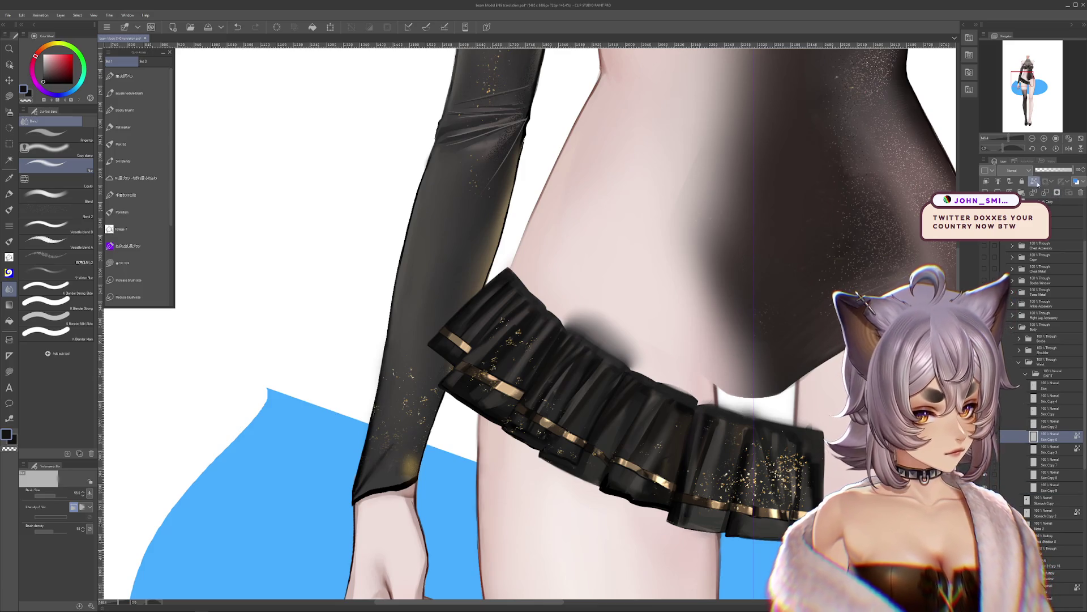
pyautogui.hotkey('ctrl', 'z')
pyautogui.hotkey('ctrl', 'z')
pyautogui.hotkey('ctrl', 'y')
pyautogui.hotkey('ctrl', 'y')
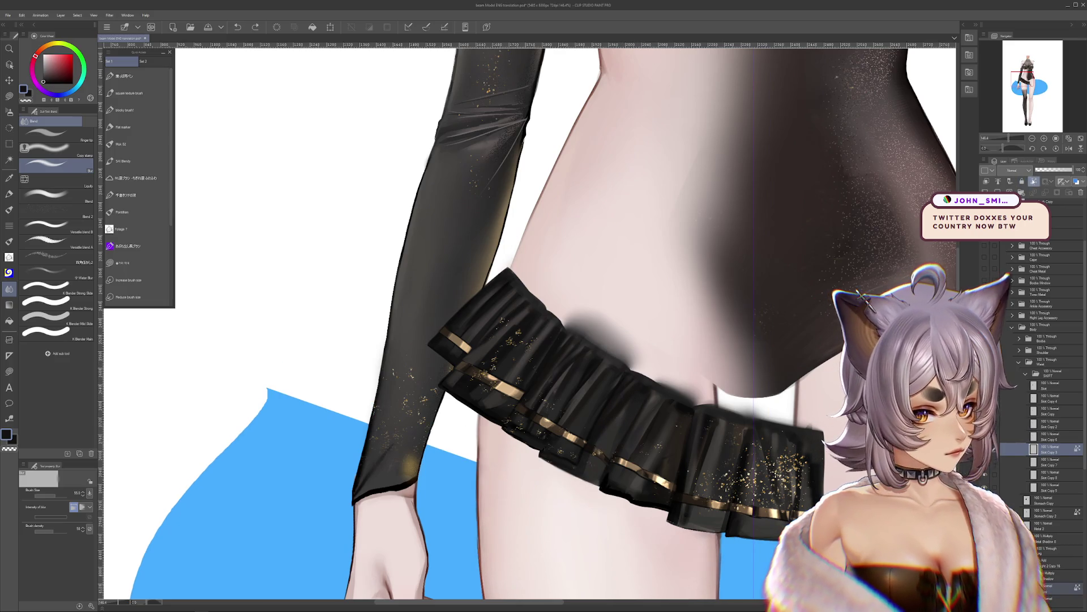
pyautogui.moveTo(693, 353); pyautogui.dragTo(712, 372)
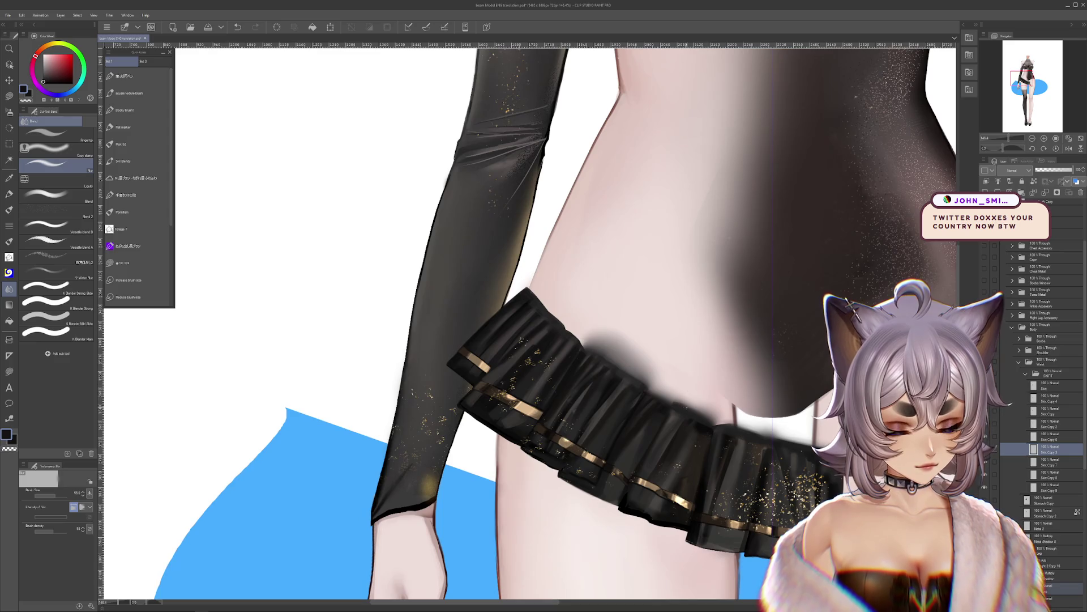
# Step: Toggle undo and redo to settle on an earlier arrangement of the skirt pieces
pyautogui.hotkey('ctrl', 'z')
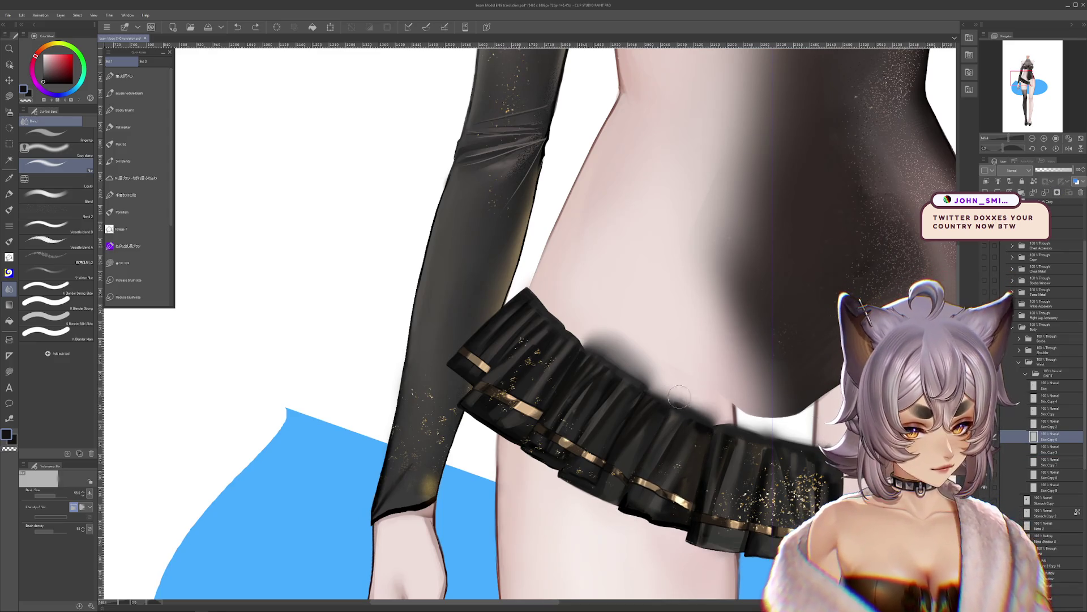
pyautogui.hotkey('ctrl', 'y')
pyautogui.hotkey('ctrl', 'z')
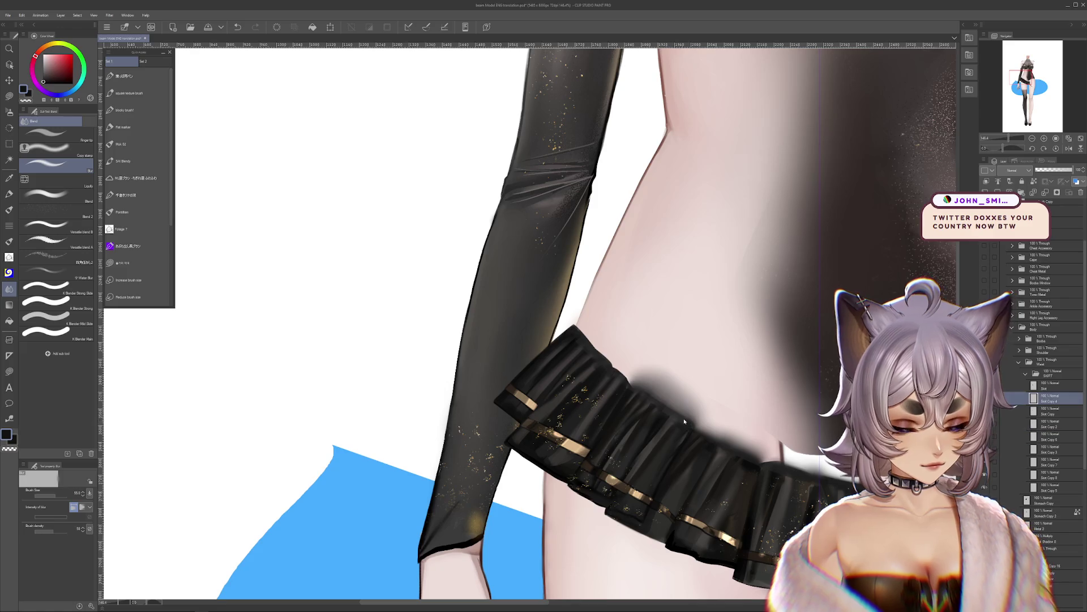
pyautogui.hotkey('ctrl', 'y')
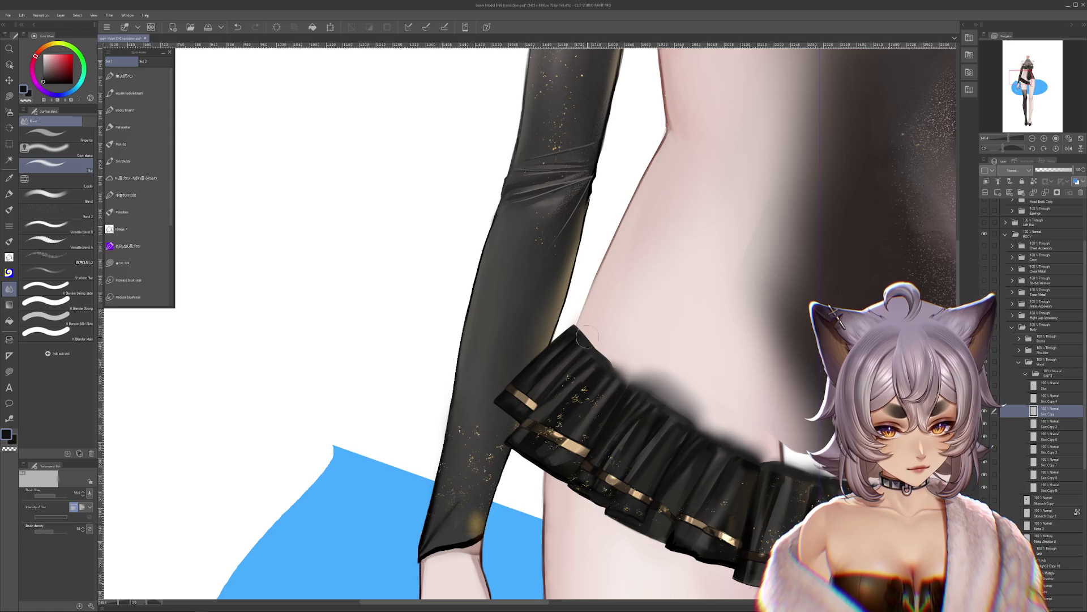
pyautogui.hotkey('ctrl', 'z')
pyautogui.hotkey('ctrl', 'y')
pyautogui.hotkey('ctrl', 'z')
pyautogui.hotkey('ctrl', 'y')
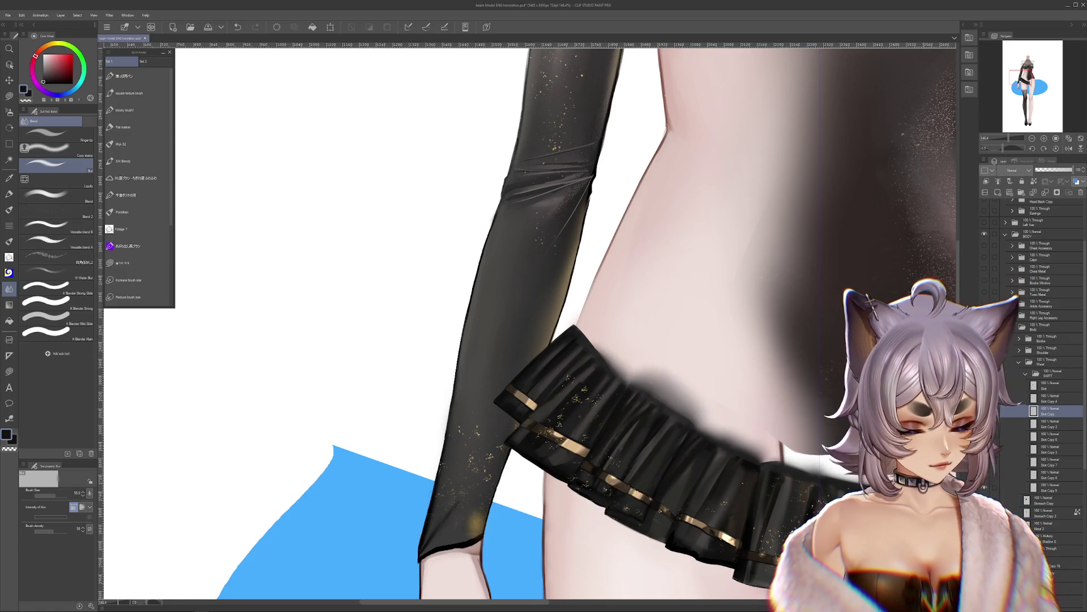
pyautogui.hotkey('ctrl', 'z')
pyautogui.hotkey('ctrl', 'z')
pyautogui.hotkey('ctrl', 'y')
pyautogui.hotkey('ctrl', 'y')
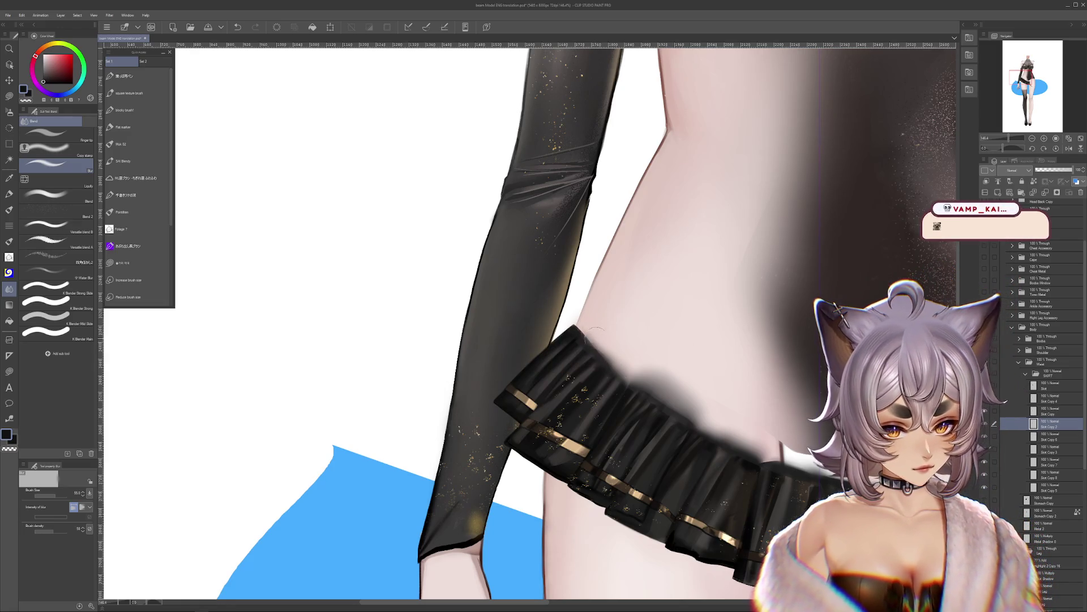
pyautogui.scroll(-3, 723, 377)
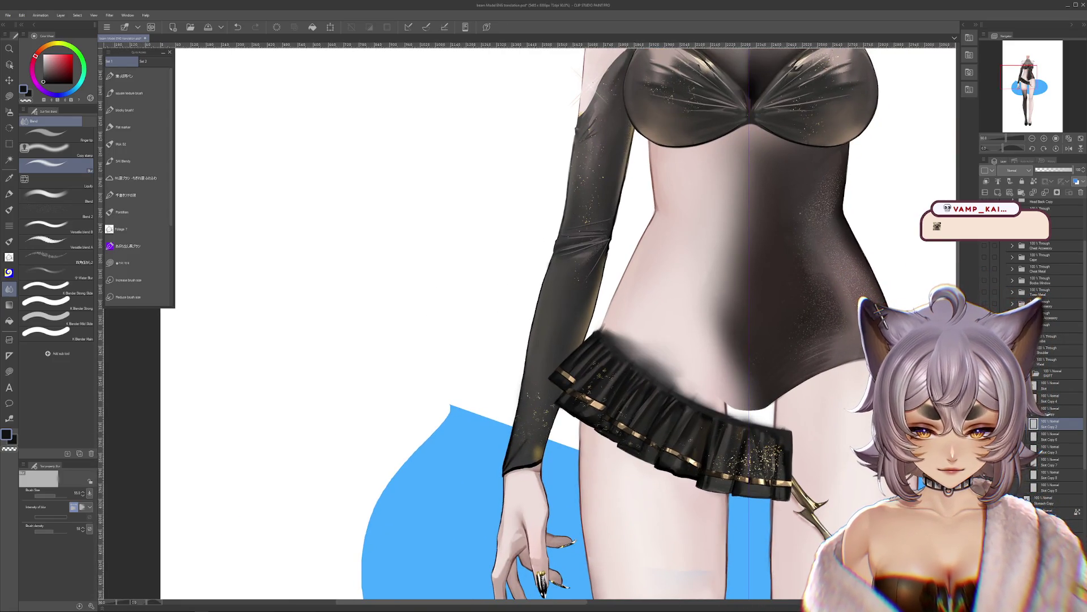
pyautogui.click(1050, 385)
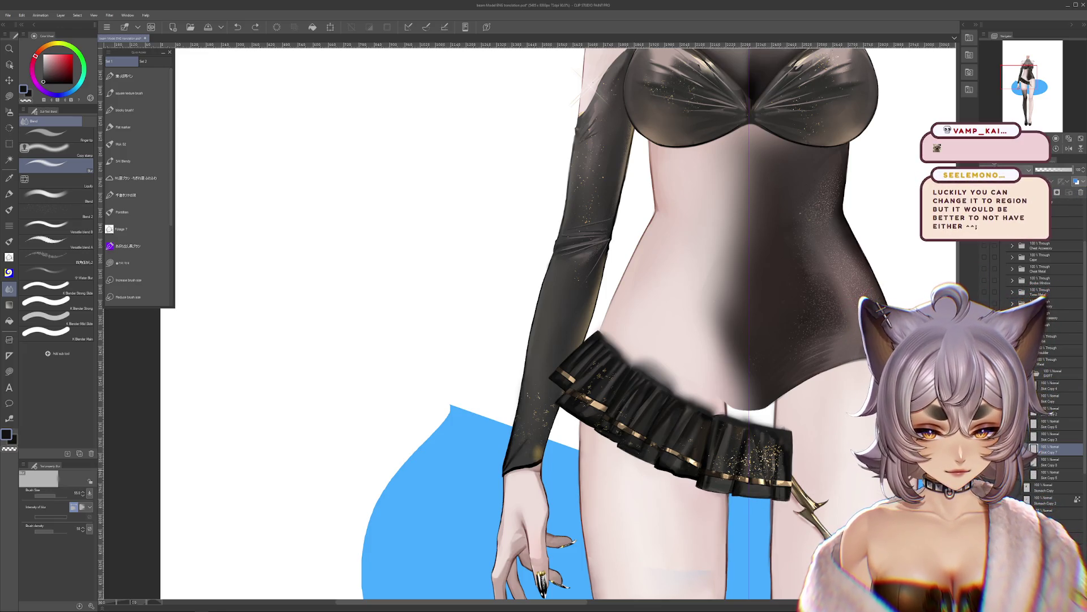
pyautogui.click(1050, 474)
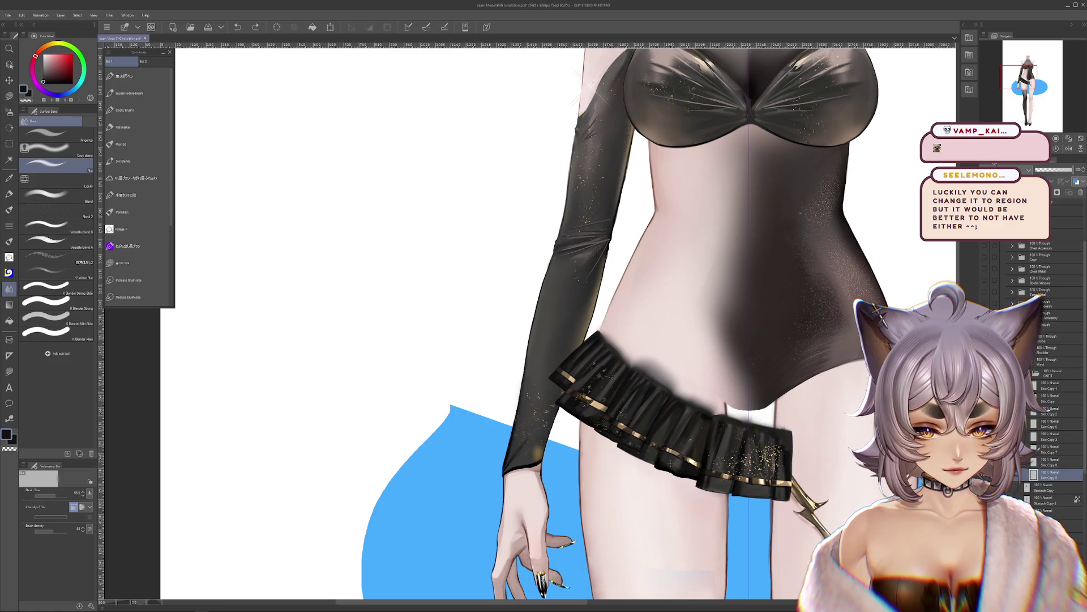
pyautogui.click(1045, 424)
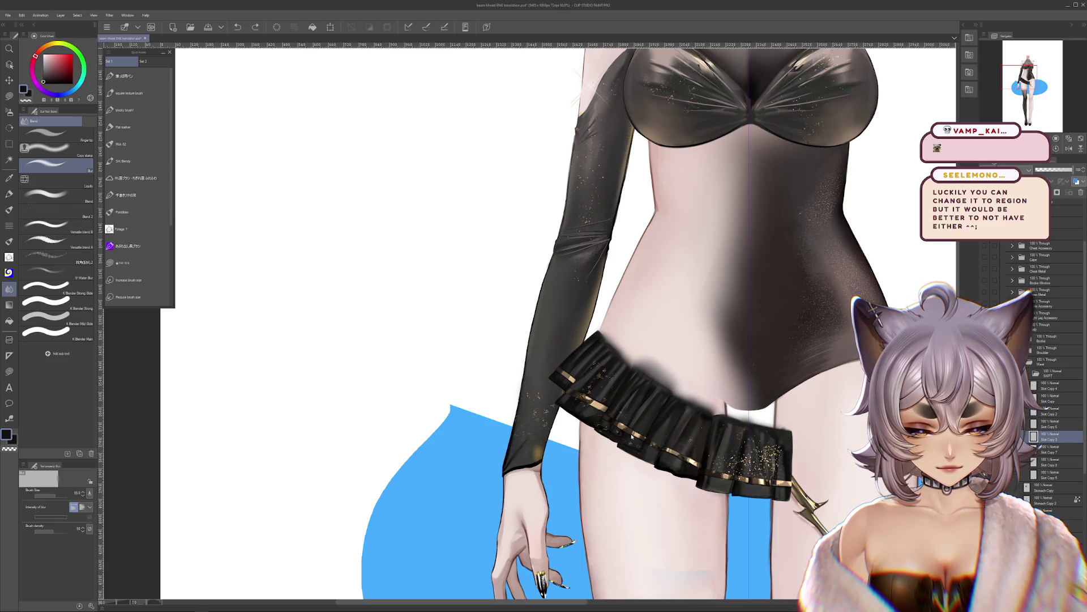
pyautogui.hotkey('alt', '[')
pyautogui.hotkey('alt', '[')
pyautogui.hotkey('alt', '[')
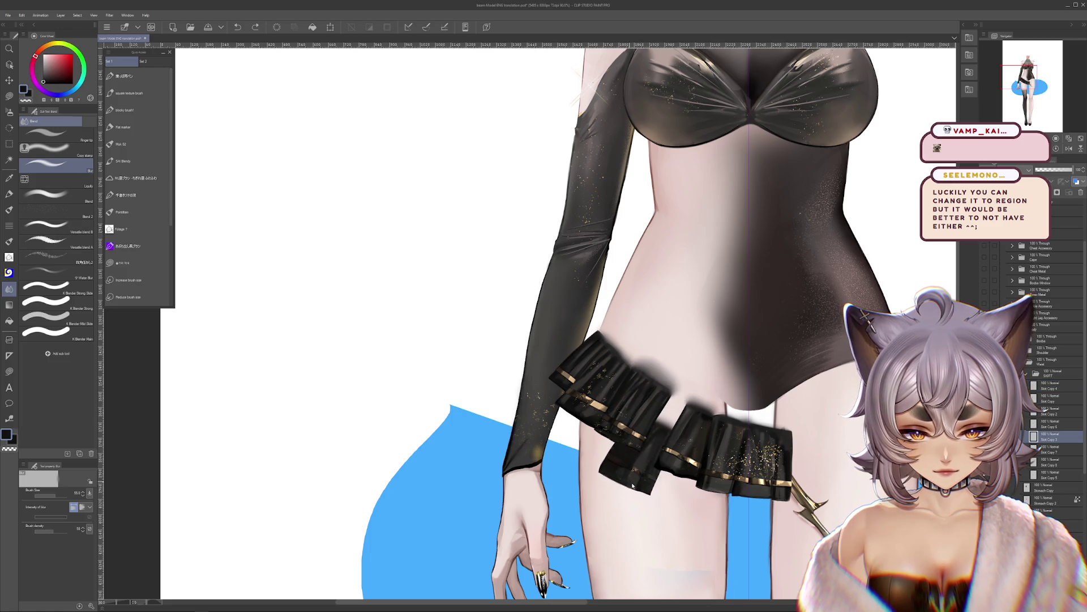
pyautogui.hotkey('alt', ']')
pyautogui.hotkey('alt', ']')
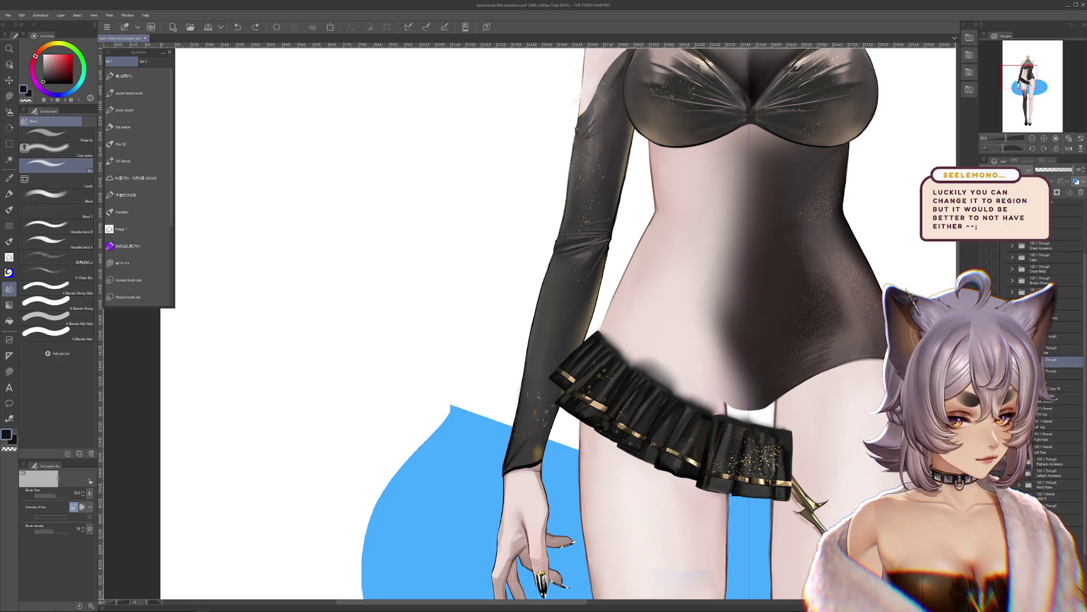
pyautogui.scroll(-3, 782, 351)
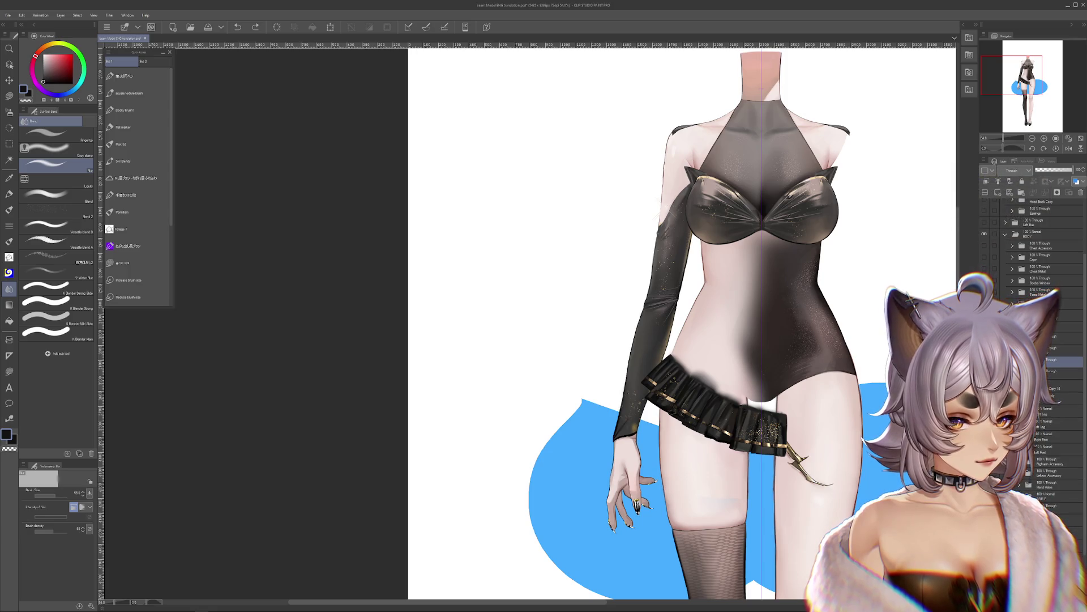
# Step: Reveal the black dress layer and keep its cutout-waist version after comparing with undo/redo
pyautogui.hotkey('alt', '[')
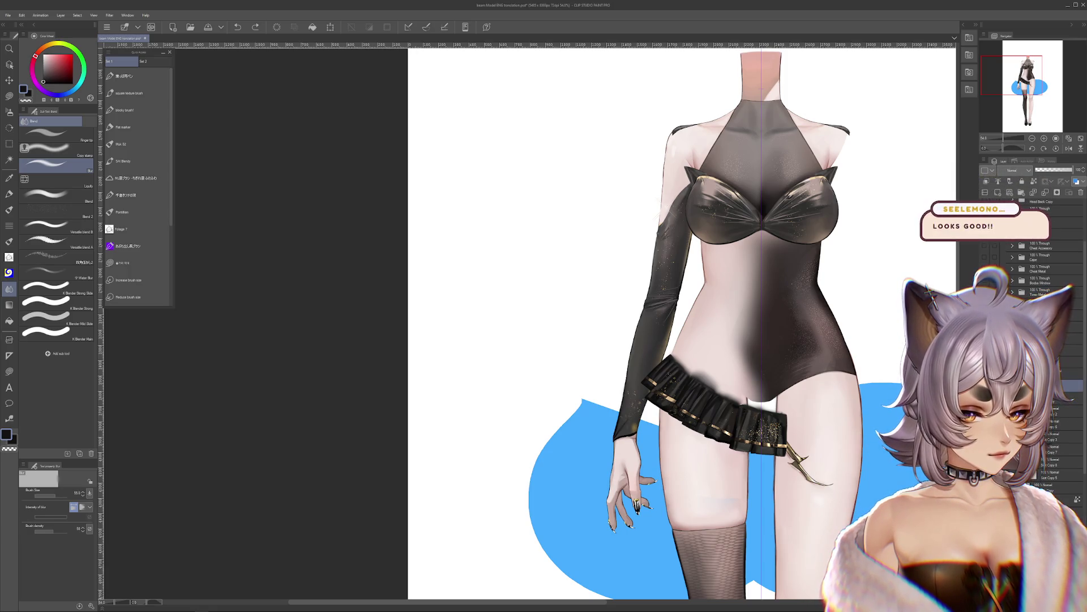
pyautogui.click(984, 459)
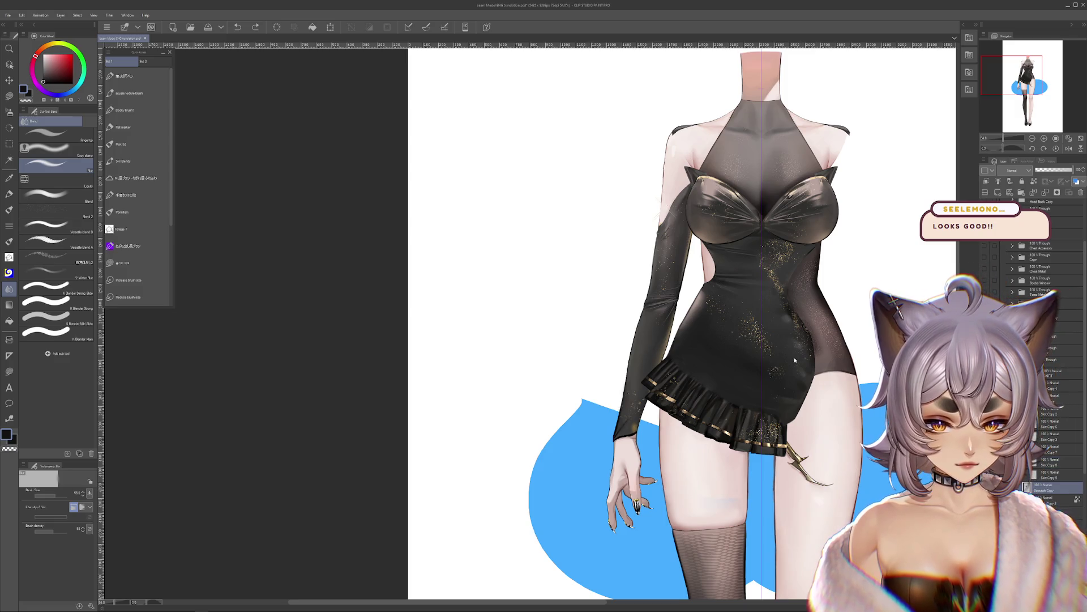
pyautogui.hotkey('ctrl', 'z')
pyautogui.hotkey('ctrl', 'z')
pyautogui.hotkey('ctrl', 'y')
pyautogui.hotkey('ctrl', 'y')
pyautogui.hotkey('ctrl', 'y')
pyautogui.hotkey('ctrl', 'y')
pyautogui.hotkey('ctrl', 'y')
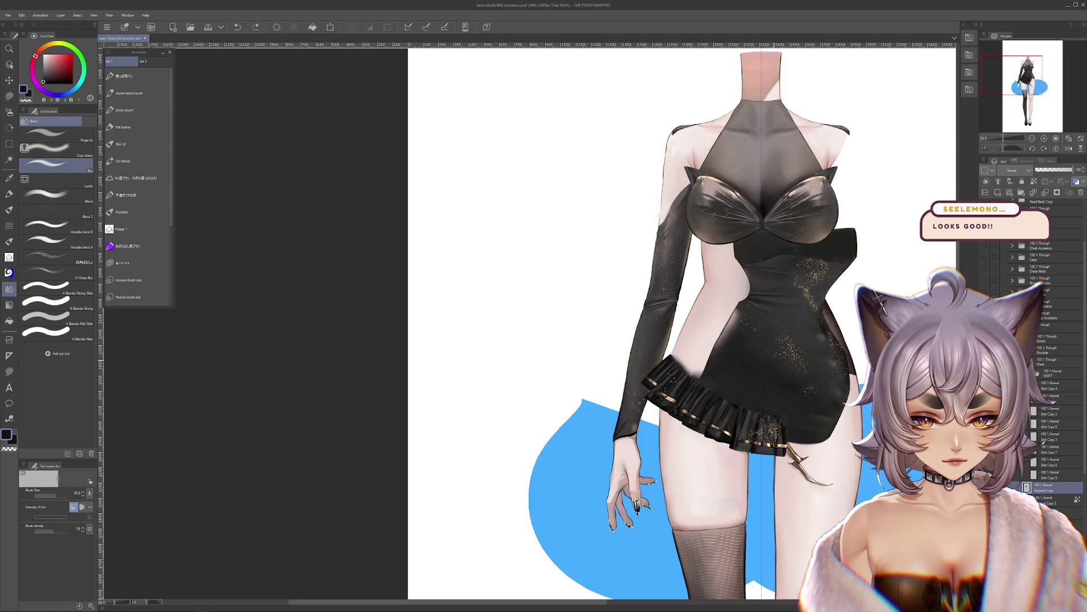
pyautogui.hotkey('ctrl', 'z')
pyautogui.hotkey('ctrl', 'z')
pyautogui.hotkey('ctrl', 'y')
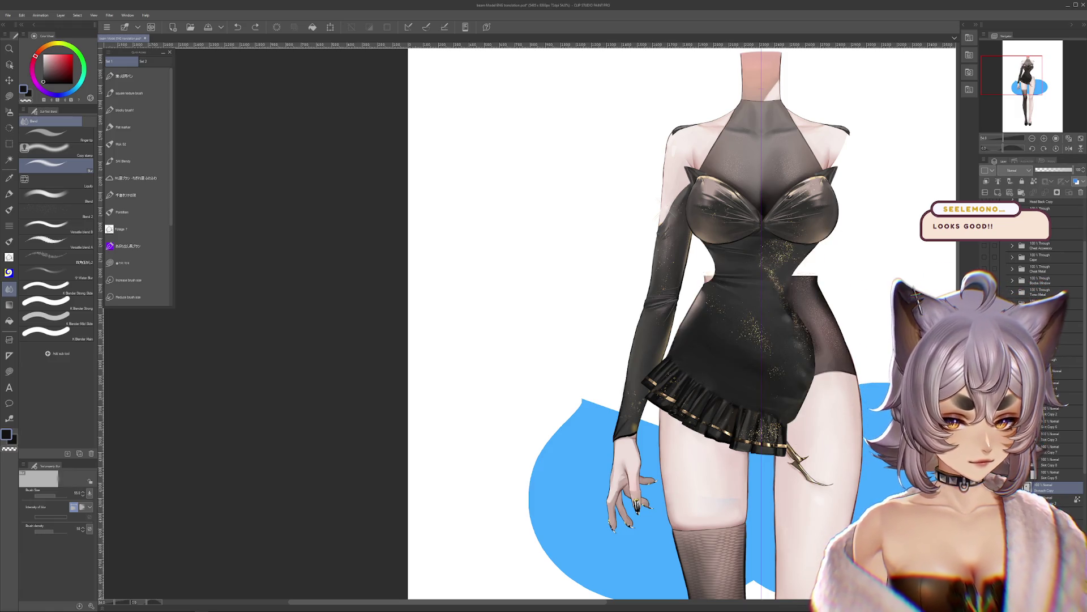
pyautogui.hotkey('ctrl', 'z')
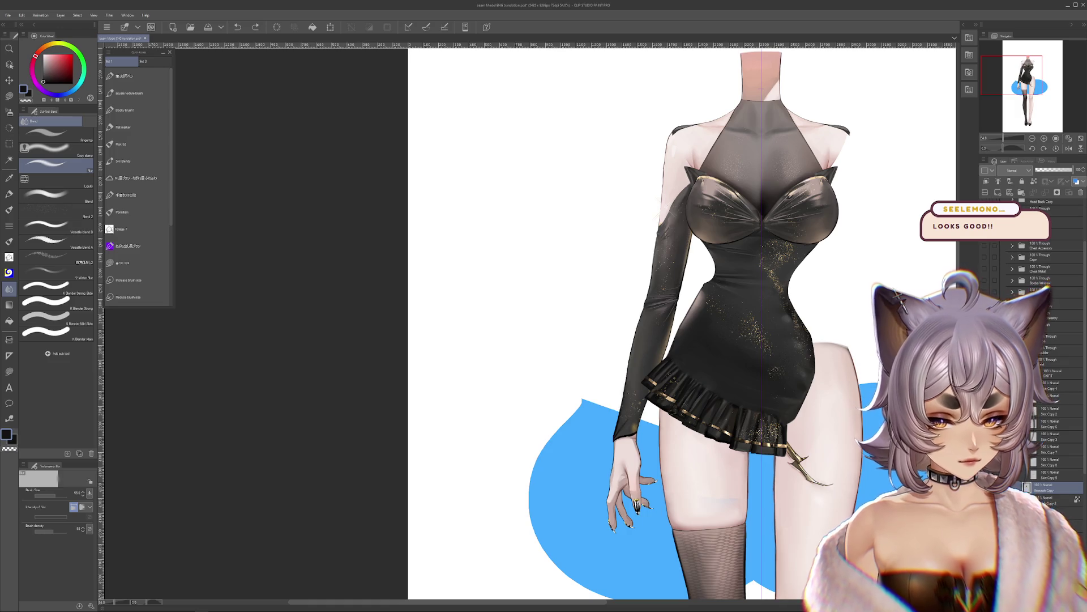
pyautogui.hotkey('ctrl', 'y')
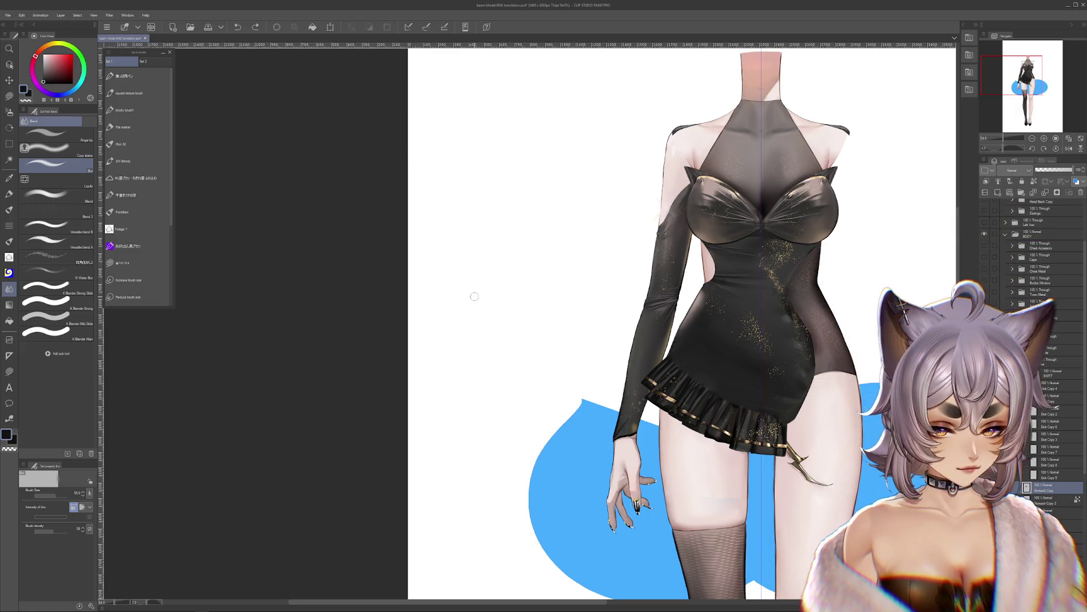
pyautogui.scroll(1, 403, 313)
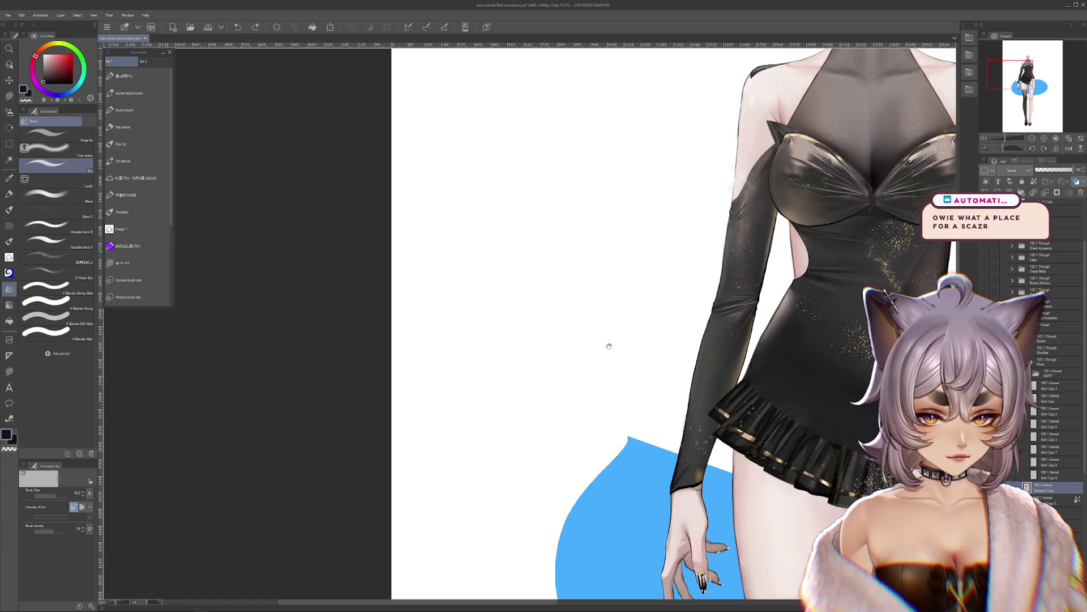
pyautogui.scroll(2, 592, 340)
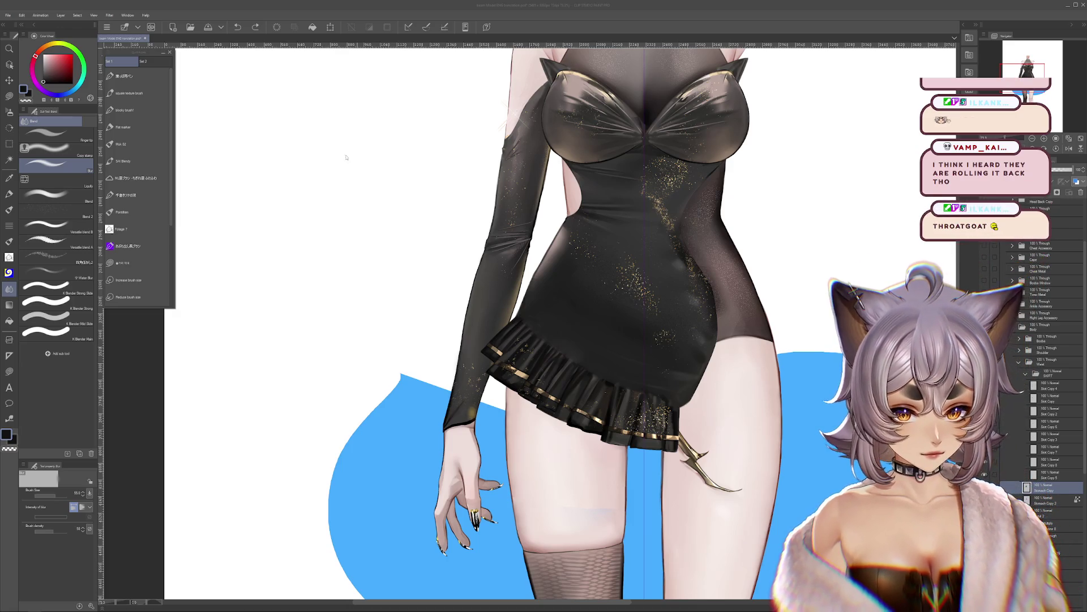
pyautogui.scroll(-2, 726, 190)
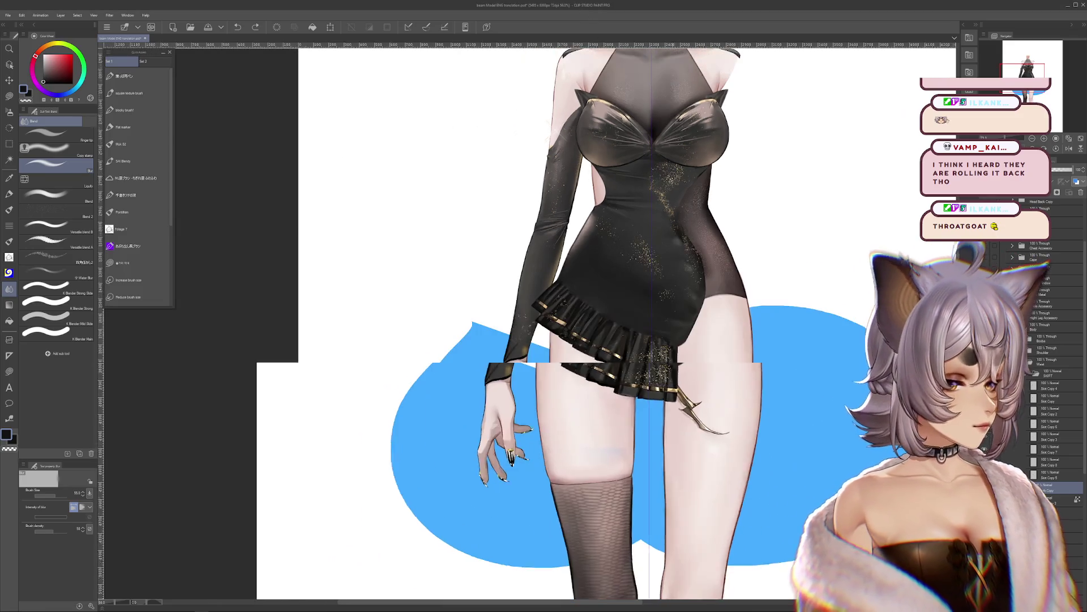
pyautogui.scroll(3, 669, 337)
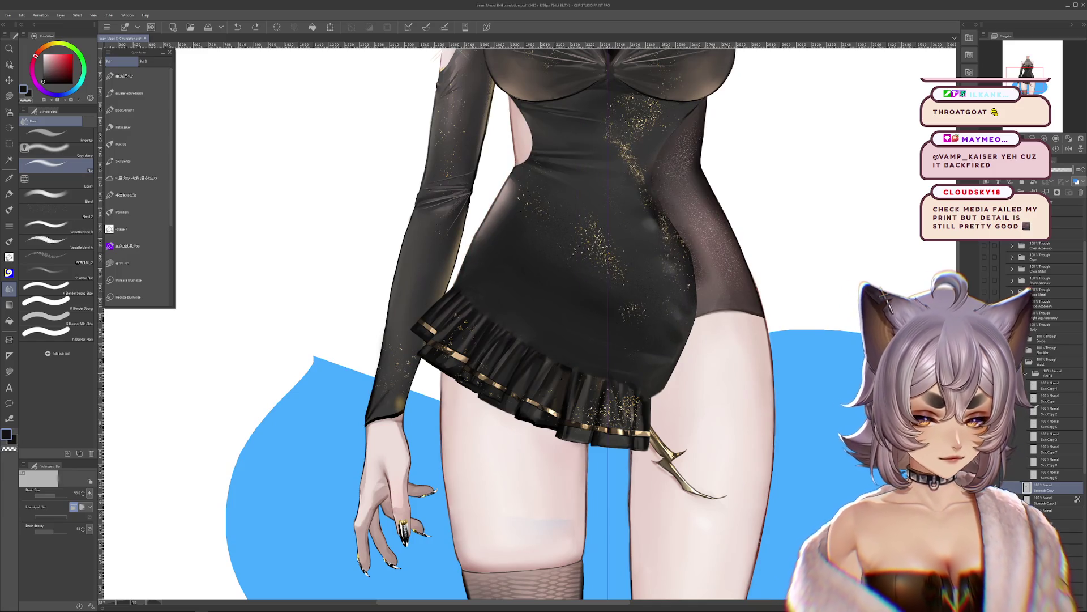
pyautogui.moveTo(734, 288); pyautogui.dragTo(744, 322)
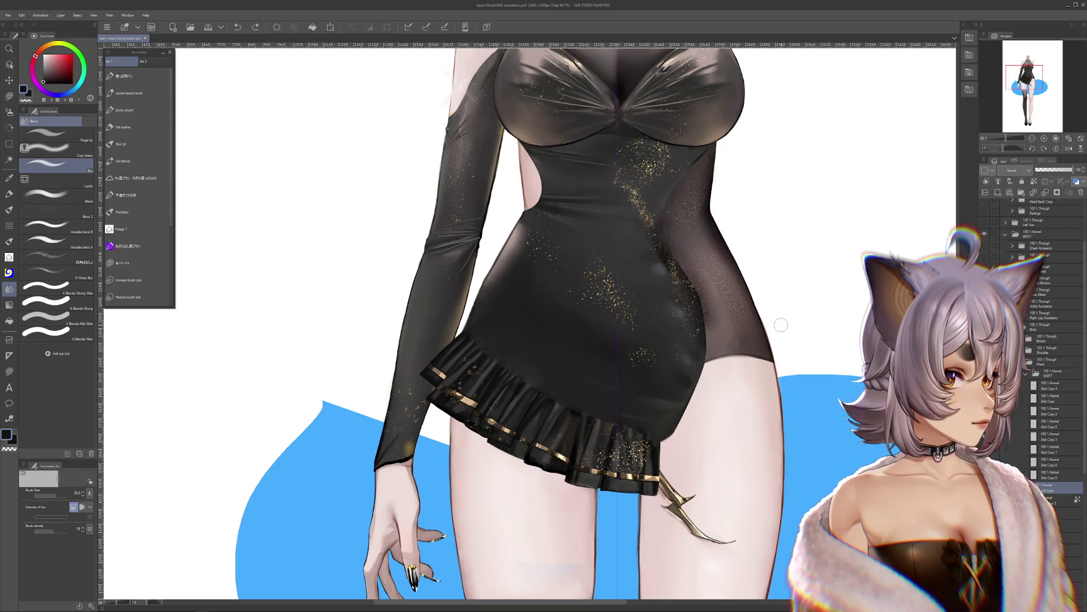
pyautogui.hotkey('ctrl', '-')
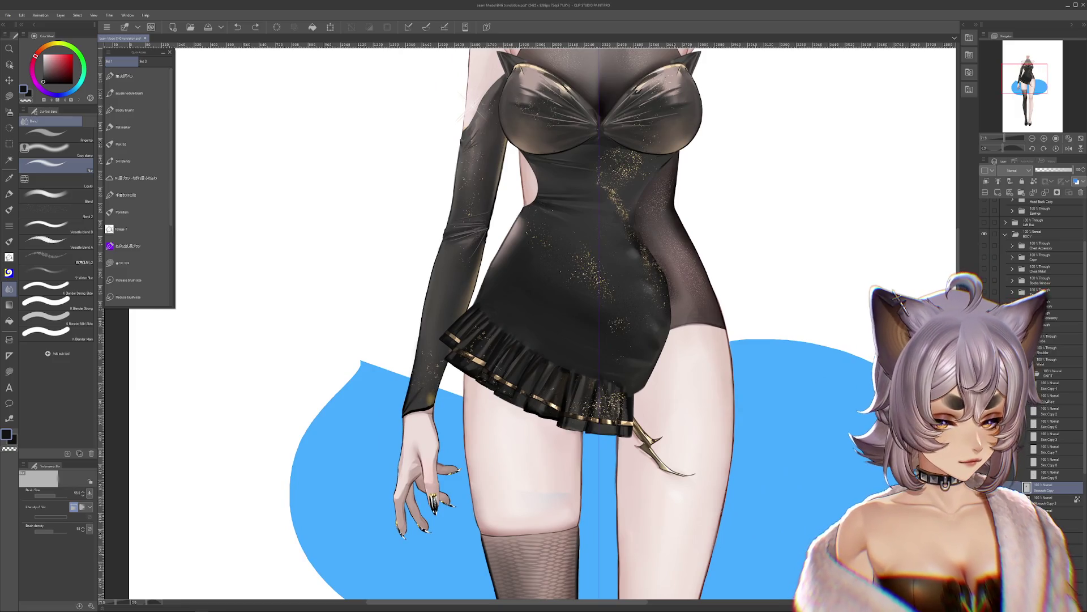
pyautogui.moveTo(767, 446)
pyautogui.mouseDown()
pyautogui.moveTo(762, 478)
pyautogui.moveTo(731, 317)
pyautogui.moveTo(722, 389)
pyautogui.mouseUp()
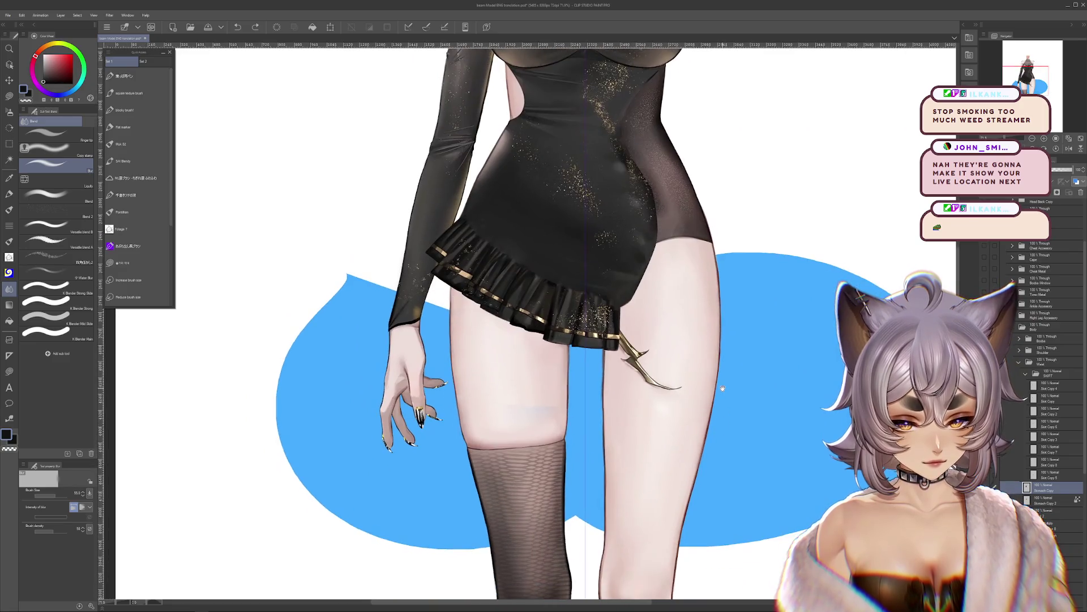
pyautogui.hotkey('ctrl', '+')
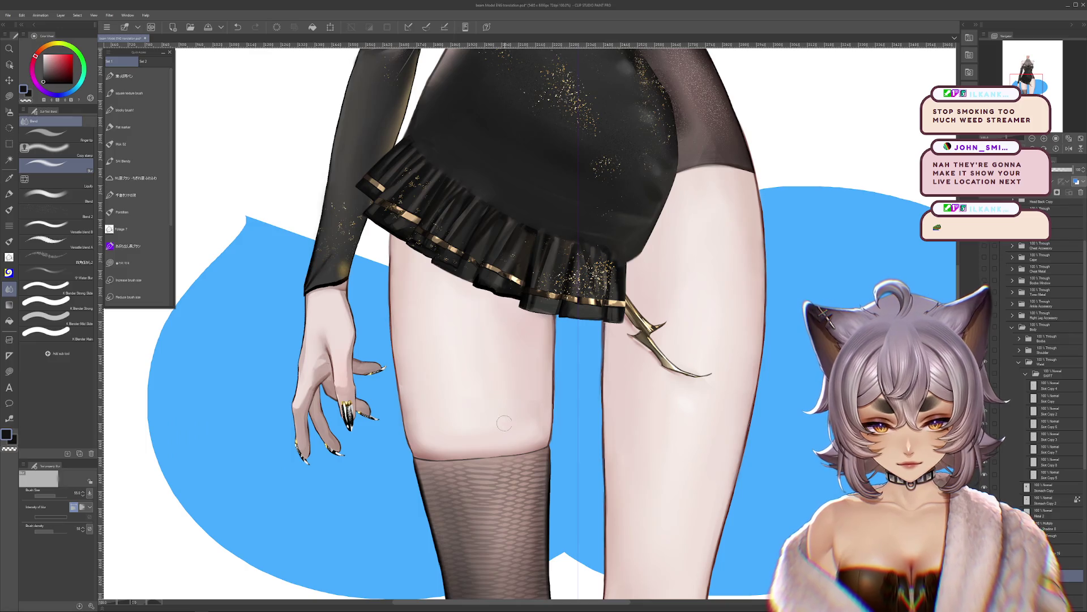
pyautogui.hotkey('ctrl', '-')
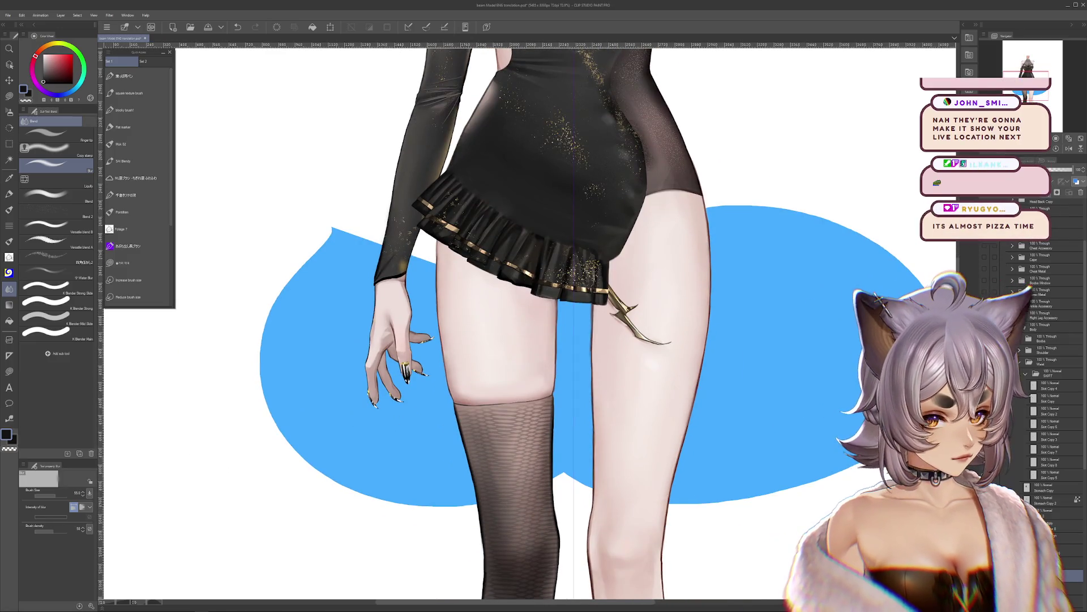
pyautogui.scroll(2, 667, 350)
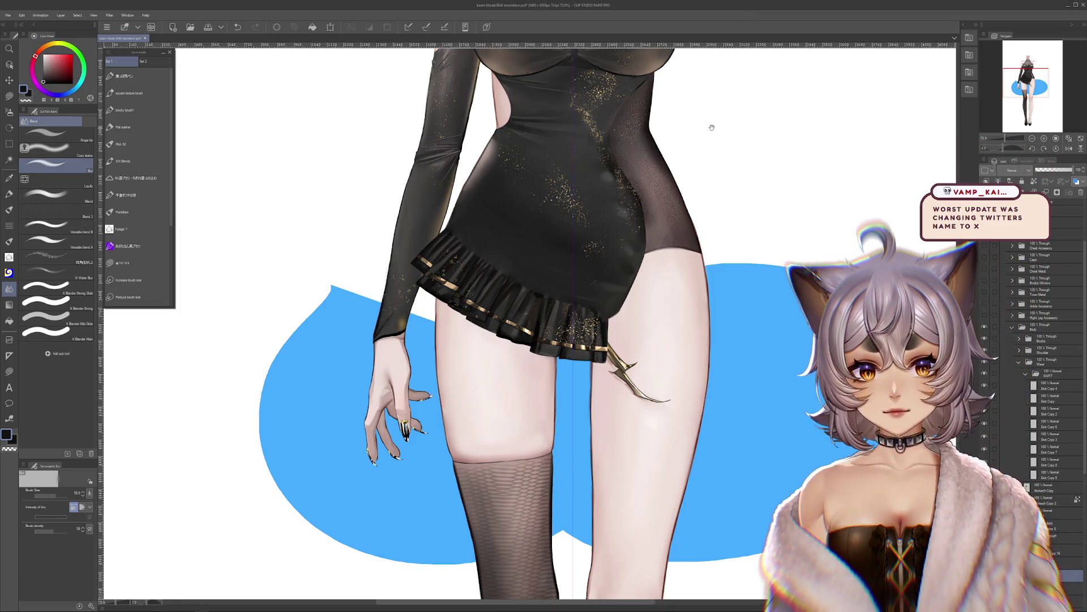
pyautogui.moveTo(733, 137); pyautogui.dragTo(726, 169)
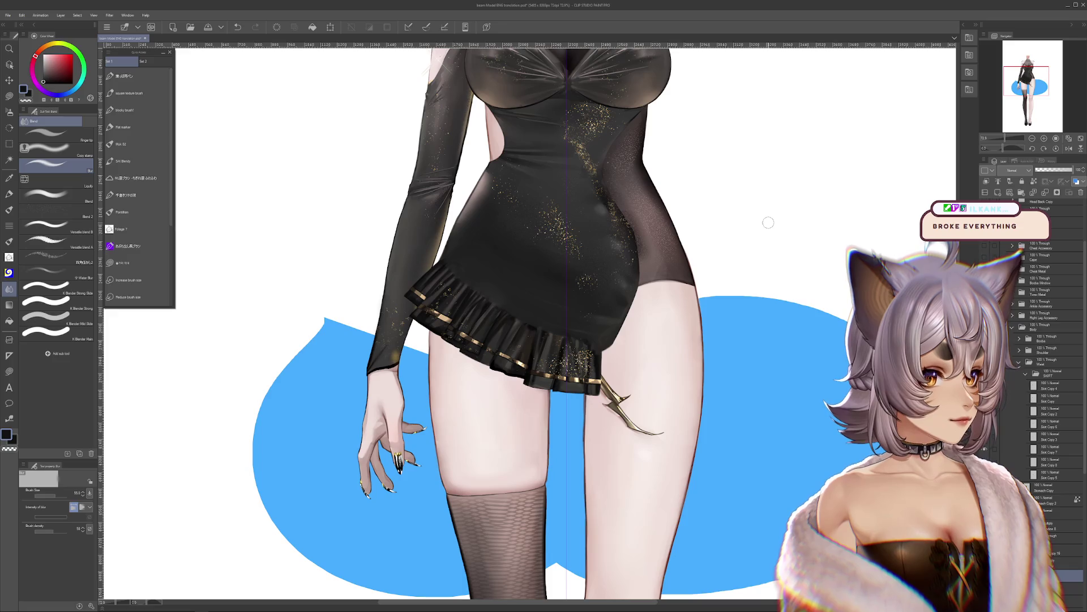
pyautogui.scroll(-5, 612, 365)
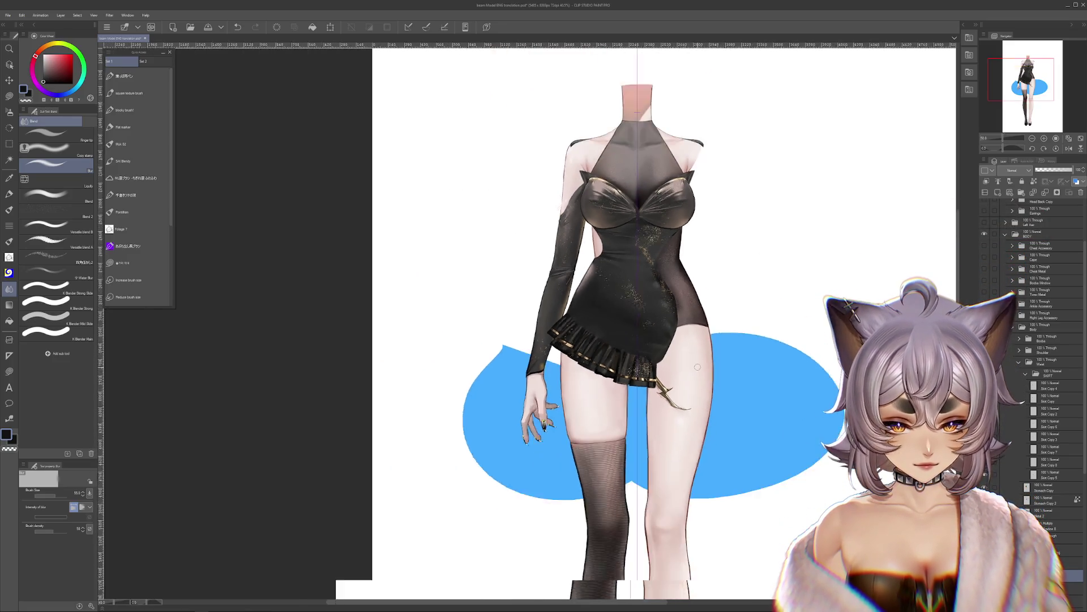
pyautogui.scroll(2, 612, 364)
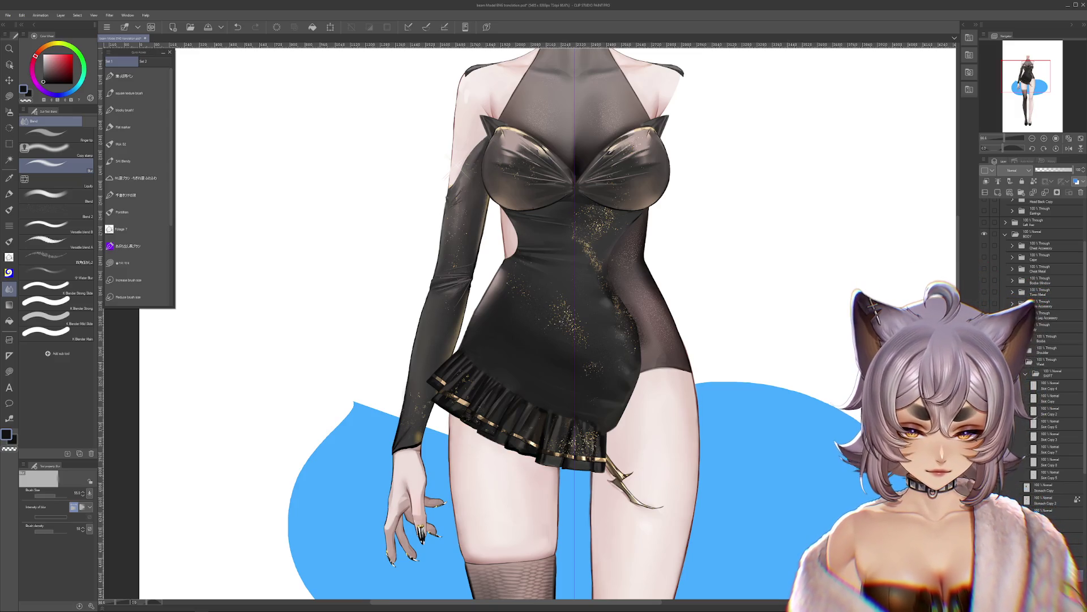
pyautogui.moveTo(756, 428); pyautogui.dragTo(765, 444)
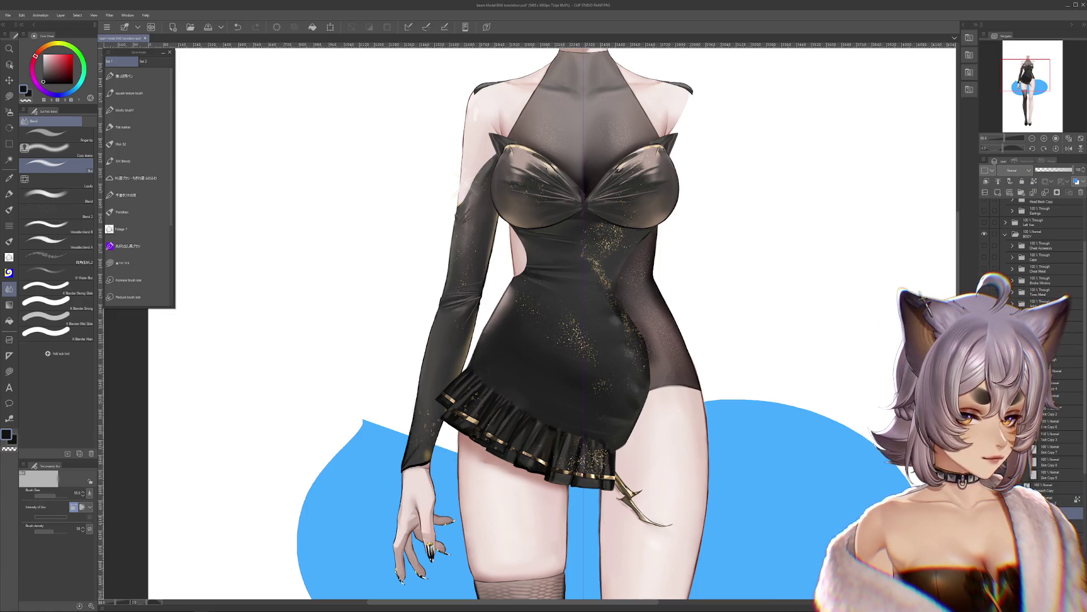
pyautogui.scroll(1, 661, 541)
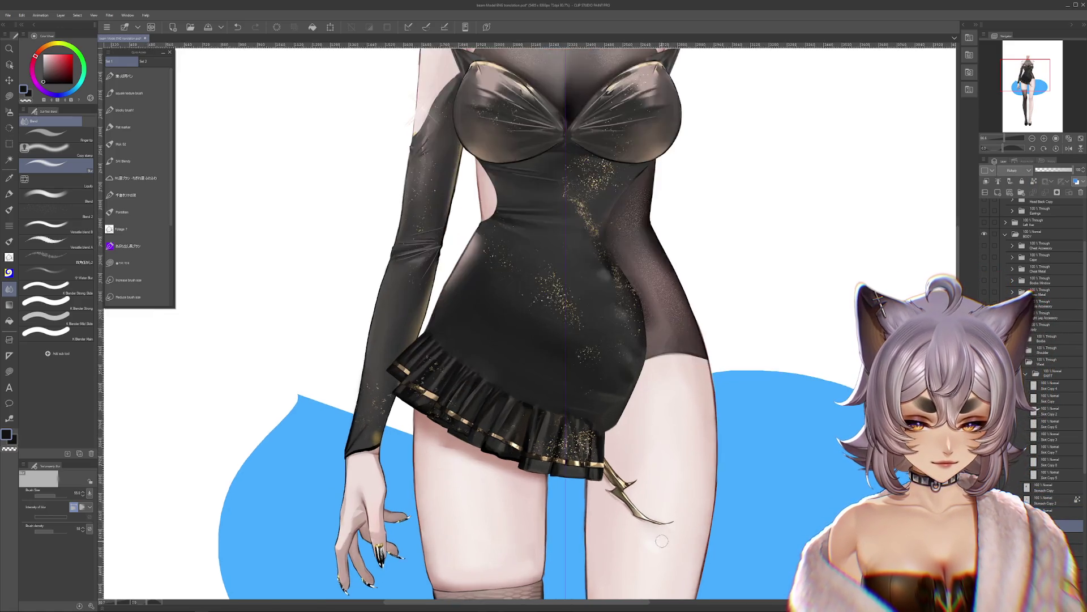
pyautogui.scroll(4, 662, 540)
pyautogui.moveTo(613, 486)
pyautogui.mouseDown()
pyautogui.moveTo(592, 510)
pyautogui.moveTo(600, 535)
pyautogui.moveTo(610, 529)
pyautogui.mouseUp()
pyautogui.hotkey('ctrl', 'z')
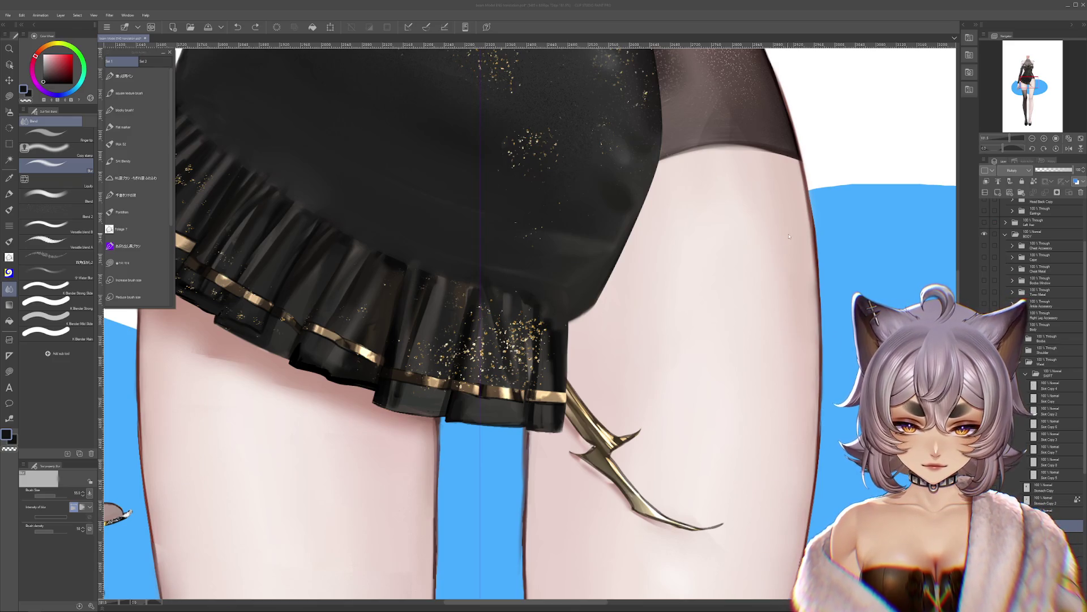
pyautogui.scroll(-2, 789, 236)
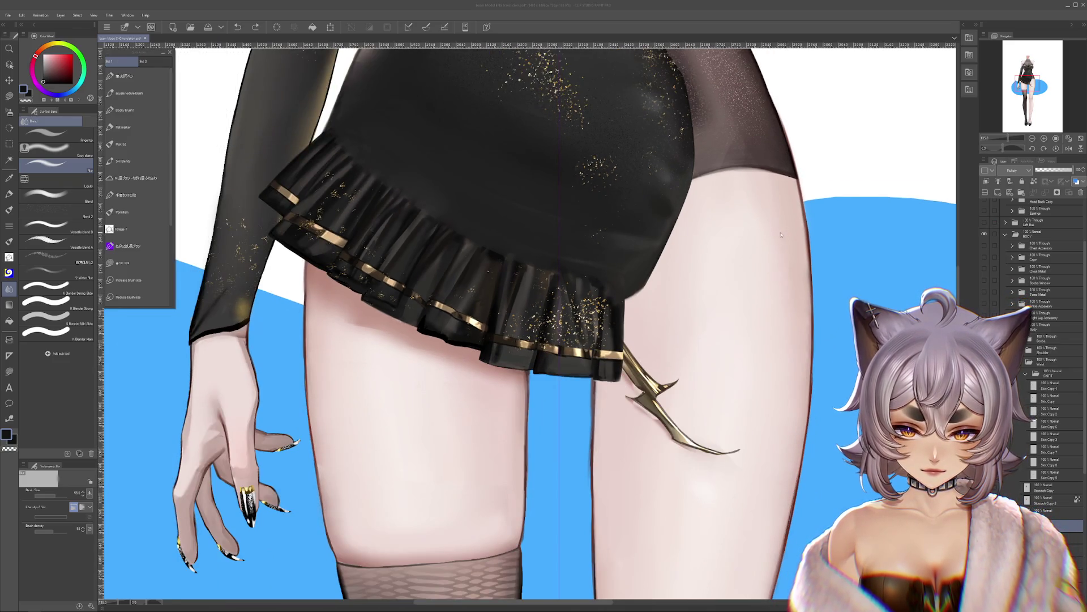
pyautogui.scroll(-3, 782, 234)
pyautogui.scroll(2, 776, 294)
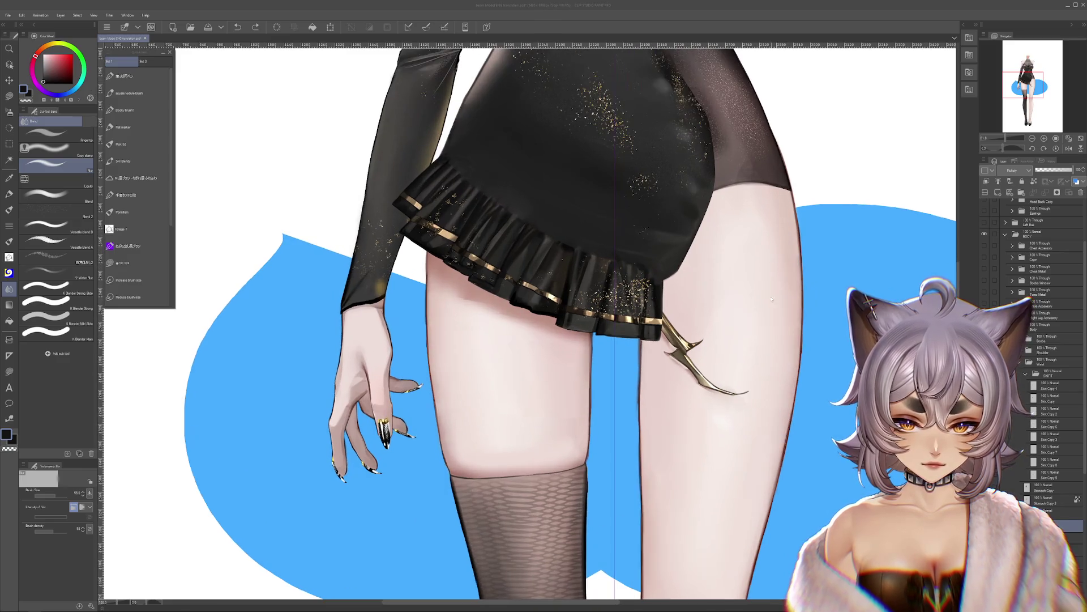
pyautogui.scroll(3, 762, 400)
pyautogui.moveTo(763, 400); pyautogui.dragTo(604, 388)
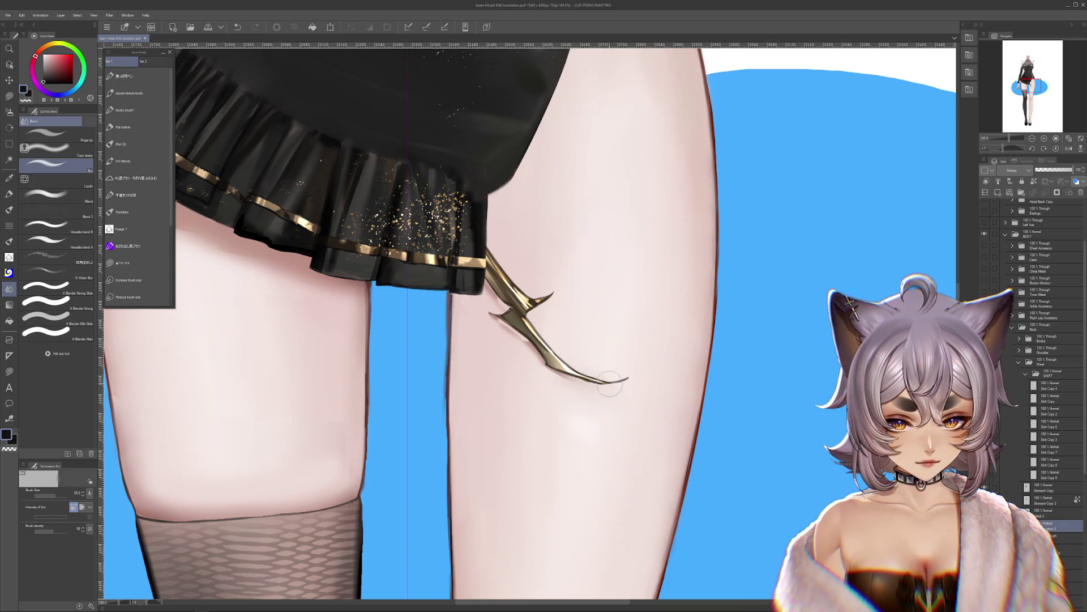
pyautogui.scroll(-3, 589, 359)
pyautogui.keyDown('ctrl'); pyautogui.keyDown('shift'); pyautogui.click(593, 372); pyautogui.keyUp('shift'); pyautogui.keyUp('ctrl')
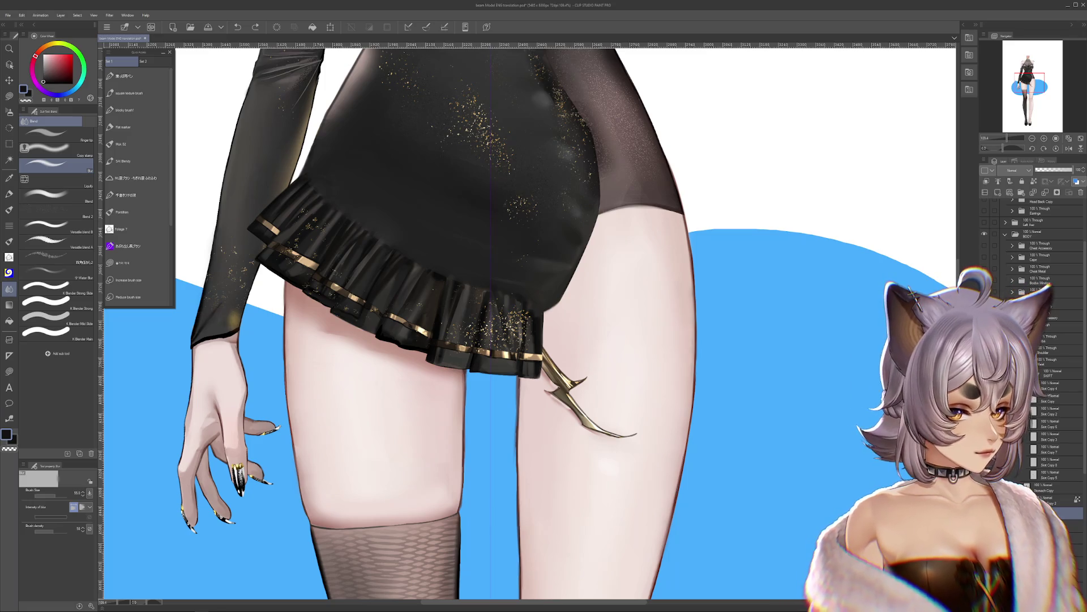
pyautogui.hotkey('ctrl', ',')
pyautogui.hotkey('ctrl', 'z')
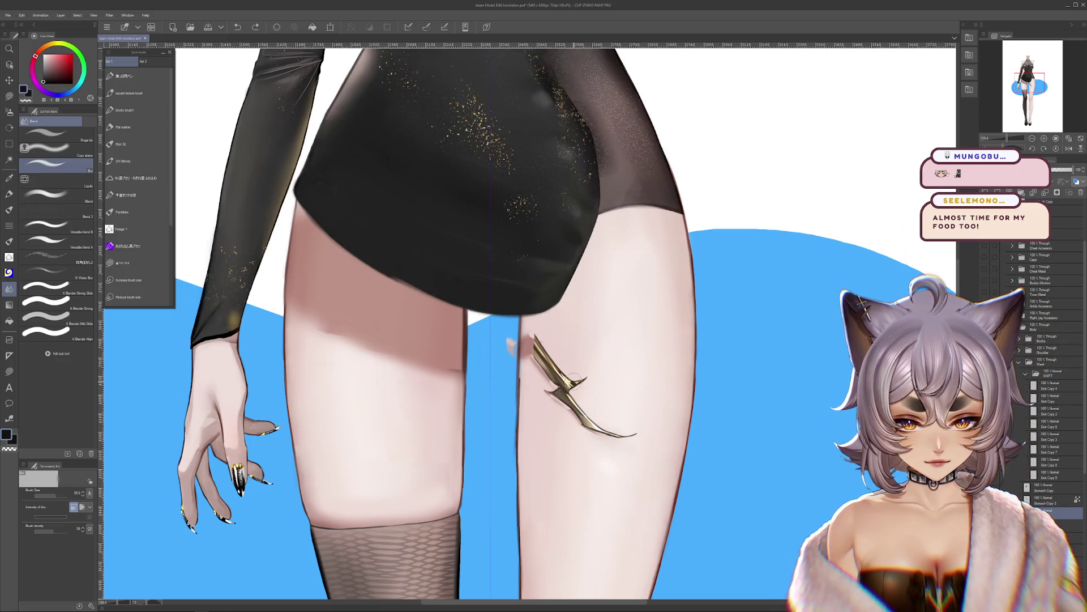
# Step: Liquify the thorn's upper end up and left, then bring the ruffled skirt back over the dress
pyautogui.moveTo(510, 317); pyautogui.dragTo(532, 329)
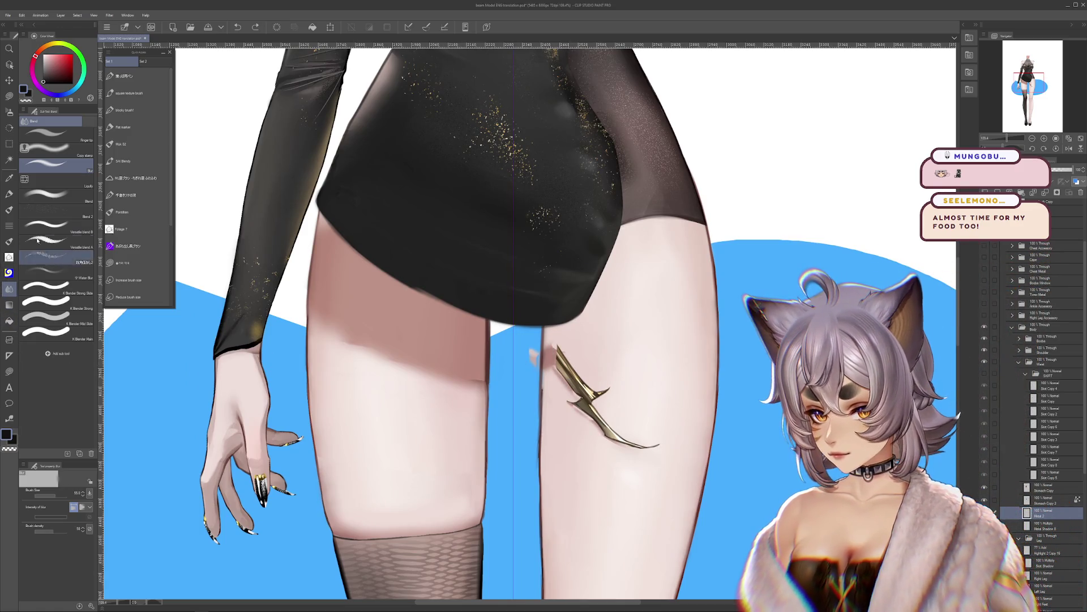
pyautogui.click(57, 179)
pyautogui.scroll(2, 557, 351)
pyautogui.moveTo(558, 352)
pyautogui.mouseDown()
pyautogui.moveTo(535, 320)
pyautogui.moveTo(549, 363)
pyautogui.moveTo(528, 349)
pyautogui.mouseUp()
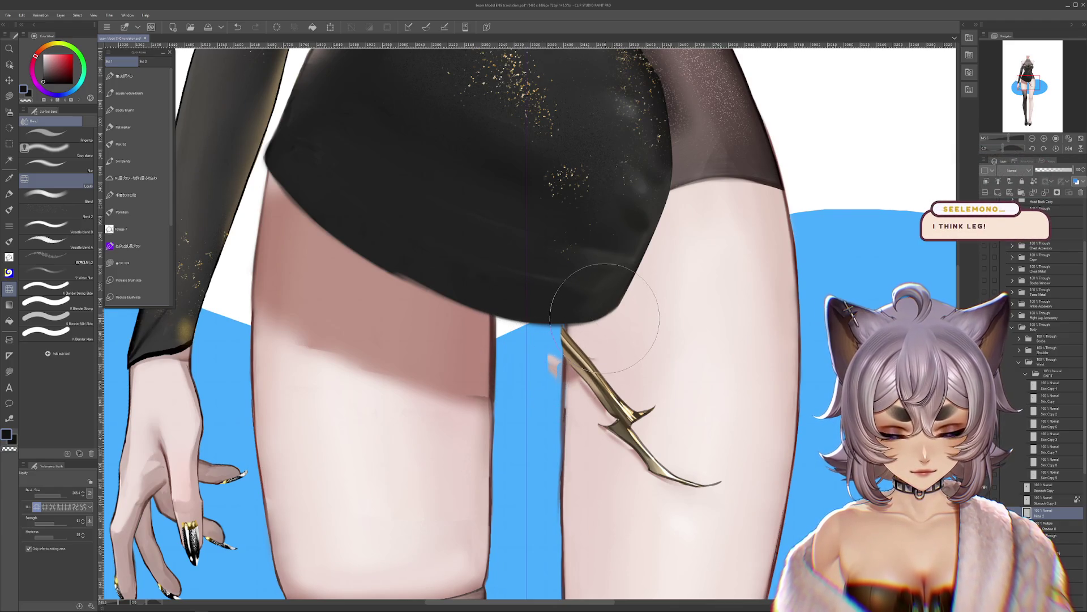
pyautogui.scroll(1, 561, 340)
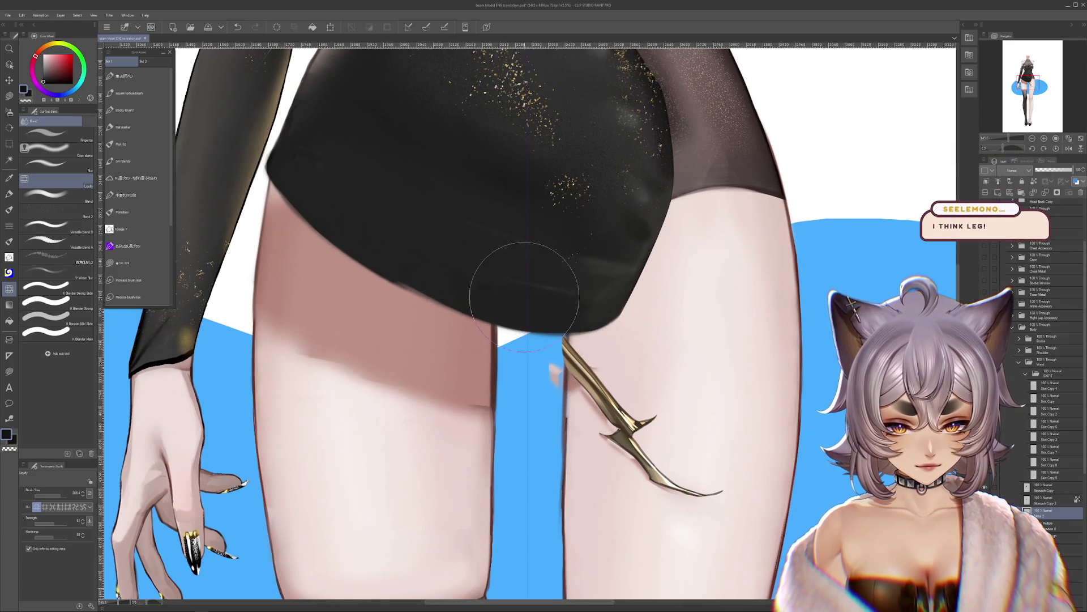
pyautogui.scroll(-5, 634, 340)
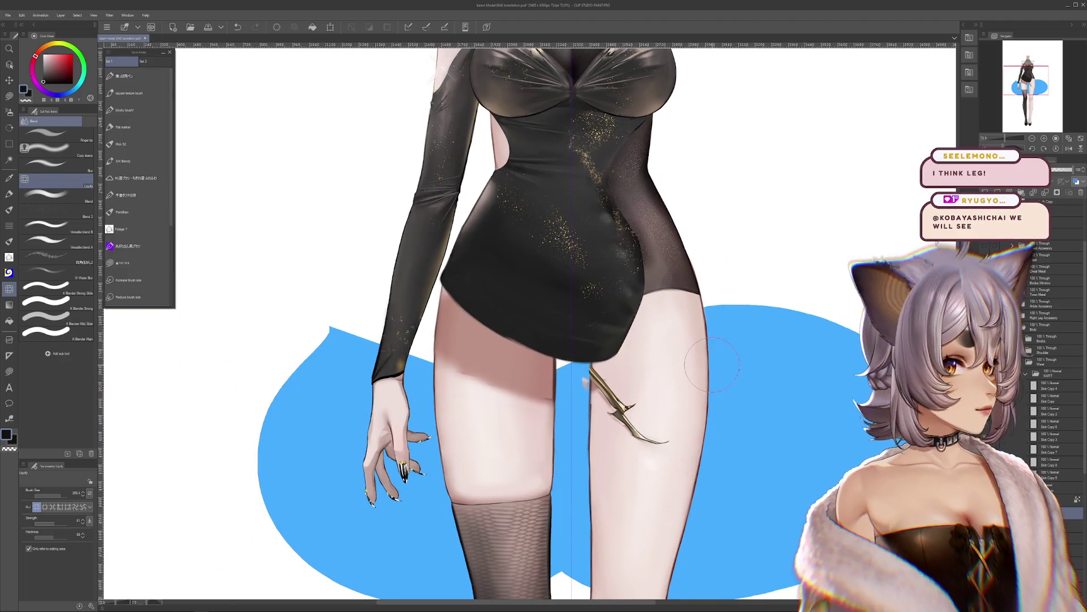
pyautogui.scroll(2, 712, 363)
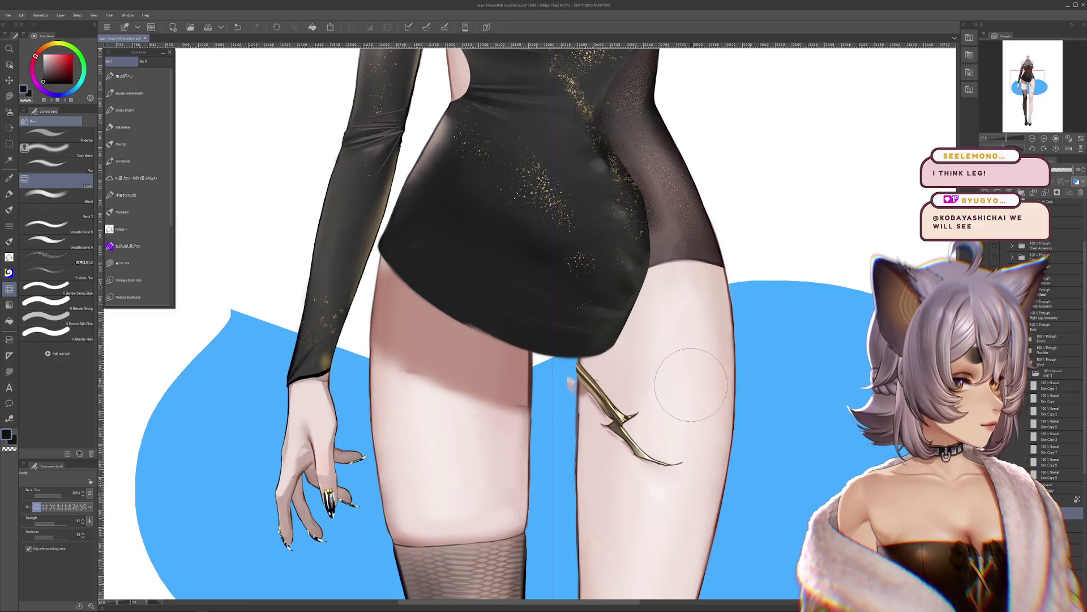
pyautogui.moveTo(691, 384)
pyautogui.mouseDown()
pyautogui.moveTo(695, 393)
pyautogui.moveTo(678, 350)
pyautogui.moveTo(727, 350)
pyautogui.mouseUp()
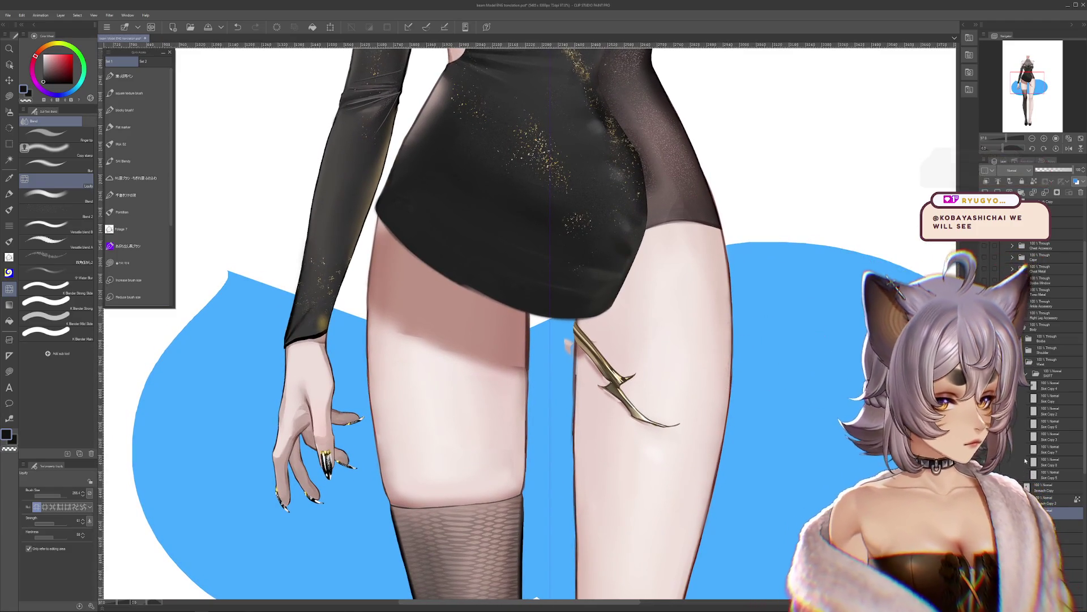
pyautogui.moveTo(779, 321)
pyautogui.mouseDown()
pyautogui.moveTo(787, 362)
pyautogui.moveTo(770, 395)
pyautogui.mouseUp()
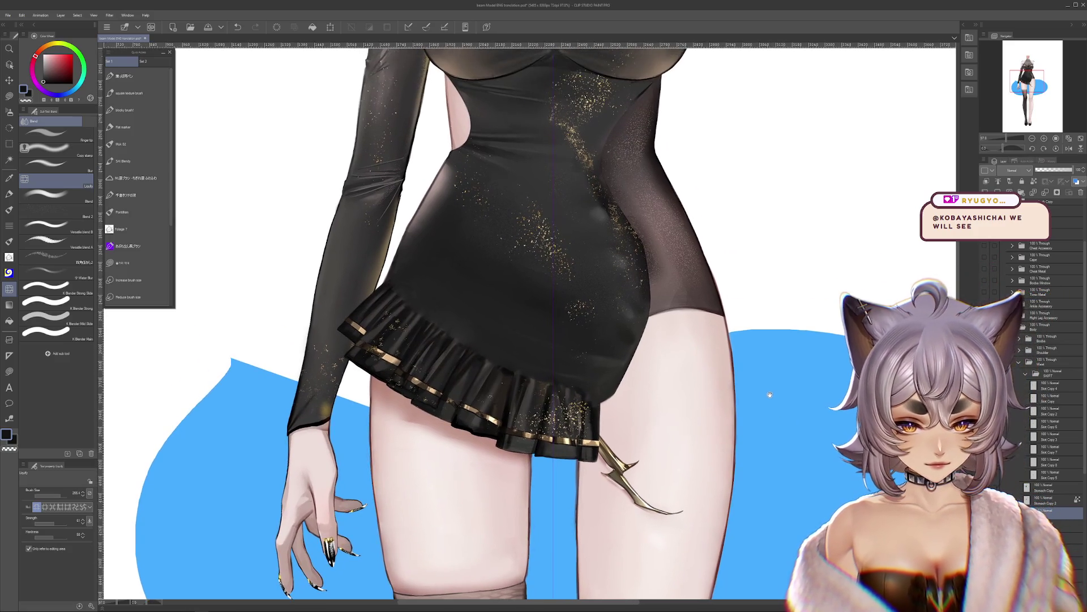
# Step: Select the Right Leg Accessory folder and make its gold claw ornament visible
pyautogui.scroll(-3, 770, 388)
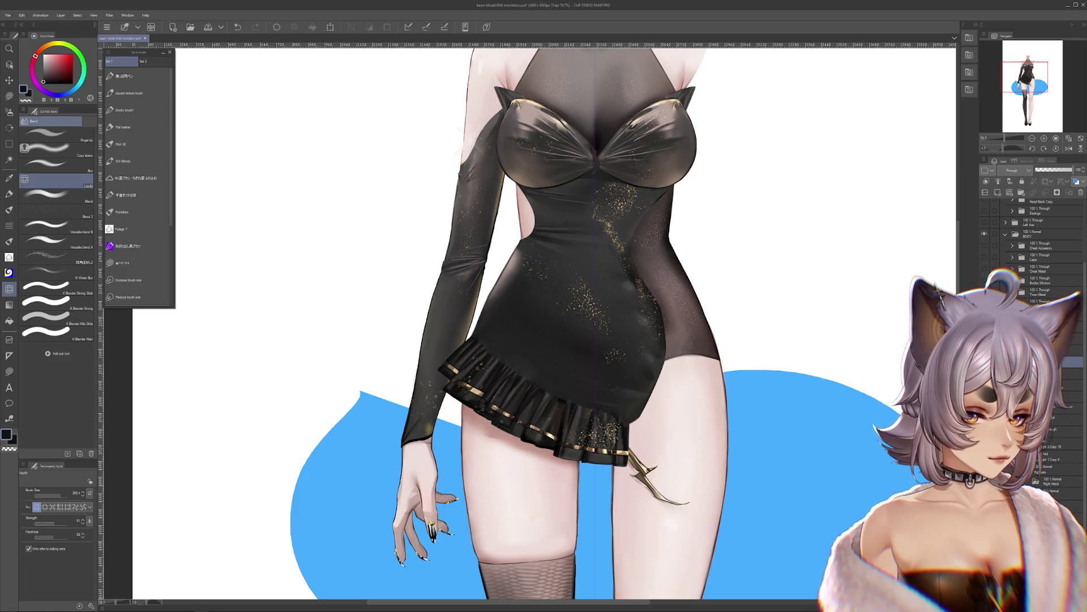
pyautogui.click(1067, 385)
pyautogui.scroll(3, 1037, 255)
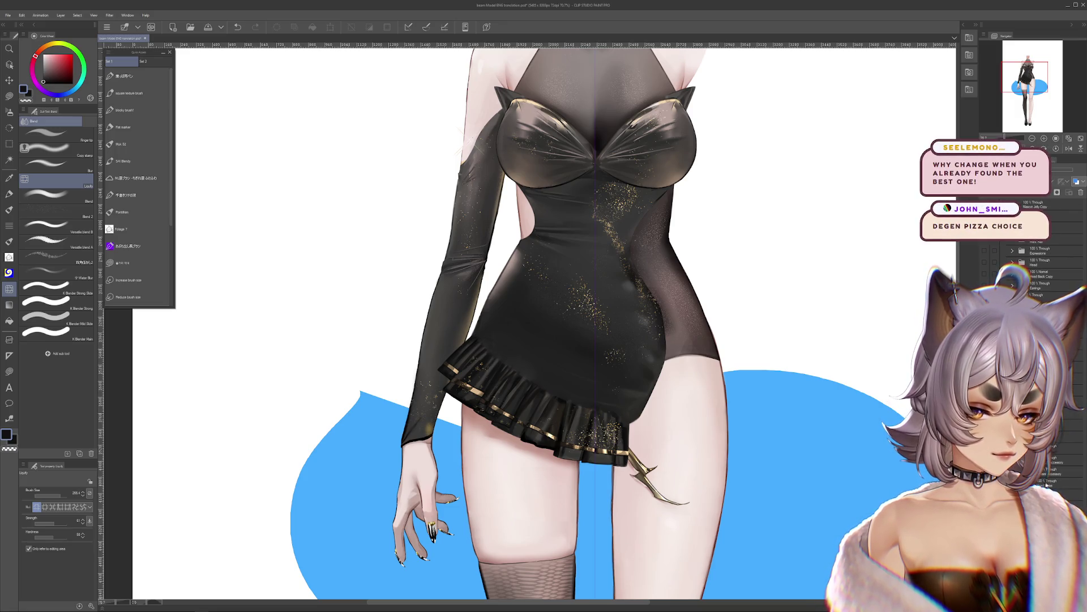
pyautogui.click(1044, 392)
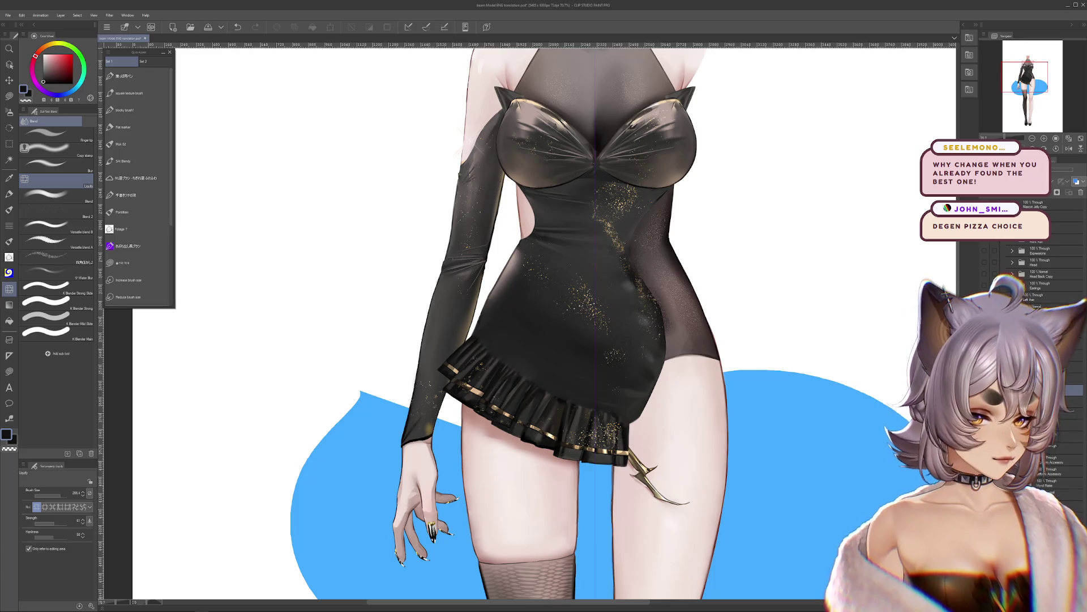
pyautogui.click(984, 366)
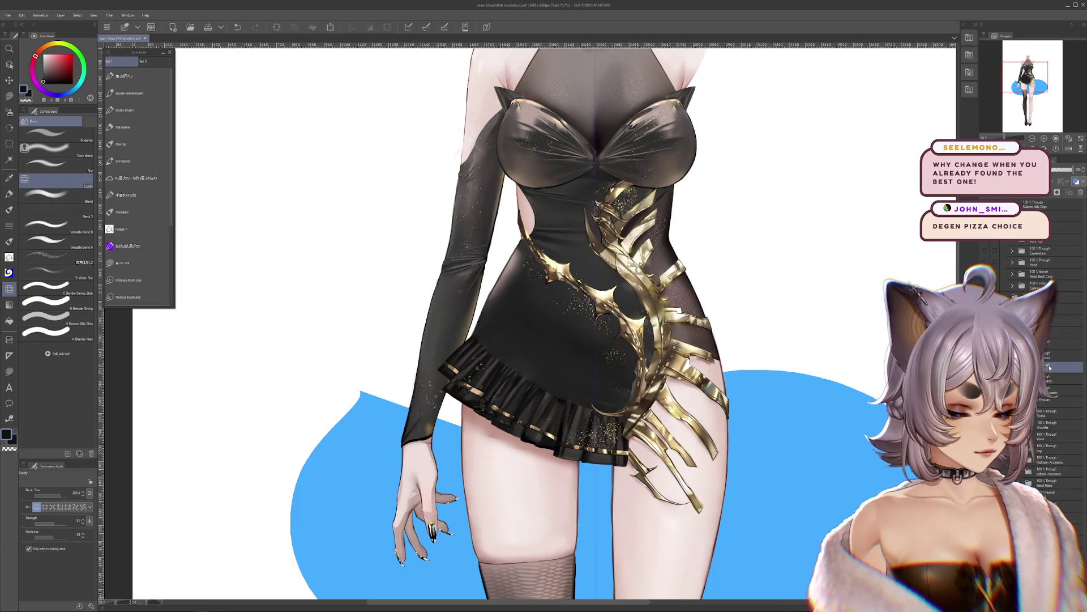
# Step: Transform the Metal 1 layer to move the gold metal piece to a new spot
pyautogui.scroll(3, 549, 317)
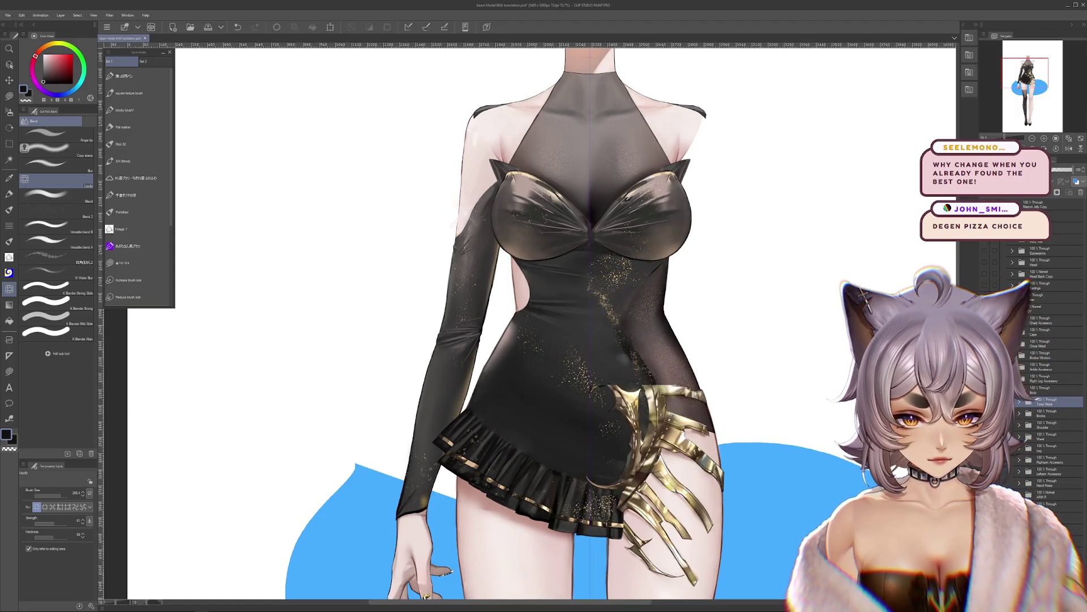
pyautogui.scroll(-1, 791, 353)
pyautogui.moveTo(641, 576); pyautogui.dragTo(629, 563)
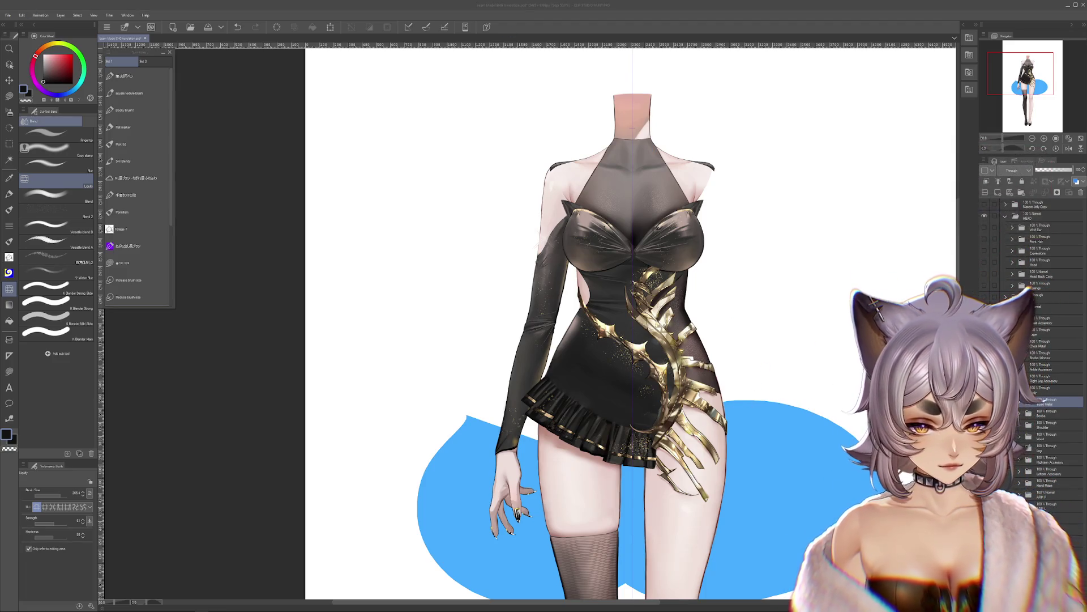
pyautogui.click(788, 395)
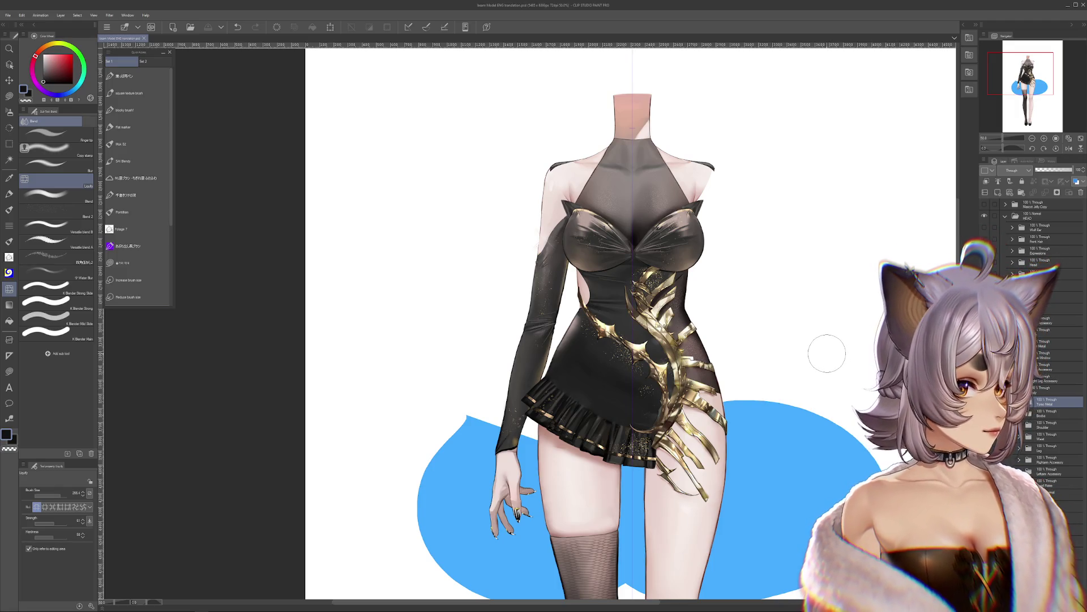
pyautogui.scroll(1, 827, 354)
pyautogui.moveTo(773, 378)
pyautogui.mouseDown()
pyautogui.moveTo(831, 408)
pyautogui.moveTo(835, 377)
pyautogui.mouseUp()
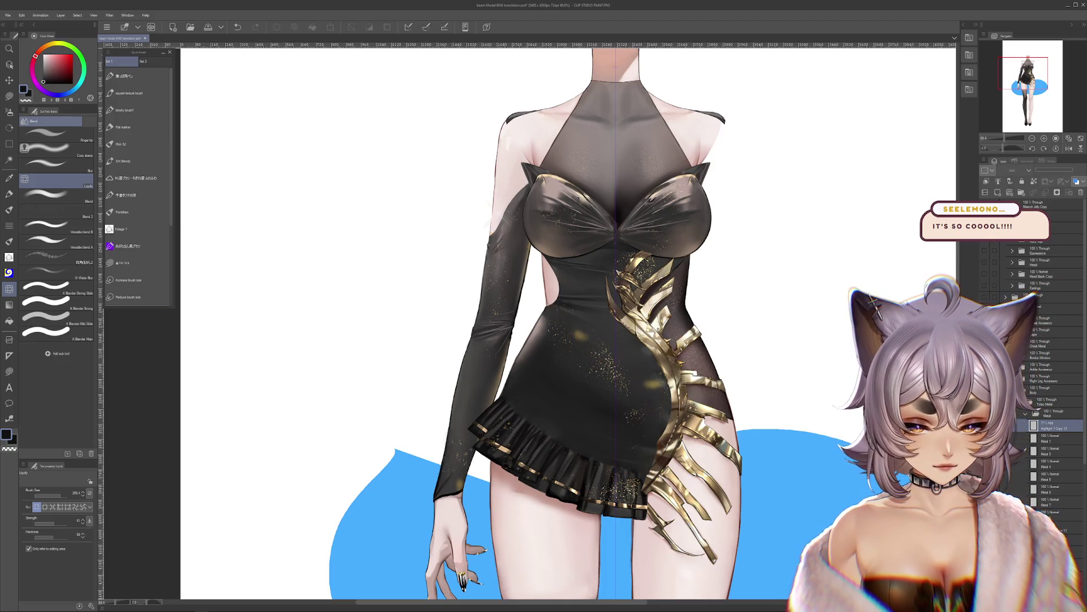
pyautogui.click(1051, 439)
pyautogui.hotkey('ctrl', 't')
pyautogui.moveTo(652, 359); pyautogui.dragTo(330, 354)
pyautogui.hotkey('ctrl', '+')
pyautogui.scroll(3, 465, 353)
pyautogui.moveTo(465, 345)
pyautogui.mouseDown()
pyautogui.moveTo(472, 230)
pyautogui.moveTo(587, 400)
pyautogui.moveTo(612, 475)
pyautogui.moveTo(311, 128)
pyautogui.mouseUp()
pyautogui.press('Return')
# Step: Hide the dress and figure layers so only the gold ornament and blue backdrop show
pyautogui.moveTo(771, 337); pyautogui.dragTo(436, 274)
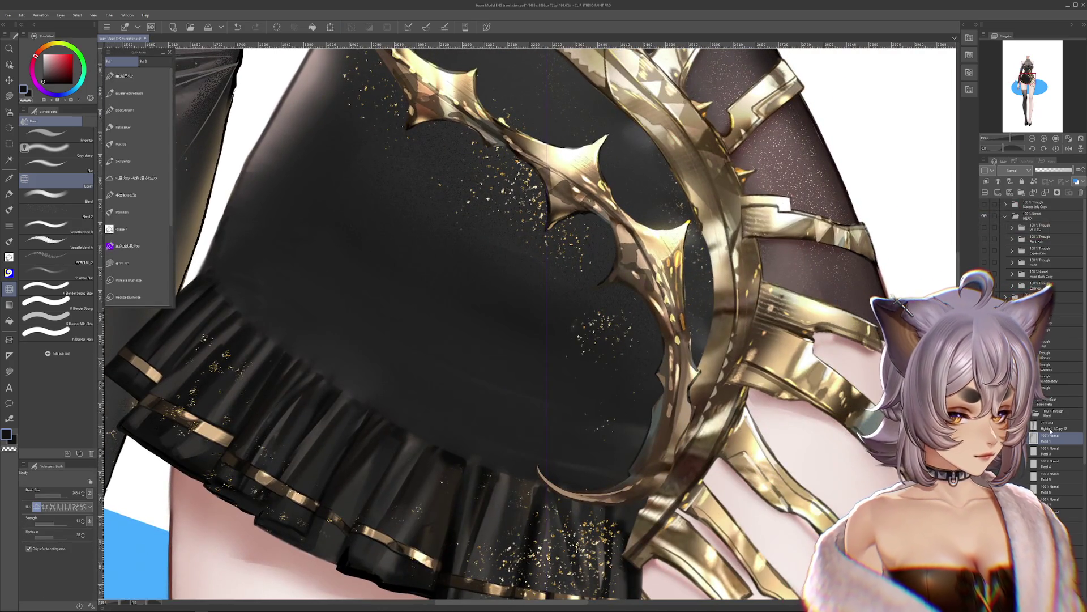
pyautogui.scroll(-2, 1052, 430)
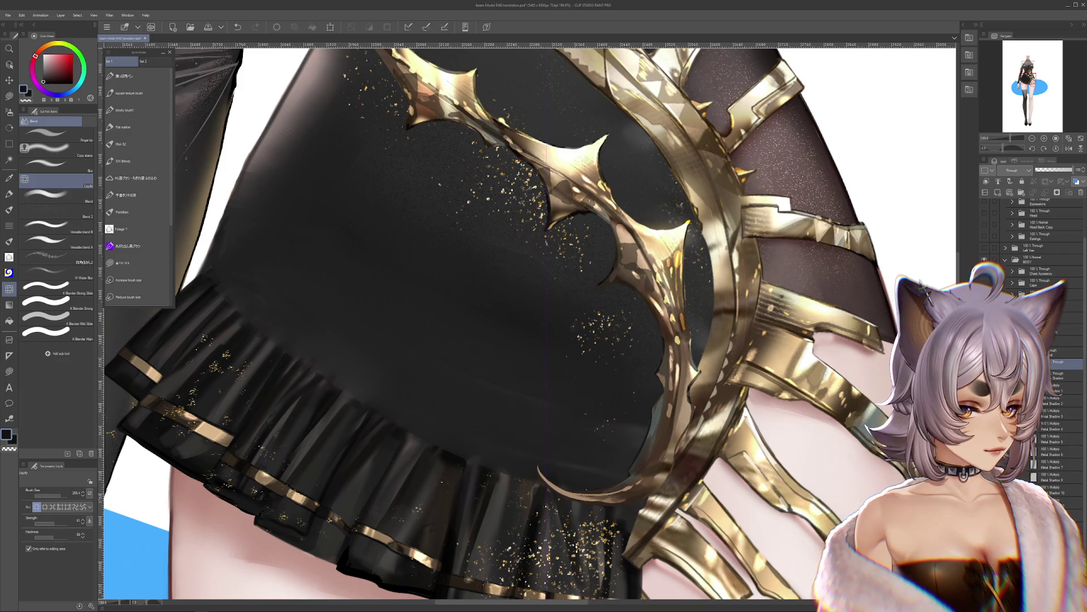
pyautogui.scroll(2, 1052, 340)
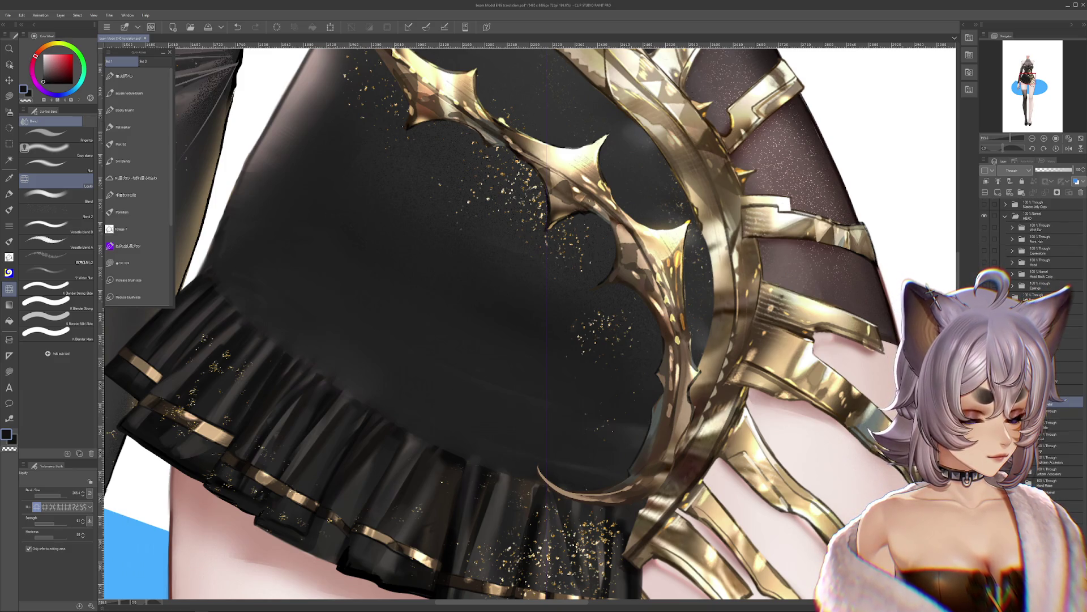
pyautogui.click(1052, 391)
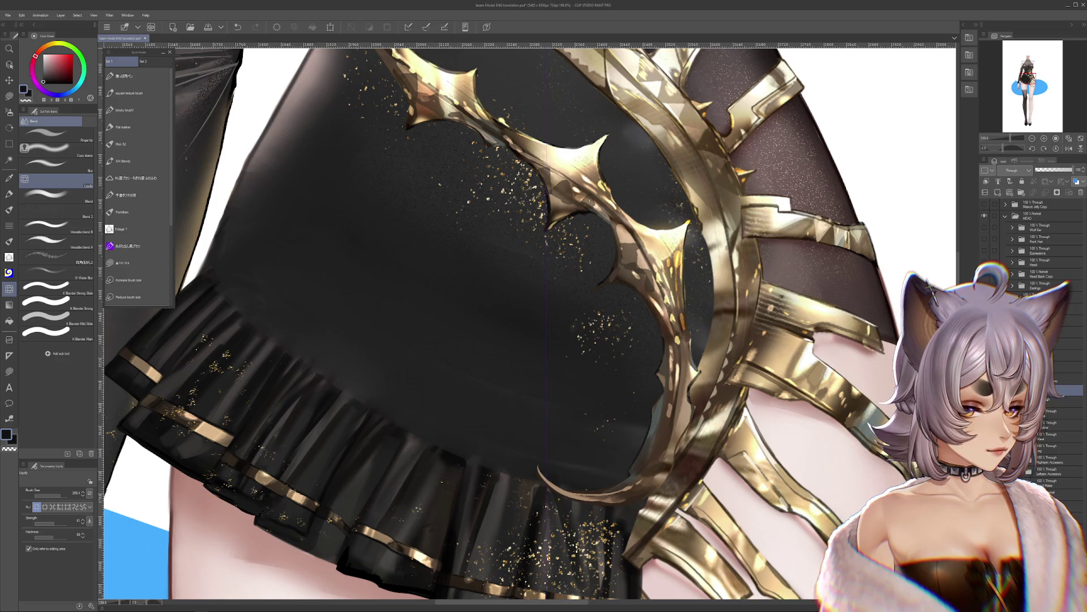
pyautogui.keyDown('alt'); pyautogui.click(984, 389); pyautogui.keyUp('alt')
pyautogui.scroll(-2, 584, 532)
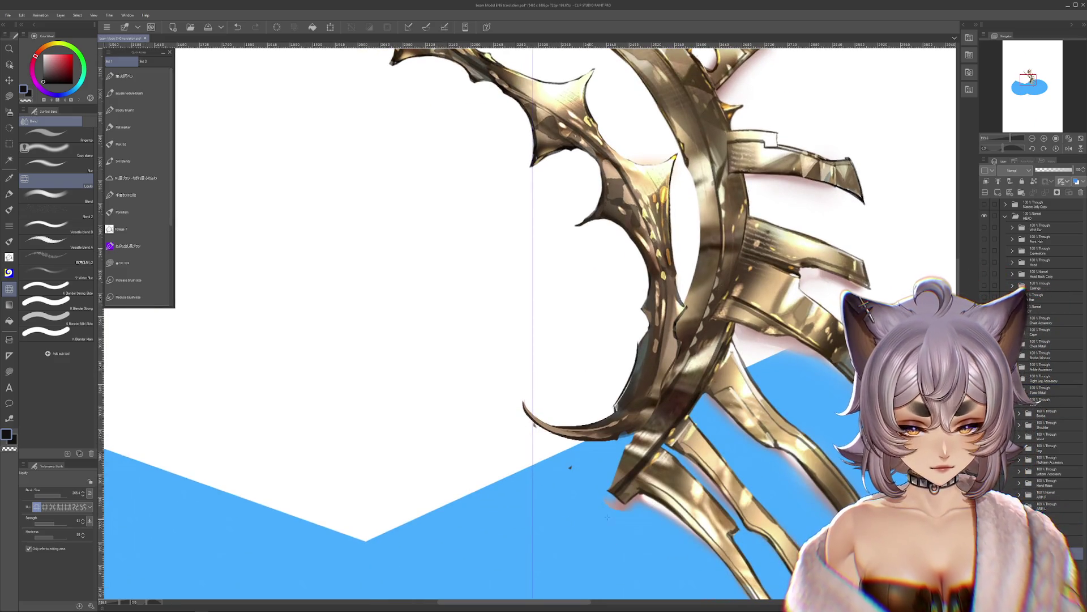
# Step: Freehand-select around the blue background shape and delete it
pyautogui.scroll(-2, 684, 457)
pyautogui.scroll(-3, 684, 457)
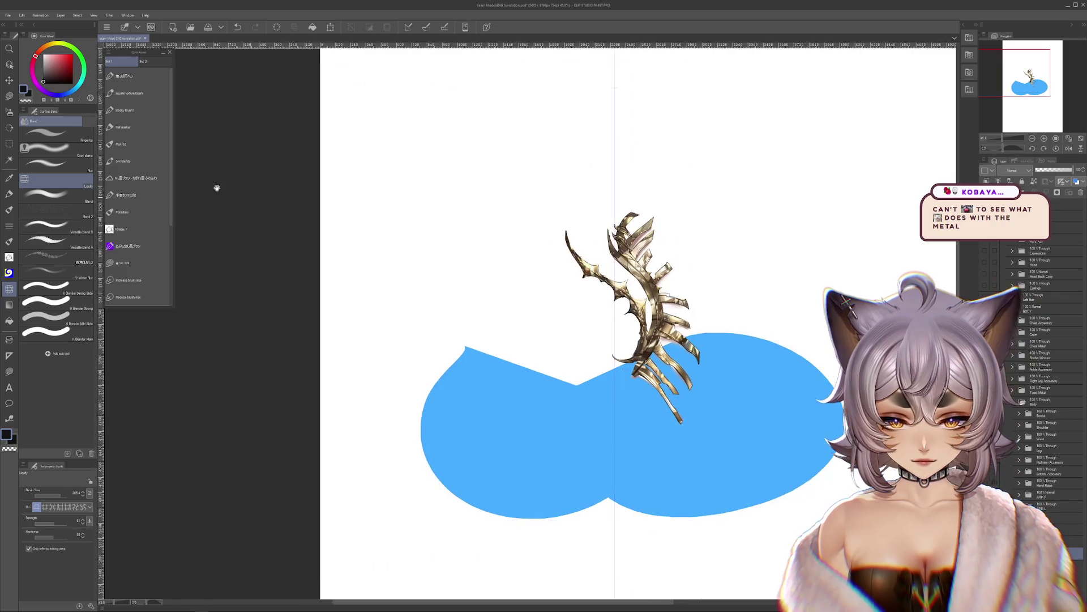
pyautogui.press('m')
pyautogui.press('x')
pyautogui.moveTo(462, 274)
pyautogui.mouseDown()
pyautogui.moveTo(734, 512)
pyautogui.moveTo(787, 249)
pyautogui.mouseUp()
pyautogui.press('Delete')
# Step: Undo and redo the recent metal strokes to compare the claw's versions
pyautogui.scroll(2, 575, 349)
pyautogui.scroll(5, 575, 349)
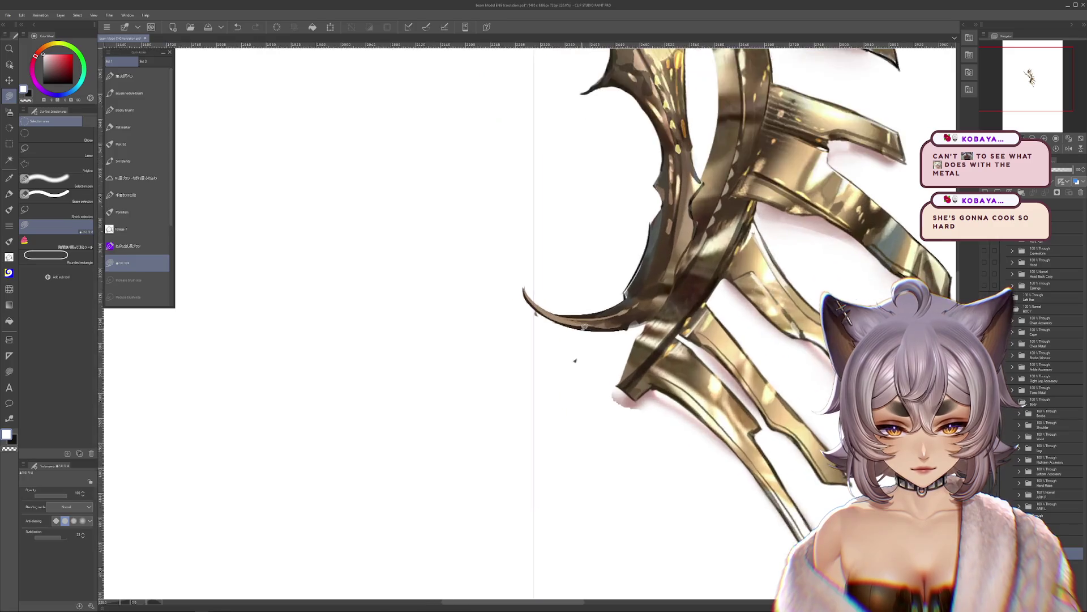
pyautogui.hotkey('ctrl', 'z')
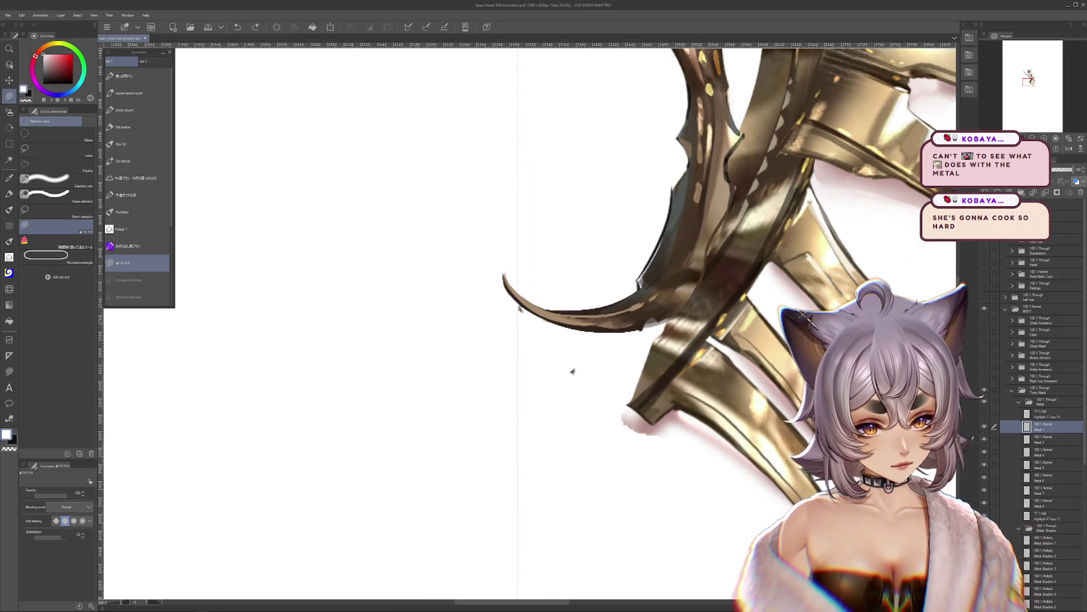
pyautogui.hotkey('ctrl', 'z')
pyautogui.hotkey('ctrl', 'z')
pyautogui.hotkey('ctrl', 'z')
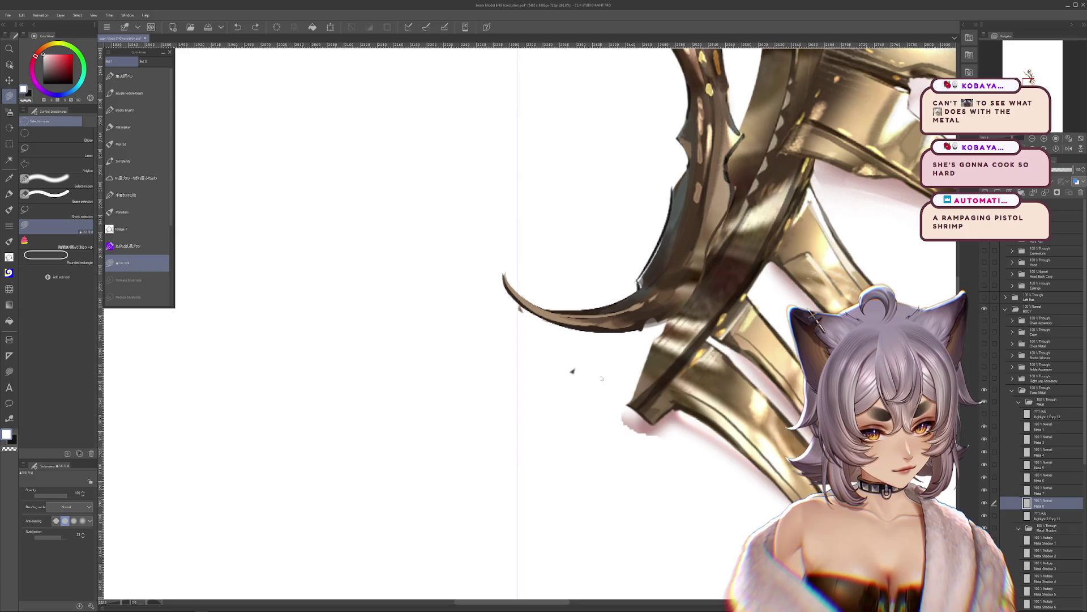
pyautogui.hotkey('ctrl', 'z')
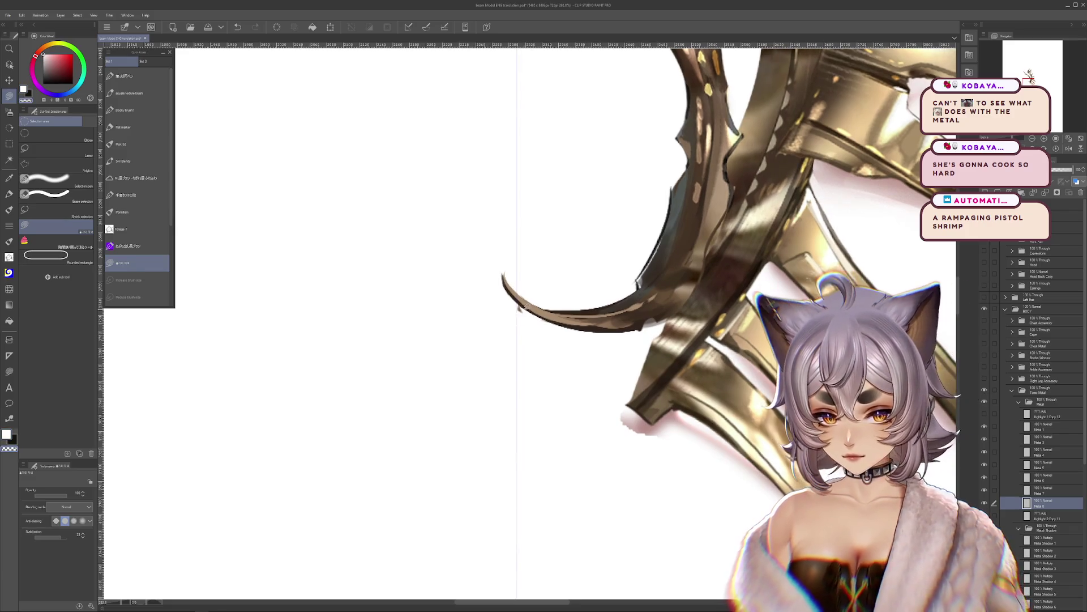
pyautogui.hotkey('ctrl', 'z')
pyautogui.hotkey('ctrl', 'y')
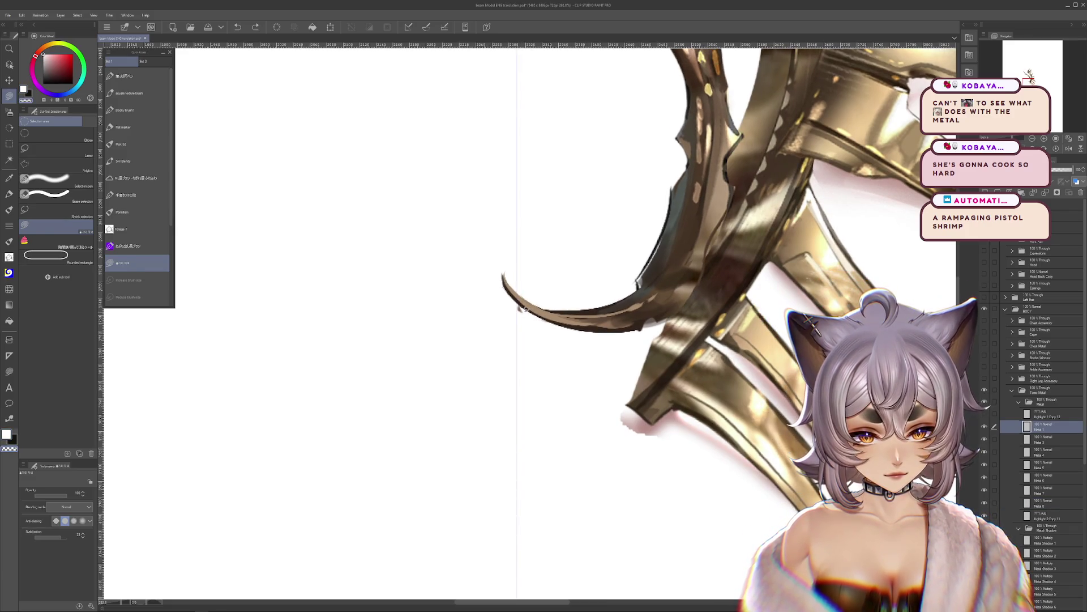
pyautogui.scroll(-5, 534, 258)
pyautogui.hscroll(4, 534, 258)
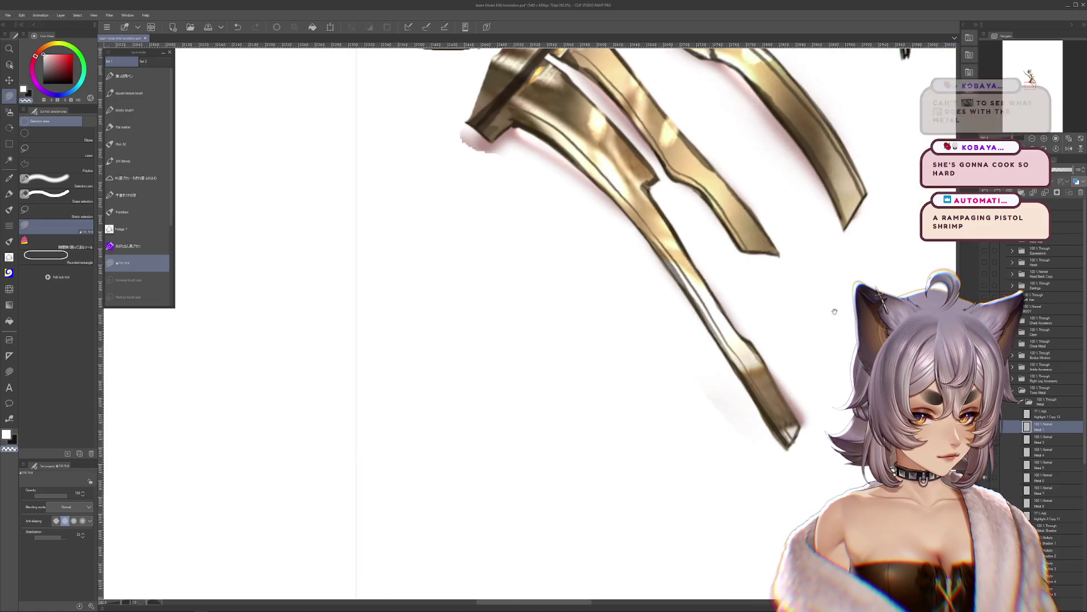
# Step: Undo the pink shading along the claw blade, then choose the Airbrush
pyautogui.hotkey('ctrl', 'z')
pyautogui.hotkey('ctrl', 'z')
pyautogui.hotkey('ctrl', 'z')
pyautogui.press('j')
pyautogui.click(68, 180)
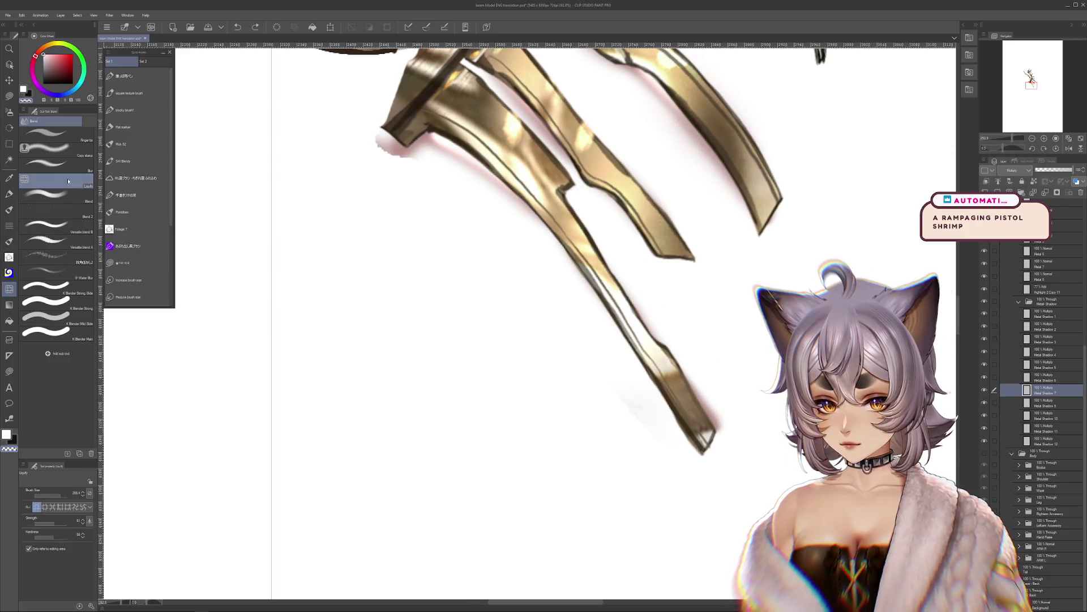
pyautogui.click(9, 112)
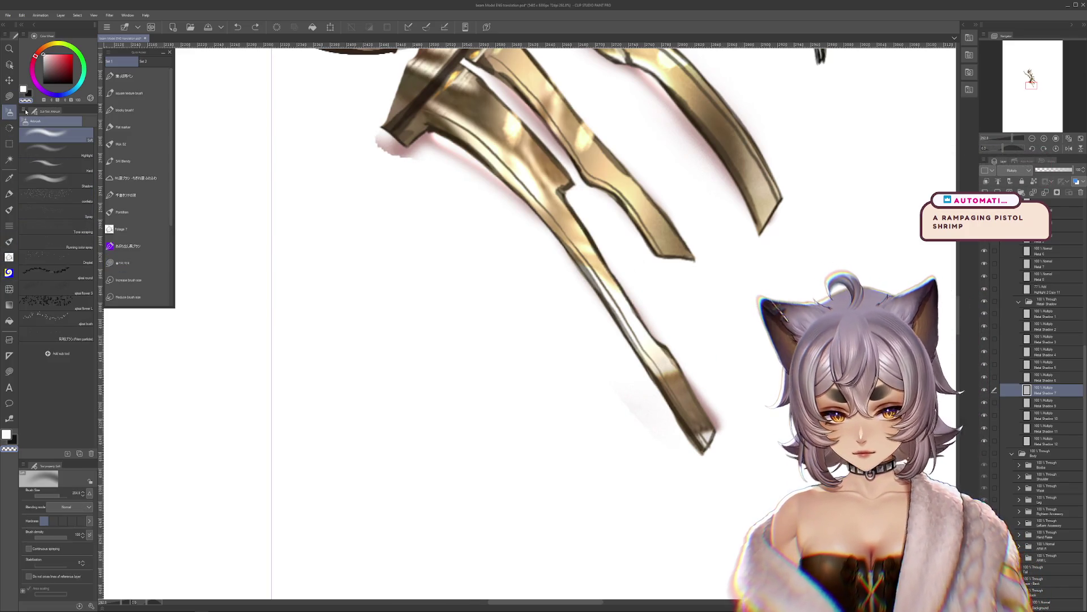
# Step: Shrink the airbrush and pick up the blade edge's dark brown as the drawing colour
pyautogui.click(584, 382)
pyautogui.press('[')
pyautogui.press('[')
pyautogui.press('[')
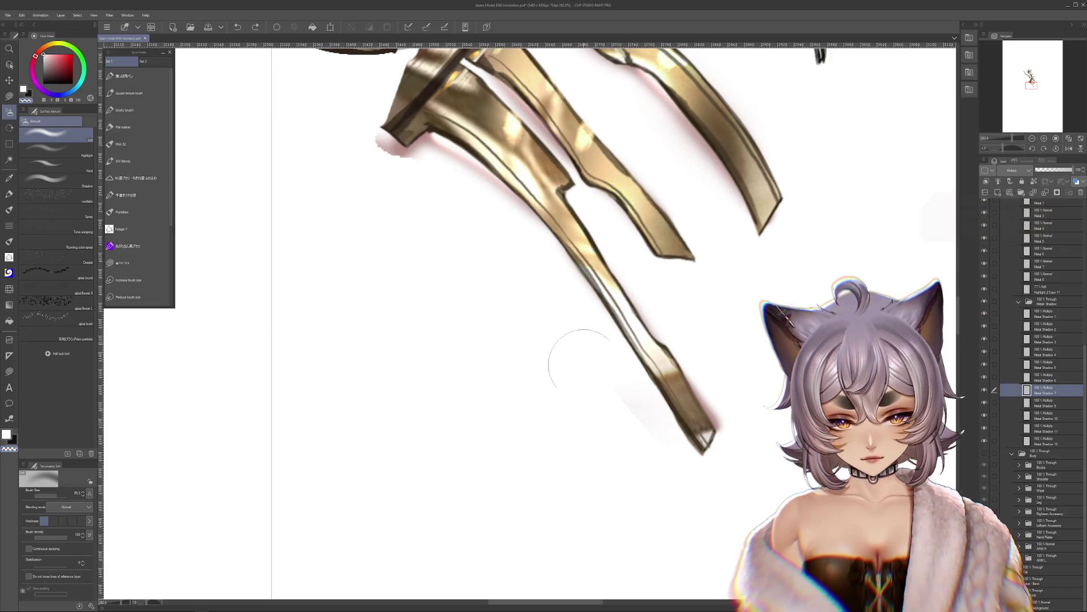
pyautogui.moveTo(687, 470); pyautogui.dragTo(713, 589)
pyautogui.moveTo(719, 141); pyautogui.dragTo(730, 317)
pyautogui.moveTo(720, 113); pyautogui.dragTo(728, 294)
pyautogui.moveTo(728, 242); pyautogui.dragTo(793, 396)
pyautogui.moveTo(623, 170); pyautogui.dragTo(765, 340)
pyautogui.moveTo(510, 170)
pyautogui.mouseDown()
pyautogui.moveTo(736, 317)
pyautogui.moveTo(698, 336)
pyautogui.moveTo(736, 435)
pyautogui.moveTo(708, 416)
pyautogui.mouseUp()
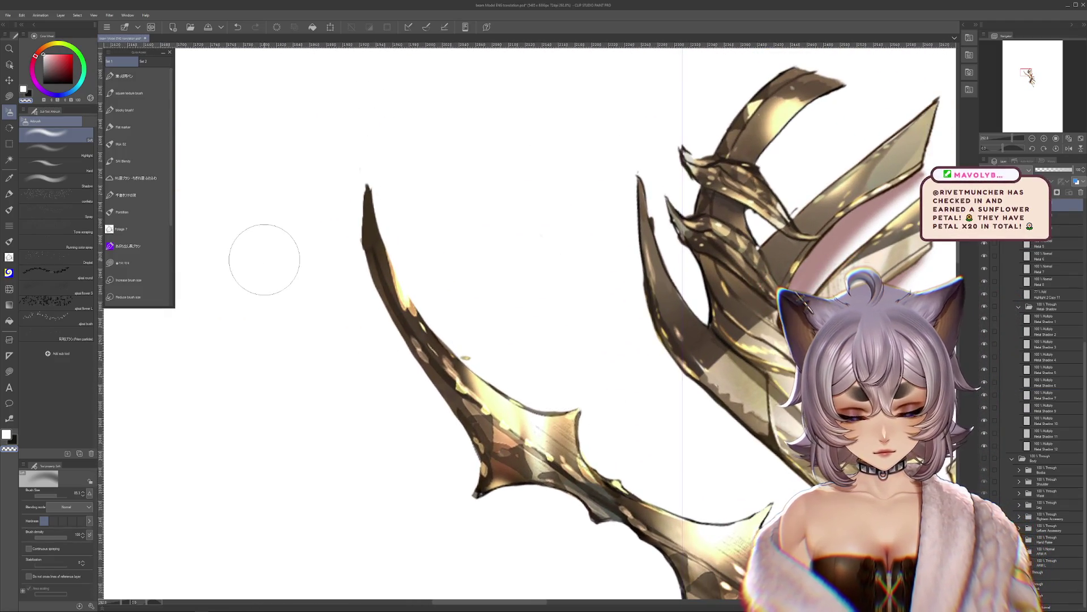
pyautogui.click(9, 97)
pyautogui.keyDown('alt'); pyautogui.click(368, 197); pyautogui.keyUp('alt')
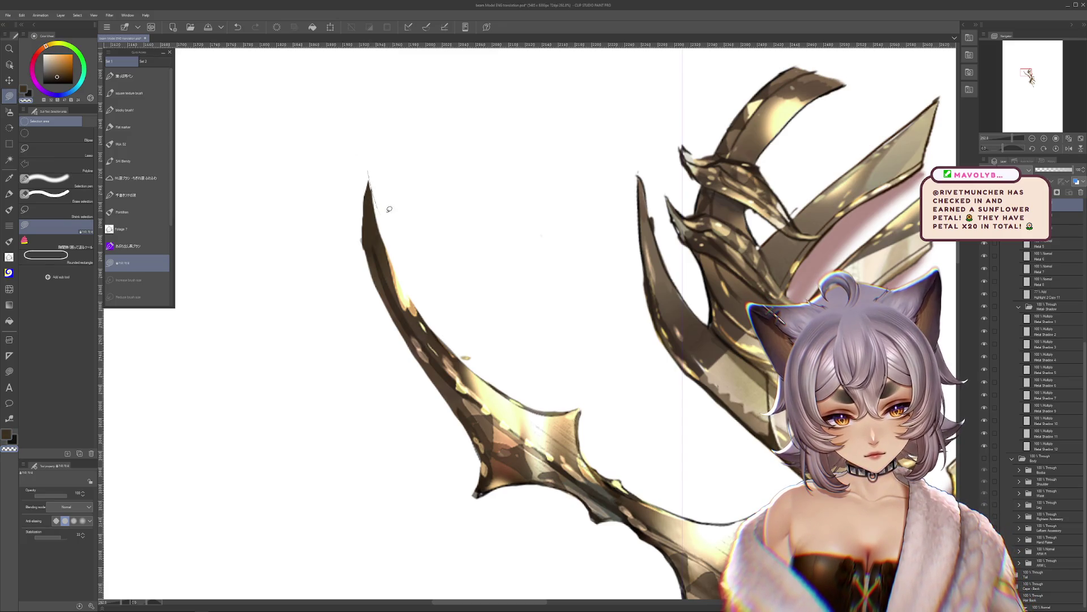
# Step: Switch to a Metal layer and zoom out to view the whole gold ornament
pyautogui.moveTo(600, 343)
pyautogui.mouseDown()
pyautogui.moveTo(500, 328)
pyautogui.moveTo(488, 458)
pyautogui.mouseUp()
pyautogui.keyDown('ctrl'); pyautogui.keyDown('shift'); pyautogui.click(540, 293); pyautogui.keyUp('shift'); pyautogui.keyUp('ctrl')
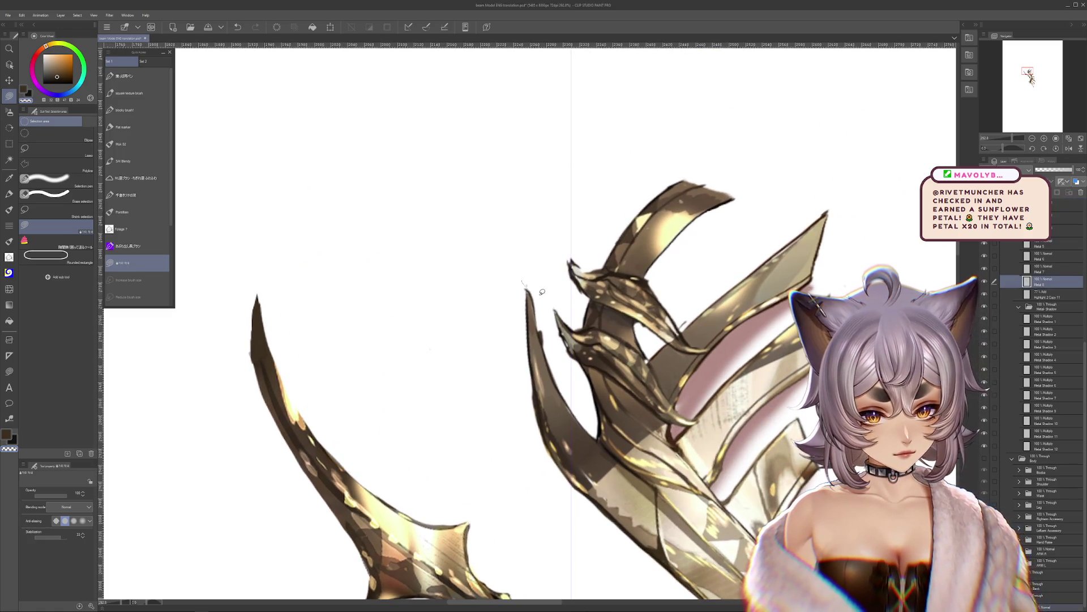
pyautogui.moveTo(627, 376); pyautogui.dragTo(603, 331)
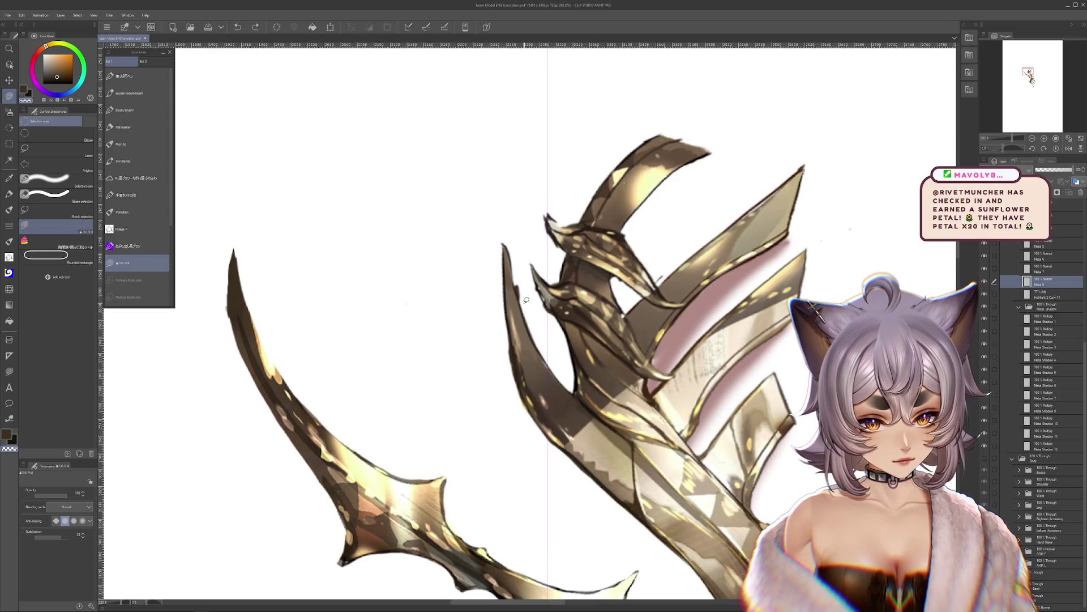
pyautogui.moveTo(803, 285); pyautogui.dragTo(736, 339)
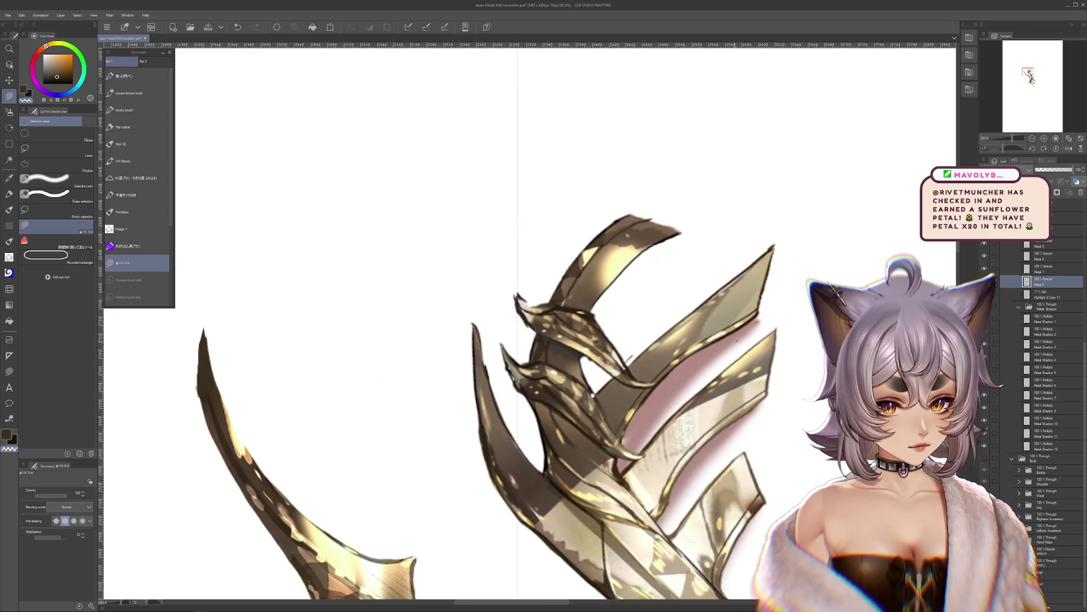
pyautogui.moveTo(786, 241); pyautogui.dragTo(729, 218)
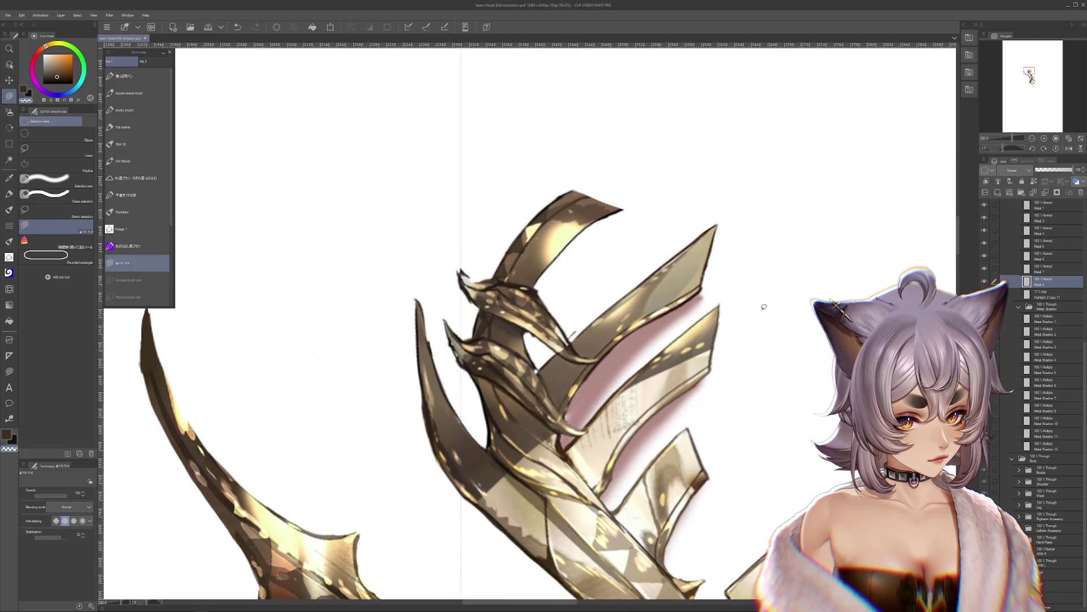
pyautogui.scroll(-5, 768, 302)
pyautogui.scroll(-5, 787, 305)
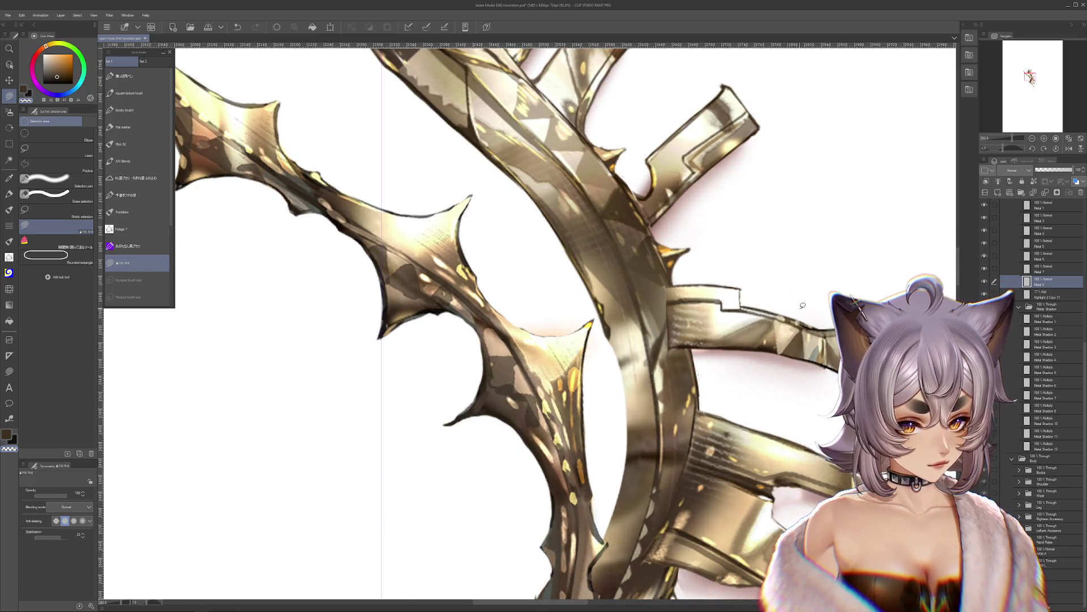
pyautogui.scroll(-5, 736, 434)
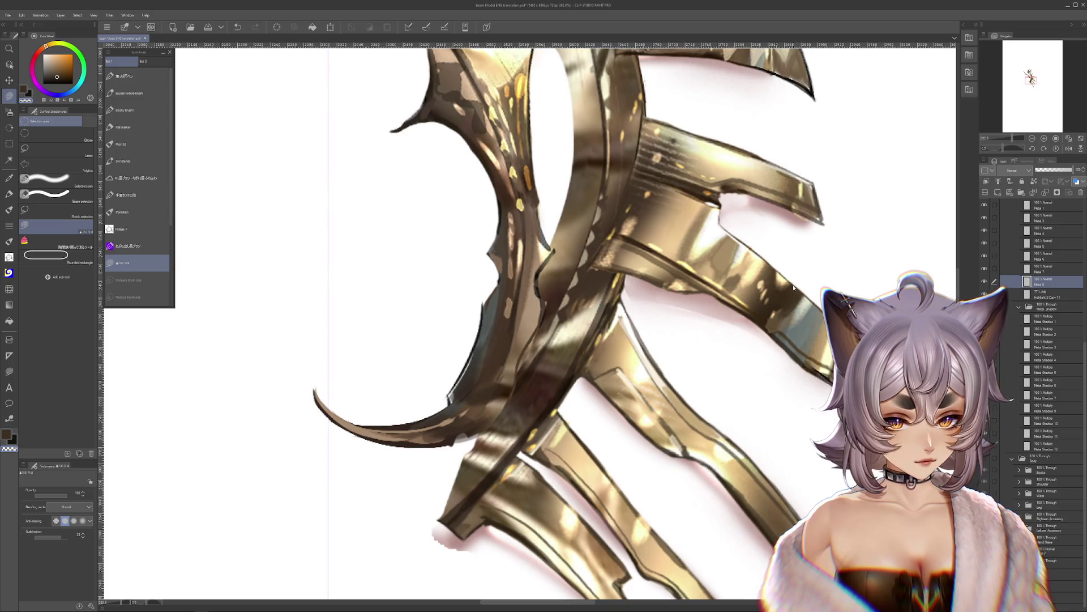
pyautogui.scroll(-10, 793, 287)
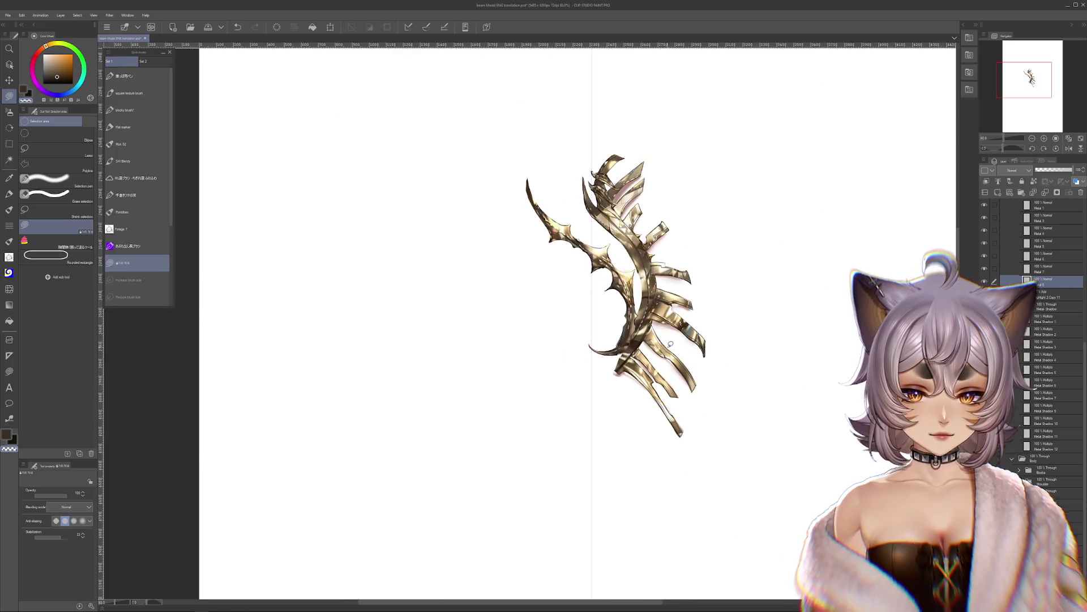
pyautogui.scroll(1, 670, 344)
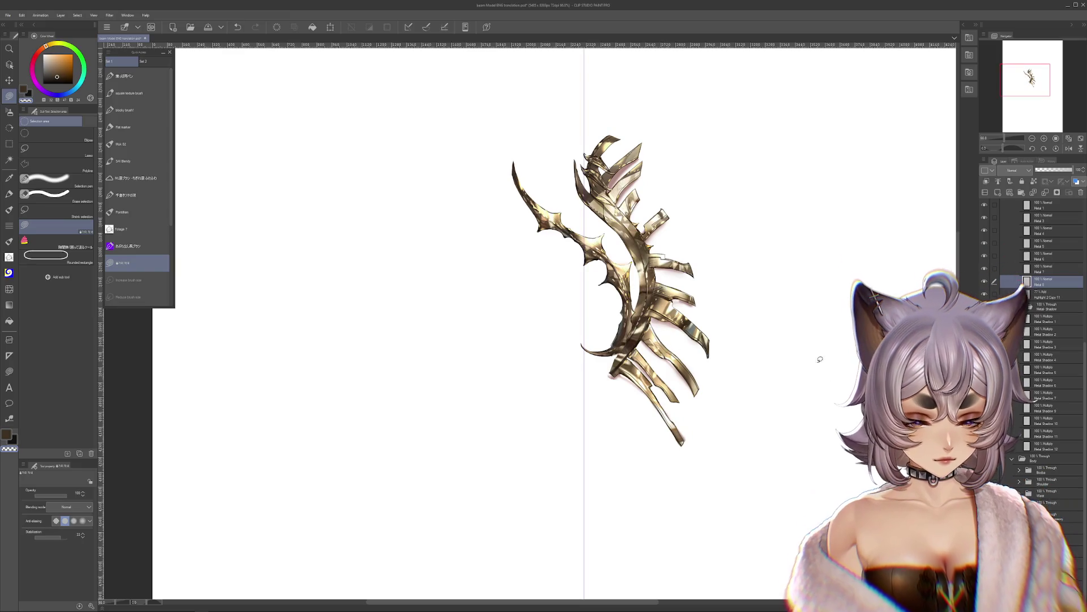
pyautogui.moveTo(739, 329); pyautogui.dragTo(822, 353)
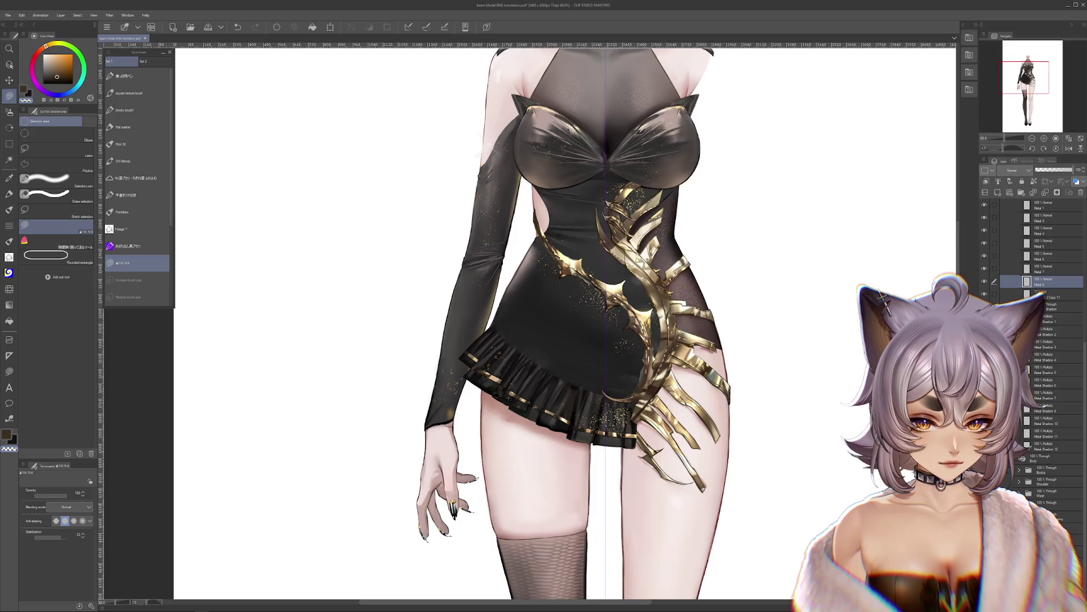
# Step: Compare gold ornament versions via undo/redo, settling on the one without the lower strap piece
pyautogui.scroll(2, 661, 391)
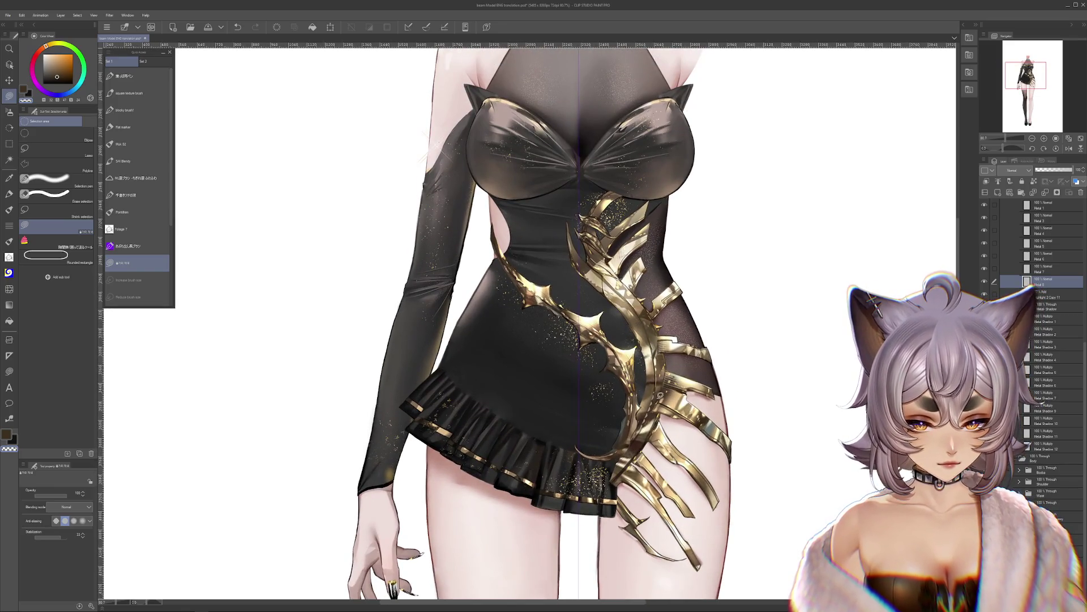
pyautogui.moveTo(651, 417); pyautogui.dragTo(654, 390)
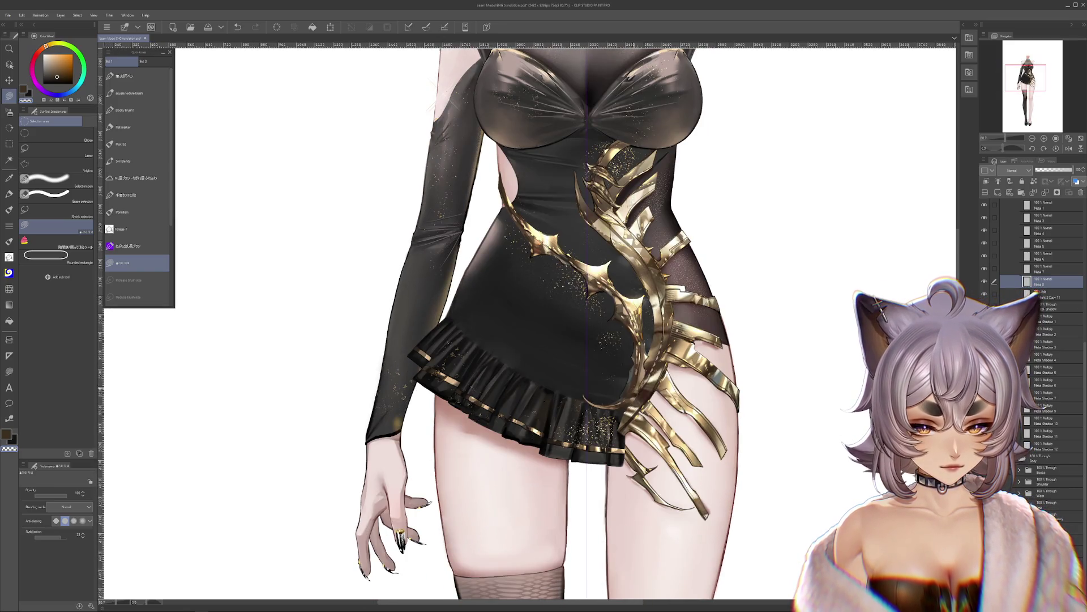
pyautogui.hotkey('ctrl', 'z')
pyautogui.hotkey('ctrl', 'z')
pyautogui.hotkey('ctrl', 'z')
pyautogui.hotkey('ctrl', 'y')
pyautogui.hotkey('ctrl', 'z')
pyautogui.hotkey('ctrl', 'y')
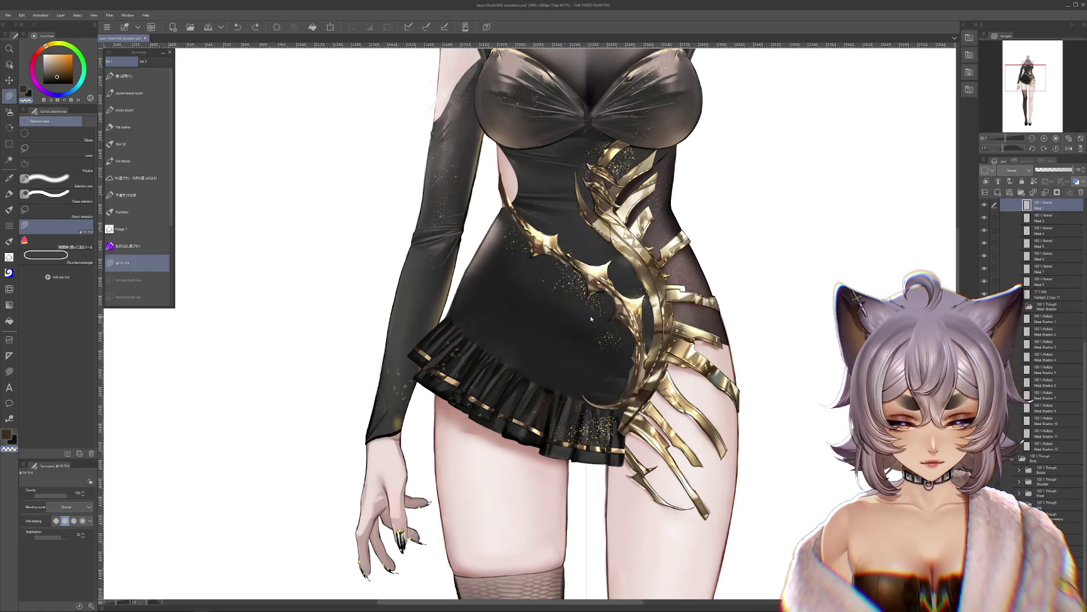
pyautogui.hotkey('ctrl', 'y')
pyautogui.hotkey('ctrl', 'y')
pyautogui.scroll(5, 584, 294)
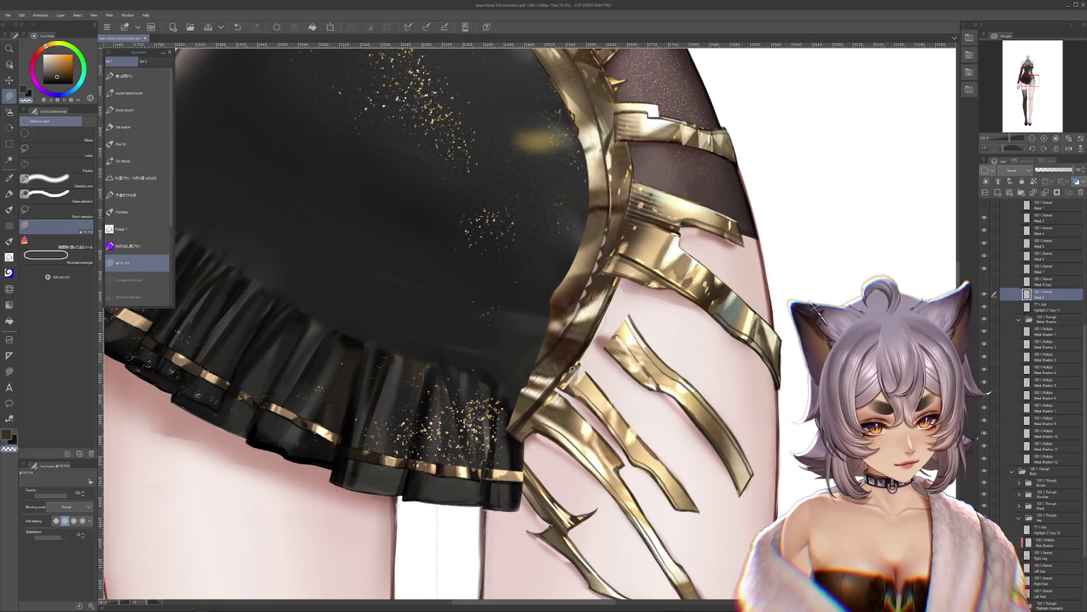
pyautogui.hotkey('ctrl', 'z')
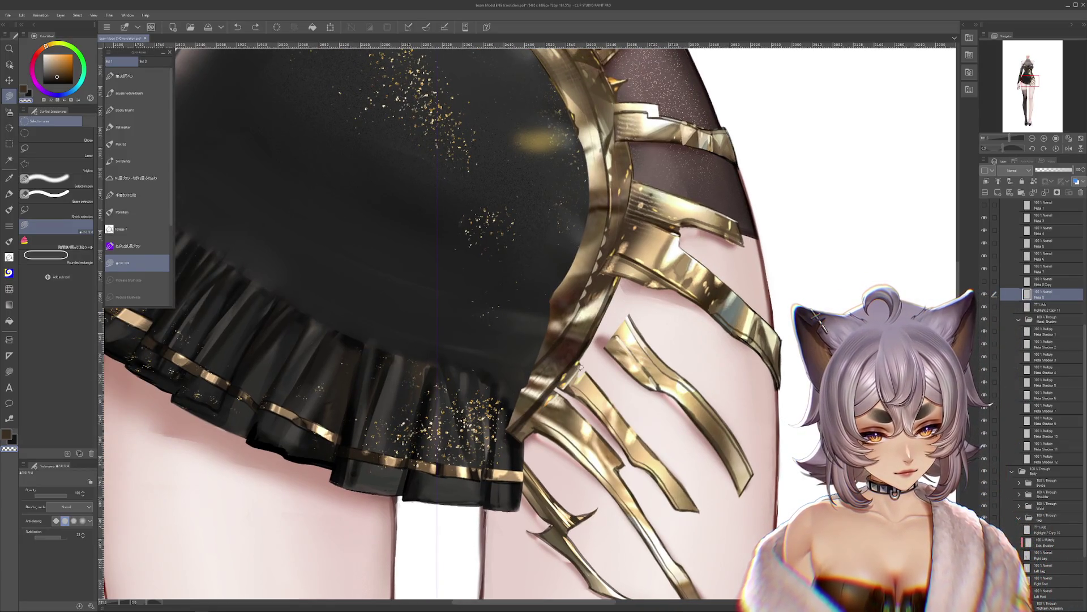
pyautogui.hotkey('ctrl', 'y')
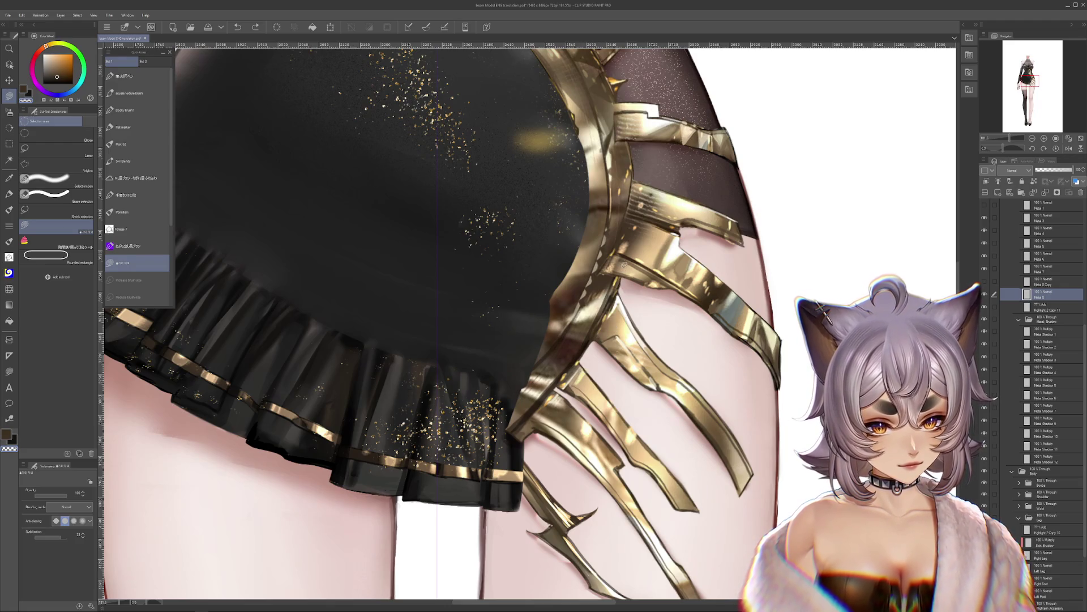
pyautogui.hotkey('ctrl', 'z')
pyautogui.moveTo(539, 414); pyautogui.dragTo(657, 285)
# Step: Cut away the lower gold strap pieces over the thigh, comparing before and after
pyautogui.moveTo(622, 388); pyautogui.dragTo(623, 391)
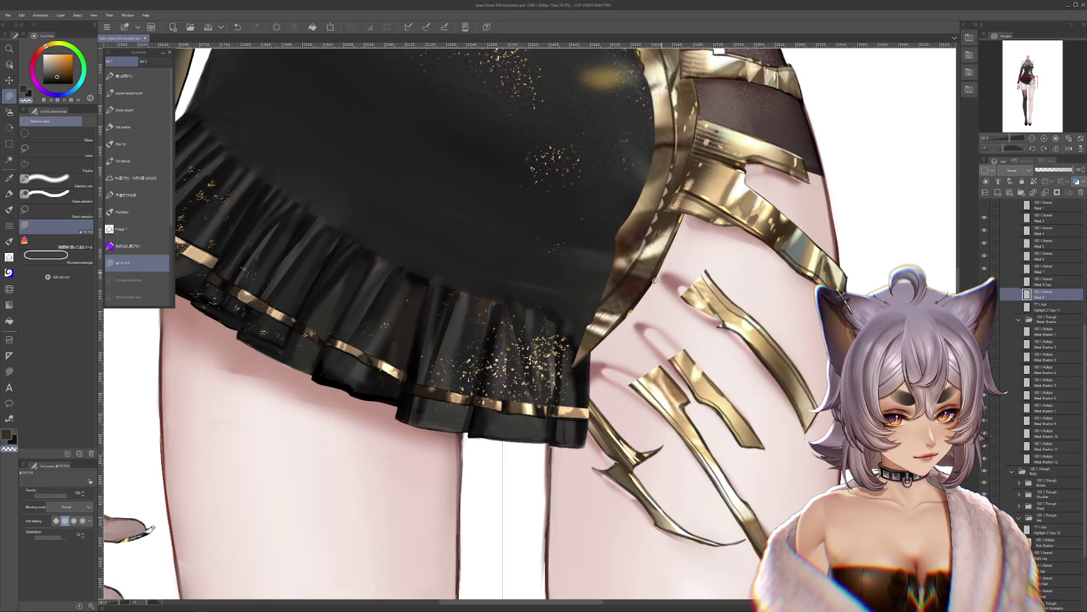
pyautogui.moveTo(665, 332)
pyautogui.mouseDown()
pyautogui.moveTo(678, 298)
pyautogui.moveTo(685, 362)
pyautogui.moveTo(734, 371)
pyautogui.mouseUp()
pyautogui.hotkey('ctrl', 'z')
pyautogui.hotkey('ctrl', 'z')
pyautogui.hotkey('ctrl', 'y')
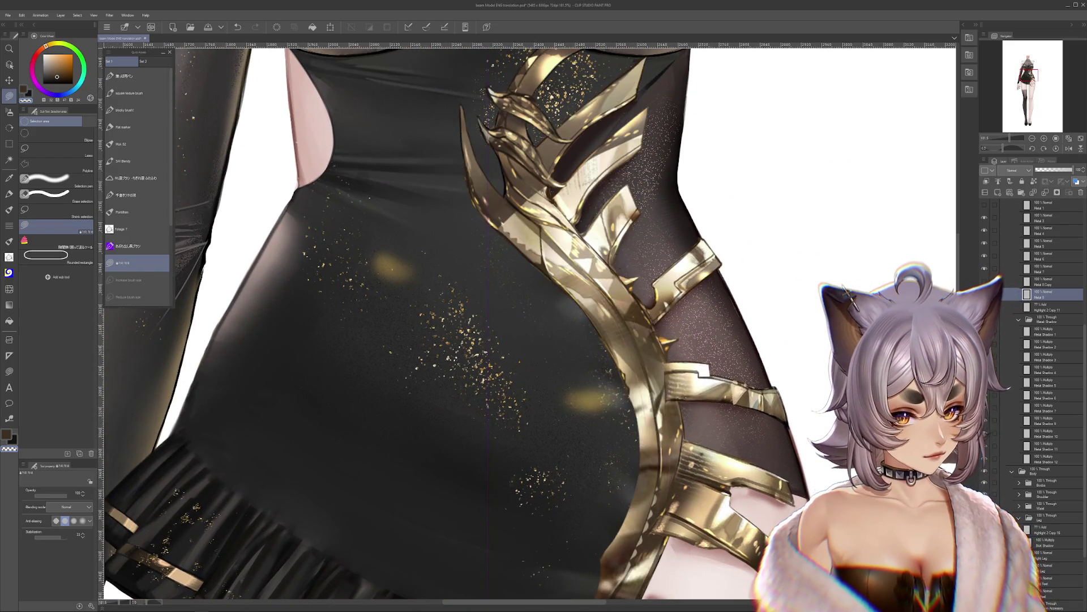
pyautogui.moveTo(814, 329); pyautogui.dragTo(801, 426)
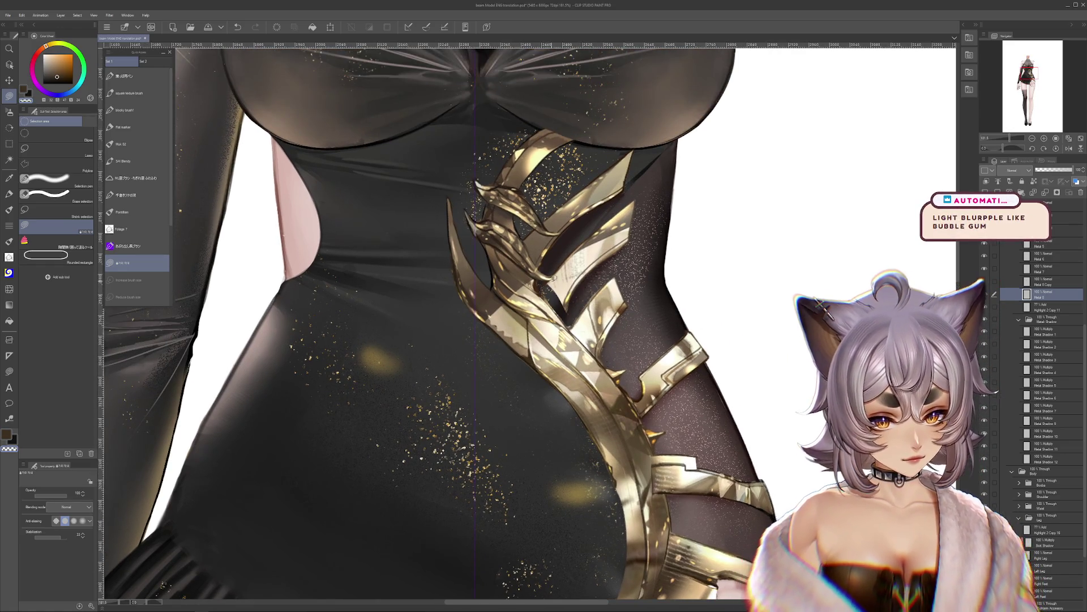
# Step: Draw dark strokes along the strap edge and darken the outlined stocking strip along the leg
pyautogui.scroll(5, 553, 278)
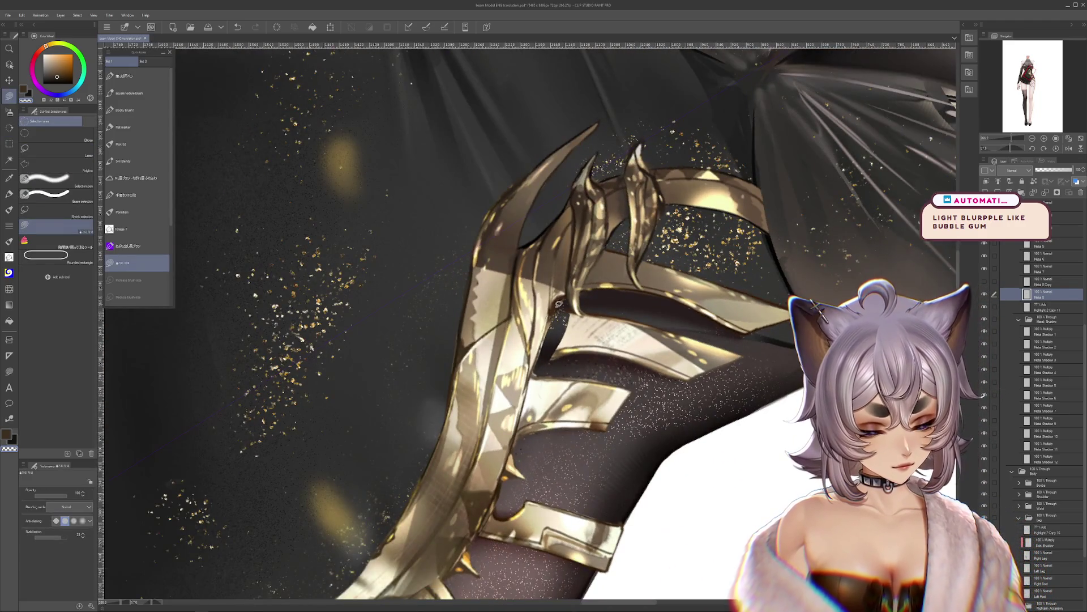
pyautogui.moveTo(518, 450); pyautogui.dragTo(522, 443)
pyautogui.moveTo(544, 352); pyautogui.dragTo(517, 446)
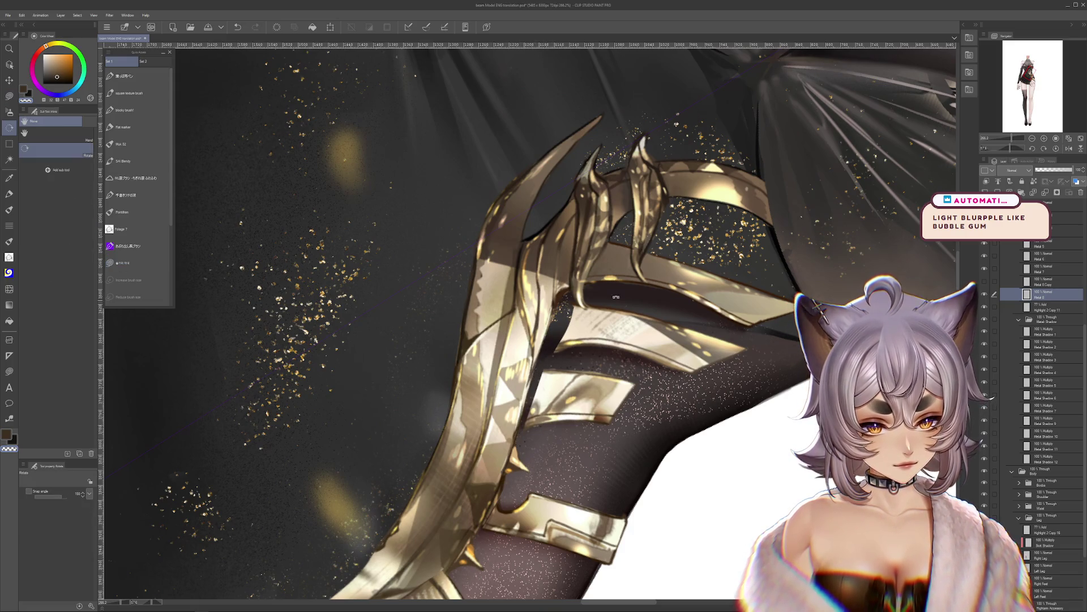
pyautogui.press('h')
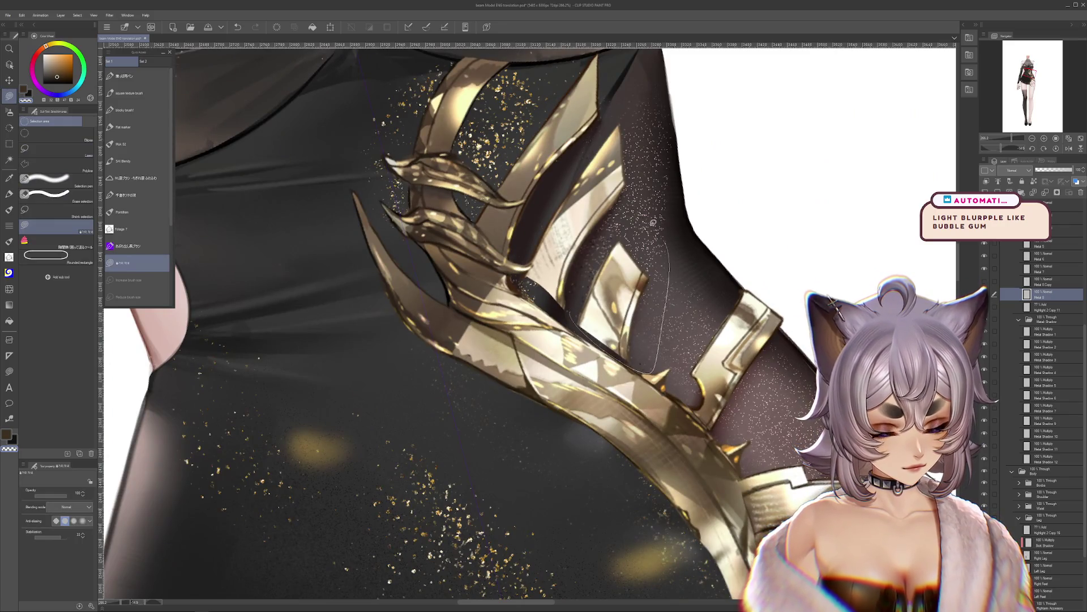
pyautogui.scroll(2, 606, 238)
pyautogui.moveTo(534, 311); pyautogui.dragTo(562, 282)
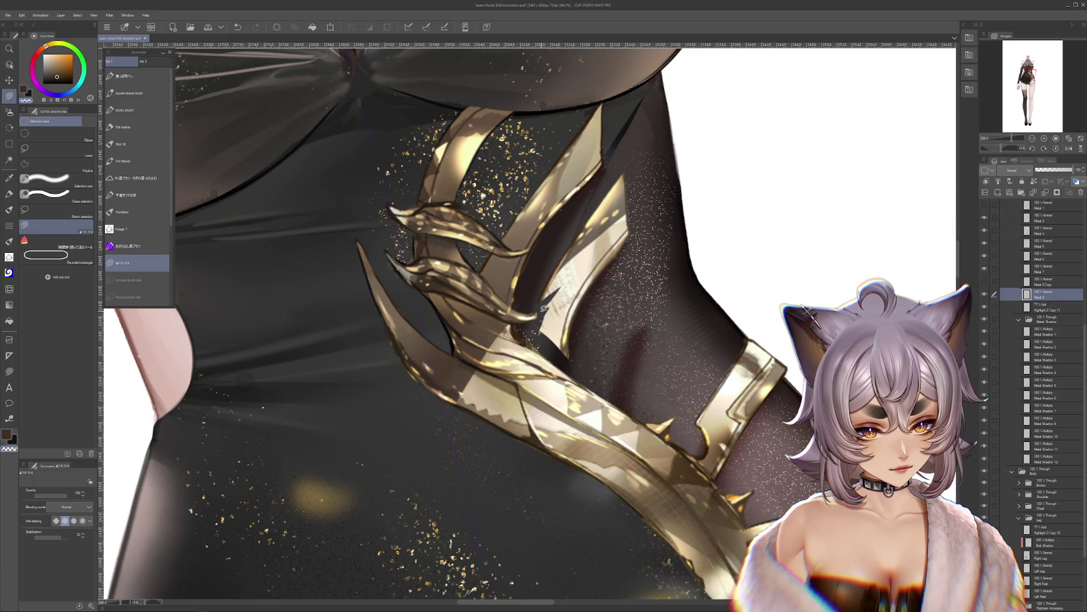
pyautogui.moveTo(589, 370); pyautogui.dragTo(632, 143)
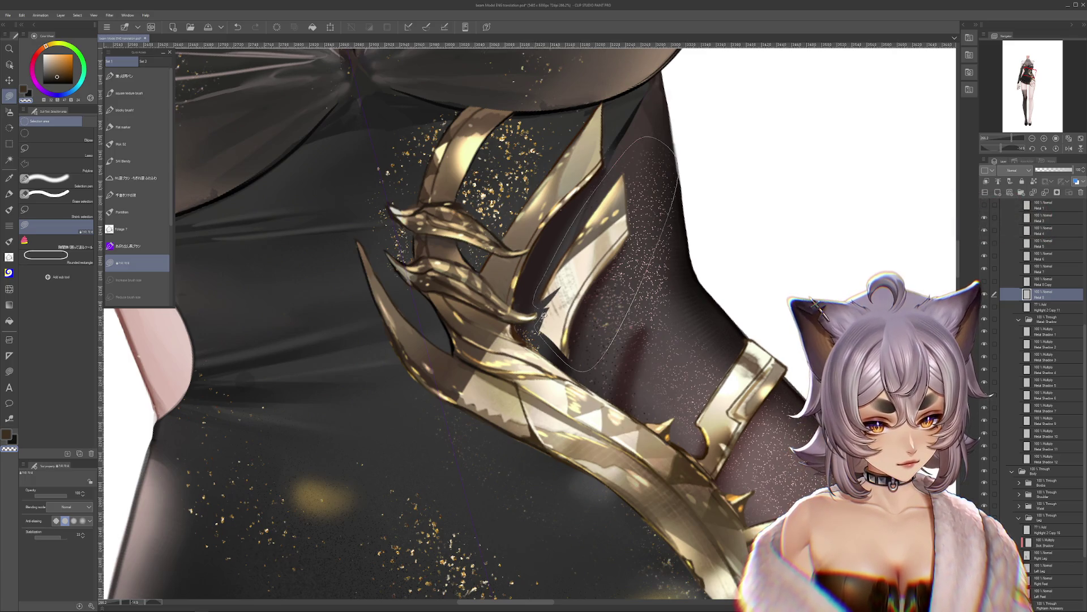
pyautogui.moveTo(544, 314); pyautogui.dragTo(542, 315)
pyautogui.scroll(-3, 782, 406)
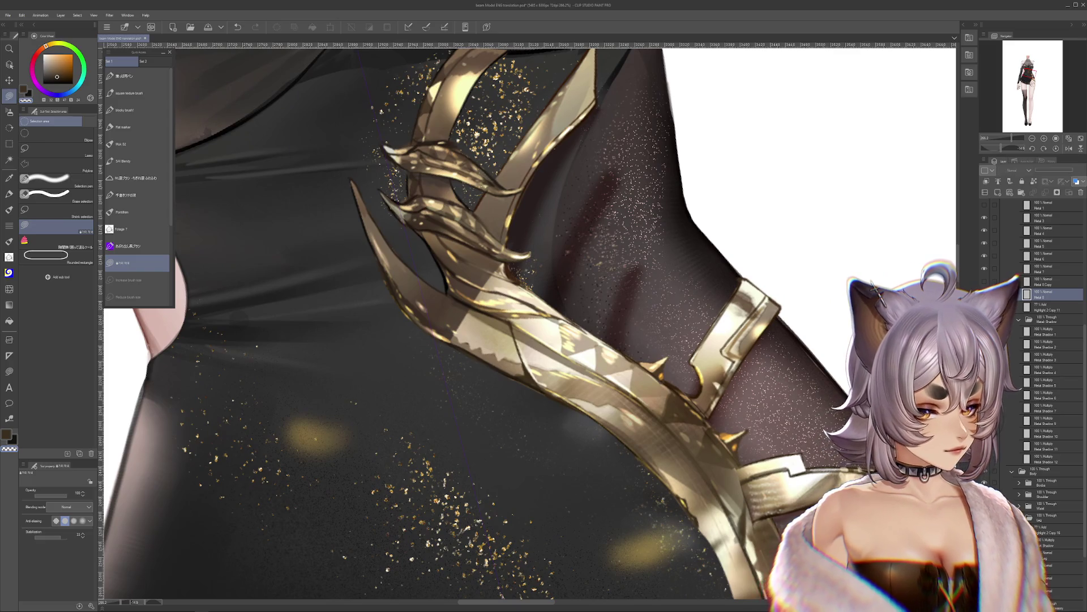
pyautogui.scroll(-5, 726, 292)
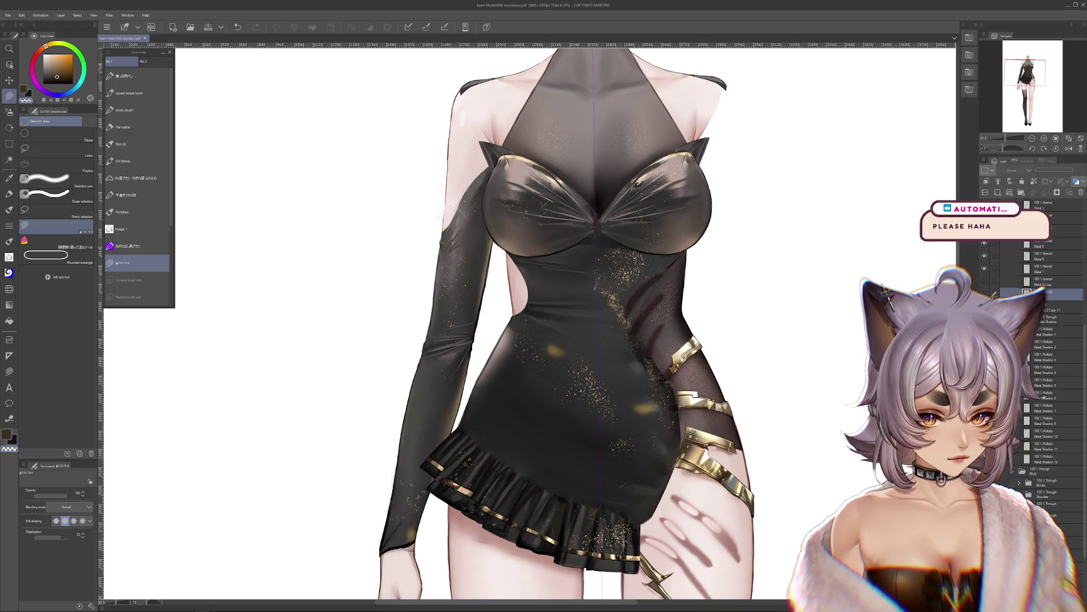
# Step: Shift the gold claw ornament left and reshape it to follow the hip curve
pyautogui.hotkey('ctrl', 't')
pyautogui.moveTo(629, 357)
pyautogui.mouseDown()
pyautogui.moveTo(572, 355)
pyautogui.moveTo(680, 339)
pyautogui.moveTo(572, 340)
pyautogui.mouseUp()
pyautogui.press('Return')
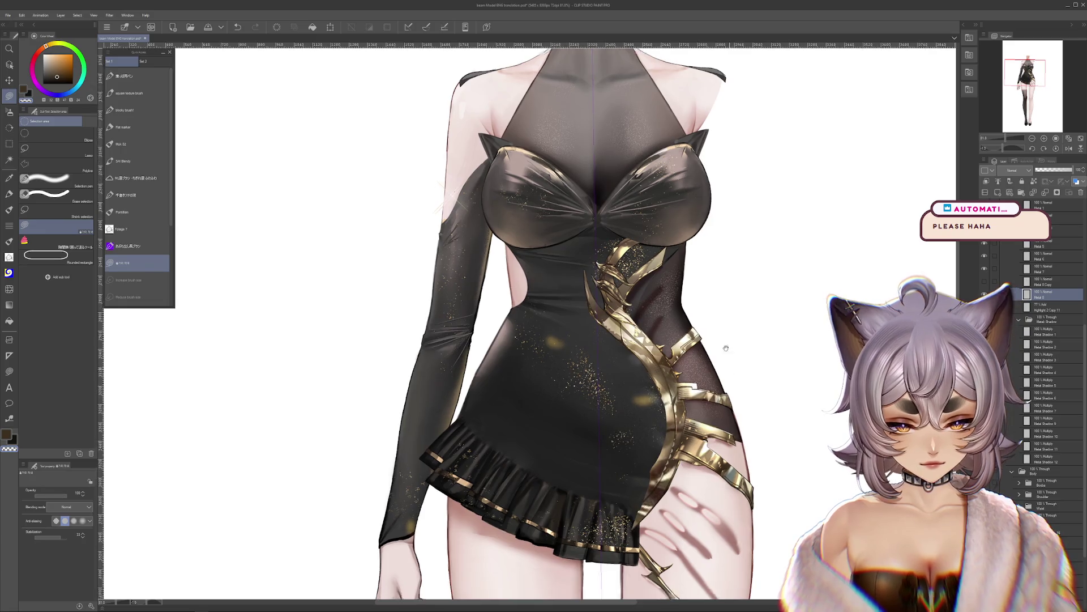
pyautogui.scroll(-3, 602, 352)
# Step: Toggle the ornament layer to compare the thigh with and without the gold spikes
pyautogui.click(985, 282)
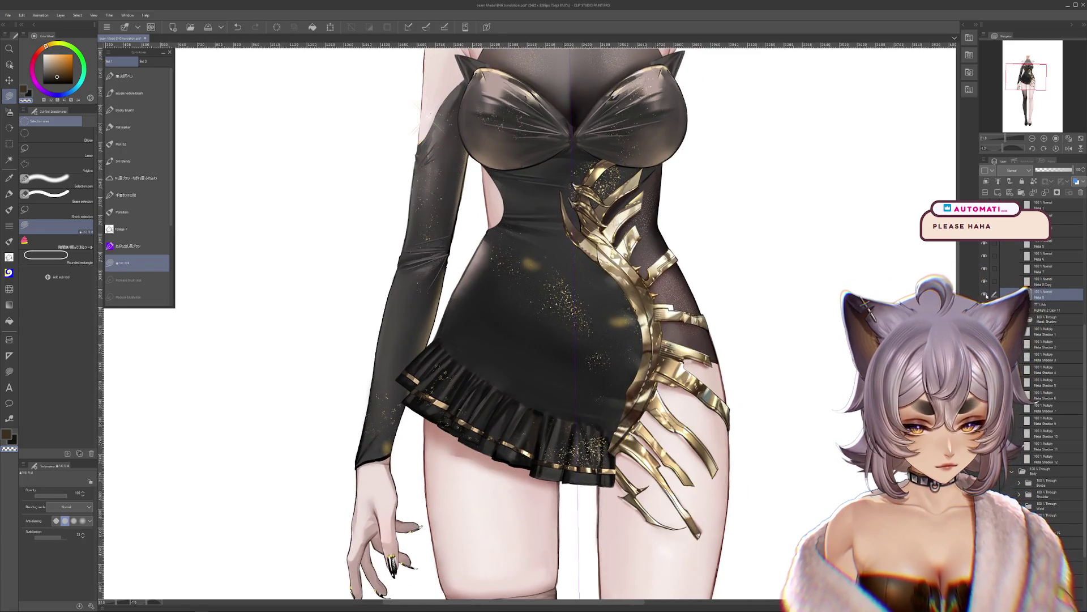
pyautogui.click(985, 282)
pyautogui.click(985, 282)
pyautogui.click(985, 282)
pyautogui.click(985, 282)
pyautogui.scroll(5, 590, 311)
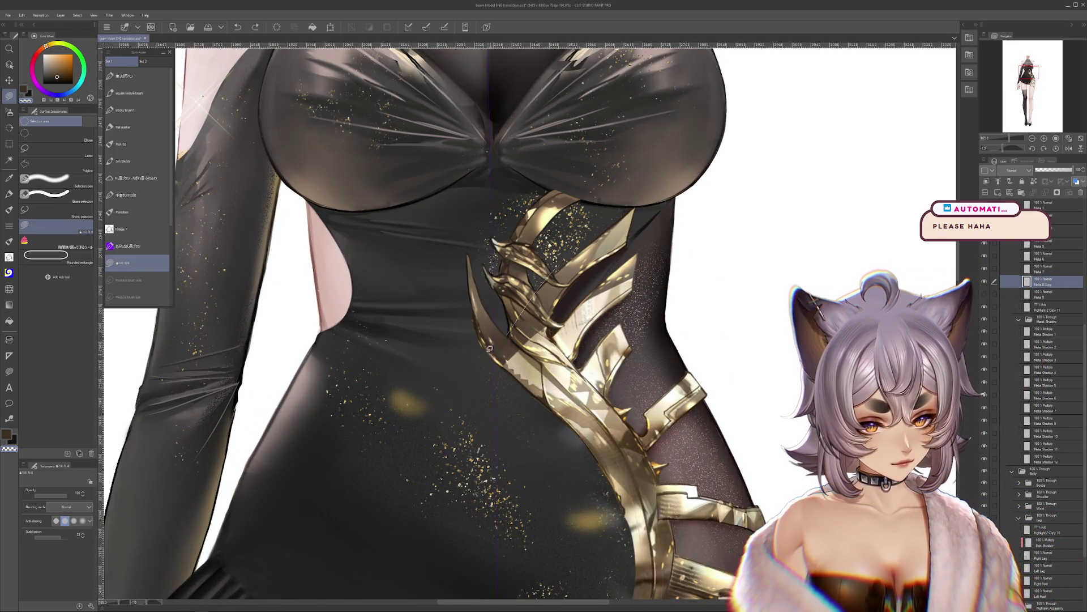
# Step: Try dark shadow strokes on the gold armor, comparing with the armor layer hidden
pyautogui.moveTo(489, 348); pyautogui.dragTo(560, 303)
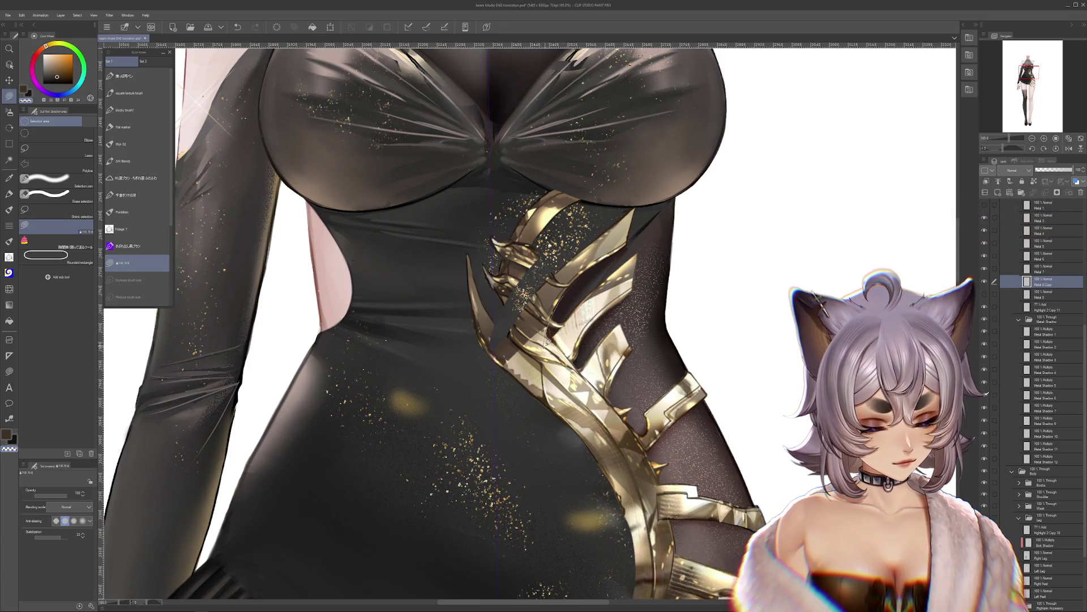
pyautogui.hotkey('ctrl', 'z')
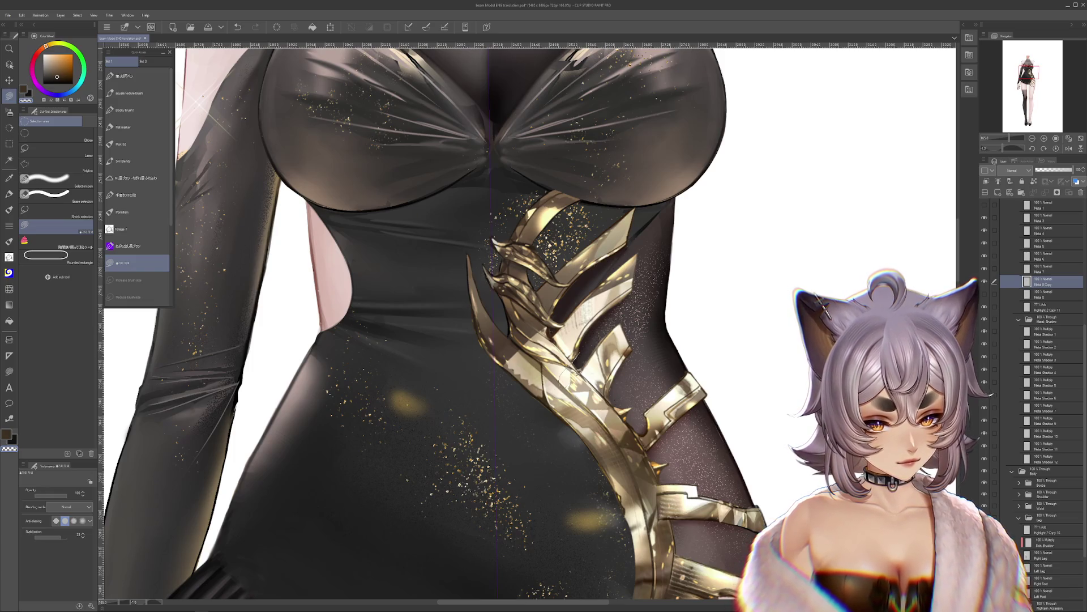
pyautogui.moveTo(568, 375); pyautogui.dragTo(603, 322)
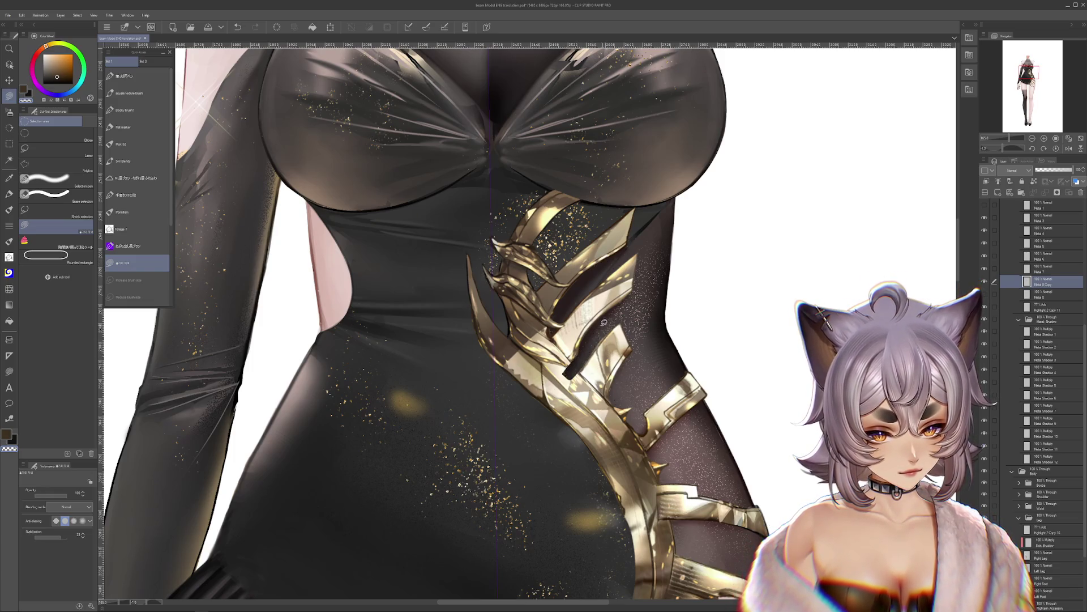
pyautogui.moveTo(711, 419); pyautogui.dragTo(728, 368)
pyautogui.click(984, 282)
pyautogui.click(985, 282)
pyautogui.click(984, 282)
pyautogui.click(984, 281)
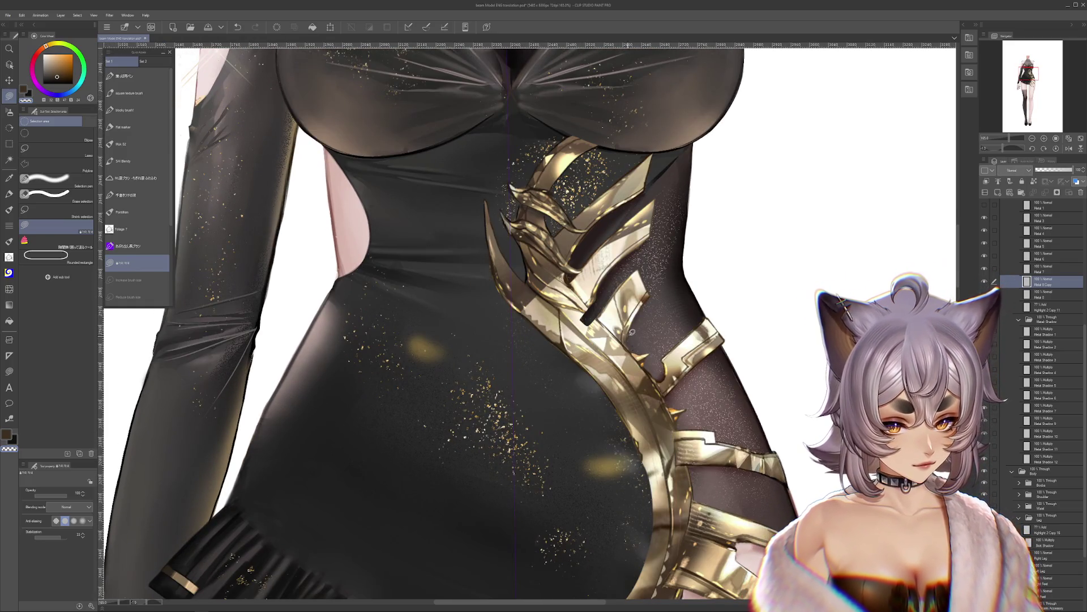
# Step: Keep a faint armor-edge stroke, compare layers, and erase the upper gold claw piece at the waist
pyautogui.moveTo(632, 365)
pyautogui.mouseDown()
pyautogui.moveTo(652, 361)
pyautogui.moveTo(698, 404)
pyautogui.mouseUp()
pyautogui.hotkey('ctrl', 'z')
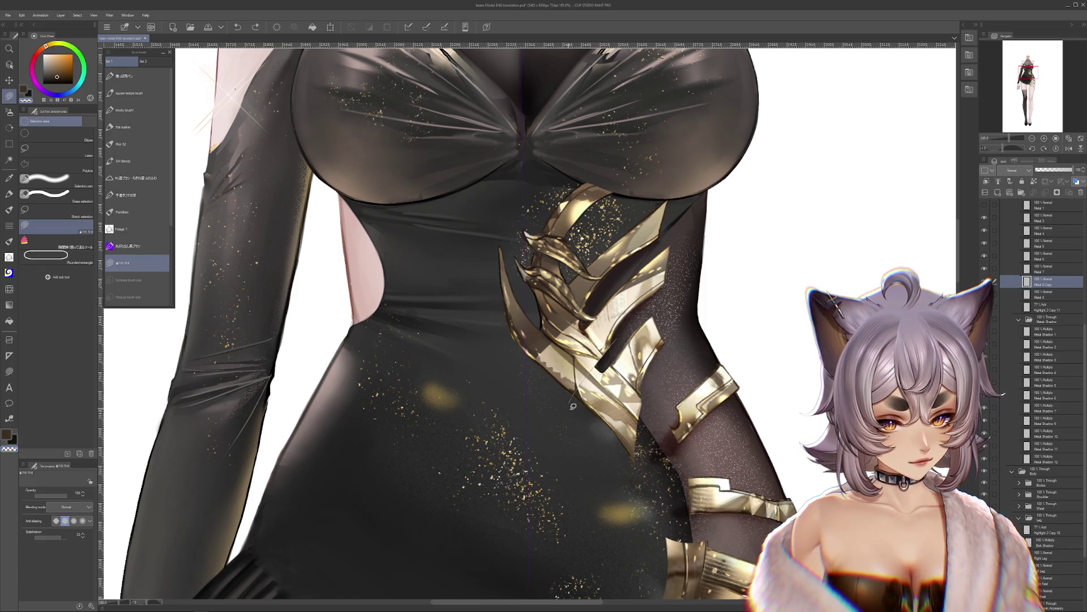
pyautogui.hotkey('ctrl', 'y')
pyautogui.moveTo(641, 327); pyautogui.dragTo(651, 356)
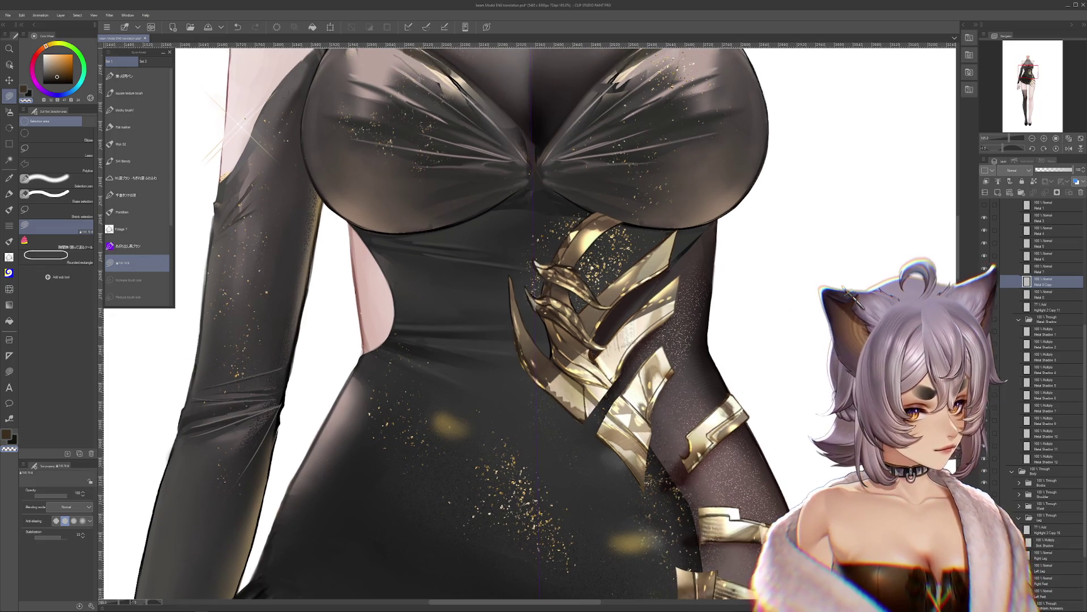
pyautogui.click(985, 281)
pyautogui.click(985, 294)
pyautogui.click(984, 294)
pyautogui.click(984, 282)
pyautogui.click(984, 282)
pyautogui.click(985, 282)
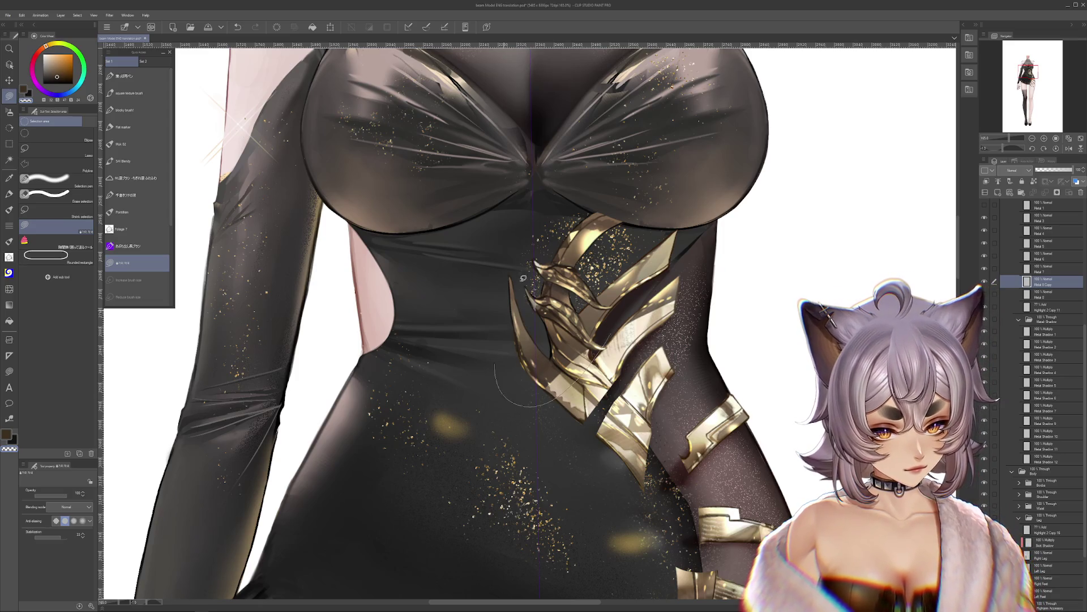
pyautogui.moveTo(523, 278); pyautogui.dragTo(610, 345)
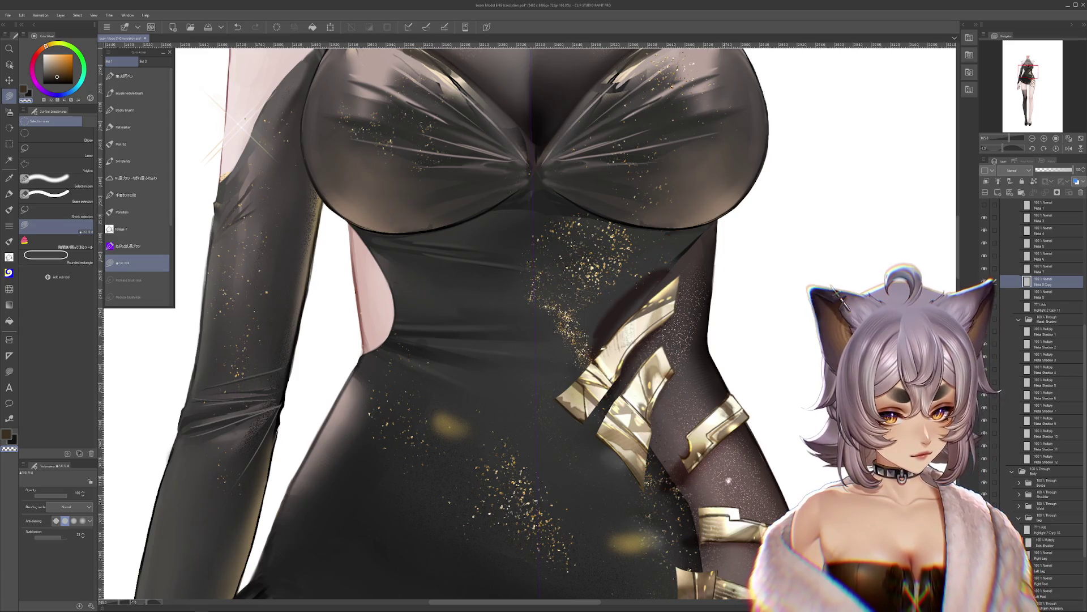
# Step: Undo and redo to compare the armor before and after its last edits, ending on an undo
pyautogui.scroll(-3, 703, 323)
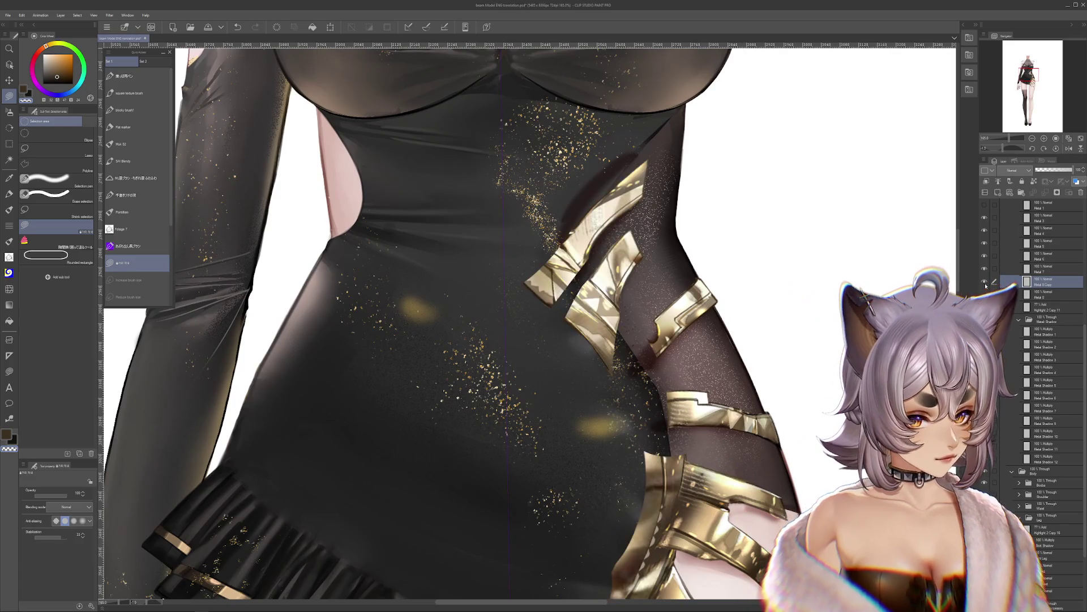
pyautogui.scroll(-5, 846, 260)
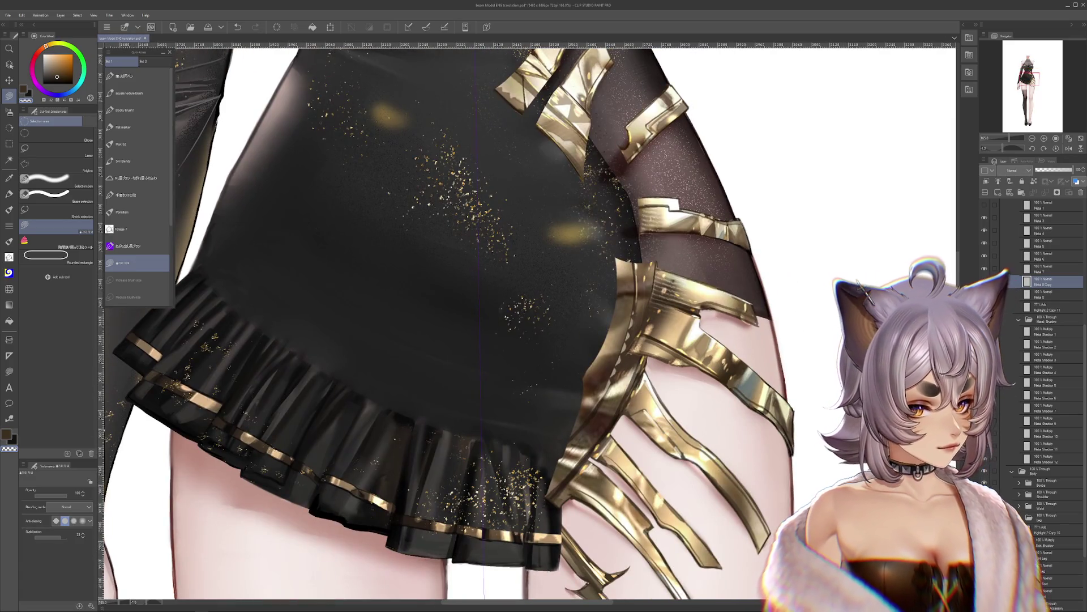
pyautogui.scroll(-2, 635, 356)
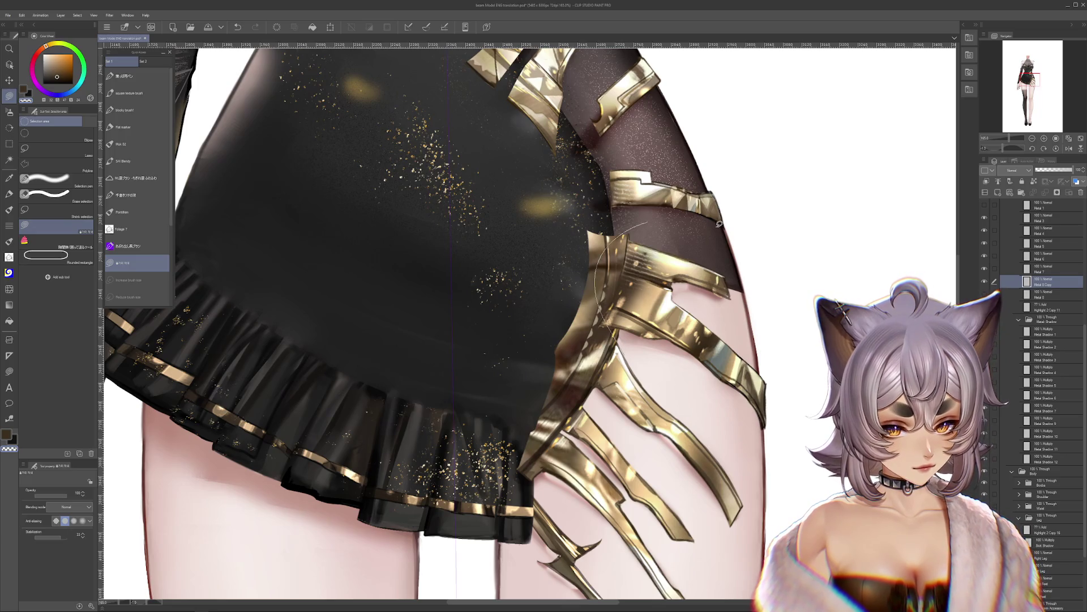
pyautogui.hotkey('ctrl', 'z')
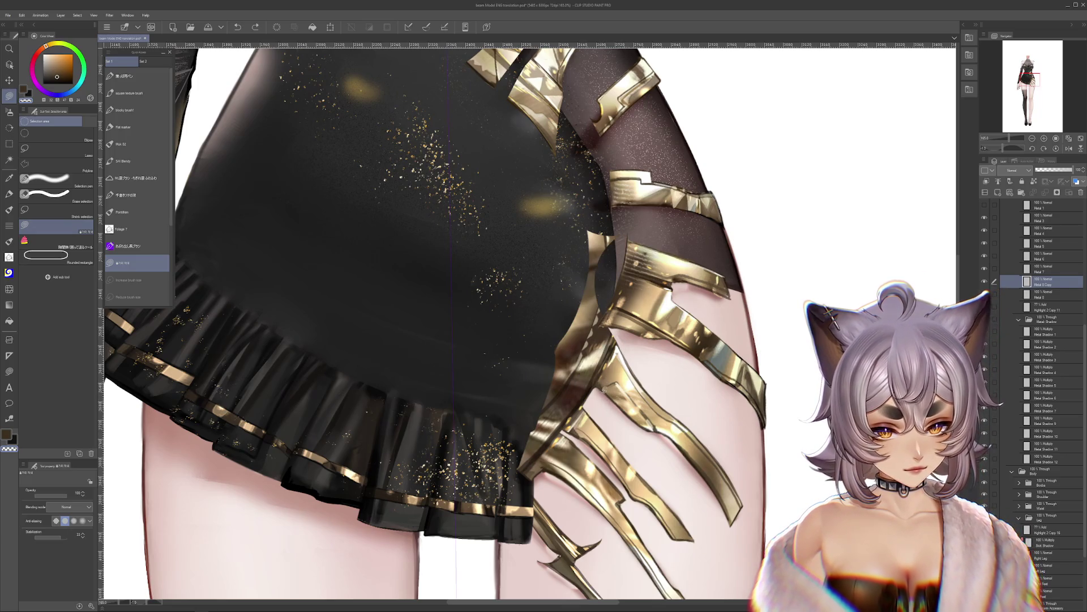
pyautogui.hotkey('ctrl', 'y')
pyautogui.hotkey('ctrl', 'z')
pyautogui.hotkey('ctrl', 'y')
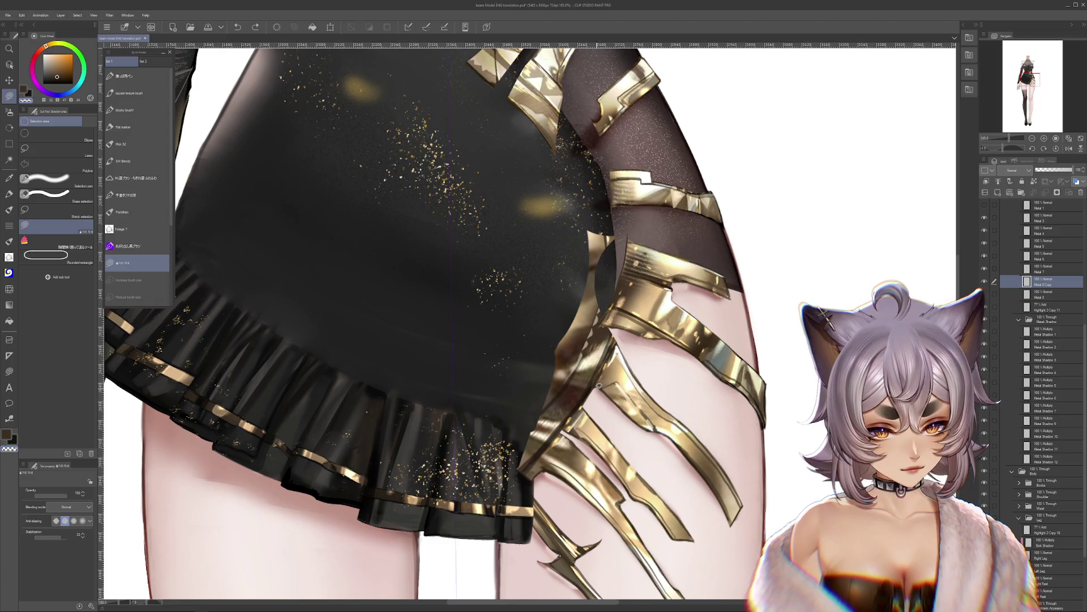
pyautogui.hotkey('ctrl', 'y')
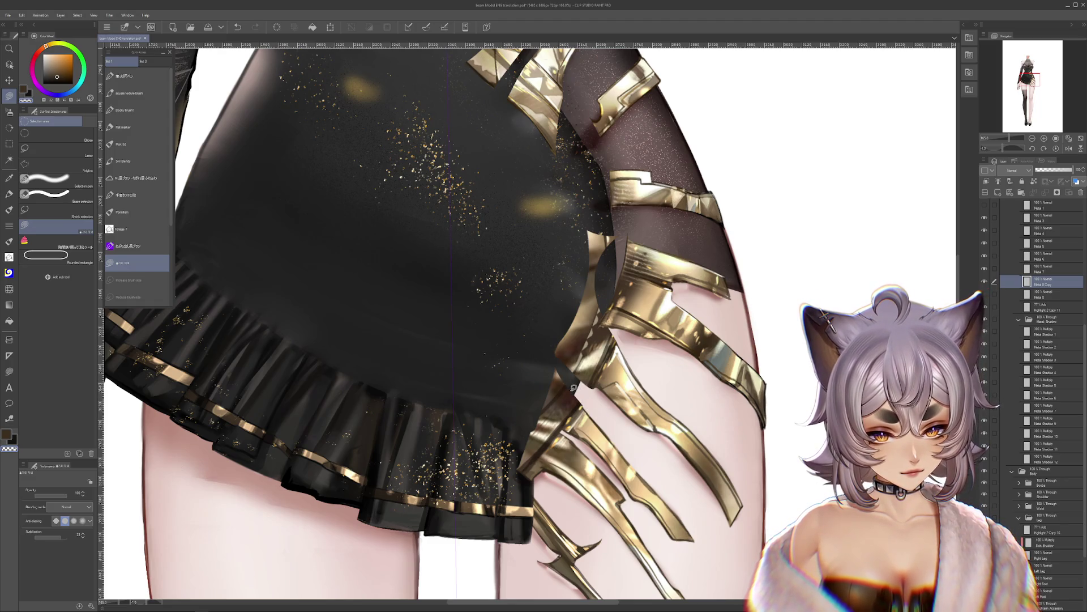
pyautogui.scroll(-1, 593, 423)
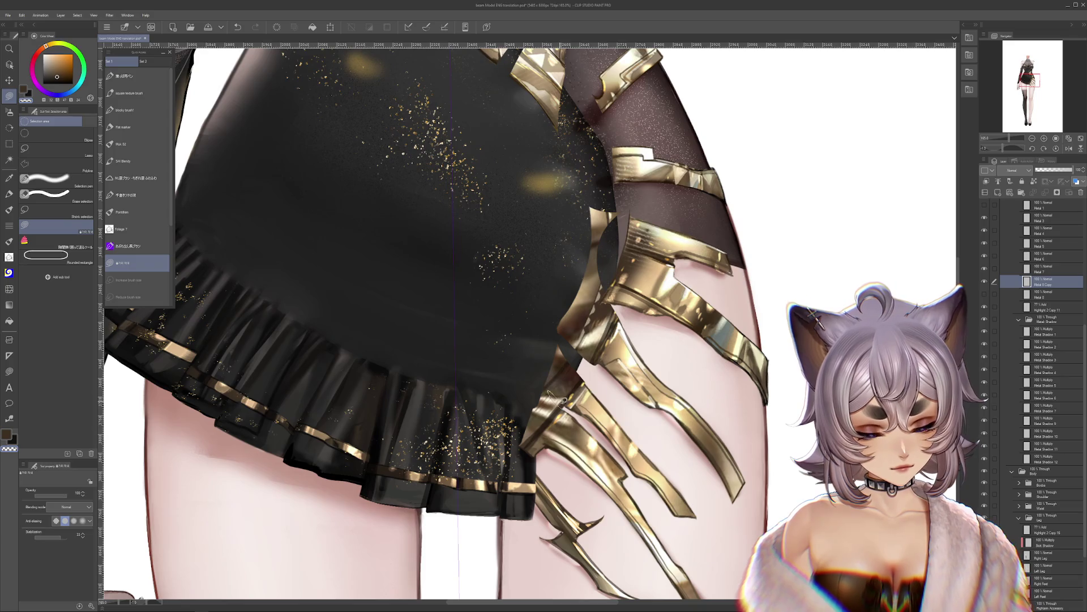
pyautogui.scroll(-1, 586, 430)
pyautogui.hotkey('ctrl', 'z')
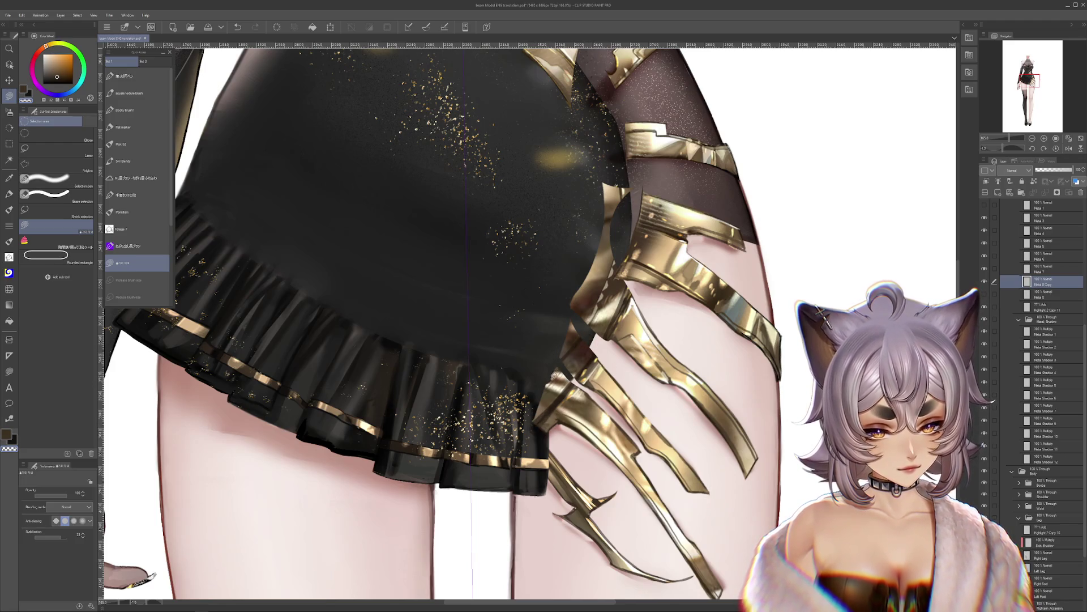
# Step: Erase part of the gold metal over the right hip, compare visibility, and collapse Metal Shadow
pyautogui.scroll(3, 567, 425)
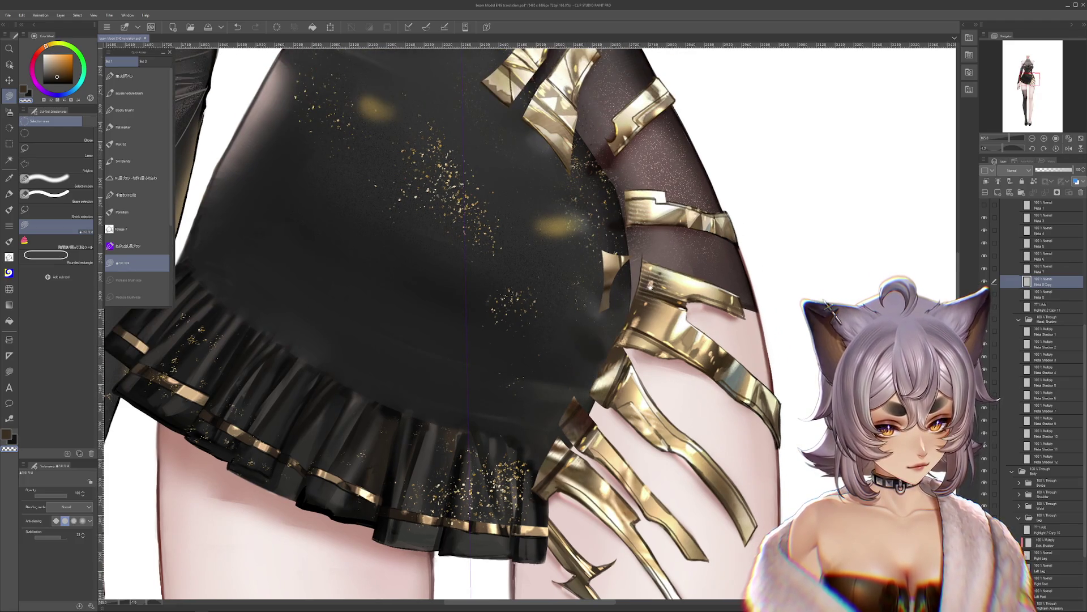
pyautogui.scroll(3, 594, 395)
pyautogui.moveTo(580, 303); pyautogui.dragTo(627, 289)
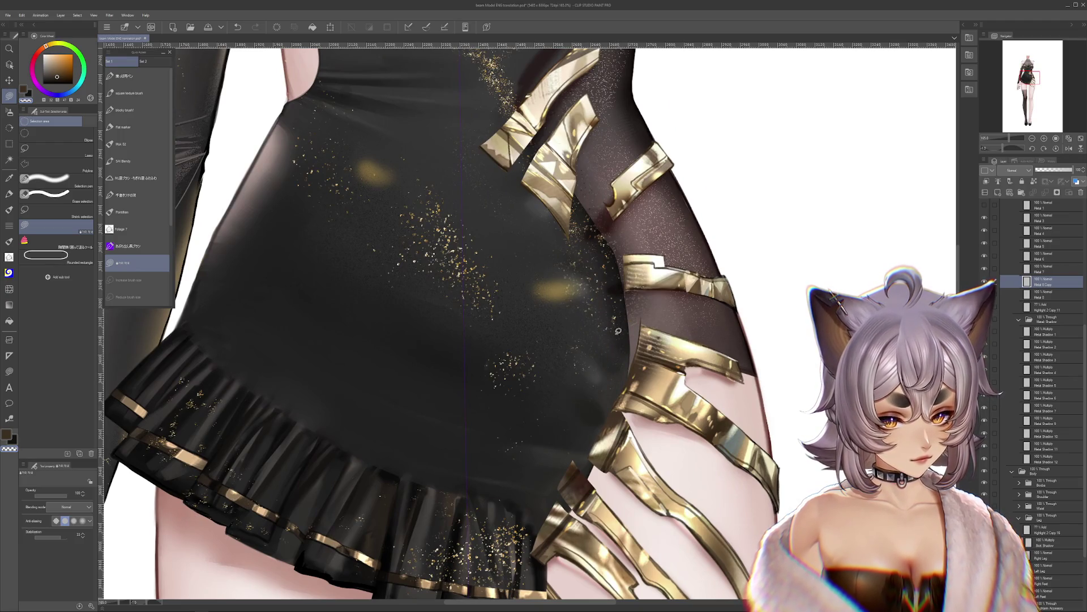
pyautogui.scroll(5, 618, 331)
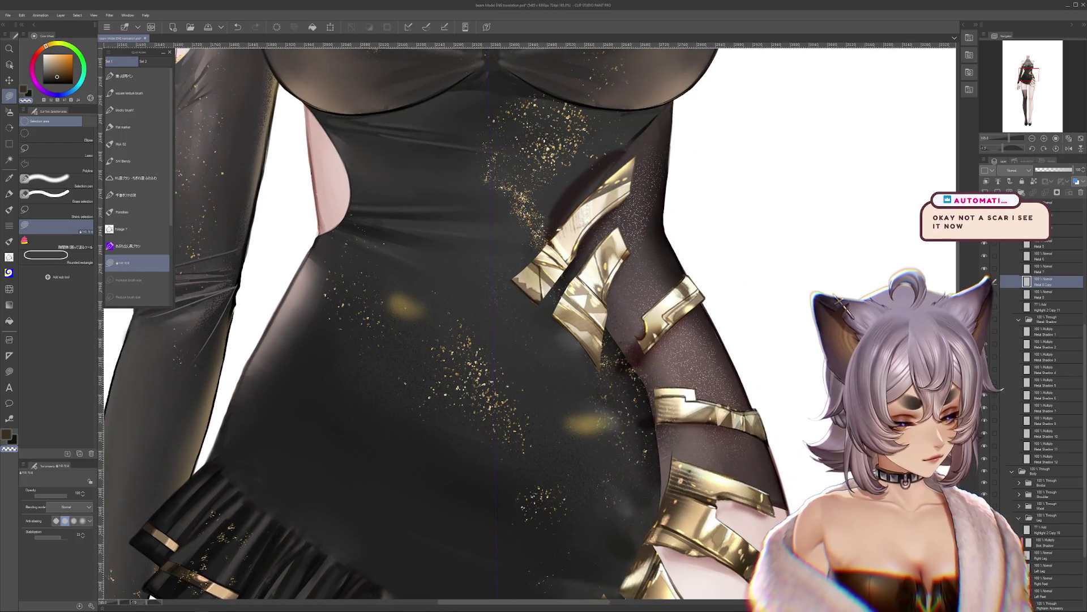
pyautogui.hotkey('ctrl', 'z')
pyautogui.click(984, 282)
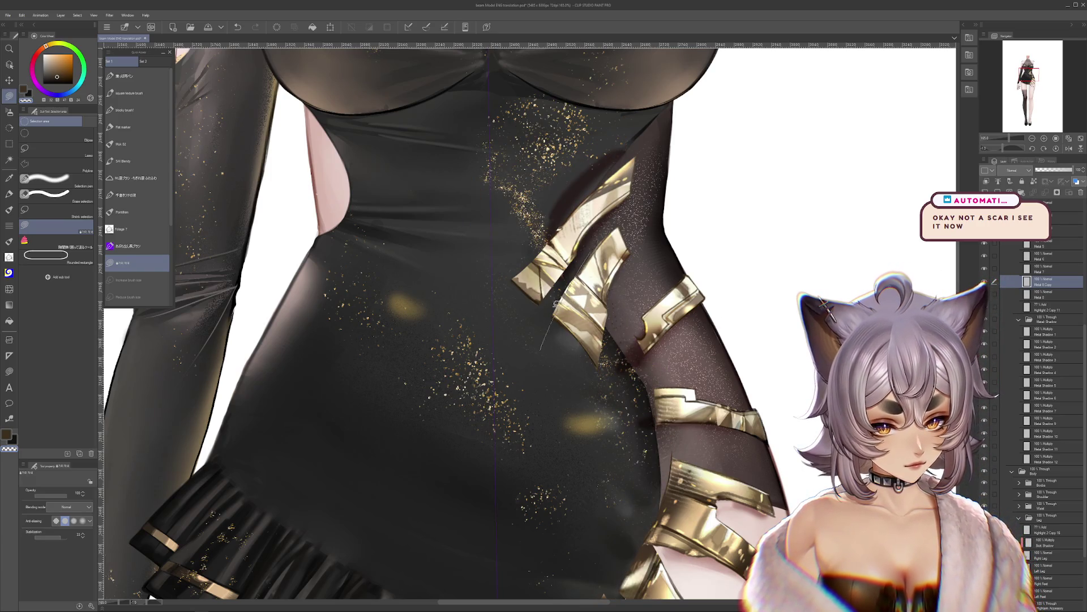
pyautogui.moveTo(591, 310); pyautogui.dragTo(688, 282)
pyautogui.click(984, 282)
pyautogui.click(985, 282)
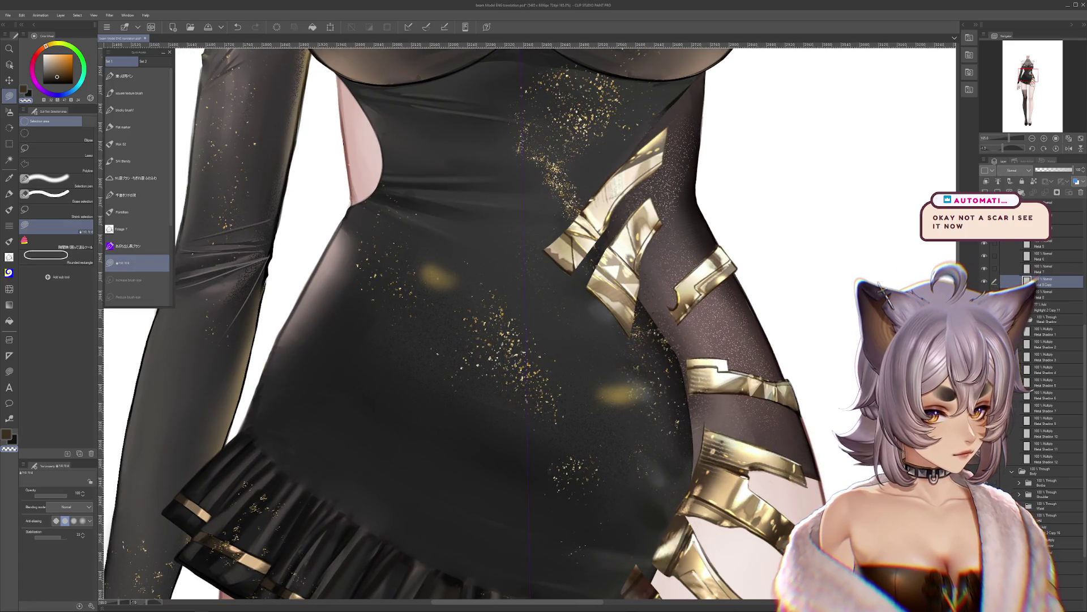
pyautogui.click(1020, 320)
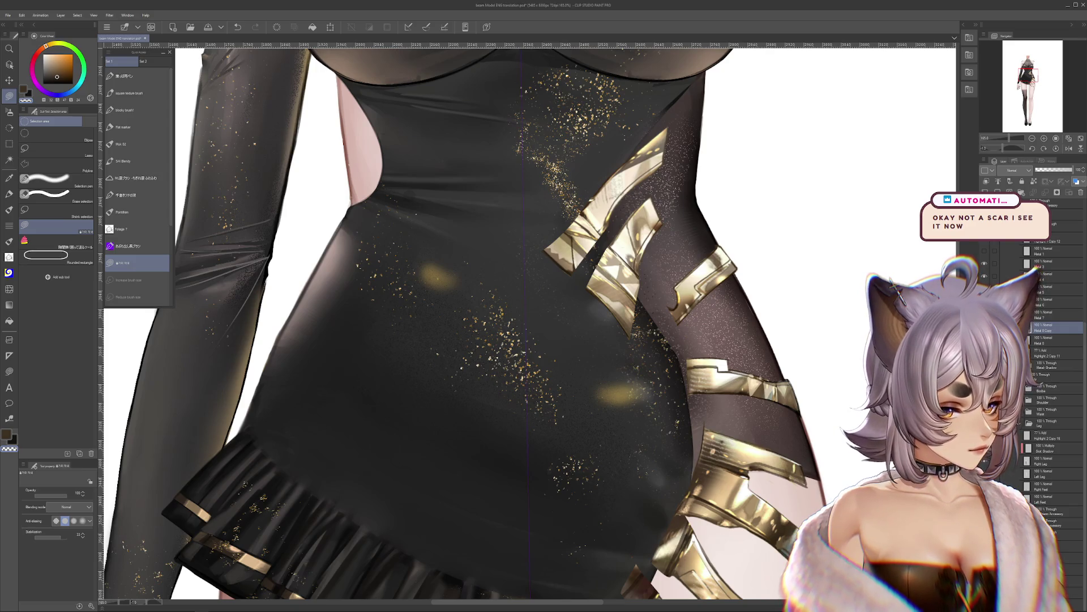
# Step: Hide the right-leg gold bands, then duplicate the Metal 8 Copy layer and clip it below
pyautogui.click(986, 265)
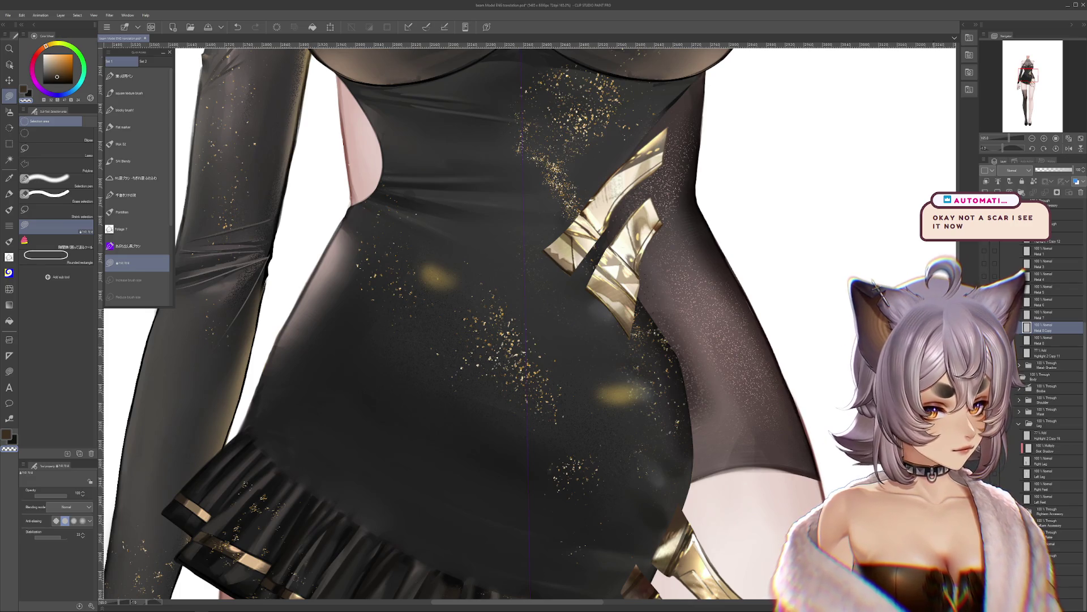
pyautogui.scroll(-5, 527, 317)
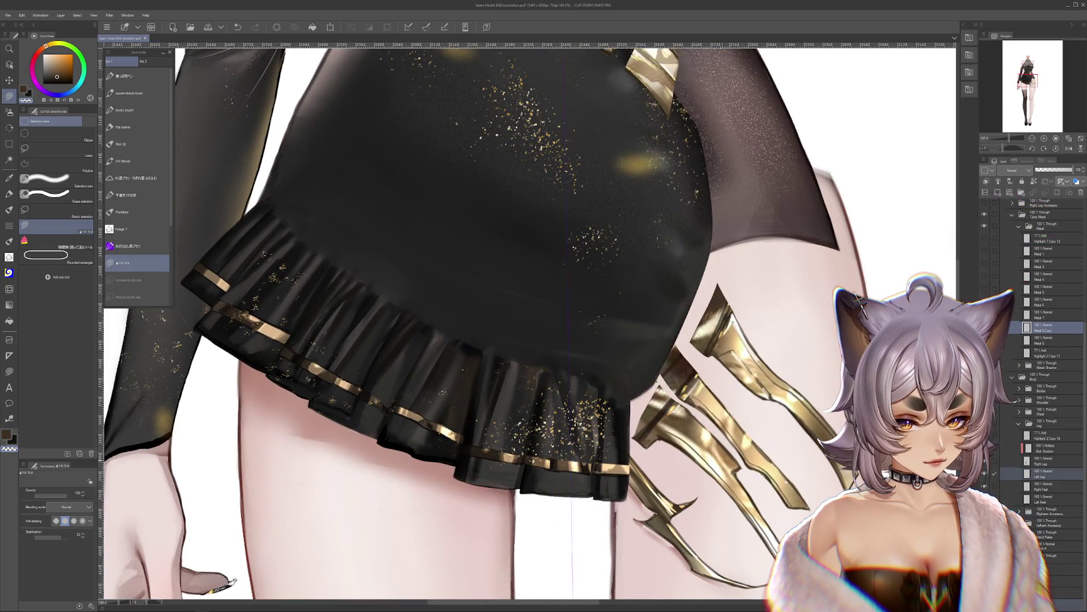
pyautogui.moveTo(787, 482); pyautogui.dragTo(767, 415)
pyautogui.hotkey('ctrl', 'z')
pyautogui.hotkey('ctrl', 'z')
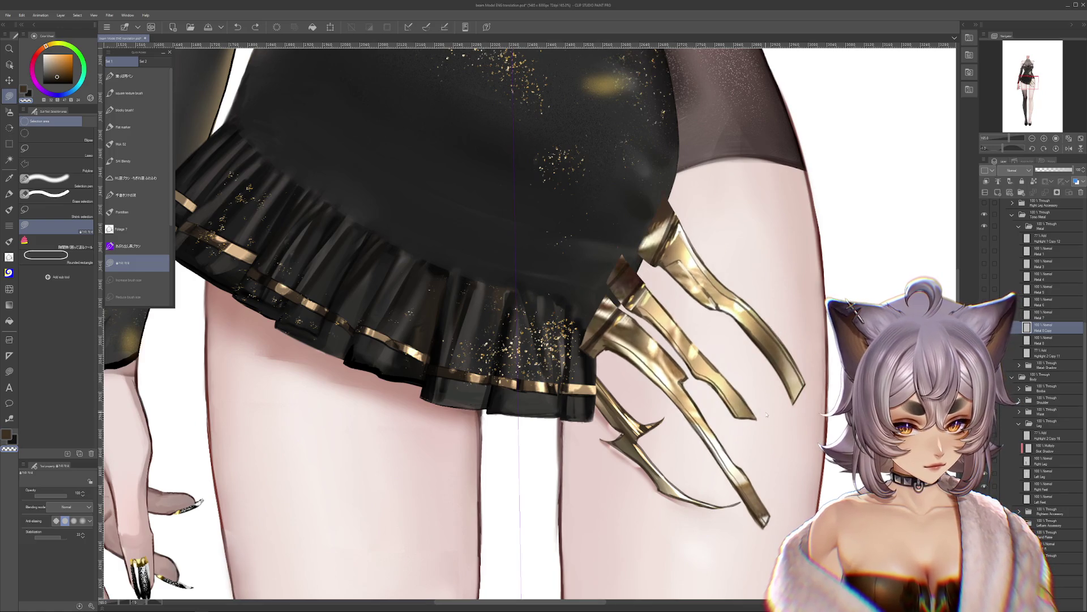
pyautogui.hotkey('ctrl', 'y')
pyautogui.click(987, 183)
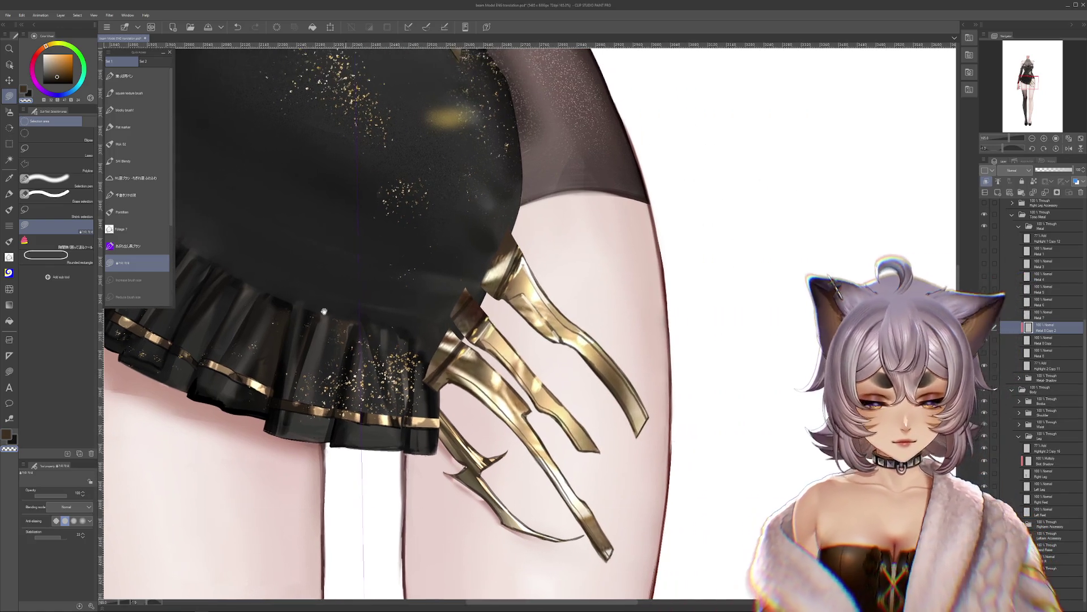
# Step: Warp the gold claw bases with Liquify where they meet the skirt hem
pyautogui.moveTo(510, 284); pyautogui.dragTo(357, 311)
pyautogui.click(9, 288)
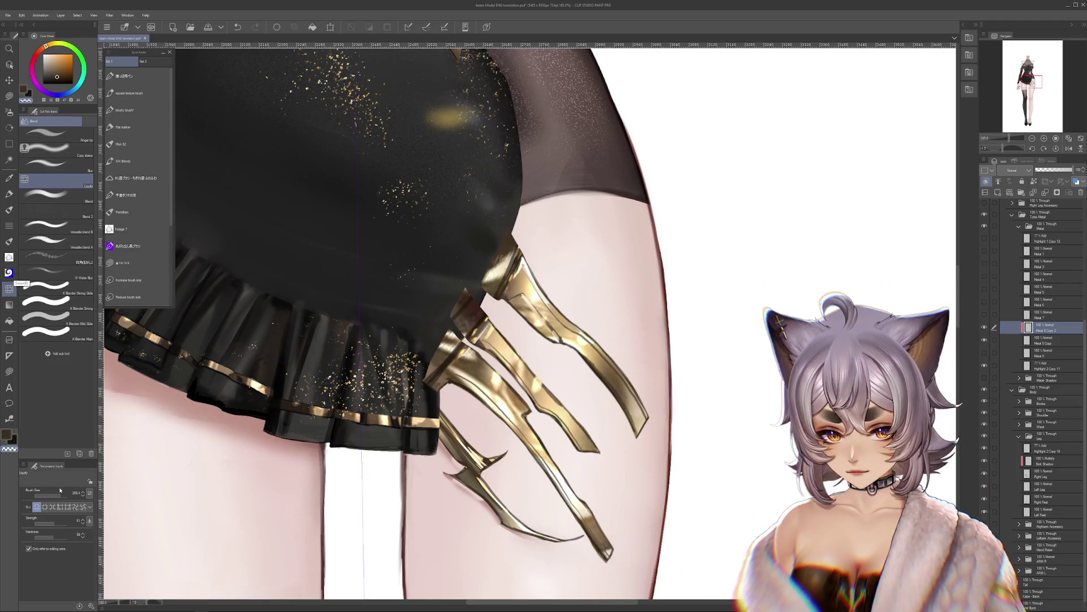
pyautogui.moveTo(526, 261)
pyautogui.mouseDown()
pyautogui.moveTo(492, 272)
pyautogui.moveTo(505, 249)
pyautogui.moveTo(497, 235)
pyautogui.moveTo(489, 277)
pyautogui.moveTo(492, 187)
pyautogui.moveTo(588, 251)
pyautogui.mouseUp()
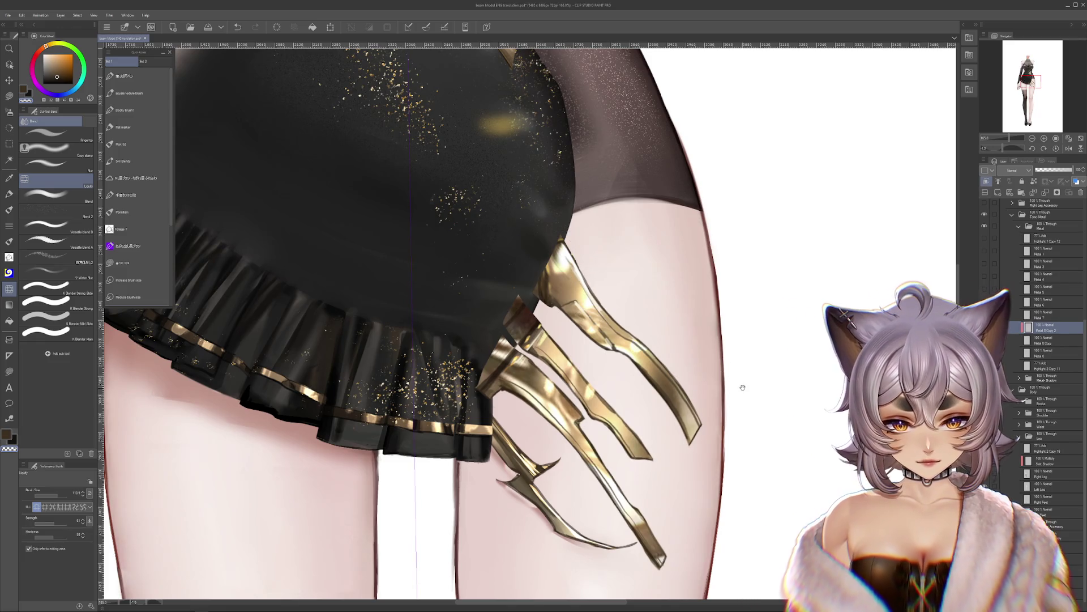
pyautogui.moveTo(742, 388); pyautogui.dragTo(761, 372)
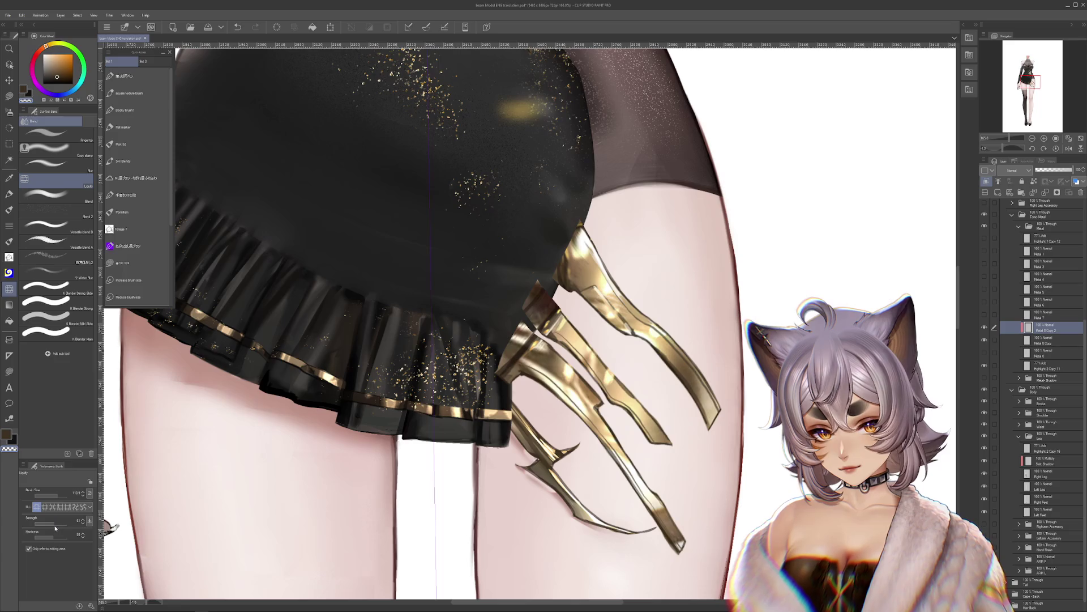
pyautogui.moveTo(443, 475); pyautogui.dragTo(454, 488)
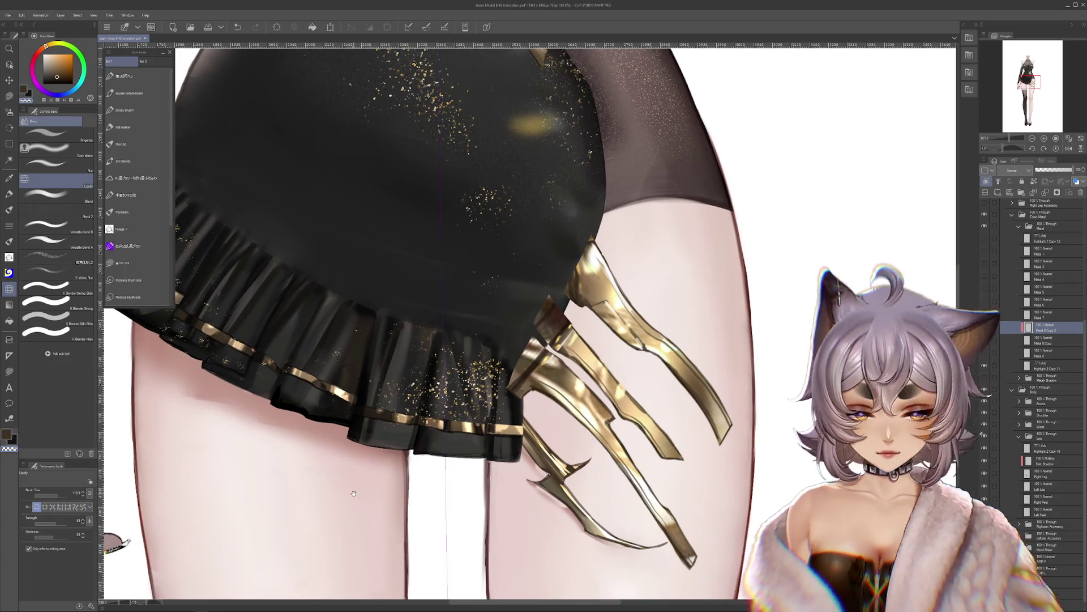
pyautogui.press('r')
pyautogui.moveTo(430, 430)
pyautogui.mouseDown()
pyautogui.moveTo(509, 340)
pyautogui.moveTo(559, 306)
pyautogui.moveTo(559, 345)
pyautogui.moveTo(595, 318)
pyautogui.moveTo(645, 335)
pyautogui.mouseUp()
pyautogui.moveTo(516, 306)
pyautogui.mouseDown()
pyautogui.moveTo(568, 376)
pyautogui.moveTo(561, 383)
pyautogui.mouseUp()
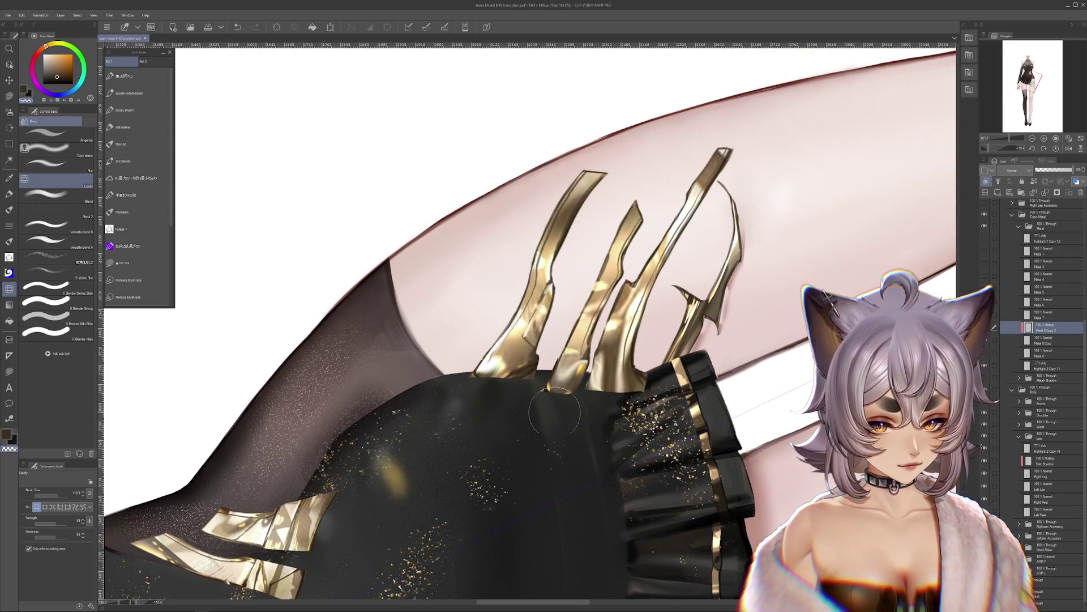
# Step: Redo the Liquify warp on the gold claw base beside the skirt
pyautogui.hotkey('ctrl', 'z')
pyautogui.moveTo(578, 365)
pyautogui.mouseDown()
pyautogui.moveTo(555, 383)
pyautogui.moveTo(552, 403)
pyautogui.mouseUp()
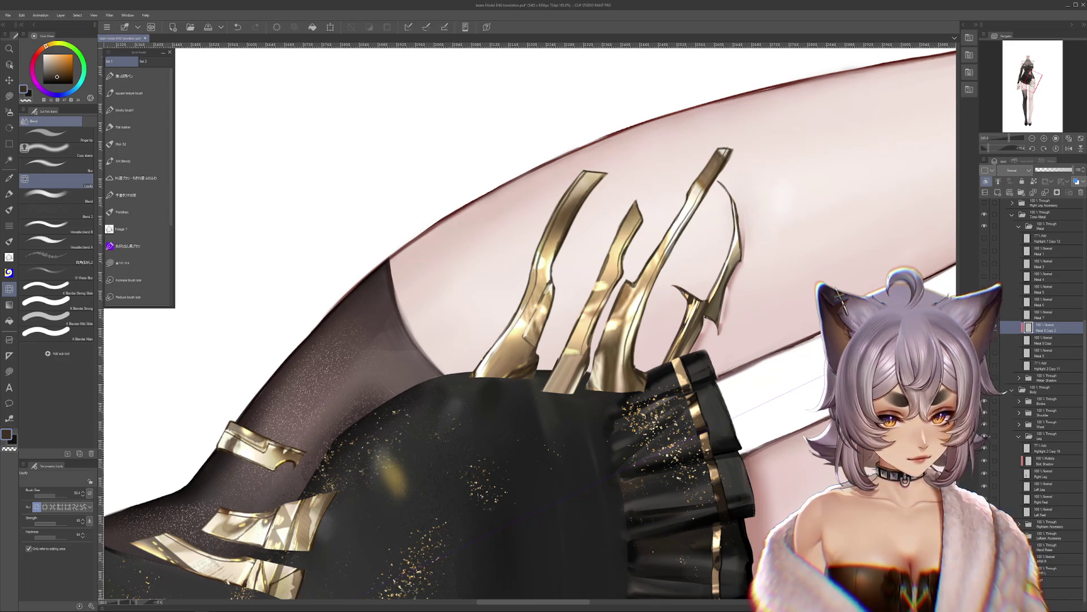
pyautogui.hotkey('ctrl', 'z')
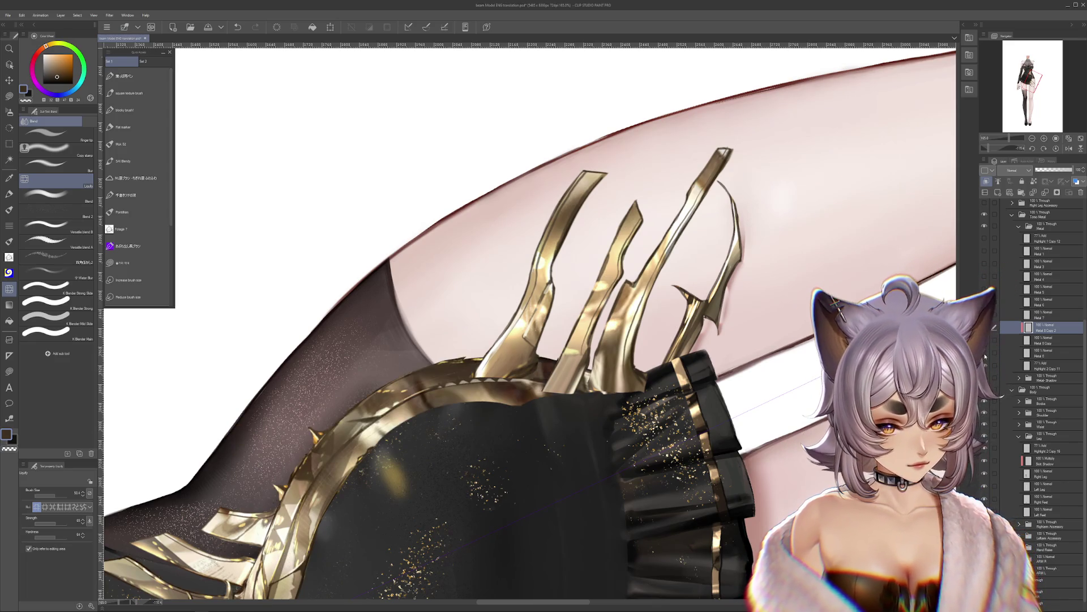
pyautogui.hotkey('ctrl', 'y')
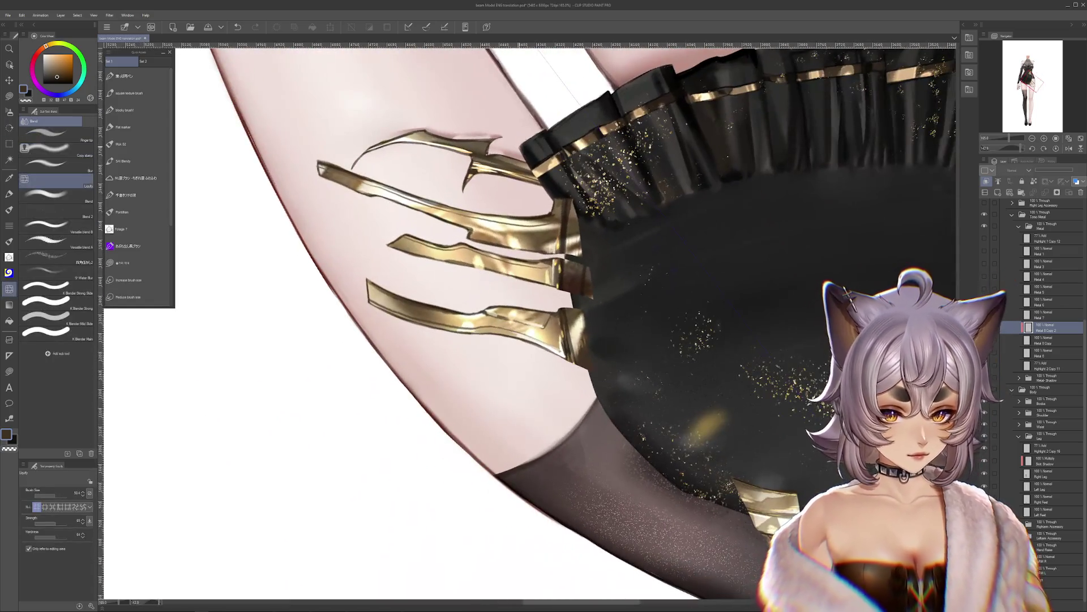
# Step: Shade the gold strap ends beside the skirt hem dark grey with the Flat marker
pyautogui.click(138, 127)
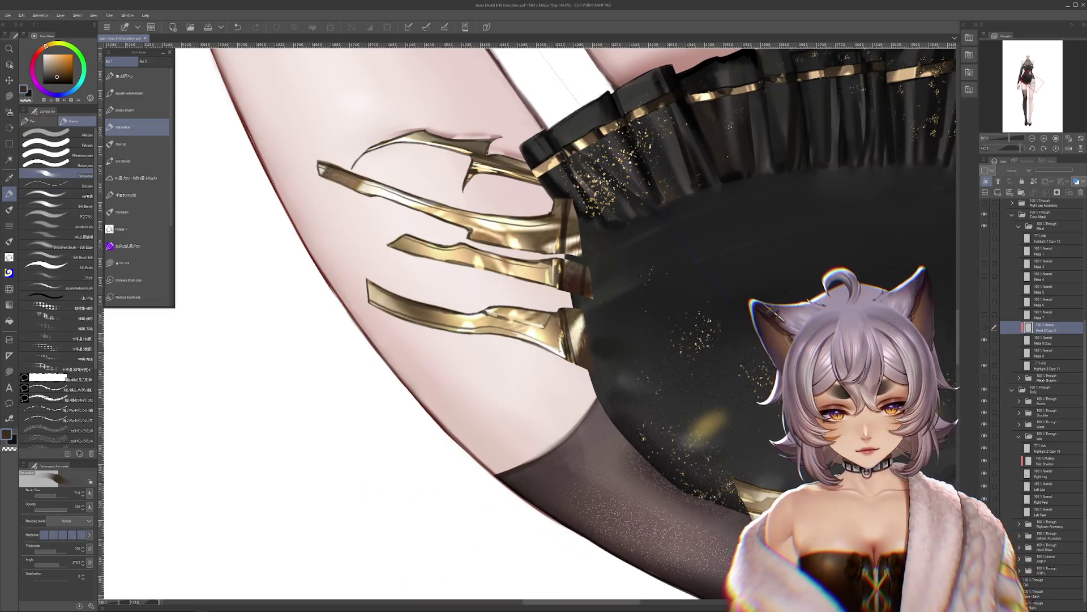
pyautogui.hotkey('ctrl', 'z')
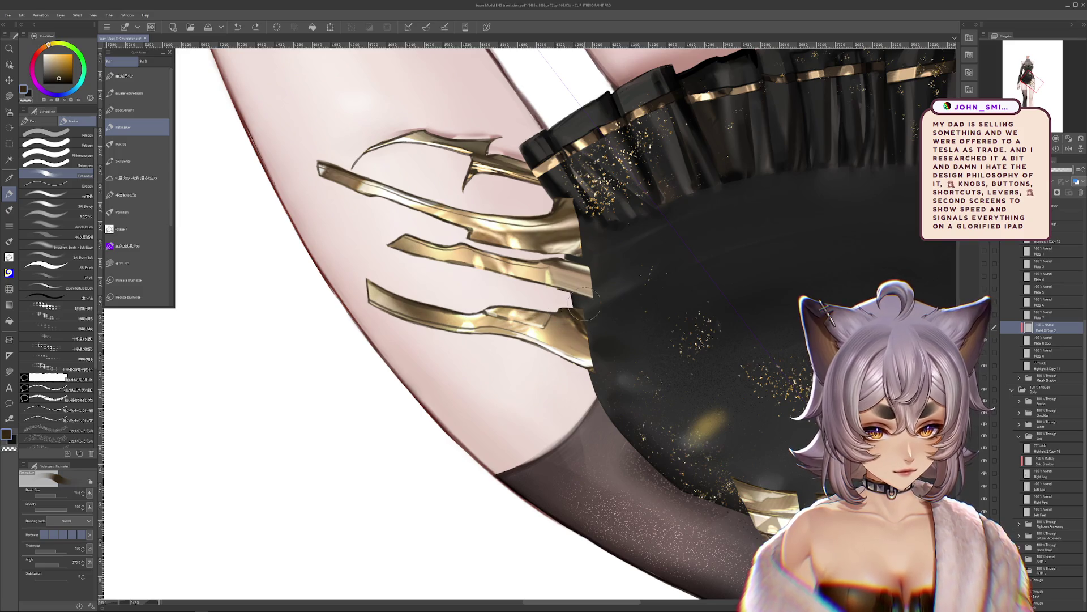
pyautogui.keyDown('alt'); pyautogui.click(564, 256); pyautogui.keyUp('alt')
pyautogui.moveTo(586, 343); pyautogui.dragTo(581, 318)
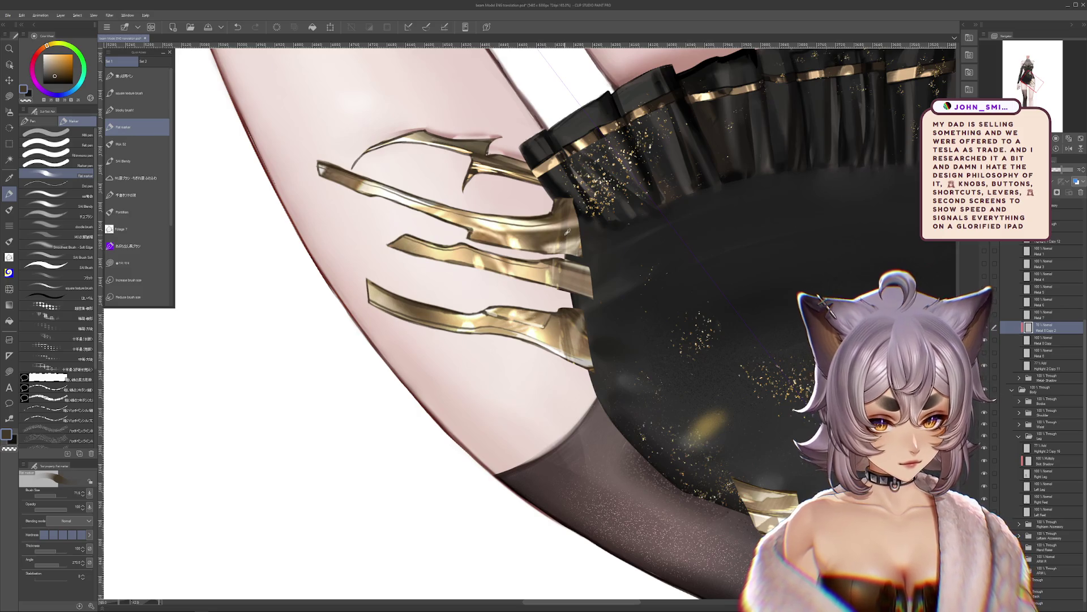
pyautogui.keyDown('alt'); pyautogui.click(538, 192); pyautogui.keyUp('alt')
pyautogui.hotkey('ctrl', 'z')
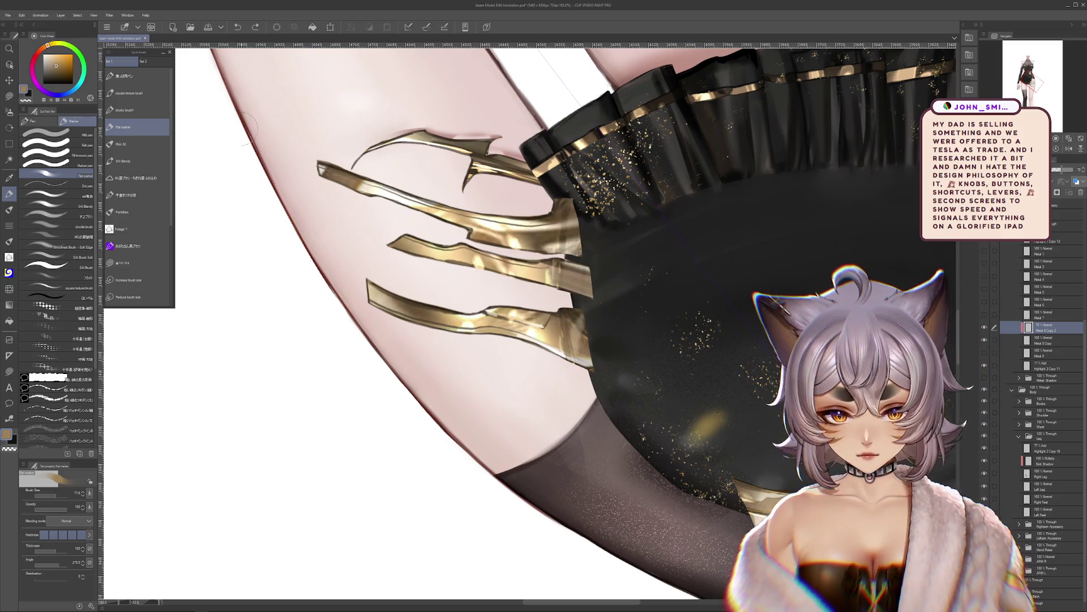
pyautogui.keyDown('alt'); pyautogui.click(534, 170); pyautogui.keyUp('alt')
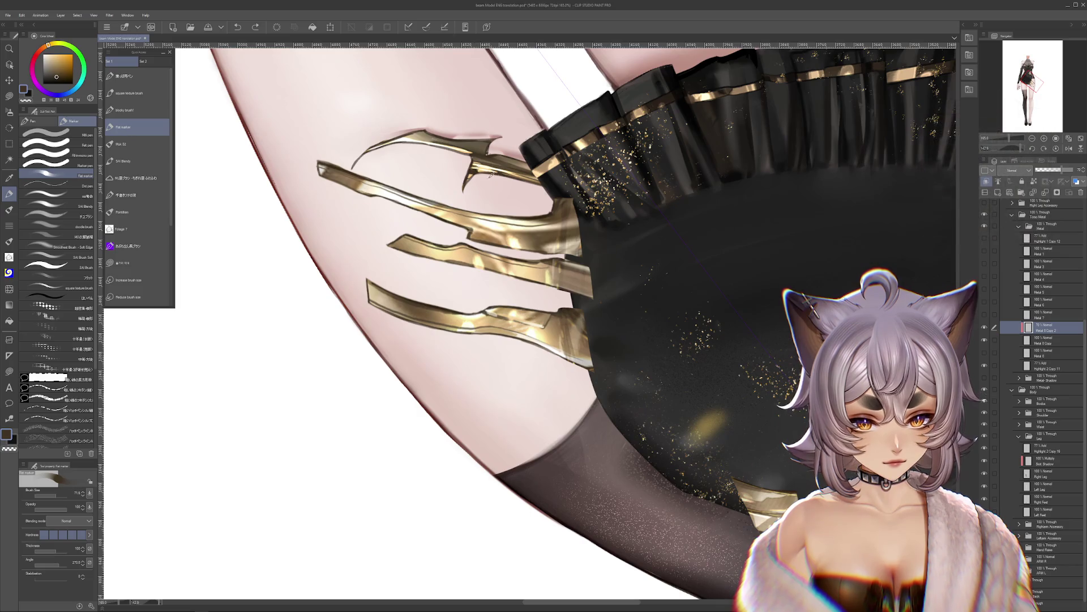
pyautogui.moveTo(593, 252)
pyautogui.mouseDown()
pyautogui.moveTo(578, 255)
pyautogui.moveTo(572, 227)
pyautogui.moveTo(567, 318)
pyautogui.moveTo(582, 357)
pyautogui.mouseUp()
pyautogui.moveTo(566, 212)
pyautogui.mouseDown()
pyautogui.moveTo(578, 351)
pyautogui.moveTo(598, 360)
pyautogui.moveTo(546, 306)
pyautogui.moveTo(626, 300)
pyautogui.mouseUp()
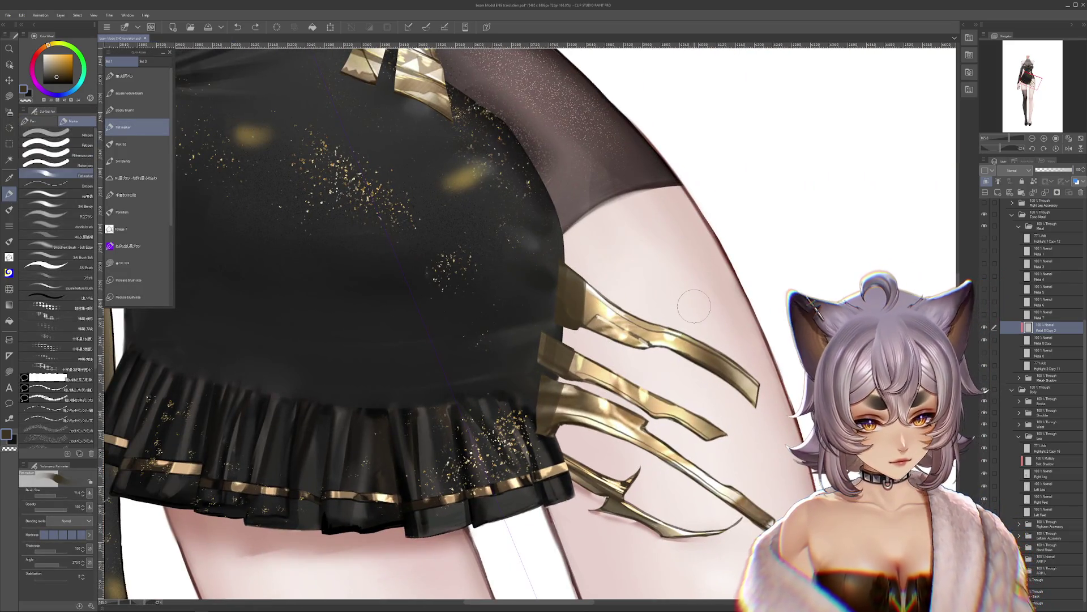
# Step: Shade the gold straps a darker brown and lower the strap layer's opacity
pyautogui.hotkey('ctrl', 'z')
pyautogui.hotkey('ctrl', 'y')
pyautogui.hotkey('ctrl', 'z')
pyautogui.keyDown('alt'); pyautogui.click(571, 351); pyautogui.keyUp('alt')
pyautogui.hotkey('ctrl', 'y')
pyautogui.moveTo(567, 323); pyautogui.dragTo(561, 368)
pyautogui.hotkey('ctrl', 'z')
pyautogui.click(1068, 170)
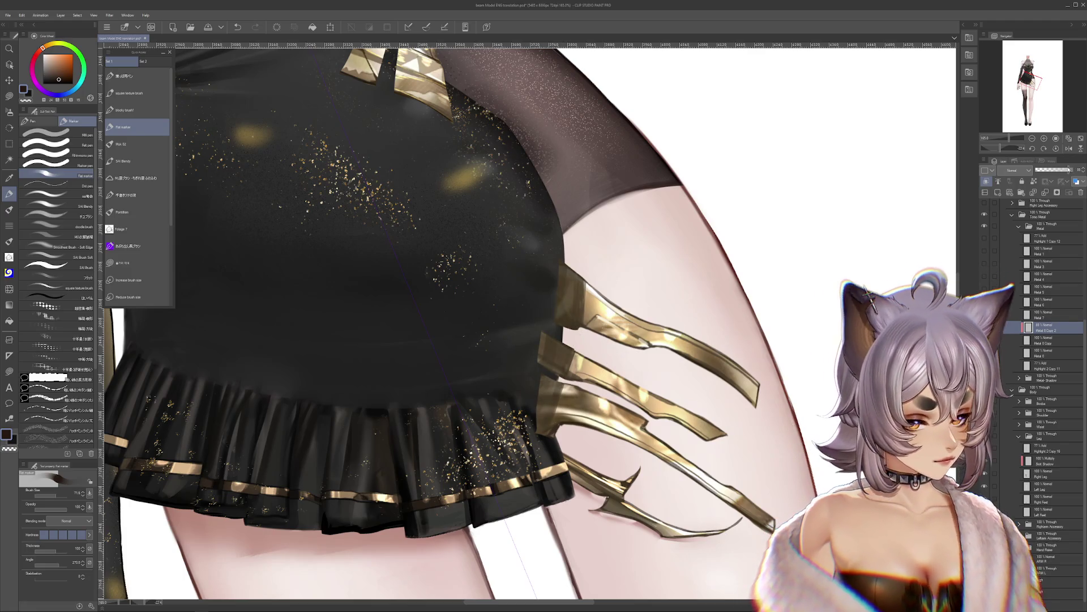
# Step: Liquify the gold hip straps with a larger brush and slightly lower their layer opacity
pyautogui.moveTo(838, 290); pyautogui.dragTo(878, 335)
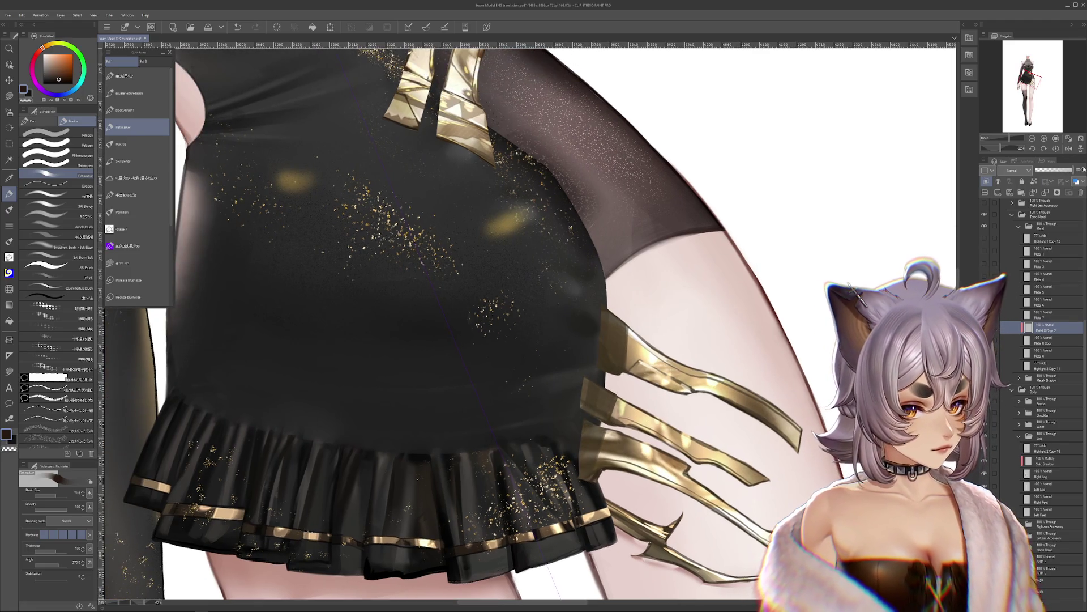
pyautogui.moveTo(649, 144); pyautogui.dragTo(762, 354)
pyautogui.click(9, 288)
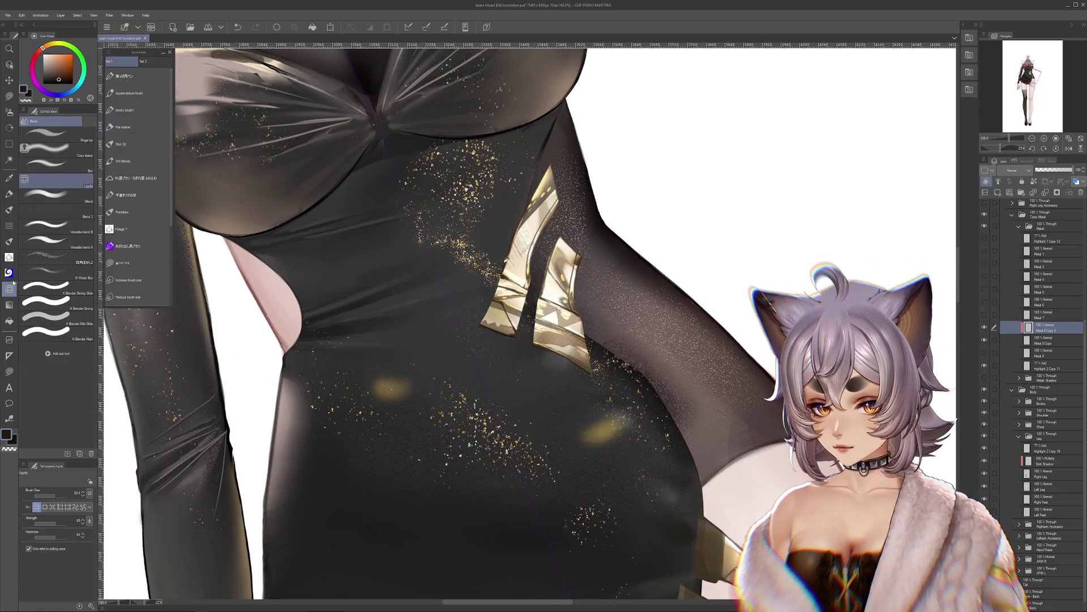
pyautogui.moveTo(56, 497); pyautogui.dragTo(63, 496)
pyautogui.moveTo(518, 278)
pyautogui.mouseDown()
pyautogui.moveTo(487, 309)
pyautogui.moveTo(501, 294)
pyautogui.moveTo(513, 320)
pyautogui.moveTo(498, 303)
pyautogui.moveTo(543, 340)
pyautogui.moveTo(549, 328)
pyautogui.moveTo(592, 354)
pyautogui.moveTo(544, 329)
pyautogui.moveTo(583, 363)
pyautogui.moveTo(589, 391)
pyautogui.mouseUp()
pyautogui.moveTo(742, 345); pyautogui.dragTo(765, 363)
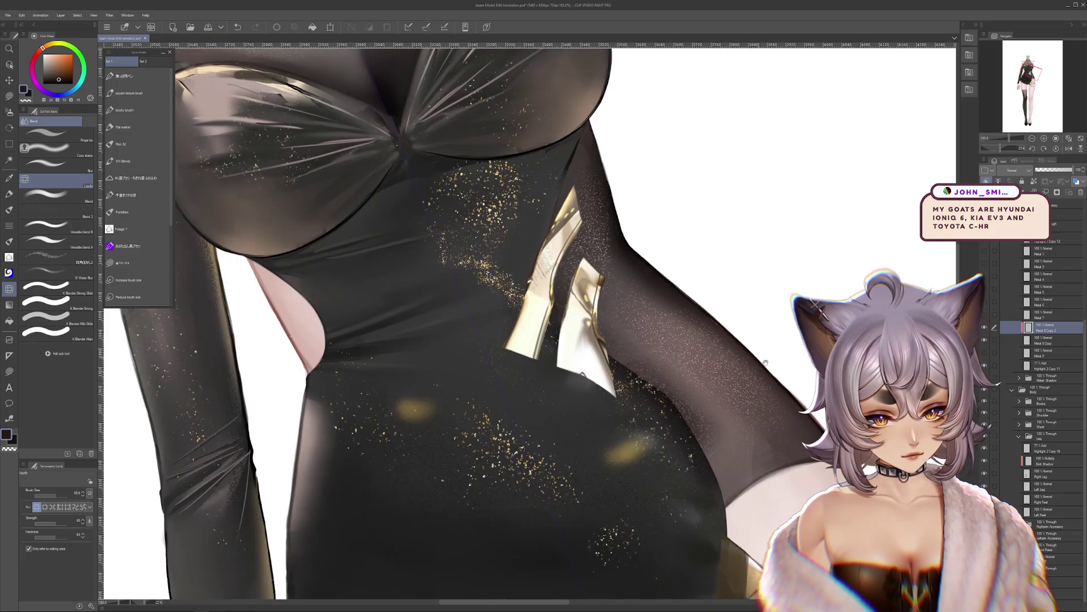
pyautogui.click(985, 328)
pyautogui.click(985, 328)
pyautogui.moveTo(1069, 170)
pyautogui.mouseDown()
pyautogui.moveTo(1059, 170)
pyautogui.moveTo(1068, 170)
pyautogui.mouseUp()
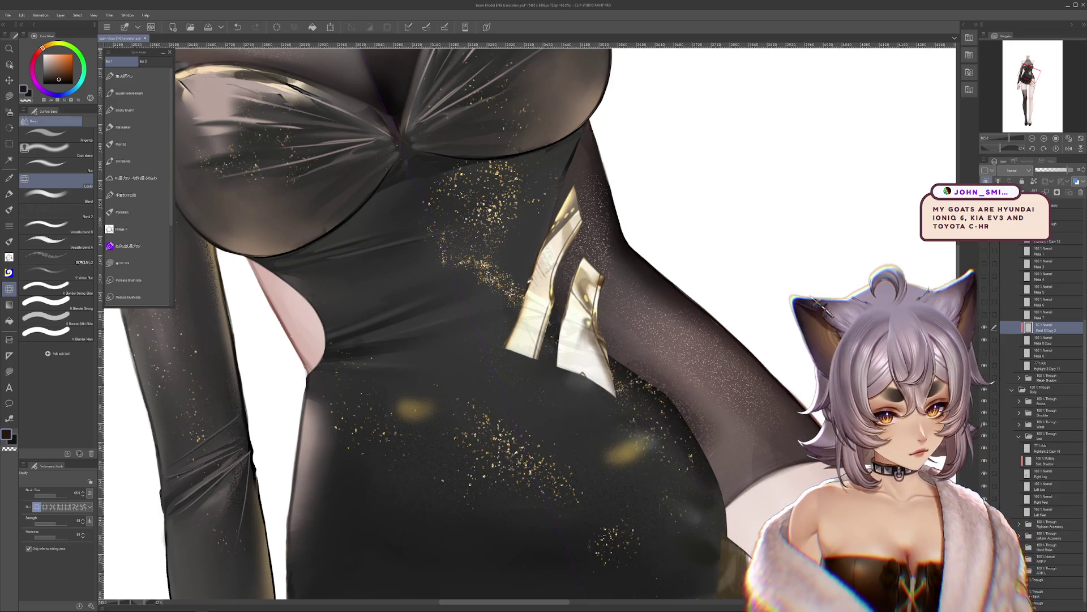
# Step: Add a new layer above the metal copy and set it to Multiply
pyautogui.hotkey('ctrl', 'shift', 'n')
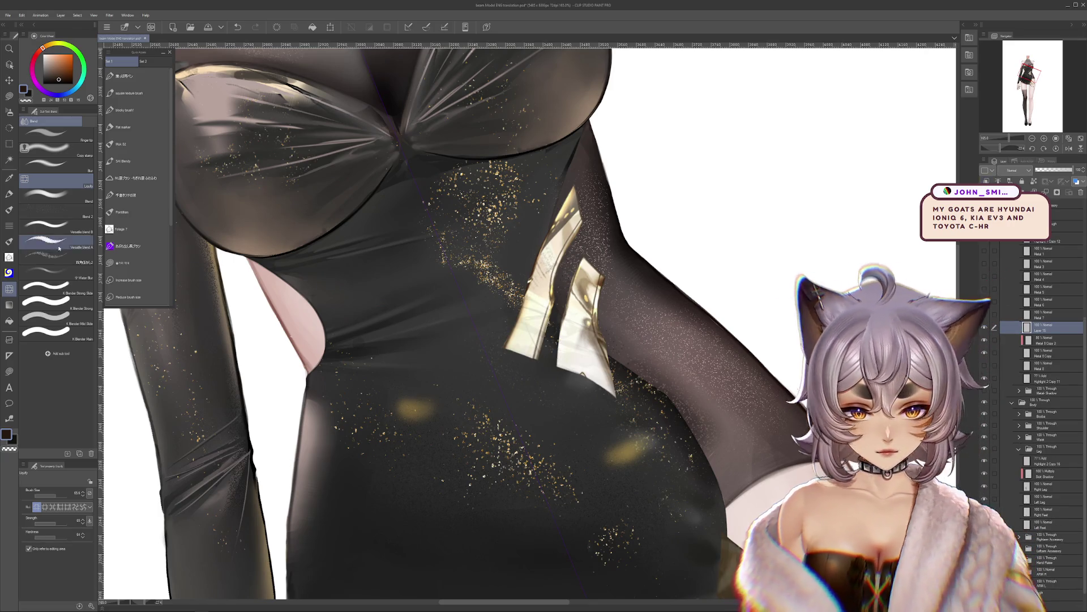
pyautogui.press('r')
pyautogui.moveTo(772, 325)
pyautogui.mouseDown()
pyautogui.moveTo(769, 369)
pyautogui.moveTo(565, 391)
pyautogui.mouseUp()
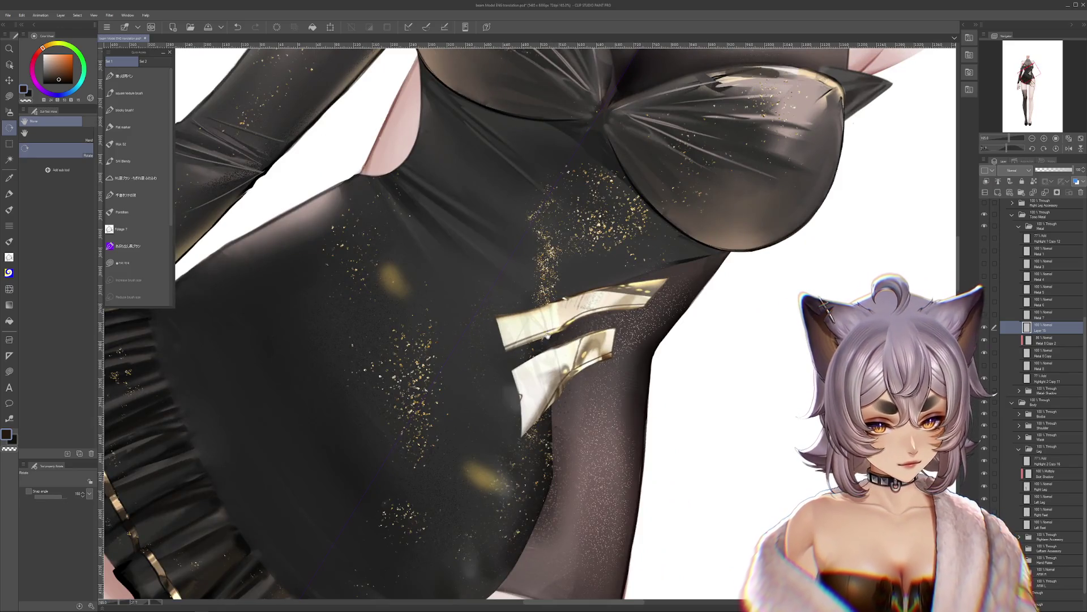
pyautogui.press('p')
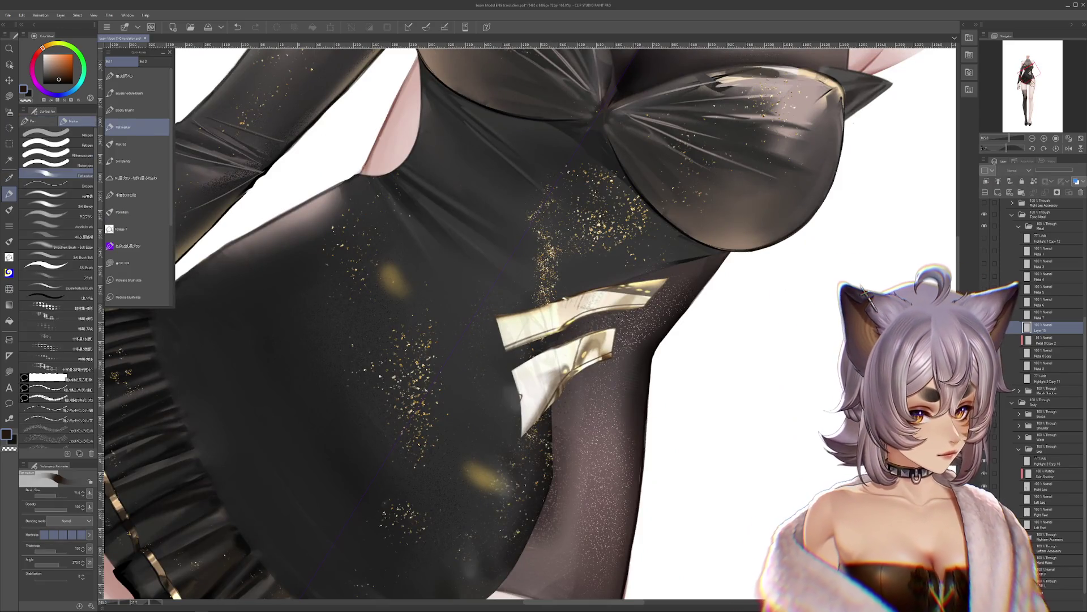
pyautogui.click(984, 327)
pyautogui.click(985, 327)
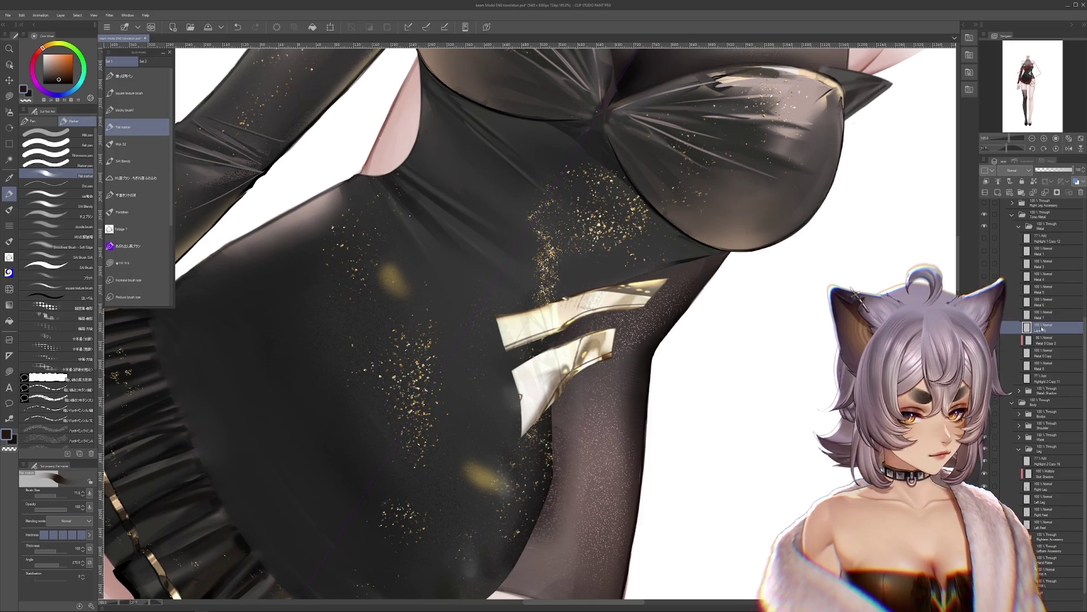
pyautogui.click(984, 328)
pyautogui.click(985, 328)
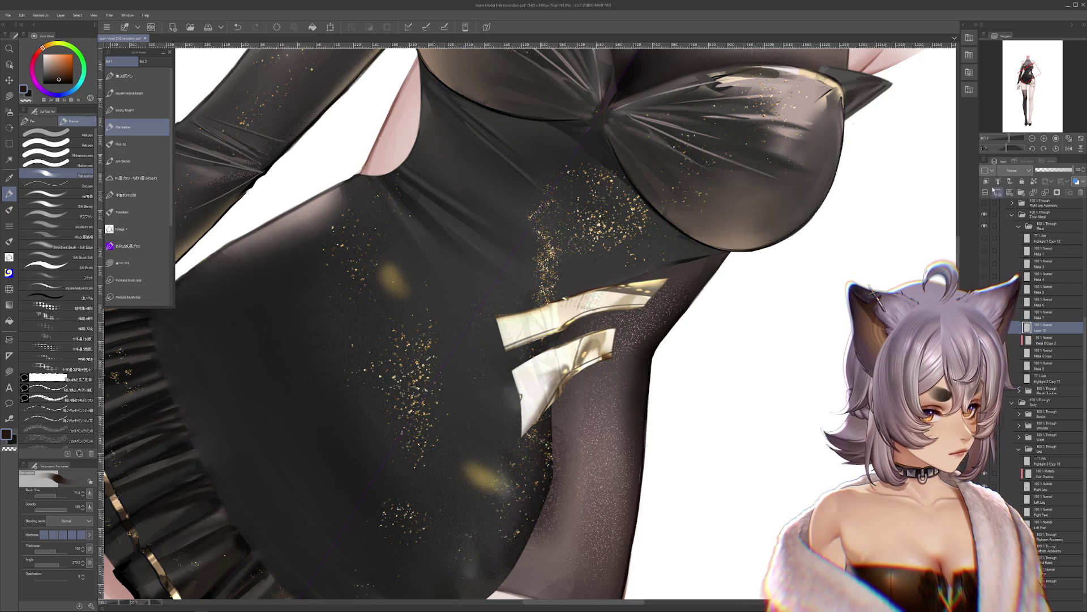
pyautogui.click(1014, 170)
pyautogui.click(1014, 186)
# Step: Paint dark shadow strokes over the gold strip tops under the skirt hem
pyautogui.moveTo(504, 306)
pyautogui.mouseDown()
pyautogui.moveTo(555, 402)
pyautogui.moveTo(521, 317)
pyautogui.moveTo(561, 419)
pyautogui.moveTo(527, 328)
pyautogui.mouseUp()
pyautogui.moveTo(711, 567); pyautogui.dragTo(711, 332)
pyautogui.moveTo(595, 311); pyautogui.dragTo(600, 357)
pyautogui.moveTo(561, 318); pyautogui.dragTo(617, 345)
pyautogui.moveTo(623, 289); pyautogui.dragTo(680, 339)
pyautogui.moveTo(589, 317)
pyautogui.mouseDown()
pyautogui.moveTo(515, 367)
pyautogui.moveTo(530, 379)
pyautogui.moveTo(566, 380)
pyautogui.mouseUp()
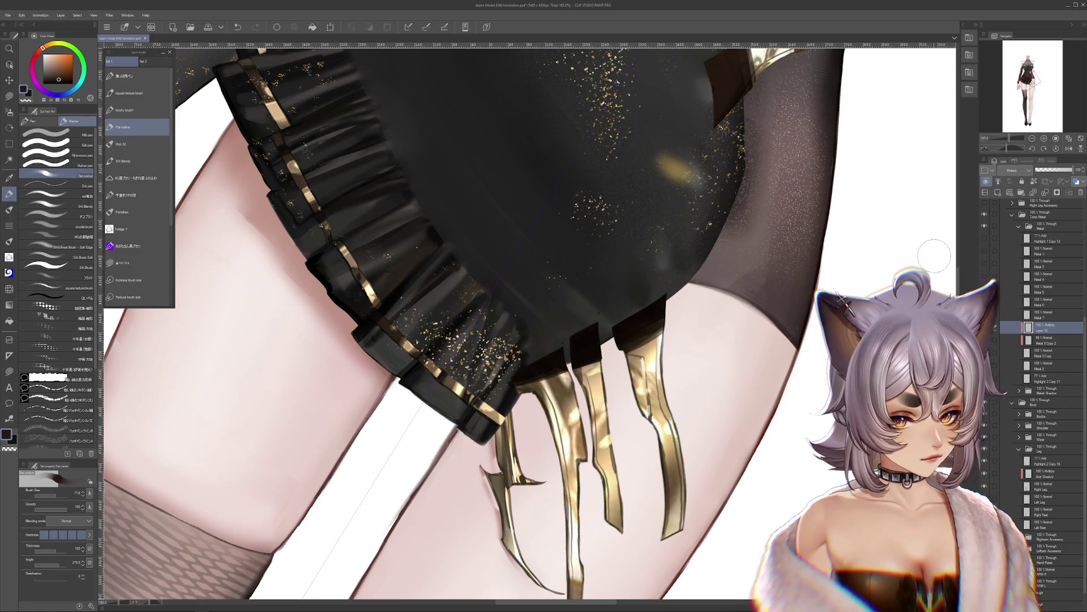
# Step: Darken the gold strip tops under the hem, comparing with and without the shadows
pyautogui.moveTo(663, 306)
pyautogui.mouseDown()
pyautogui.moveTo(555, 362)
pyautogui.moveTo(518, 368)
pyautogui.mouseUp()
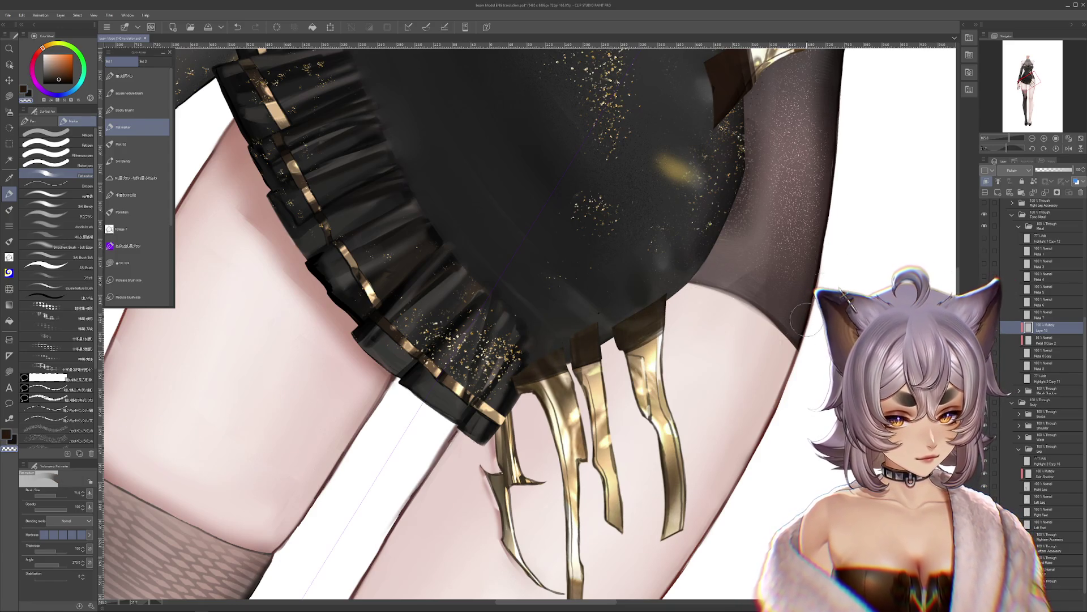
pyautogui.moveTo(805, 320); pyautogui.dragTo(818, 130)
pyautogui.hotkey('ctrl', 'z')
pyautogui.hotkey('ctrl', 'y')
pyautogui.hotkey('ctrl', 'z')
pyautogui.hotkey('ctrl', 'y')
pyautogui.hotkey('ctrl', 'z')
pyautogui.hotkey('ctrl', 'y')
pyautogui.press('p')
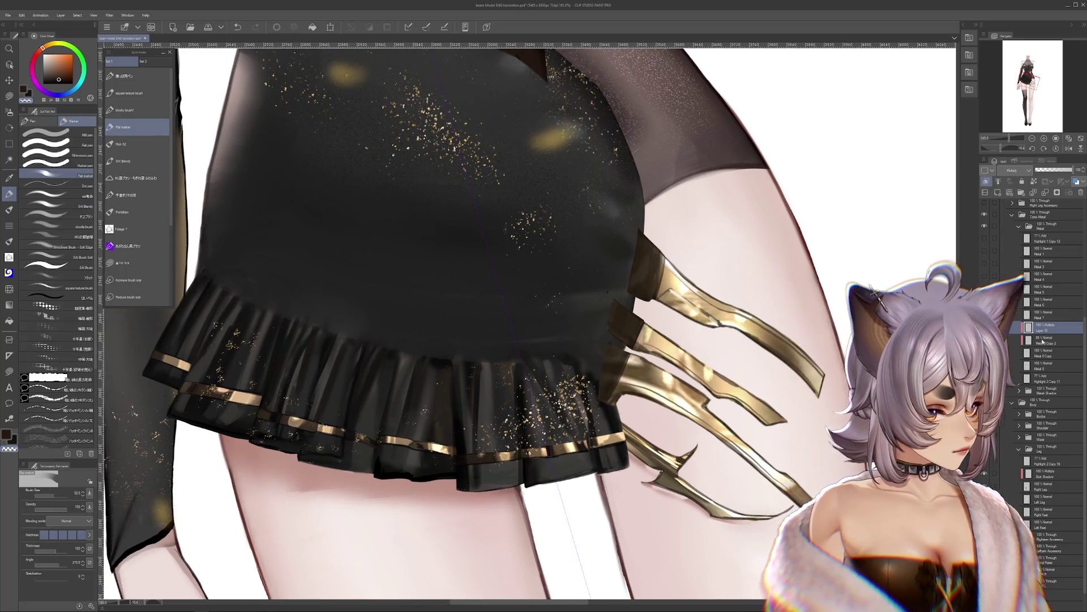
# Step: Softly darken the gold waist plates on Layer 16 with Flat marker, size 132, opacity 19
pyautogui.click(1046, 340)
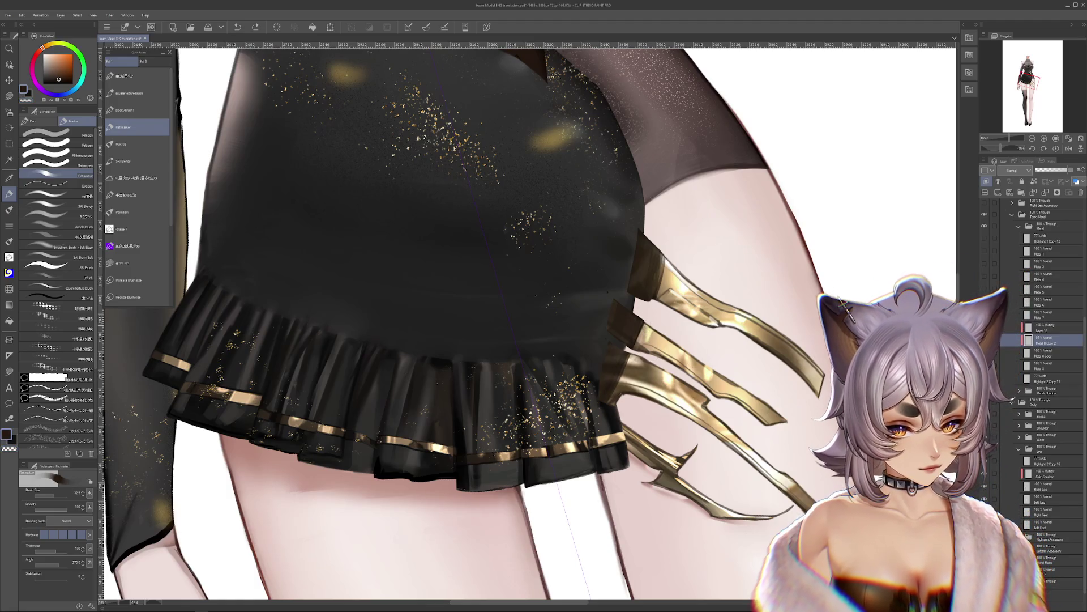
pyautogui.moveTo(634, 337); pyautogui.dragTo(606, 408)
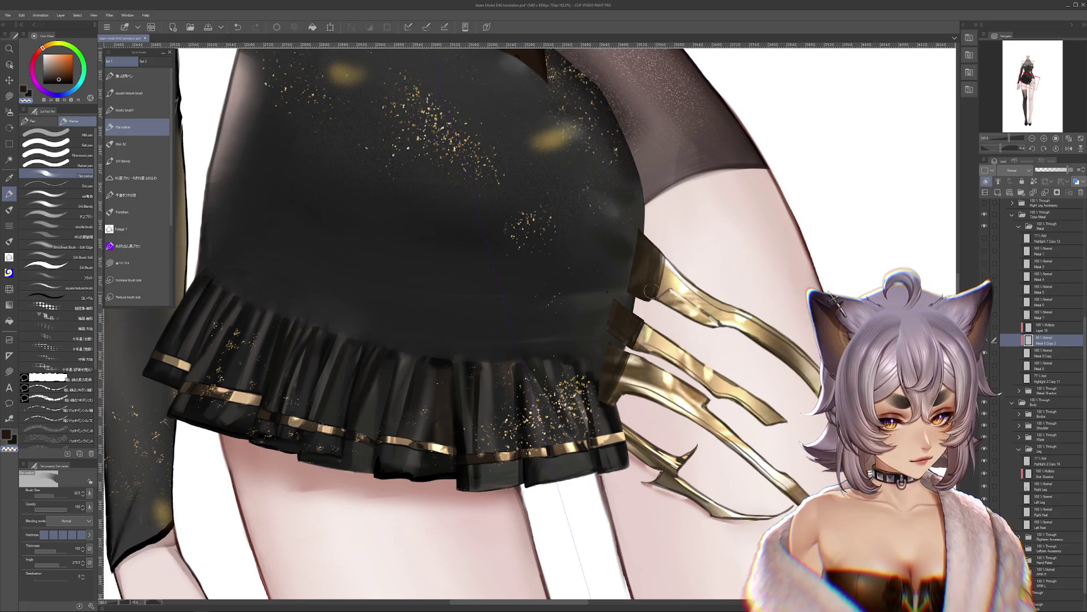
pyautogui.hotkey('ctrl', 'z')
pyautogui.scroll(5, 651, 290)
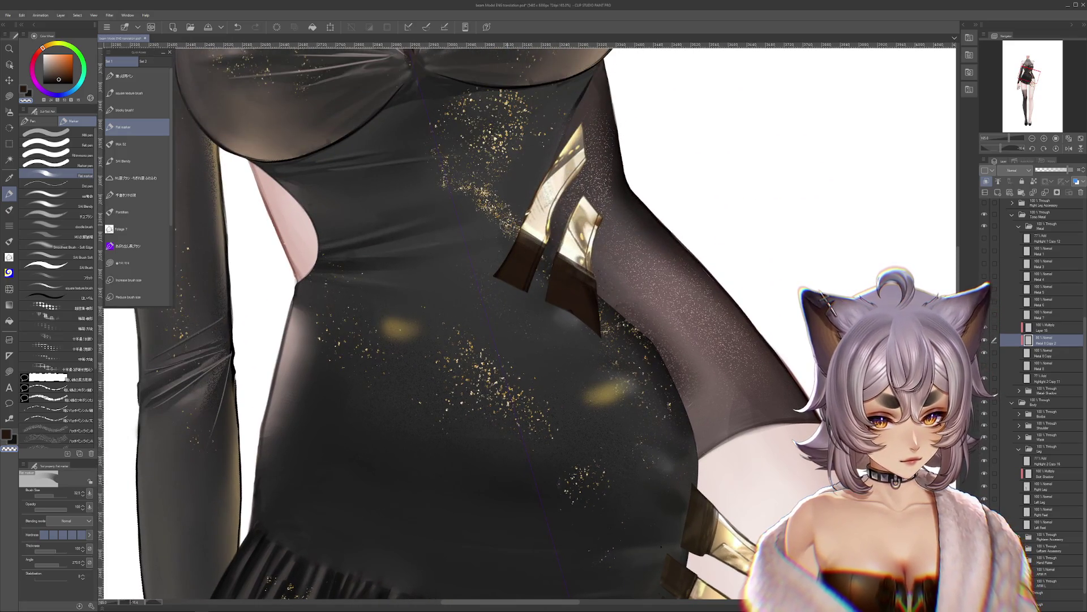
pyautogui.click(1046, 327)
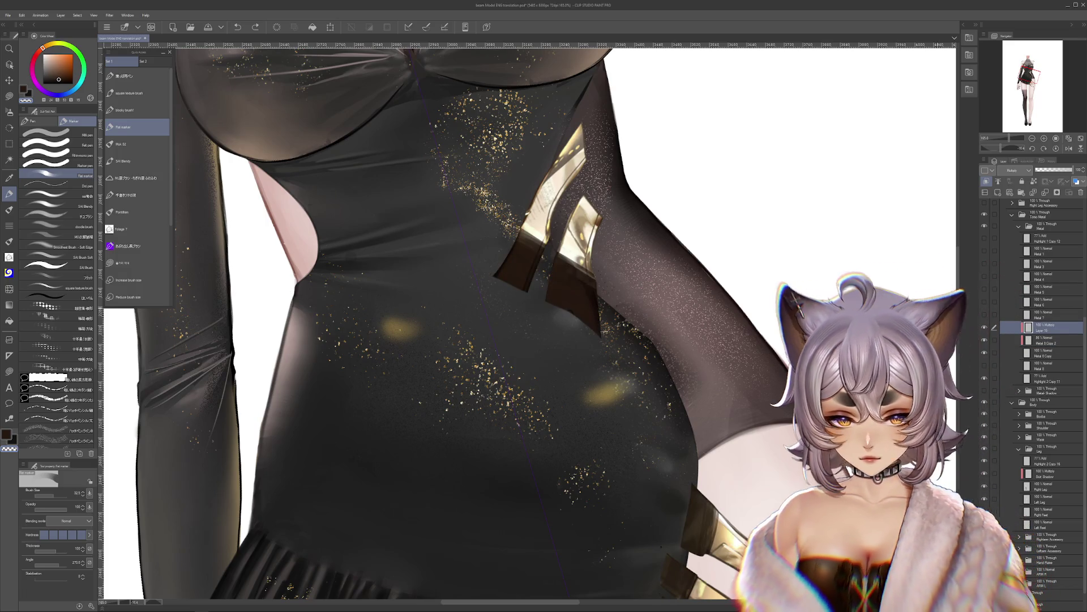
pyautogui.click(9, 112)
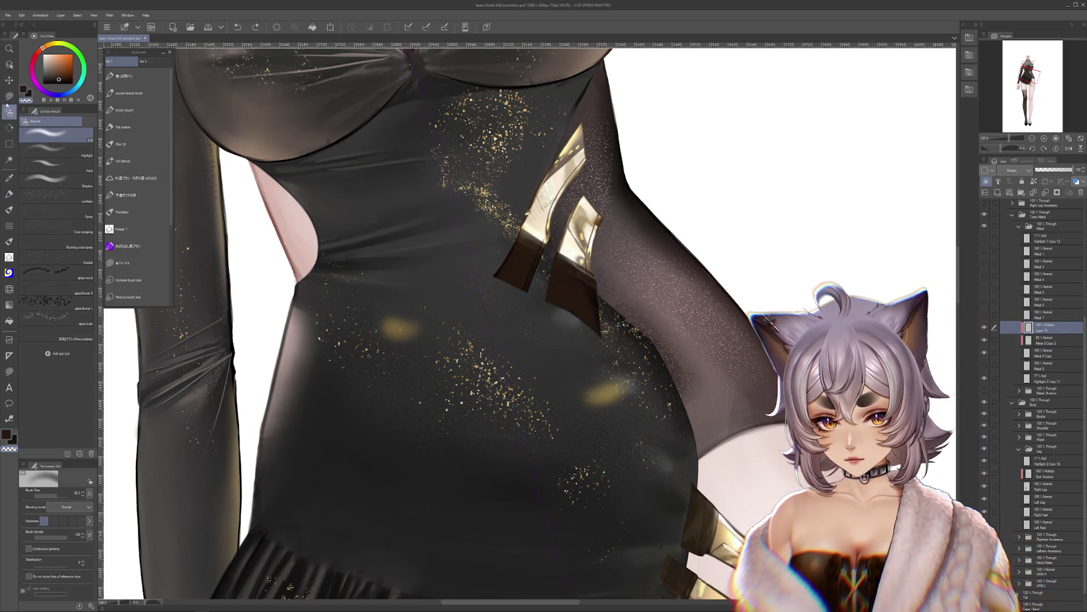
pyautogui.press('p')
pyautogui.click(59, 489)
pyautogui.moveTo(44, 511); pyautogui.dragTo(37, 509)
pyautogui.moveTo(507, 252); pyautogui.dragTo(589, 317)
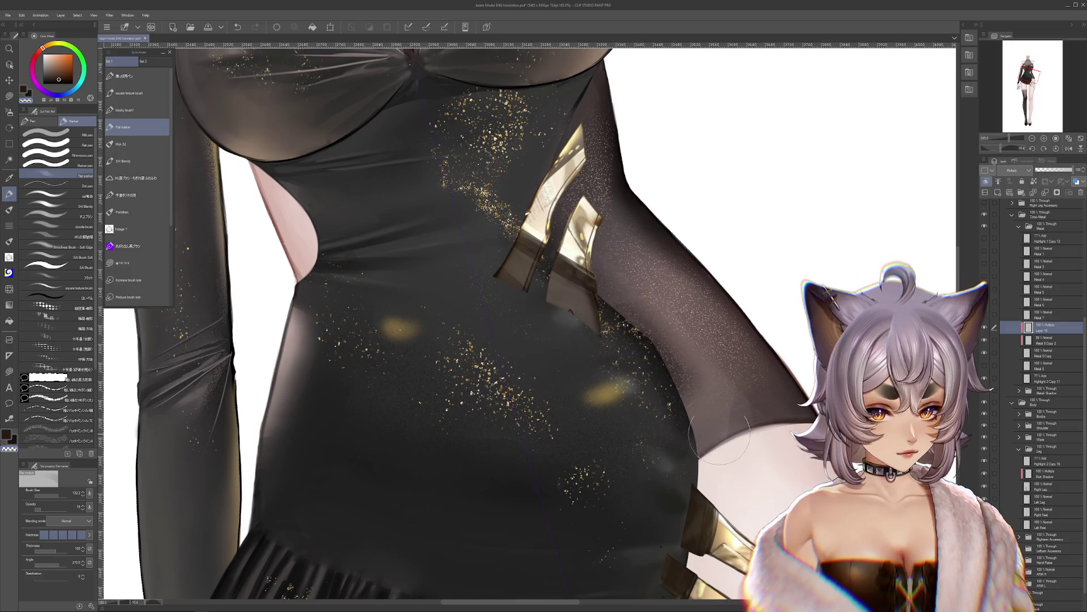
pyautogui.scroll(-5, 640, 482)
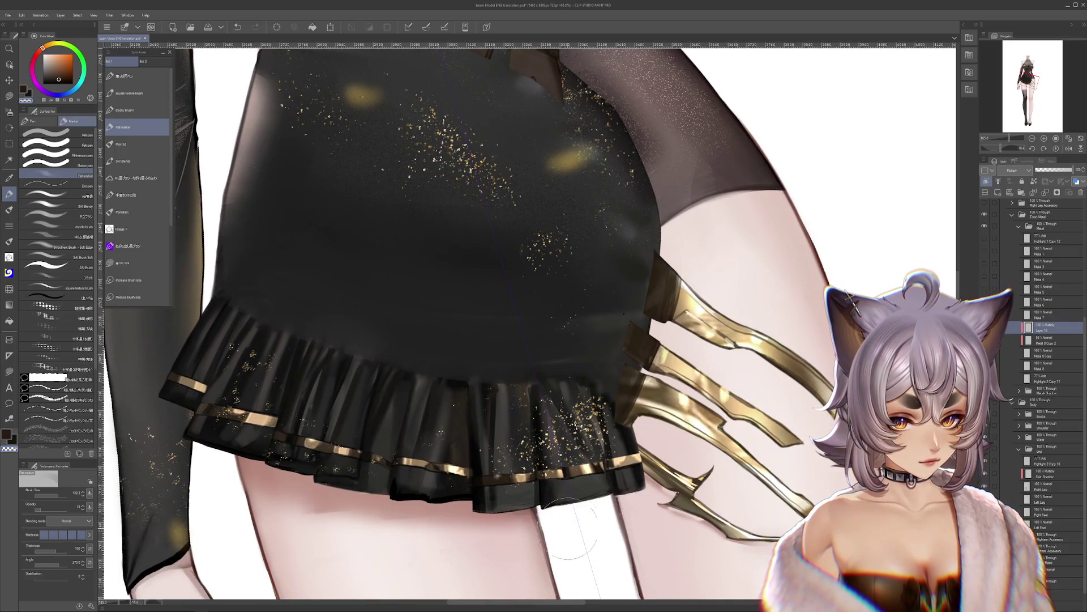
pyautogui.scroll(2, 745, 478)
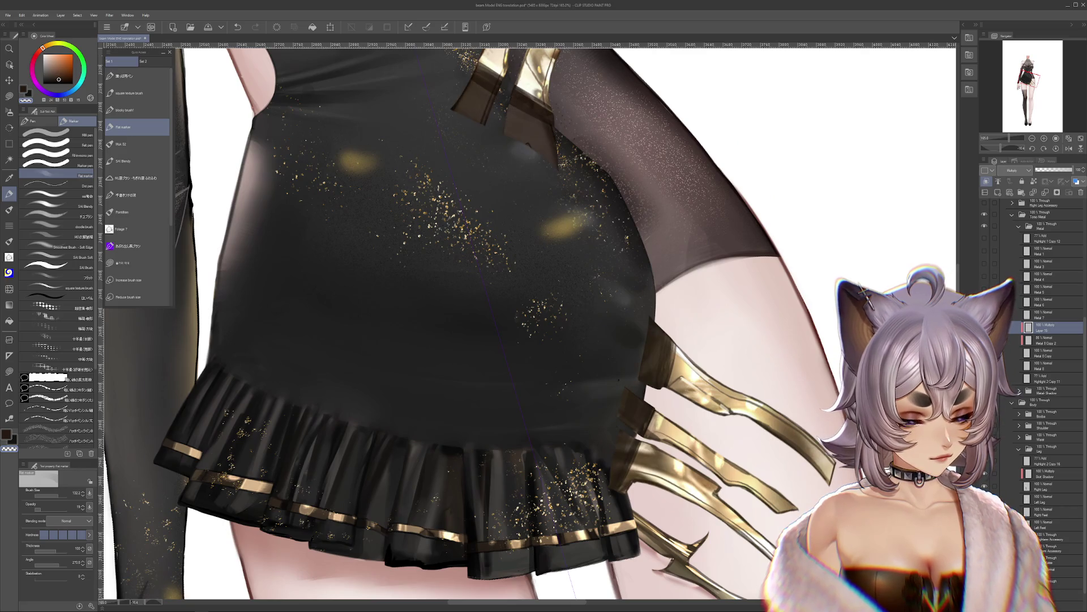
# Step: Select Metal 8 Copy 2 and Layer 16, delete them, then restore them
pyautogui.click(1045, 341)
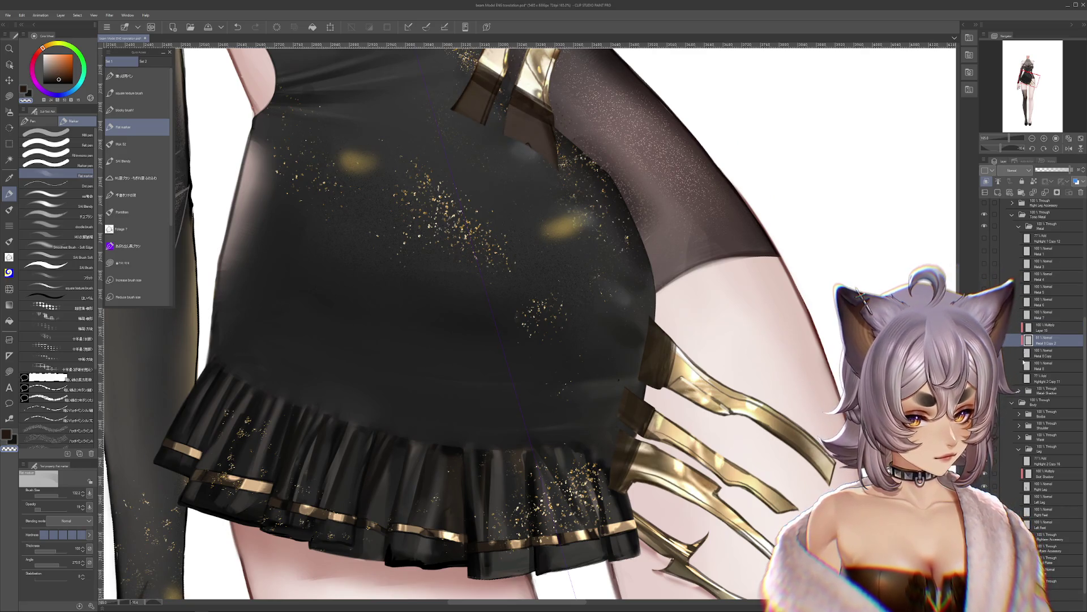
pyautogui.click(1046, 194)
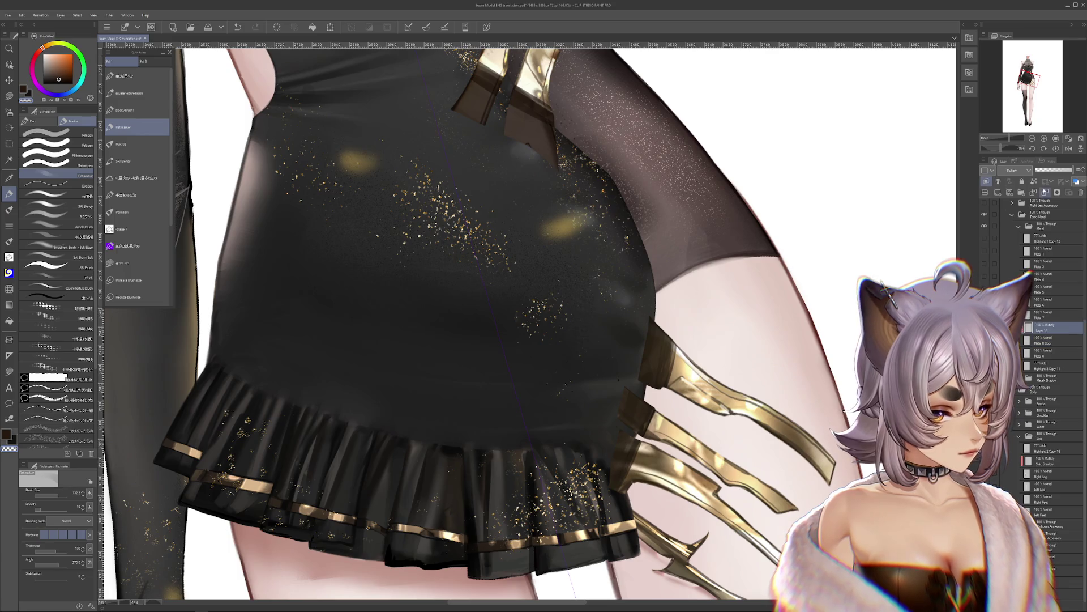
pyautogui.click(1046, 193)
pyautogui.hotkey('ctrl', 'z')
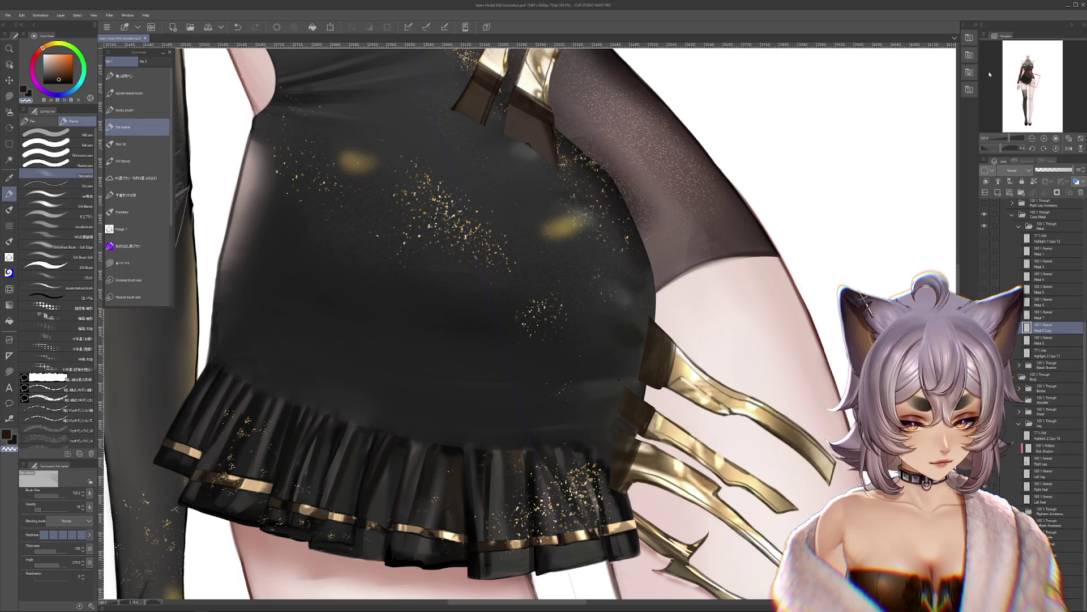
pyautogui.click(9, 95)
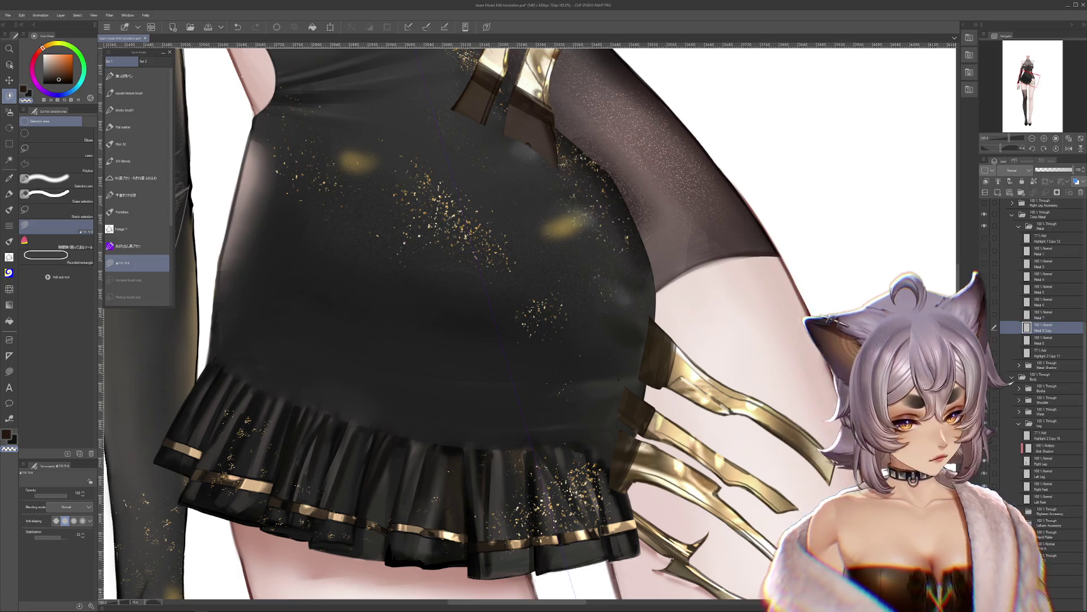
pyautogui.moveTo(658, 399)
pyautogui.mouseDown()
pyautogui.moveTo(617, 402)
pyautogui.moveTo(529, 329)
pyautogui.moveTo(775, 465)
pyautogui.mouseUp()
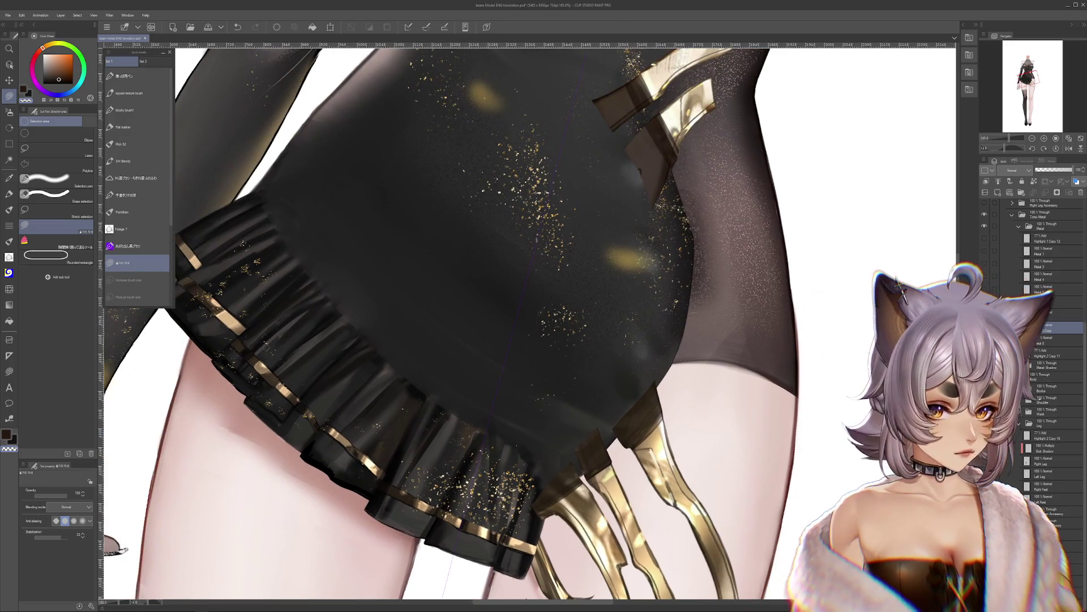
# Step: Transform the gold strap on the Metal 8 Copy layer, moving it up and right
pyautogui.scroll(-3, 746, 307)
pyautogui.click(1047, 340)
pyautogui.moveTo(736, 340); pyautogui.dragTo(835, 272)
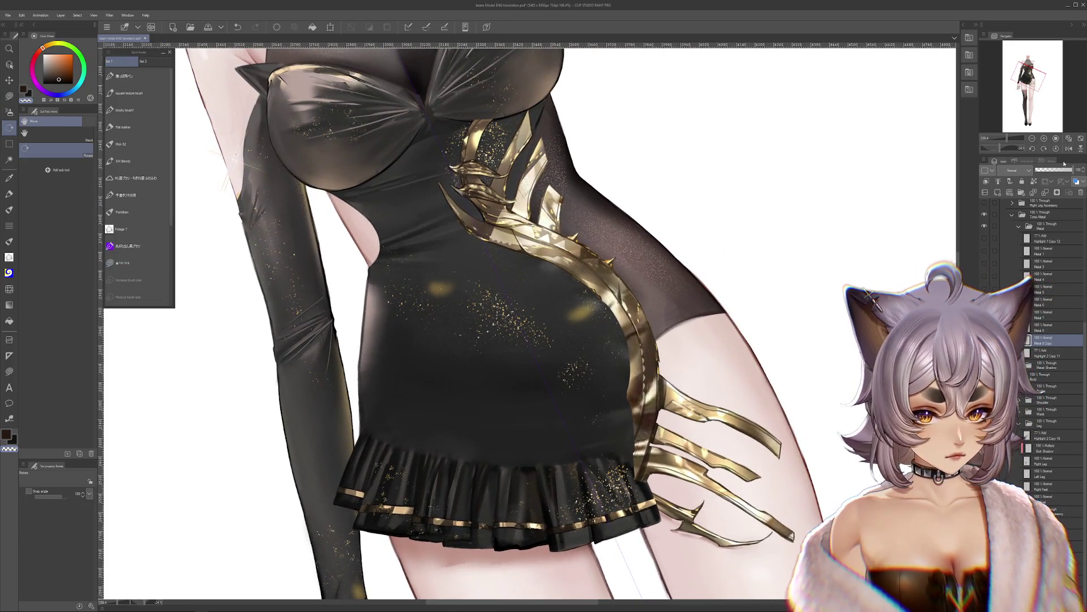
pyautogui.click(1056, 148)
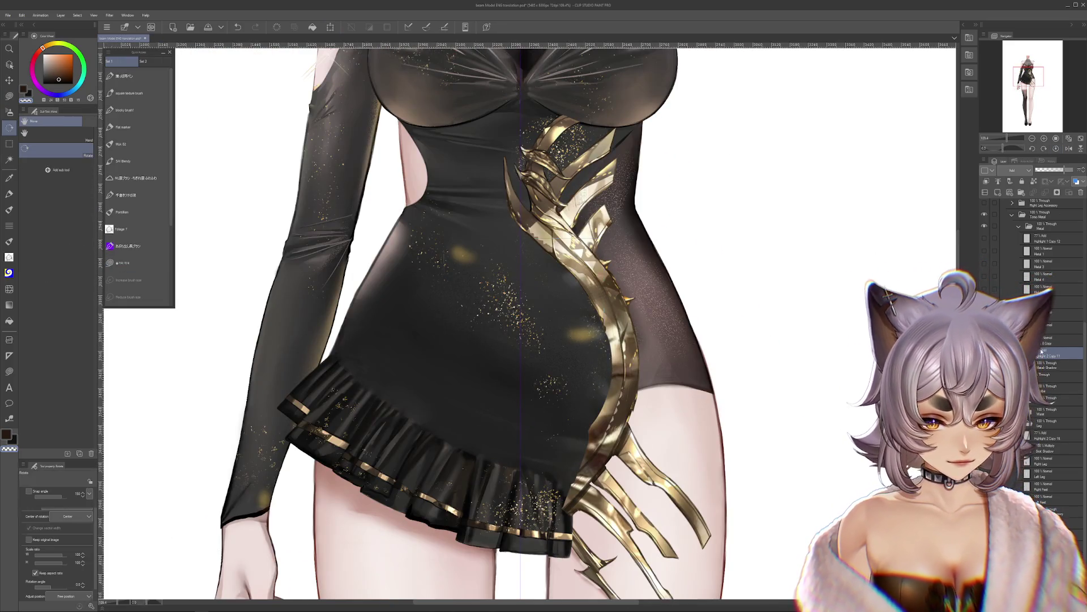
pyautogui.hotkey('ctrl', 't')
pyautogui.moveTo(601, 255)
pyautogui.mouseDown()
pyautogui.moveTo(621, 229)
pyautogui.moveTo(599, 239)
pyautogui.mouseUp()
pyautogui.press('Return')
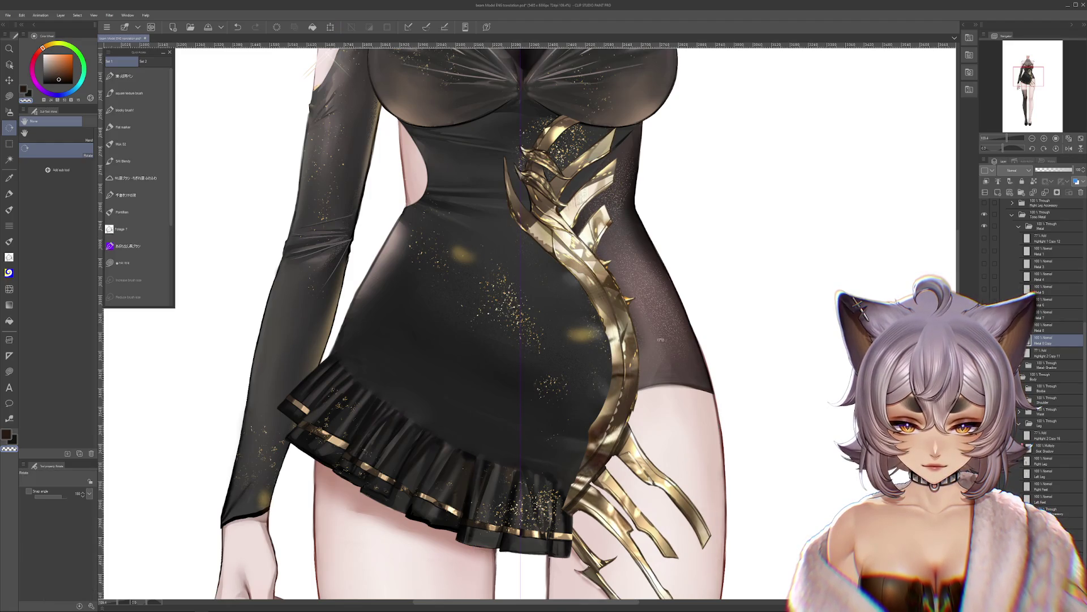
# Step: Compare versions and revert to the short waist plates and thigh claws
pyautogui.moveTo(708, 380); pyautogui.dragTo(738, 345)
pyautogui.hotkey('ctrl', 'z')
pyautogui.hotkey('ctrl', 'y')
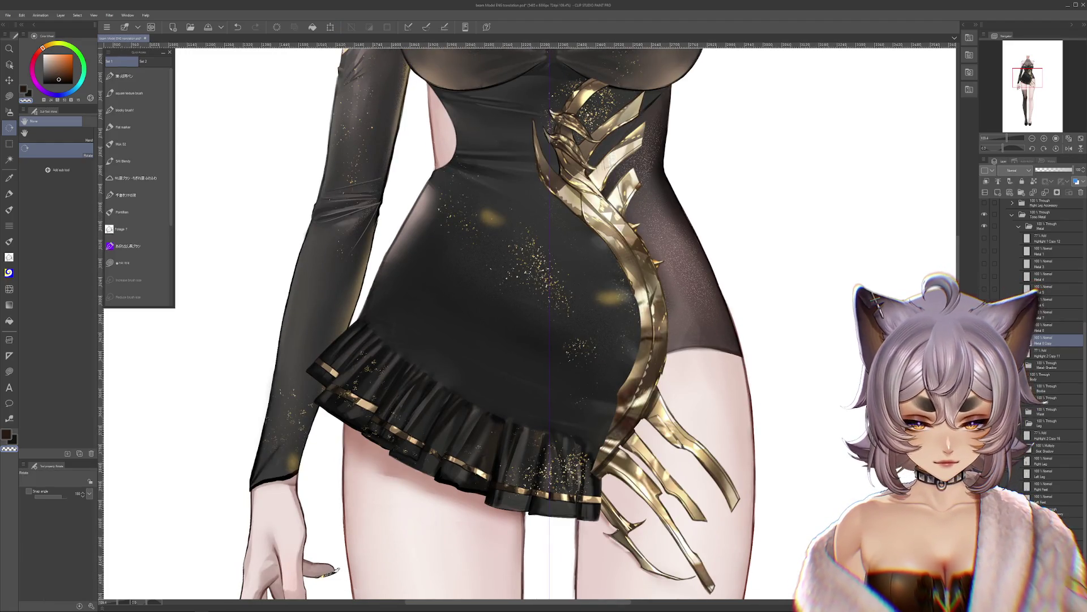
pyautogui.moveTo(755, 384); pyautogui.dragTo(756, 350)
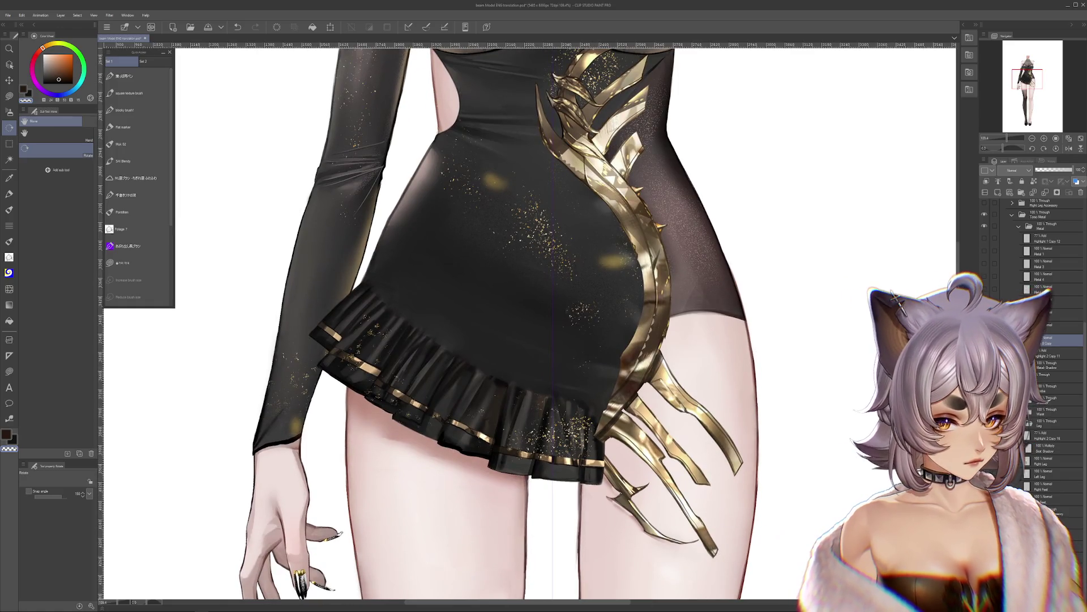
pyautogui.hotkey('ctrl', 'z')
pyautogui.hotkey('ctrl', 'z')
pyautogui.hotkey('ctrl', 'y')
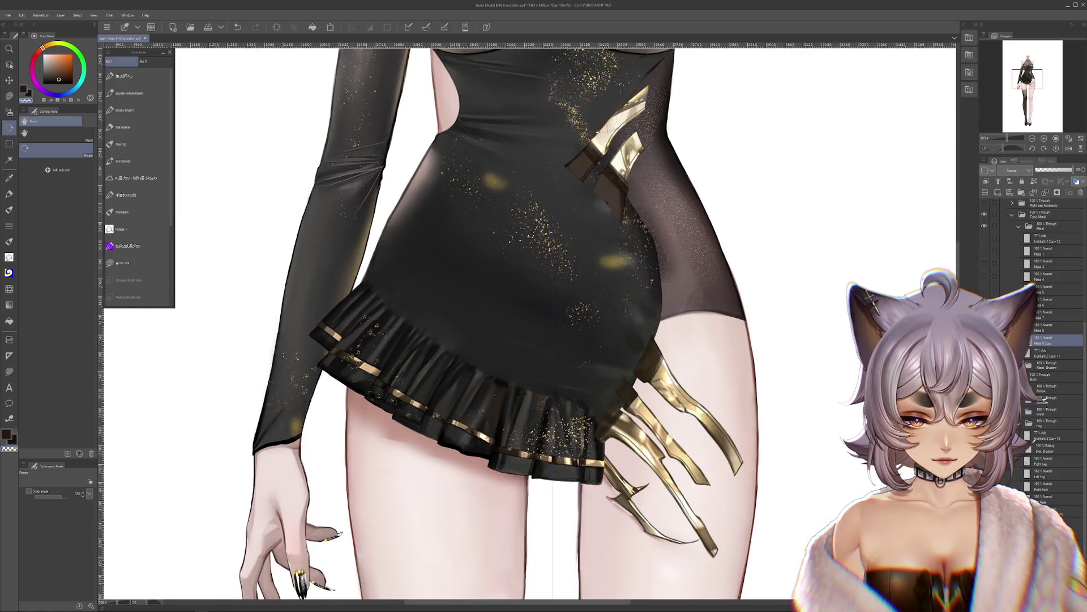
pyautogui.hotkey('ctrl', 'y')
pyautogui.hotkey('ctrl', 'z')
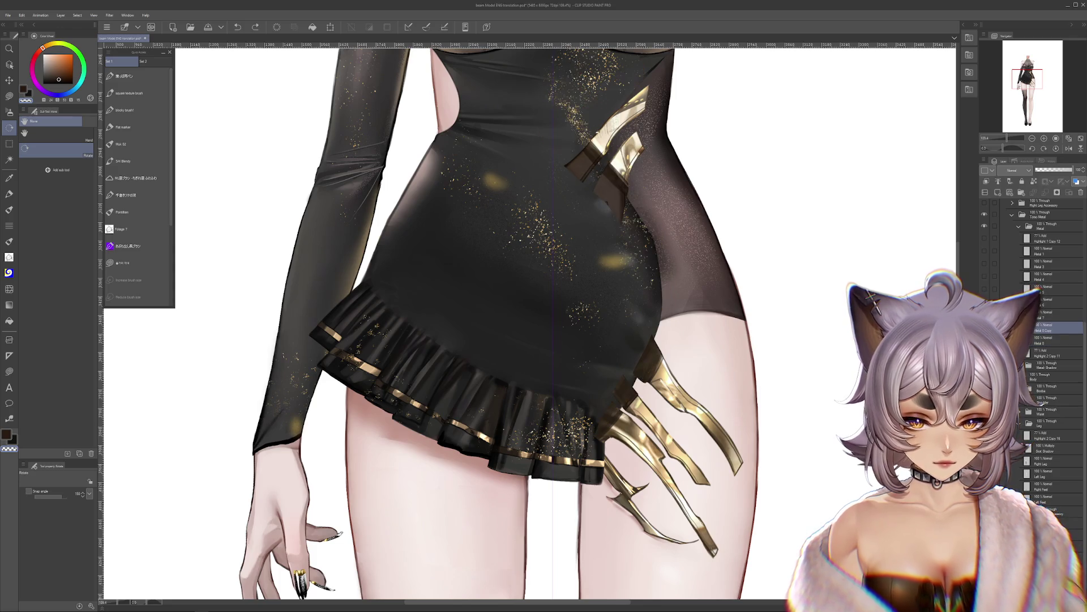
pyautogui.hotkey('ctrl', 'z')
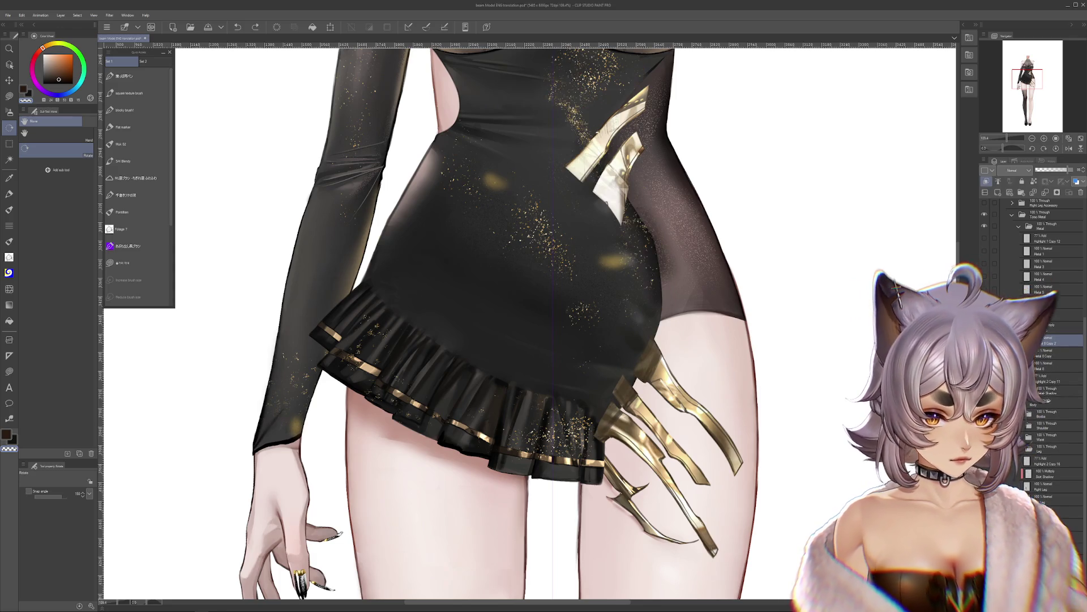
pyautogui.hotkey('ctrl', 'y')
pyautogui.hotkey('ctrl', 'z')
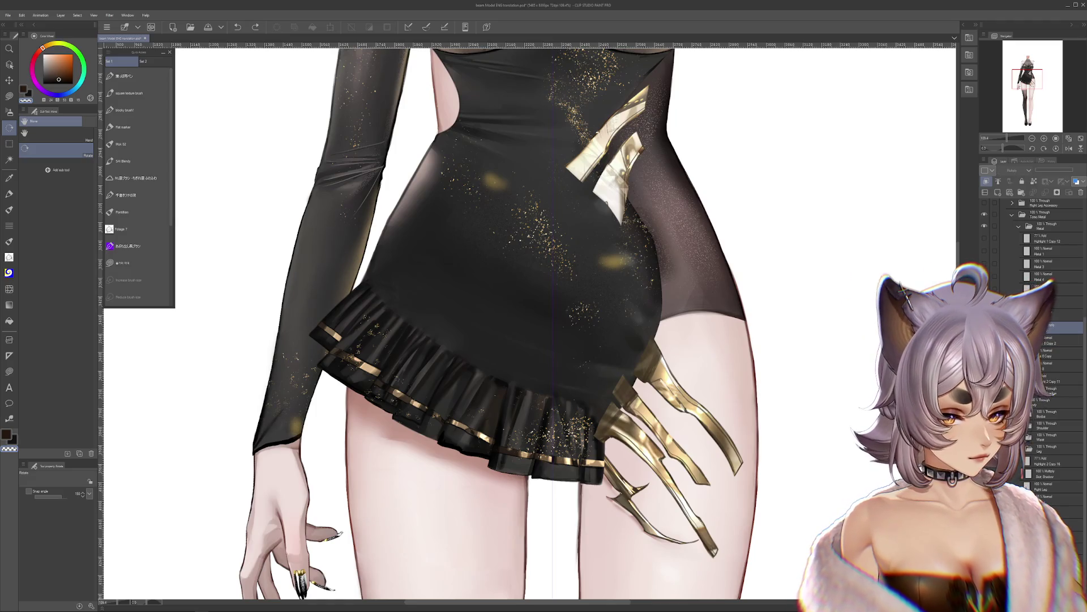
# Step: Set the normal-blend metal layer below to 100% opacity, then compare by undoing
pyautogui.click(1079, 192)
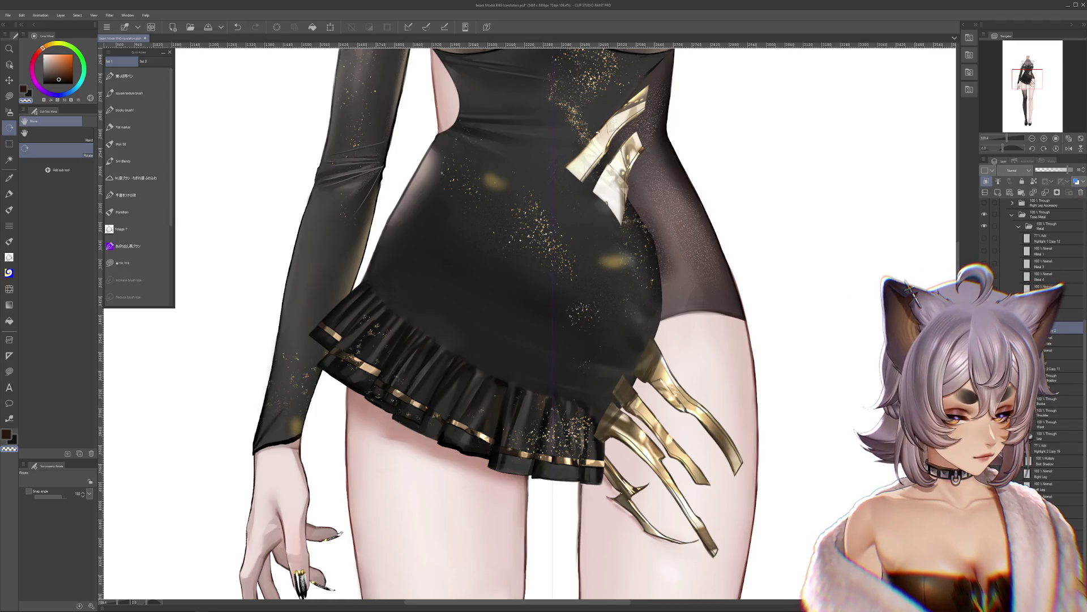
pyautogui.click(1067, 172)
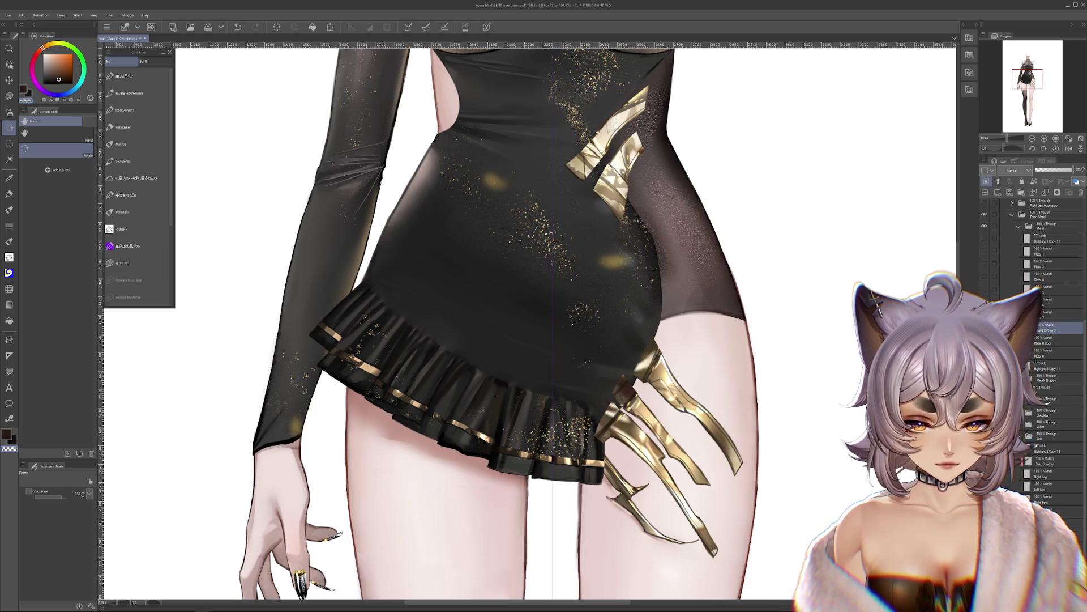
pyautogui.scroll(3, 825, 334)
pyautogui.hotkey('ctrl', 'z')
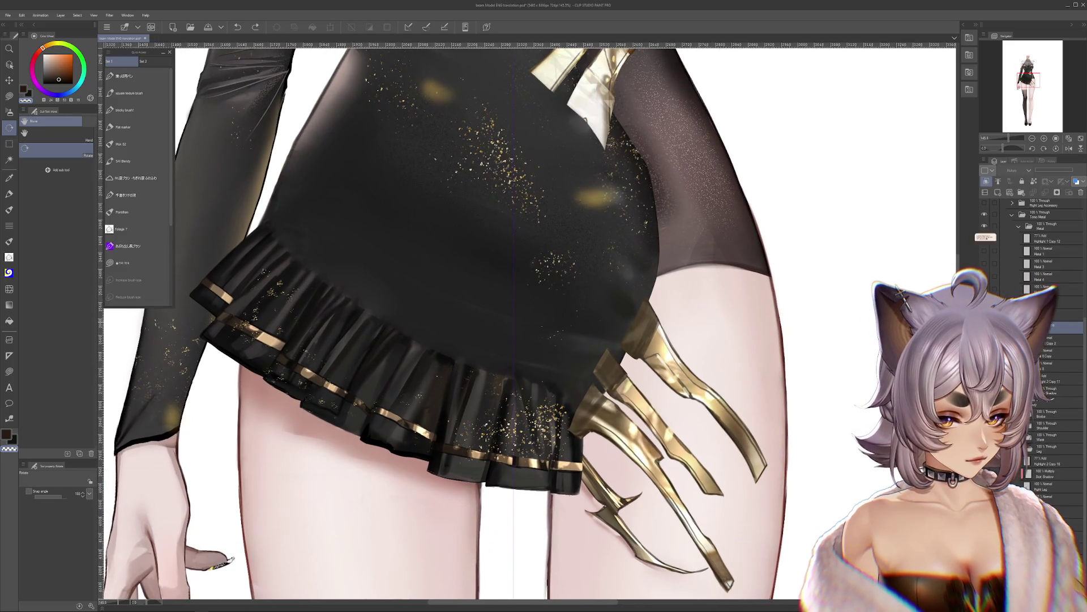
# Step: Compare darker and brighter gold plates, keeping the full-opacity brighter gold
pyautogui.hotkey('ctrl', 'y')
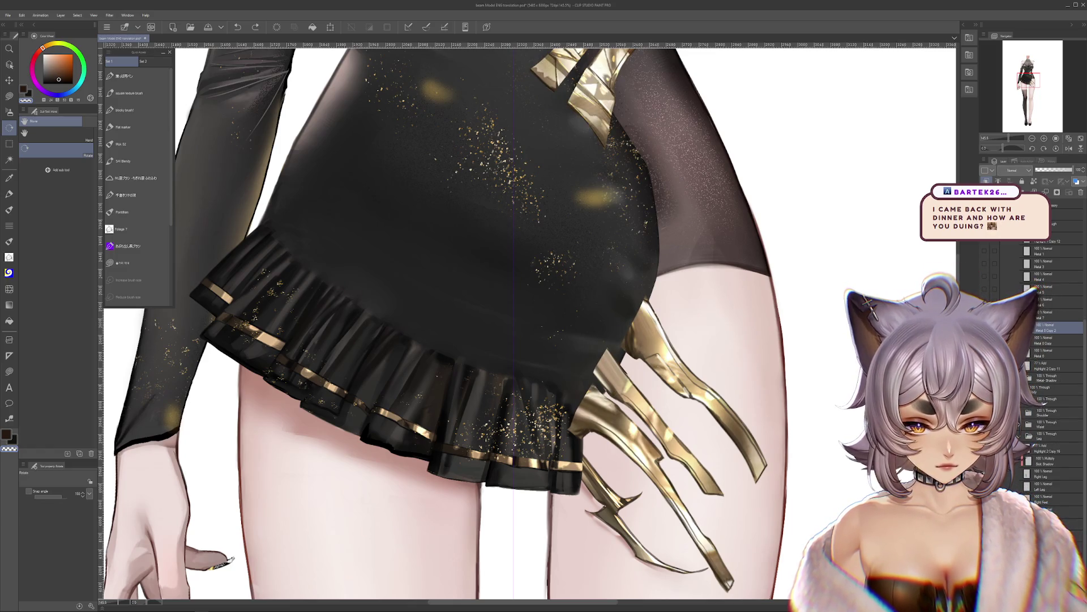
pyautogui.hotkey('ctrl', 'z')
pyautogui.hotkey('ctrl', 'y')
pyautogui.hotkey('ctrl', 'z')
pyautogui.hotkey('ctrl', 'y')
pyautogui.hotkey('ctrl', 'z')
pyautogui.hotkey('ctrl', 'y')
# Step: Liquify the lower gold waist plate into a smoother curve along the hip
pyautogui.moveTo(609, 219); pyautogui.dragTo(581, 360)
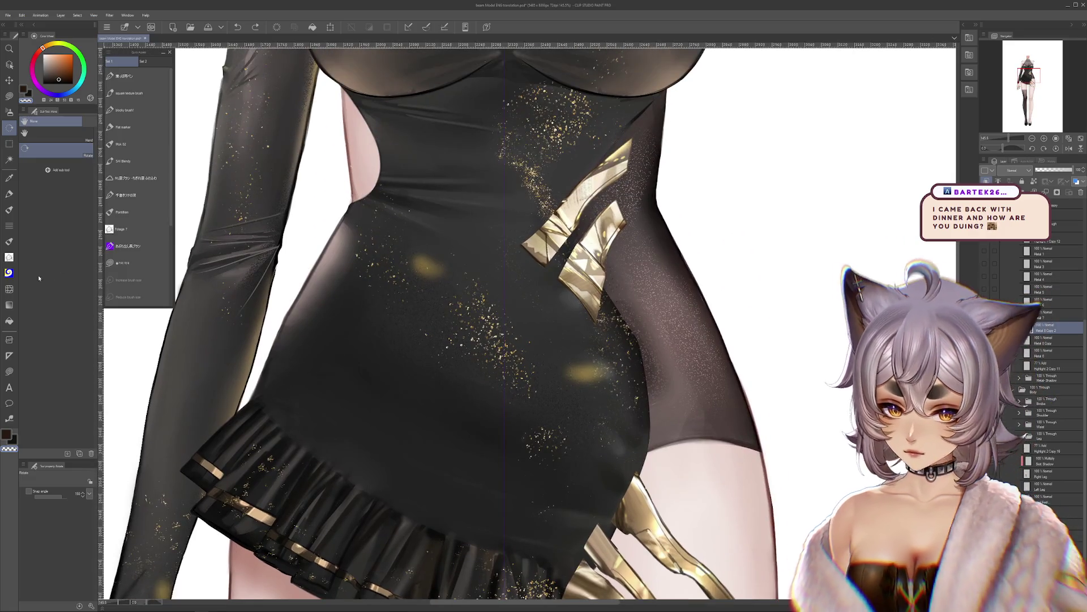
pyautogui.press('j')
pyautogui.moveTo(583, 240)
pyautogui.mouseDown()
pyautogui.moveTo(573, 254)
pyautogui.moveTo(606, 283)
pyautogui.moveTo(583, 295)
pyautogui.moveTo(538, 229)
pyautogui.moveTo(548, 223)
pyautogui.moveTo(539, 240)
pyautogui.moveTo(595, 303)
pyautogui.moveTo(611, 283)
pyautogui.moveTo(579, 277)
pyautogui.moveTo(566, 320)
pyautogui.mouseUp()
pyautogui.click(122, 127)
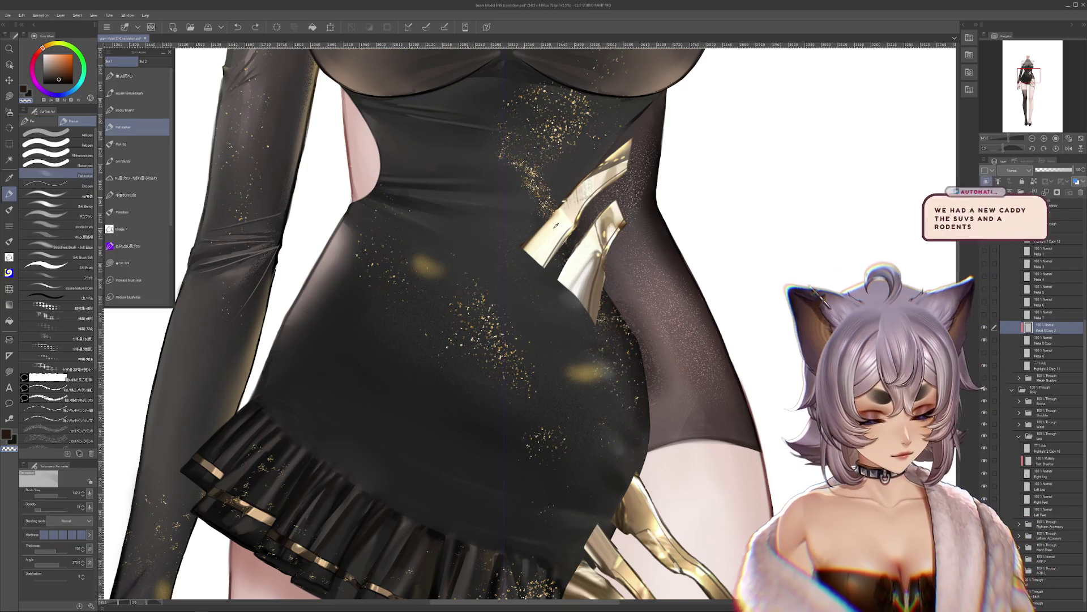
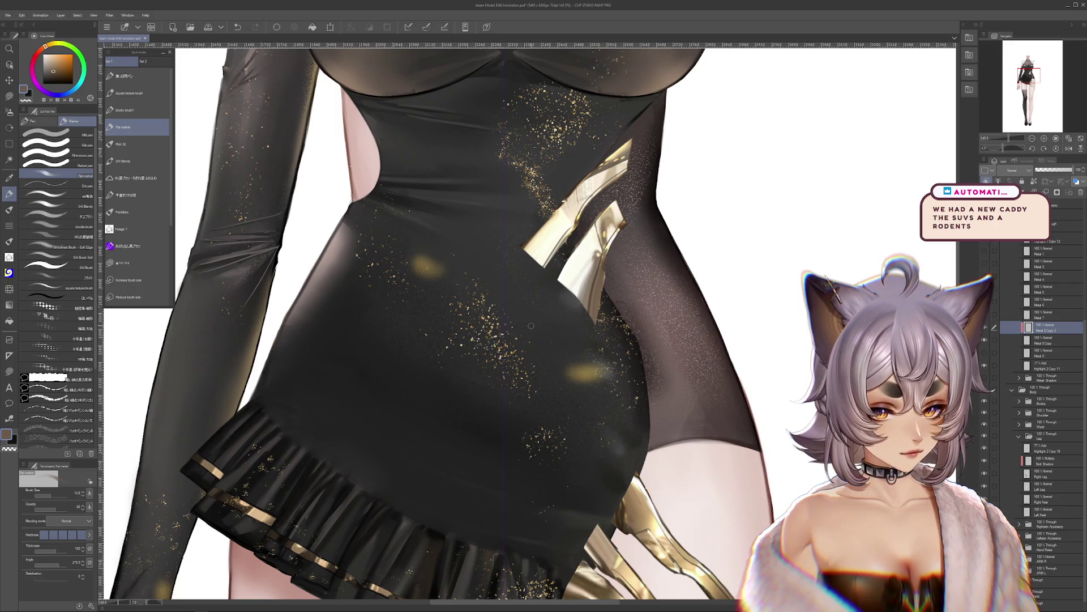
# Step: Step through undo history to compare hip ornament versions, then remove the added gold spikes
pyautogui.scroll(-5, 619, 456)
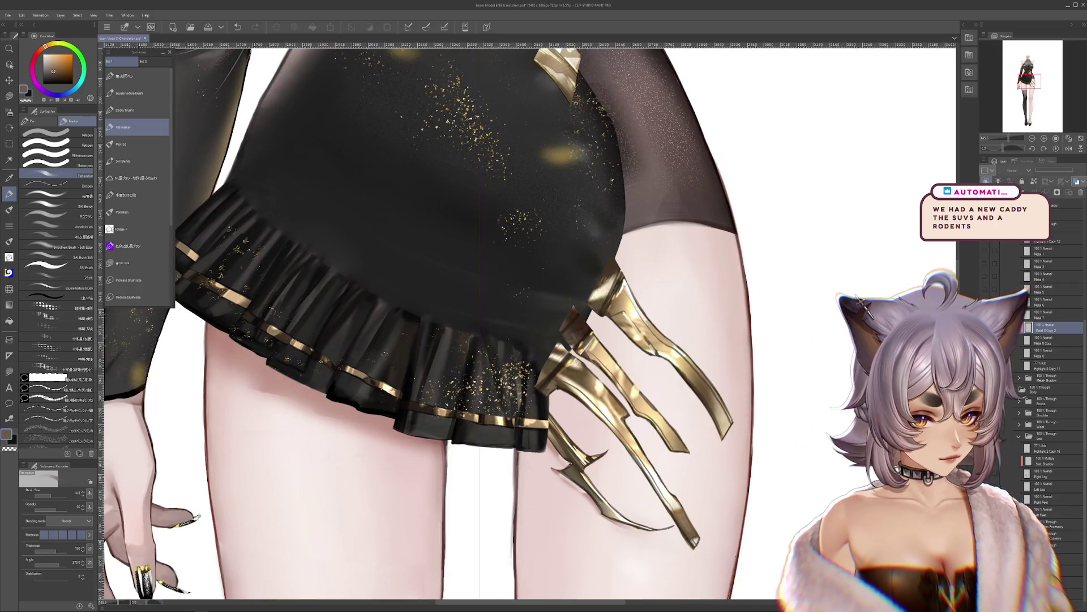
pyautogui.scroll(-2, 632, 399)
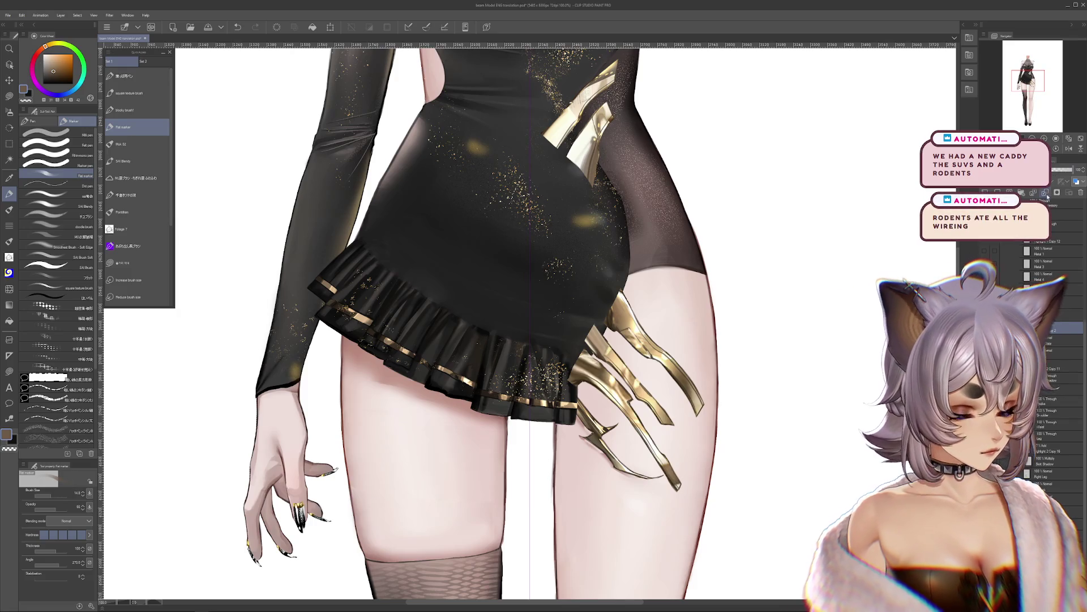
pyautogui.hotkey('ctrl', 'z')
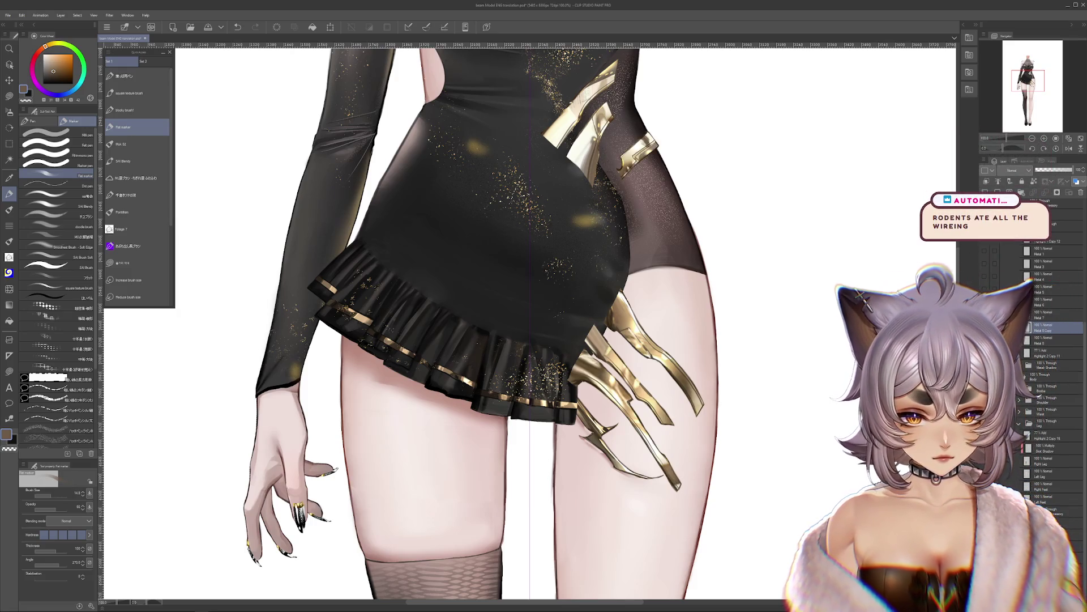
pyautogui.hotkey('ctrl', 'z')
pyautogui.hotkey('ctrl', 'z')
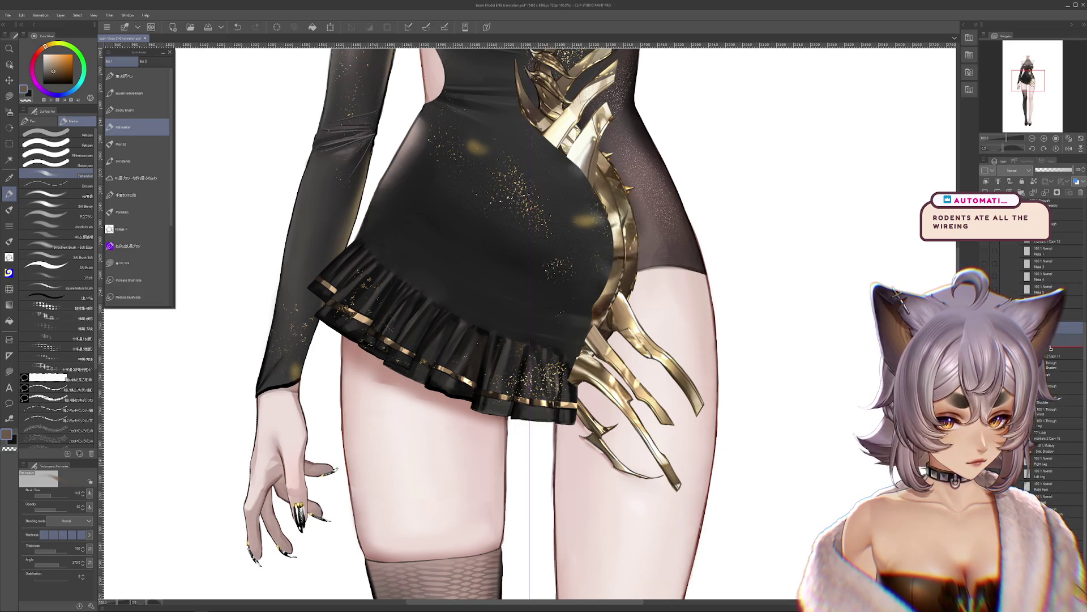
pyautogui.hotkey('ctrl', 'z')
pyautogui.hotkey('ctrl', 'y')
pyautogui.hotkey('ctrl', 'z')
pyautogui.hotkey('ctrl', 'y')
pyautogui.hotkey('ctrl', 'z')
pyautogui.hotkey('ctrl', 'y')
pyautogui.hotkey('ctrl', '-')
pyautogui.hotkey('ctrl', '+')
pyautogui.hotkey('ctrl', '+')
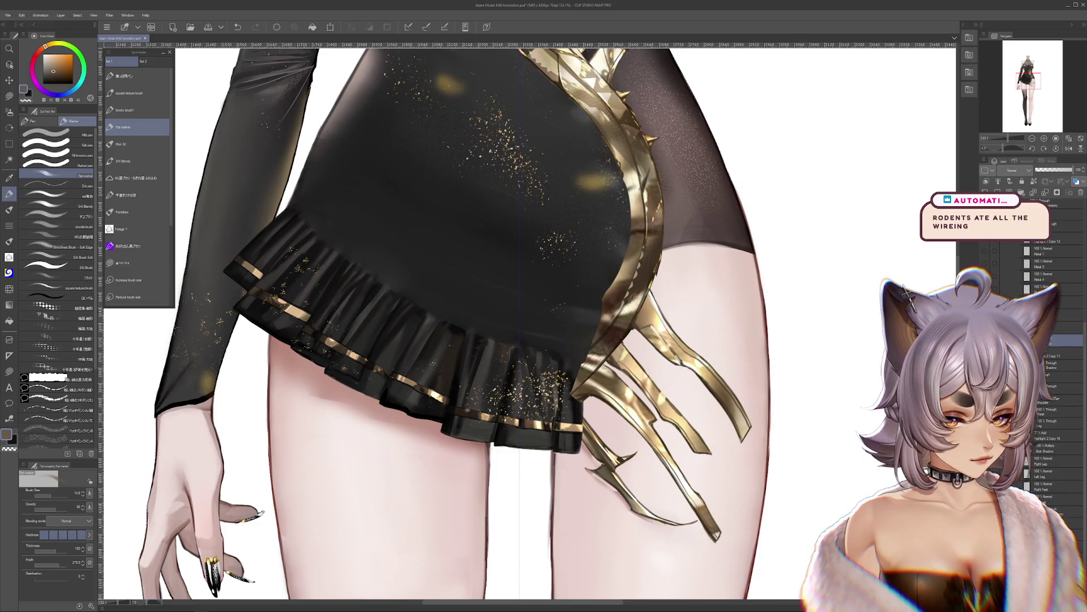
pyautogui.scroll(2, 625, 375)
pyautogui.hotkey('ctrl', 'z')
pyautogui.hotkey('ctrl', 'z')
pyautogui.hotkey('ctrl', 'z')
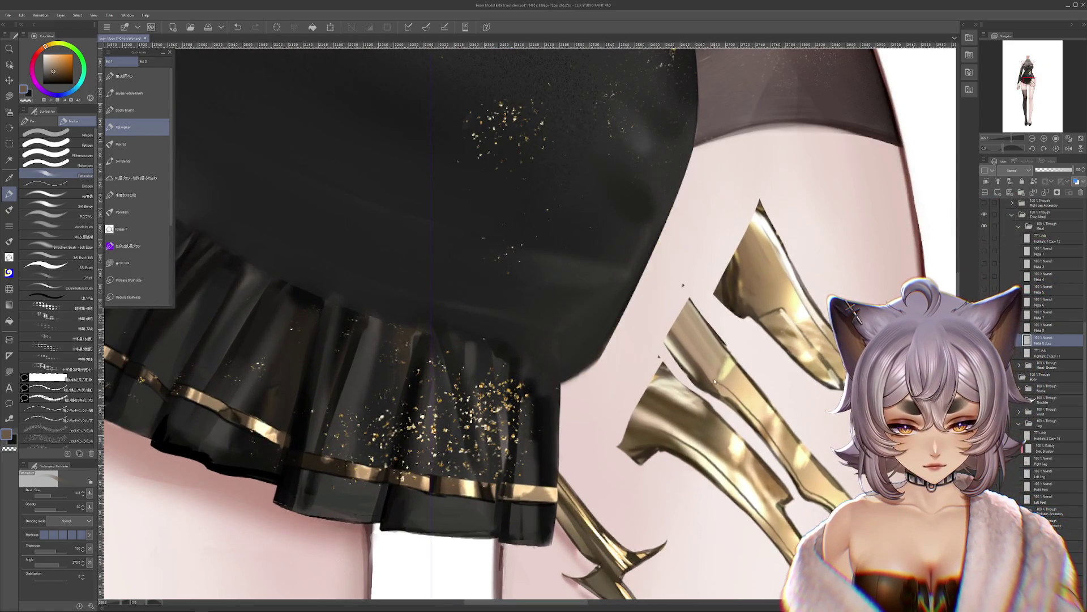
# Step: Lasso-select the lower gold claws on the thigh
pyautogui.click(9, 98)
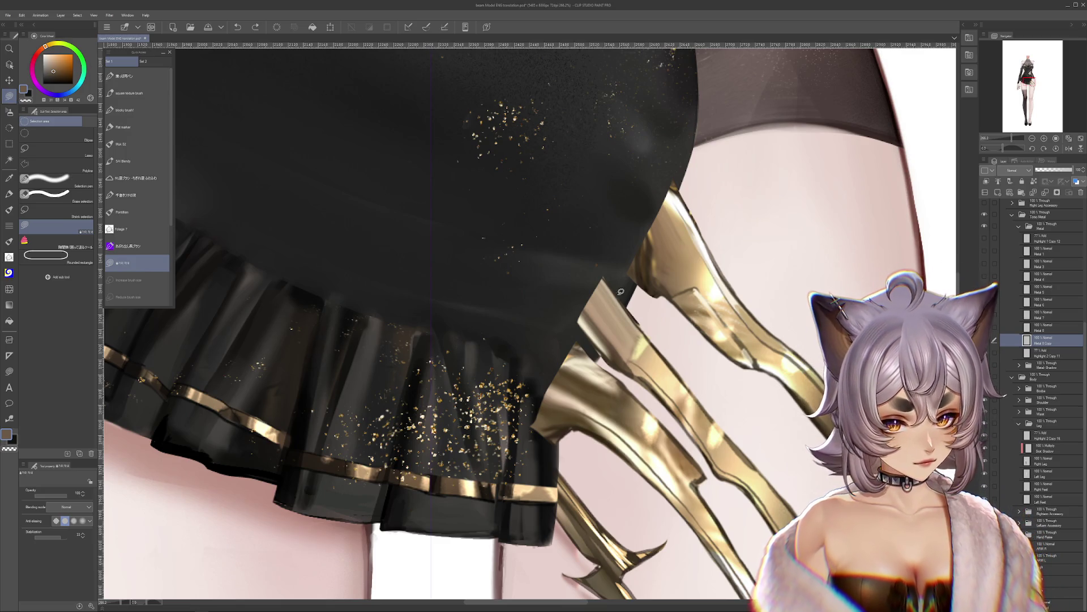
pyautogui.keyDown('alt'); pyautogui.click(589, 266); pyautogui.keyUp('alt')
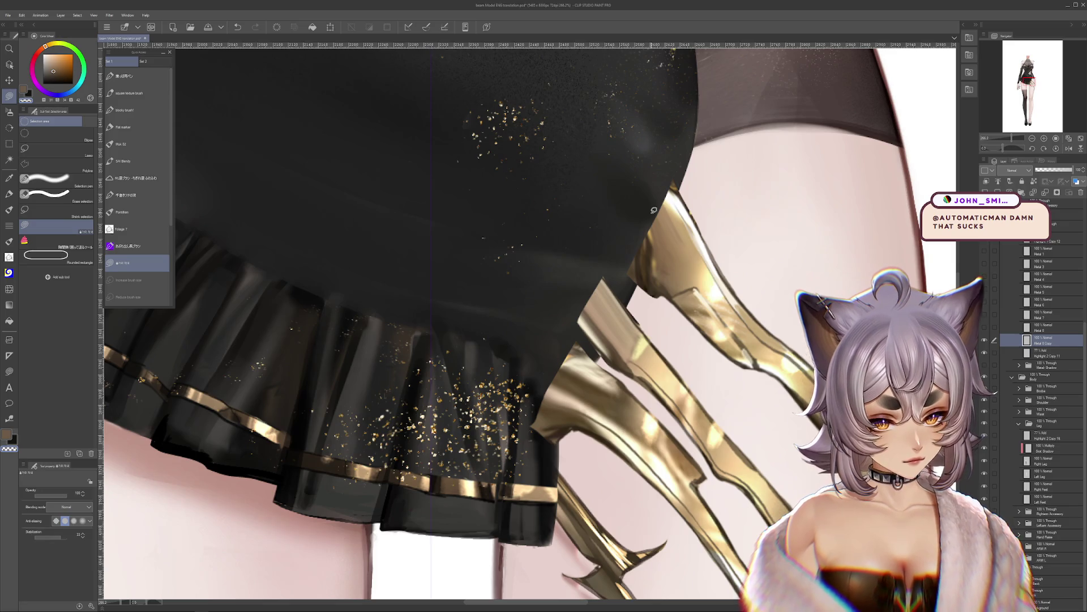
pyautogui.scroll(-2, 226, 226)
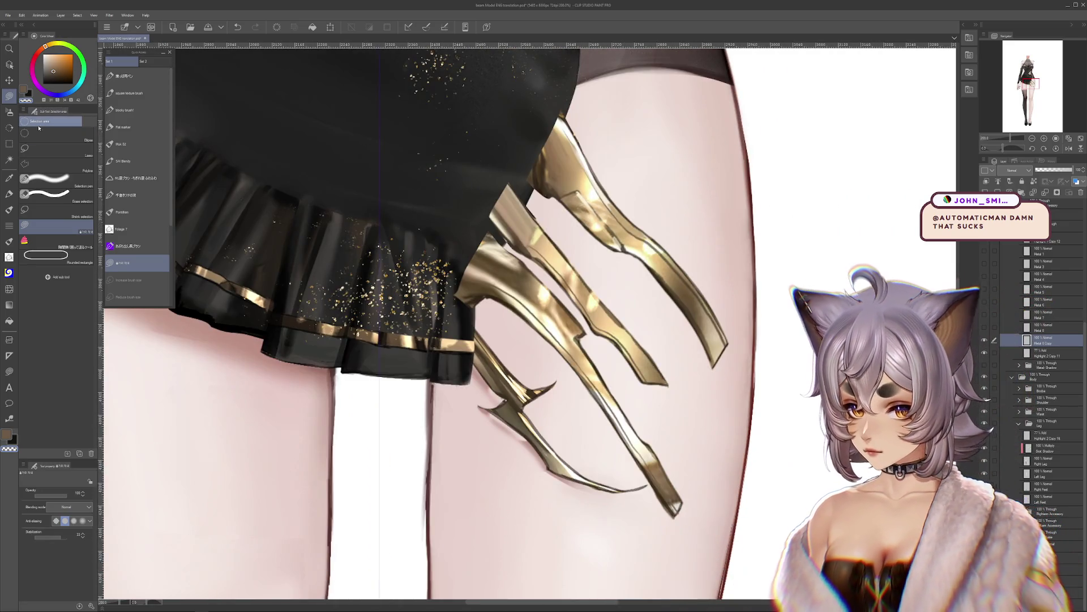
pyautogui.click(57, 148)
pyautogui.scroll(-1, 283, 273)
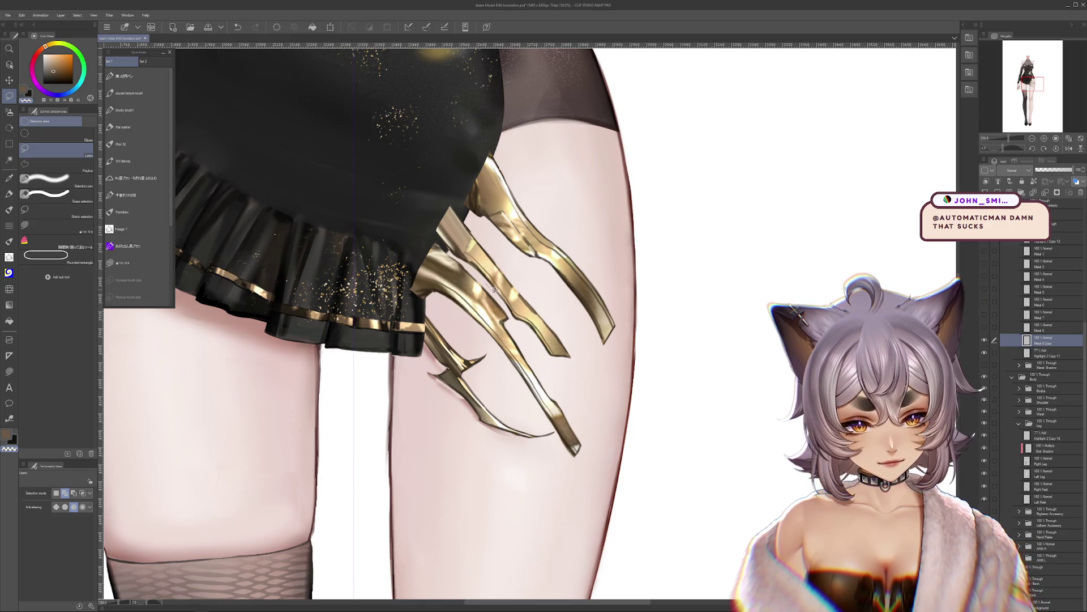
pyautogui.moveTo(531, 347); pyautogui.dragTo(448, 436)
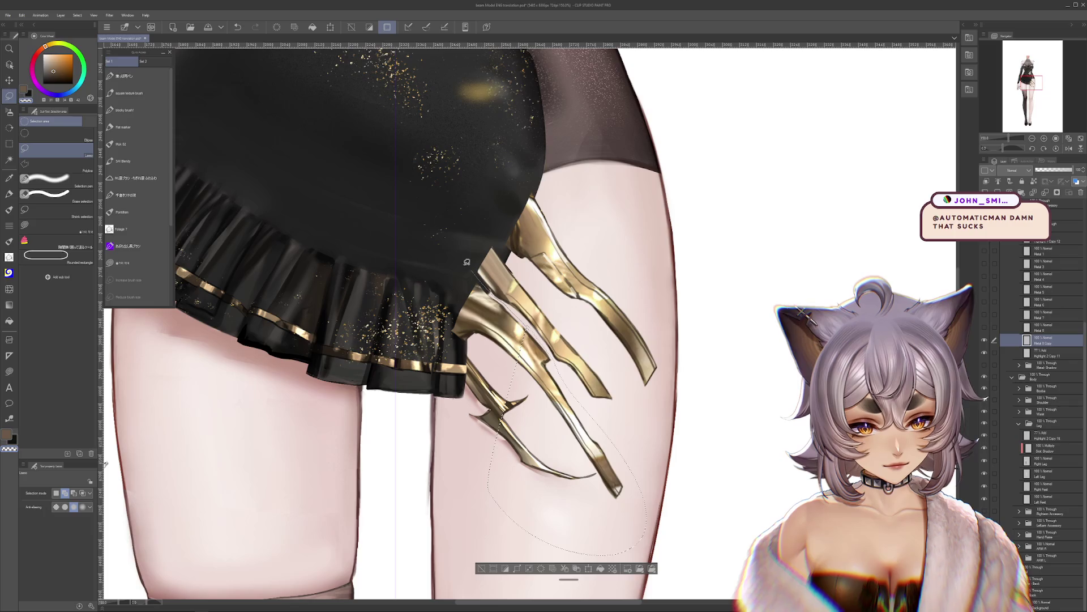
# Step: Paste three copies of the selected claws onto new Metal 8 copy layers
pyautogui.hotkey('ctrl', 'c')
pyautogui.hotkey('ctrl', 'v')
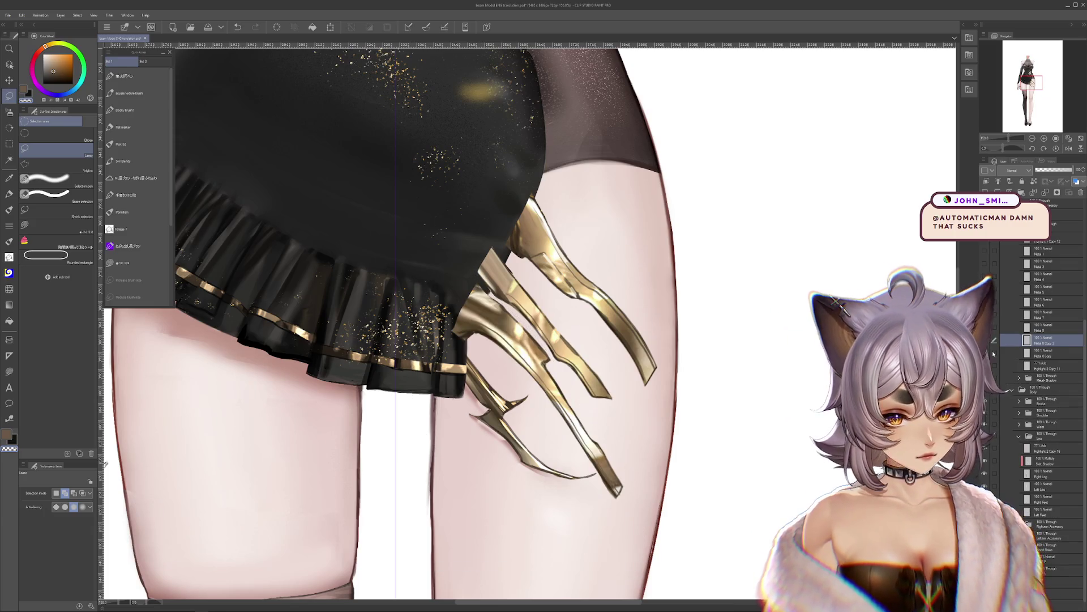
pyautogui.click(1045, 354)
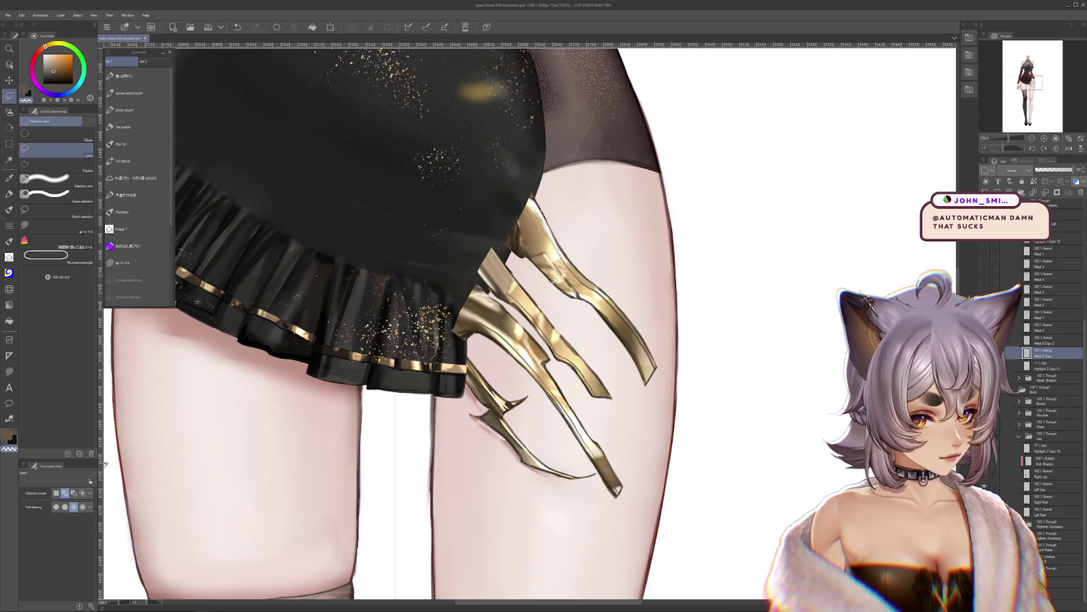
pyautogui.hotkey('ctrl', 'shift', 'd')
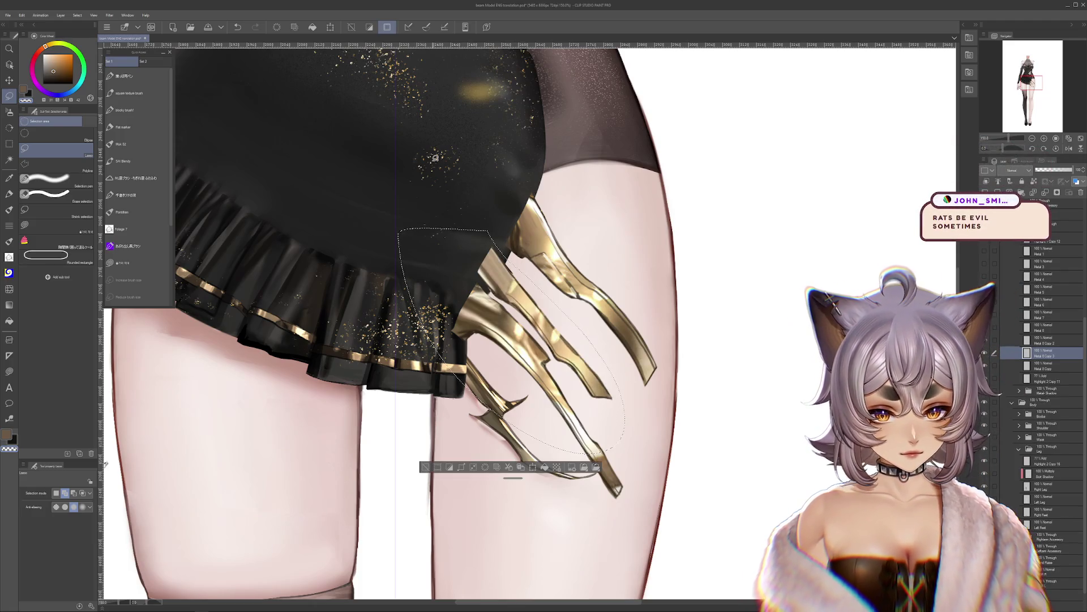
pyautogui.hotkey('ctrl', 'c')
pyautogui.hotkey('ctrl', 'v')
pyautogui.scroll(6, 663, 310)
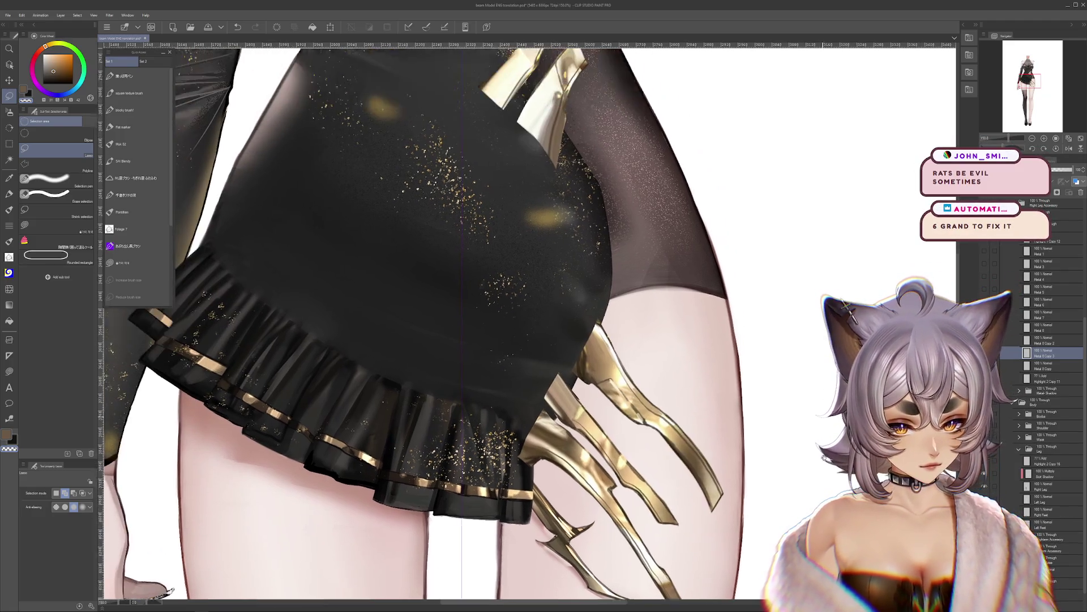
pyautogui.hotkey('alt', '[')
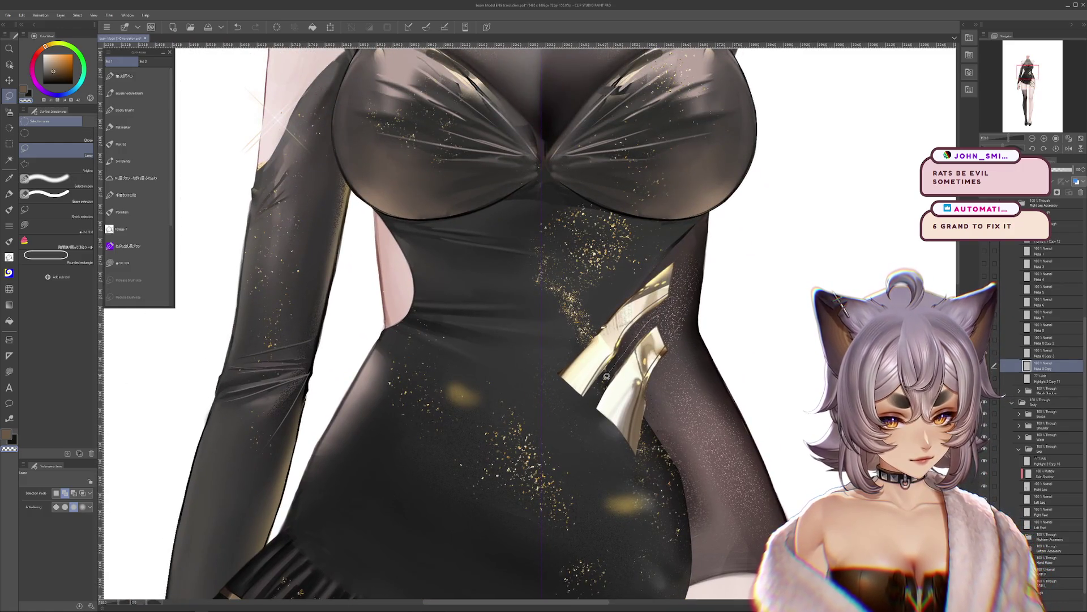
pyautogui.hotkey('ctrl', 'v')
# Step: Copy another claw piece and paste it, plus the large gold piece, as new layers
pyautogui.moveTo(669, 243)
pyautogui.mouseDown()
pyautogui.moveTo(540, 392)
pyautogui.moveTo(679, 249)
pyautogui.moveTo(669, 243)
pyautogui.mouseUp()
pyautogui.hotkey('ctrl', 'c')
pyautogui.hotkey('ctrl', 'v')
pyautogui.scroll(-2, 829, 223)
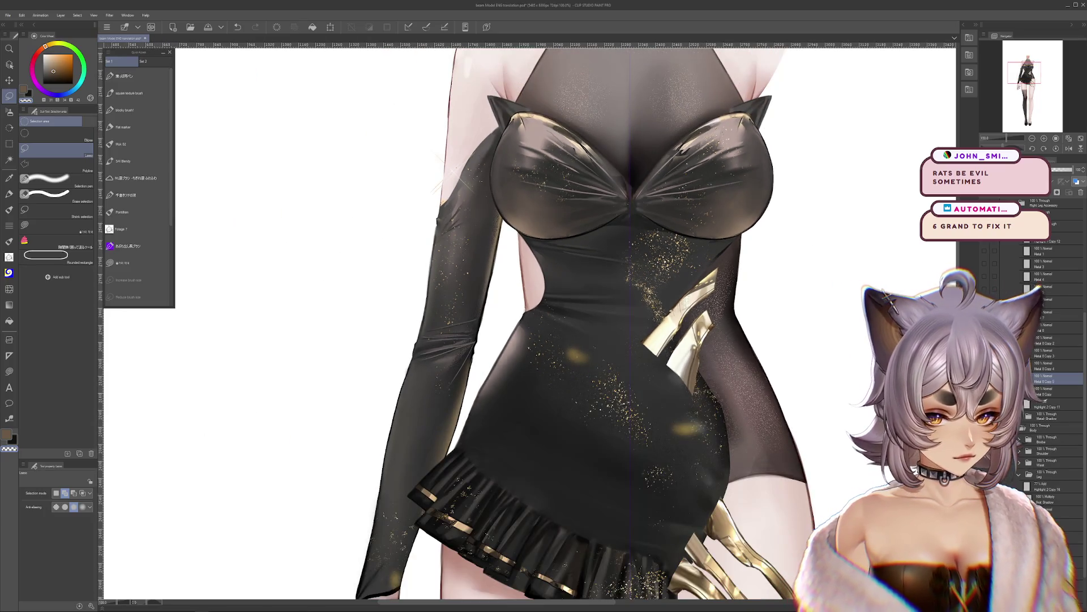
pyautogui.hotkey('ctrl', 'v')
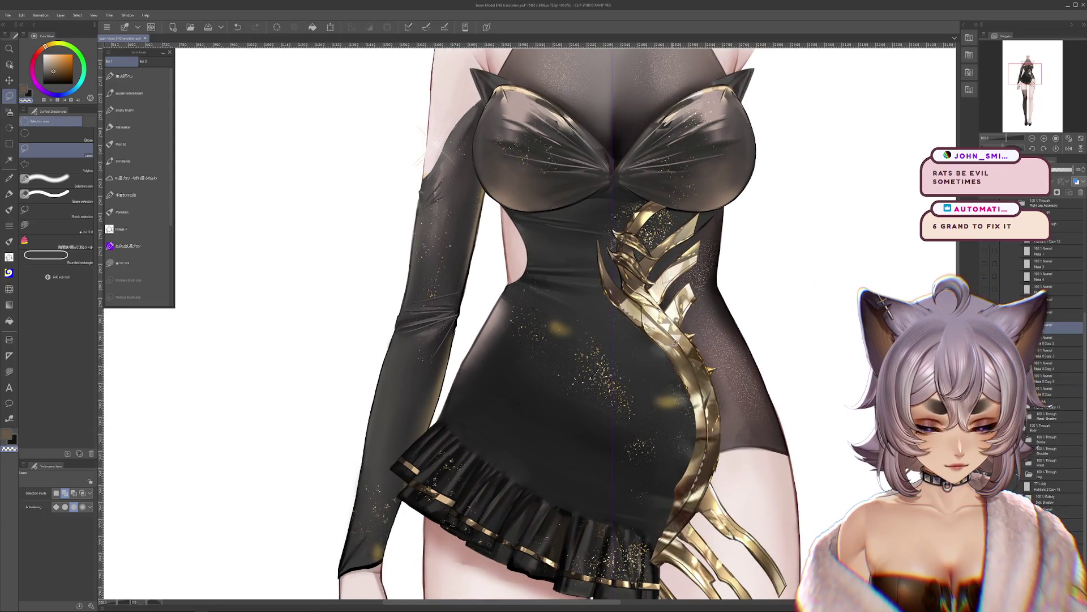
# Step: Transform the pasted gold piece, shifting it right onto the dress's side
pyautogui.hotkey('ctrl', 't')
pyautogui.moveTo(672, 347); pyautogui.dragTo(683, 358)
pyautogui.press('Return')
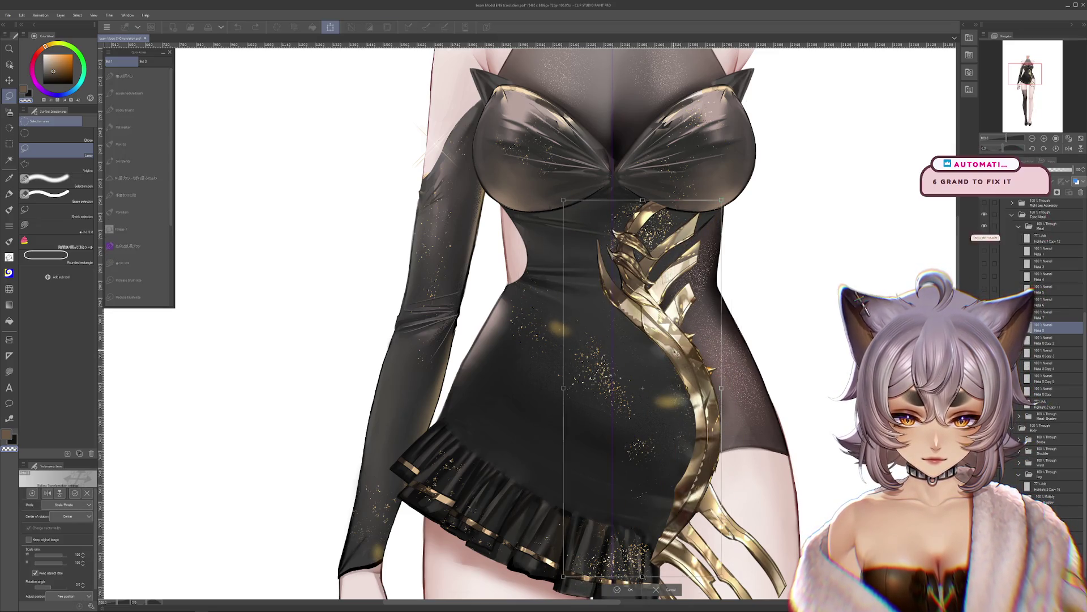
pyautogui.hotkey('ctrl', 't')
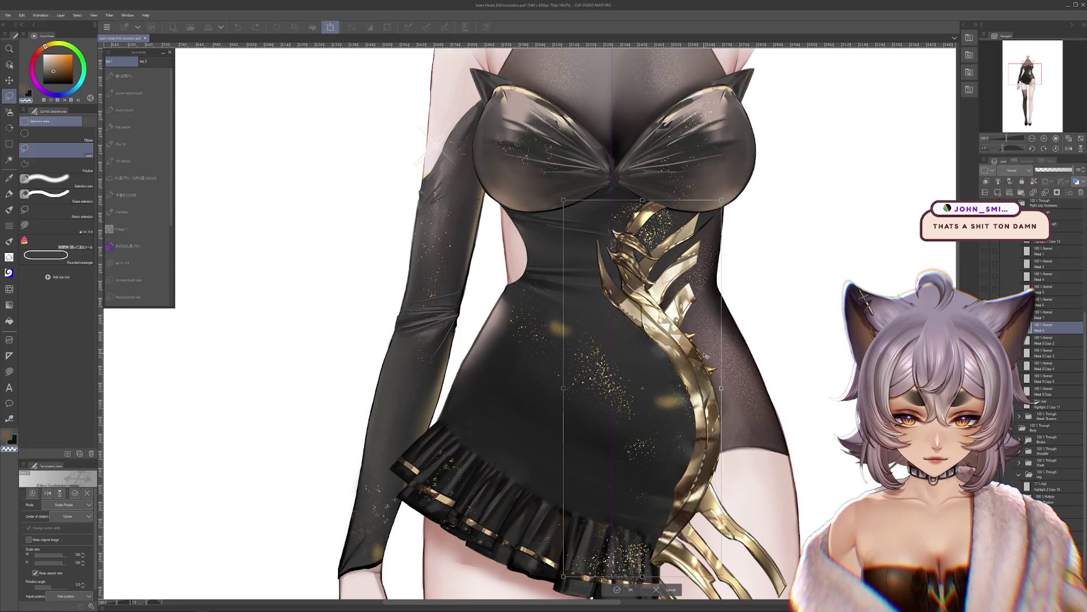
pyautogui.moveTo(704, 355); pyautogui.dragTo(758, 356)
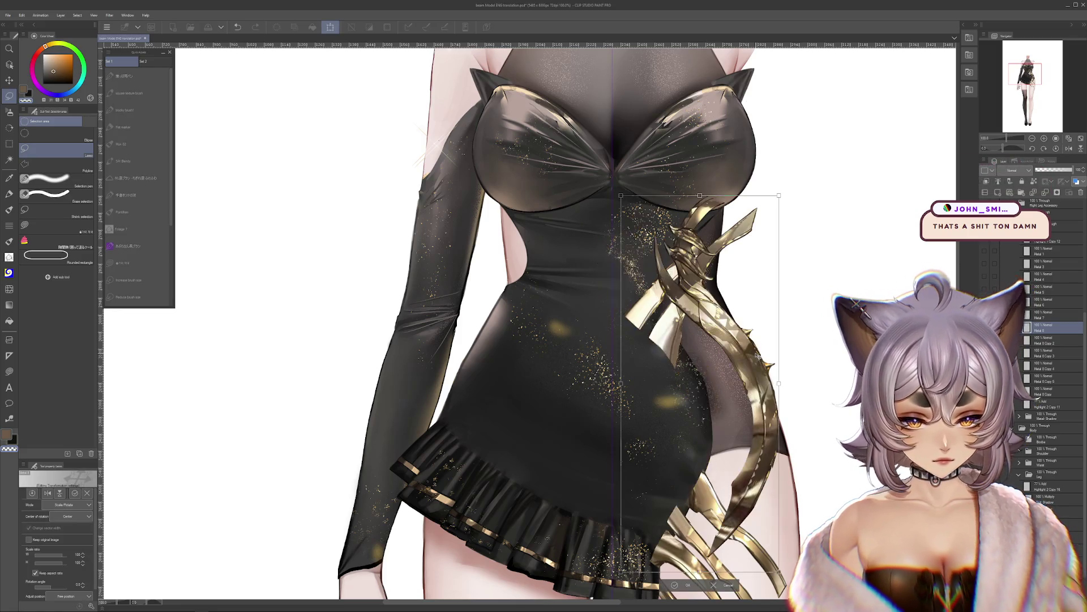
pyautogui.press('Return')
pyautogui.scroll(-2, 758, 355)
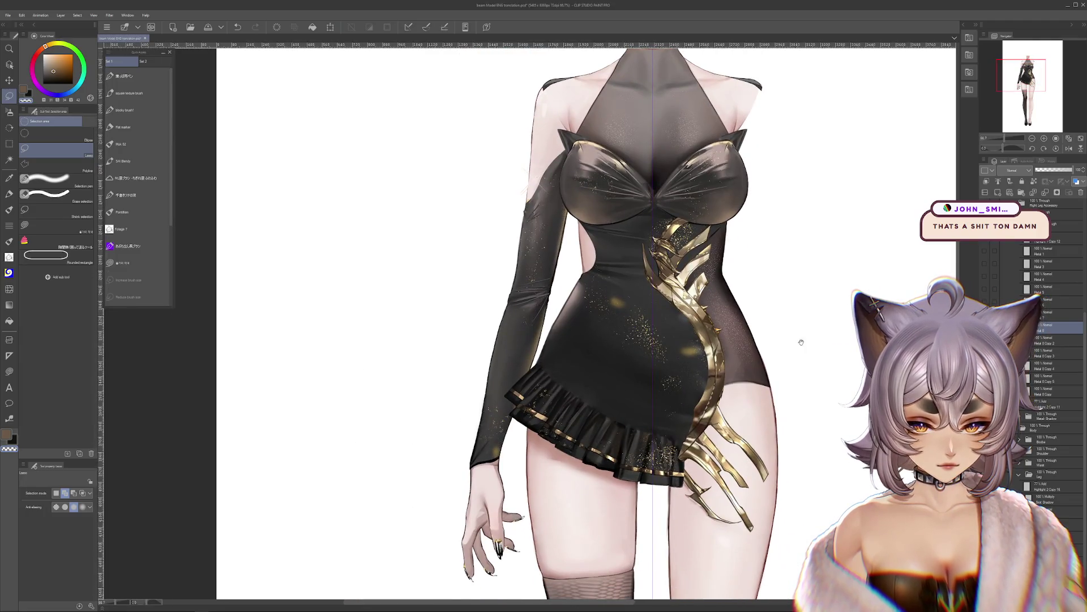
pyautogui.scroll(5, 637, 338)
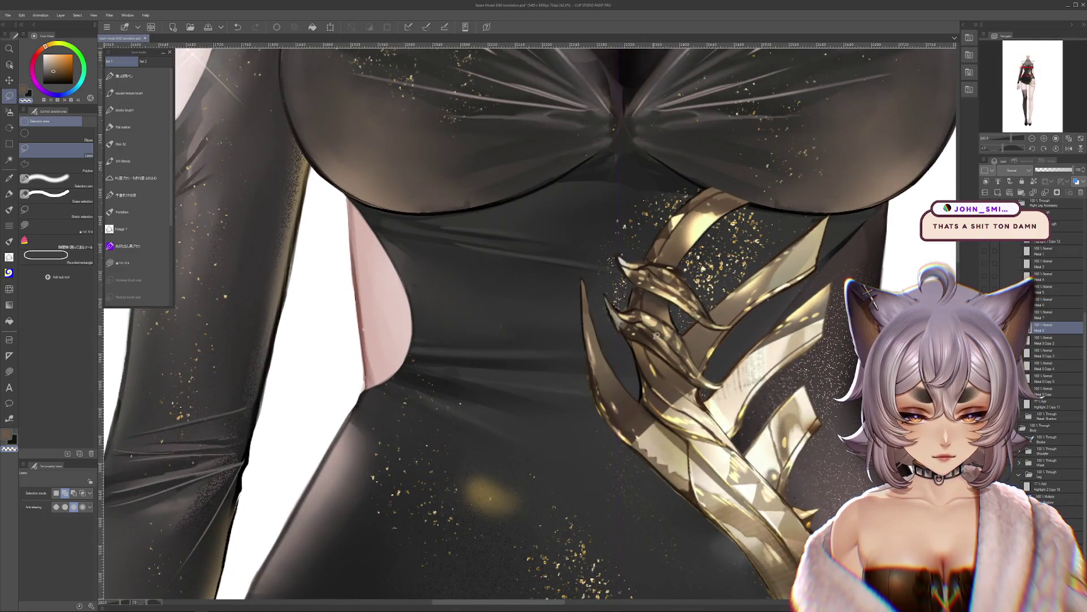
# Step: Inspect the ornament close up and delete the unwanted claw copy layer
pyautogui.hotkey('ctrl', 'd')
pyautogui.scroll(2, 656, 337)
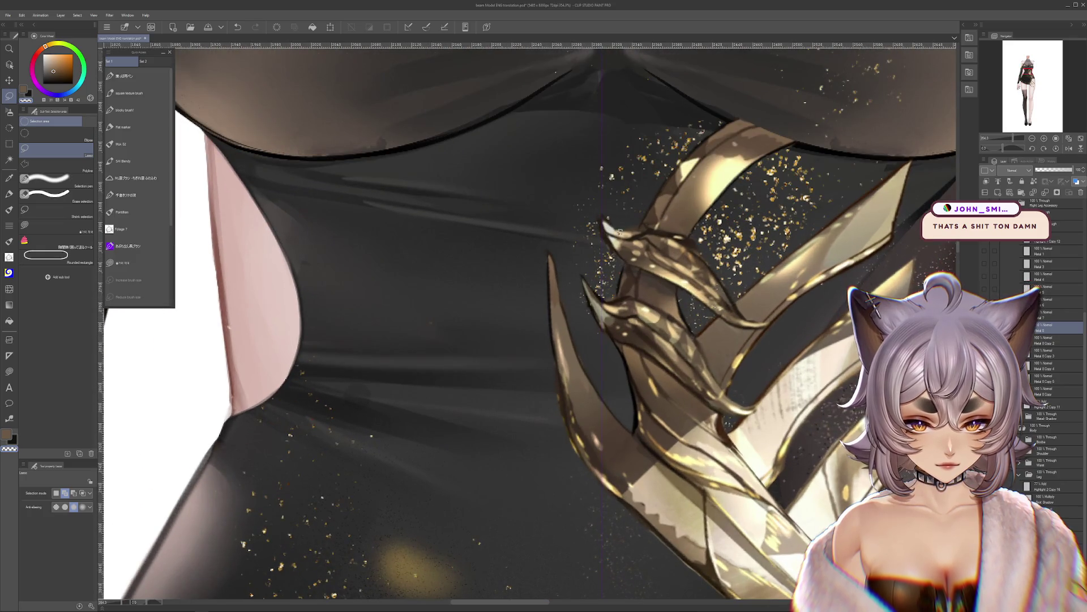
pyautogui.moveTo(750, 303); pyautogui.dragTo(722, 320)
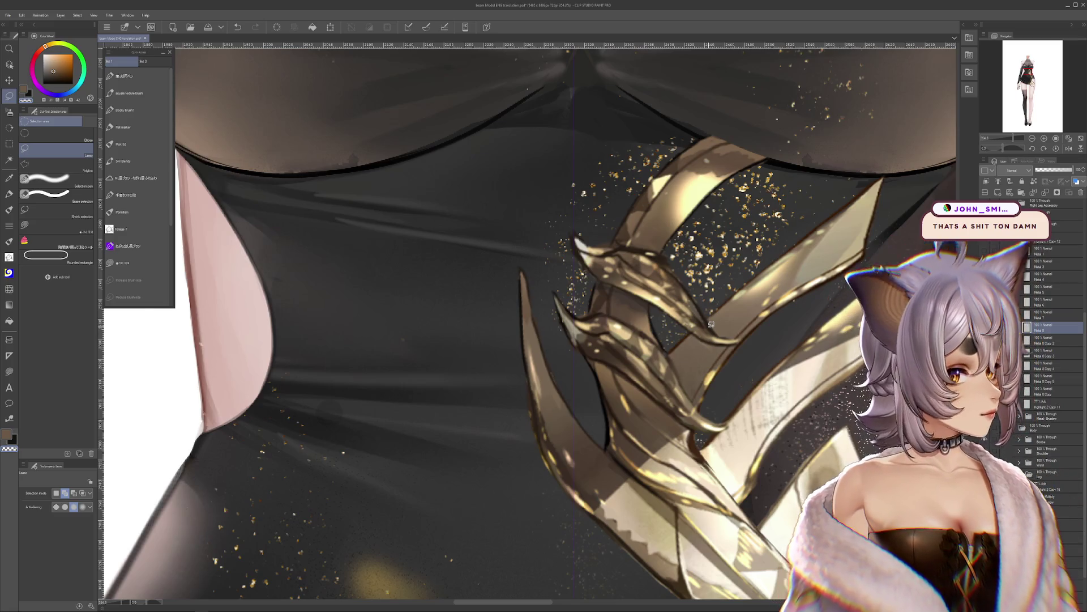
pyautogui.scroll(-3, 711, 324)
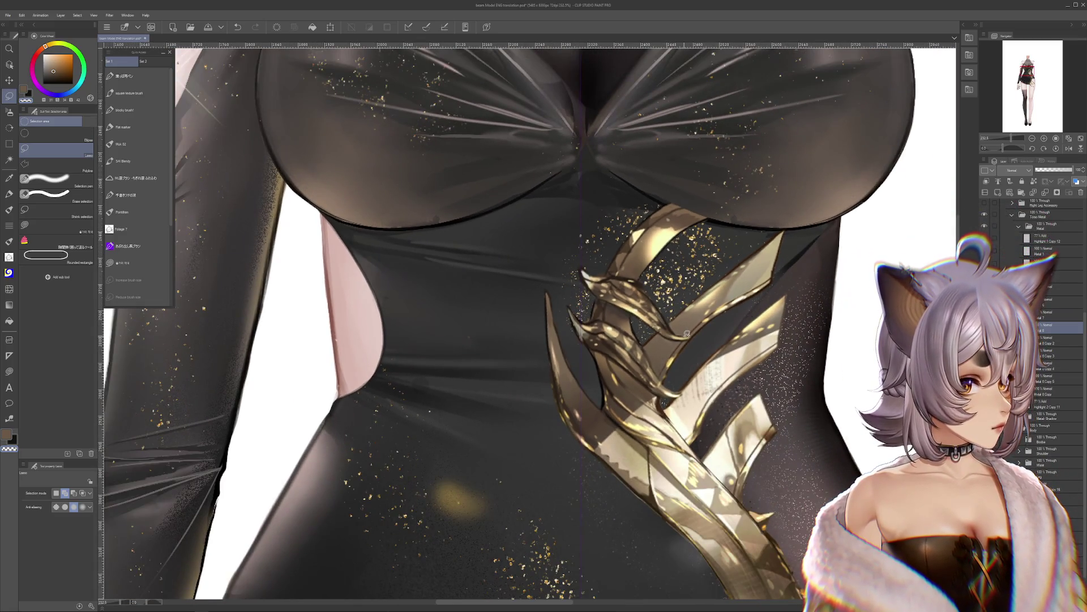
pyautogui.scroll(-1, 687, 334)
pyautogui.scroll(-1, 687, 334)
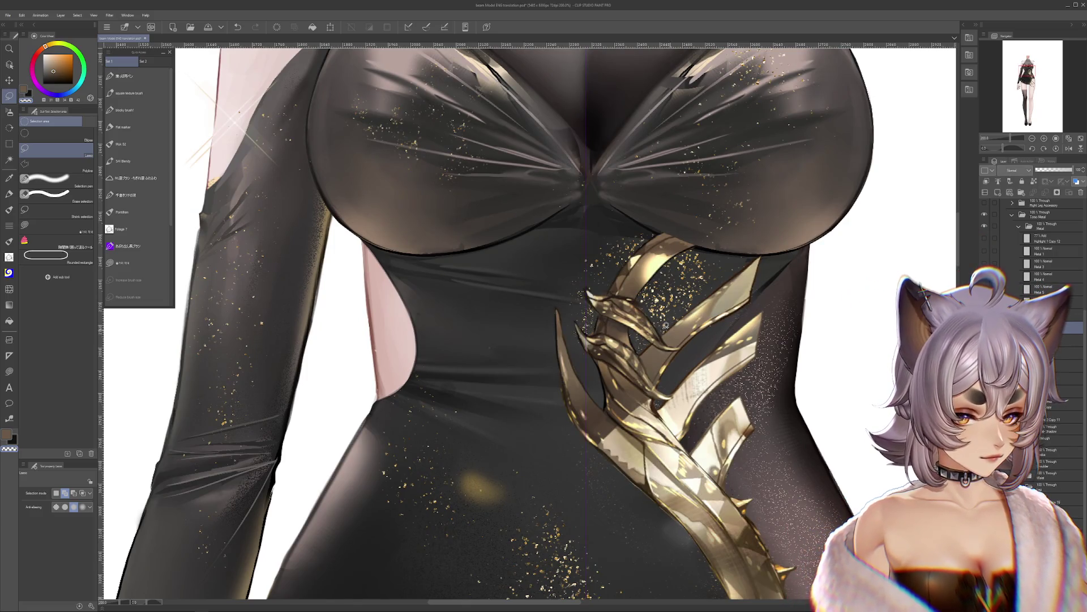
pyautogui.scroll(1, 666, 325)
pyautogui.click(1082, 194)
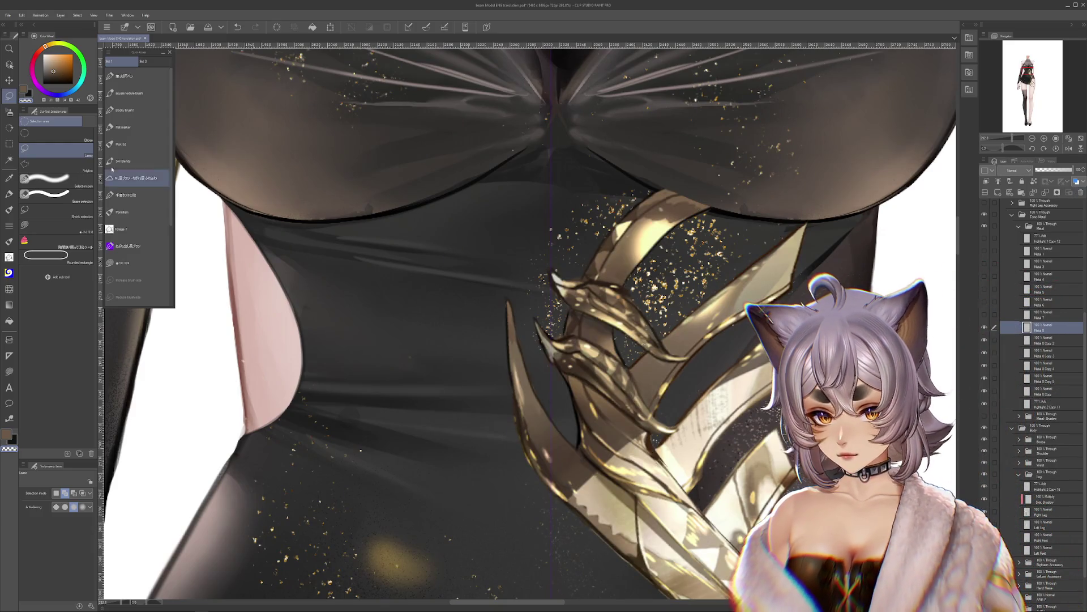
# Step: Copy another section of the gold ornament onto a new layer
pyautogui.moveTo(538, 252)
pyautogui.mouseDown()
pyautogui.moveTo(574, 319)
pyautogui.moveTo(719, 376)
pyautogui.moveTo(574, 324)
pyautogui.moveTo(567, 394)
pyautogui.moveTo(665, 391)
pyautogui.mouseUp()
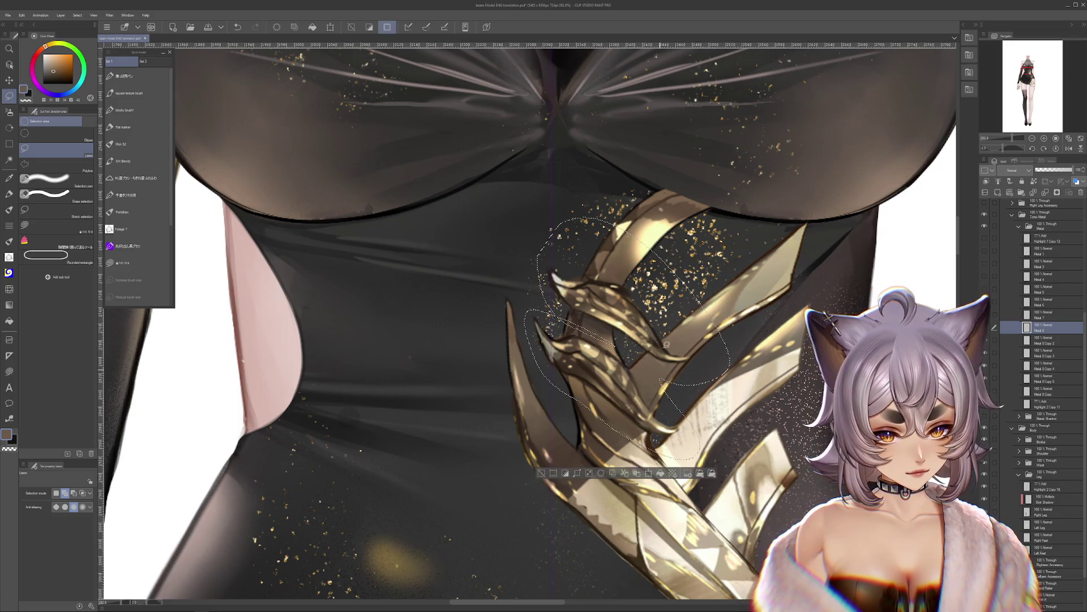
pyautogui.hotkey('ctrl', 'c')
pyautogui.hotkey('ctrl', 'v')
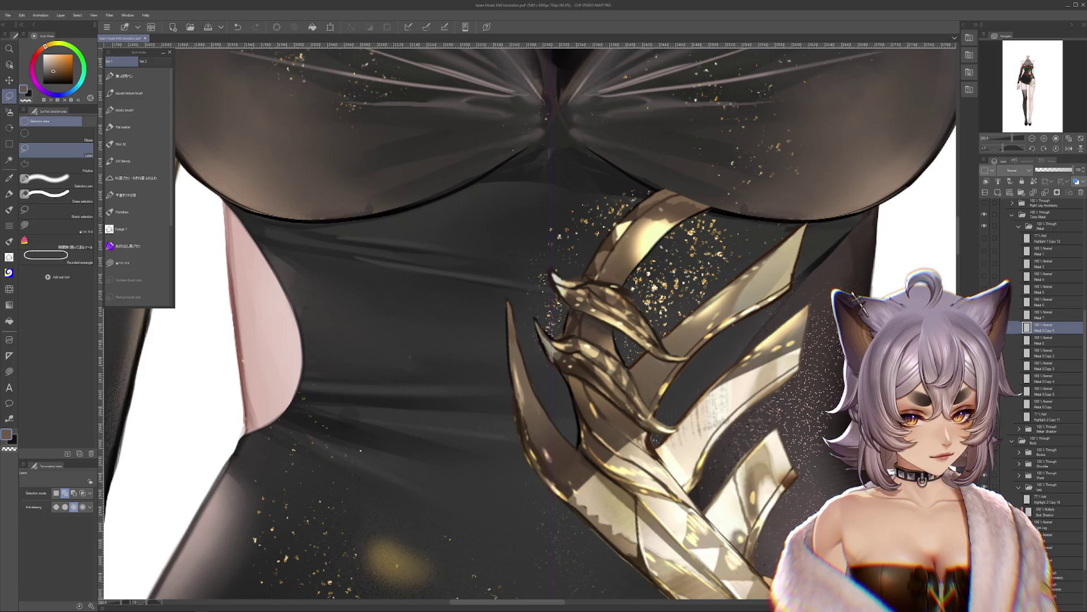
pyautogui.moveTo(704, 358); pyautogui.dragTo(651, 362)
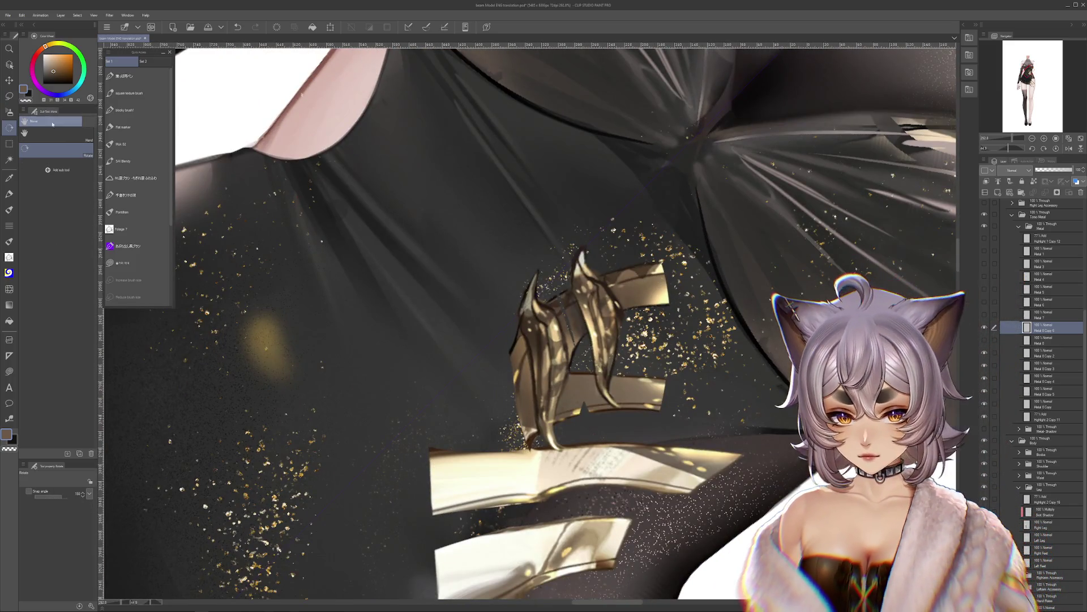
# Step: Switch to the lasso fill sub tool with a dark brown colour
pyautogui.click(9, 96)
pyautogui.click(56, 227)
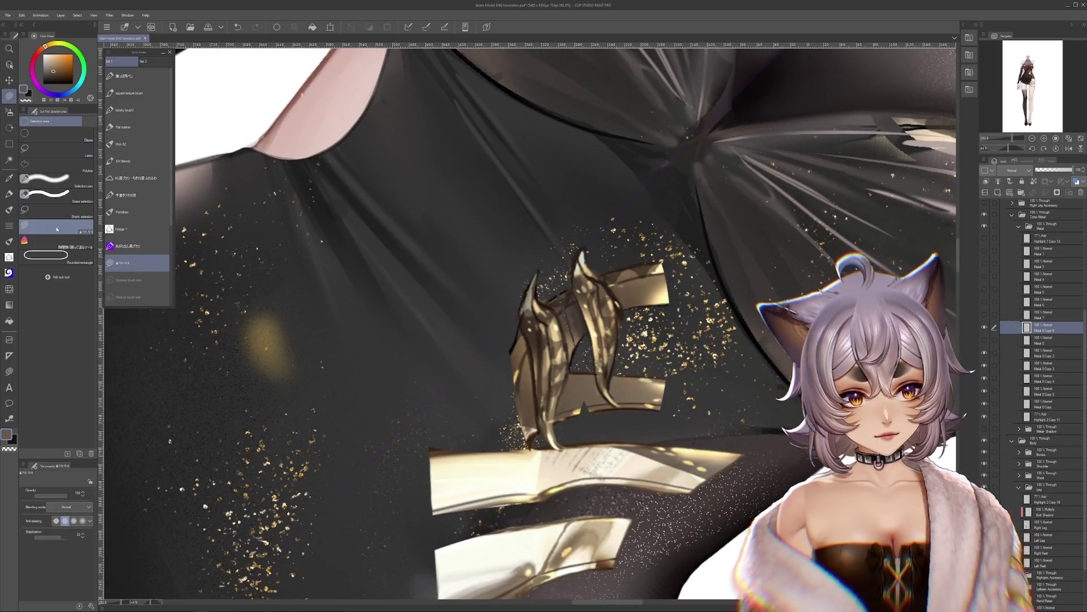
pyautogui.scroll(2, 589, 426)
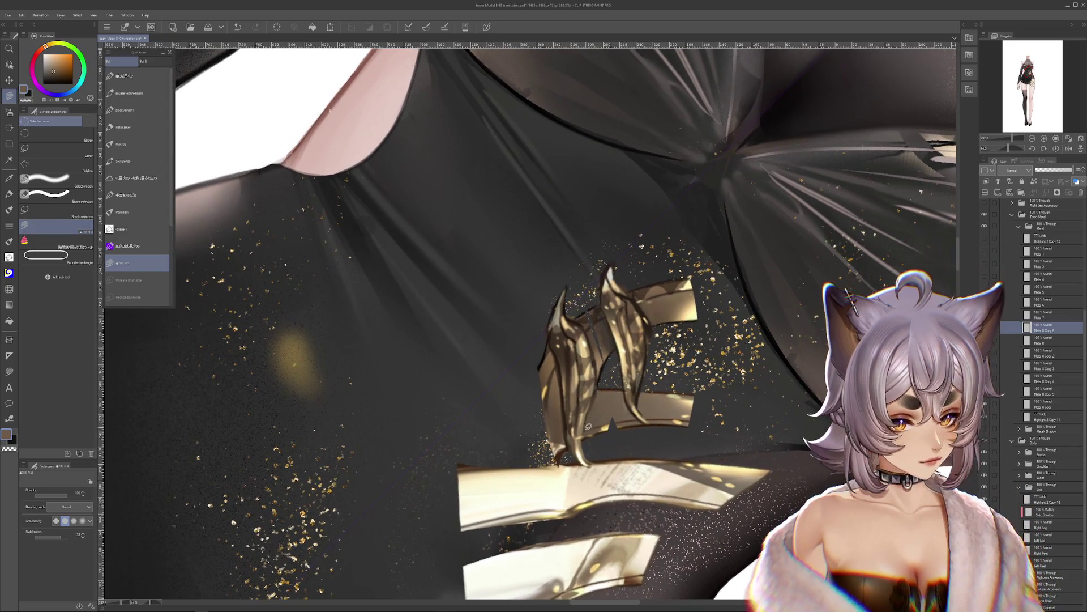
pyautogui.keyDown('alt'); pyautogui.click(603, 372); pyautogui.keyUp('alt')
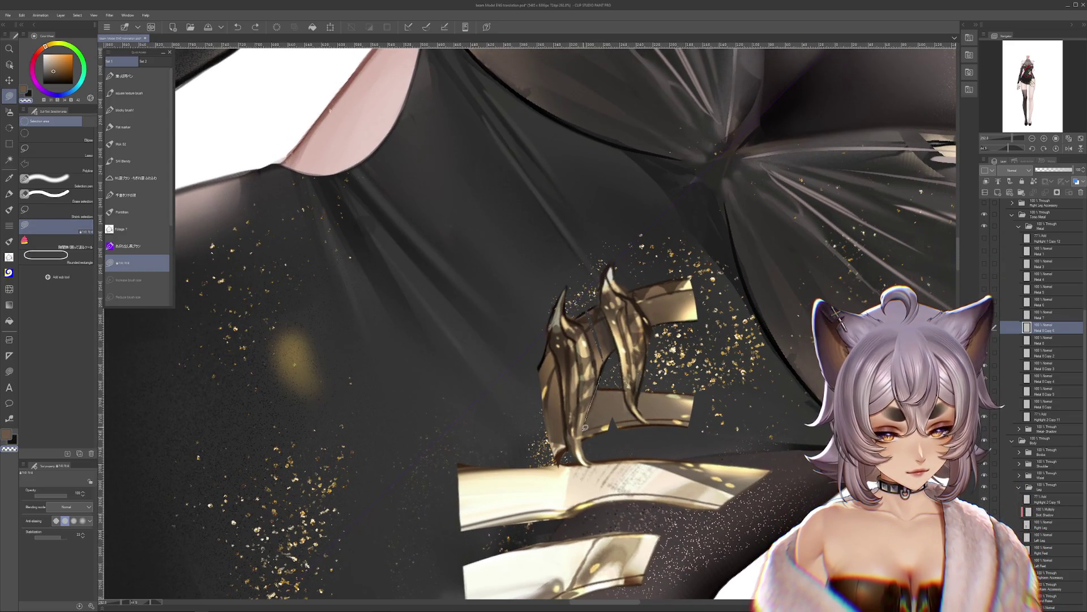
# Step: Trace dark fills along the shard gaps, tip and left edge to carve slender leaves
pyautogui.moveTo(585, 427); pyautogui.dragTo(612, 425)
pyautogui.hotkey('ctrl', 'z')
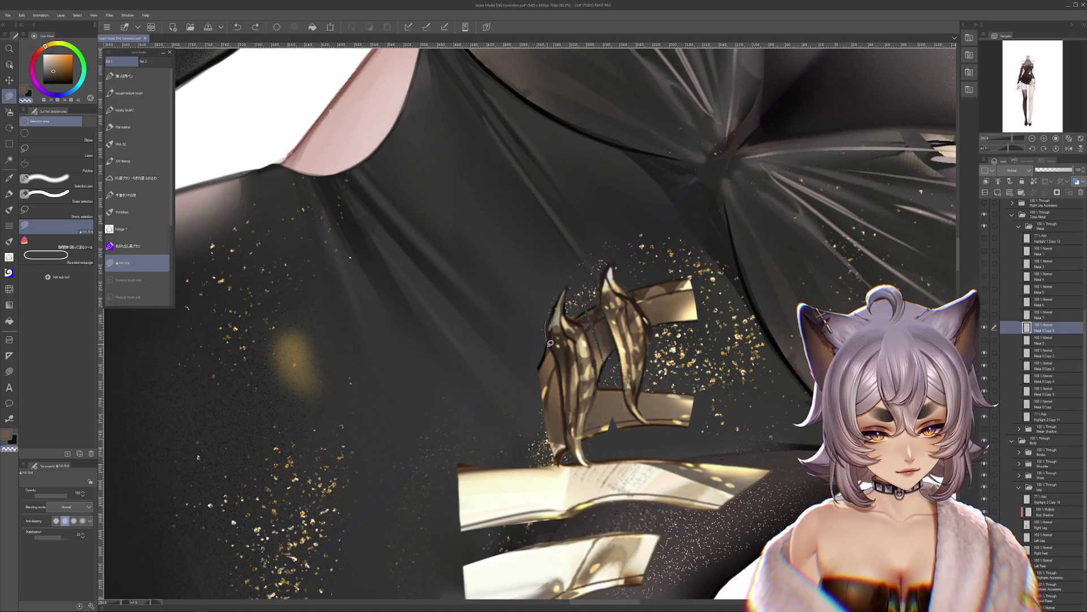
pyautogui.moveTo(559, 378)
pyautogui.mouseDown()
pyautogui.moveTo(554, 340)
pyautogui.moveTo(566, 448)
pyautogui.moveTo(556, 408)
pyautogui.moveTo(606, 389)
pyautogui.mouseUp()
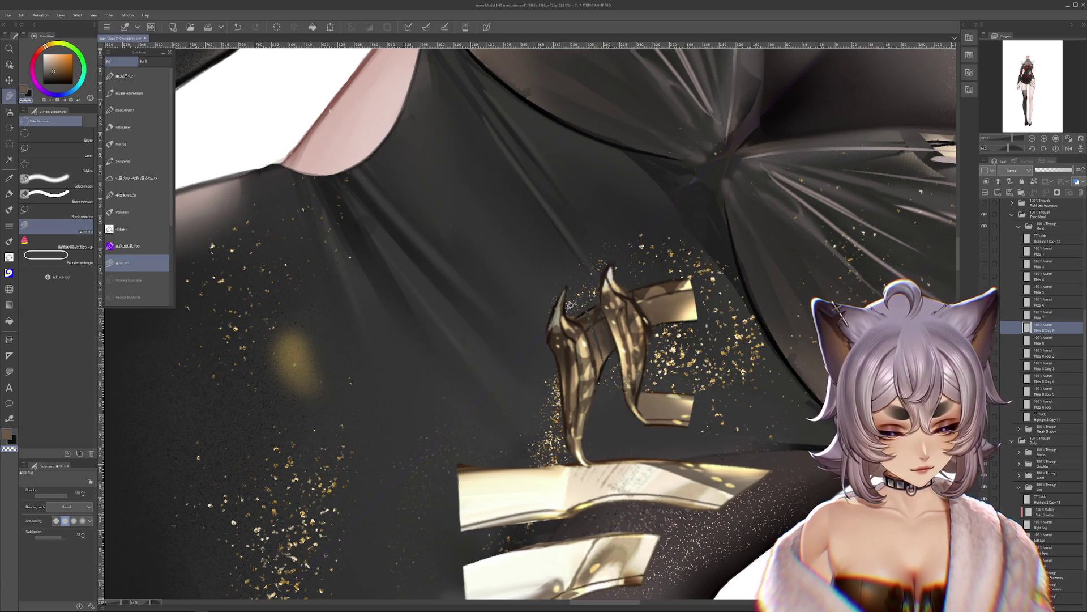
pyautogui.moveTo(592, 324); pyautogui.dragTo(586, 323)
pyautogui.moveTo(611, 391)
pyautogui.mouseDown()
pyautogui.moveTo(602, 298)
pyautogui.moveTo(583, 300)
pyautogui.moveTo(603, 339)
pyautogui.moveTo(606, 306)
pyautogui.moveTo(611, 338)
pyautogui.mouseUp()
pyautogui.moveTo(600, 375)
pyautogui.mouseDown()
pyautogui.moveTo(606, 394)
pyautogui.moveTo(640, 396)
pyautogui.moveTo(661, 432)
pyautogui.moveTo(854, 576)
pyautogui.mouseUp()
# Step: Undo the last change and shift the gold leaf shards down and right
pyautogui.hotkey('ctrl', 'z')
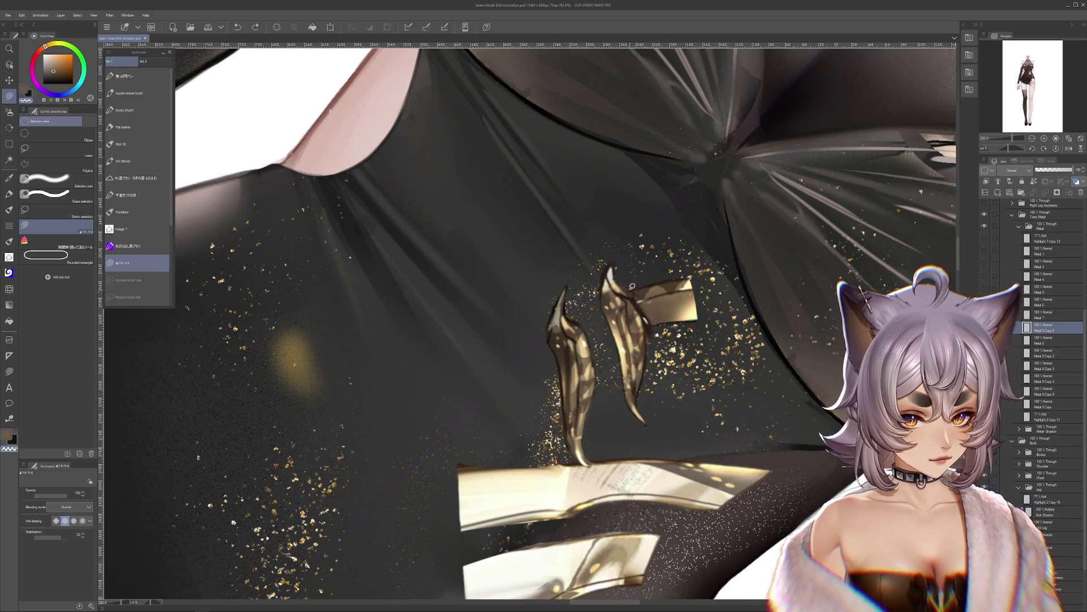
pyautogui.moveTo(735, 319)
pyautogui.mouseDown()
pyautogui.moveTo(685, 249)
pyautogui.moveTo(567, 245)
pyautogui.mouseUp()
pyautogui.moveTo(606, 306); pyautogui.dragTo(906, 357)
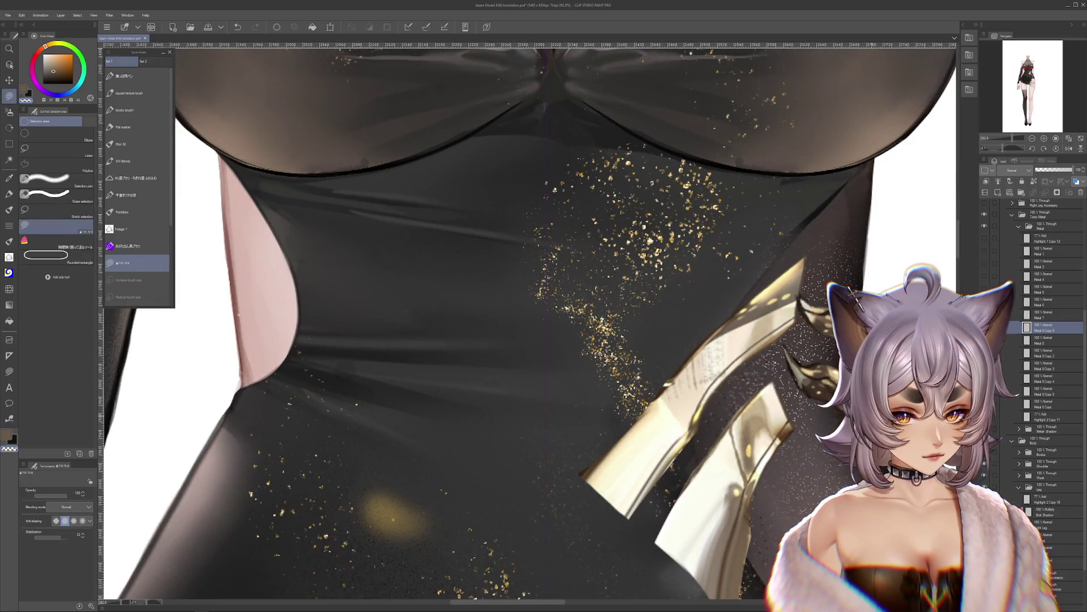
# Step: Undo the trial moves so the gold leaves return to their earlier spot
pyautogui.hotkey('ctrl', 'z')
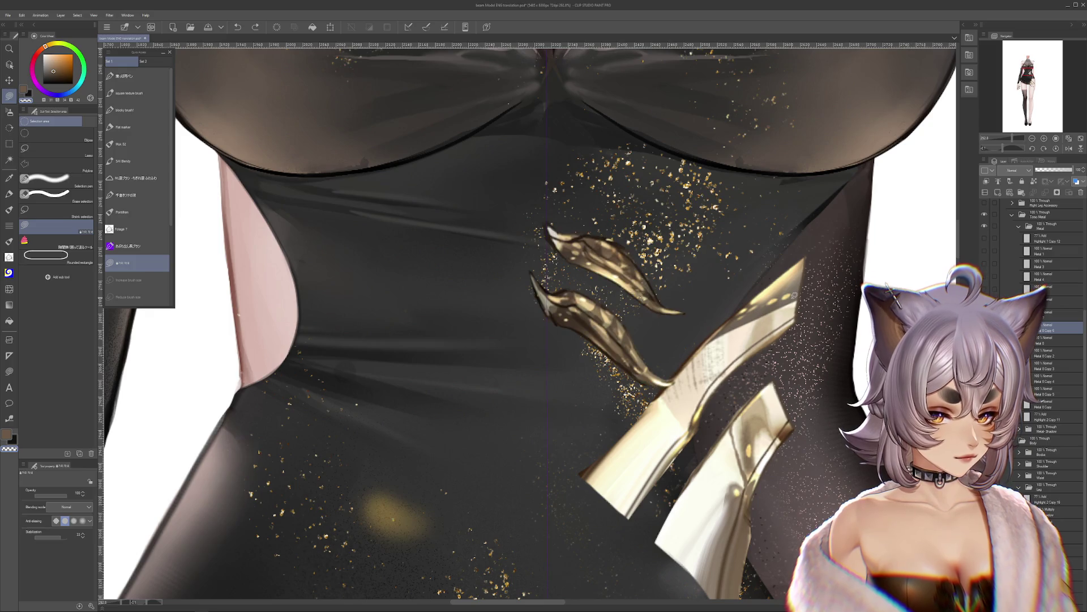
pyautogui.moveTo(589, 266)
pyautogui.mouseDown()
pyautogui.moveTo(794, 296)
pyautogui.moveTo(811, 346)
pyautogui.mouseUp()
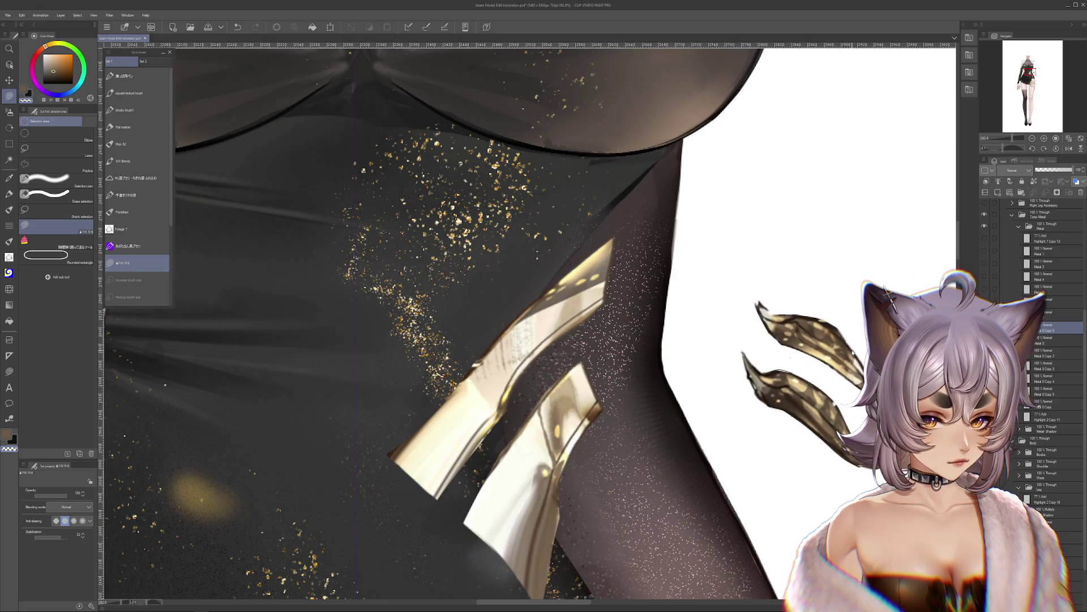
pyautogui.hotkey('ctrl', 'z')
pyautogui.hotkey('ctrl', 'z')
pyautogui.moveTo(494, 279); pyautogui.dragTo(634, 340)
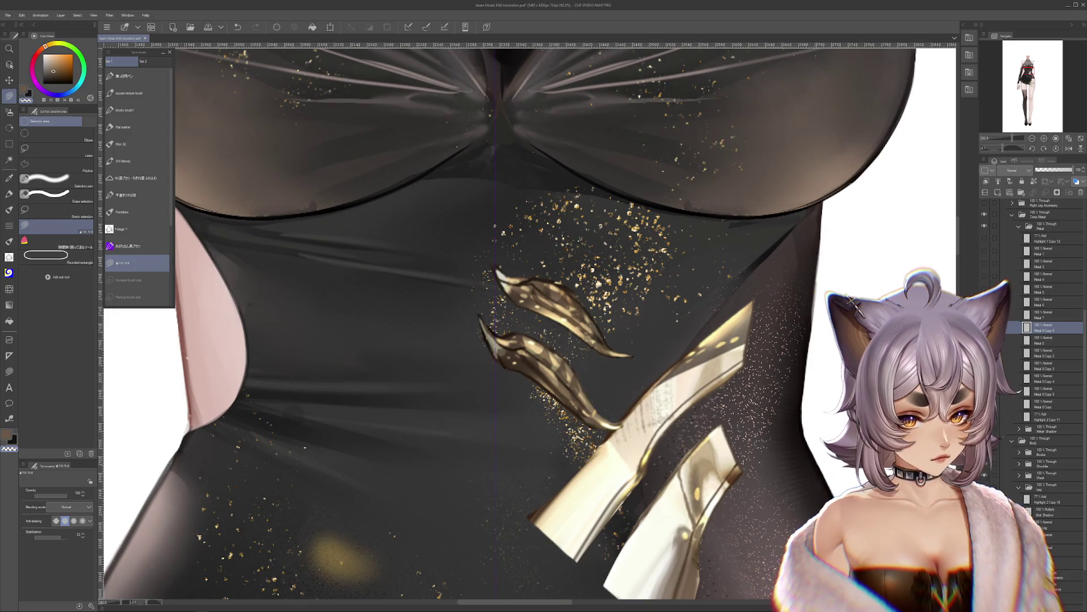
# Step: On a new layer, shade the gold leaves in sampled tan gold and erase the upper tip's underside
pyautogui.hotkey('ctrl', 'shift', 'n')
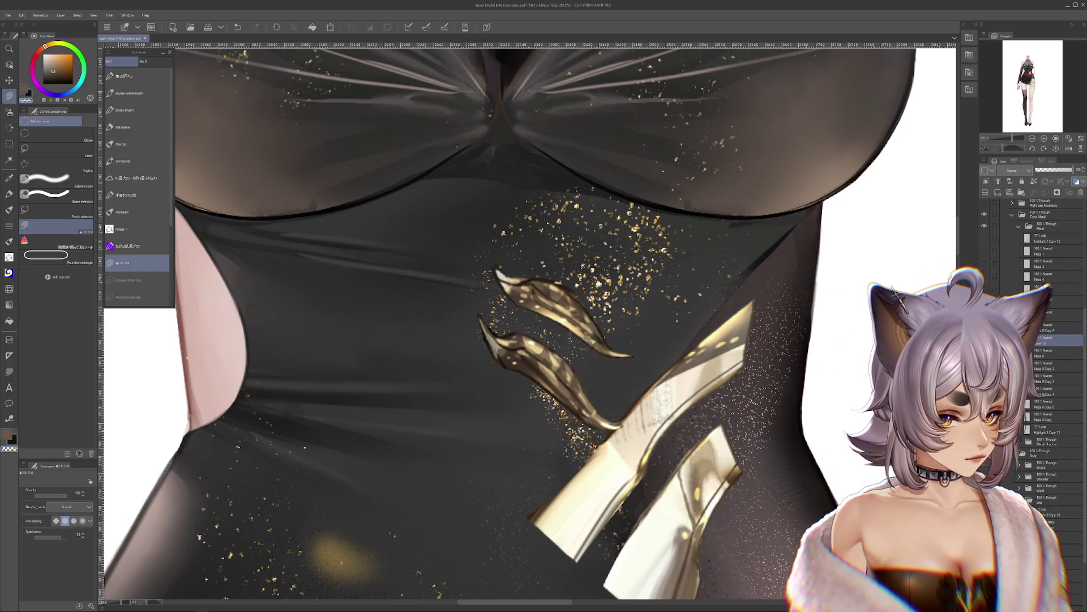
pyautogui.keyDown('alt'); pyautogui.click(559, 369); pyautogui.keyUp('alt')
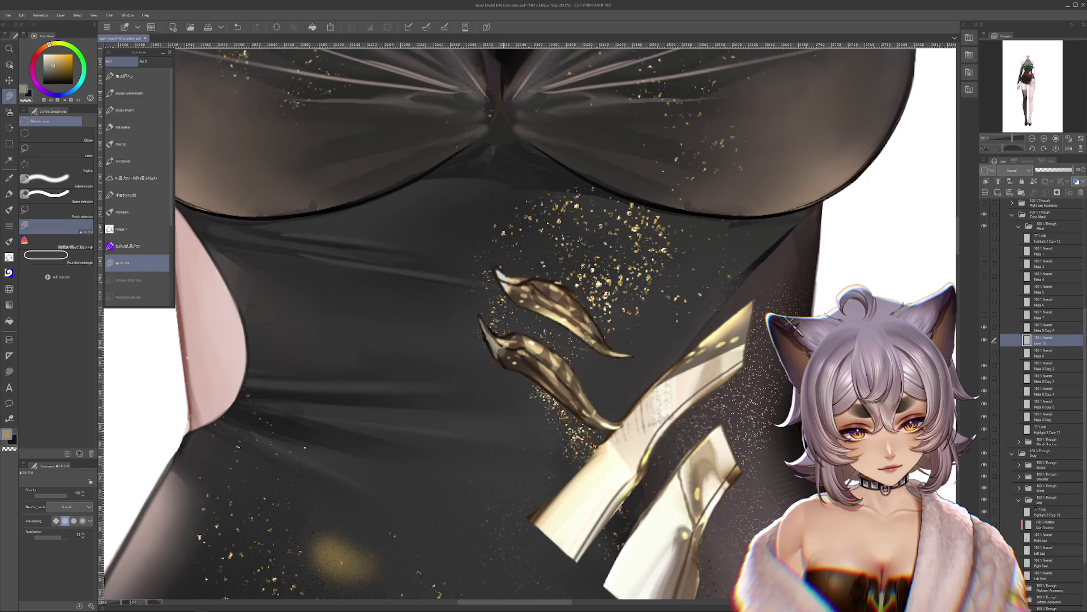
pyautogui.moveTo(499, 365); pyautogui.dragTo(501, 337)
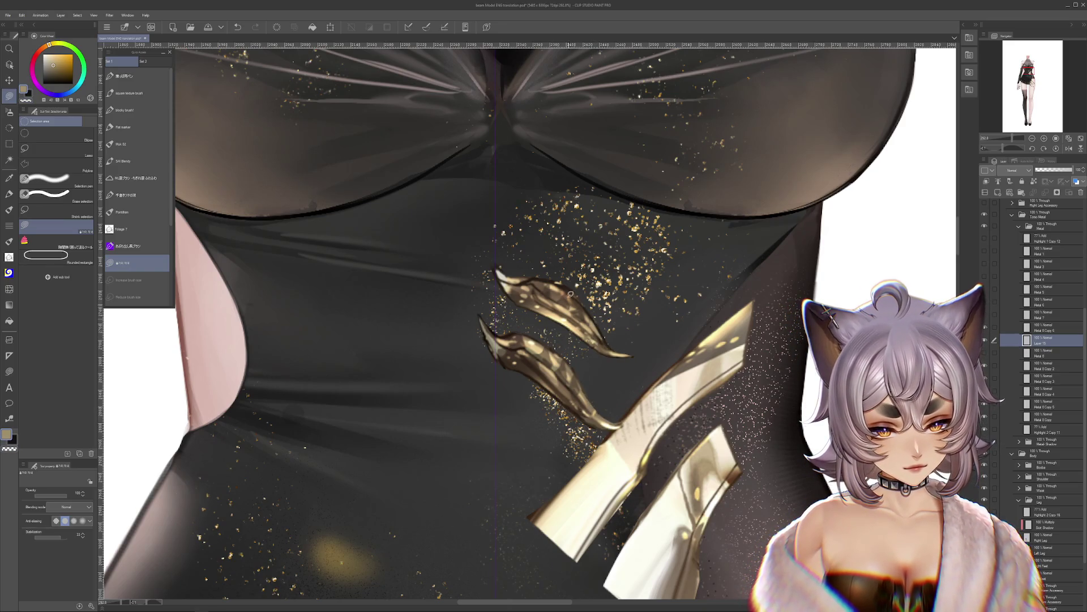
pyautogui.moveTo(559, 312); pyautogui.dragTo(596, 327)
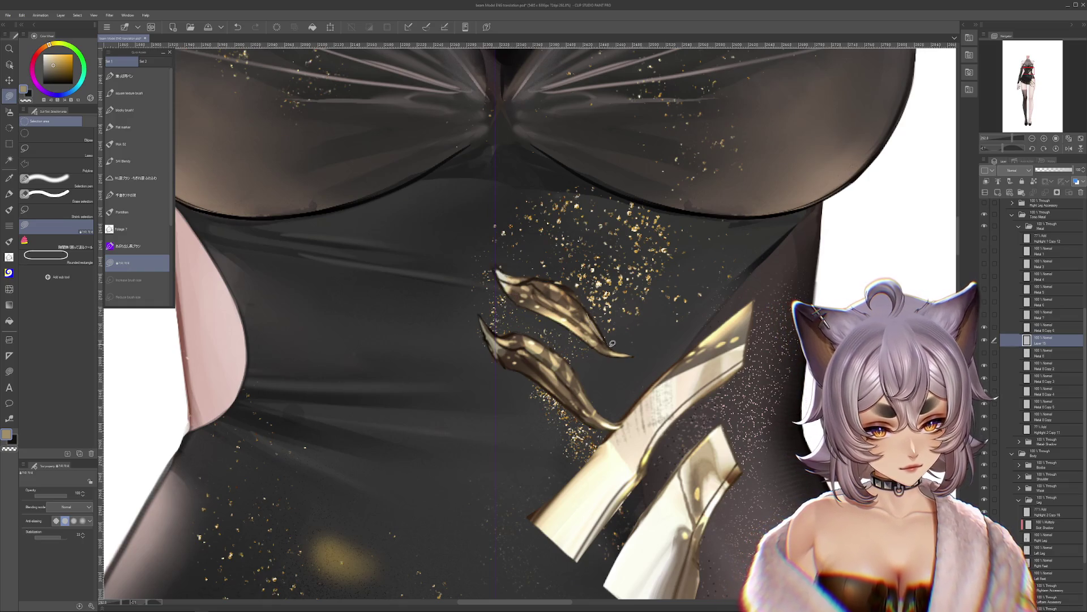
pyautogui.press('c')
pyautogui.moveTo(623, 362); pyautogui.dragTo(622, 351)
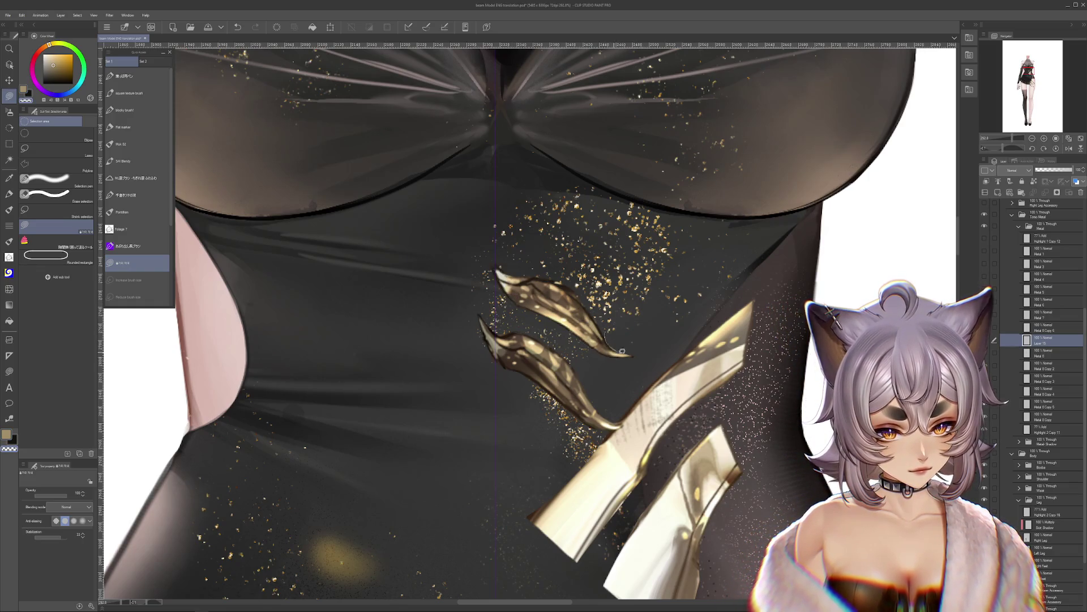
pyautogui.scroll(-2, 667, 196)
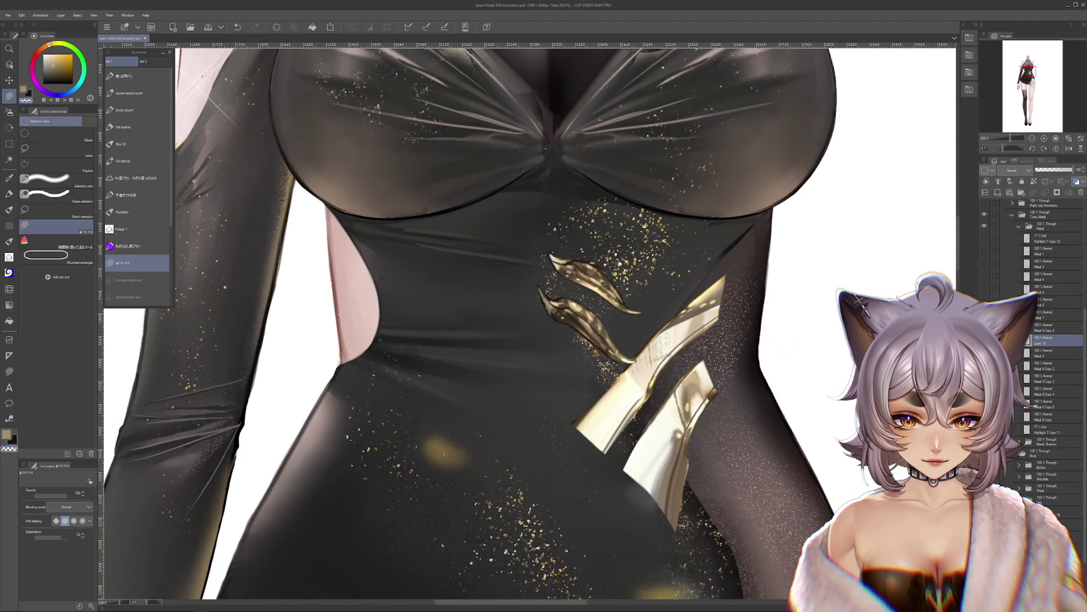
# Step: Compare the leaf shading on and off, then merge it down into Metal 8 Copy 6
pyautogui.click(985, 340)
pyautogui.hotkey('ctrl', 'z')
pyautogui.hotkey('ctrl', 'y')
pyautogui.hotkey('ctrl', 'z')
pyautogui.hotkey('ctrl', 'y')
pyautogui.hotkey('ctrl', 'z')
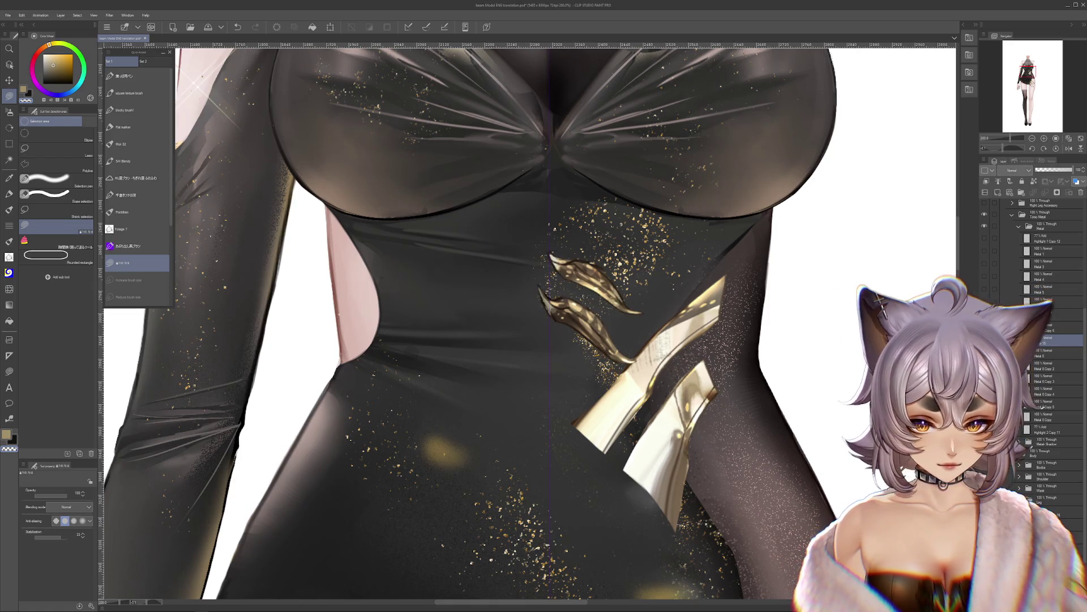
pyautogui.click(1040, 328)
pyautogui.hotkey('ctrl', 'e')
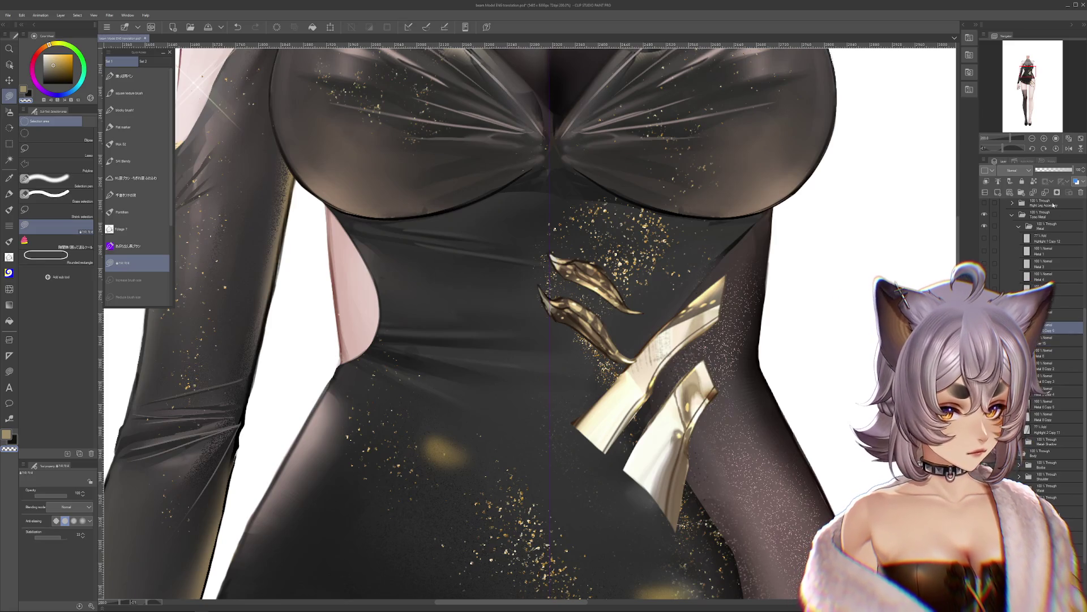
# Step: Lasso the gold leaves, cut them and paste them as a new layer
pyautogui.press('m')
pyautogui.moveTo(546, 246)
pyautogui.mouseDown()
pyautogui.moveTo(586, 292)
pyautogui.moveTo(645, 327)
pyautogui.moveTo(655, 292)
pyautogui.moveTo(628, 298)
pyautogui.mouseUp()
pyautogui.hotkey('ctrl', 'x')
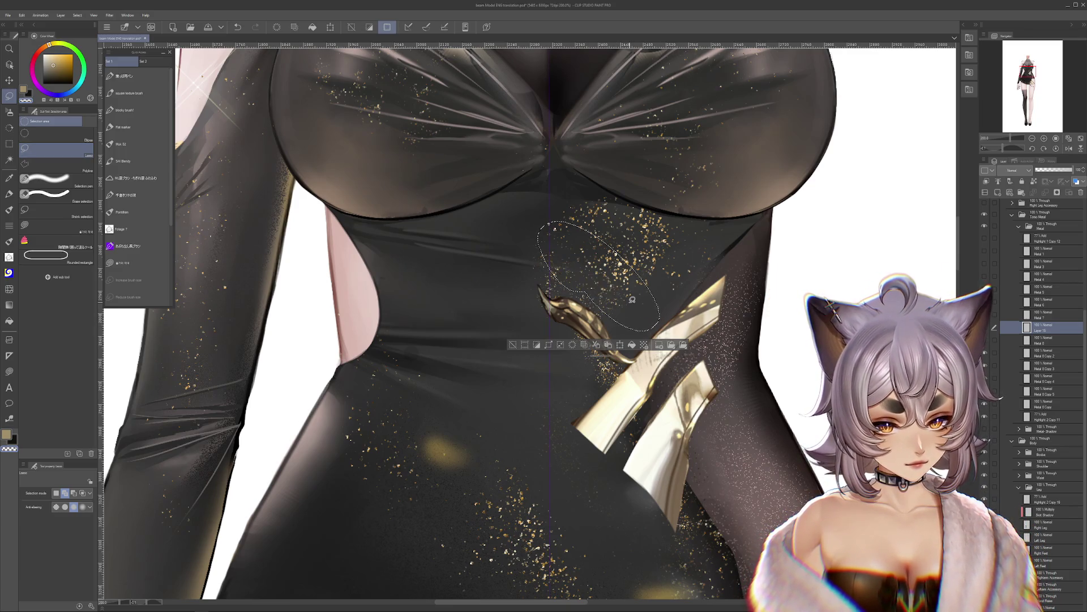
pyautogui.hotkey('ctrl', 'v')
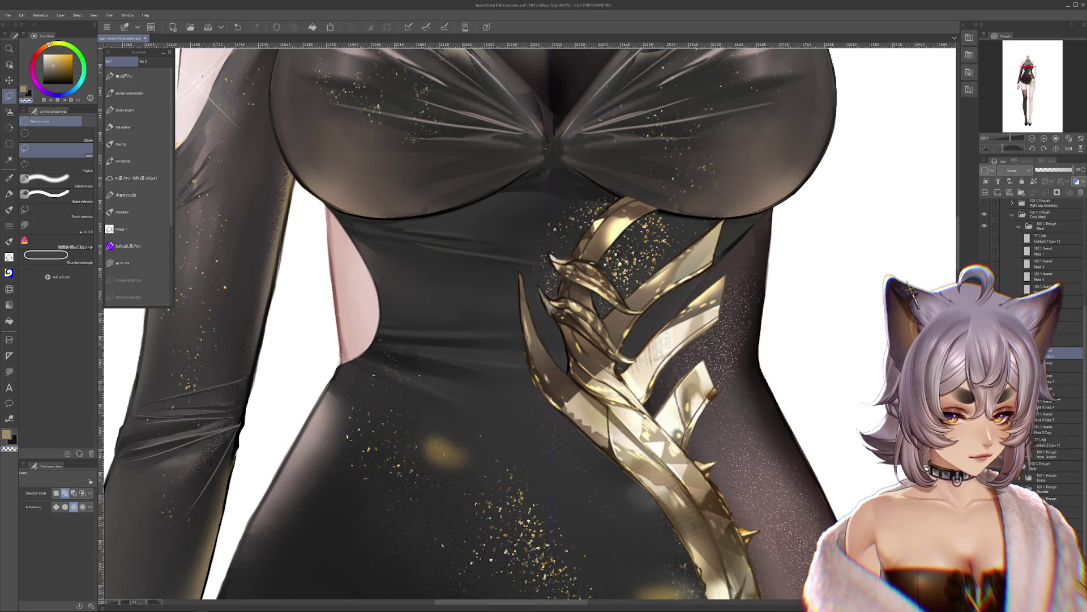
# Step: Cut dark lasso-fill notches into the gold spikes and along their edges
pyautogui.scroll(2, 599, 274)
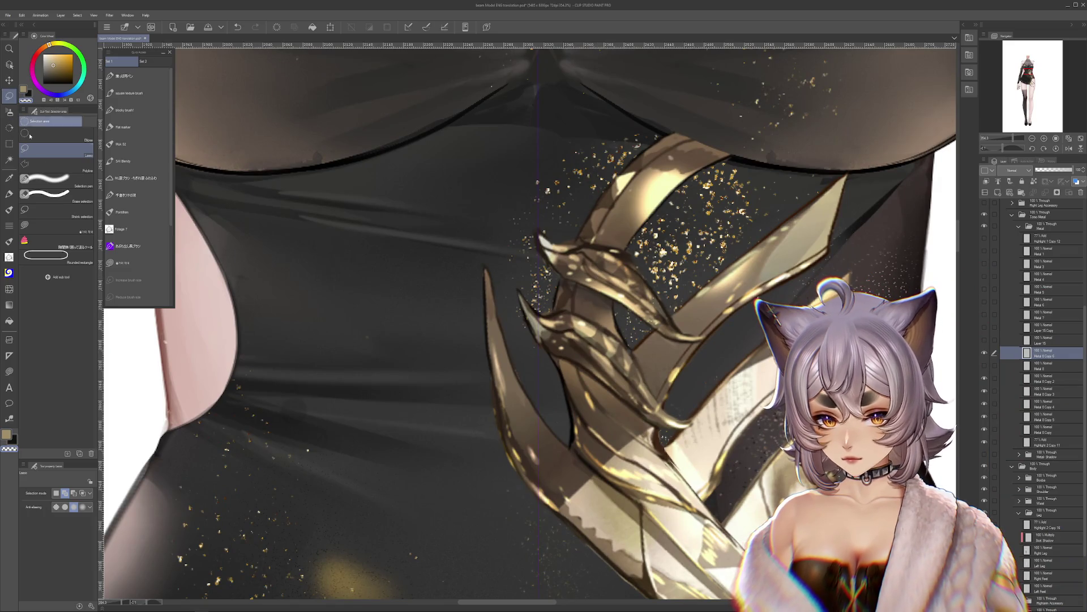
pyautogui.click(55, 224)
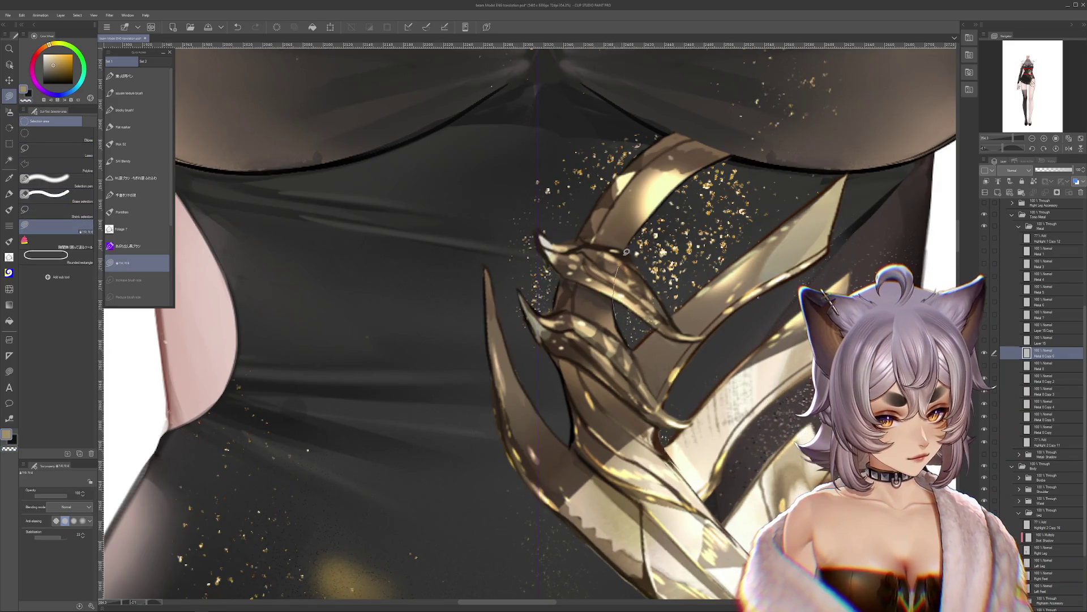
pyautogui.moveTo(613, 292); pyautogui.dragTo(629, 334)
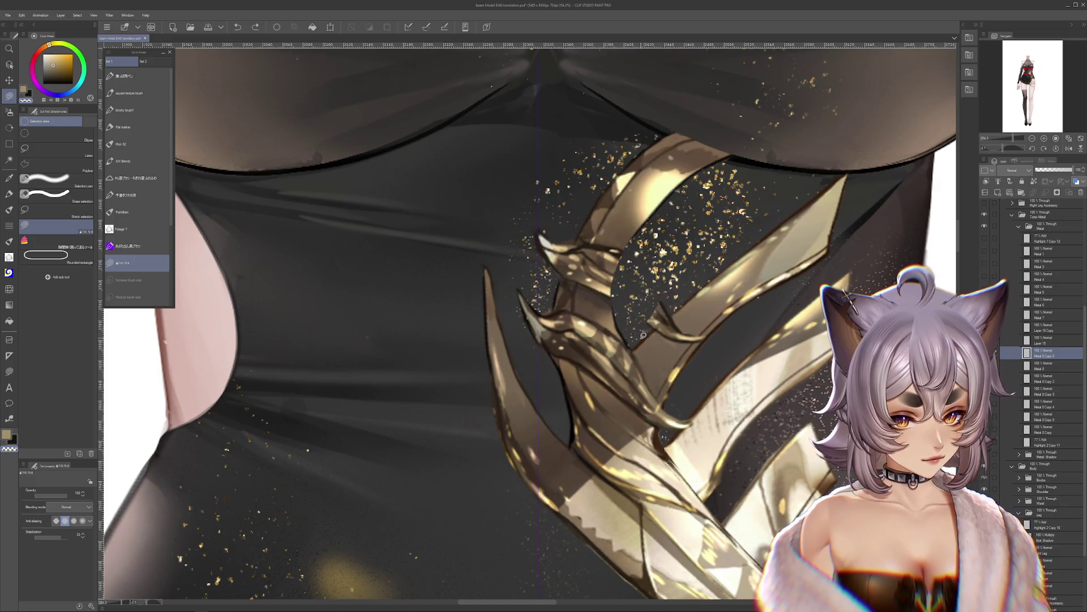
pyautogui.hotkey('ctrl', 'z')
pyautogui.hotkey('ctrl', 'y')
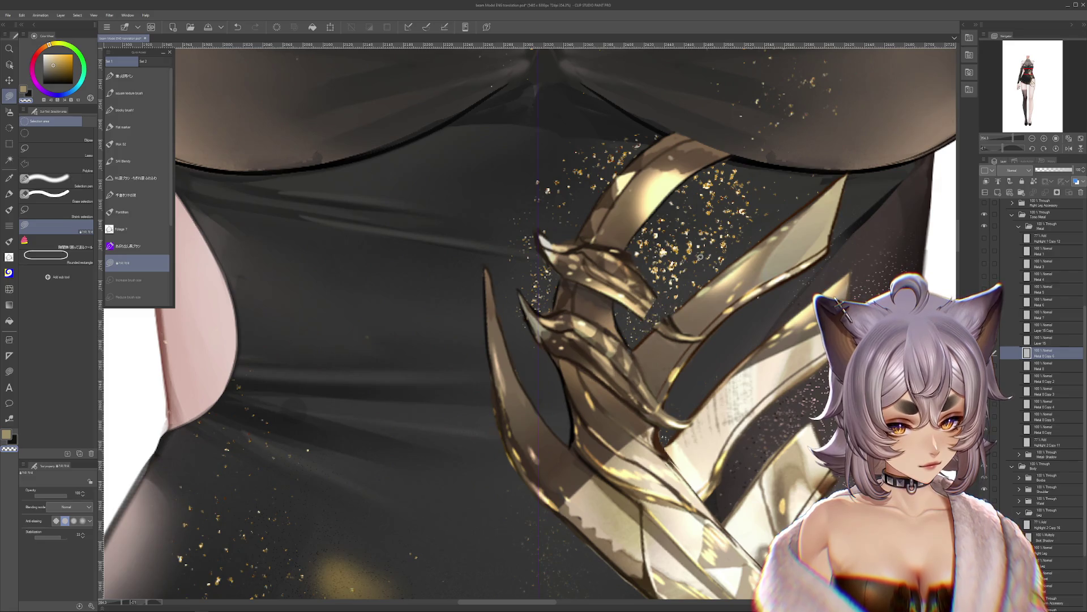
pyautogui.moveTo(635, 333); pyautogui.dragTo(669, 303)
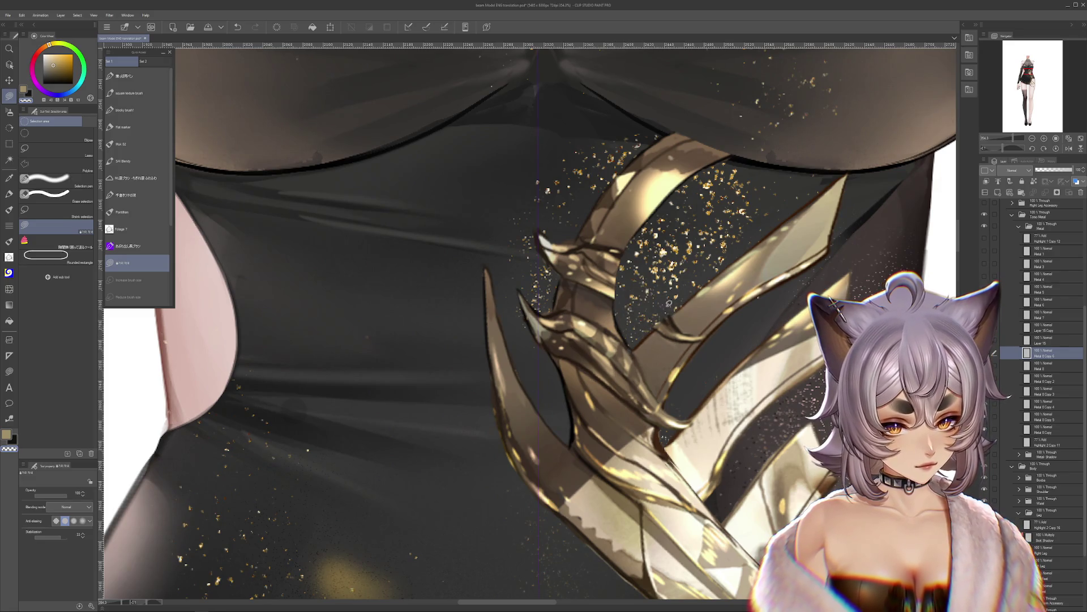
pyautogui.moveTo(560, 272)
pyautogui.mouseDown()
pyautogui.moveTo(526, 238)
pyautogui.moveTo(552, 271)
pyautogui.moveTo(558, 360)
pyautogui.moveTo(520, 292)
pyautogui.moveTo(555, 391)
pyautogui.moveTo(549, 328)
pyautogui.mouseUp()
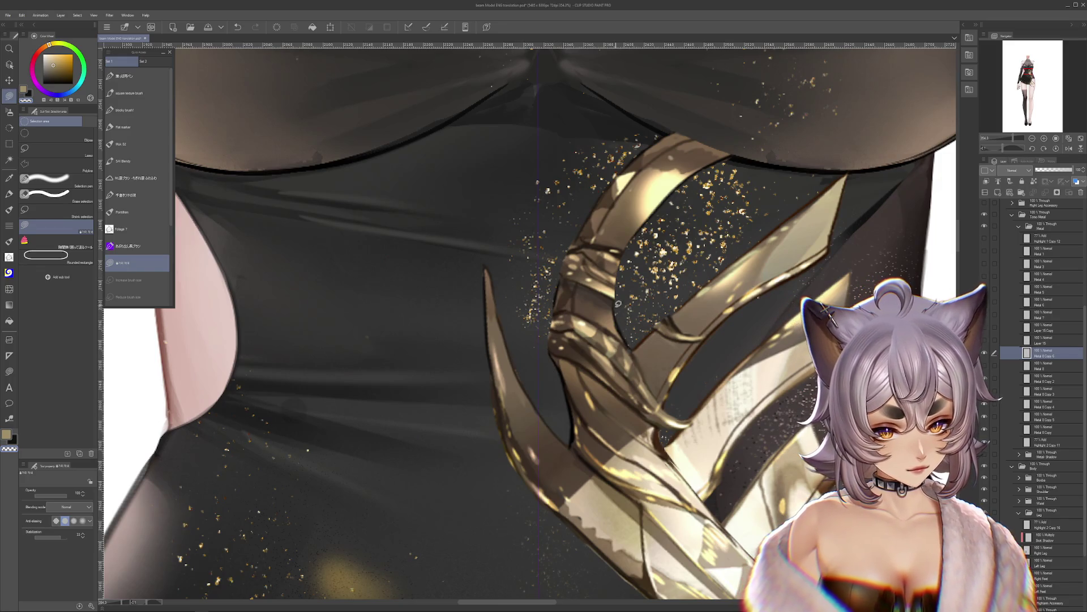
pyautogui.scroll(-1, 708, 346)
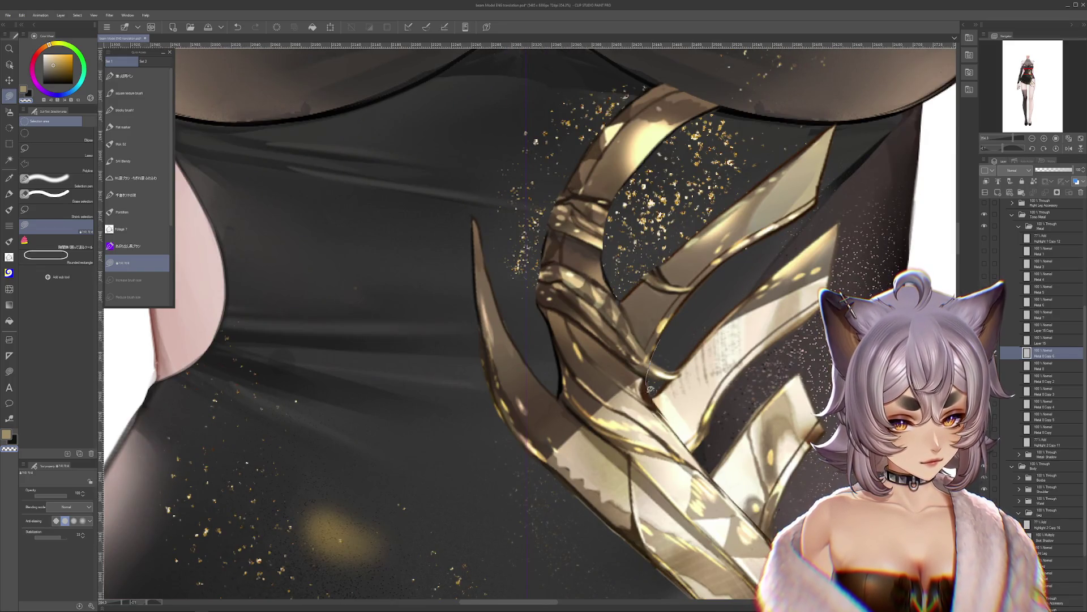
pyautogui.moveTo(650, 390); pyautogui.dragTo(649, 392)
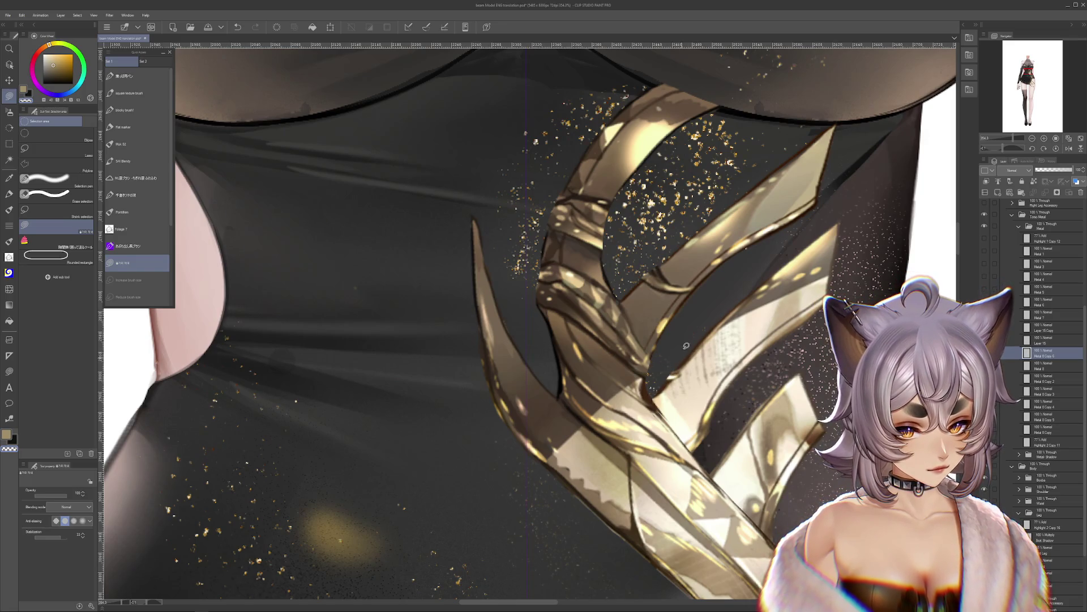
# Step: Switch to the Metal 8 Copy 5 layer, pick a light beige colour and compare before/after
pyautogui.keyDown('ctrl'); pyautogui.keyDown('shift'); pyautogui.click(666, 432); pyautogui.keyUp('shift'); pyautogui.keyUp('ctrl')
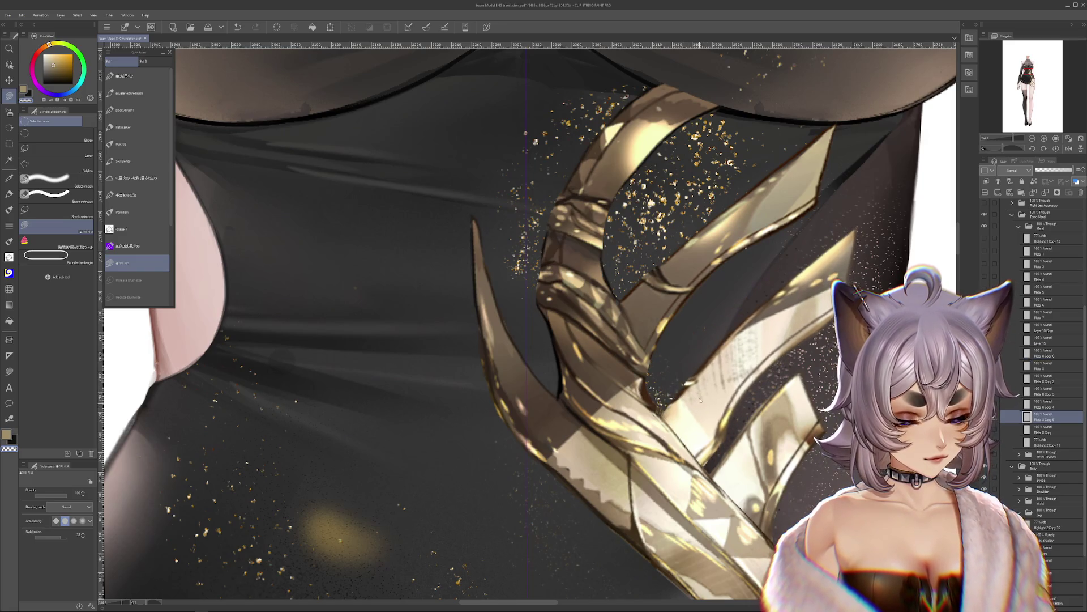
pyautogui.keyDown('alt'); pyautogui.click(698, 347); pyautogui.keyUp('alt')
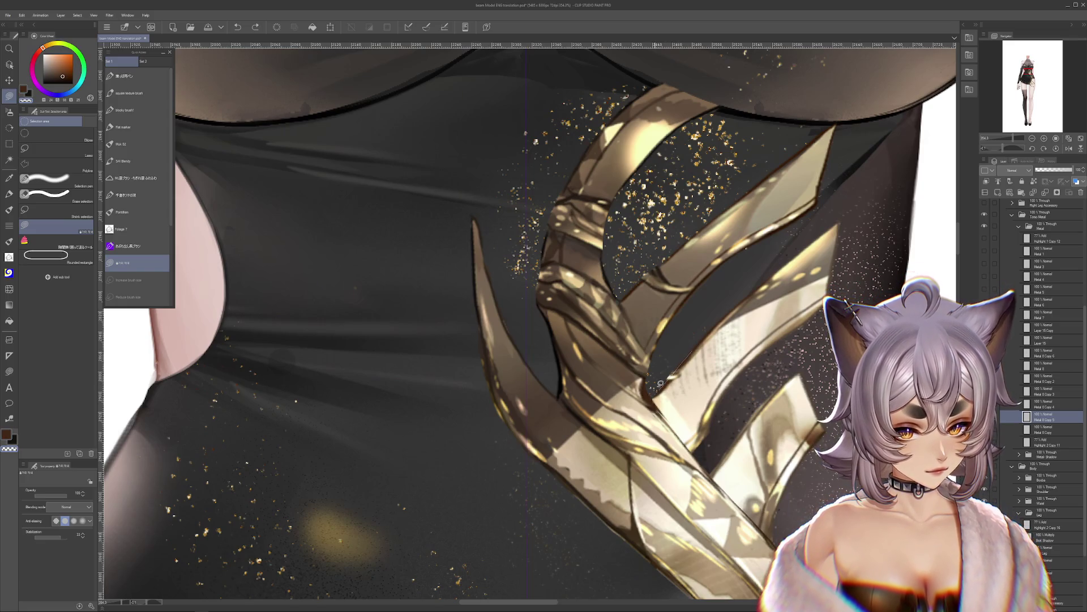
pyautogui.keyDown('alt'); pyautogui.click(665, 384); pyautogui.keyUp('alt')
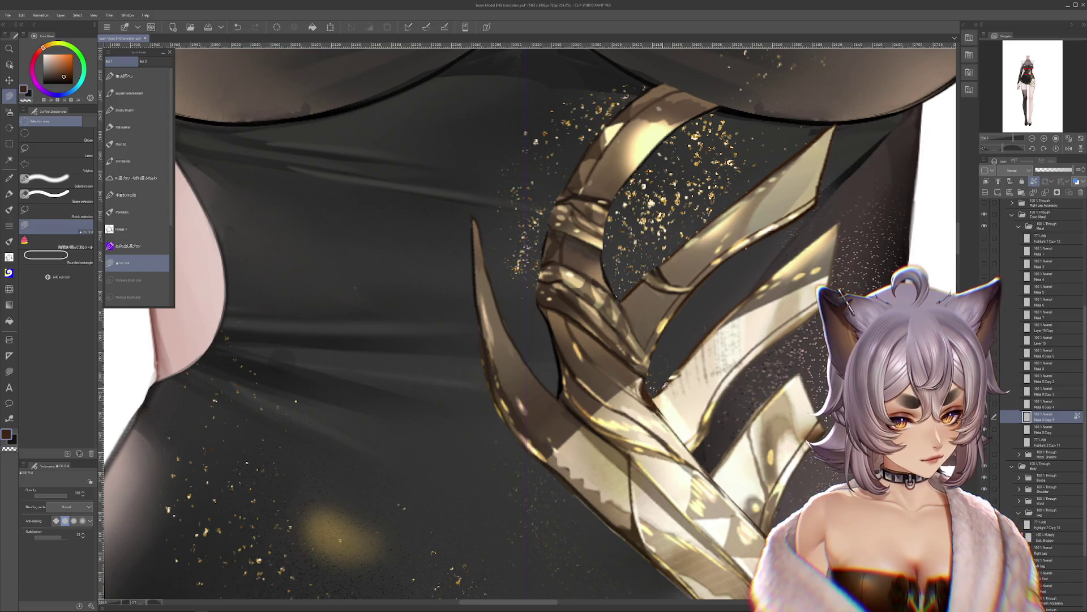
pyautogui.keyDown('alt'); pyautogui.click(687, 365); pyautogui.keyUp('alt')
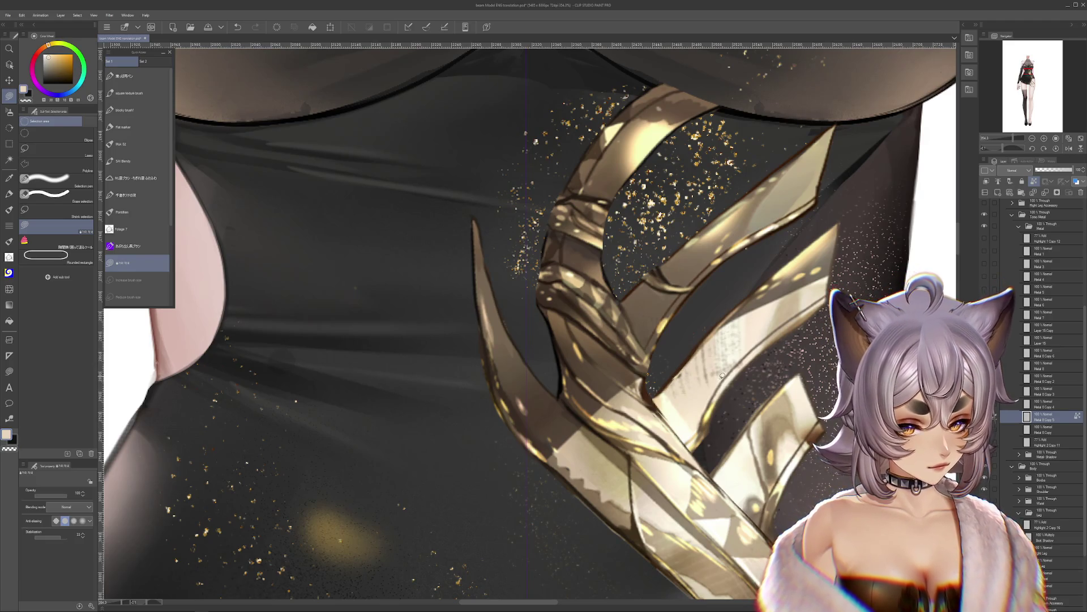
pyautogui.moveTo(679, 317)
pyautogui.mouseDown()
pyautogui.moveTo(622, 421)
pyautogui.moveTo(640, 400)
pyautogui.moveTo(651, 328)
pyautogui.moveTo(696, 438)
pyautogui.mouseUp()
pyautogui.hotkey('ctrl', 'z')
pyautogui.hotkey('ctrl', 'y')
pyautogui.press('alt')
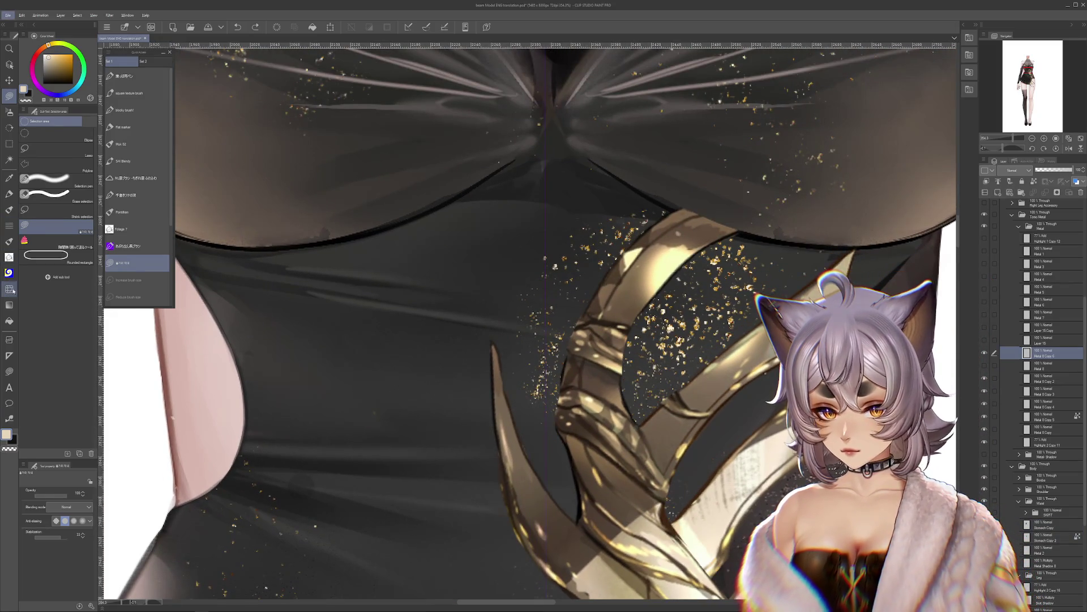
# Step: Duplicate the gold metal layer and liquify the strap into cracked joints with a size ~39 brush
pyautogui.click(10, 288)
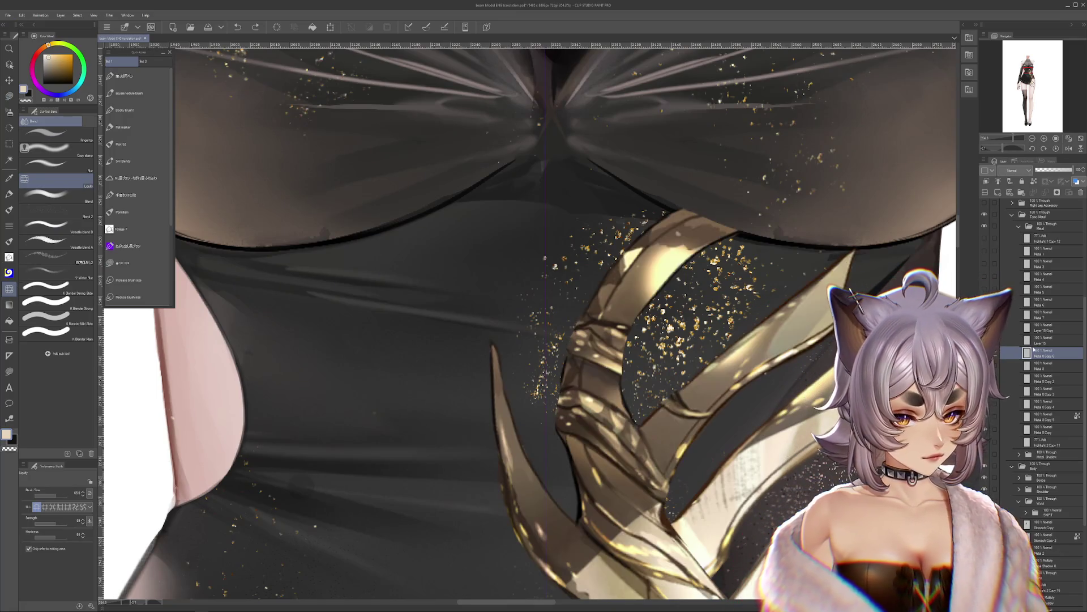
pyautogui.hotkey('ctrl', 'c')
pyautogui.hotkey('ctrl', 'v')
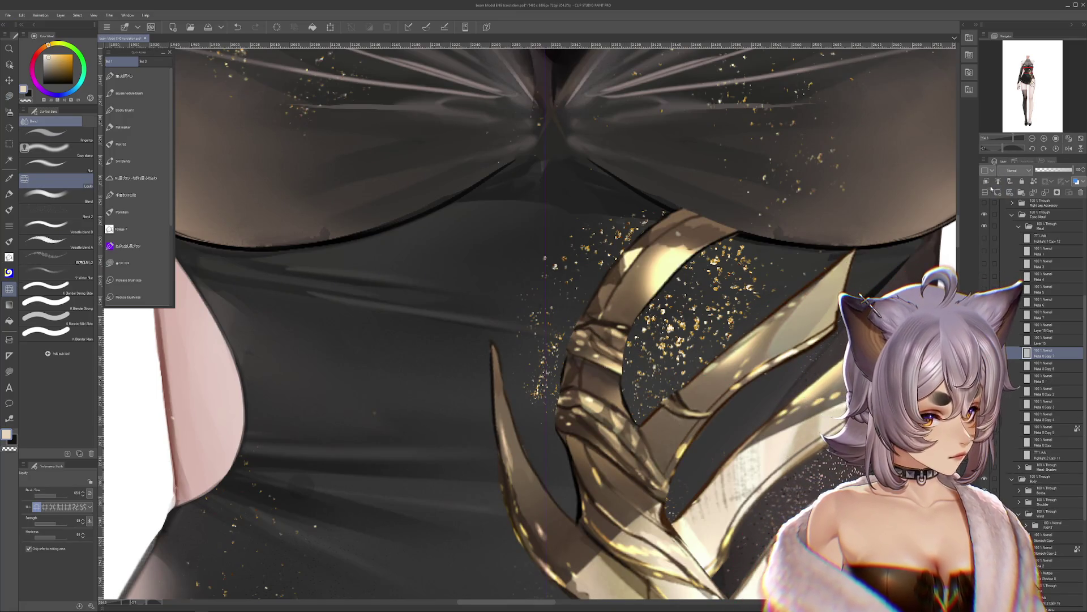
pyautogui.moveTo(62, 492); pyautogui.dragTo(54, 491)
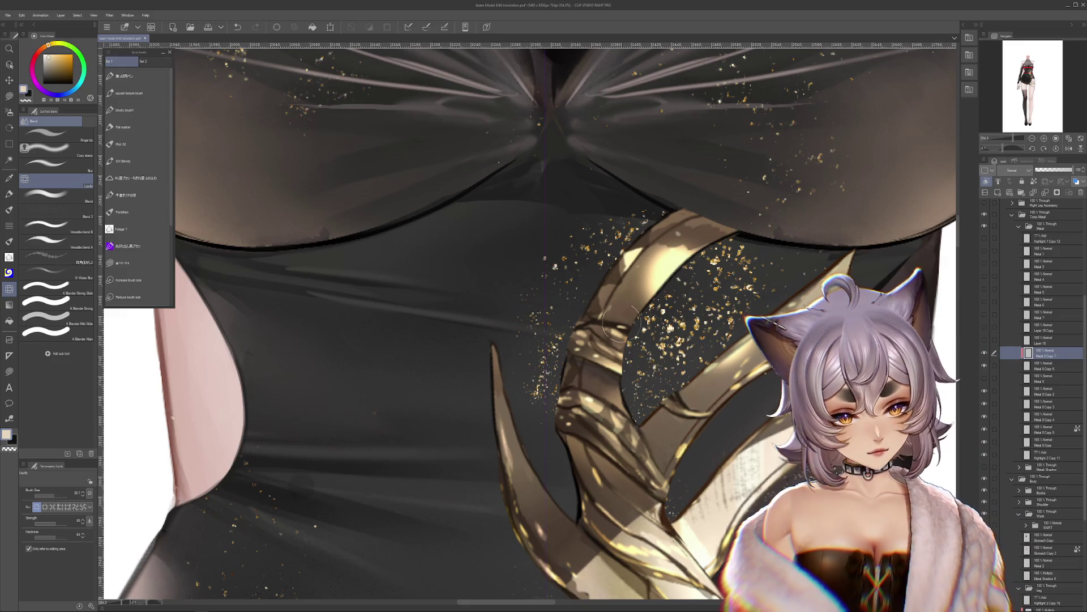
pyautogui.moveTo(617, 320); pyautogui.dragTo(608, 384)
pyautogui.press('[')
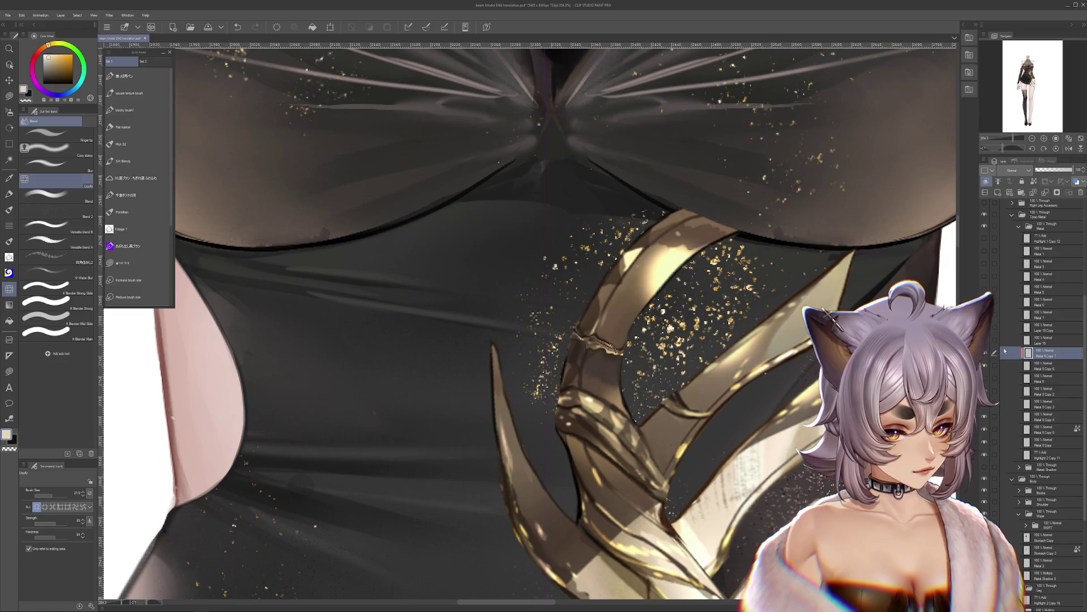
pyautogui.moveTo(754, 446); pyautogui.dragTo(749, 378)
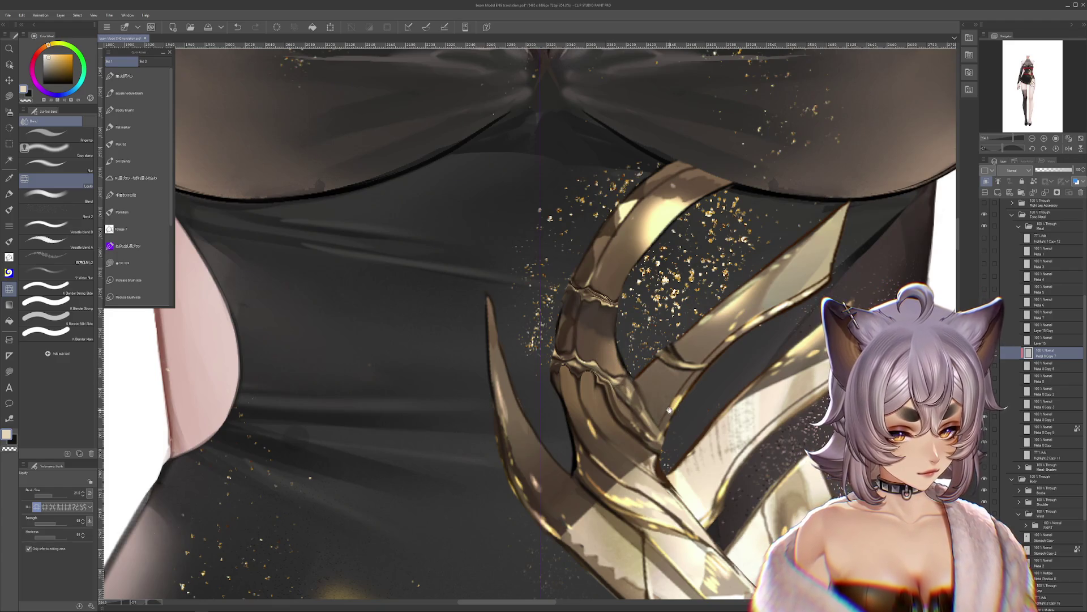
pyautogui.moveTo(669, 408); pyautogui.dragTo(666, 363)
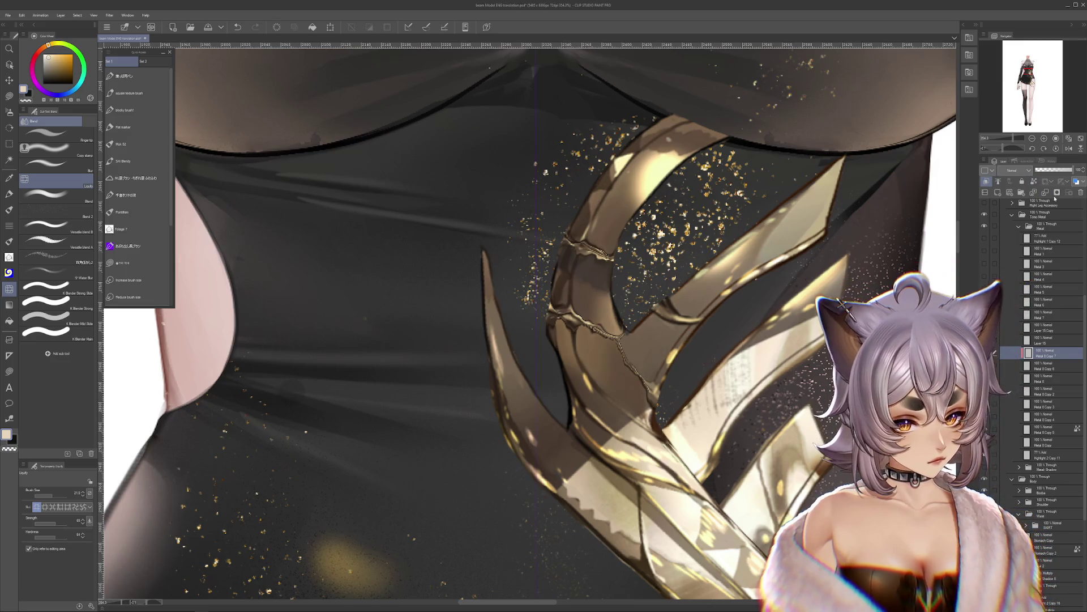
# Step: Delete Metal 8 Copy 7 and sample a dark brown-gold from the ornament with the Flat marker
pyautogui.click(1055, 196)
pyautogui.click(9, 193)
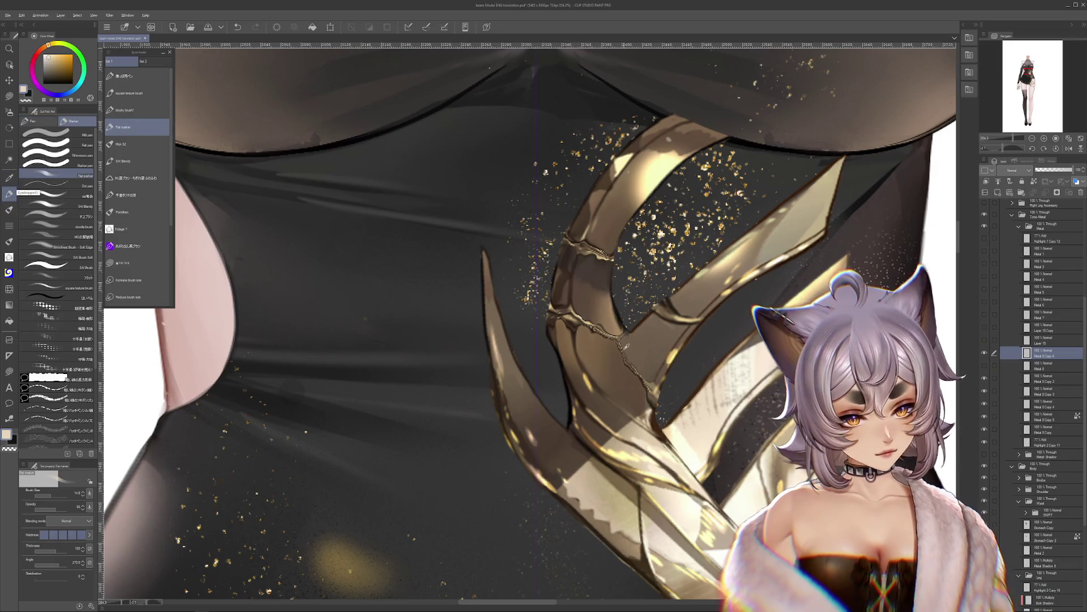
pyautogui.keyDown('alt'); pyautogui.click(605, 336); pyautogui.keyUp('alt')
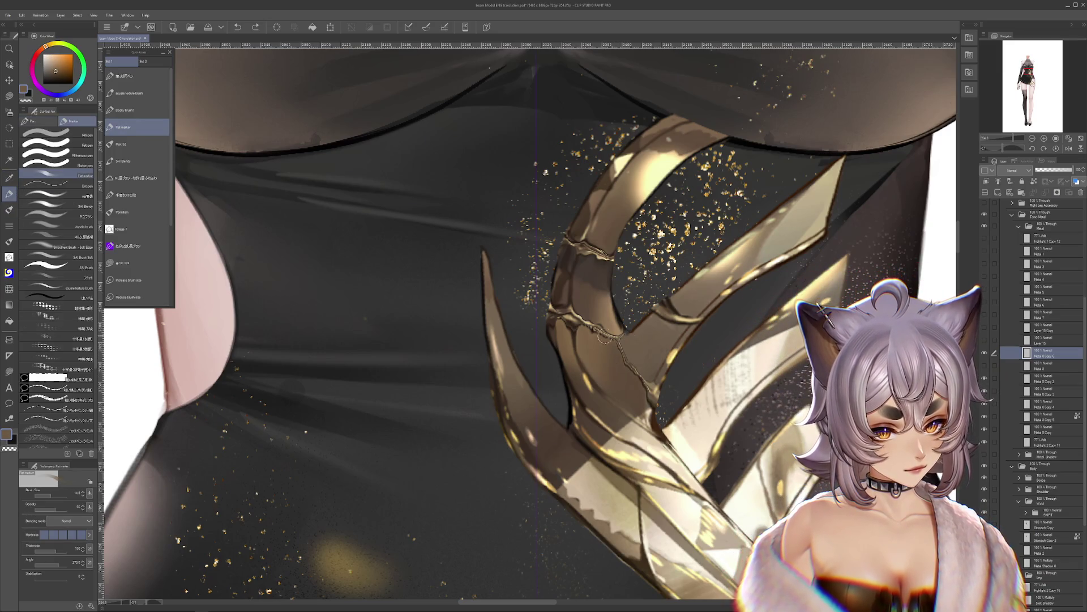
pyautogui.keyDown('alt'); pyautogui.click(615, 323); pyautogui.keyUp('alt')
pyautogui.keyDown('alt'); pyautogui.click(585, 329); pyautogui.keyUp('alt')
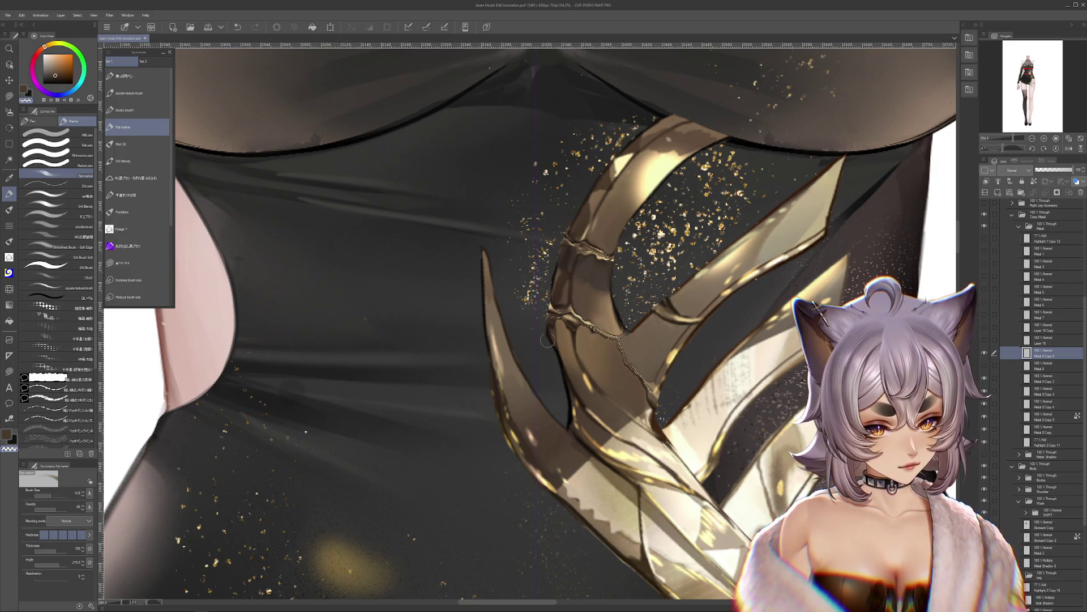
pyautogui.keyDown('alt'); pyautogui.click(545, 282); pyautogui.keyUp('alt')
pyautogui.keyDown('alt'); pyautogui.click(552, 332); pyautogui.keyUp('alt')
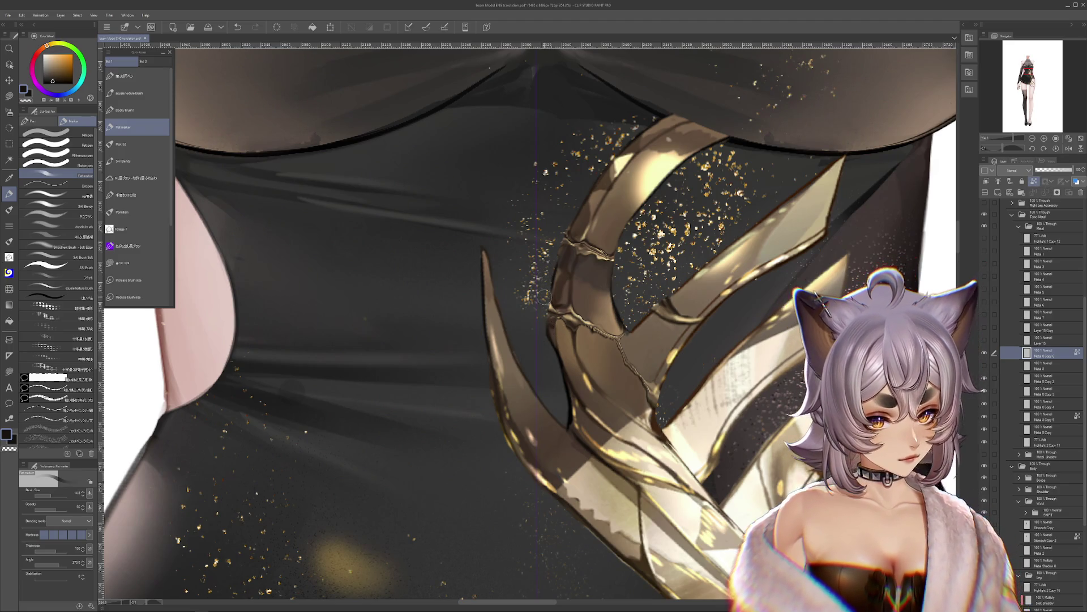
# Step: Paste a new painting layer, then reselect the Metal 8 Copy 6 layer
pyautogui.scroll(-3, 564, 418)
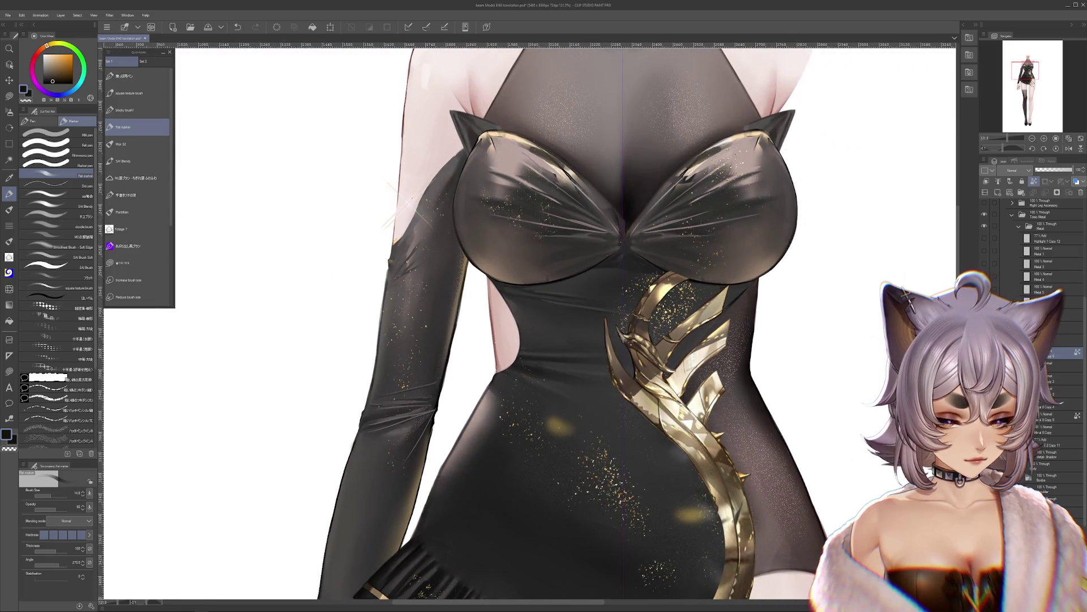
pyautogui.hotkey('ctrl', 'v')
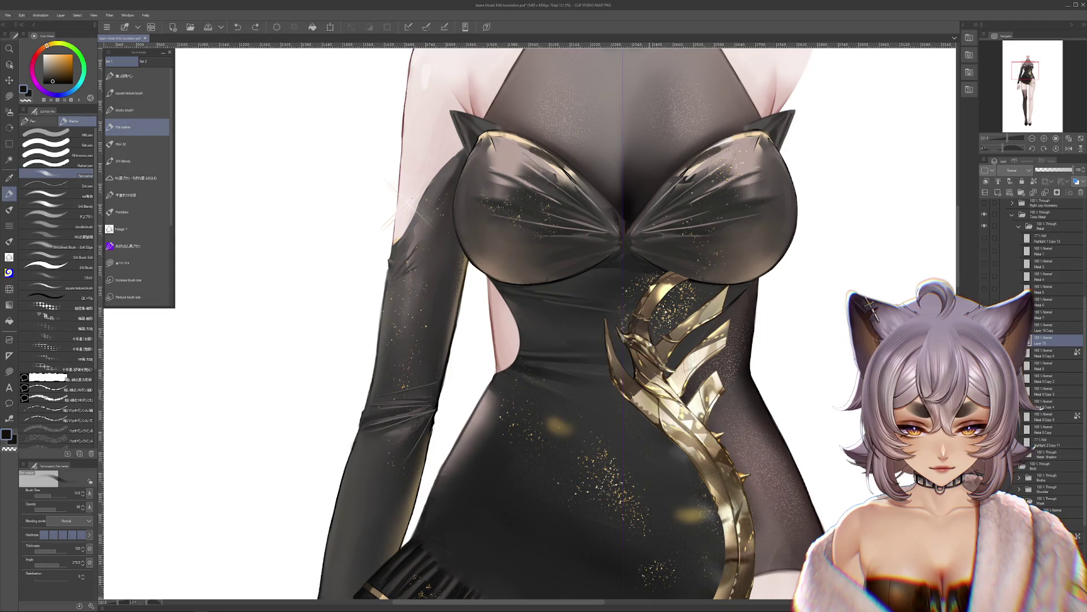
pyautogui.scroll(3, 657, 368)
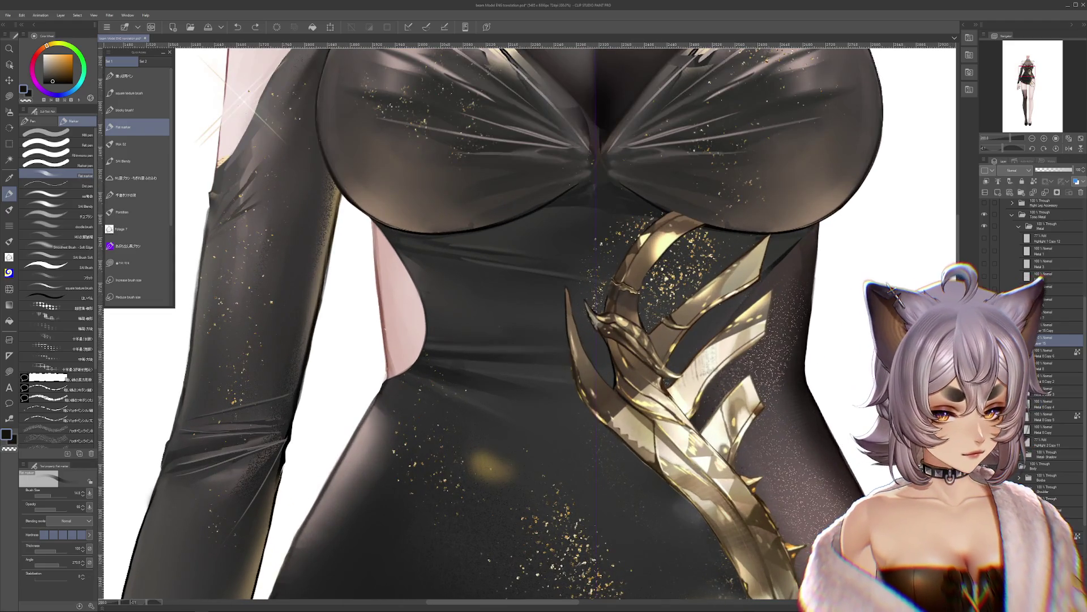
pyautogui.click(1048, 352)
pyautogui.scroll(2, 673, 344)
pyautogui.scroll(2, 652, 343)
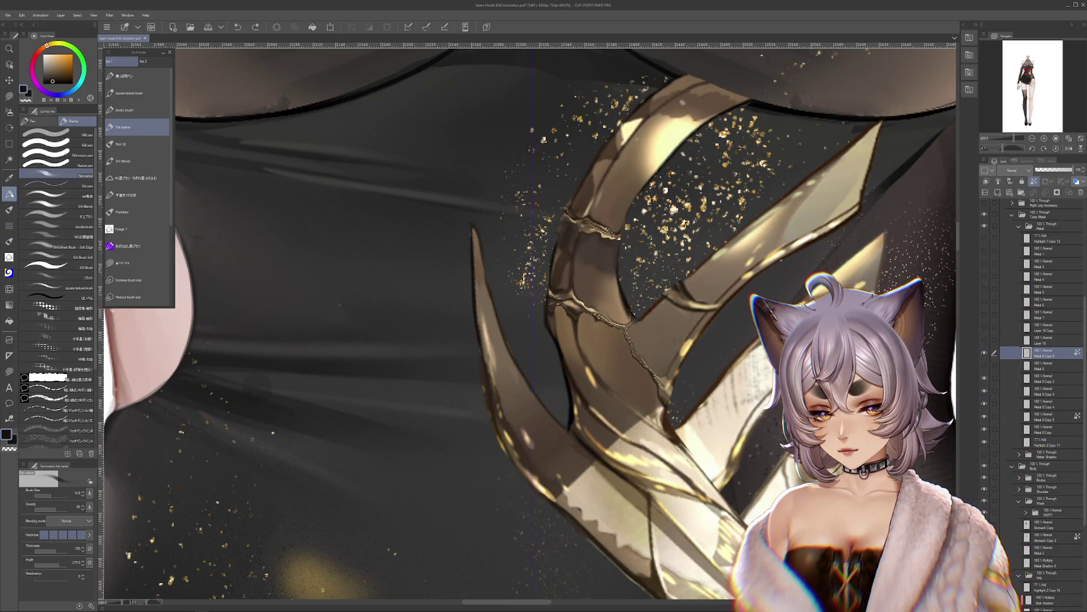
# Step: Soften the gold crack line across the ornament with the plain Blend brush
pyautogui.click(9, 289)
pyautogui.click(61, 192)
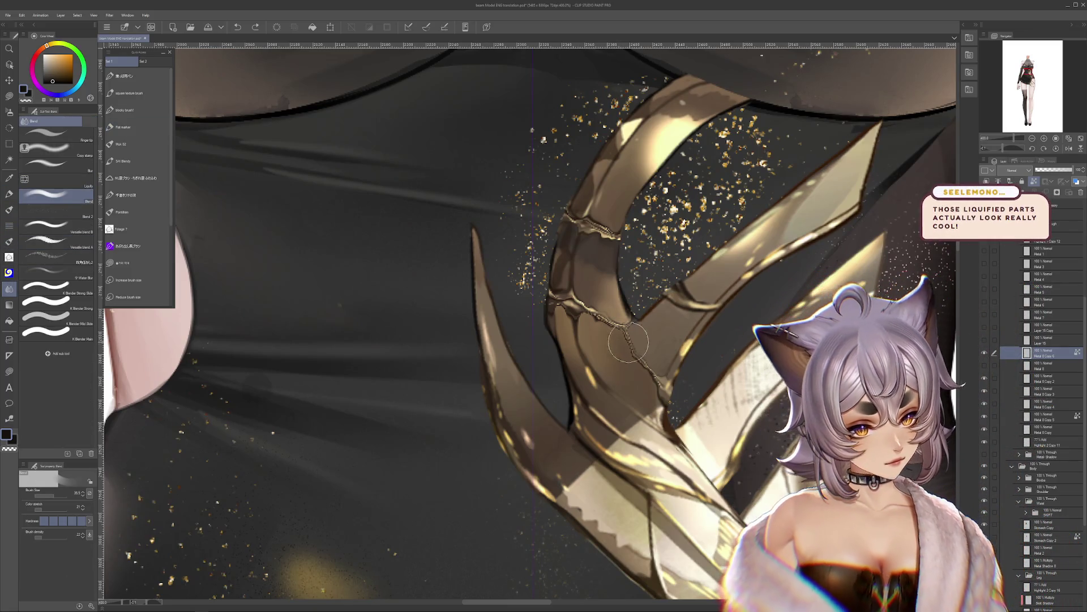
pyautogui.moveTo(530, 323); pyautogui.dragTo(593, 315)
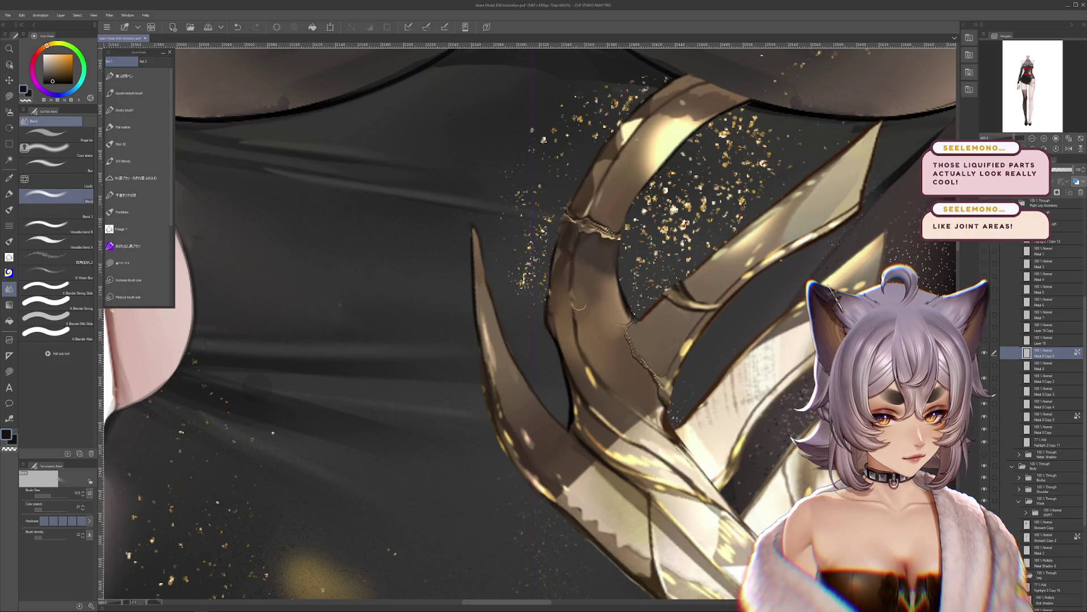
pyautogui.moveTo(615, 316); pyautogui.dragTo(623, 326)
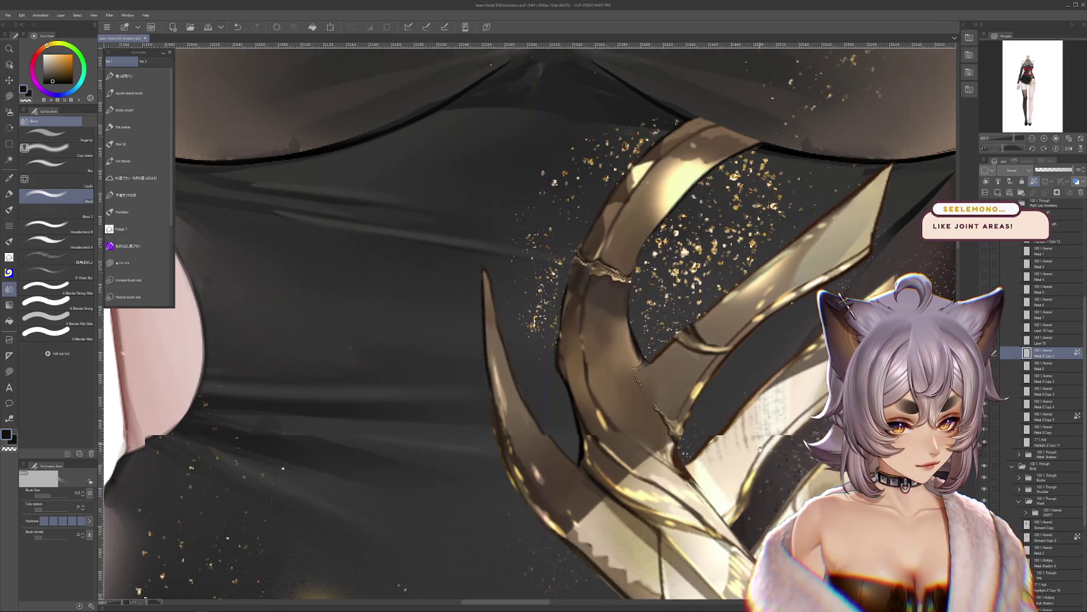
pyautogui.moveTo(660, 403)
pyautogui.mouseDown()
pyautogui.moveTo(674, 453)
pyautogui.moveTo(627, 418)
pyautogui.mouseUp()
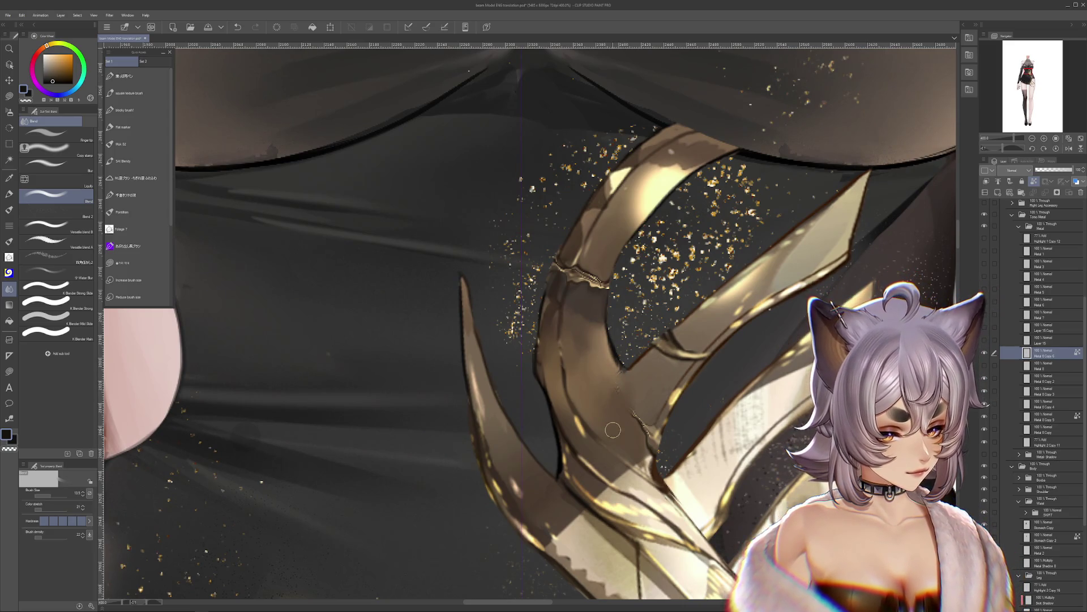
# Step: Shrink the blend brush to about 19 and smooth the jagged light crack across the metal
pyautogui.click(61, 495)
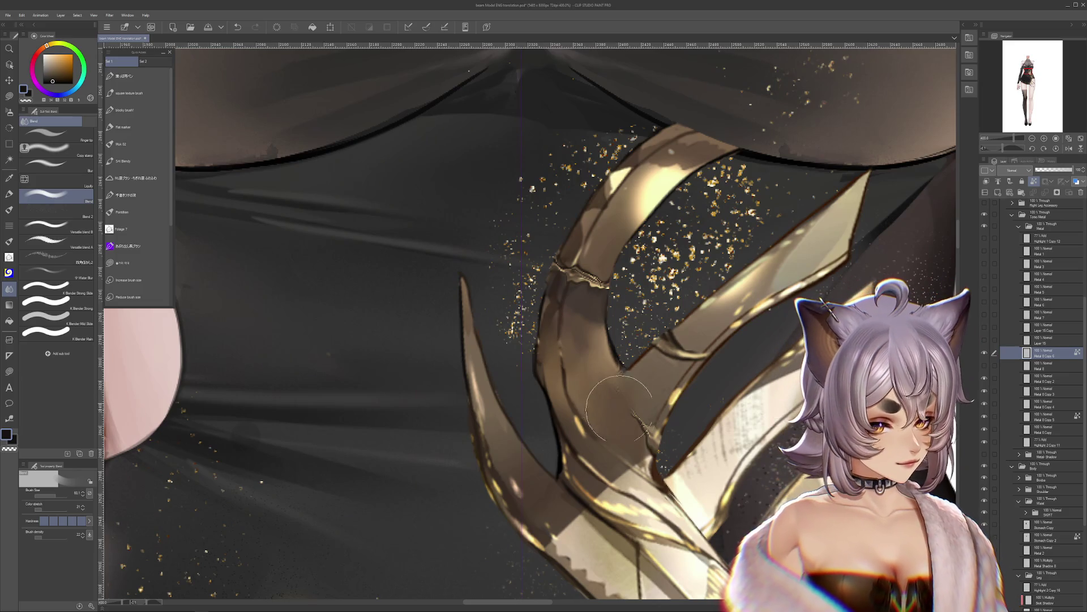
pyautogui.click(56, 495)
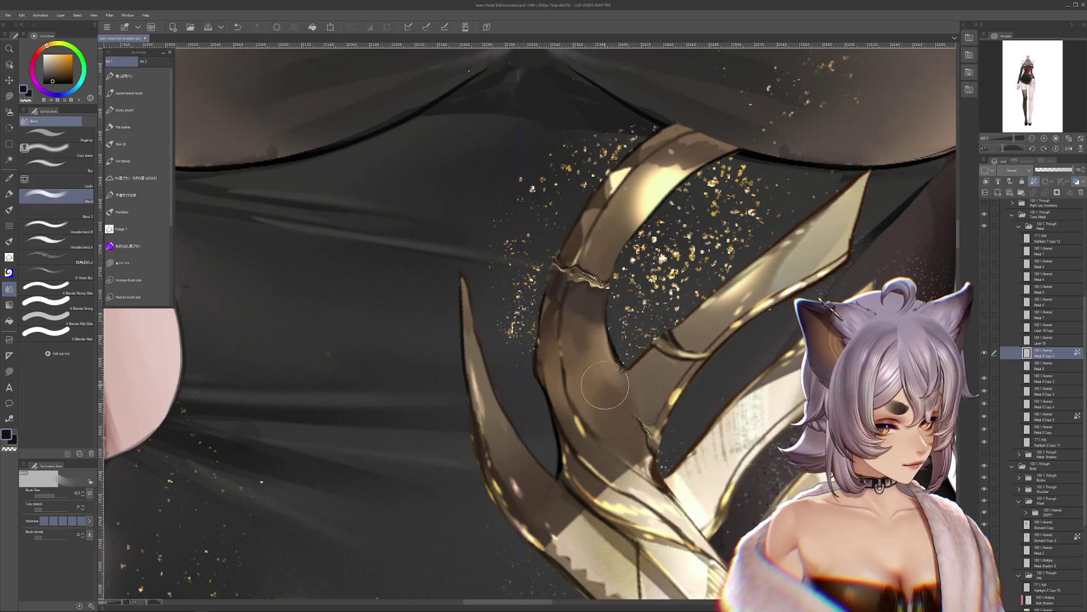
pyautogui.press('[')
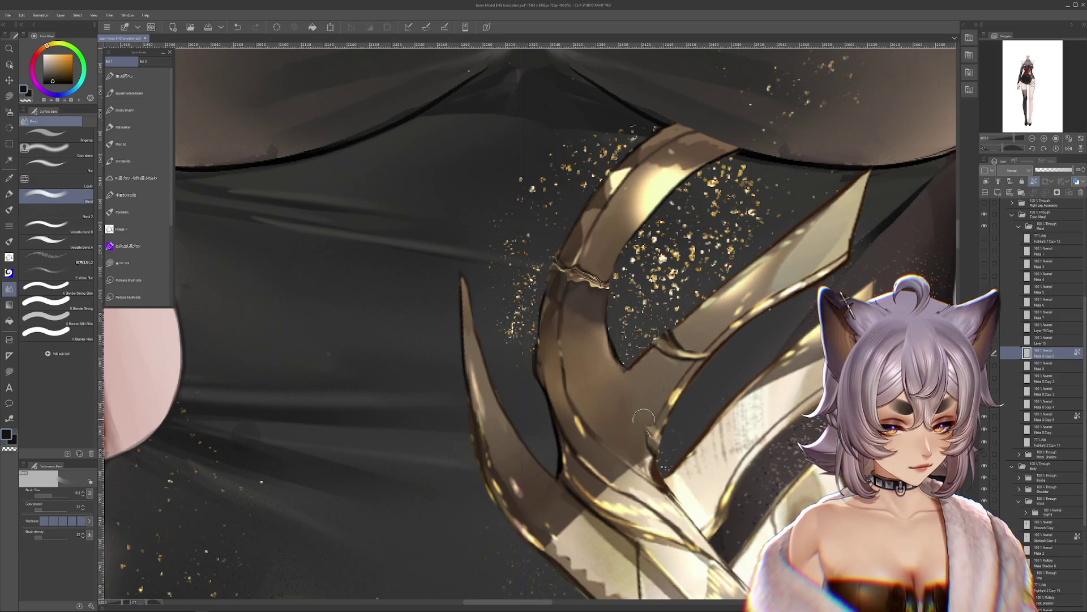
pyautogui.moveTo(586, 293)
pyautogui.mouseDown()
pyautogui.moveTo(589, 271)
pyautogui.moveTo(597, 283)
pyautogui.moveTo(591, 265)
pyautogui.moveTo(565, 264)
pyautogui.moveTo(585, 264)
pyautogui.moveTo(593, 246)
pyautogui.mouseUp()
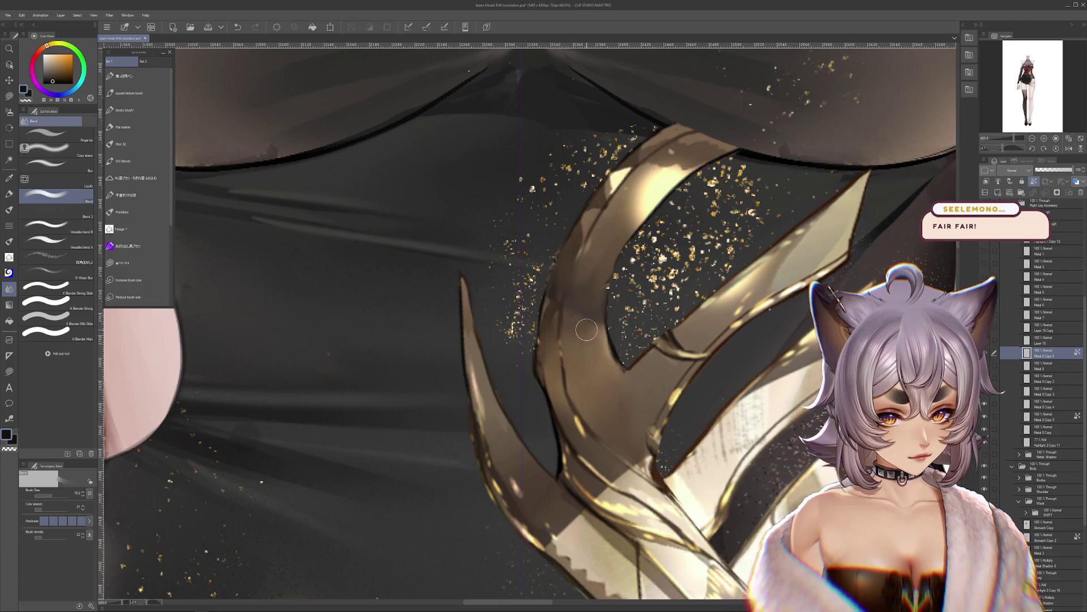
pyautogui.scroll(-3, 587, 323)
pyautogui.hotkey('ctrl', 'z')
pyautogui.hotkey('ctrl', 'z')
pyautogui.hotkey('ctrl', 'z')
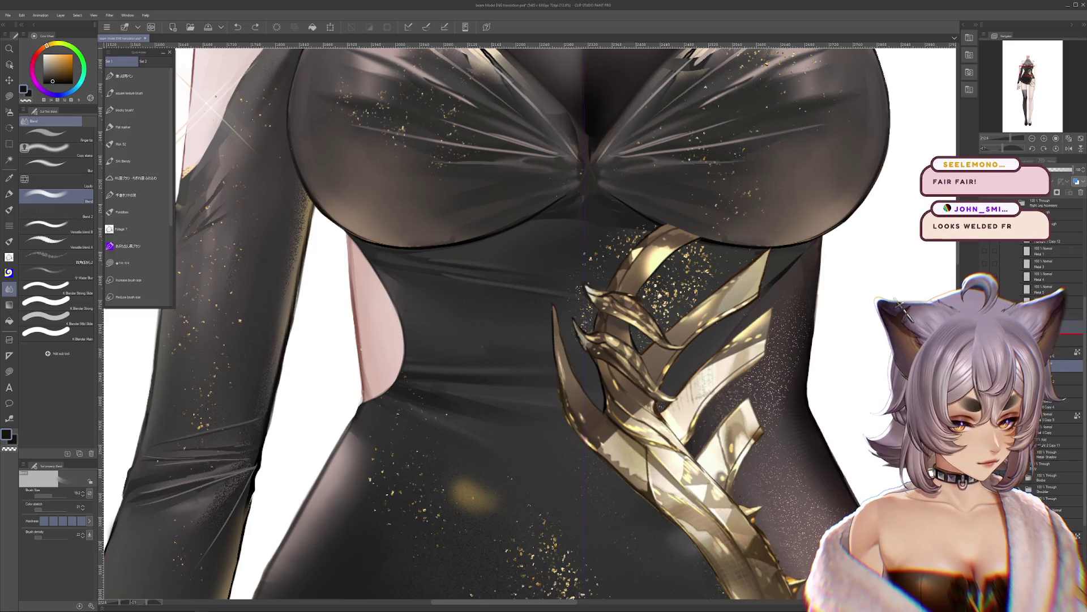
# Step: Undo the last blend stroke, zoom in, and blend the ornament's lower edge into the dress fabric
pyautogui.hotkey('ctrl', 'y')
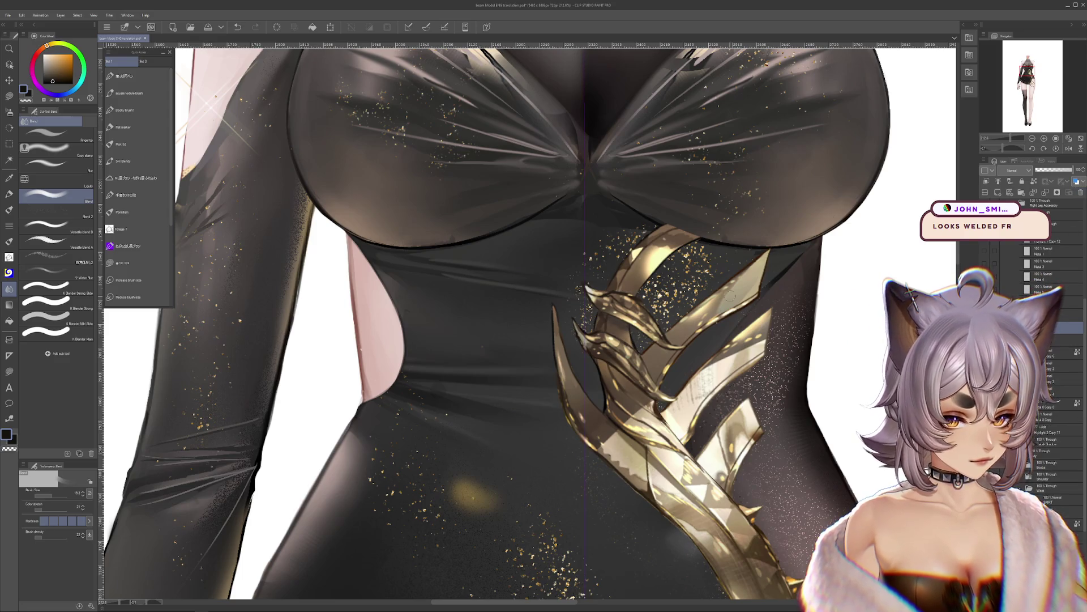
pyautogui.scroll(-3, 598, 319)
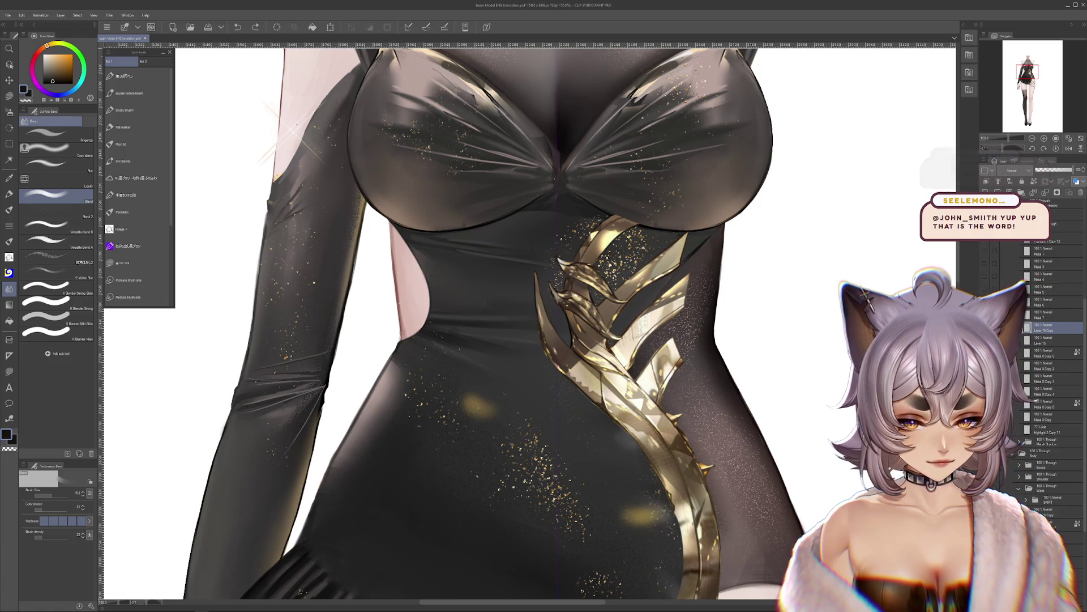
pyautogui.scroll(3, 619, 308)
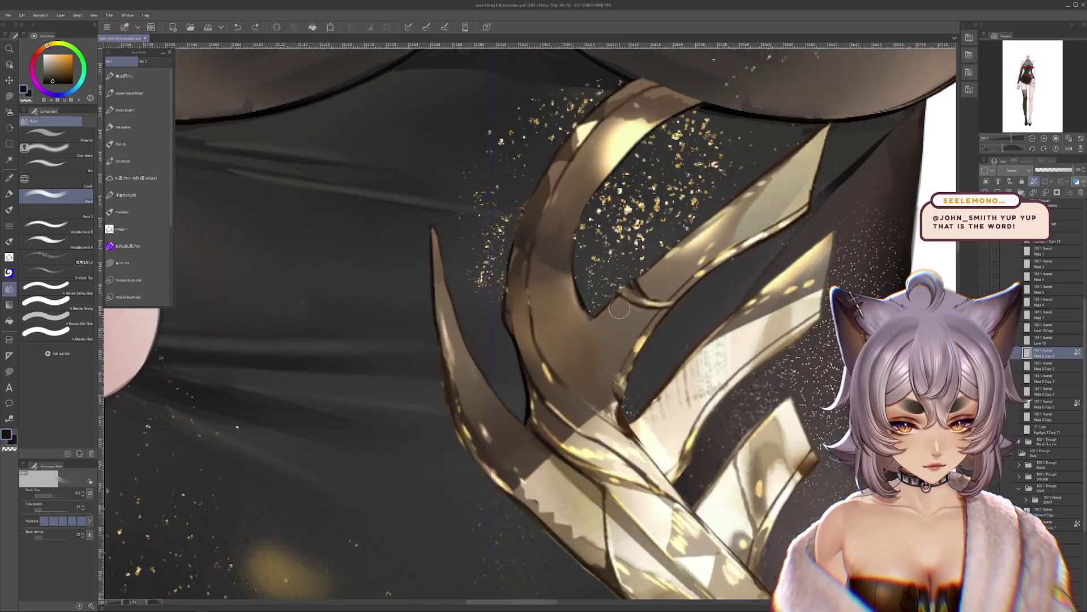
pyautogui.scroll(1, 620, 308)
pyautogui.scroll(1, 620, 308)
pyautogui.moveTo(620, 371)
pyautogui.mouseDown()
pyautogui.moveTo(606, 374)
pyautogui.moveTo(594, 408)
pyautogui.moveTo(628, 391)
pyautogui.moveTo(564, 347)
pyautogui.mouseUp()
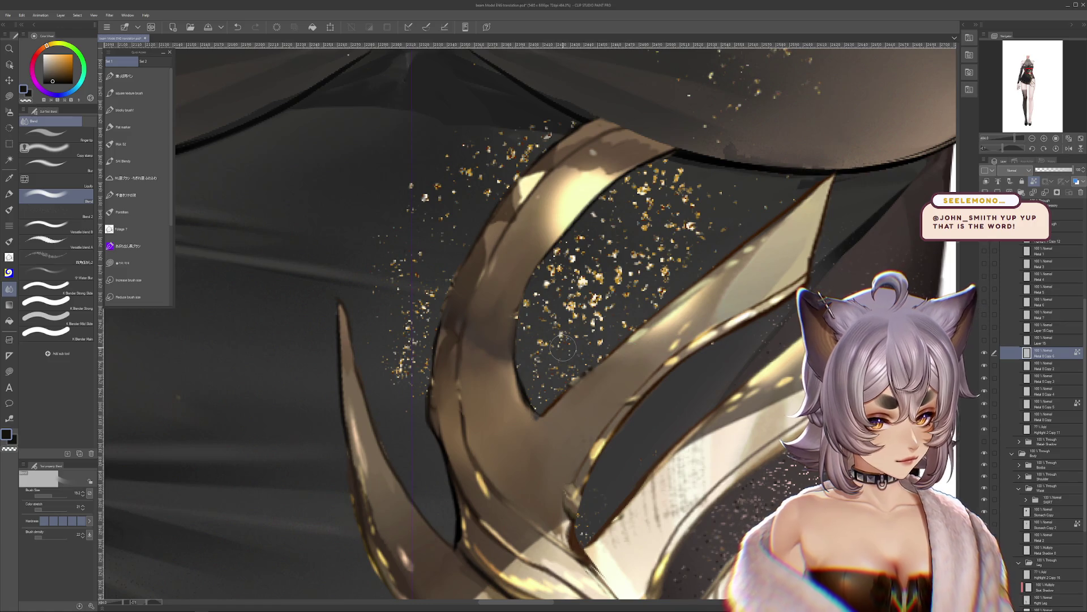
# Step: Switch to the selection tool (M) and sample a greyish brown from the canvas
pyautogui.press('m')
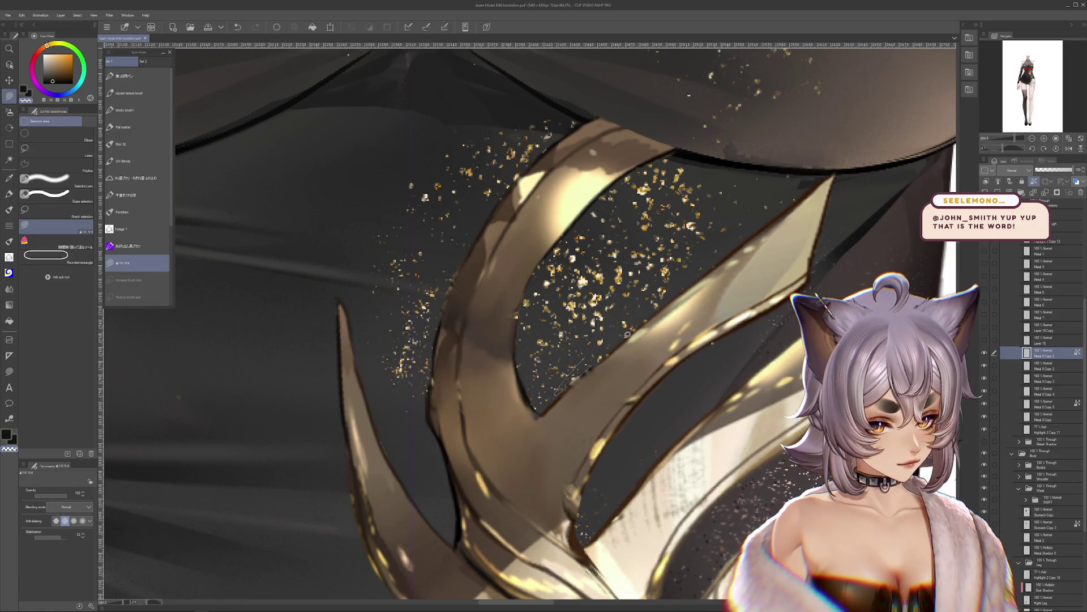
pyautogui.keyDown('alt'); pyautogui.click(654, 375); pyautogui.keyUp('alt')
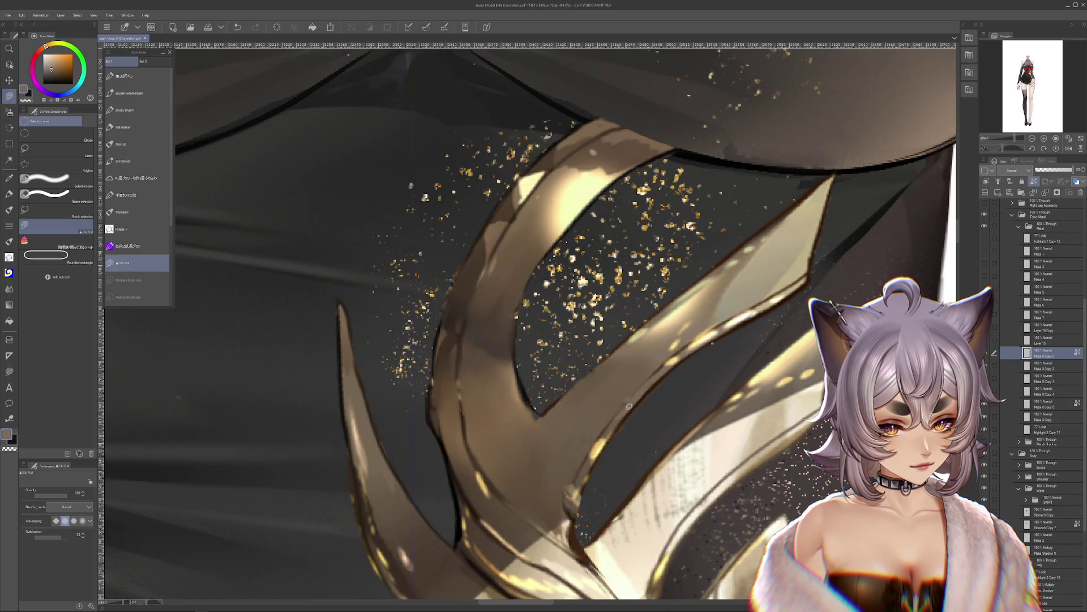
pyautogui.scroll(-6, 681, 334)
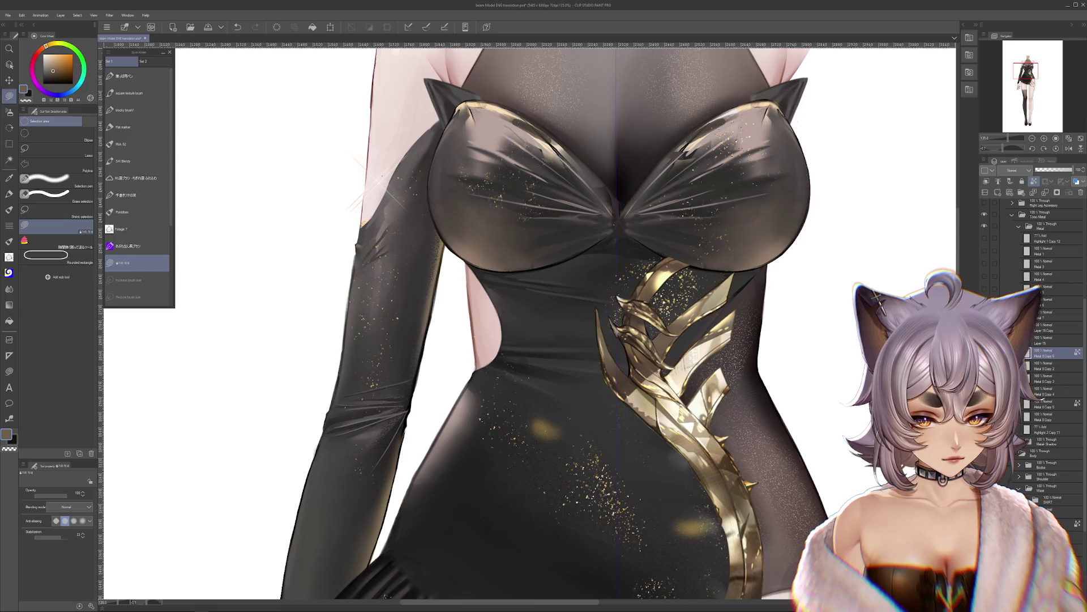
# Step: Toggle the gold ornament layer's visibility several times to compare before and after
pyautogui.scroll(-2, 370, 277)
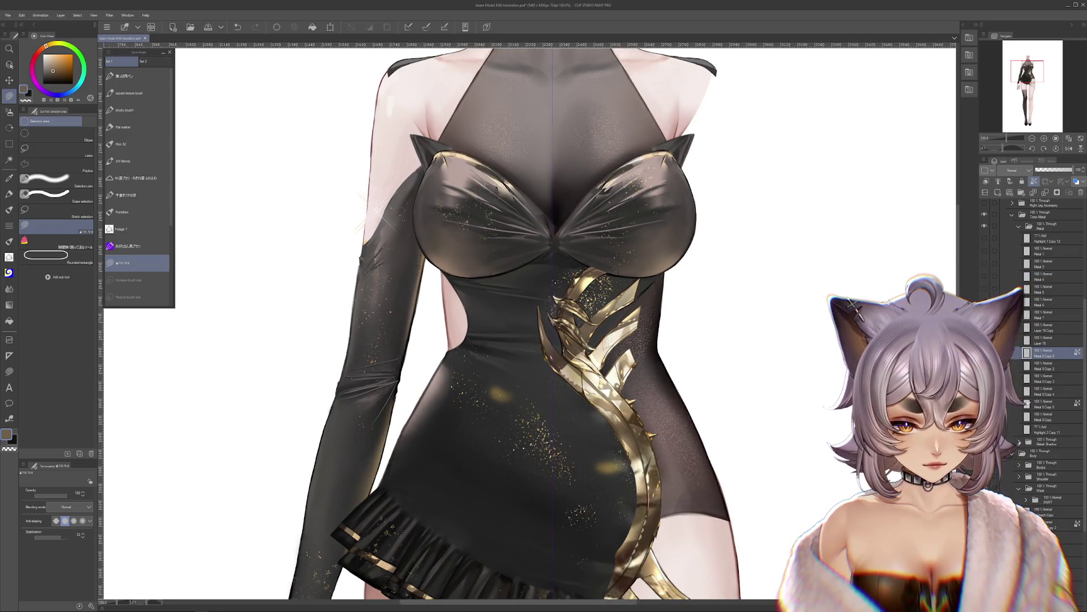
pyautogui.click(984, 353)
pyautogui.click(985, 352)
pyautogui.click(984, 352)
pyautogui.click(984, 352)
pyautogui.click(984, 352)
pyautogui.click(984, 352)
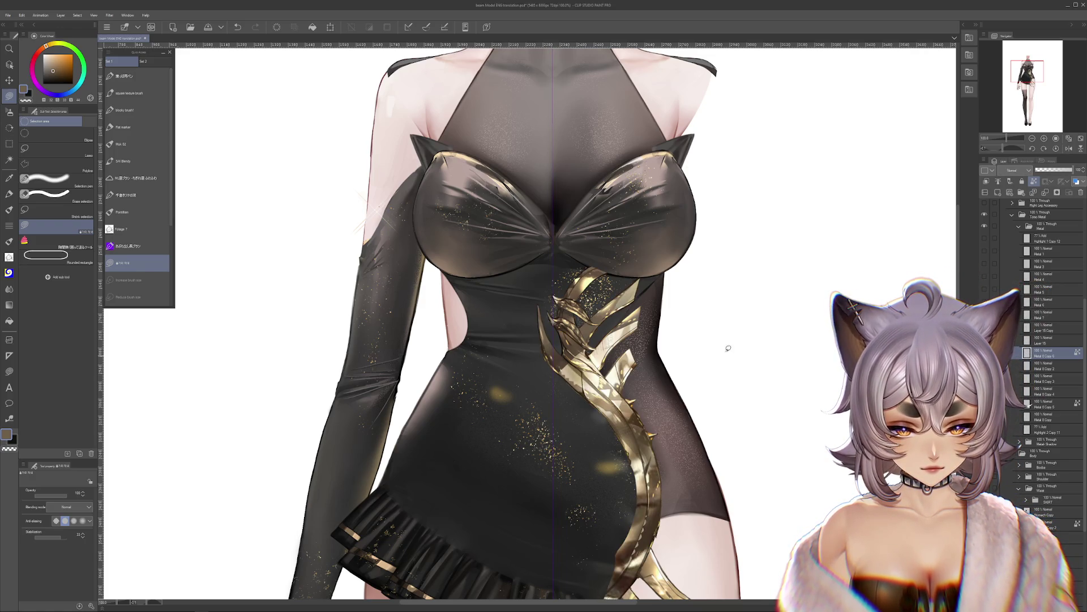
# Step: Select the Metal 8 copy layers and set the Liquify brush size to about 244
pyautogui.click(1045, 404)
pyautogui.scroll(1, 597, 379)
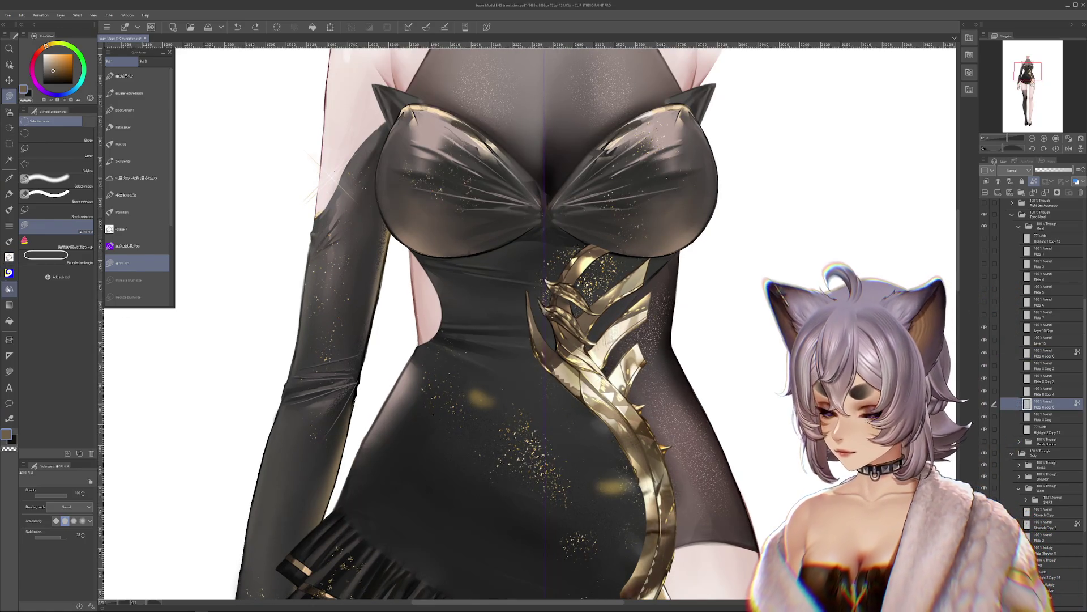
pyautogui.click(9, 288)
pyautogui.moveTo(46, 496); pyautogui.dragTo(64, 495)
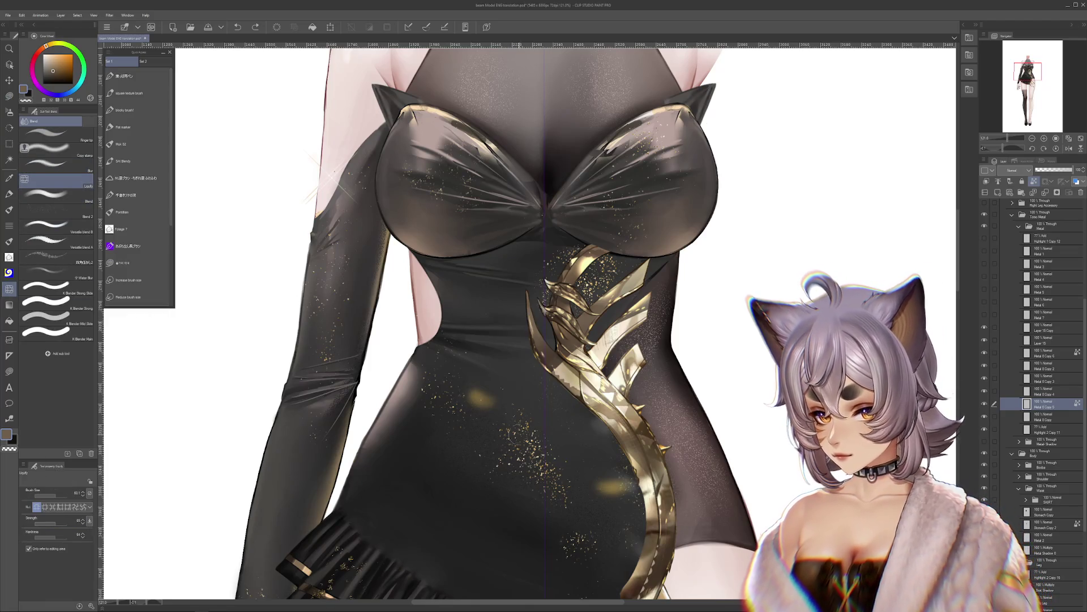
pyautogui.keyDown('ctrl'); pyautogui.keyDown('alt'); pyautogui.moveTo(546, 405); pyautogui.dragTo(601, 405); pyautogui.keyUp('alt'); pyautogui.keyUp('ctrl')
pyautogui.keyDown('ctrl'); pyautogui.click(1045, 417); pyautogui.keyUp('ctrl')
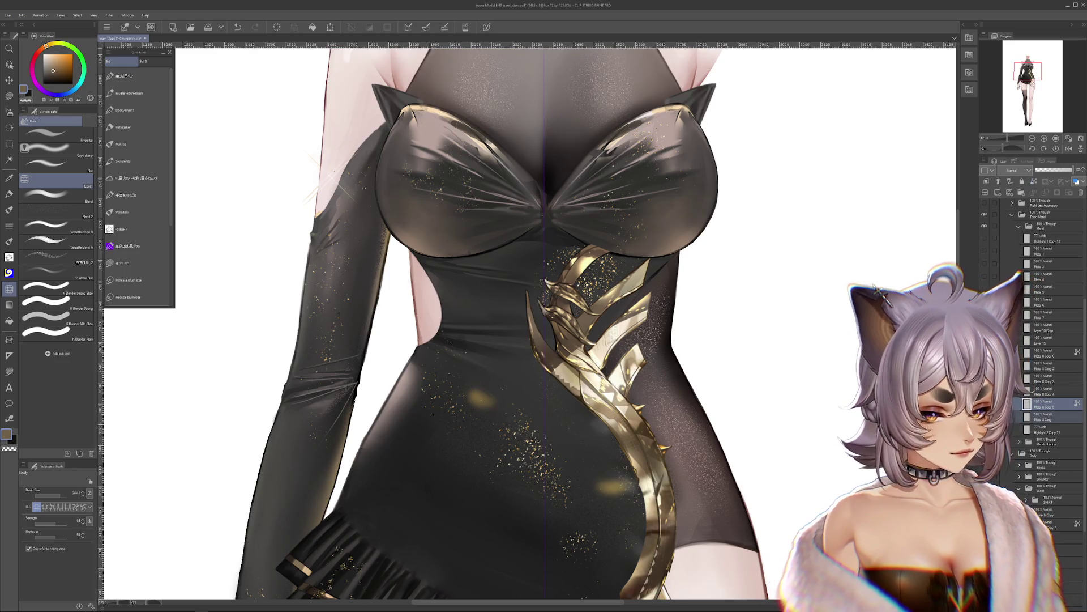
pyautogui.moveTo(668, 469); pyautogui.dragTo(674, 407)
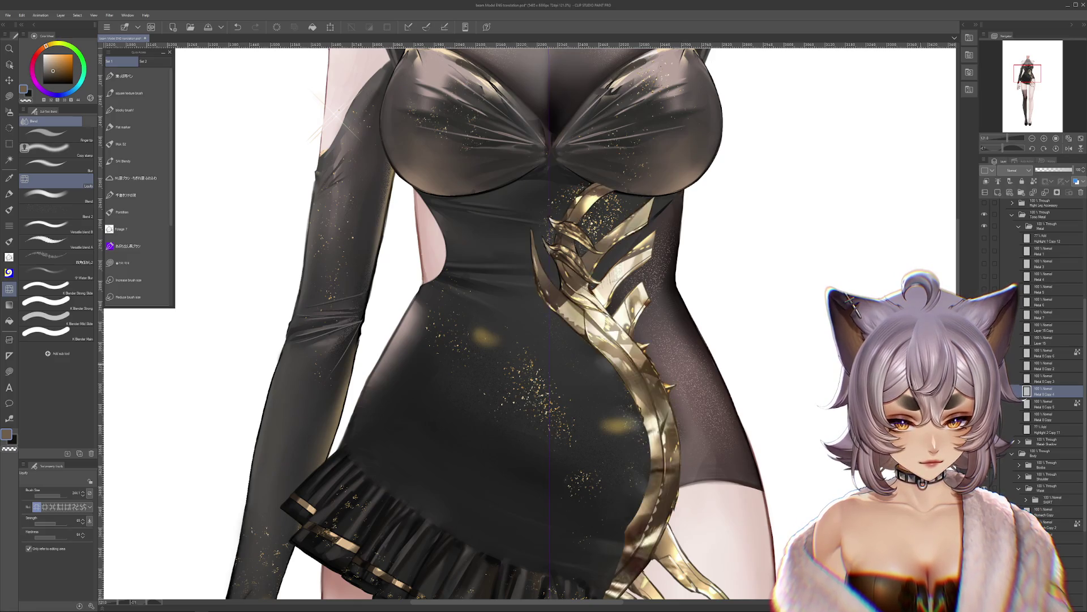
pyautogui.scroll(-3, 739, 306)
pyautogui.moveTo(739, 306); pyautogui.dragTo(740, 338)
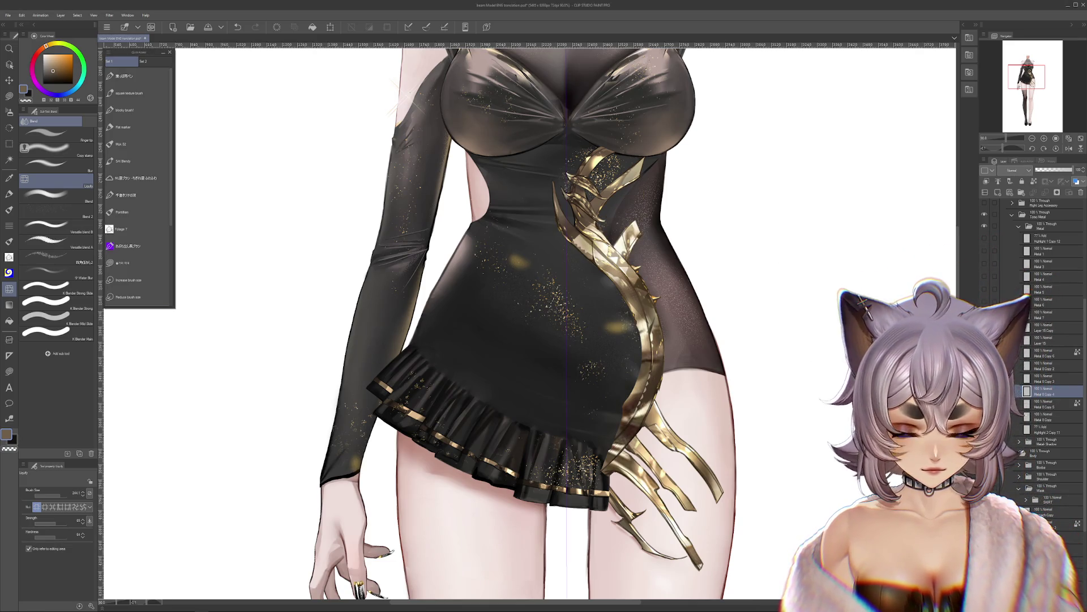
# Step: Keep the longer lower prong, then liquify the thigh shadow on Metal Shadow 3 and 4
pyautogui.scroll(-3, 567, 317)
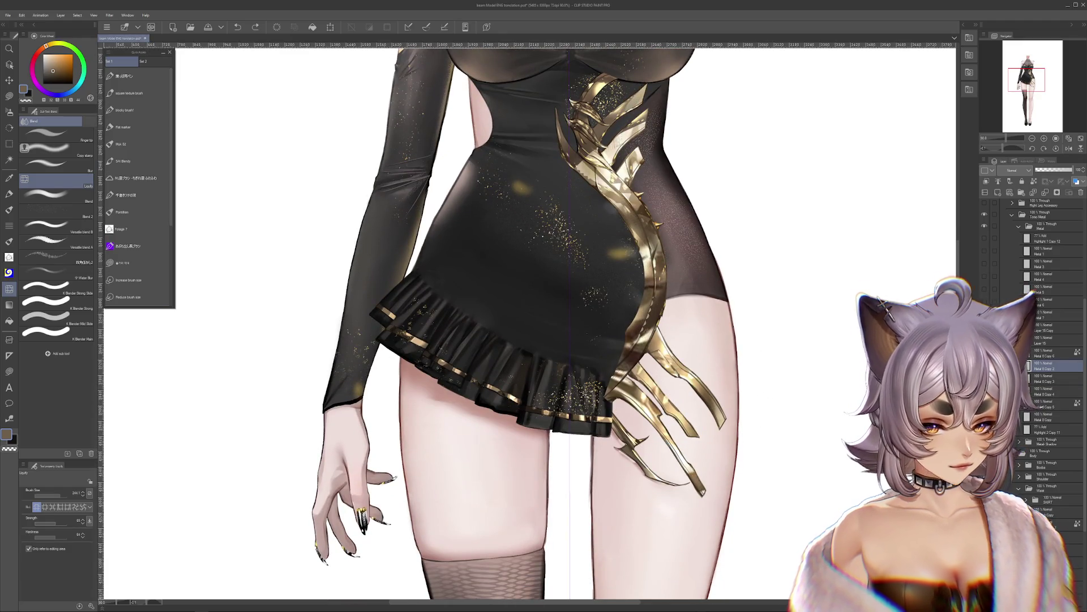
pyautogui.hotkey('ctrl', 'z')
pyautogui.hotkey('ctrl', 'y')
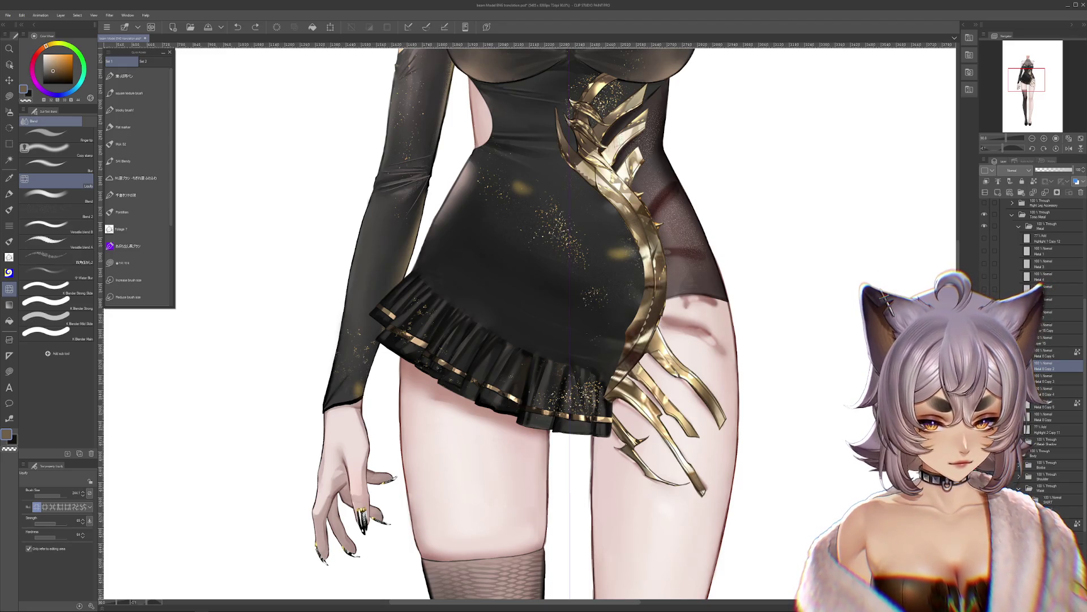
pyautogui.click(1022, 441)
pyautogui.click(1047, 479)
pyautogui.moveTo(676, 320)
pyautogui.mouseDown()
pyautogui.moveTo(694, 337)
pyautogui.moveTo(714, 334)
pyautogui.mouseUp()
pyautogui.hotkey('alt', '[')
pyautogui.moveTo(856, 347); pyautogui.dragTo(847, 364)
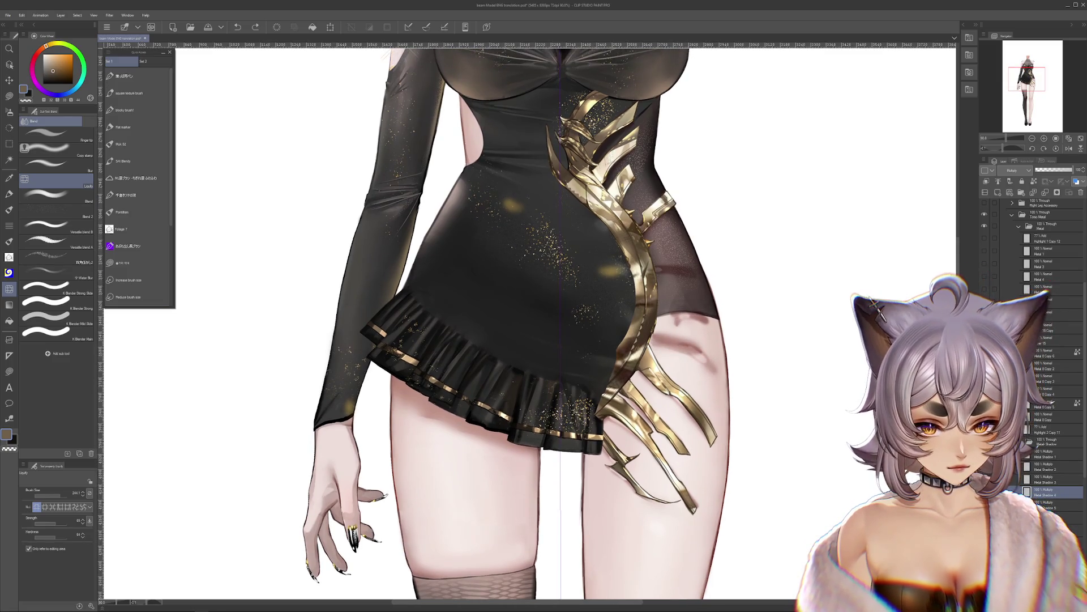
pyautogui.scroll(3, 753, 289)
pyautogui.scroll(2, 753, 288)
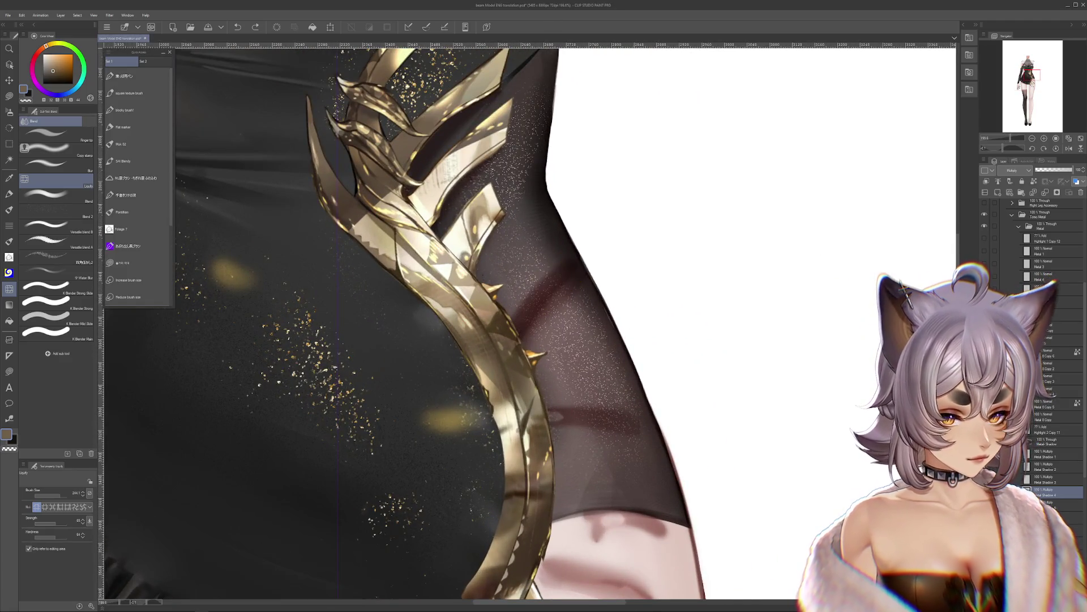
# Step: Liquify the gold thigh strap pieces on Metal 6 and Metal 5 outward
pyautogui.scroll(-2, 766, 433)
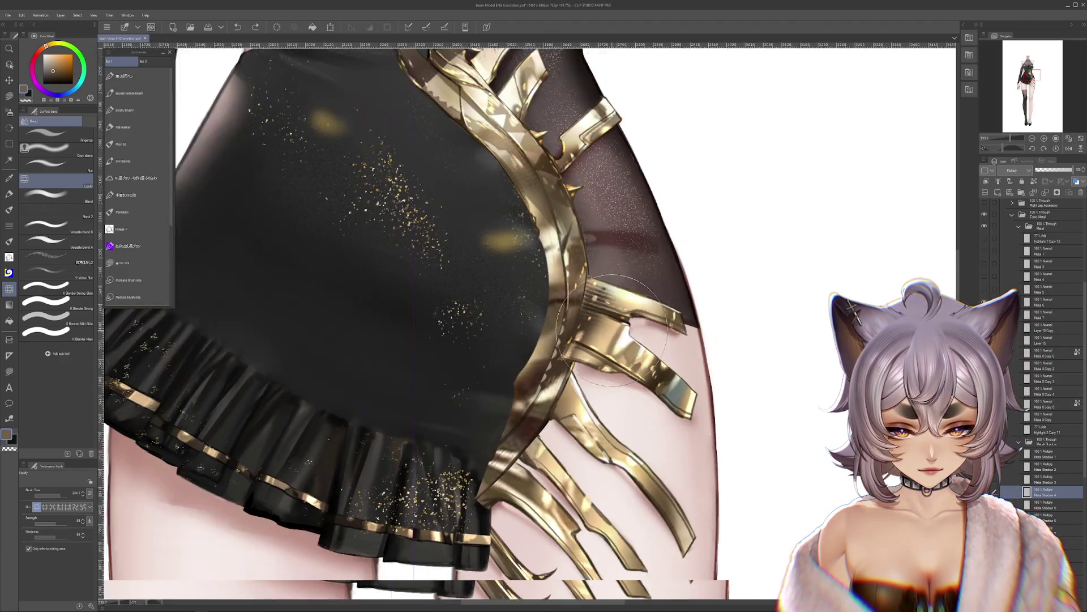
pyautogui.keyDown('ctrl'); pyautogui.keyDown('shift'); pyautogui.click(640, 332); pyautogui.keyUp('shift'); pyautogui.keyUp('ctrl')
pyautogui.moveTo(640, 332); pyautogui.dragTo(620, 326)
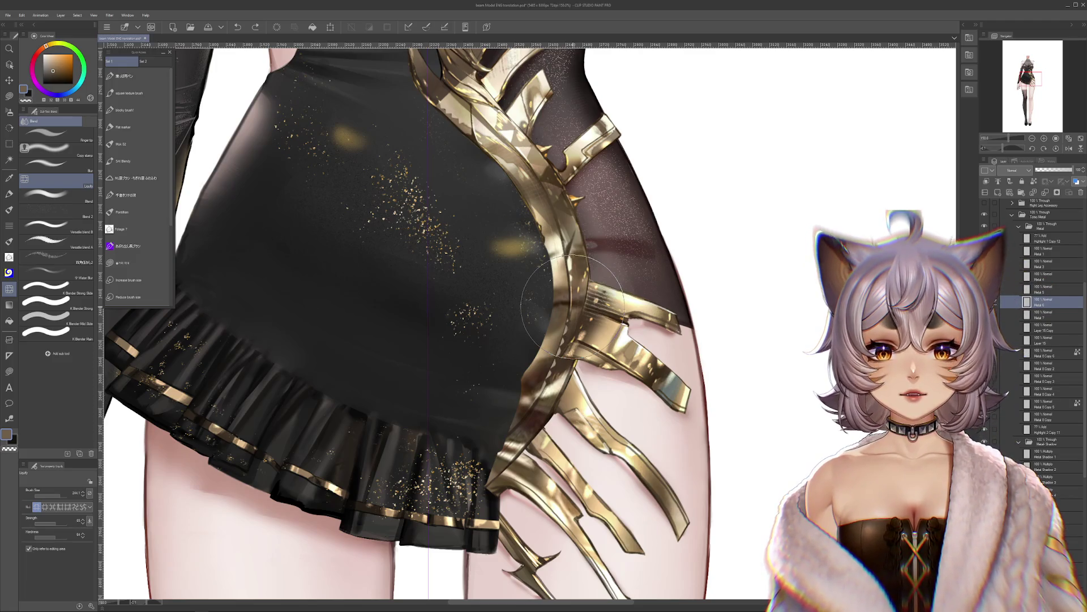
pyautogui.moveTo(573, 306)
pyautogui.mouseDown()
pyautogui.moveTo(686, 312)
pyautogui.moveTo(670, 313)
pyautogui.mouseUp()
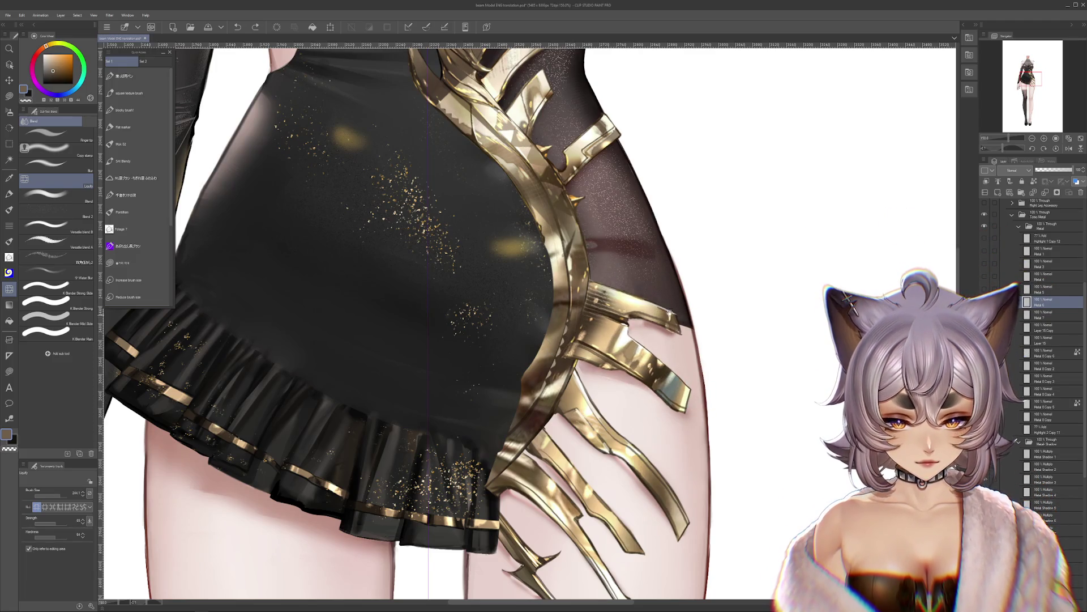
pyautogui.scroll(2, 669, 313)
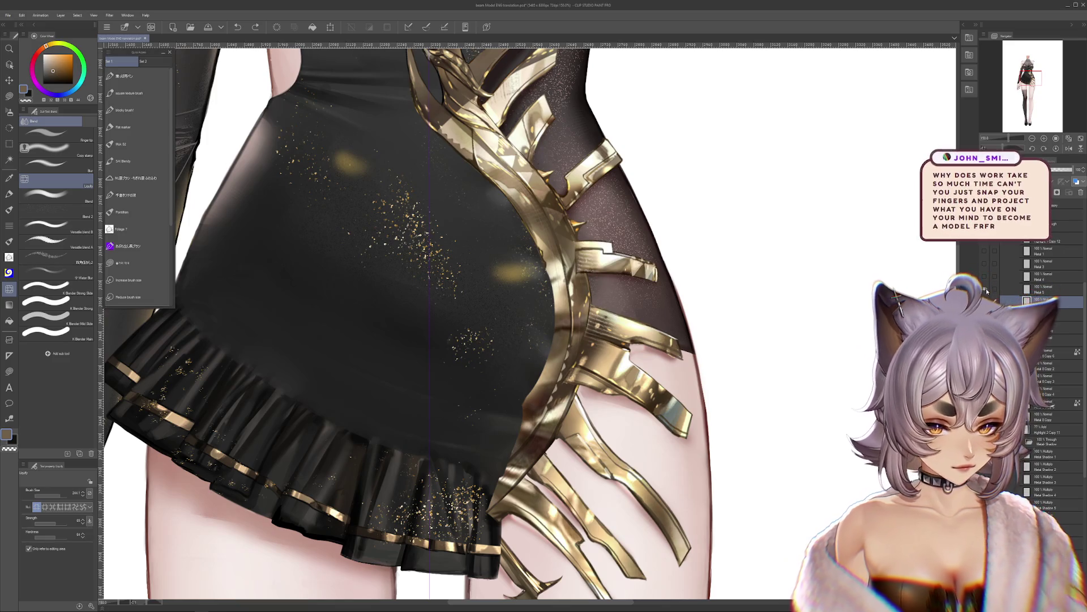
pyautogui.moveTo(697, 307); pyautogui.dragTo(705, 365)
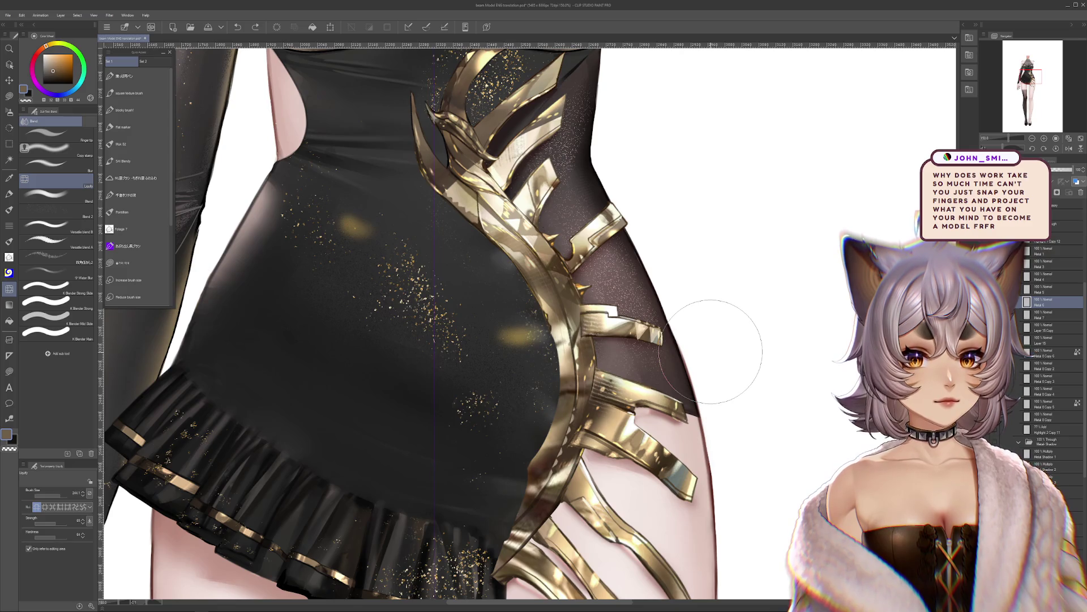
pyautogui.keyDown('ctrl'); pyautogui.keyDown('shift'); pyautogui.click(654, 340); pyautogui.keyUp('shift'); pyautogui.keyUp('ctrl')
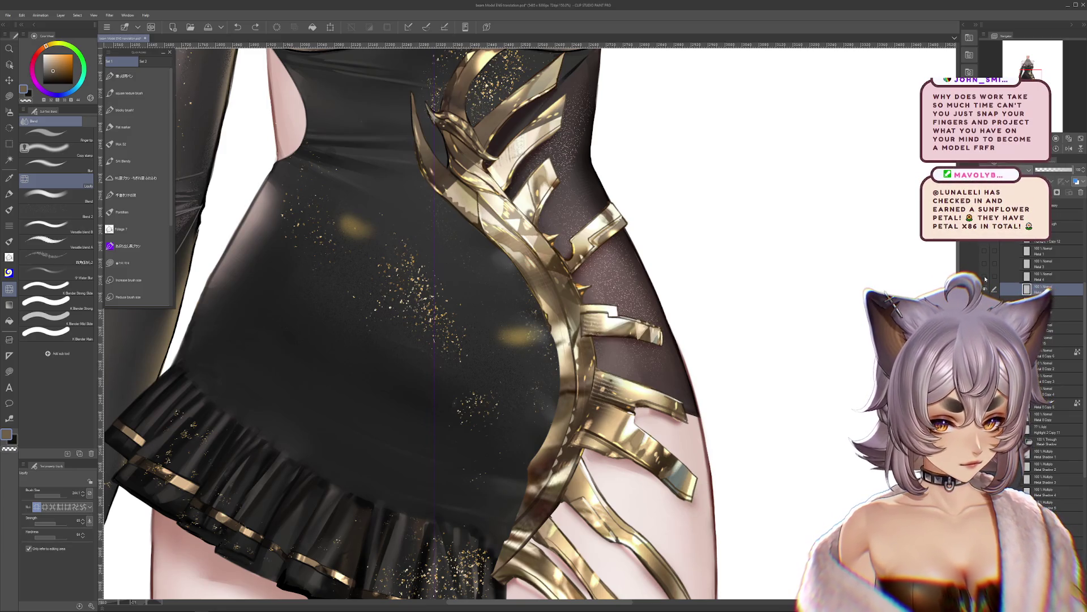
pyautogui.moveTo(693, 499); pyautogui.dragTo(711, 529)
pyautogui.moveTo(657, 334); pyautogui.dragTo(680, 346)
# Step: Move Metal 3 below Metal 4, and undo a trial strap warp and an earlier warp
pyautogui.keyDown('ctrl'); pyautogui.keyDown('shift'); pyautogui.click(680, 346); pyautogui.keyUp('shift'); pyautogui.keyUp('ctrl')
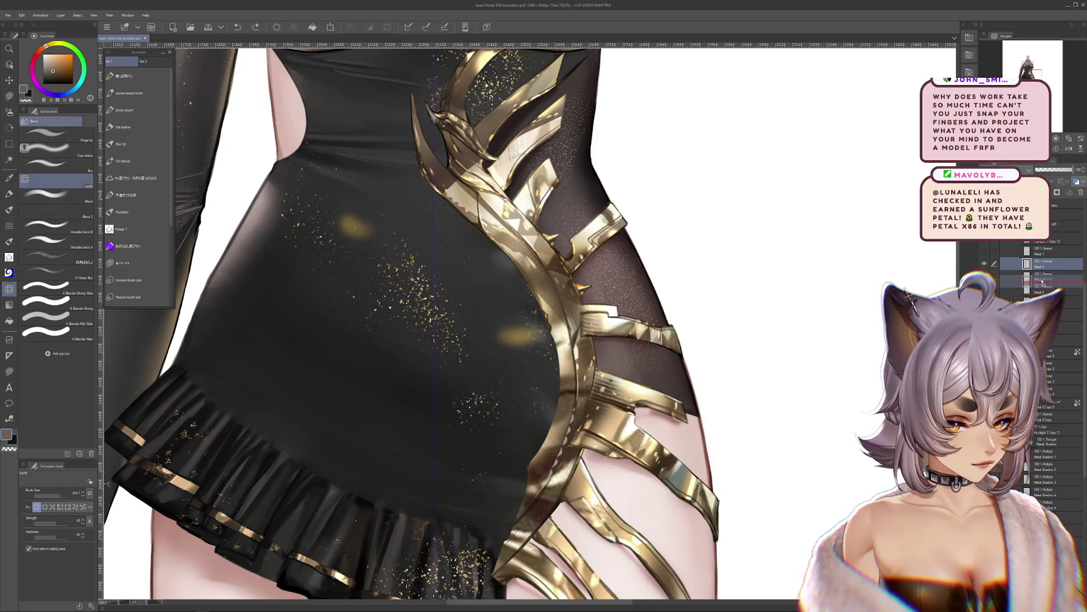
pyautogui.moveTo(1043, 281); pyautogui.dragTo(1043, 283)
pyautogui.moveTo(651, 329); pyautogui.dragTo(731, 314)
pyautogui.hotkey('ctrl', 'z')
pyautogui.hotkey('ctrl', 'z')
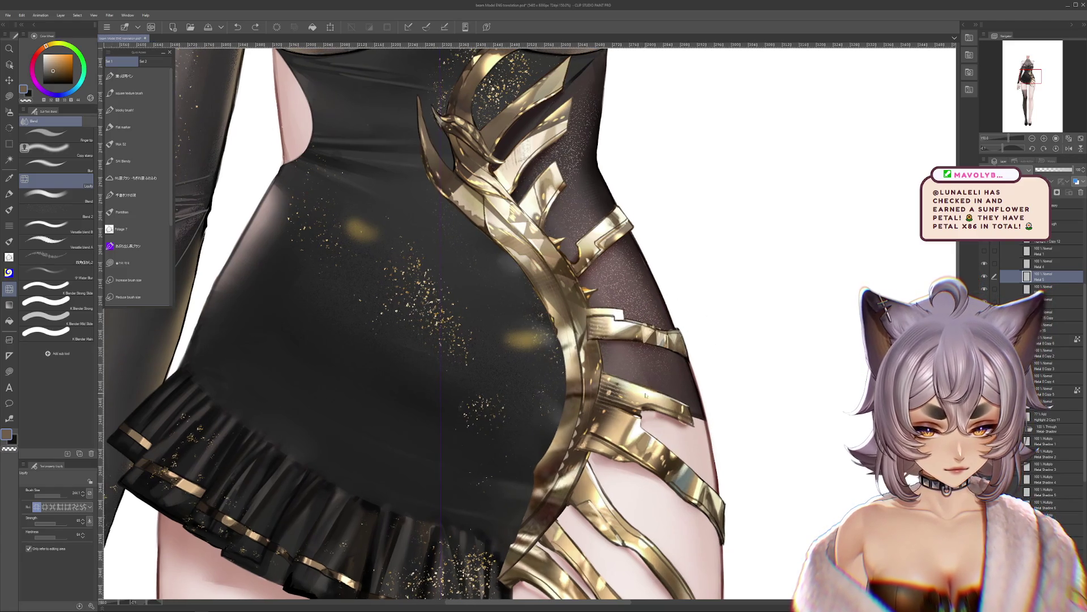
pyautogui.hotkey('ctrl', 'z')
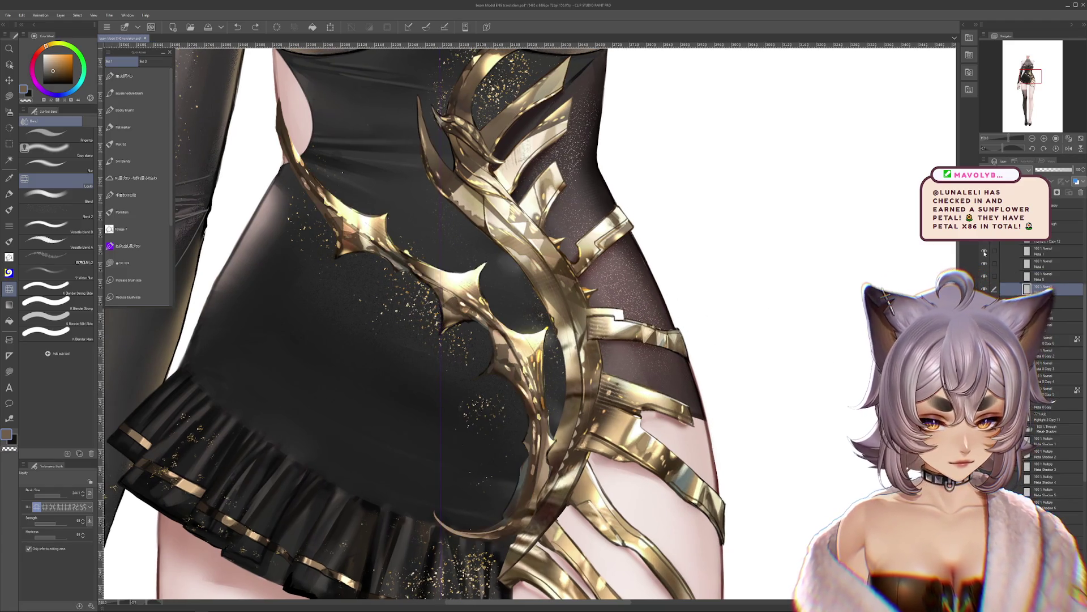
# Step: Paste a copy of the gold strap and transform it into a band across the skirt
pyautogui.scroll(-3, 416, 323)
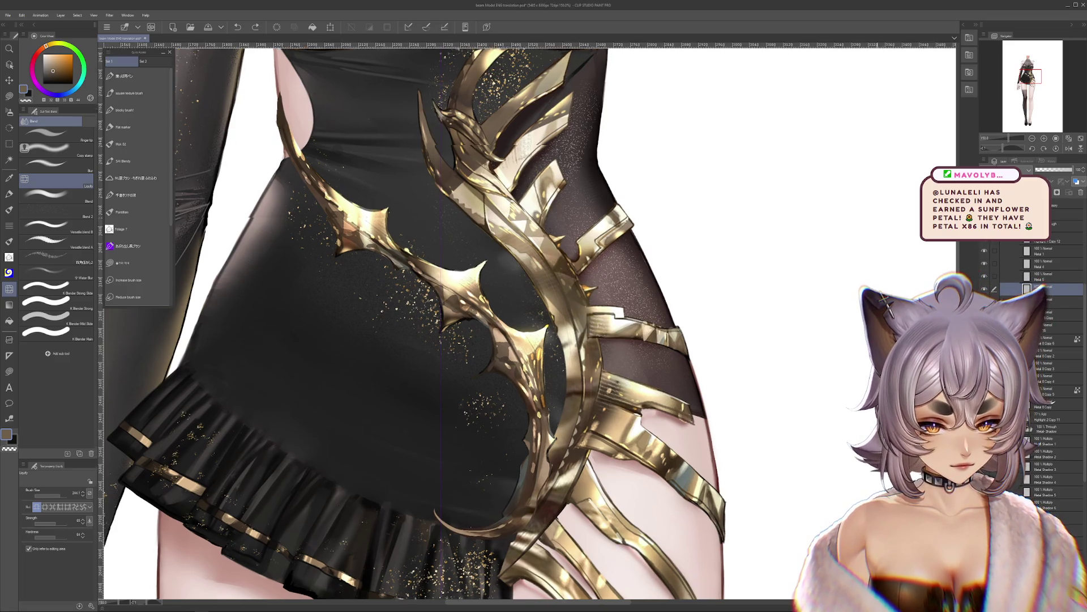
pyautogui.hotkey('ctrl', 'z')
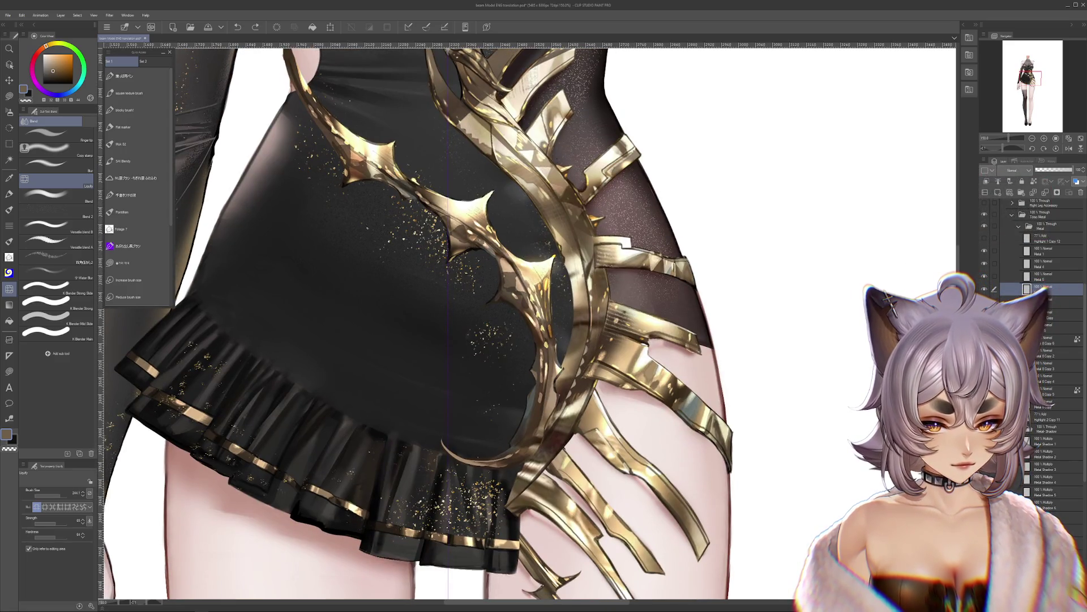
pyautogui.hotkey('ctrl', 't')
pyautogui.scroll(-3, 647, 225)
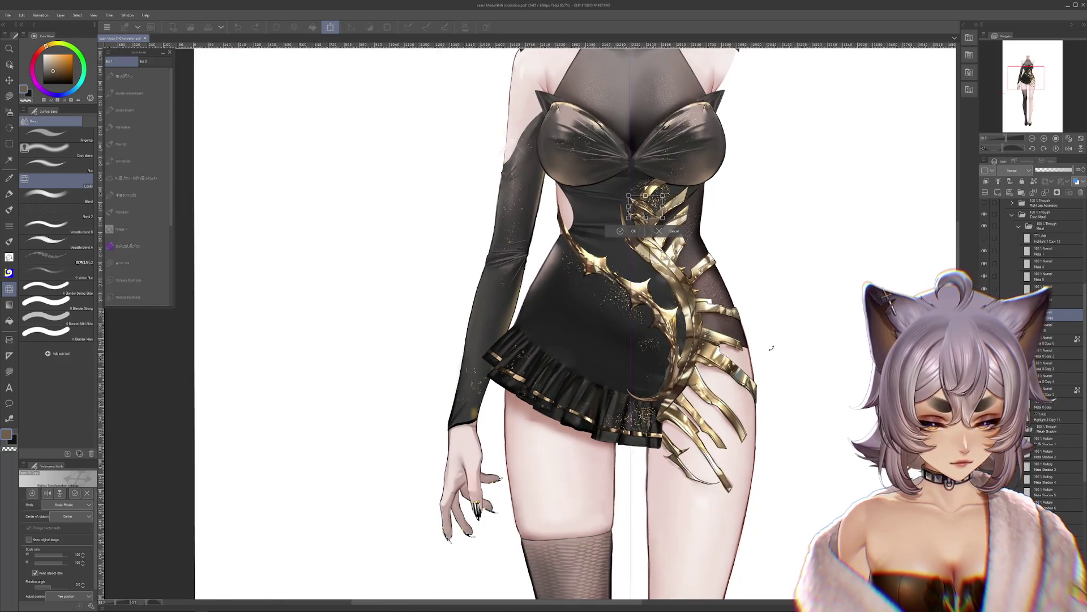
pyautogui.scroll(3, 647, 226)
pyautogui.press('Return')
pyautogui.scroll(-4, 647, 225)
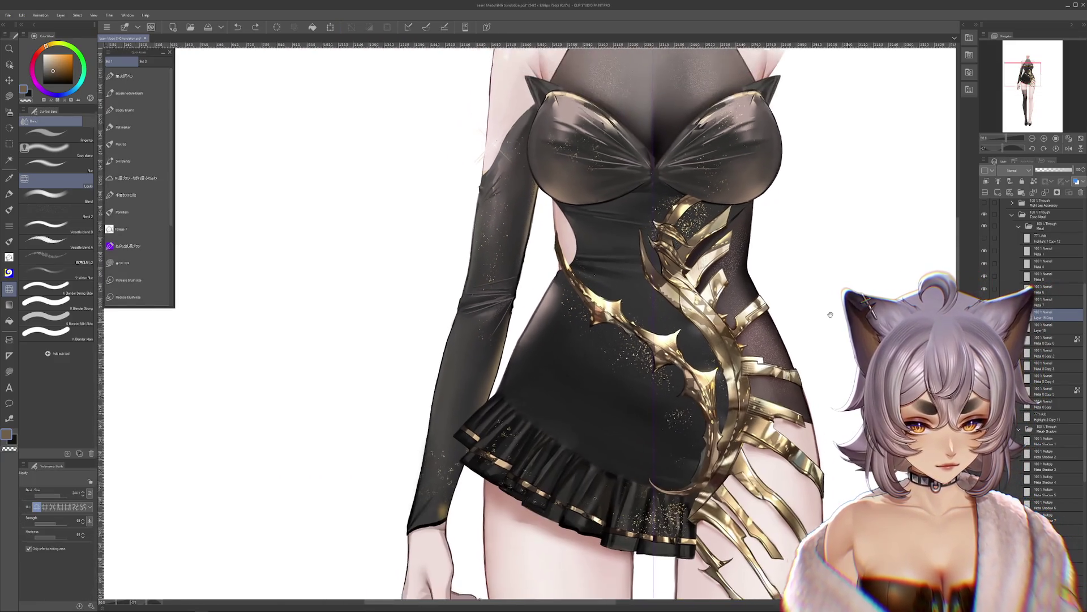
pyautogui.moveTo(675, 237); pyautogui.dragTo(696, 409)
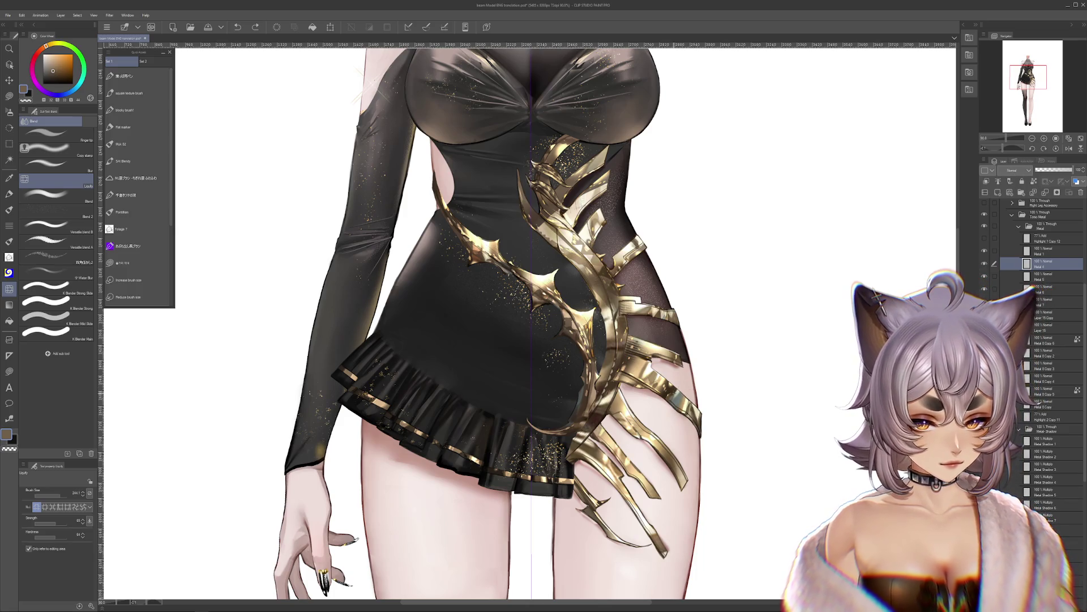
# Step: Move Metal 6 above Metal 5, then liquify the lower gold strands on Metal 8 Copy 3
pyautogui.moveTo(1043, 287); pyautogui.dragTo(1040, 264)
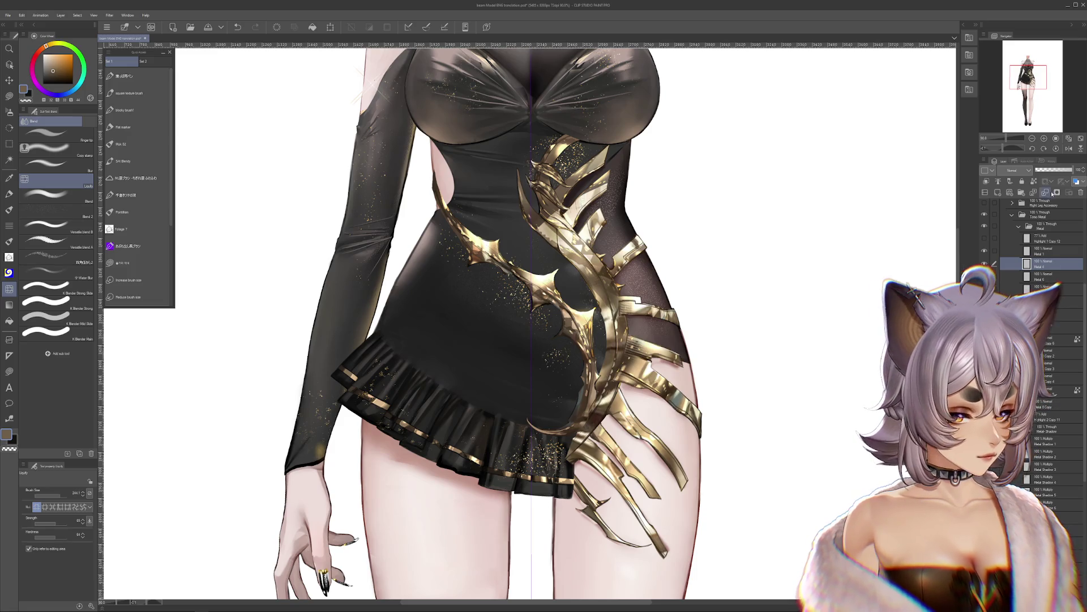
pyautogui.scroll(-2, 796, 345)
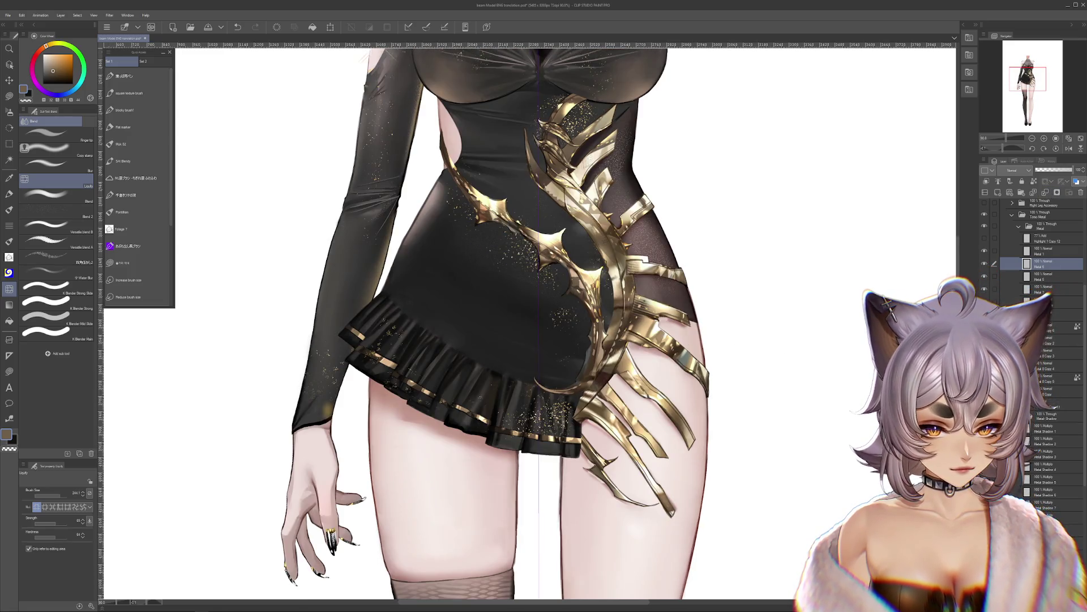
pyautogui.click(1045, 391)
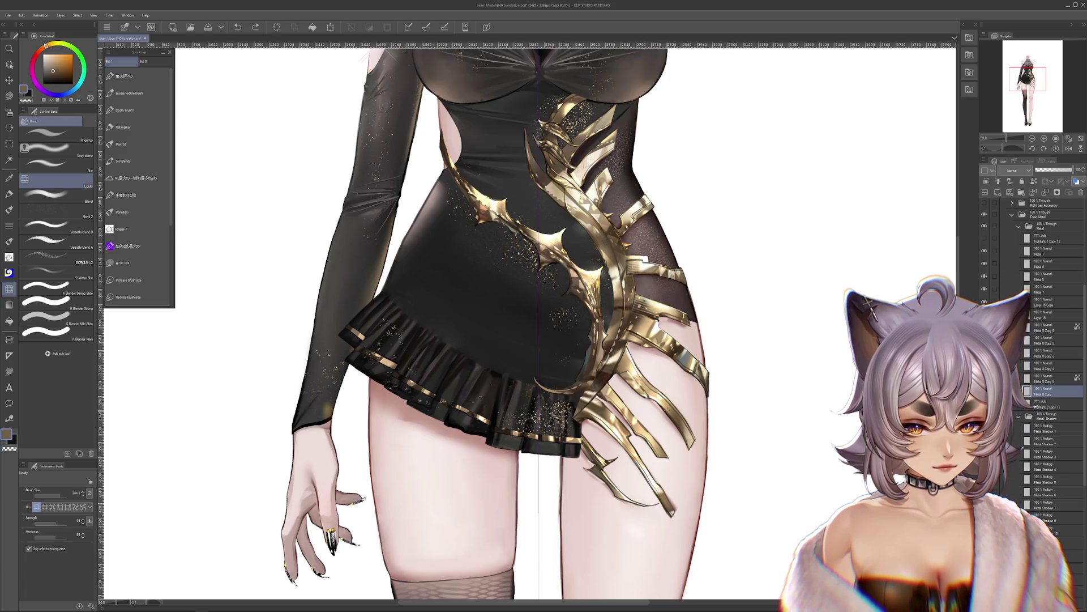
pyautogui.keyDown('ctrl'); pyautogui.keyDown('shift'); pyautogui.click(648, 469); pyautogui.keyUp('shift'); pyautogui.keyUp('ctrl')
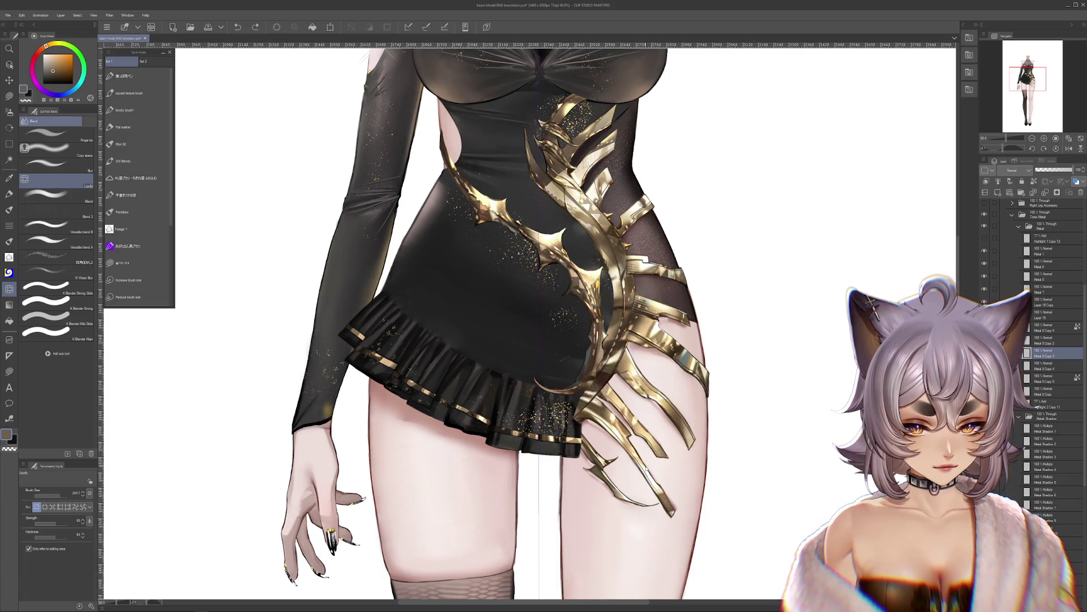
pyautogui.moveTo(647, 469); pyautogui.dragTo(657, 463)
# Step: Try moving Metal Shadow 7 lower on the thigh, undo it, and select Metal Shadow 5
pyautogui.scroll(5, 657, 463)
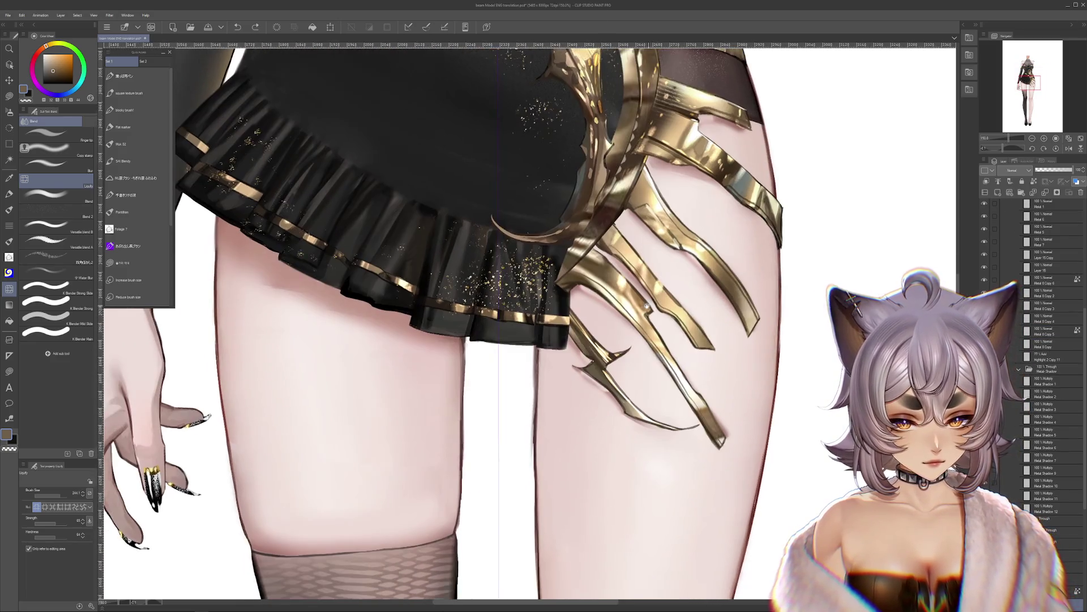
pyautogui.keyDown('ctrl'); pyautogui.keyDown('shift'); pyautogui.click(583, 289); pyautogui.keyUp('shift'); pyautogui.keyUp('ctrl')
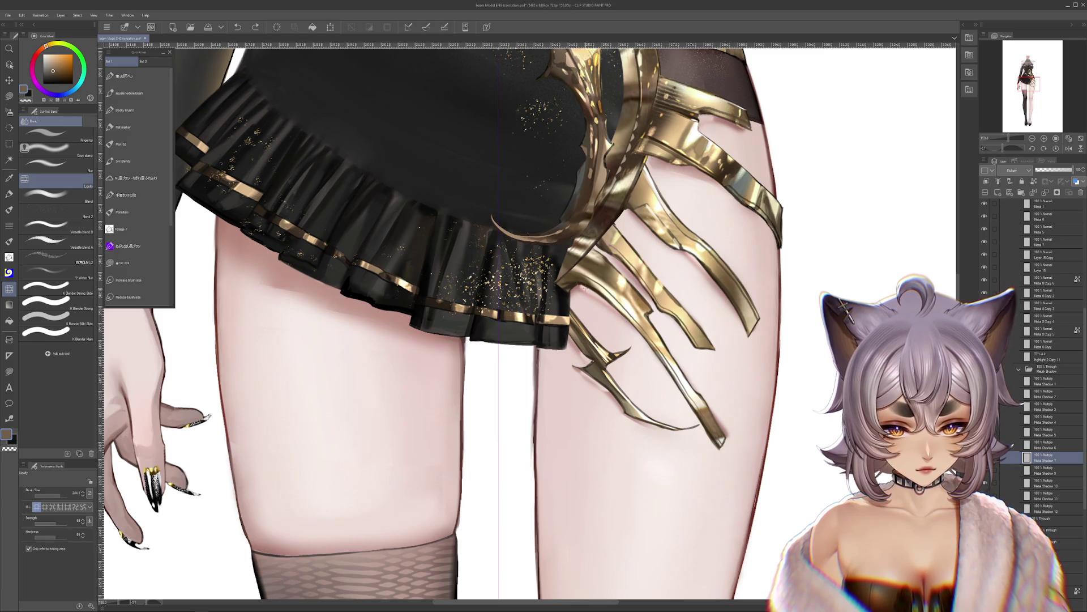
pyautogui.moveTo(581, 291); pyautogui.dragTo(577, 379)
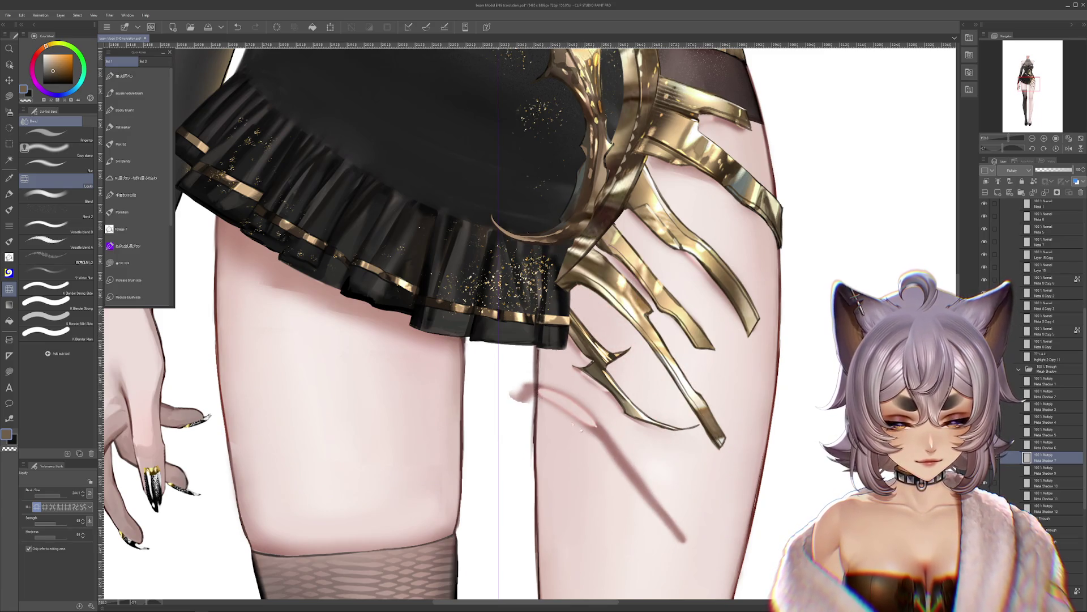
pyautogui.hotkey('ctrl', 'z')
pyautogui.keyDown('ctrl'); pyautogui.keyDown('shift'); pyautogui.click(610, 396); pyautogui.keyUp('shift'); pyautogui.keyUp('ctrl')
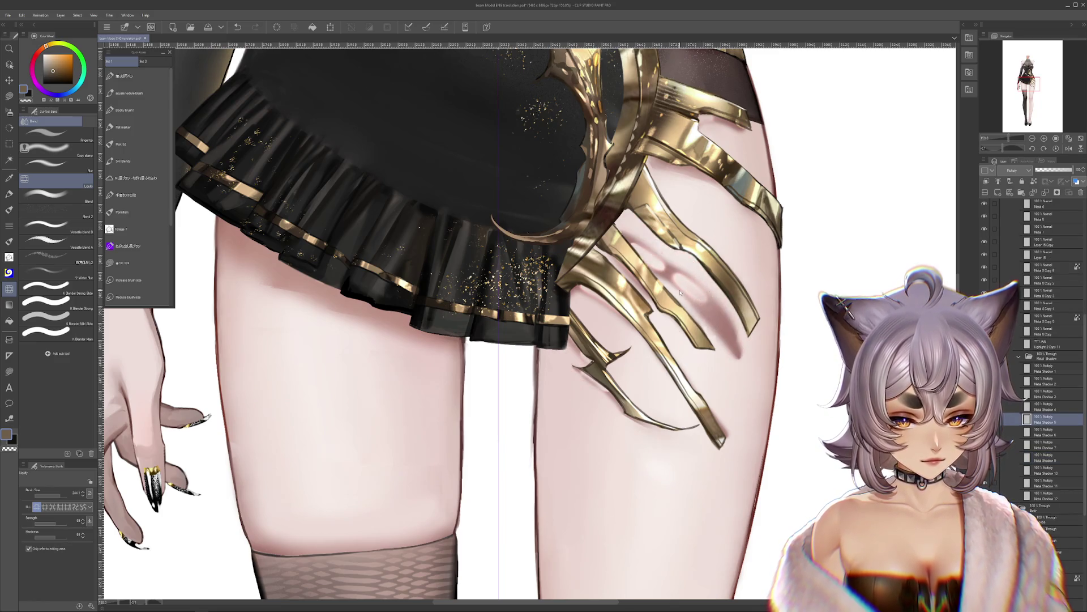
pyautogui.scroll(5, 745, 309)
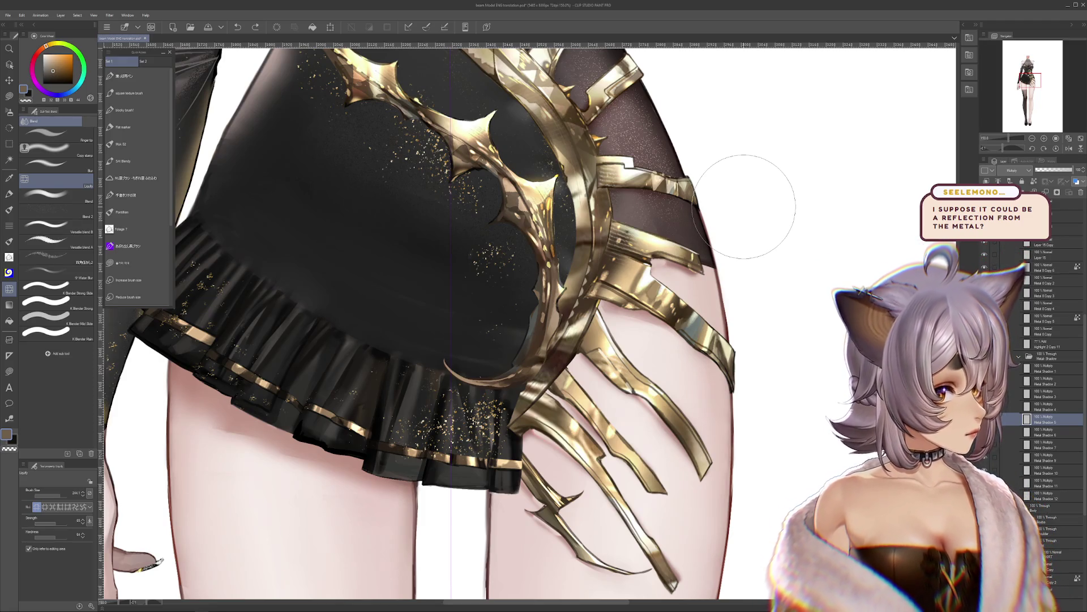
# Step: Move the Metal Shadow 1 layer up to sit just below Metal 7
pyautogui.scroll(-3, 760, 182)
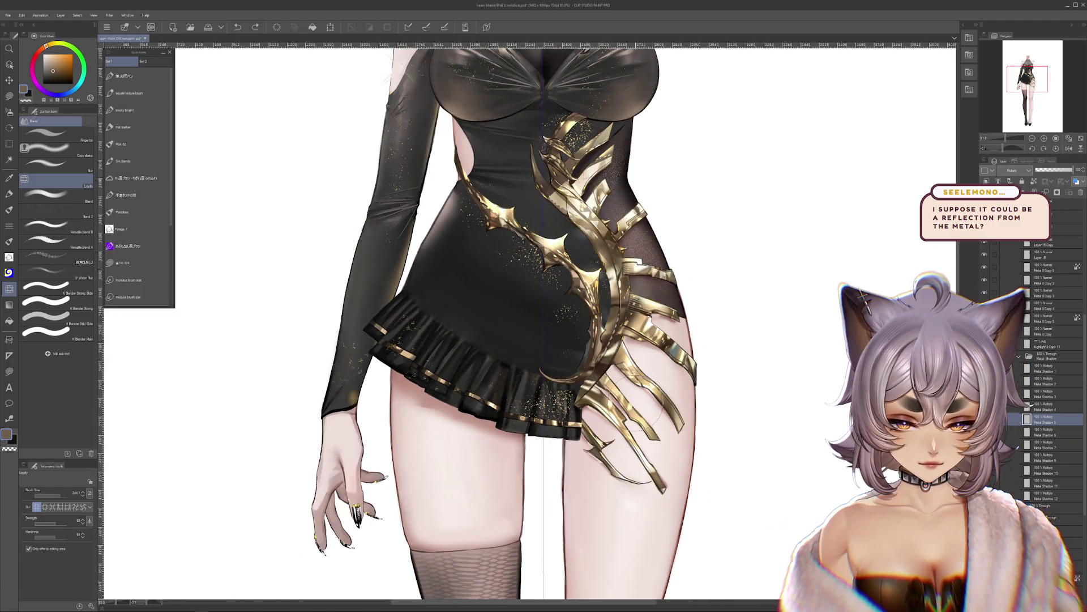
pyautogui.scroll(-1, 718, 310)
pyautogui.scroll(3, 718, 310)
pyautogui.moveTo(718, 311)
pyautogui.mouseDown()
pyautogui.moveTo(726, 334)
pyautogui.moveTo(699, 213)
pyautogui.moveTo(685, 359)
pyautogui.mouseUp()
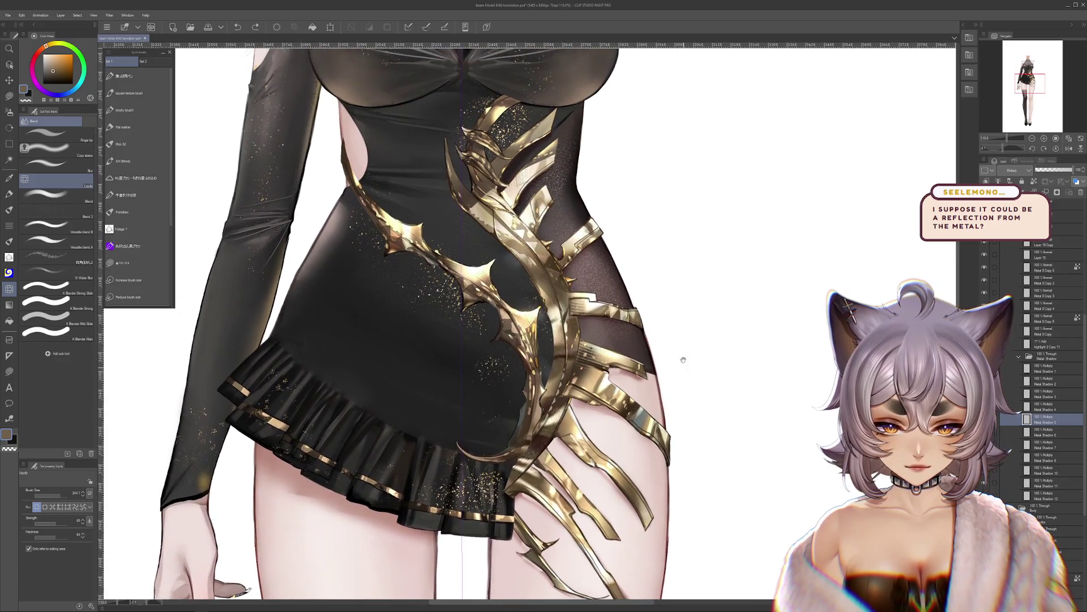
pyautogui.moveTo(697, 291)
pyautogui.mouseDown()
pyautogui.moveTo(737, 328)
pyautogui.moveTo(776, 304)
pyautogui.mouseUp()
pyautogui.scroll(-2, 776, 303)
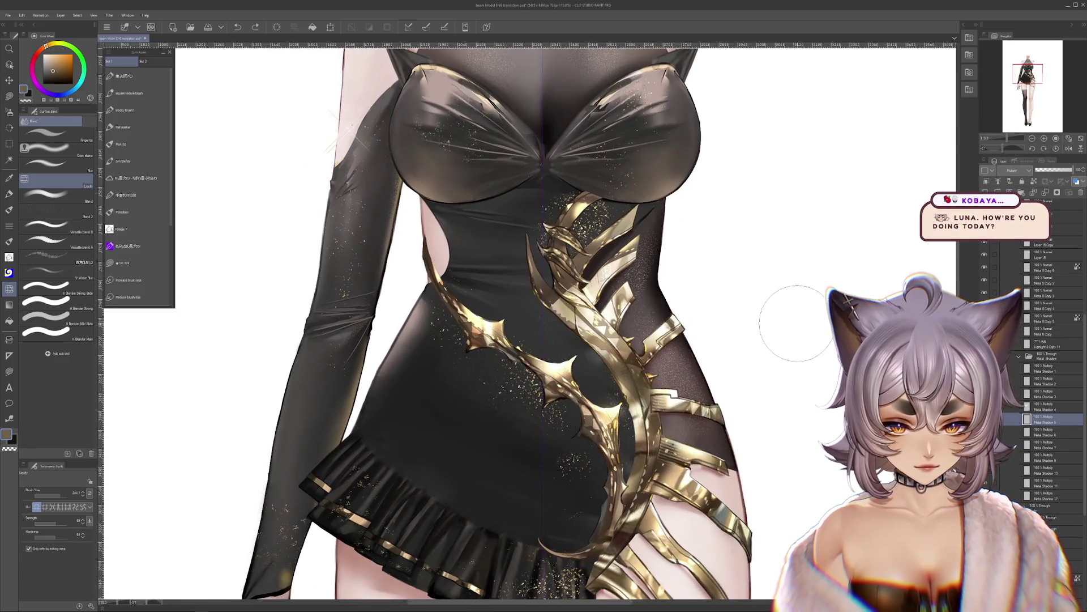
pyautogui.moveTo(711, 508)
pyautogui.mouseDown()
pyautogui.moveTo(626, 401)
pyautogui.moveTo(620, 415)
pyautogui.moveTo(643, 426)
pyautogui.mouseUp()
pyautogui.click(1045, 368)
pyautogui.click(1068, 228)
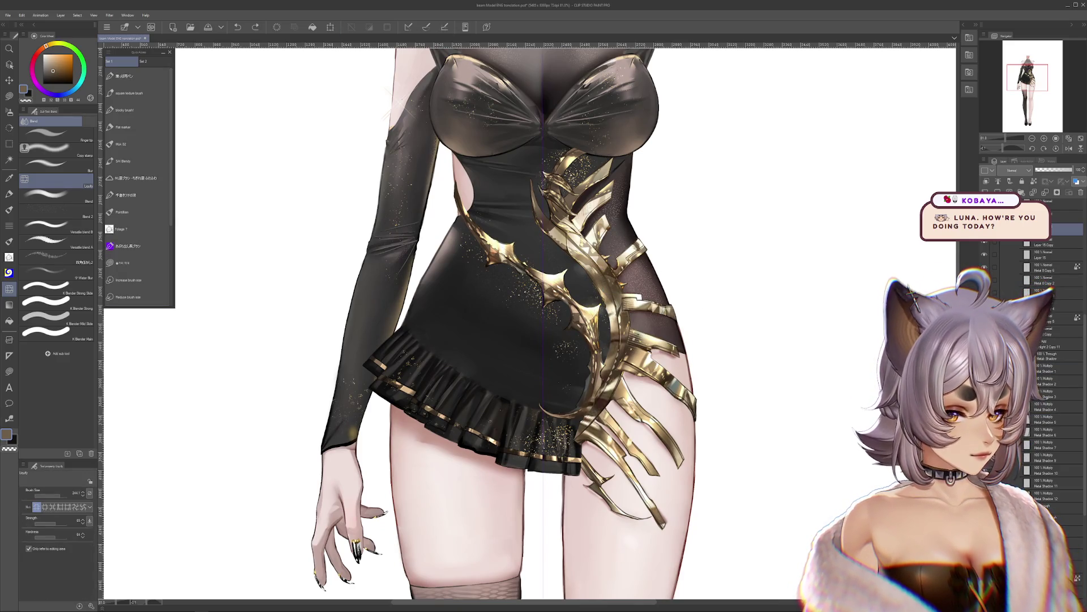
pyautogui.click(1049, 372)
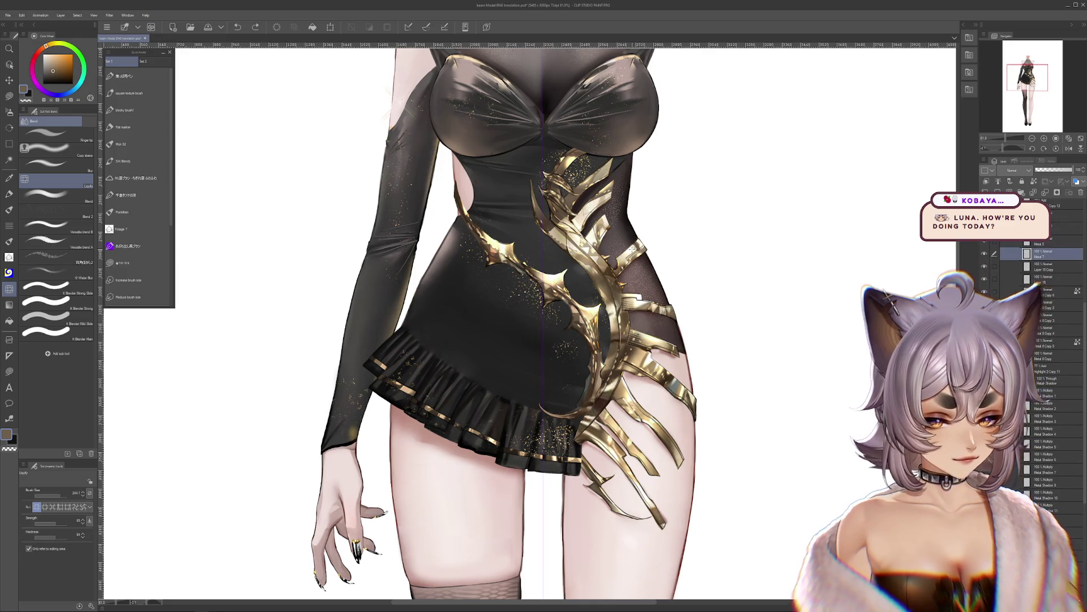
pyautogui.moveTo(1046, 395); pyautogui.dragTo(1047, 262)
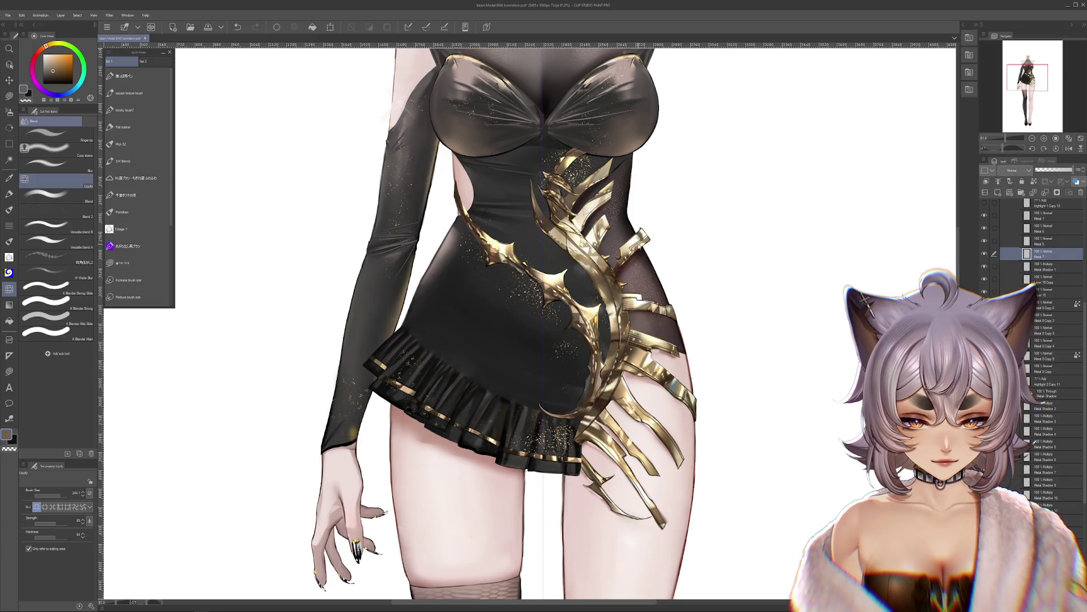
# Step: Clip Metal 7 to the layer below, restore the right-hip spike, and select Metal 5
pyautogui.click(1008, 258)
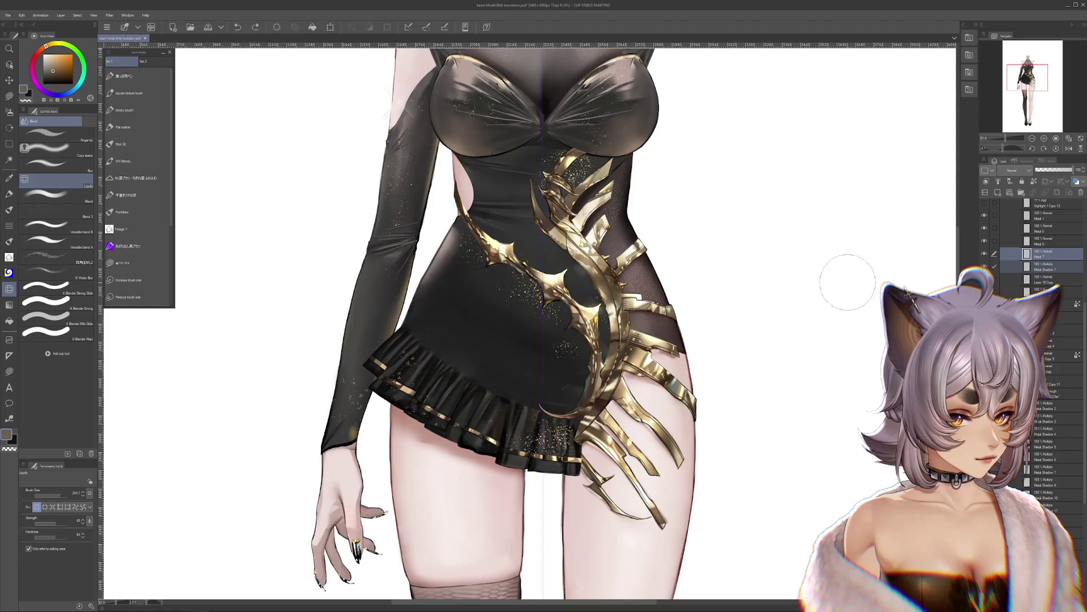
pyautogui.click(1034, 181)
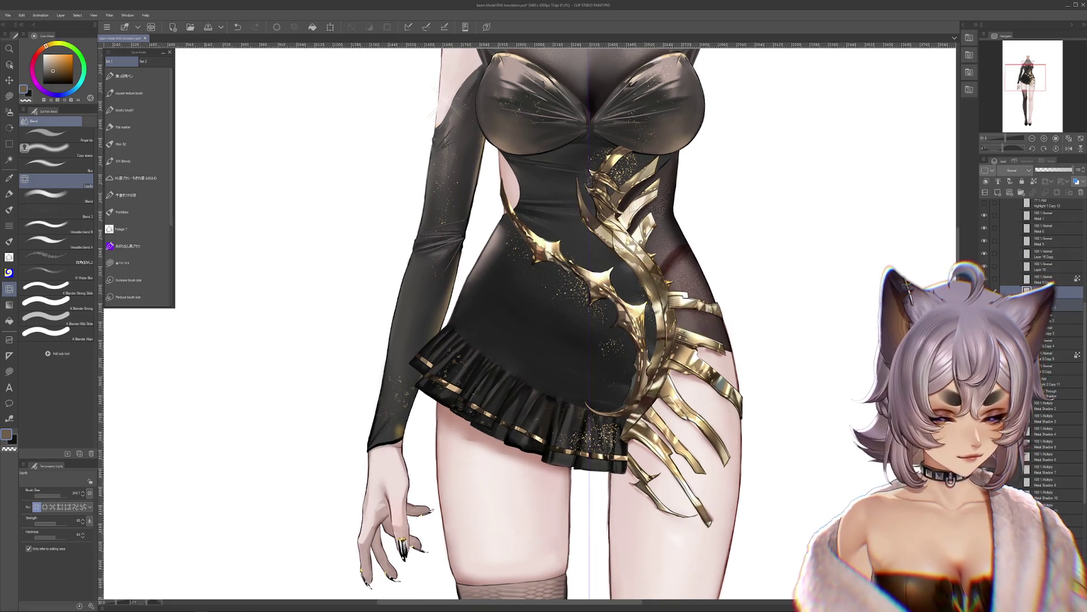
pyautogui.hotkey('ctrl', 'z')
pyautogui.moveTo(742, 305); pyautogui.dragTo(753, 318)
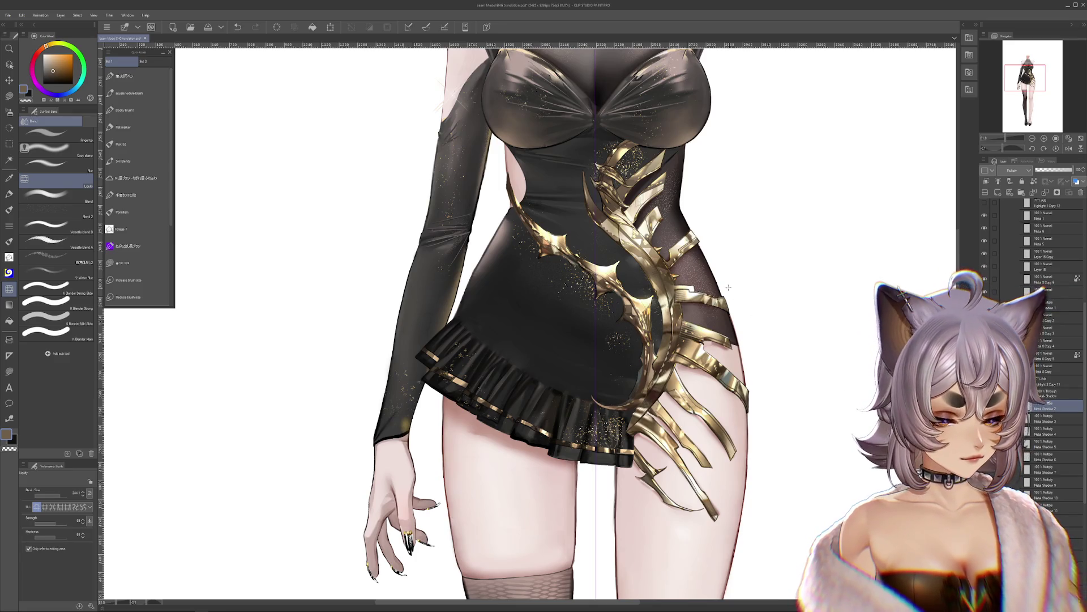
pyautogui.click(1053, 241)
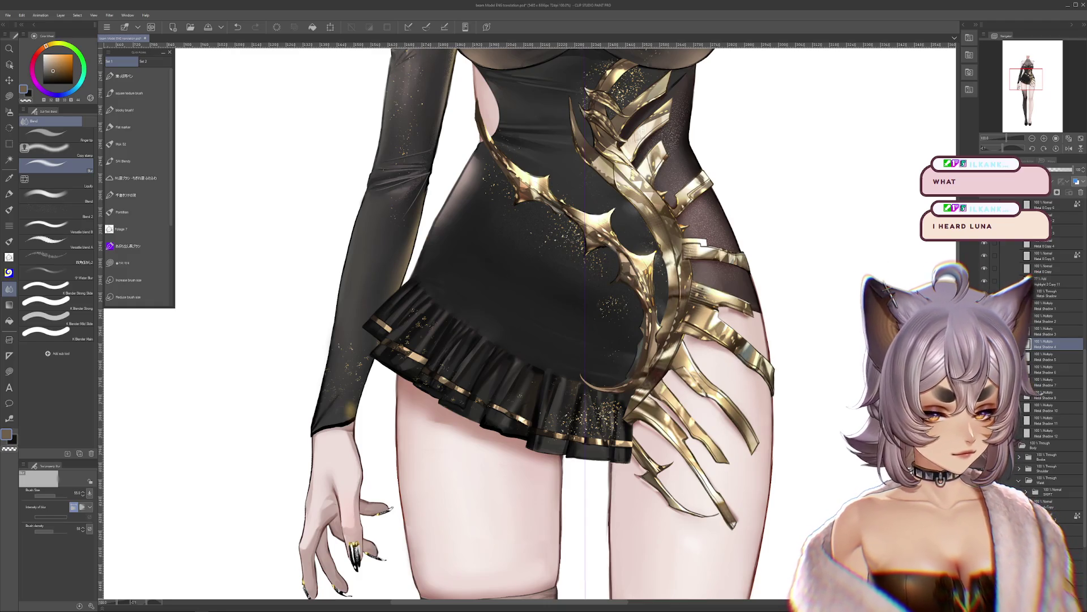
# Step: Undo the latest shading edit on the gold ornament and zoom out to review the dress
pyautogui.hotkey('ctrl', 'z')
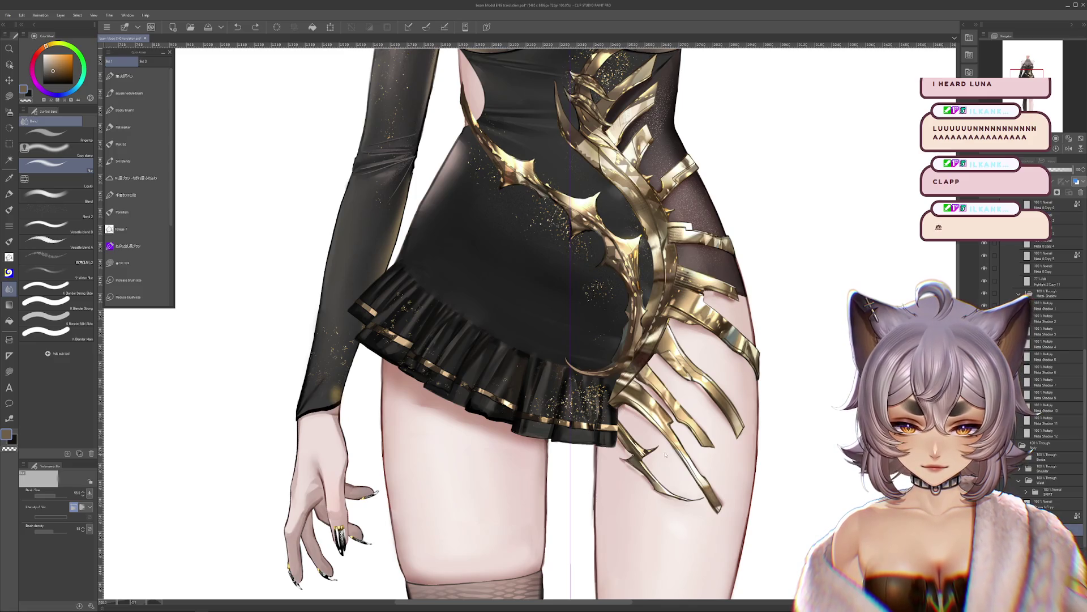
pyautogui.scroll(-3, 797, 409)
pyautogui.scroll(3, 798, 410)
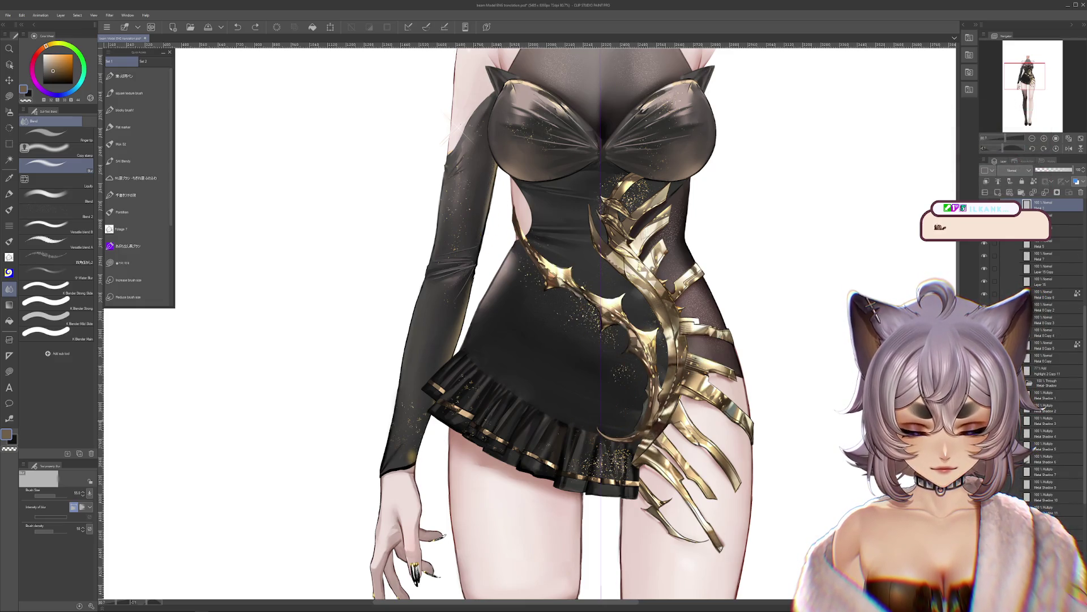
pyautogui.scroll(-2, 656, 426)
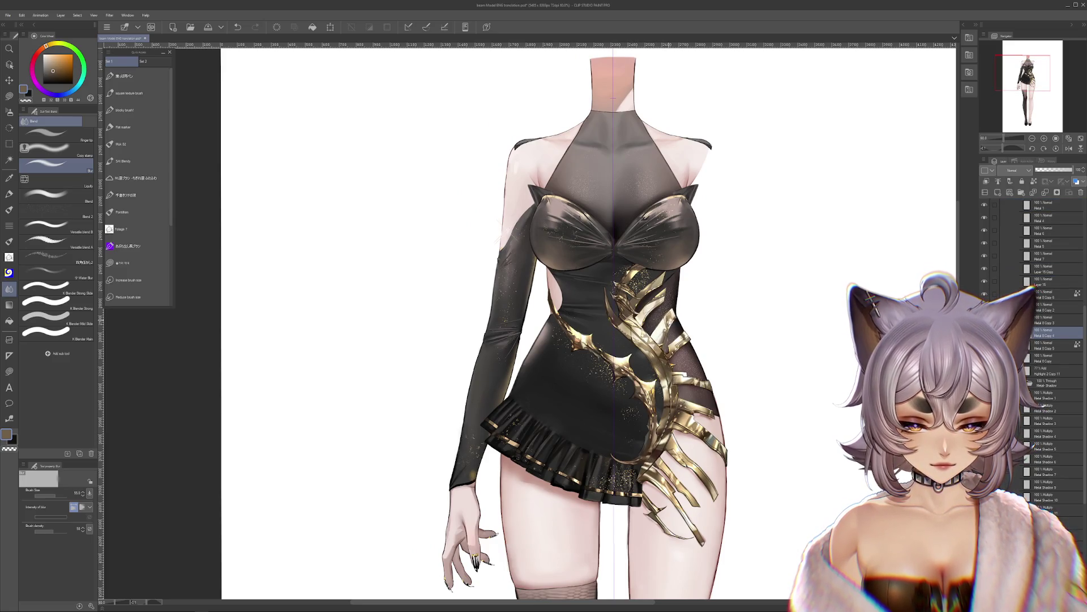
# Step: Select Metal Shadow 11, zoom into the waist cutout, and choose the Liquify sub tool
pyautogui.click(1053, 510)
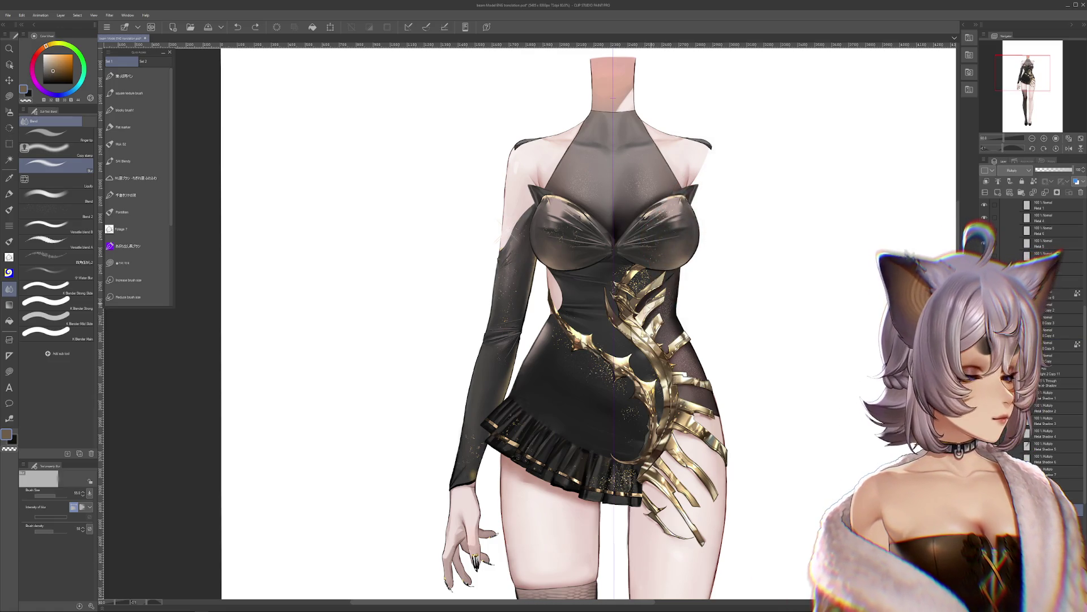
pyautogui.scroll(2, 653, 317)
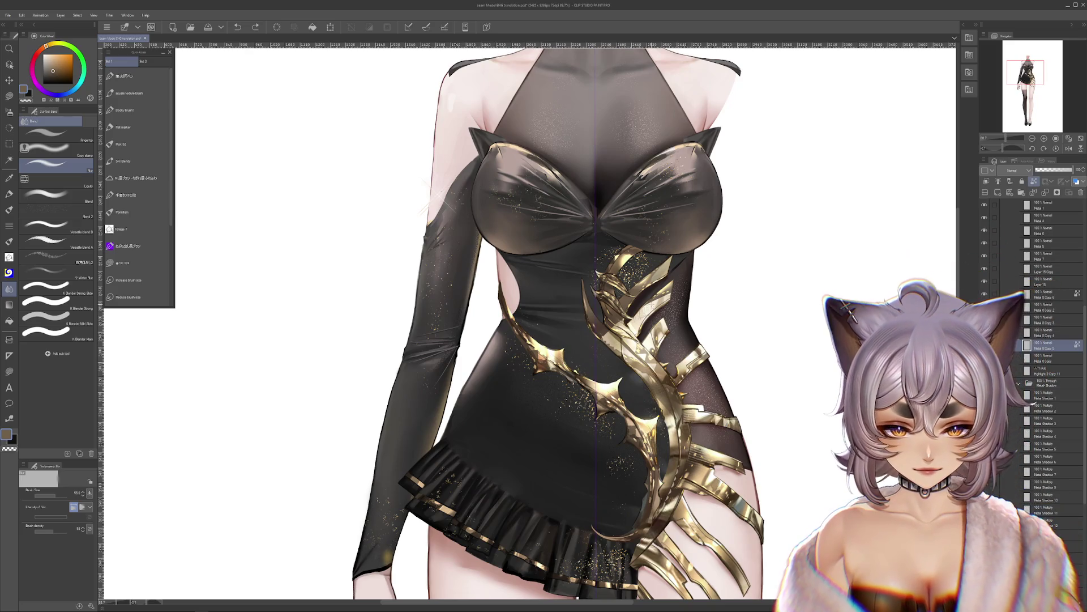
pyautogui.scroll(-2, 679, 306)
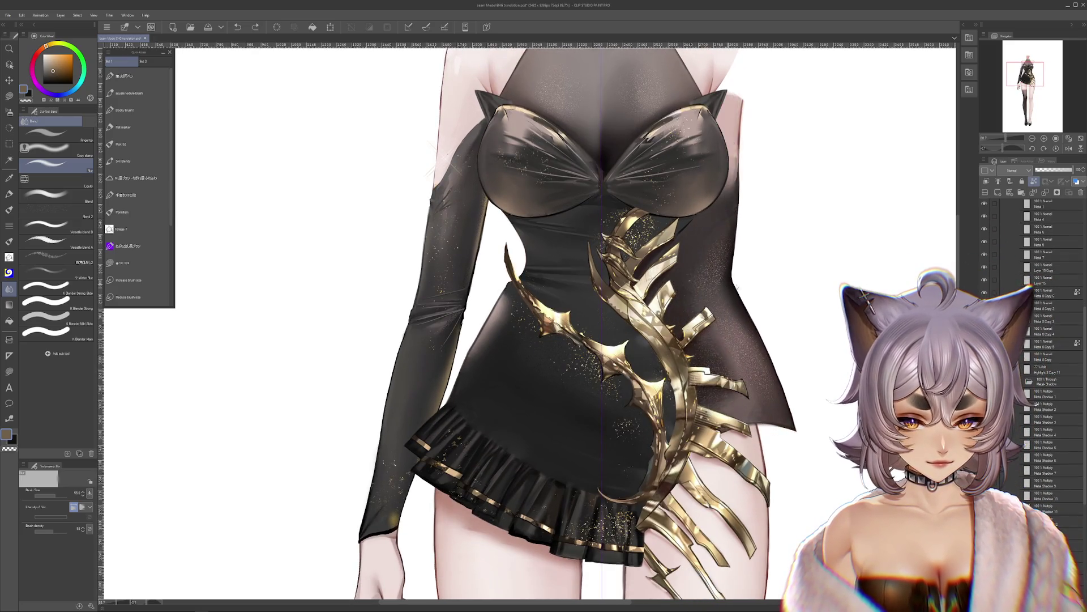
pyautogui.scroll(-2, 747, 287)
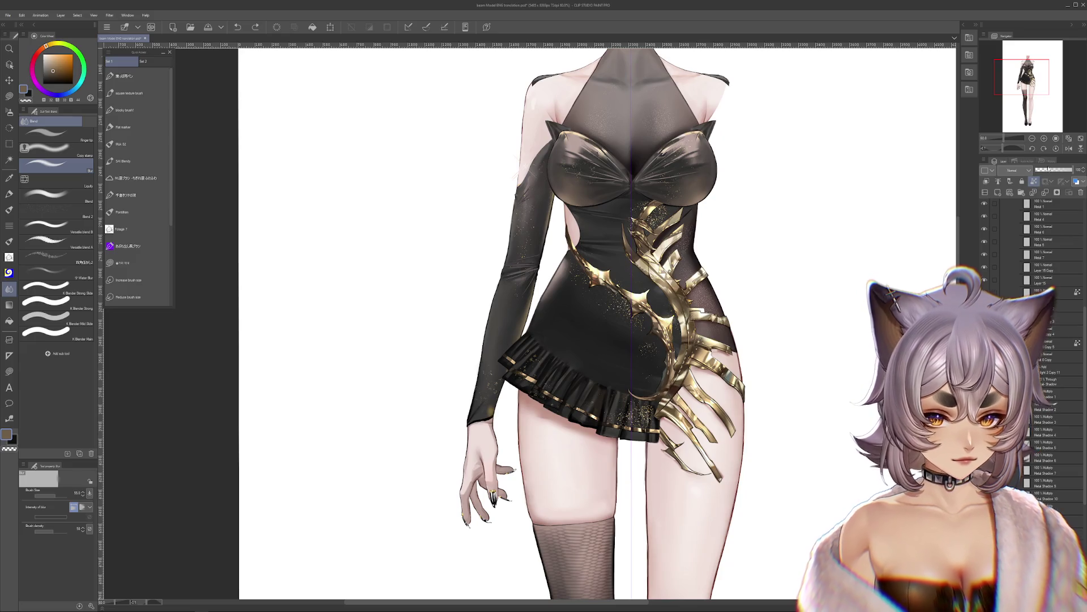
pyautogui.scroll(-5, 1048, 255)
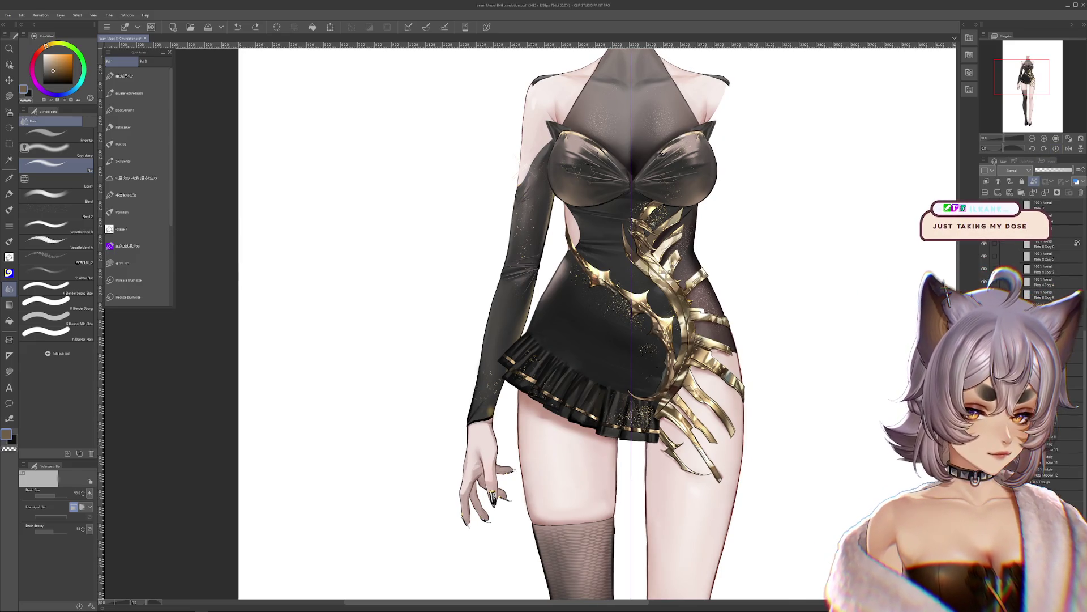
pyautogui.moveTo(777, 469); pyautogui.dragTo(769, 425)
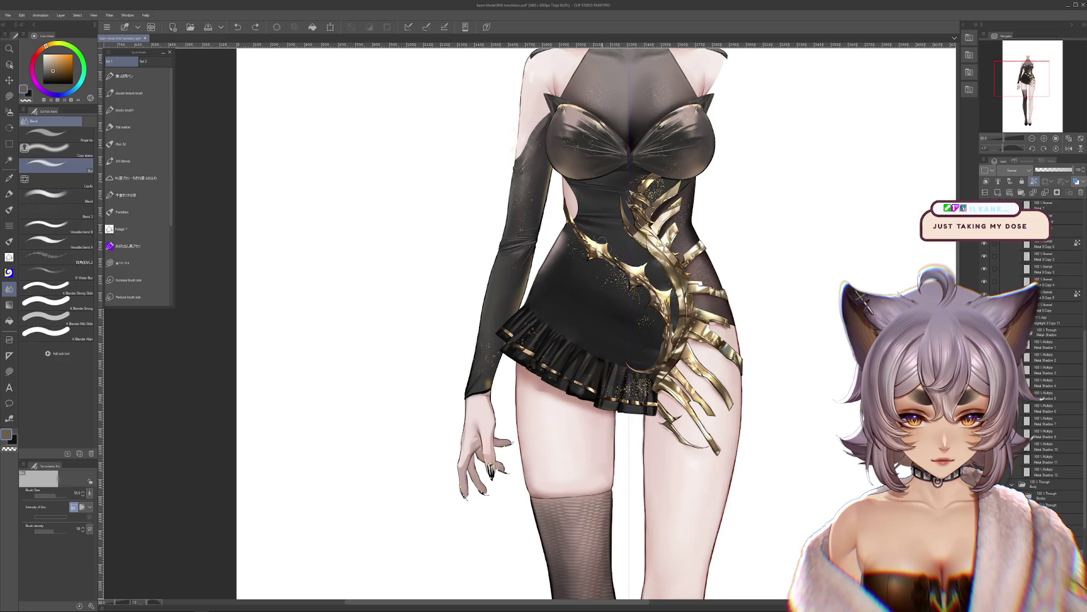
pyautogui.scroll(5, 563, 198)
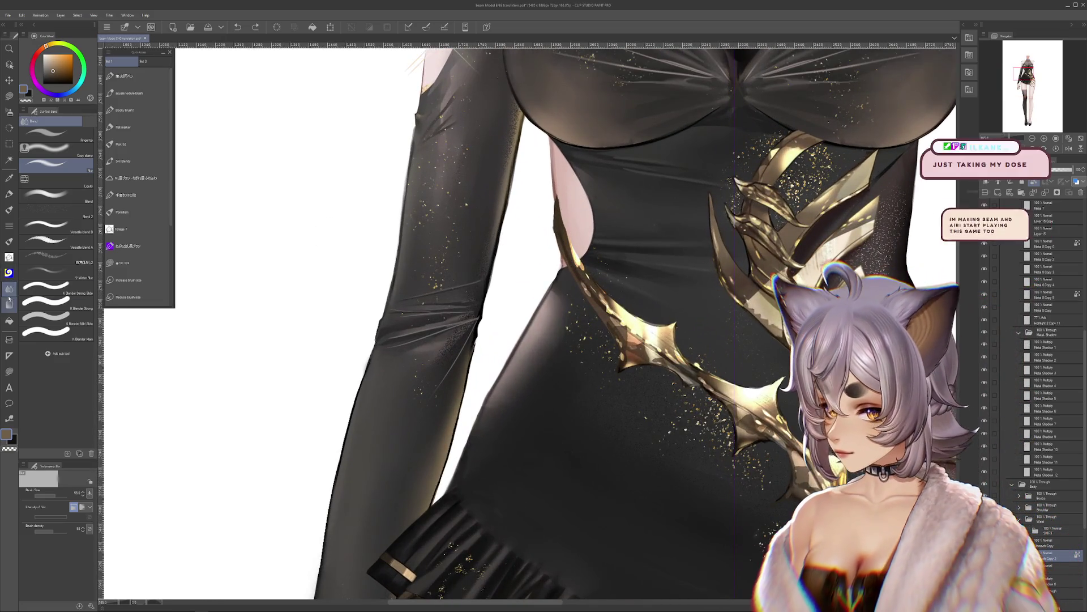
pyautogui.click(53, 179)
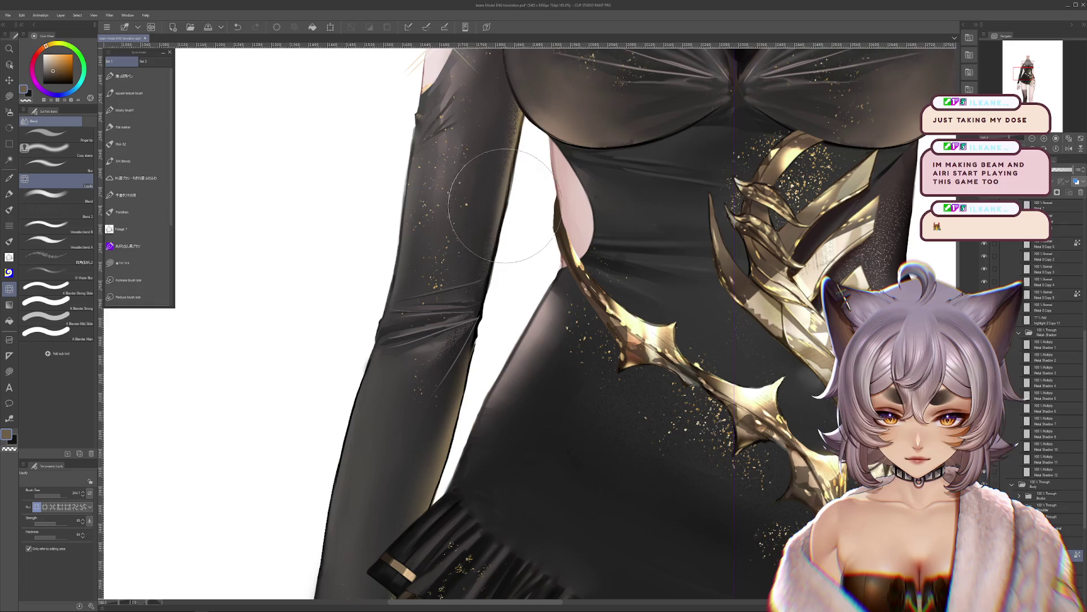
pyautogui.scroll(-5, 651, 271)
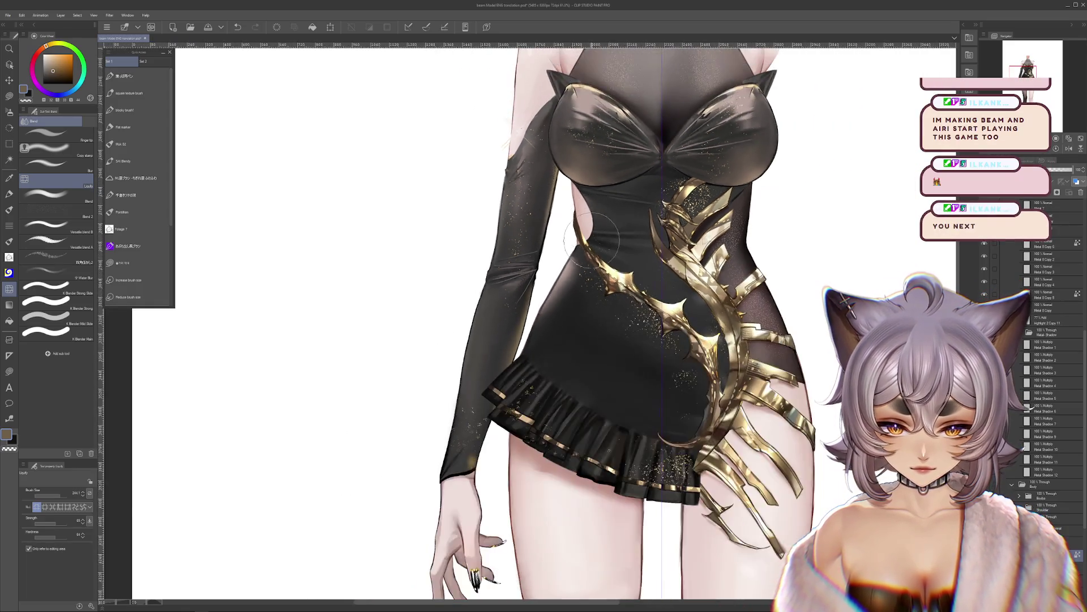
pyautogui.scroll(-2, 645, 270)
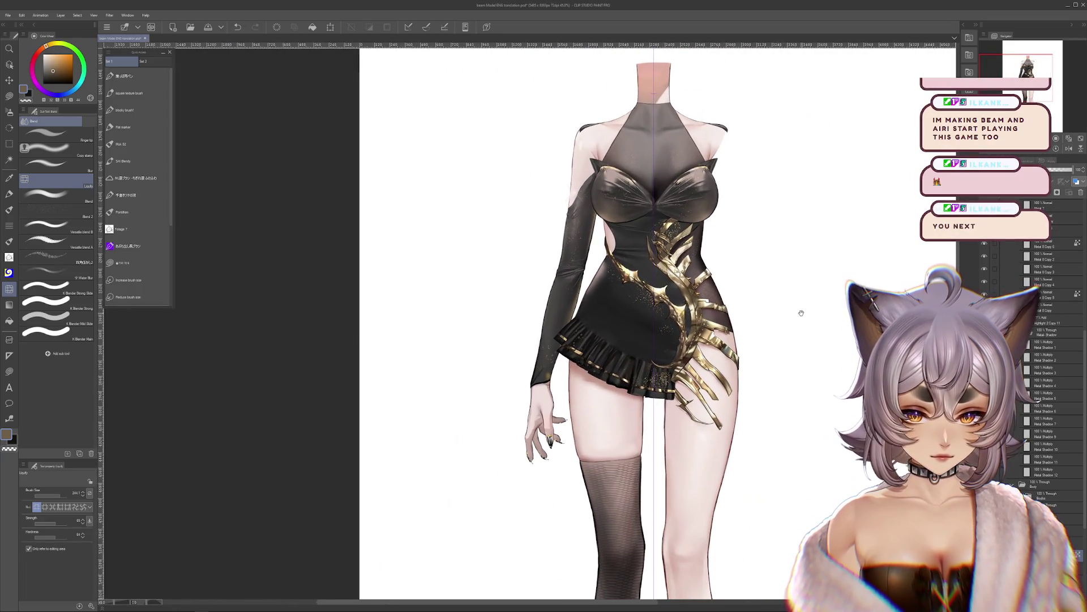
pyautogui.scroll(-2, 720, 281)
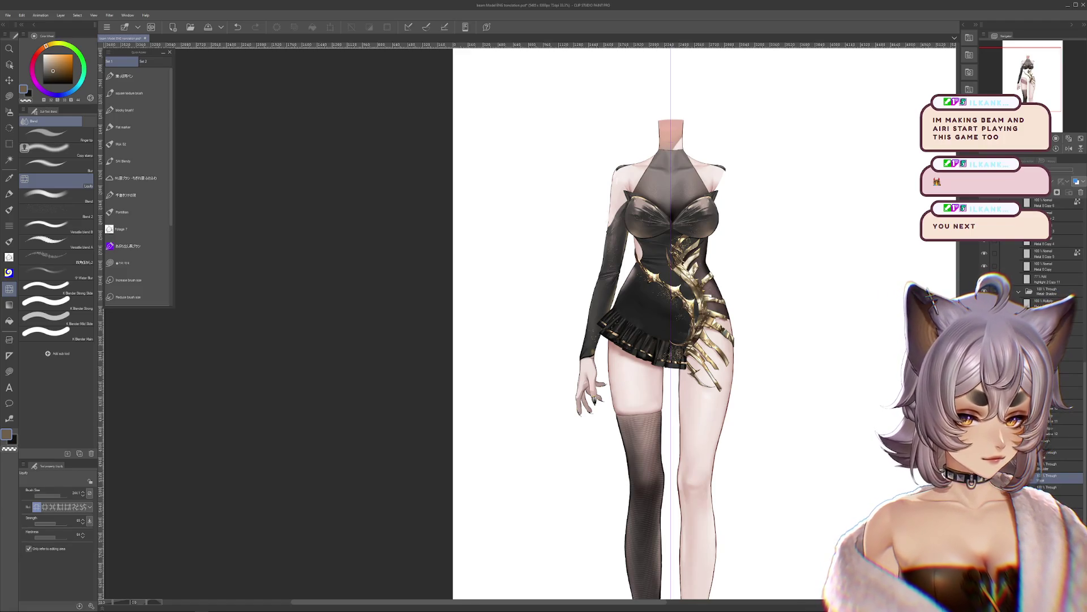
pyautogui.click(985, 478)
pyautogui.click(985, 478)
pyautogui.click(985, 477)
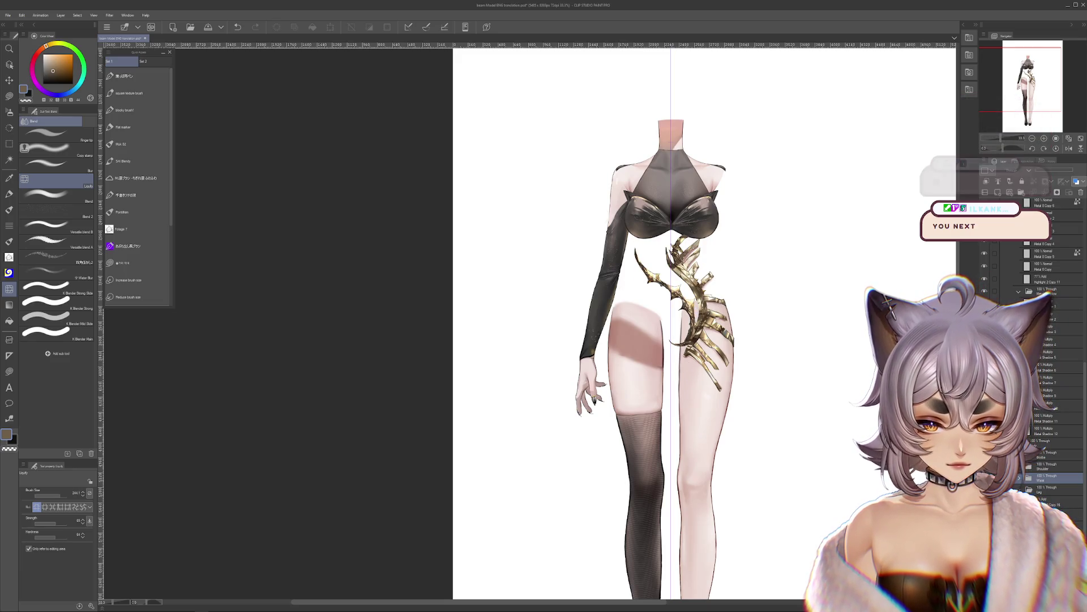
pyautogui.click(985, 478)
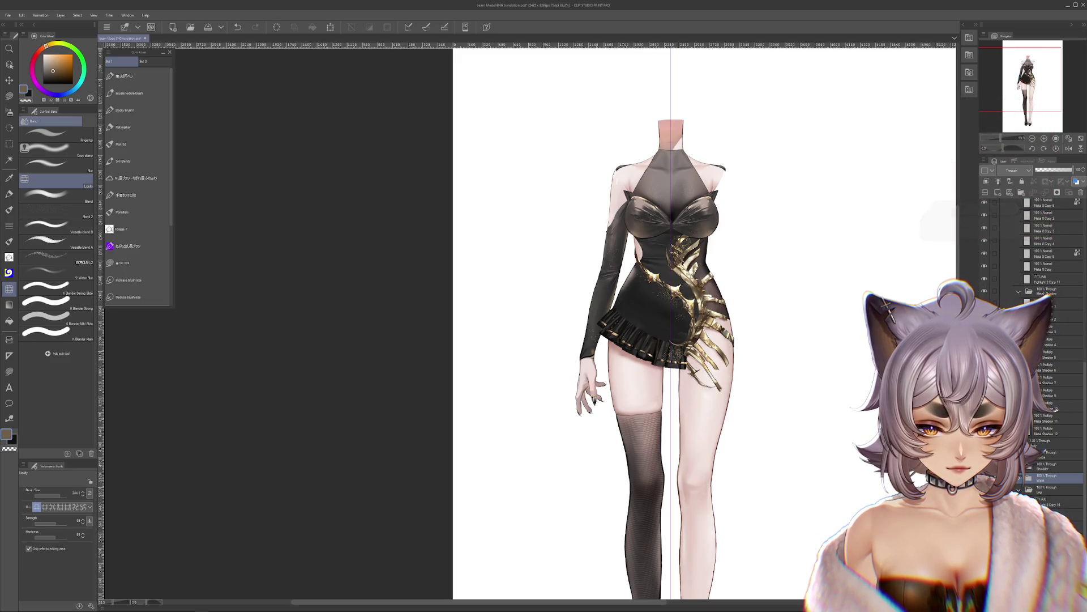
pyautogui.click(985, 477)
pyautogui.click(985, 478)
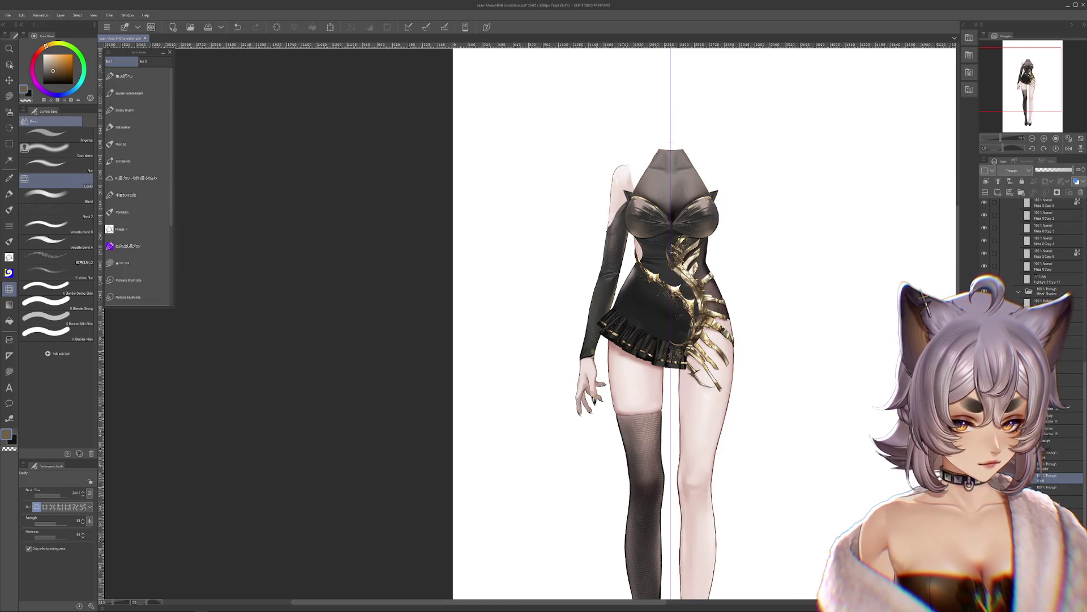
pyautogui.click(1054, 500)
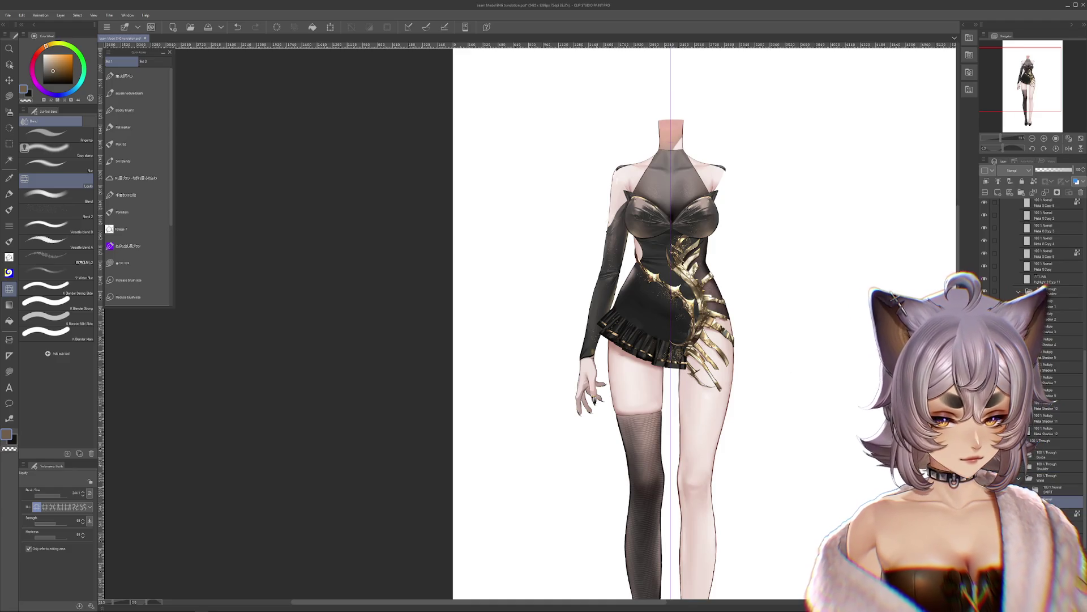
pyautogui.click(984, 500)
pyautogui.click(1028, 460)
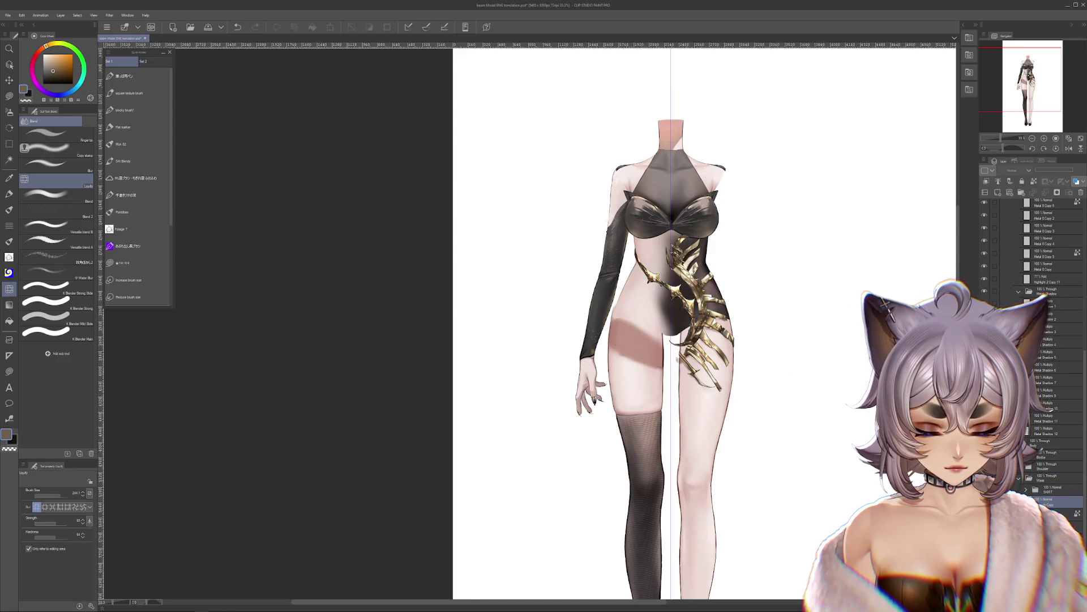
pyautogui.click(1027, 460)
pyautogui.click(984, 499)
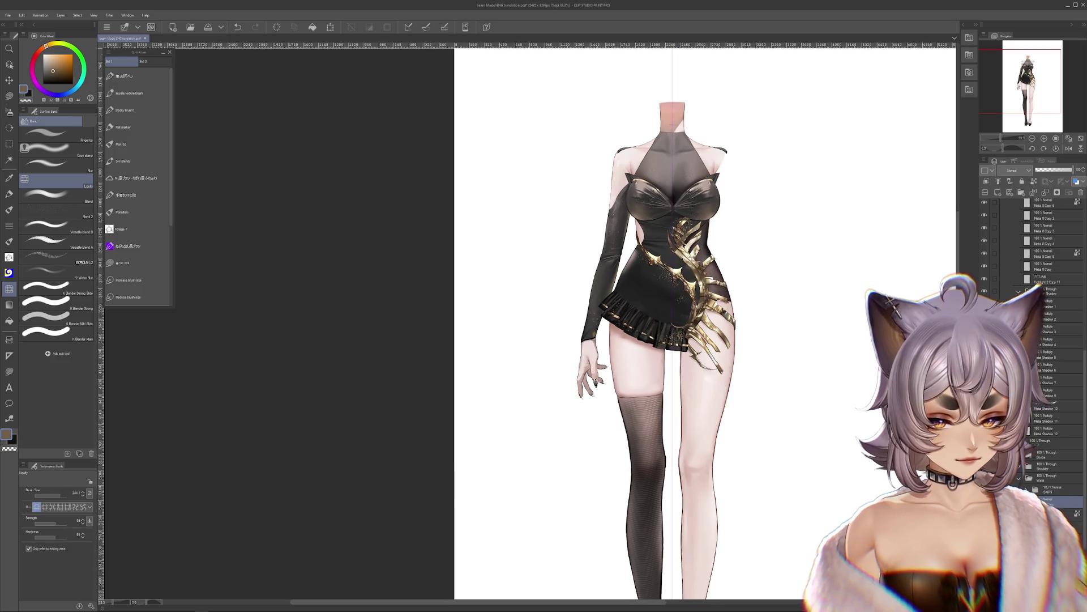
pyautogui.click(1048, 477)
pyautogui.click(984, 490)
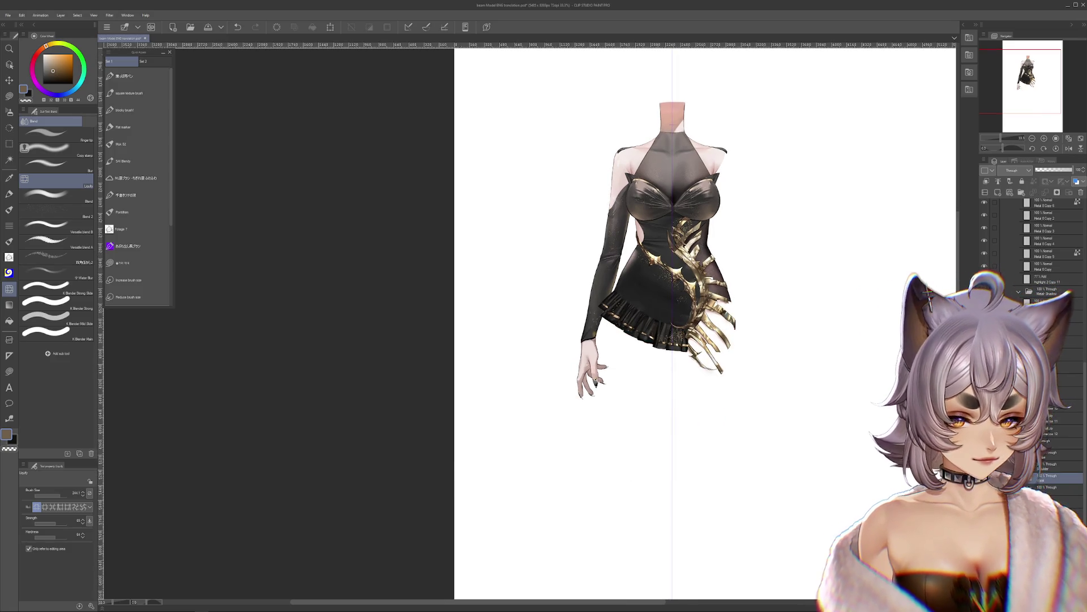
pyautogui.click(984, 490)
pyautogui.click(1051, 488)
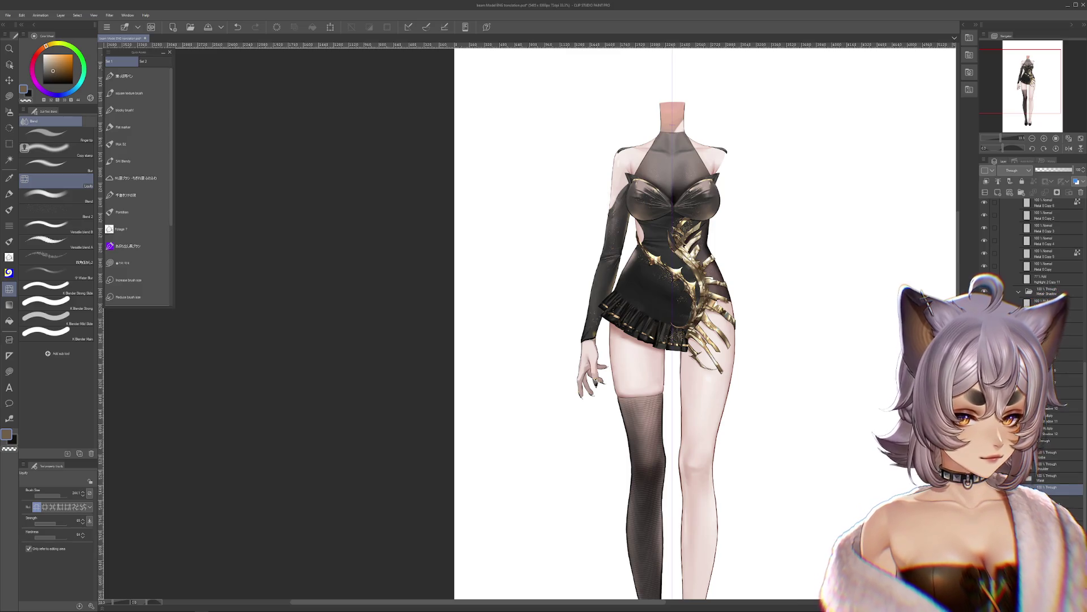
pyautogui.scroll(5, 701, 357)
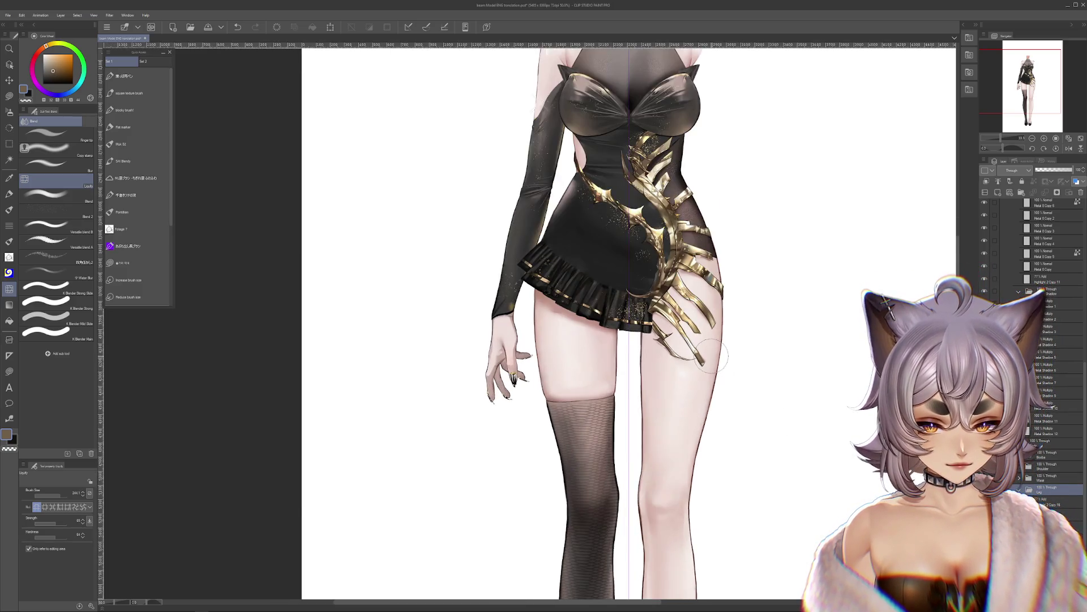
# Step: Free-transform the thigh area, shifting its content down and to the left
pyautogui.scroll(2, 700, 356)
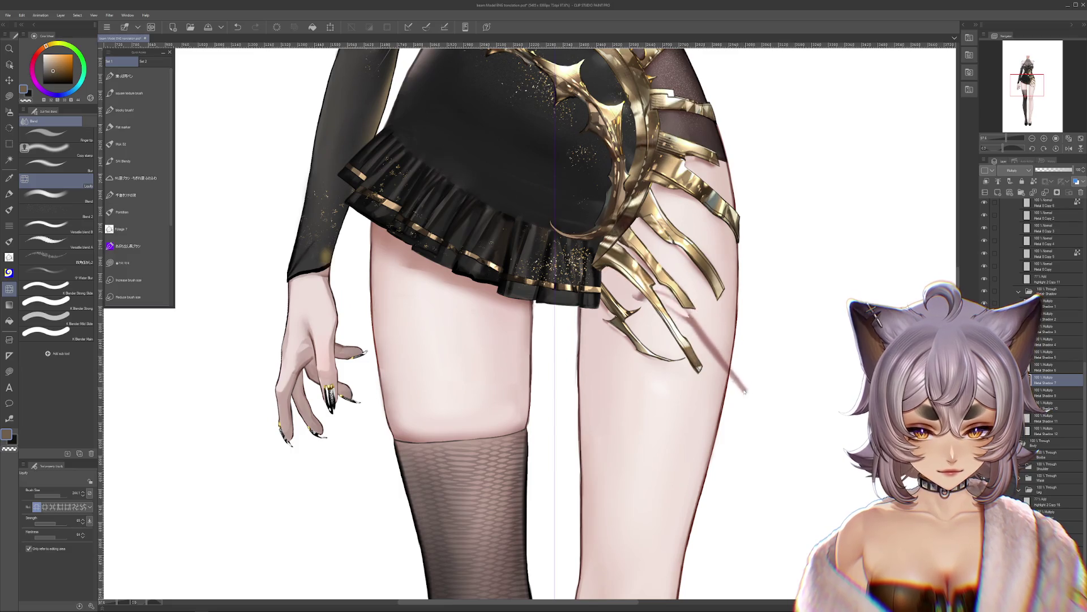
pyautogui.scroll(-4, 711, 371)
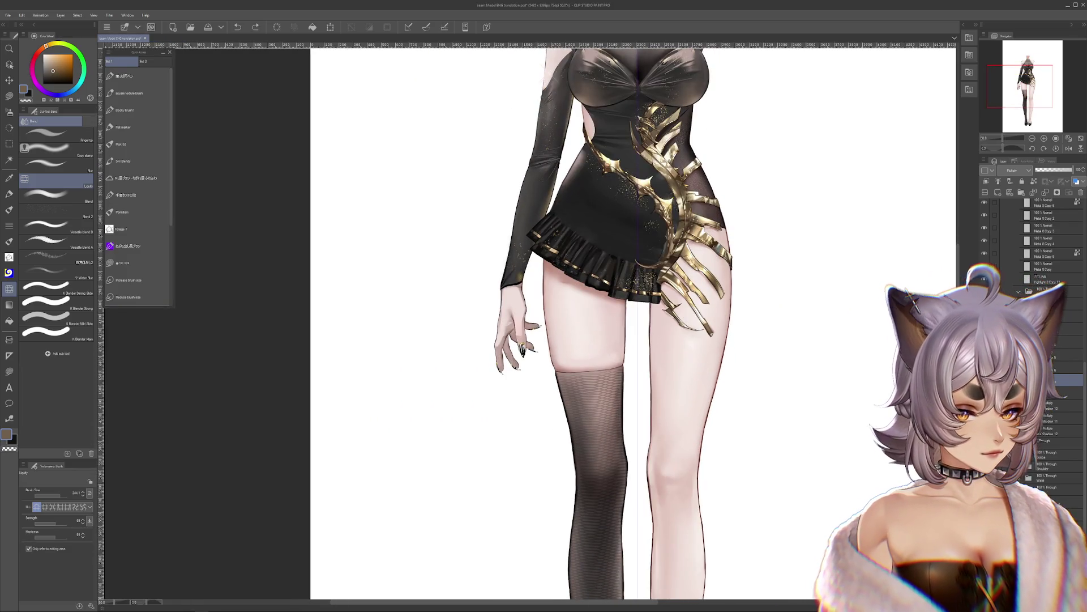
pyautogui.scroll(6, 1014, 272)
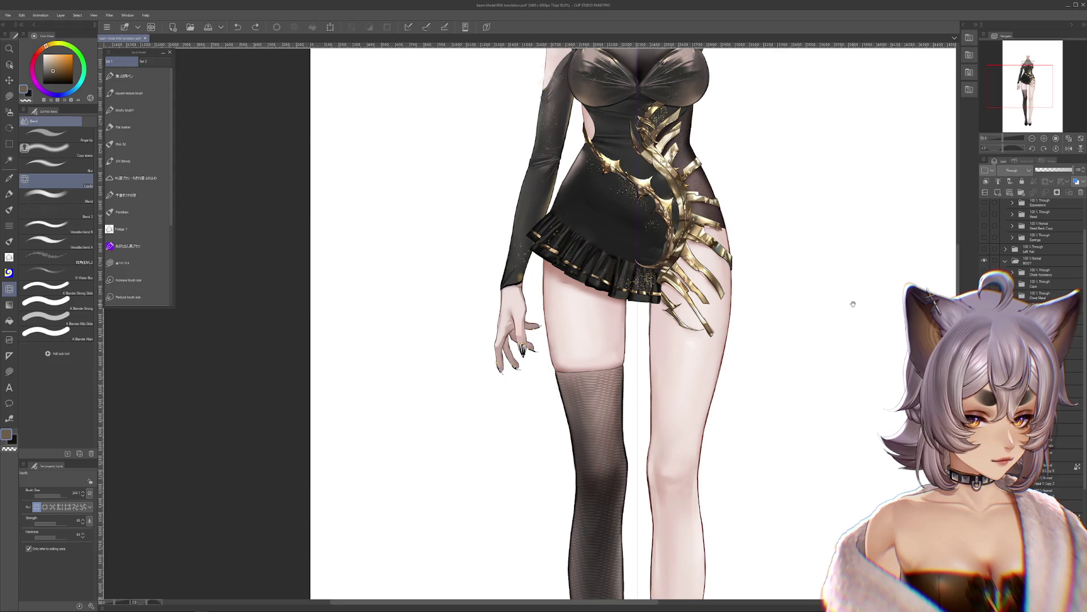
pyautogui.moveTo(852, 304); pyautogui.dragTo(872, 422)
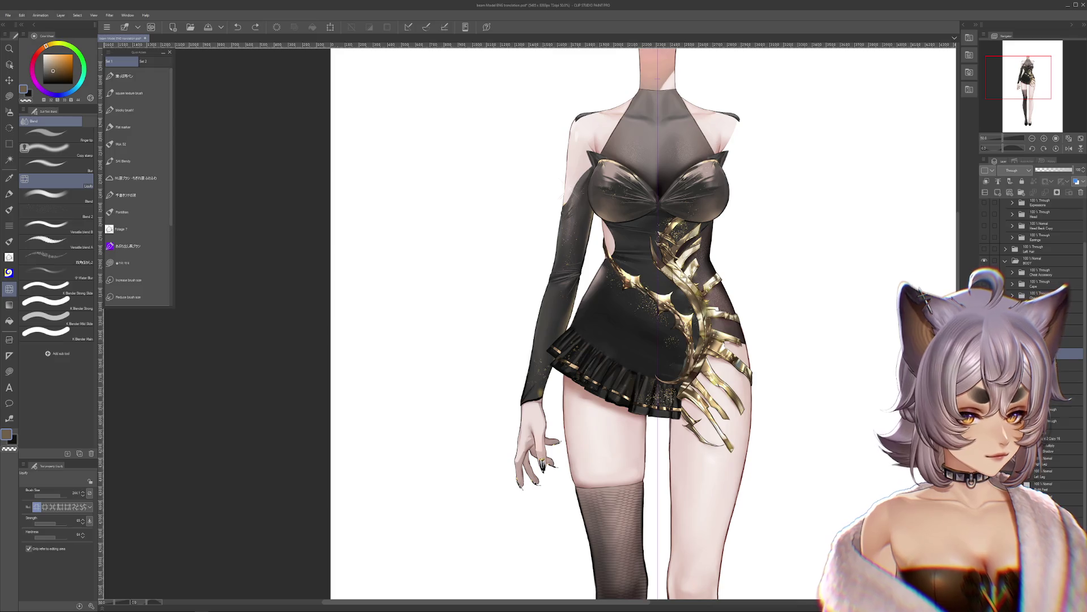
pyautogui.moveTo(644, 323); pyautogui.dragTo(649, 249)
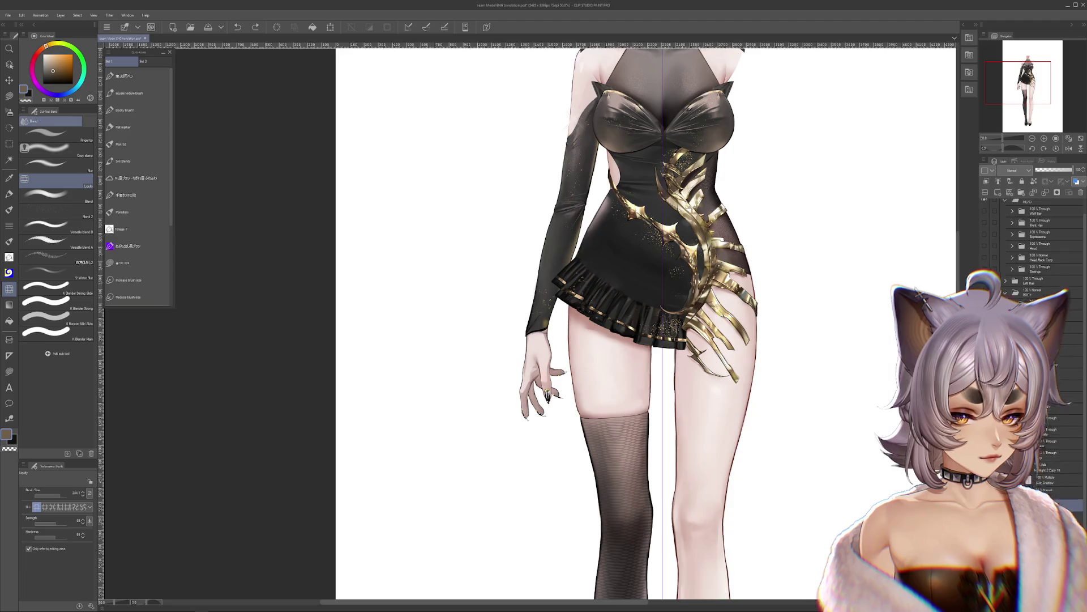
pyautogui.scroll(-2, 627, 261)
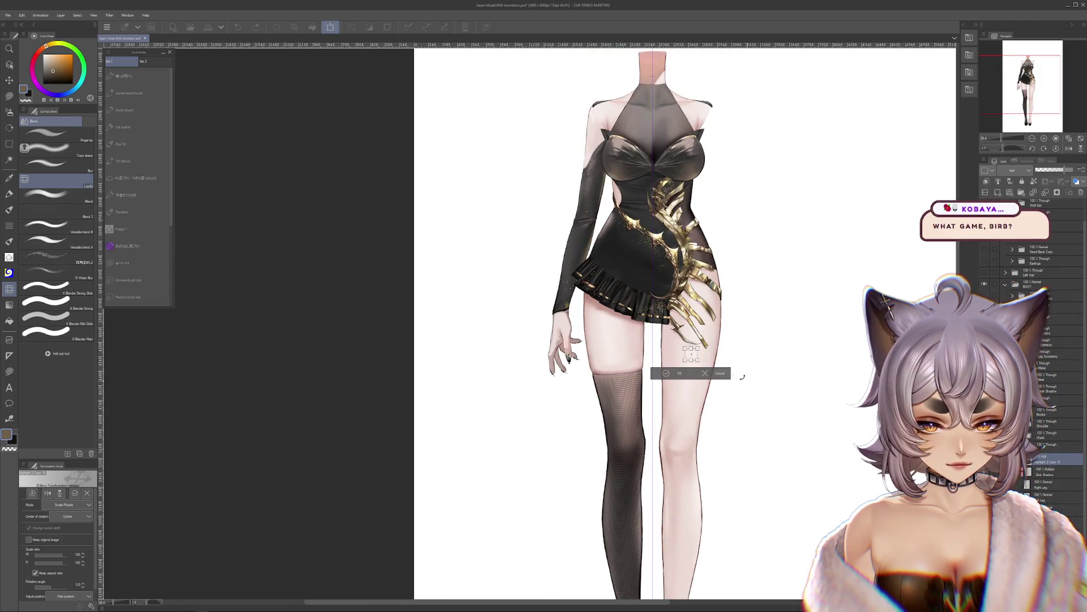
pyautogui.scroll(5, 695, 371)
pyautogui.scroll(2, 696, 368)
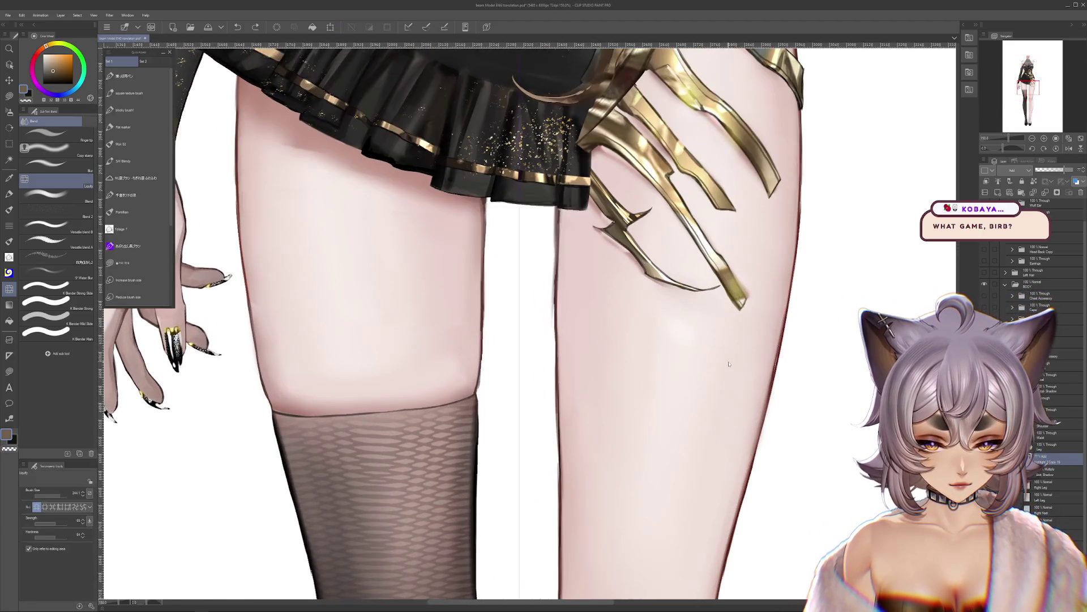
pyautogui.hotkey('ctrl', 't')
pyautogui.moveTo(691, 340)
pyautogui.mouseDown()
pyautogui.moveTo(643, 373)
pyautogui.moveTo(609, 415)
pyautogui.mouseUp()
pyautogui.press('Return')
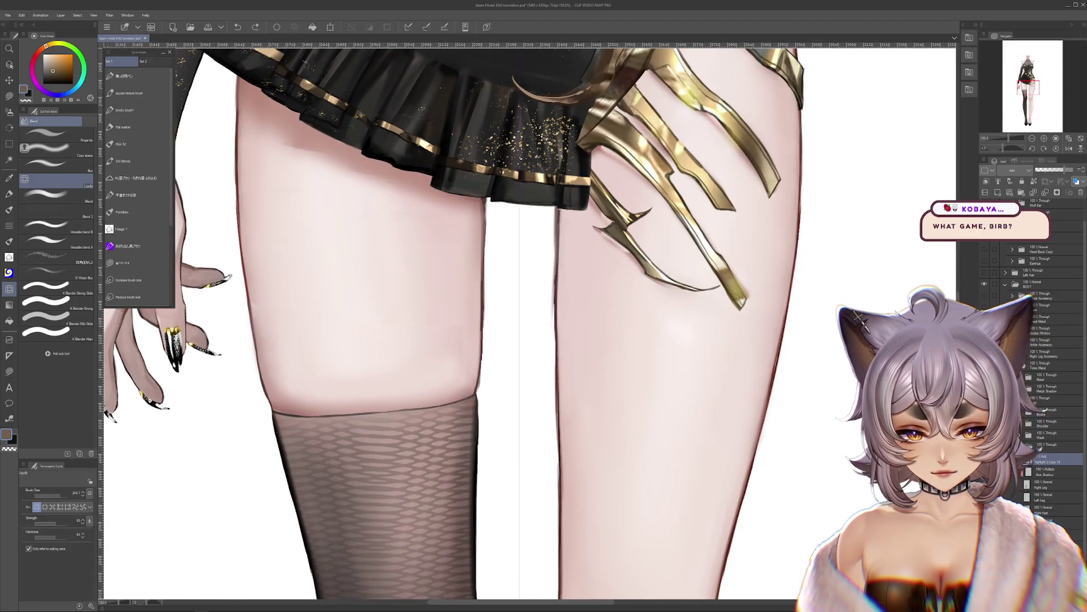
# Step: Try liquifying the left leg outward and the stocking rightward, undoing both attempts
pyautogui.scroll(-3, 820, 290)
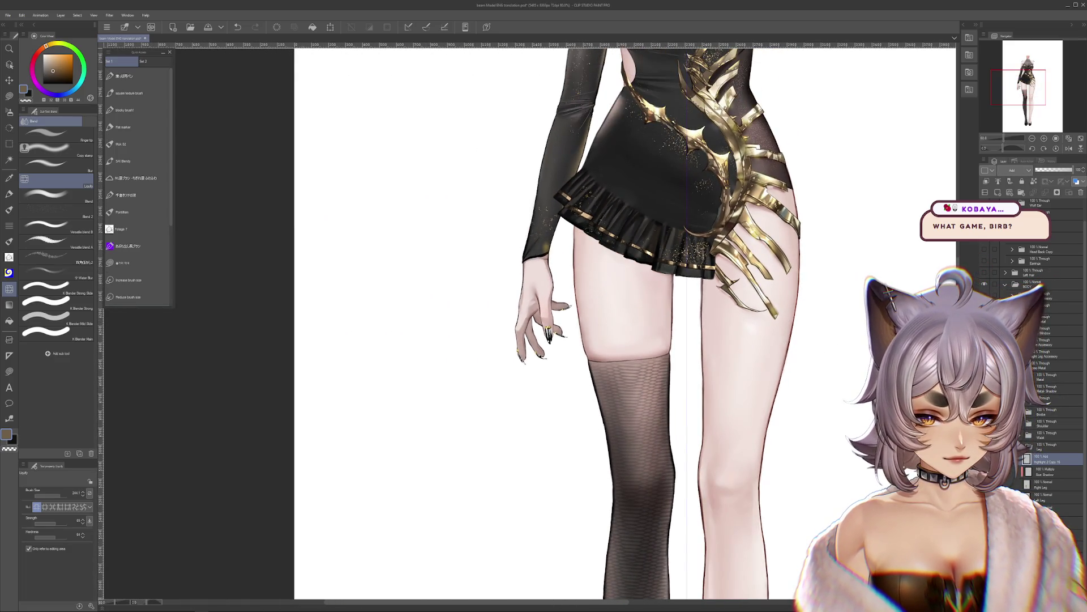
pyautogui.scroll(1, 623, 317)
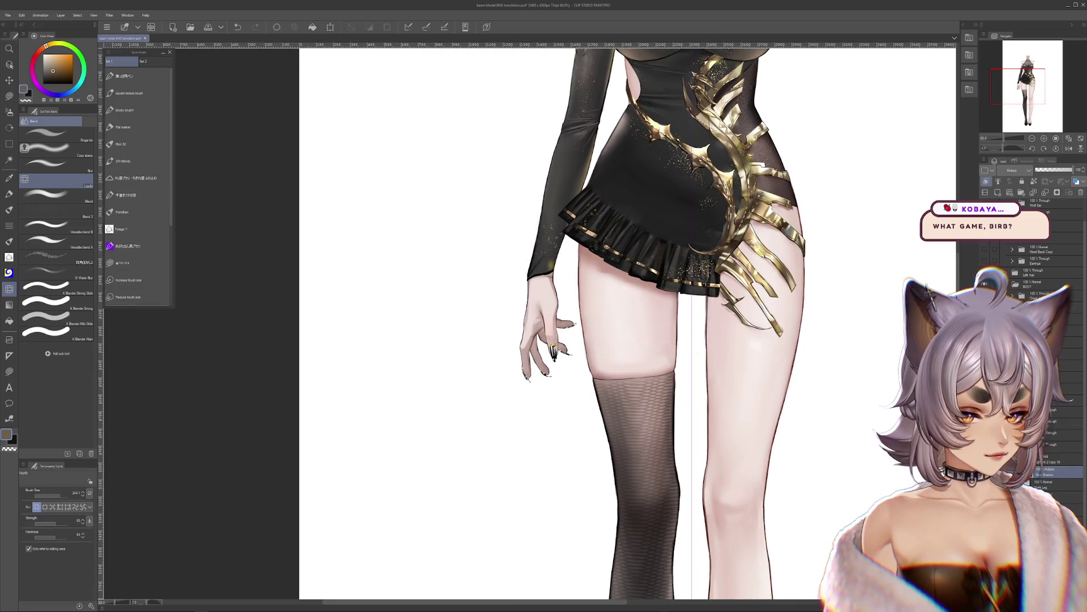
pyautogui.scroll(-2, 733, 340)
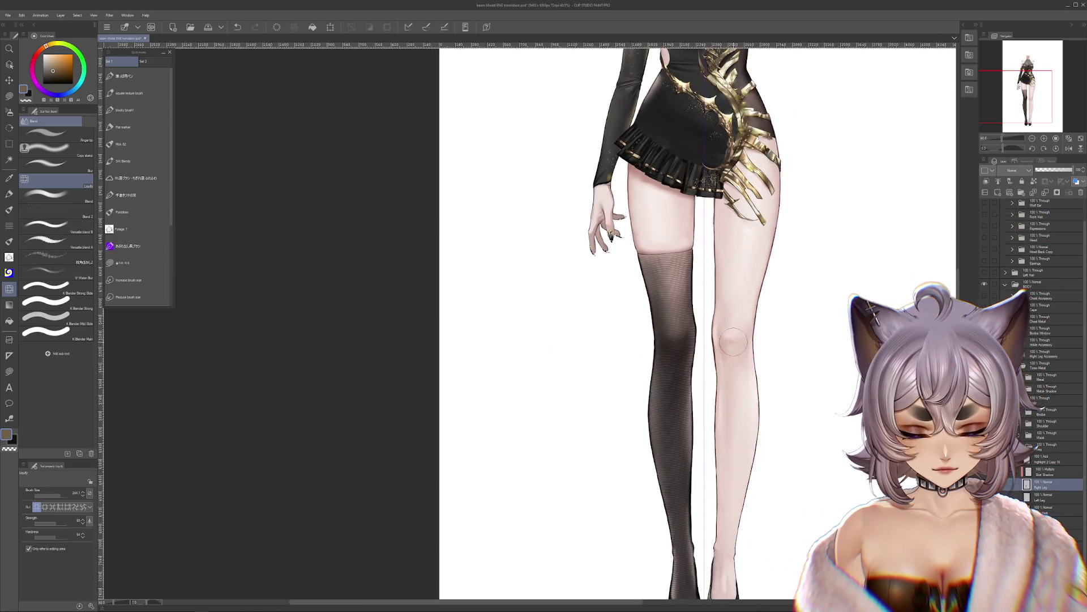
pyautogui.scroll(-2, 733, 340)
pyautogui.moveTo(691, 362)
pyautogui.mouseDown()
pyautogui.moveTo(677, 393)
pyautogui.moveTo(652, 391)
pyautogui.mouseUp()
pyautogui.hotkey('ctrl', 'z')
pyautogui.scroll(2, 692, 360)
pyautogui.scroll(2, 693, 360)
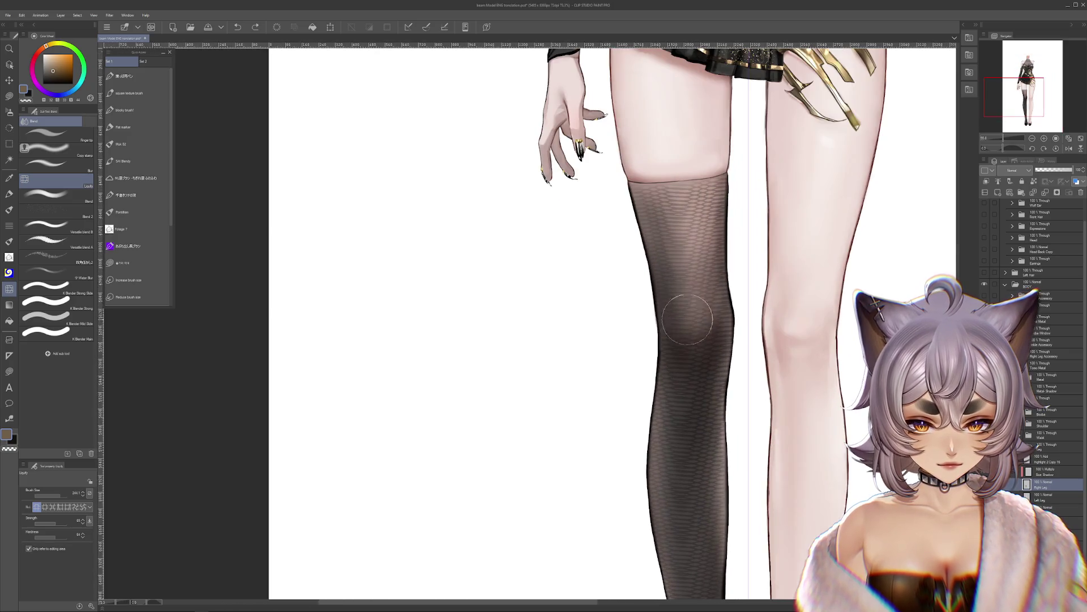
pyautogui.moveTo(698, 285)
pyautogui.mouseDown()
pyautogui.moveTo(739, 280)
pyautogui.moveTo(657, 418)
pyautogui.mouseUp()
pyautogui.hotkey('ctrl', 'z')
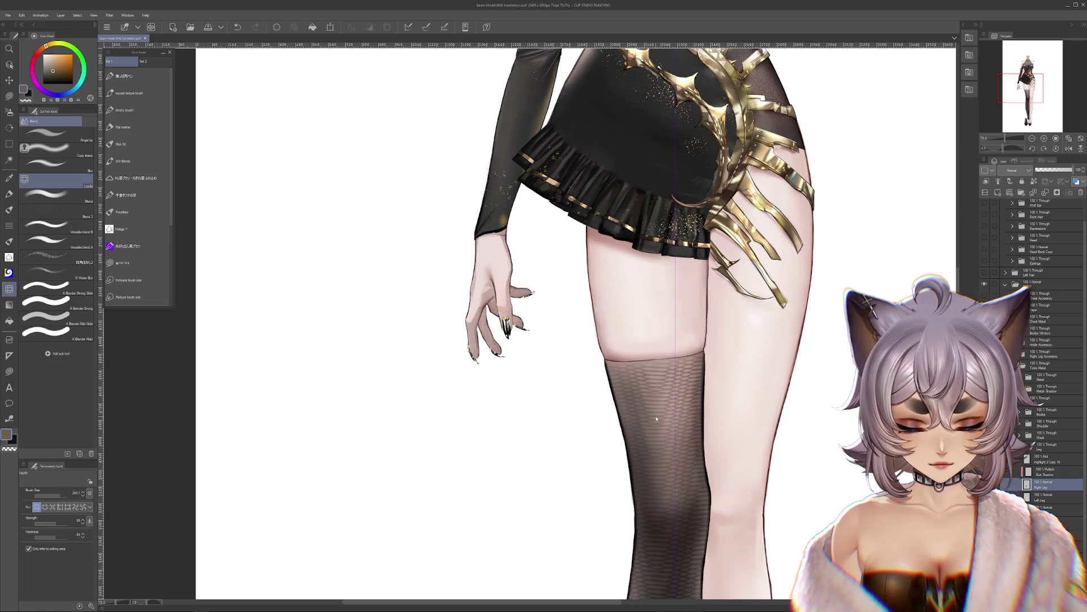
# Step: Push the lower stocking leg up and right, then revert that push
pyautogui.scroll(-4, 656, 418)
pyautogui.scroll(3, 646, 414)
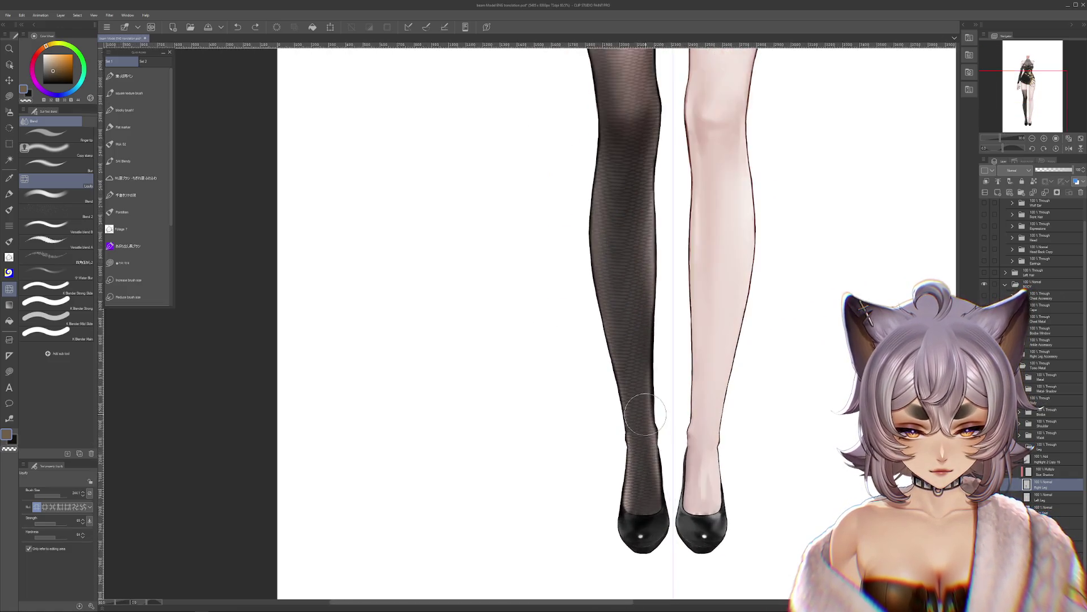
pyautogui.scroll(1, 645, 413)
pyautogui.moveTo(657, 447); pyautogui.dragTo(686, 412)
pyautogui.hotkey('ctrl', 'z')
pyautogui.hotkey('ctrl', 'y')
pyautogui.hotkey('ctrl', 'z')
# Step: Switch to the flat marker pen and frame the hand, skirt hem and thigh
pyautogui.moveTo(646, 311); pyautogui.dragTo(640, 509)
pyautogui.scroll(-2, 712, 432)
pyautogui.moveTo(713, 432); pyautogui.dragTo(680, 326)
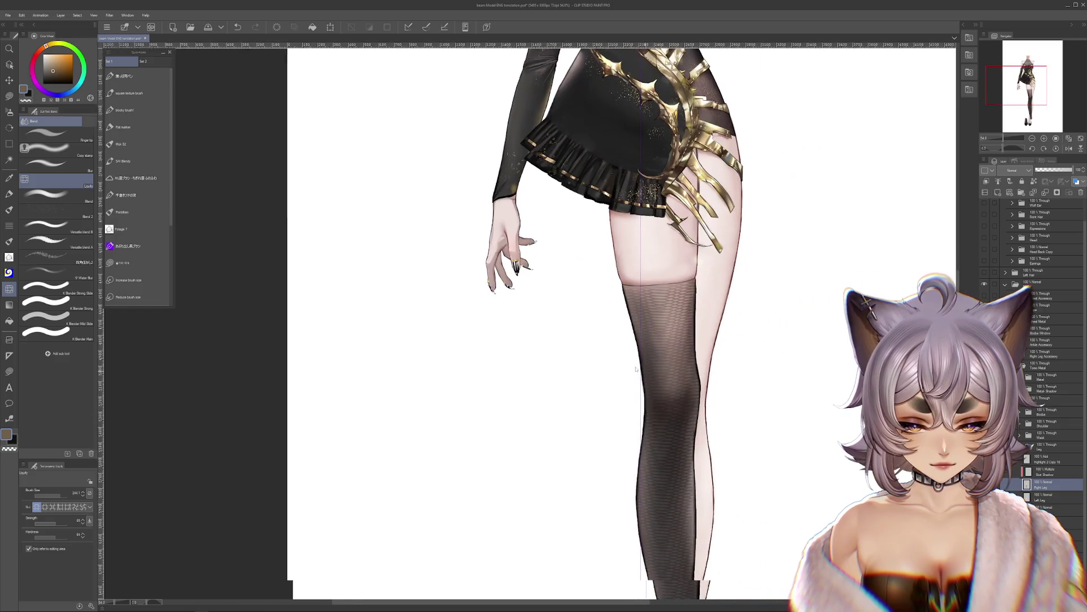
pyautogui.scroll(2, 498, 303)
pyautogui.press('p')
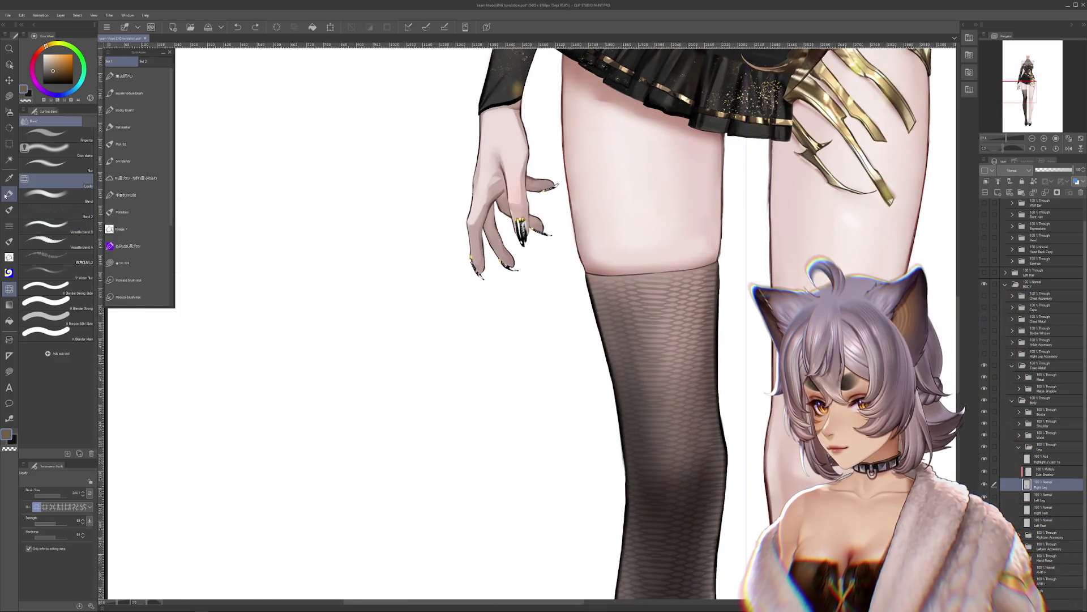
pyautogui.scroll(2, 664, 303)
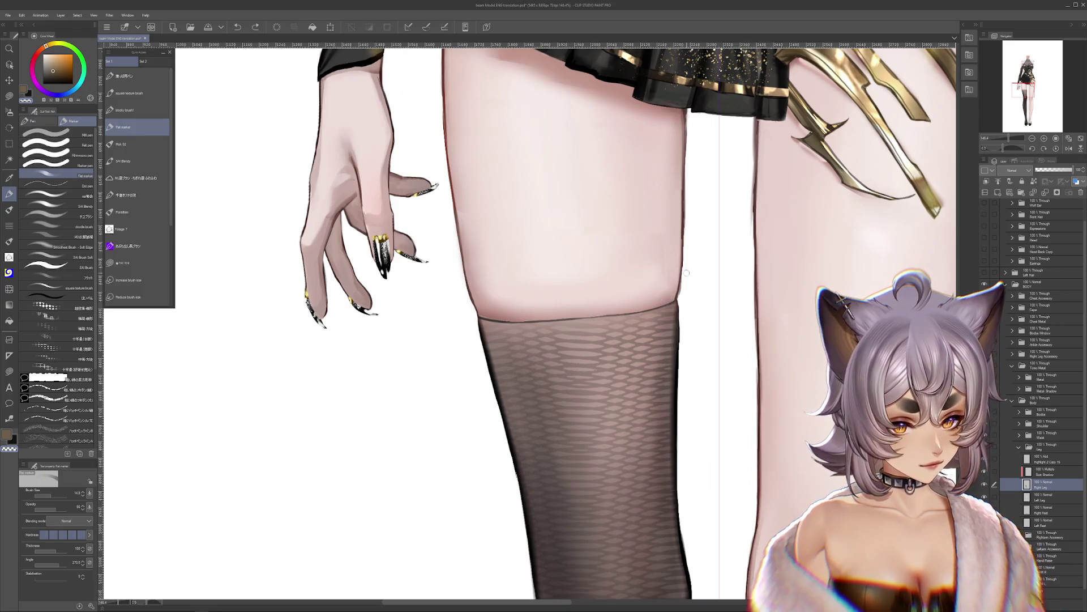
pyautogui.moveTo(697, 272)
pyautogui.mouseDown()
pyautogui.moveTo(679, 359)
pyautogui.moveTo(679, 211)
pyautogui.moveTo(639, 372)
pyautogui.moveTo(589, 312)
pyautogui.mouseUp()
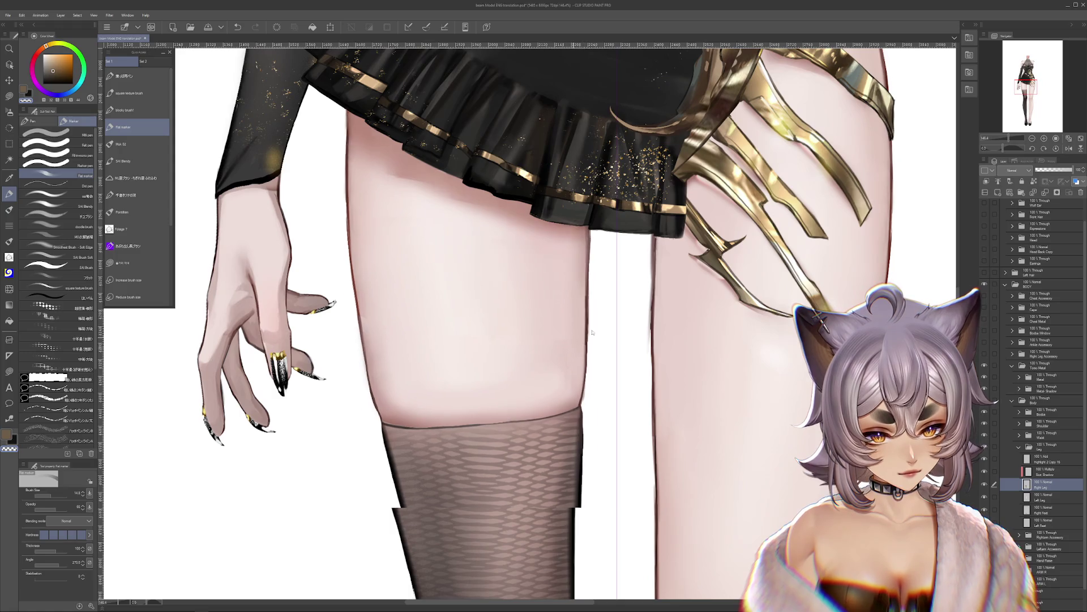
pyautogui.moveTo(724, 431); pyautogui.dragTo(803, 371)
pyautogui.scroll(-5, 822, 344)
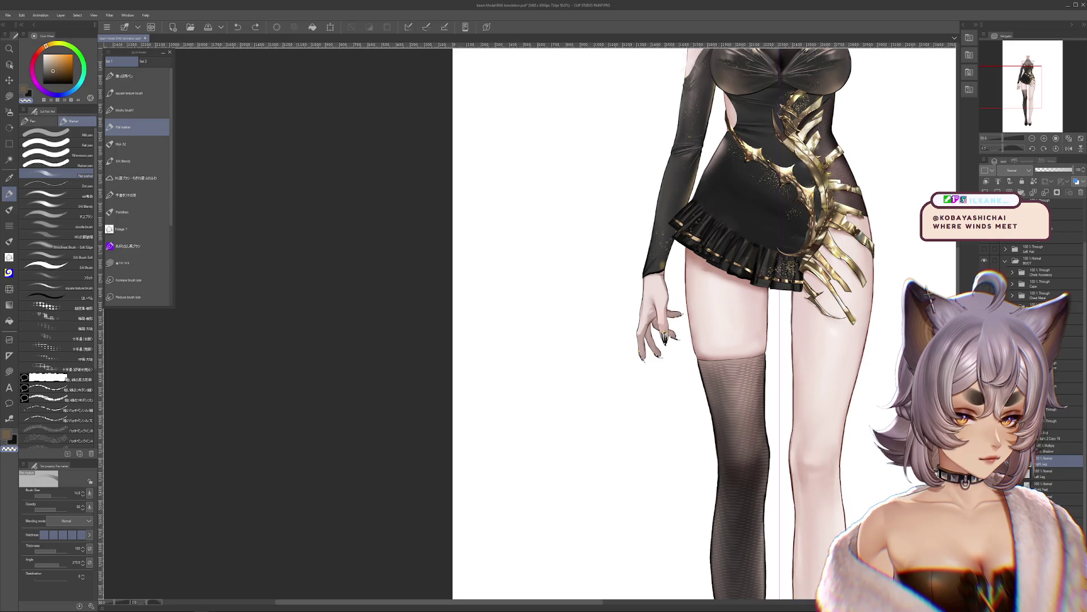
# Step: Lasso-fill a flat blue backdrop shape behind the figure
pyautogui.press('m')
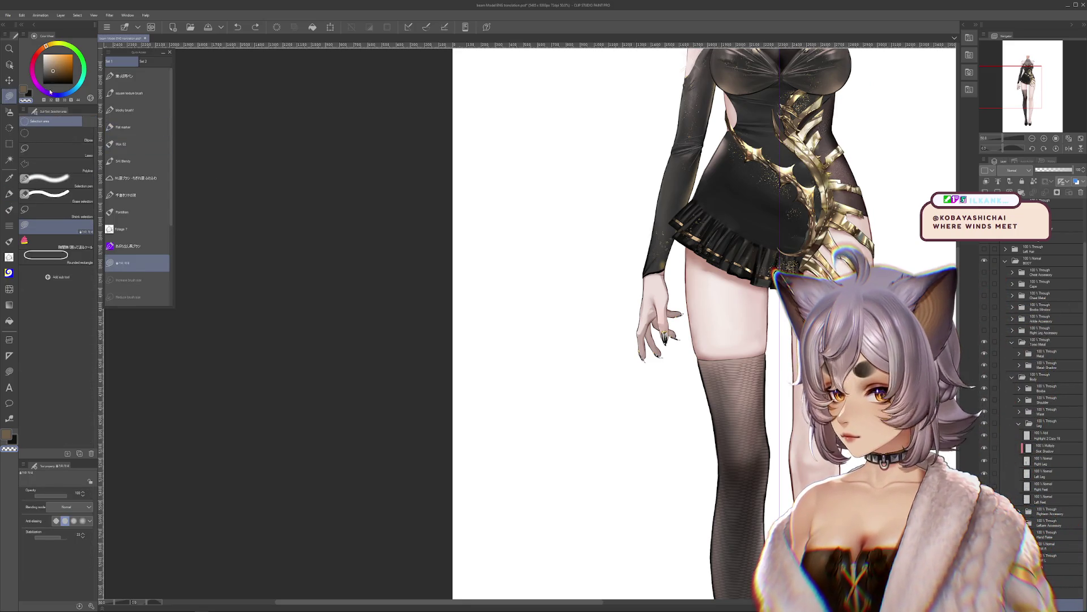
pyautogui.scroll(-1, 487, 178)
pyautogui.moveTo(688, 206)
pyautogui.mouseDown()
pyautogui.moveTo(567, 462)
pyautogui.moveTo(787, 246)
pyautogui.mouseUp()
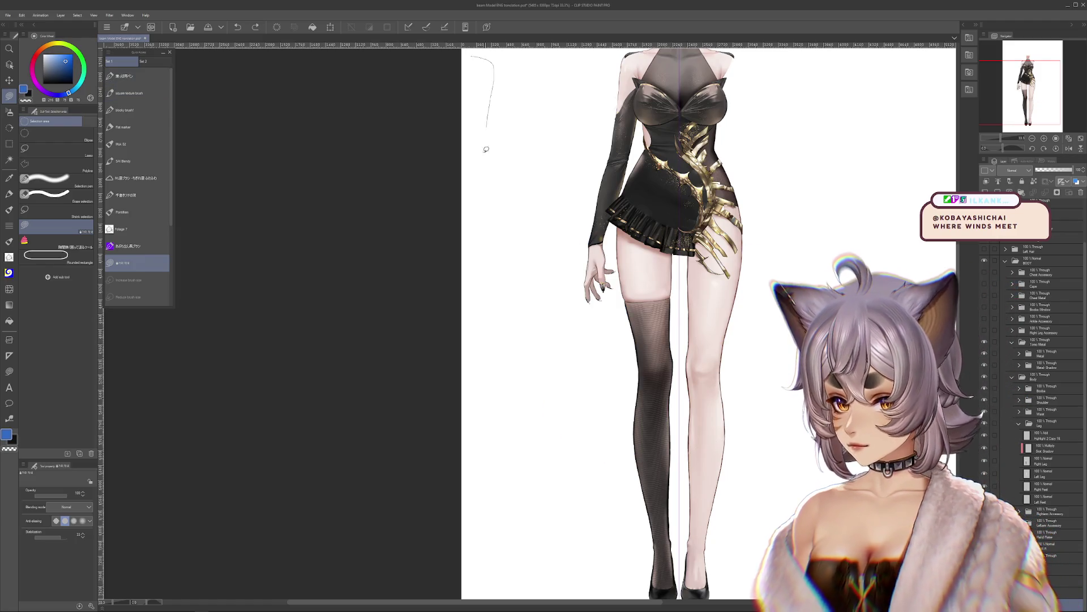
pyautogui.moveTo(490, 111); pyautogui.dragTo(876, 238)
pyautogui.scroll(-1, 796, 200)
pyautogui.scroll(7, 801, 533)
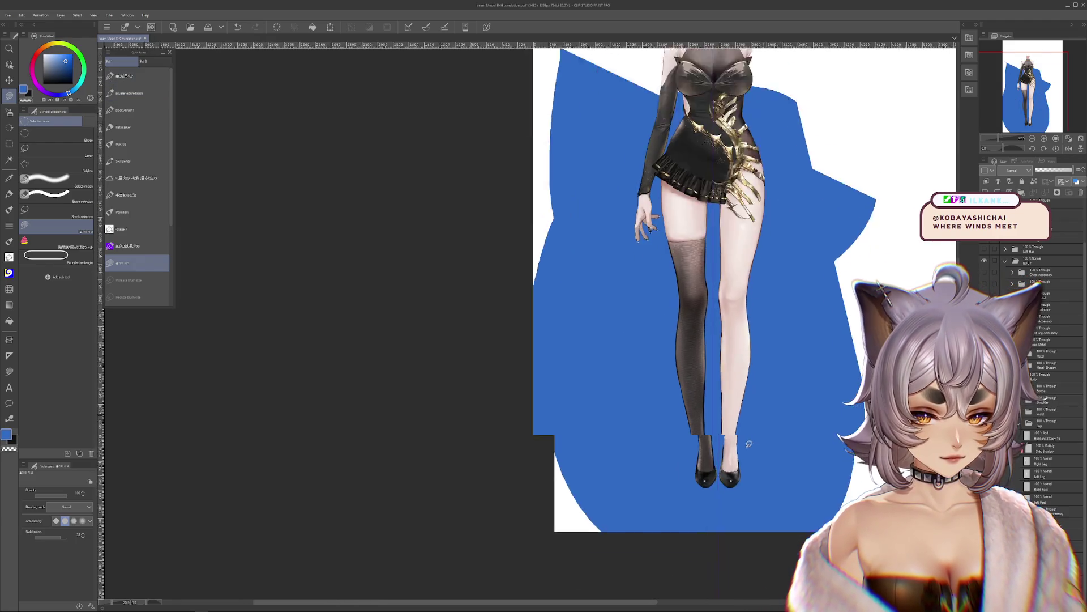
pyautogui.scroll(10, 734, 421)
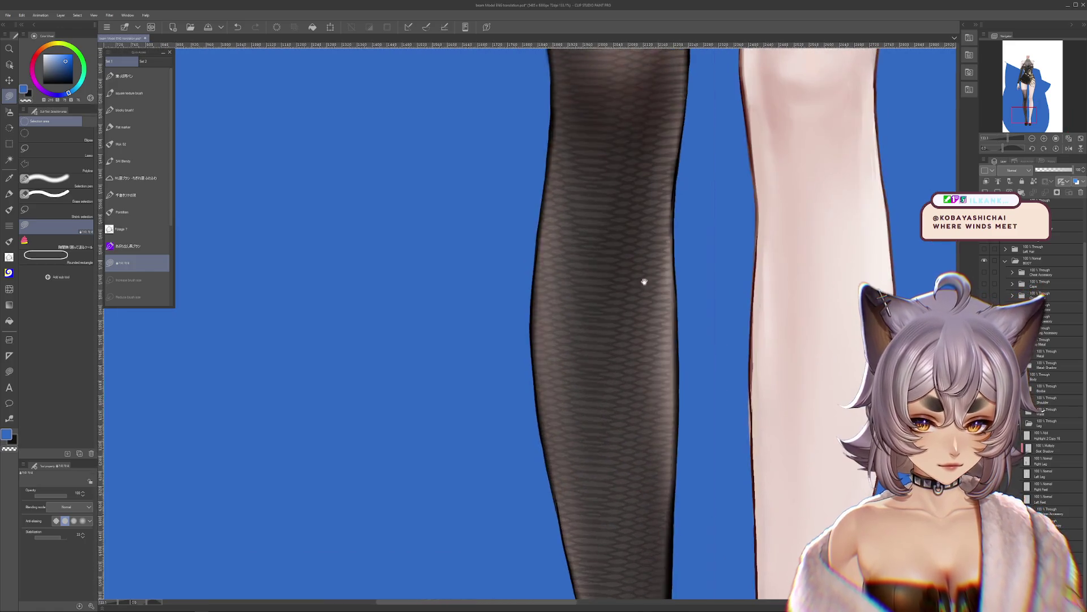
# Step: Compare the slimmer and original thigh shapes, then paint a shadow band across the upper thigh
pyautogui.hotkey('ctrl', 'z')
pyautogui.hotkey('ctrl', 'y')
pyautogui.hotkey('ctrl', 'z')
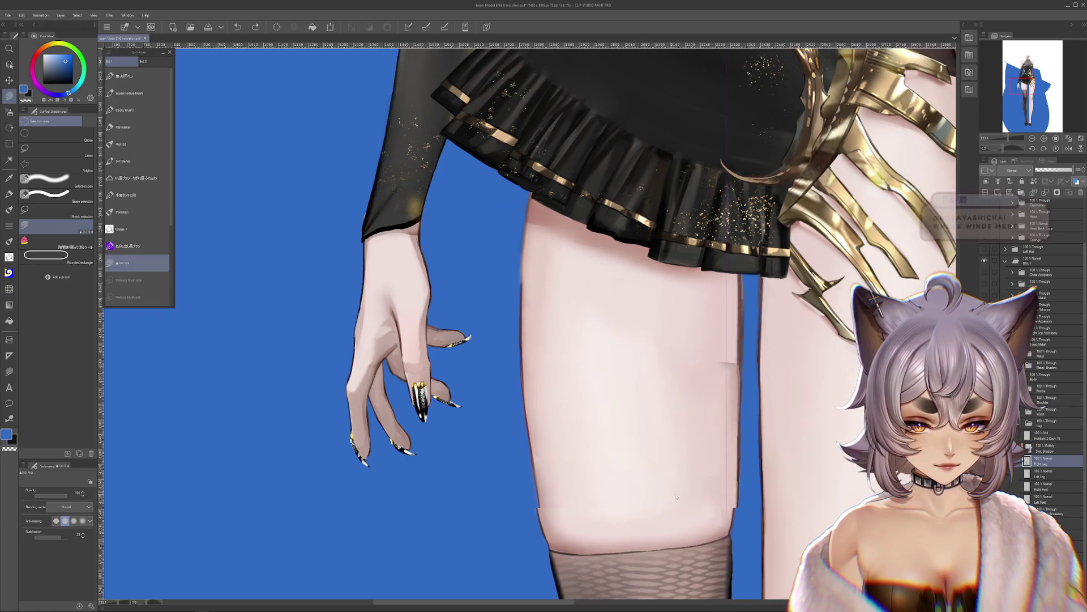
pyautogui.hotkey('ctrl', 'y')
pyautogui.hotkey('ctrl', 'z')
pyautogui.hotkey('ctrl', 'y')
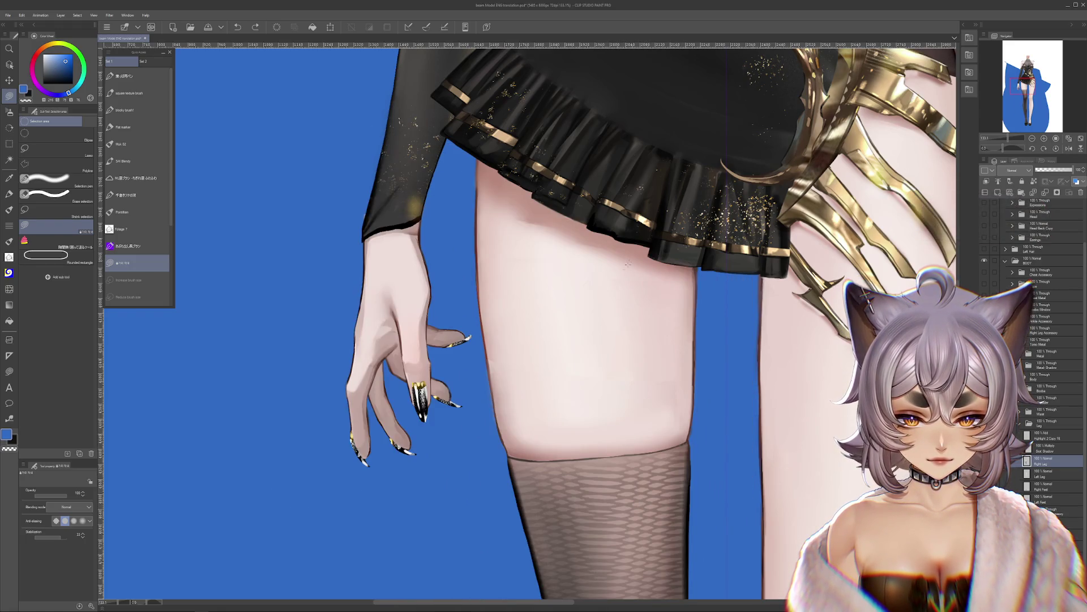
pyautogui.hotkey('ctrl', 'z')
pyautogui.hotkey('ctrl', 'y')
pyautogui.scroll(5, 578, 300)
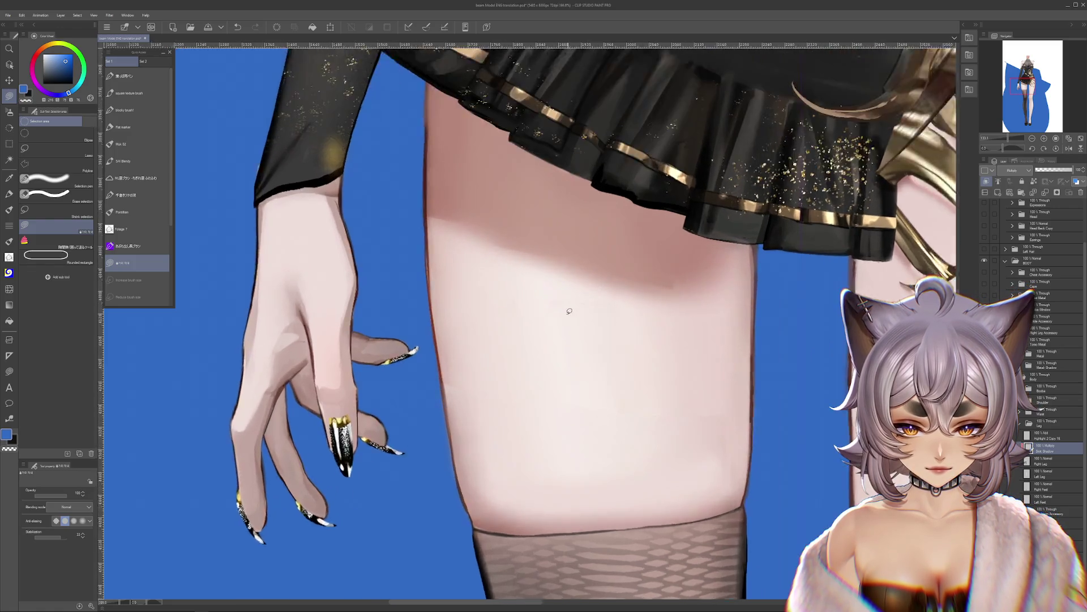
pyautogui.moveTo(682, 195); pyautogui.dragTo(570, 334)
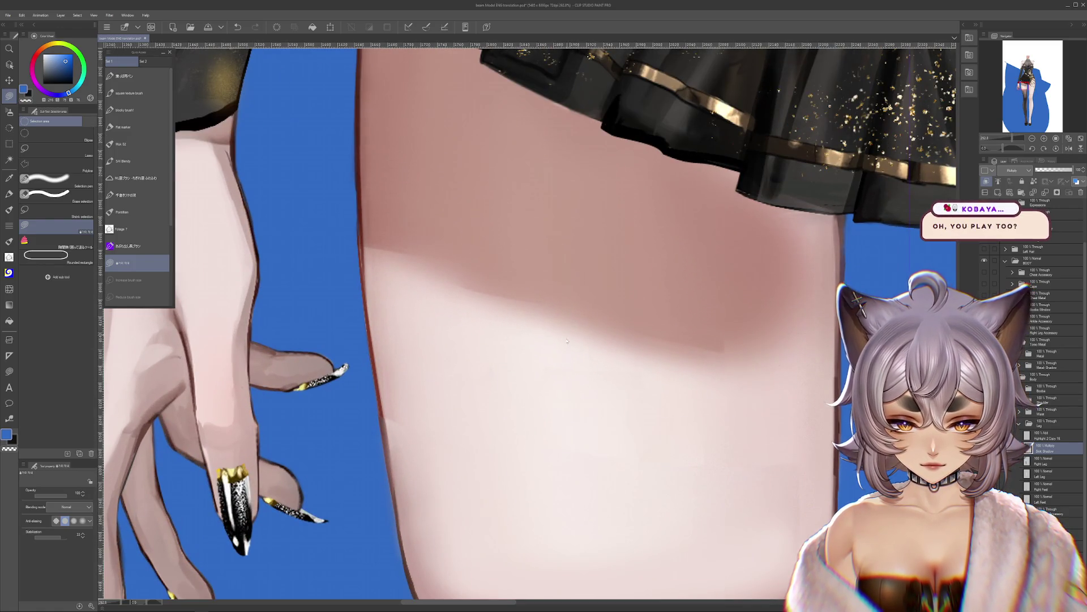
# Step: Try airbrushing a soft shadow under the skirt hem on the thigh, then undo the attempts
pyautogui.hotkey('ctrl', 'z')
pyautogui.scroll(-5, 642, 357)
pyautogui.press('b')
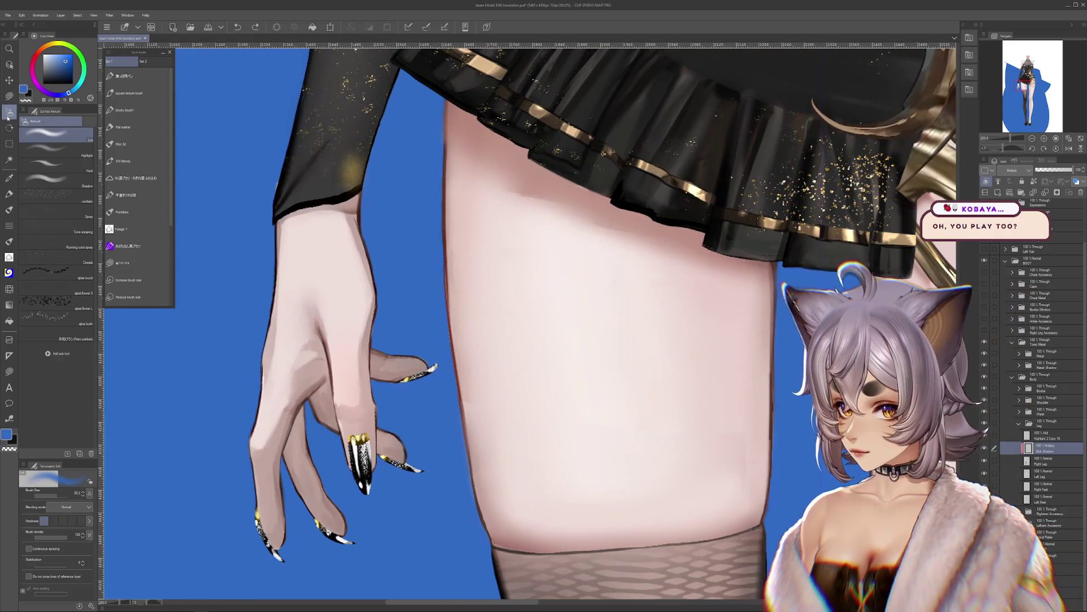
pyautogui.scroll(3, 651, 351)
pyautogui.moveTo(716, 429); pyautogui.dragTo(628, 378)
pyautogui.moveTo(675, 454); pyautogui.dragTo(652, 443)
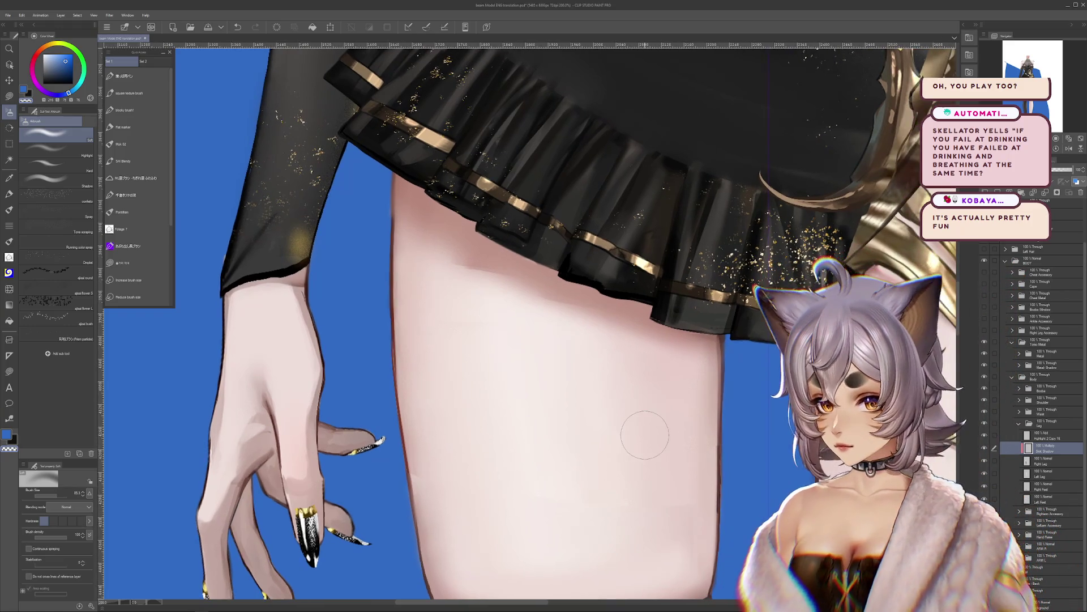
pyautogui.moveTo(685, 358)
pyautogui.mouseDown()
pyautogui.moveTo(408, 244)
pyautogui.moveTo(624, 317)
pyautogui.moveTo(431, 346)
pyautogui.moveTo(538, 341)
pyautogui.mouseUp()
pyautogui.hotkey('ctrl', 'z')
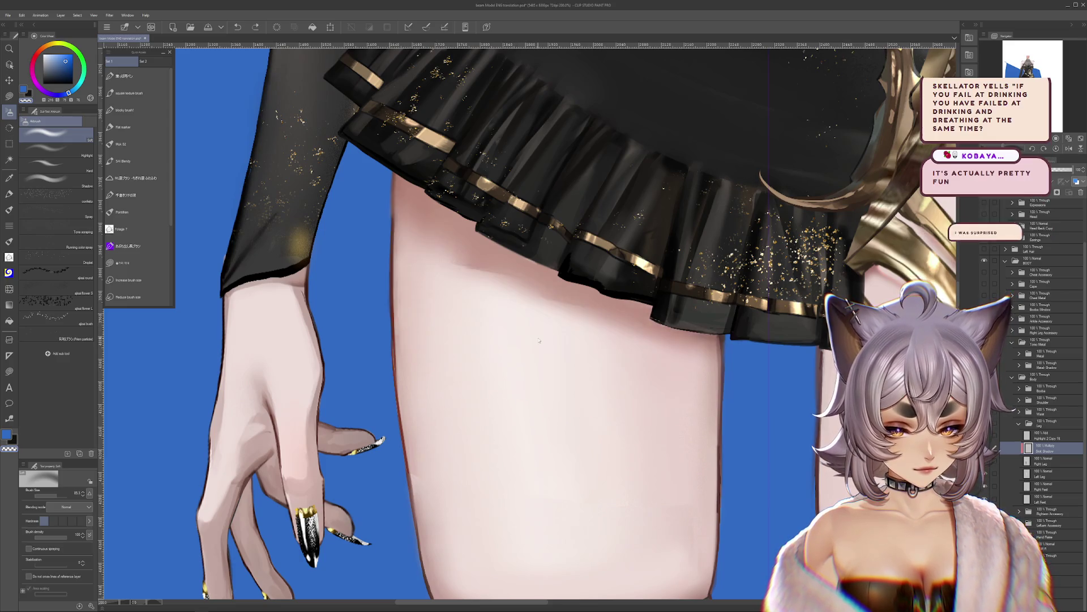
pyautogui.moveTo(708, 295)
pyautogui.mouseDown()
pyautogui.moveTo(441, 238)
pyautogui.moveTo(680, 408)
pyautogui.mouseUp()
pyautogui.hotkey('ctrl', 'z')
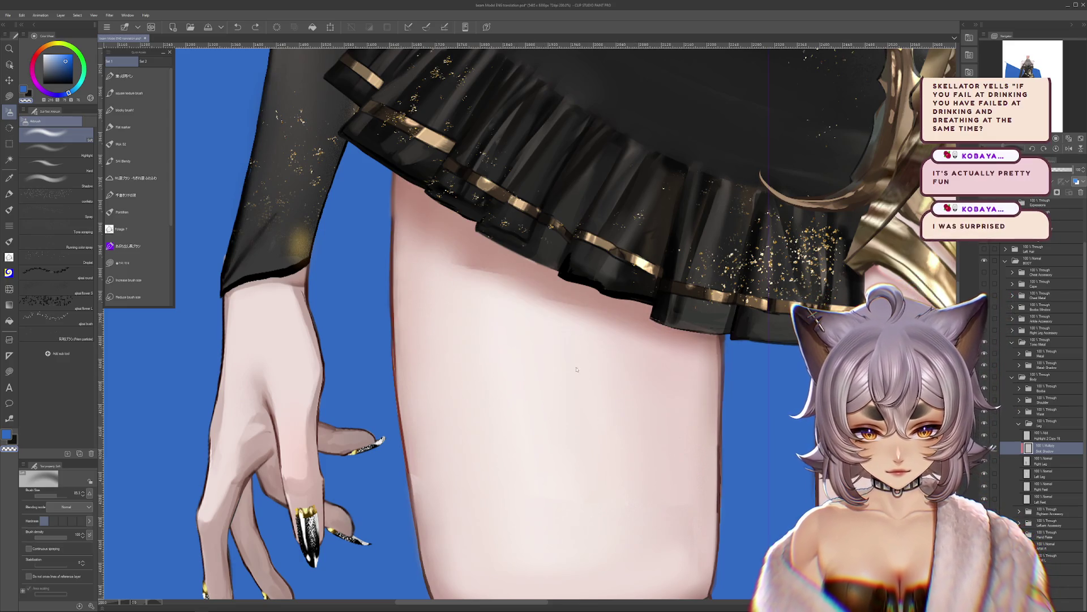
# Step: Choose the Blend tool's Blur sub tool and enlarge the brush size
pyautogui.click(9, 289)
pyautogui.click(57, 164)
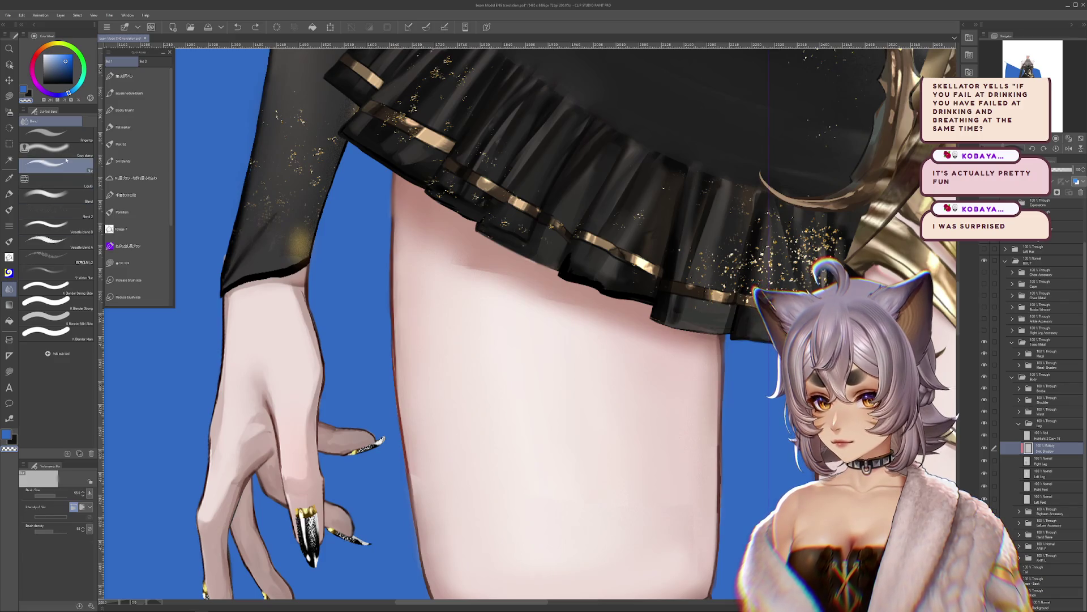
pyautogui.click(56, 495)
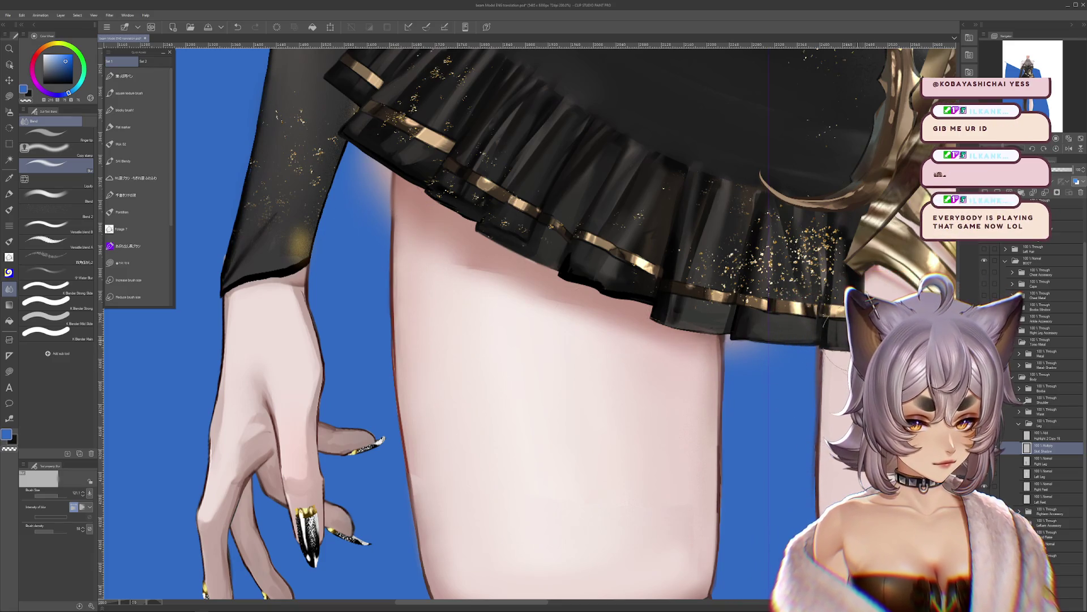
# Step: Test reshaping the skirt copy's hem, revert it, and select the Right Leg layer
pyautogui.keyDown('ctrl'); pyautogui.keyDown('shift'); pyautogui.click(690, 316); pyautogui.keyUp('shift'); pyautogui.keyUp('ctrl')
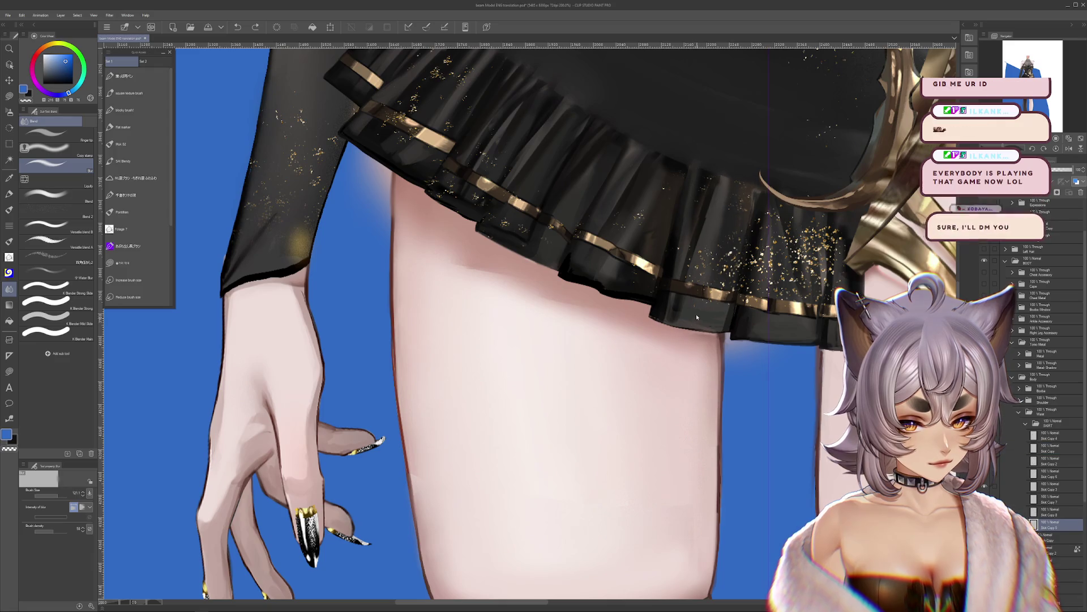
pyautogui.moveTo(689, 316); pyautogui.dragTo(696, 457)
pyautogui.hotkey('ctrl', 'z')
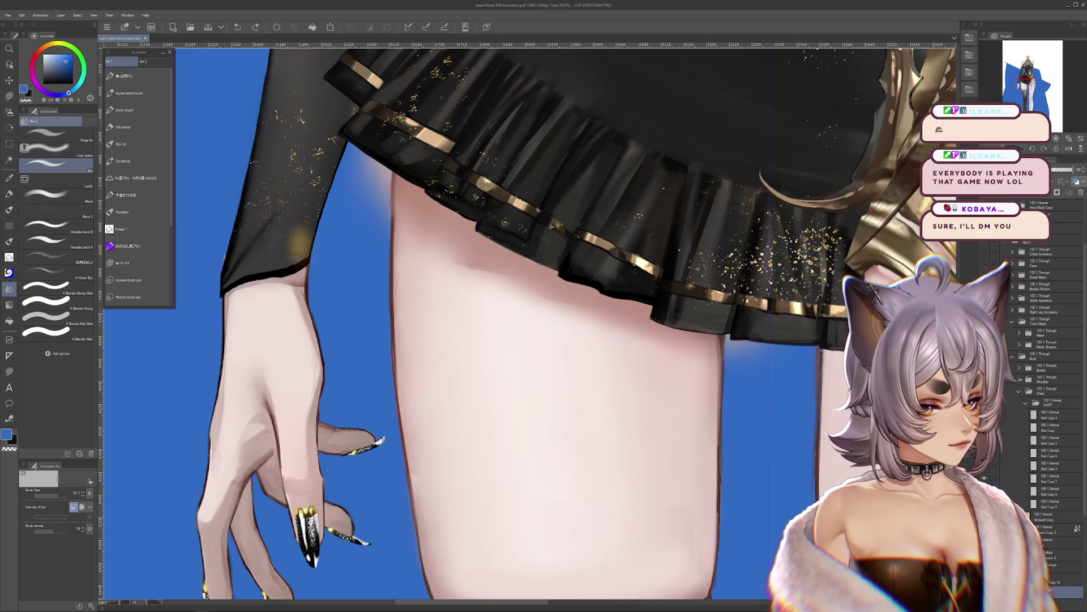
pyautogui.hotkey('ctrl', 'z')
pyautogui.hotkey('ctrl', 'z')
pyautogui.hotkey('ctrl', 'y')
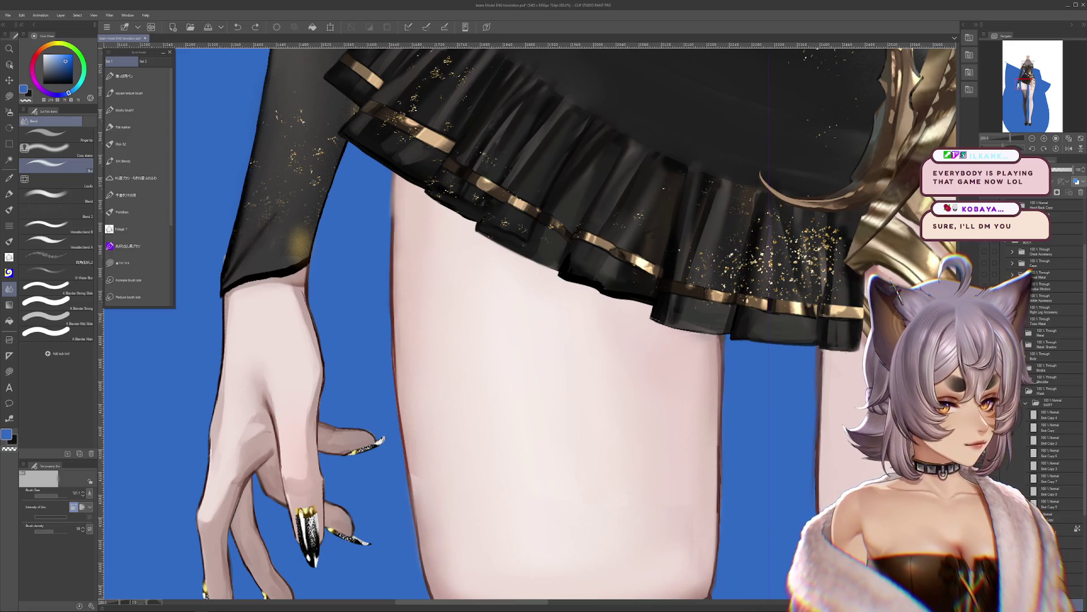
pyautogui.hotkey('ctrl', 'z')
pyautogui.click(1026, 403)
pyautogui.moveTo(652, 374); pyautogui.dragTo(510, 388)
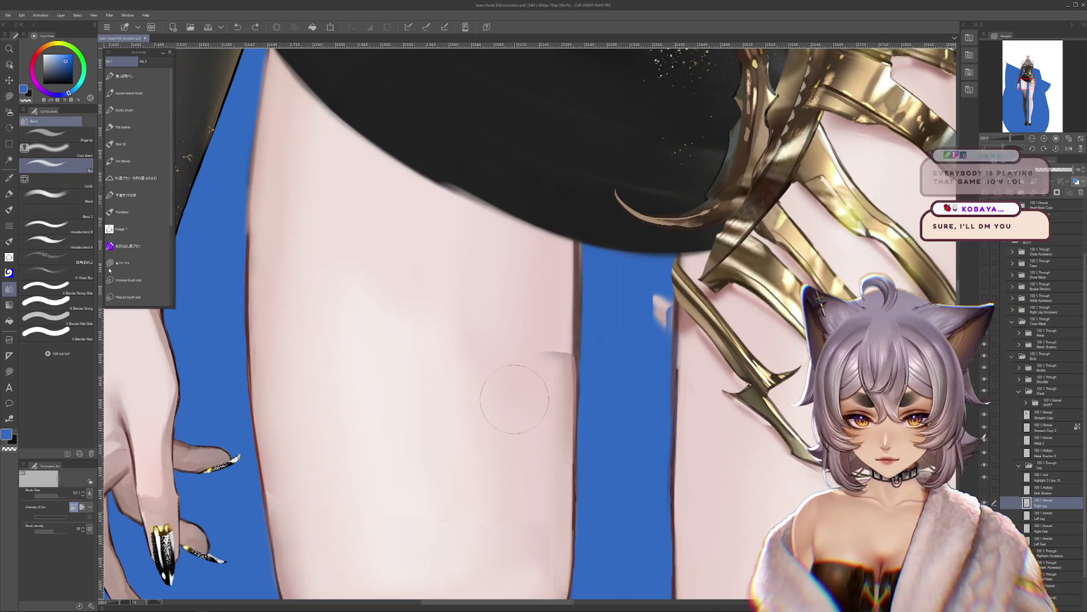
# Step: Pick the leg's layer and switch to the Blend tool's Blend sub tool
pyautogui.press('p')
pyautogui.keyDown('ctrl'); pyautogui.keyDown('shift'); pyautogui.click(667, 309); pyautogui.keyUp('shift'); pyautogui.keyUp('ctrl')
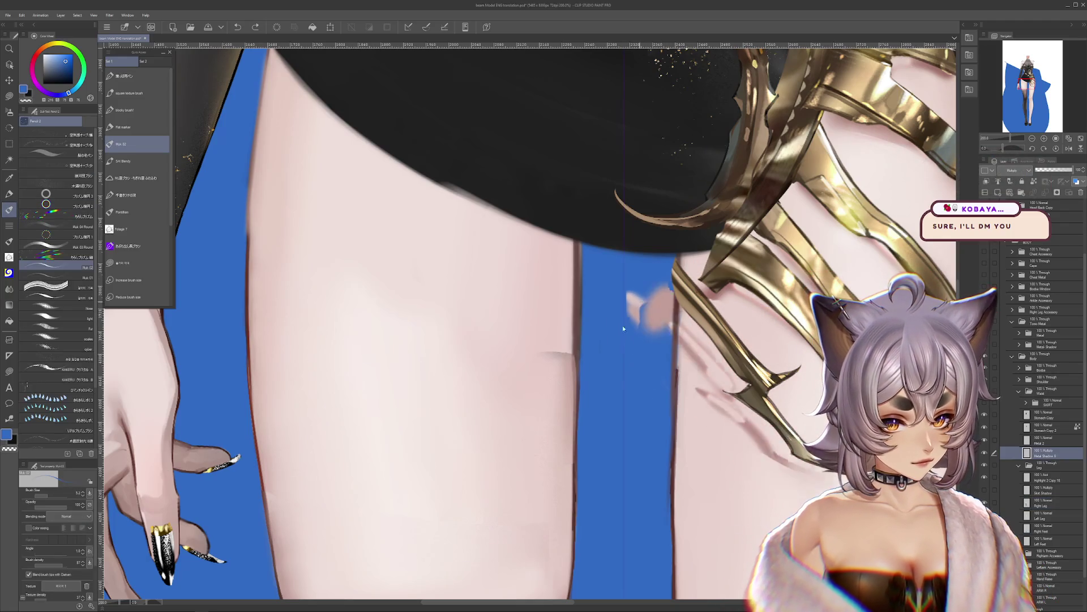
pyautogui.moveTo(471, 286); pyautogui.dragTo(414, 305)
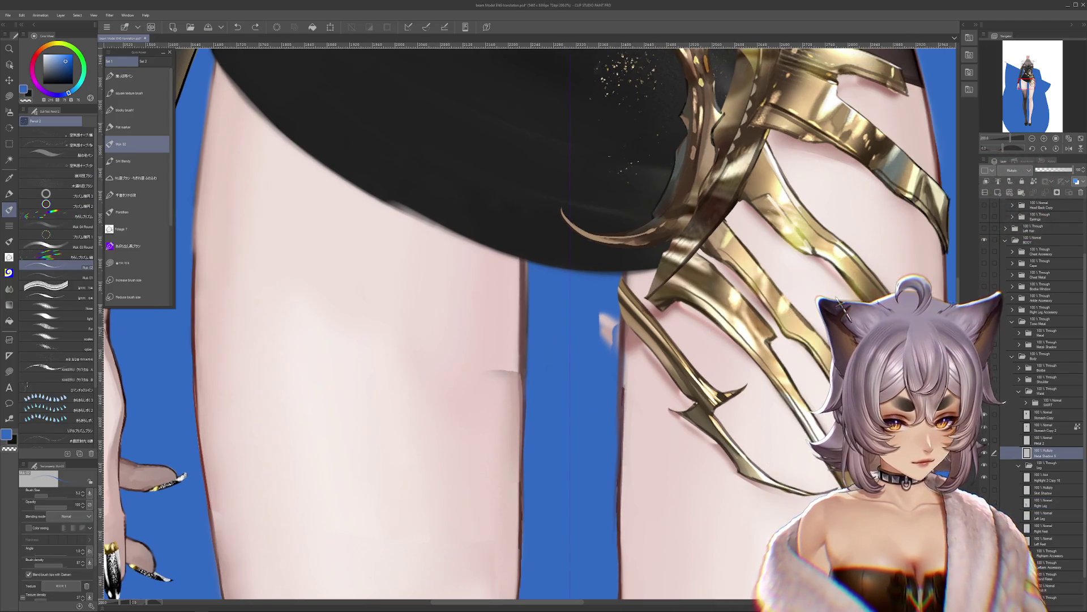
pyautogui.click(13, 113)
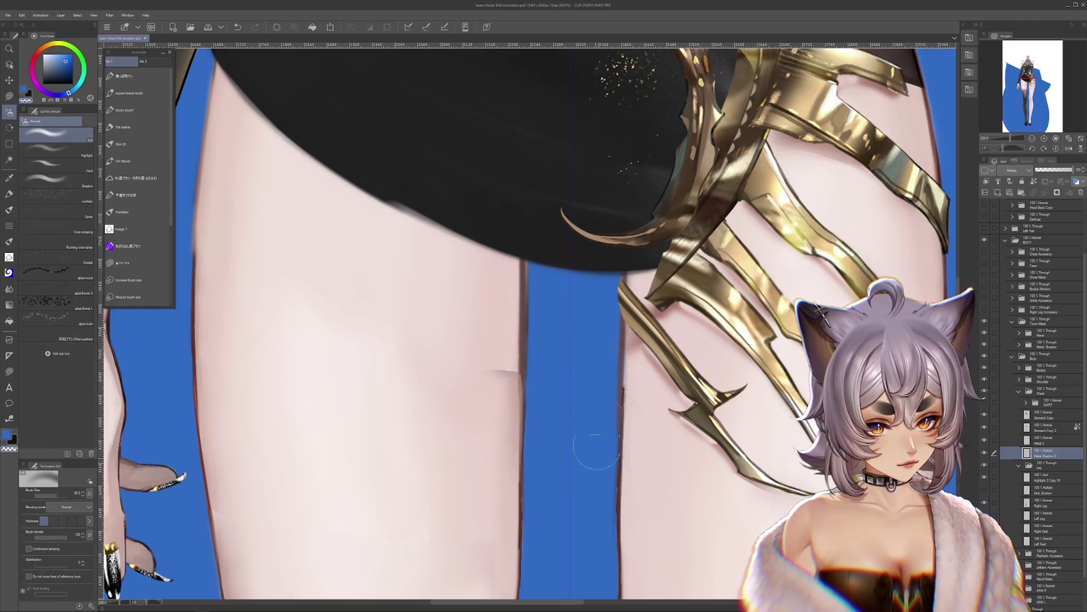
pyautogui.scroll(-1, 641, 462)
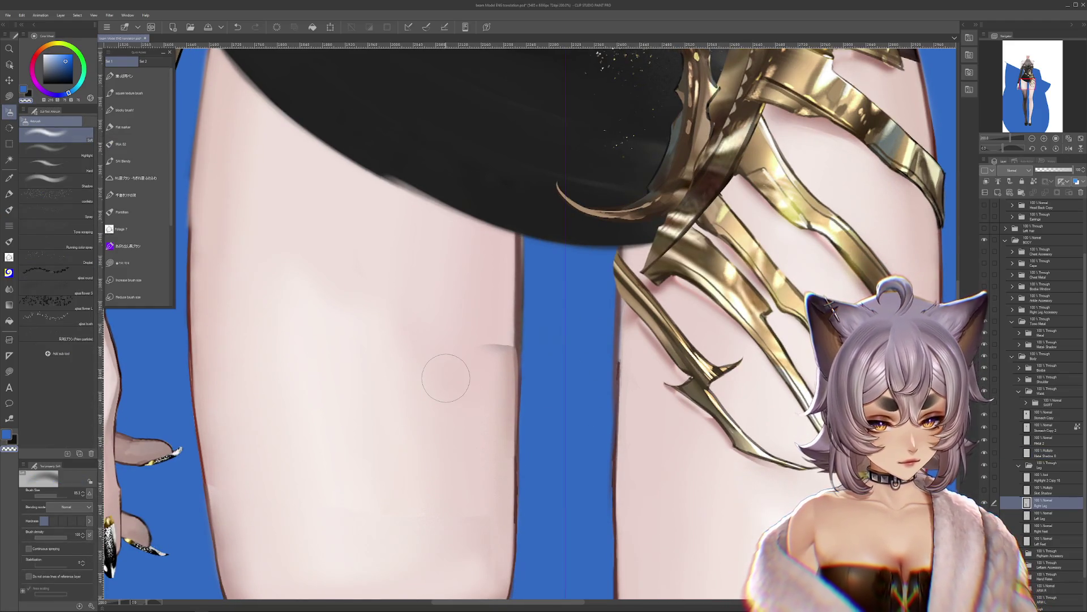
pyautogui.click(9, 289)
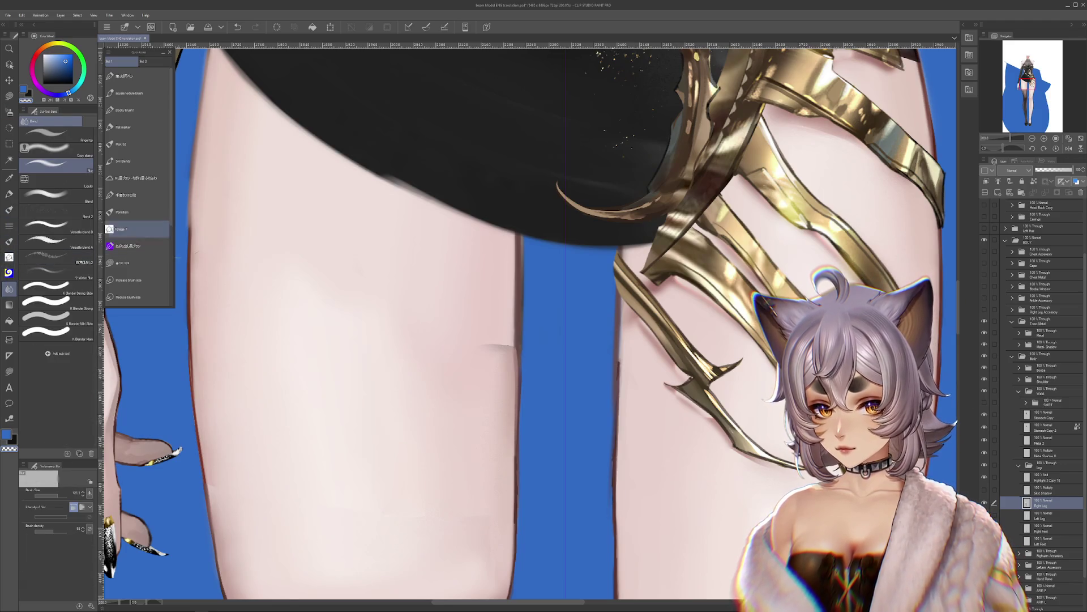
pyautogui.click(67, 193)
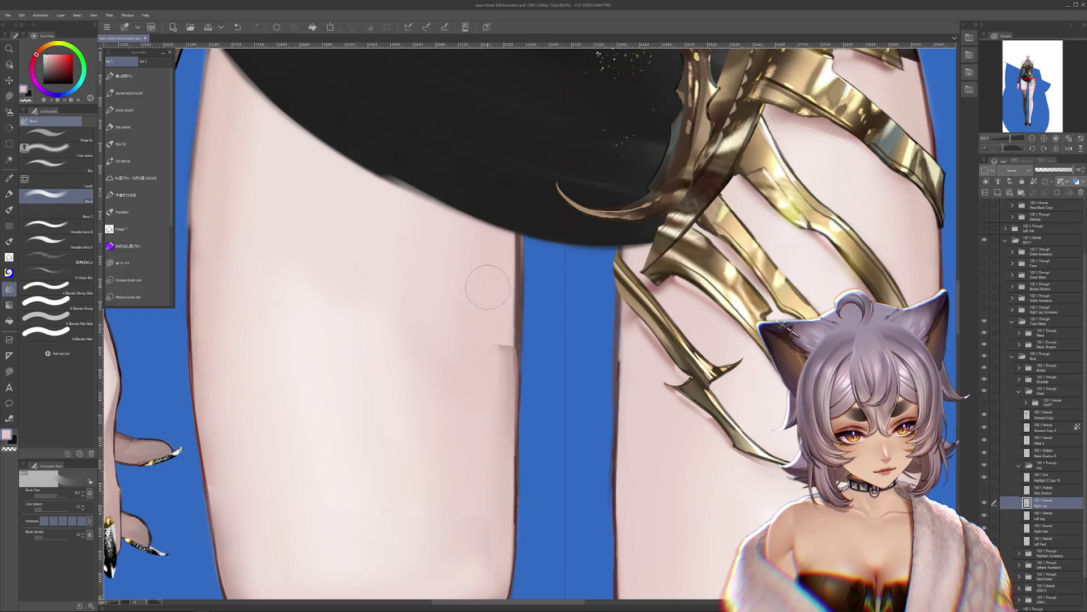
# Step: Smooth and brighten the skin along the thigh's right edge above the stocking
pyautogui.scroll(-5, 483, 562)
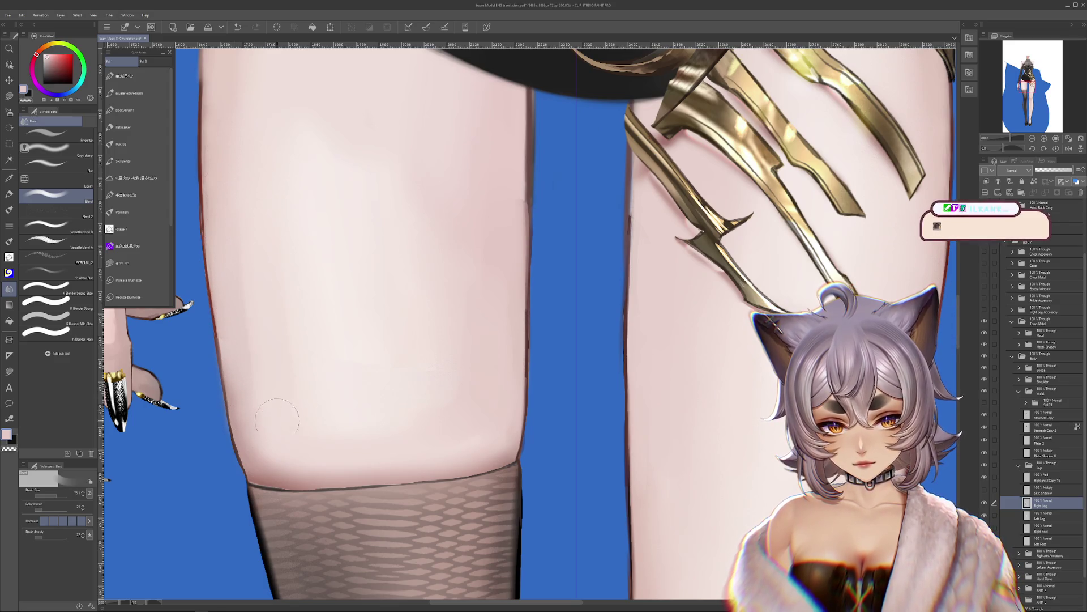
pyautogui.moveTo(385, 310); pyautogui.dragTo(453, 324)
pyautogui.moveTo(563, 270)
pyautogui.mouseDown()
pyautogui.moveTo(603, 366)
pyautogui.moveTo(612, 244)
pyautogui.mouseUp()
pyautogui.moveTo(493, 206)
pyautogui.mouseDown()
pyautogui.moveTo(534, 392)
pyautogui.moveTo(493, 320)
pyautogui.moveTo(383, 356)
pyautogui.mouseUp()
pyautogui.moveTo(485, 352); pyautogui.dragTo(482, 376)
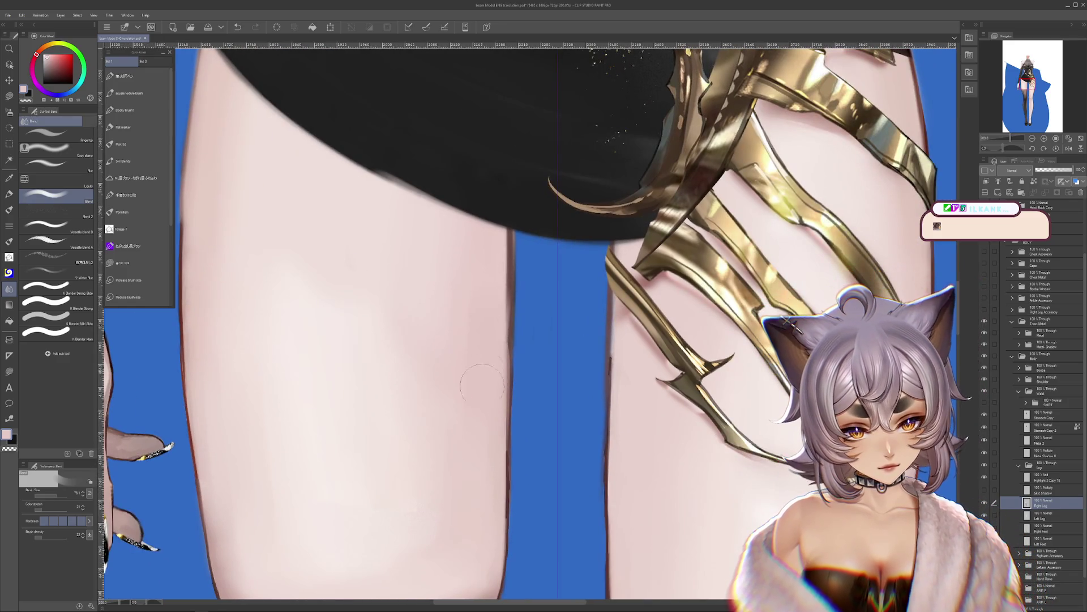
pyautogui.moveTo(511, 441)
pyautogui.mouseDown()
pyautogui.moveTo(566, 359)
pyautogui.moveTo(529, 317)
pyautogui.moveTo(506, 374)
pyautogui.moveTo(538, 273)
pyautogui.mouseUp()
pyautogui.press('m')
pyautogui.moveTo(576, 469); pyautogui.dragTo(583, 363)
pyautogui.moveTo(607, 441); pyautogui.dragTo(663, 461)
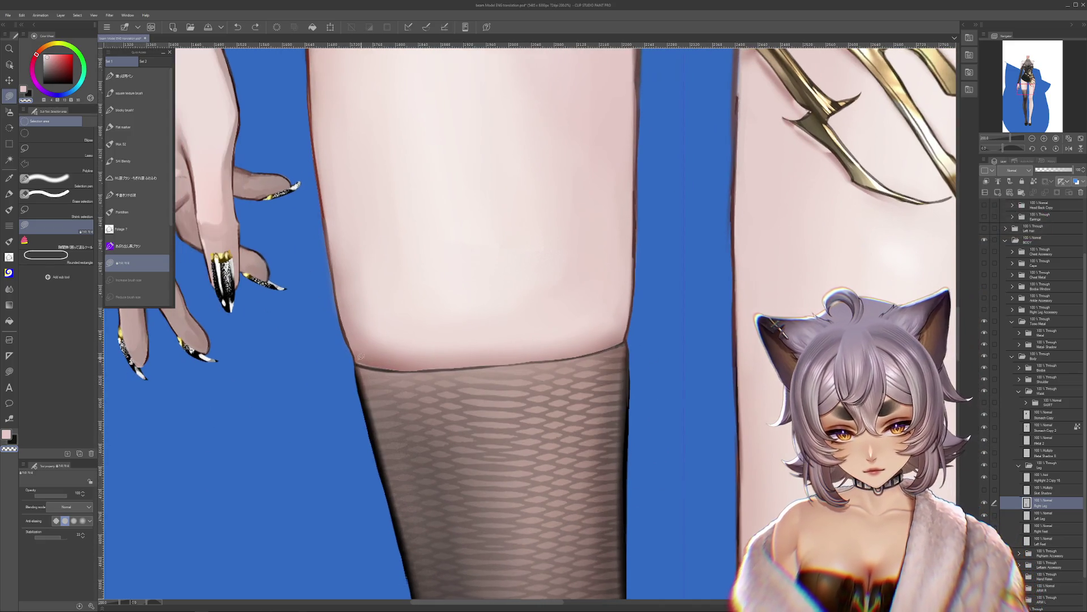
# Step: Sample the dark brown outline colour and trace the leg edge with the Flat marker
pyautogui.keyDown('alt'); pyautogui.click(353, 347); pyautogui.keyUp('alt')
pyautogui.moveTo(384, 290); pyautogui.dragTo(449, 327)
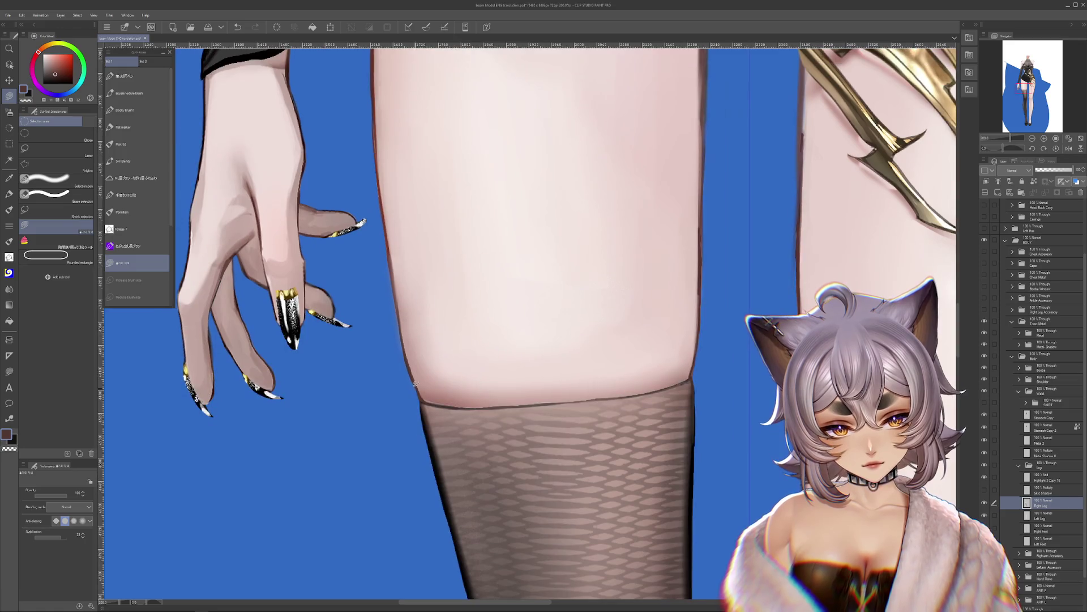
pyautogui.moveTo(423, 377)
pyautogui.mouseDown()
pyautogui.moveTo(431, 331)
pyautogui.moveTo(552, 388)
pyautogui.mouseUp()
pyautogui.click(137, 127)
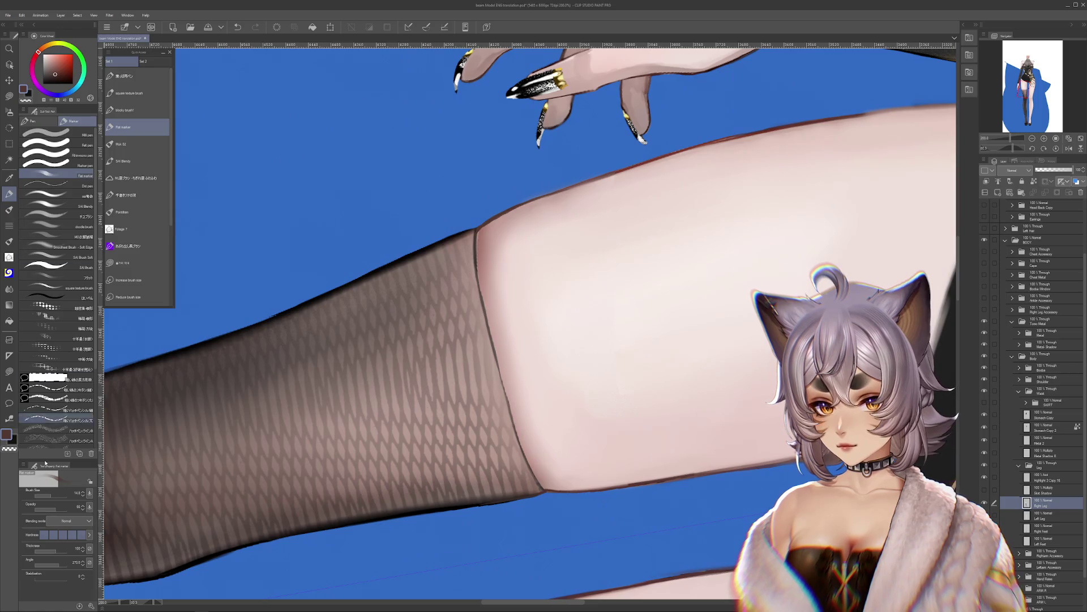
pyautogui.keyDown('alt'); pyautogui.click(480, 227); pyautogui.keyUp('alt')
pyautogui.moveTo(478, 227); pyautogui.dragTo(480, 263)
# Step: Refine the outline colour from the leg and rotate the canvas so the leg stands upright
pyautogui.keyDown('alt'); pyautogui.click(482, 239); pyautogui.keyUp('alt')
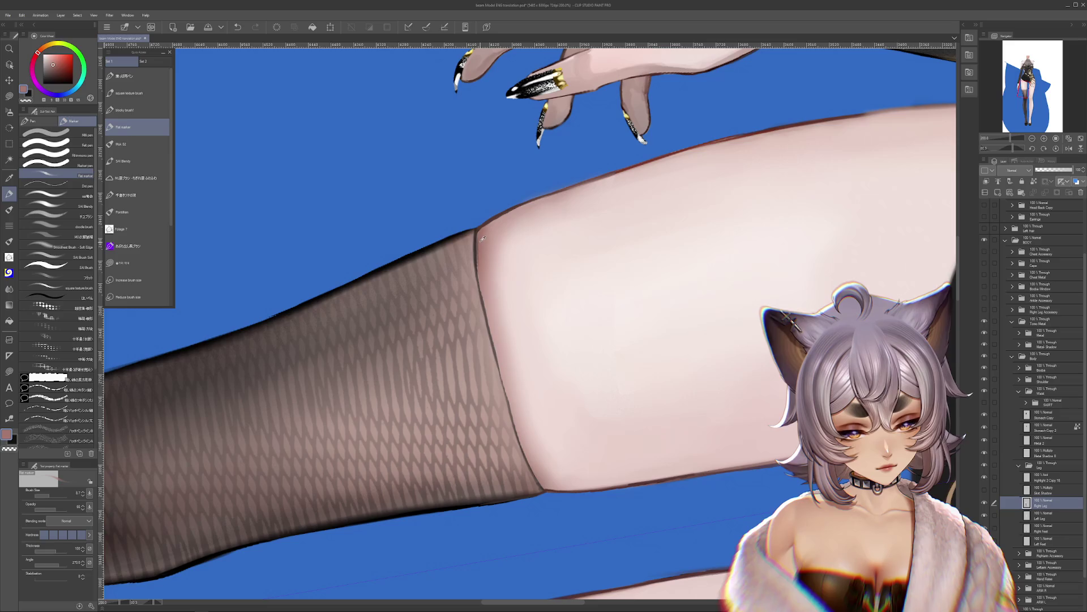
pyautogui.keyDown('alt'); pyautogui.click(477, 245); pyautogui.keyUp('alt')
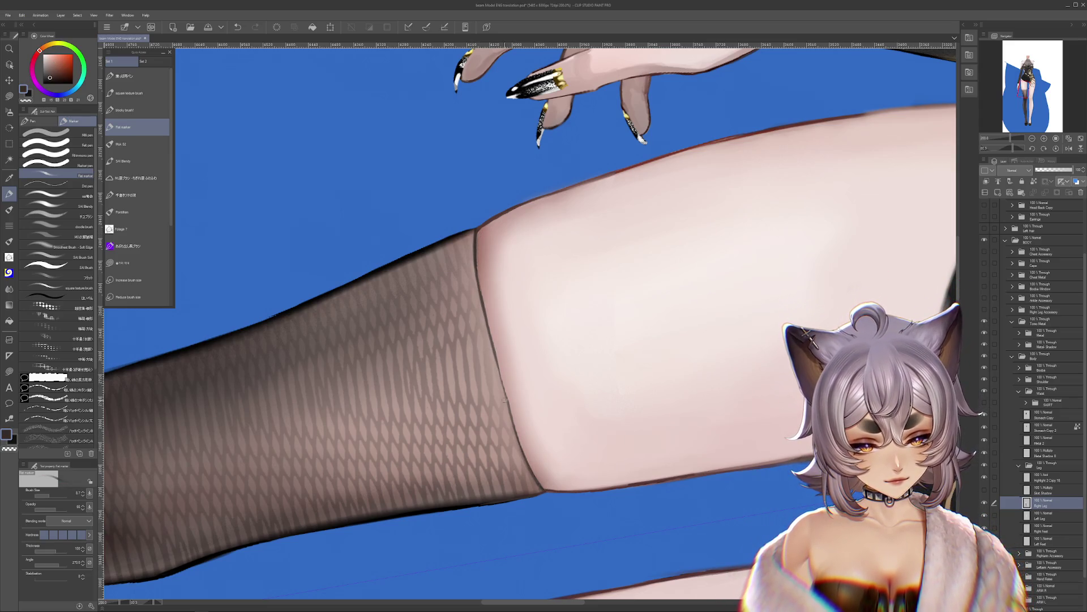
pyautogui.keyDown('alt'); pyautogui.click(544, 487); pyautogui.keyUp('alt')
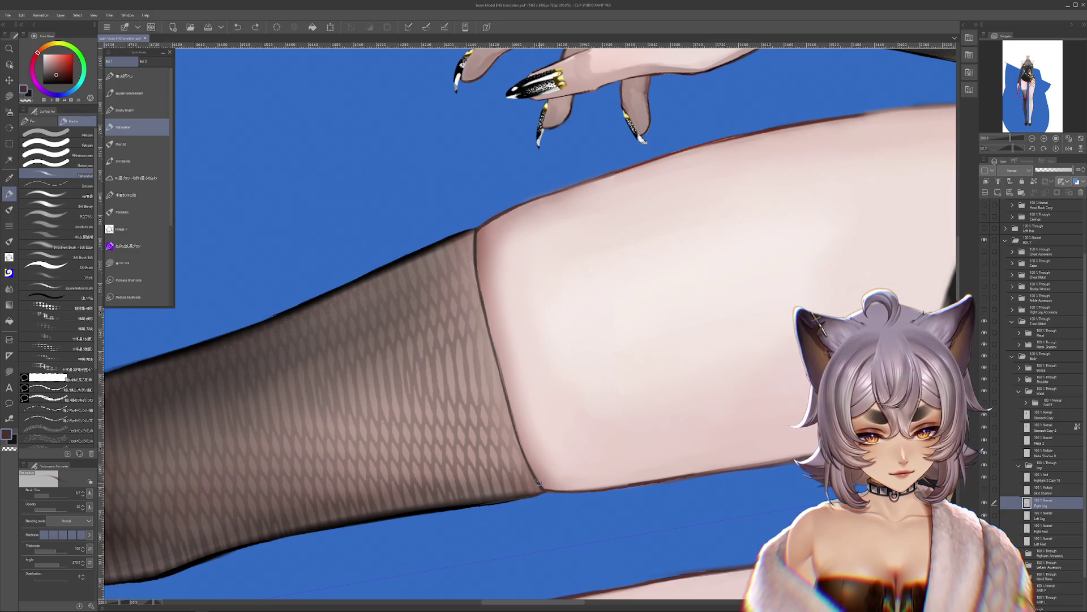
pyautogui.moveTo(541, 480)
pyautogui.mouseDown()
pyautogui.moveTo(626, 437)
pyautogui.moveTo(728, 260)
pyautogui.moveTo(639, 347)
pyautogui.mouseUp()
pyautogui.moveTo(757, 468)
pyautogui.mouseDown()
pyautogui.moveTo(748, 376)
pyautogui.moveTo(760, 308)
pyautogui.moveTo(756, 318)
pyautogui.mouseUp()
pyautogui.press('c')
pyautogui.moveTo(686, 356); pyautogui.dragTo(602, 331)
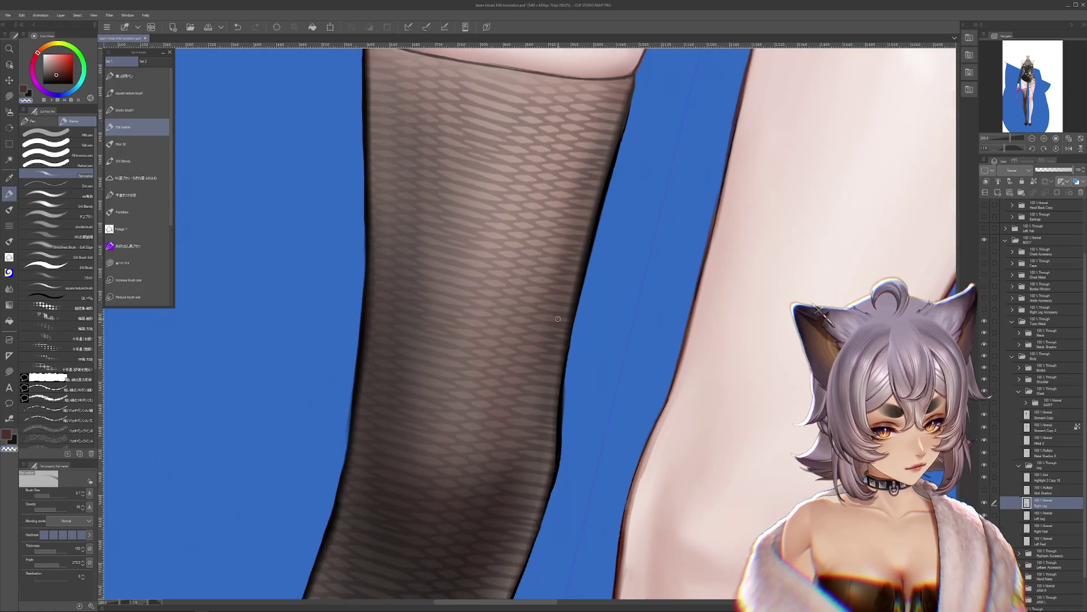
pyautogui.click(11, 95)
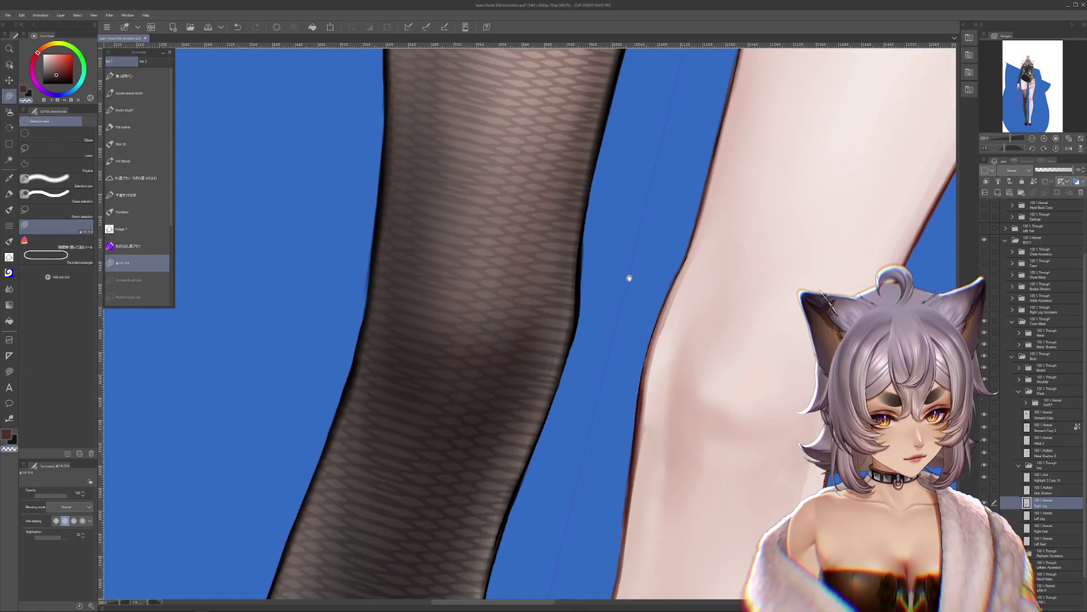
# Step: Clean up the stocking's left edge and undo an accidental shift of the leg
pyautogui.moveTo(588, 252); pyautogui.dragTo(578, 368)
pyautogui.moveTo(556, 444)
pyautogui.mouseDown()
pyautogui.moveTo(600, 369)
pyautogui.moveTo(629, 264)
pyautogui.moveTo(566, 449)
pyautogui.moveTo(509, 339)
pyautogui.mouseUp()
pyautogui.moveTo(461, 238)
pyautogui.mouseDown()
pyautogui.moveTo(587, 332)
pyautogui.moveTo(637, 538)
pyautogui.mouseUp()
pyautogui.moveTo(491, 355)
pyautogui.mouseDown()
pyautogui.moveTo(462, 442)
pyautogui.moveTo(476, 384)
pyautogui.moveTo(554, 498)
pyautogui.moveTo(430, 470)
pyautogui.mouseUp()
pyautogui.moveTo(703, 318)
pyautogui.mouseDown()
pyautogui.moveTo(618, 475)
pyautogui.moveTo(448, 584)
pyautogui.mouseUp()
pyautogui.moveTo(464, 287)
pyautogui.mouseDown()
pyautogui.moveTo(463, 314)
pyautogui.moveTo(498, 374)
pyautogui.moveTo(603, 510)
pyautogui.mouseUp()
pyautogui.hotkey('ctrl', 'z')
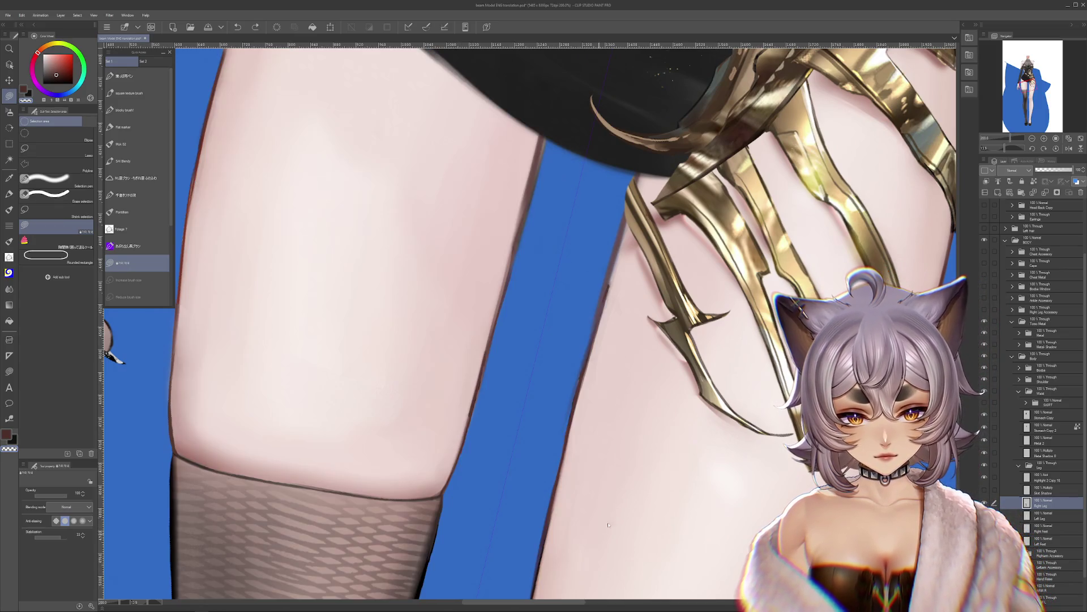
# Step: On the layer below Left Leg, sample light skin pink and test a thin edge line, then undo
pyautogui.keyDown('ctrl'); pyautogui.keyDown('shift'); pyautogui.click(633, 495); pyautogui.keyUp('shift'); pyautogui.keyUp('ctrl')
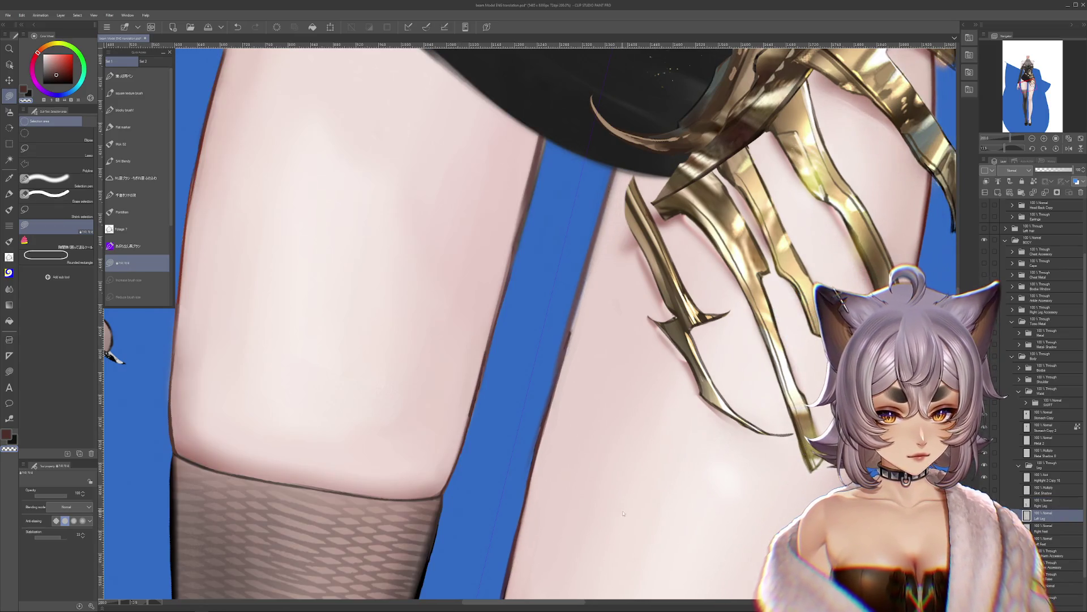
pyautogui.click(1052, 526)
pyautogui.keyDown('alt'); pyautogui.click(623, 374); pyautogui.keyUp('alt')
pyautogui.moveTo(637, 179); pyautogui.dragTo(589, 354)
pyautogui.scroll(-5, 657, 283)
pyautogui.moveTo(575, 277)
pyautogui.mouseDown()
pyautogui.moveTo(551, 494)
pyautogui.moveTo(631, 291)
pyautogui.mouseUp()
pyautogui.hscroll(3, 759, 246)
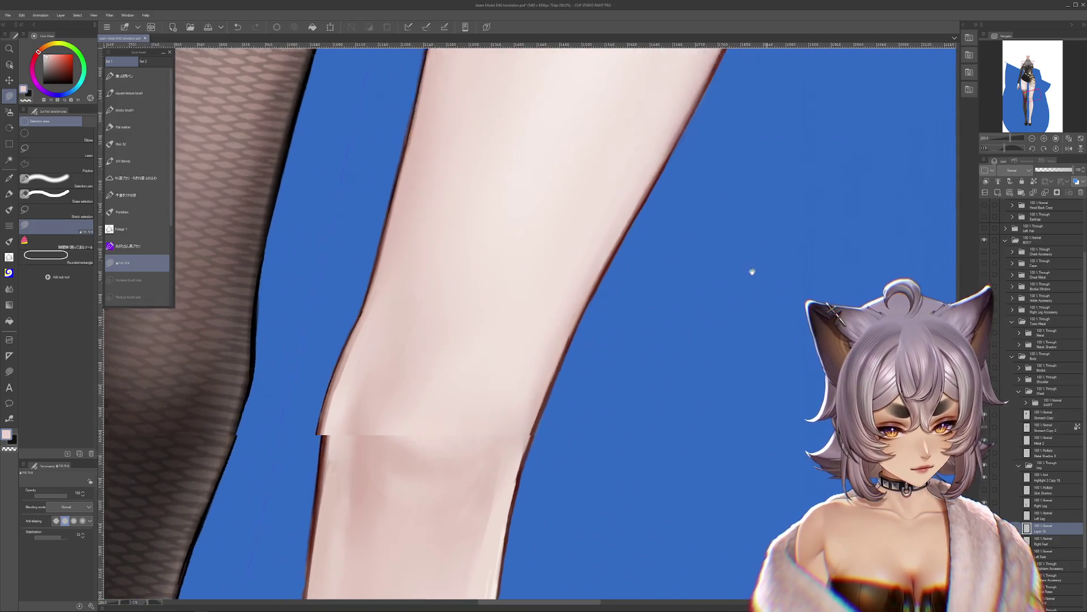
pyautogui.scroll(5, 753, 249)
pyautogui.moveTo(615, 297); pyautogui.dragTo(552, 404)
pyautogui.hotkey('ctrl', 'z')
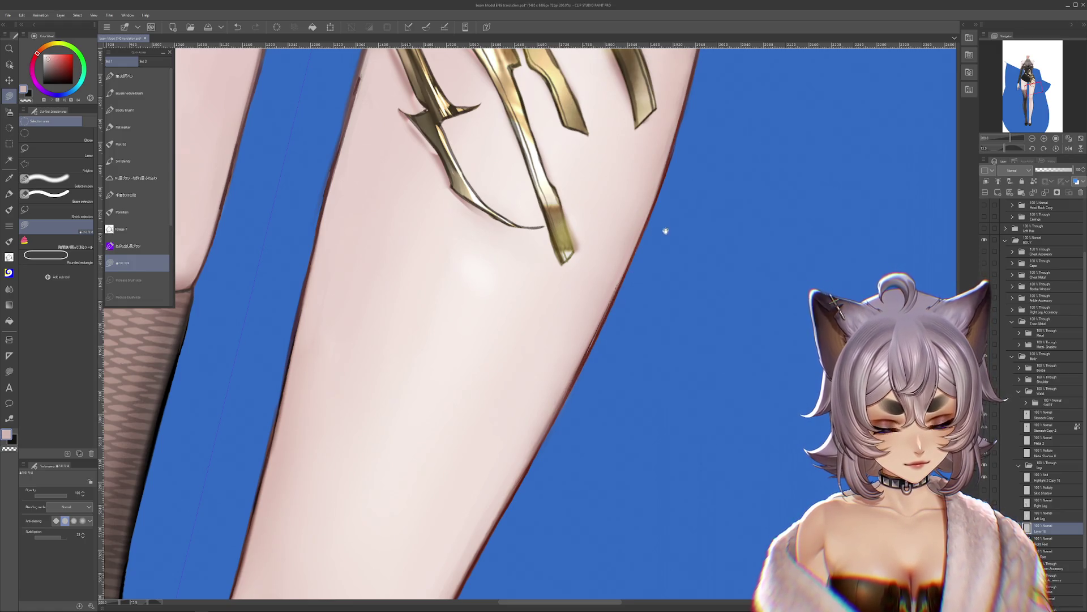
# Step: Erase stray colour along the bare leg's outer shin edge with the transparent colour
pyautogui.scroll(5, 663, 226)
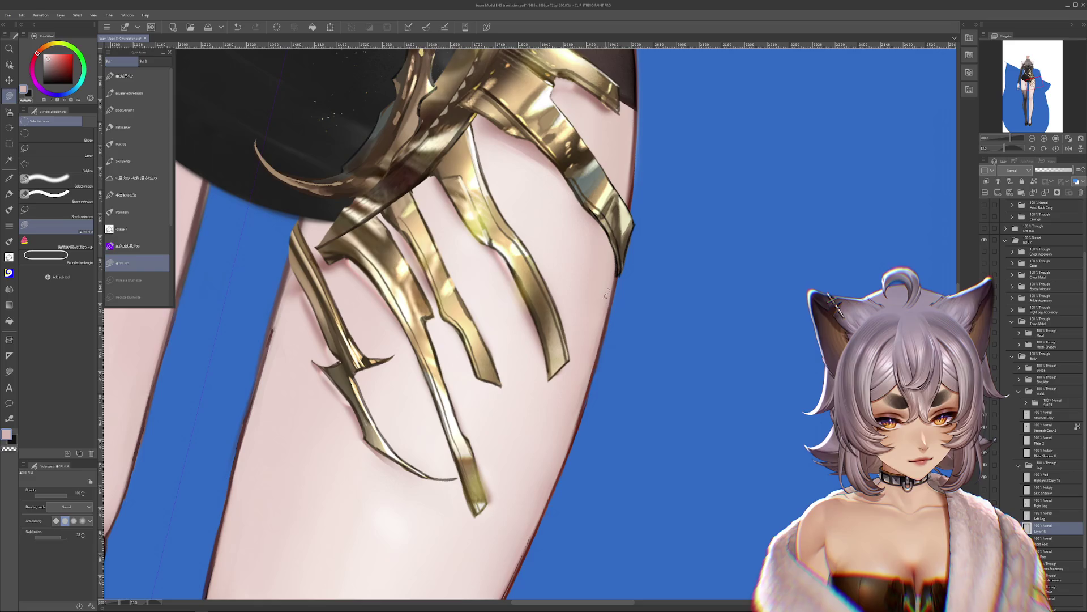
pyautogui.scroll(3, 569, 408)
pyautogui.scroll(-3, 594, 348)
pyautogui.hscroll(-4, 593, 348)
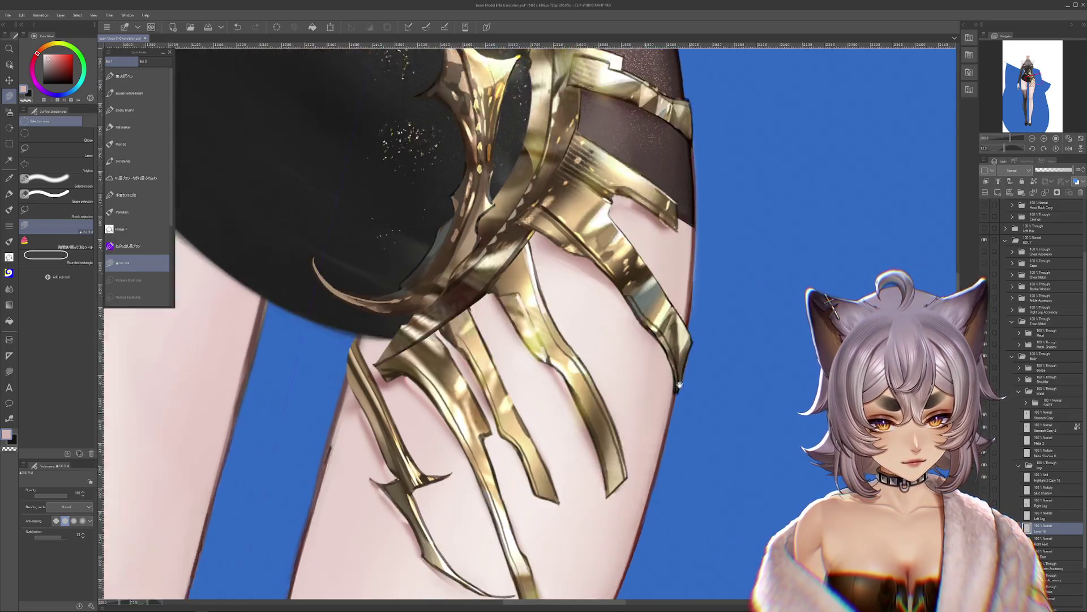
pyautogui.scroll(-5, 767, 359)
pyautogui.hscroll(-3, 767, 359)
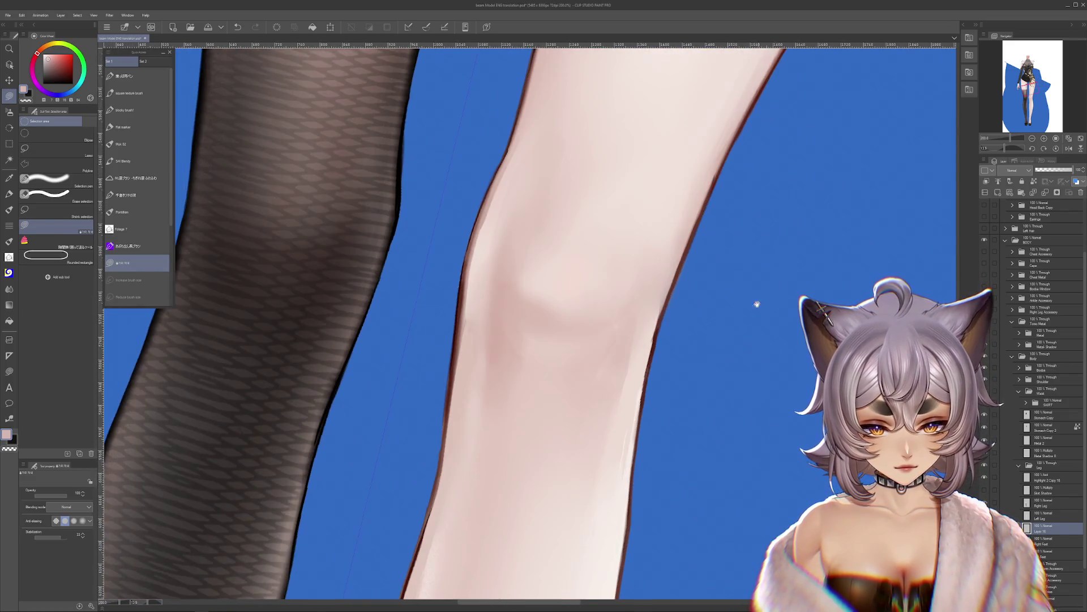
pyautogui.scroll(-5, 748, 559)
pyautogui.hscroll(-3, 748, 559)
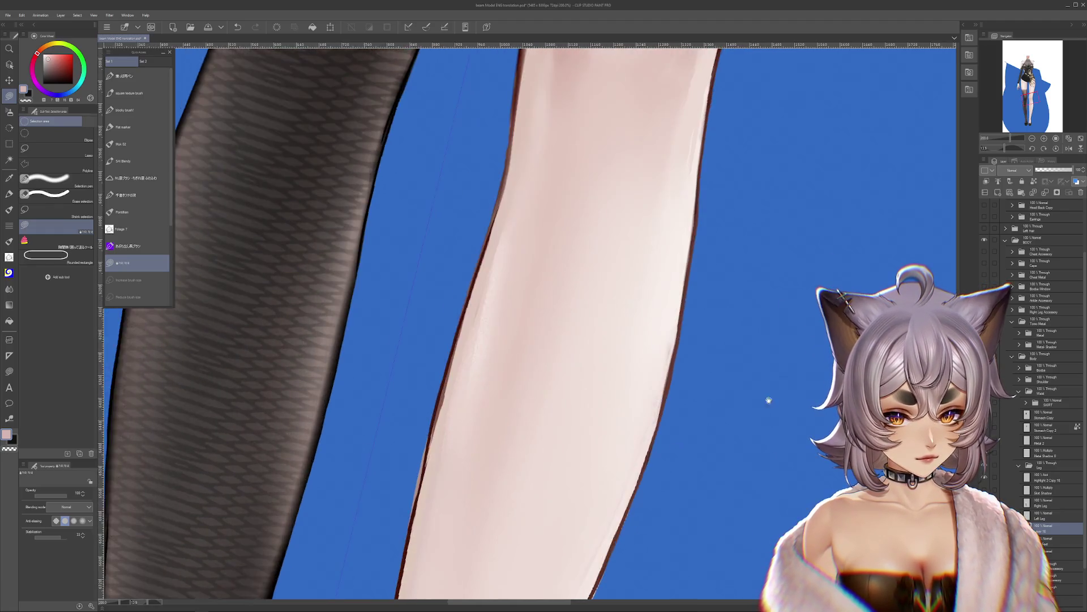
pyautogui.scroll(-5, 709, 453)
pyautogui.hscroll(-3, 709, 453)
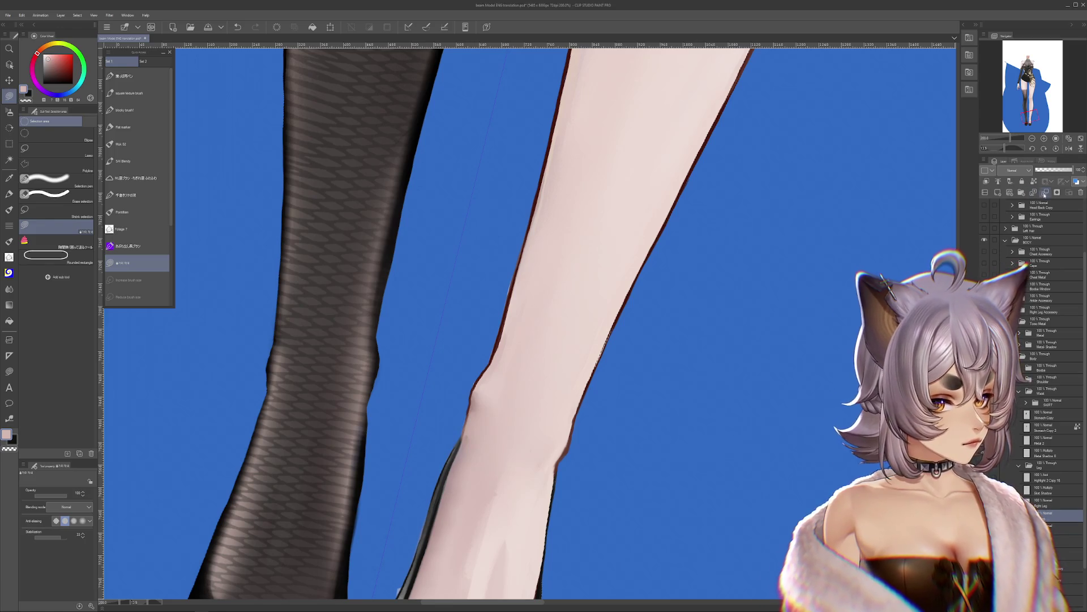
pyautogui.scroll(-5, 660, 512)
pyautogui.hscroll(3, 661, 512)
pyautogui.press('c')
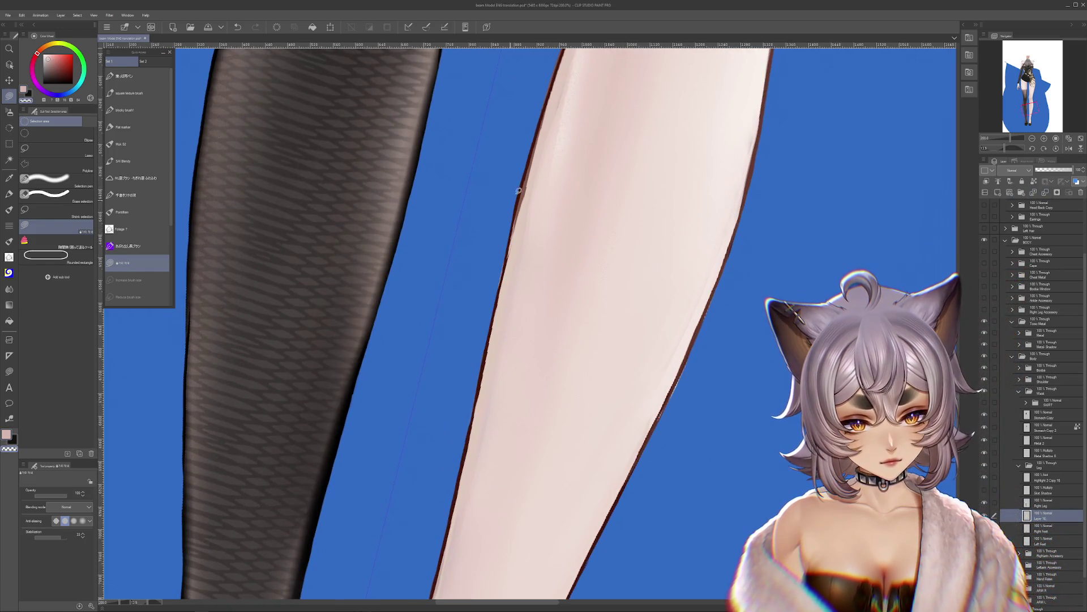
pyautogui.moveTo(511, 226); pyautogui.dragTo(493, 308)
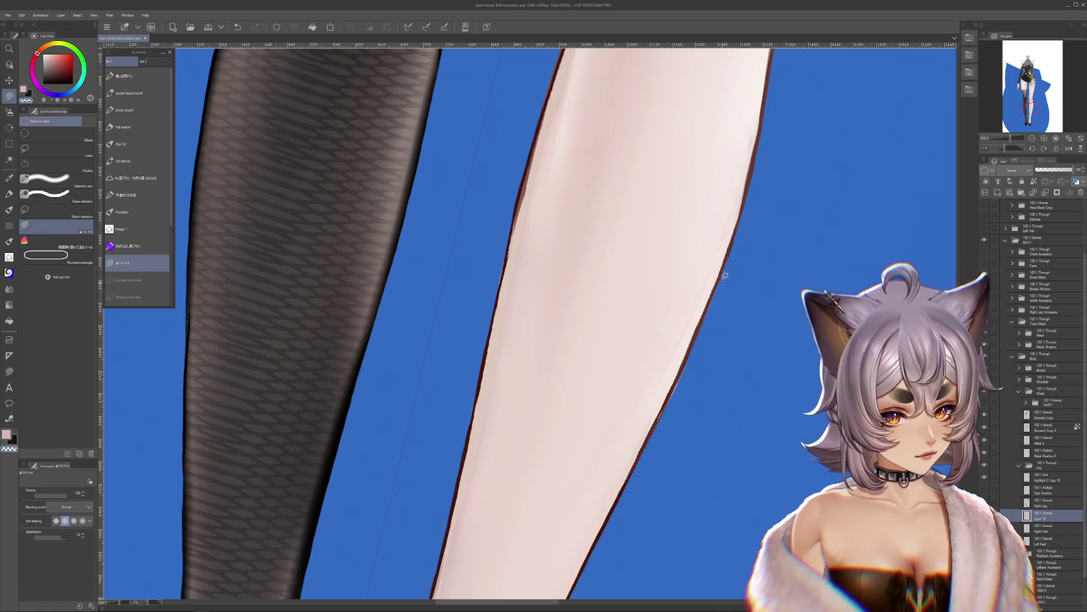
pyautogui.moveTo(694, 419)
pyautogui.mouseDown()
pyautogui.moveTo(745, 311)
pyautogui.moveTo(692, 361)
pyautogui.mouseUp()
pyautogui.hotkey('ctrl', 'z')
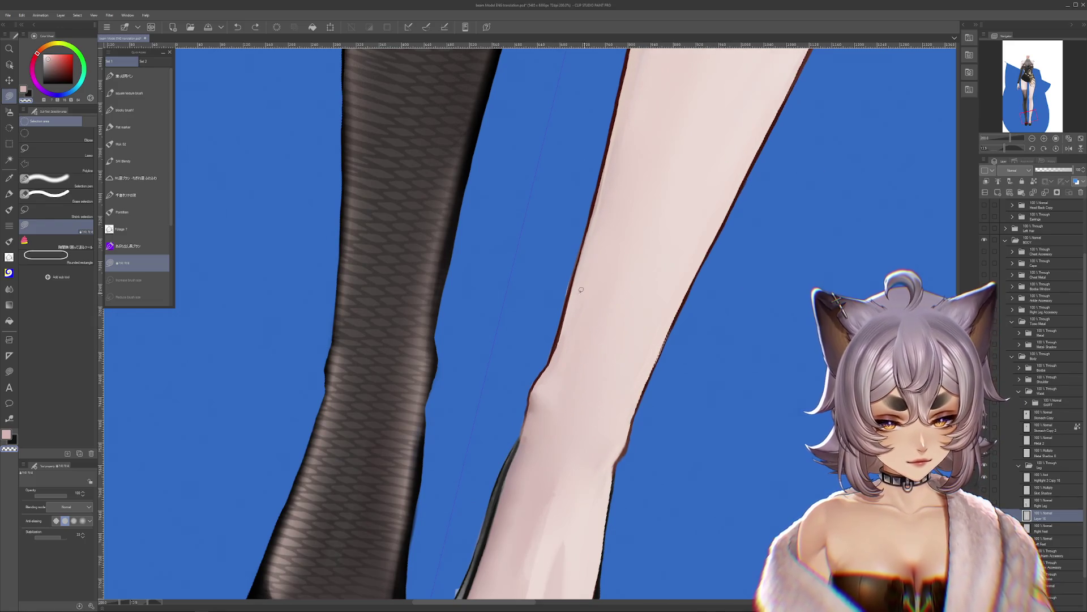
# Step: Trace a selection along the thigh edge beneath the gold claws
pyautogui.moveTo(633, 447); pyautogui.dragTo(776, 444)
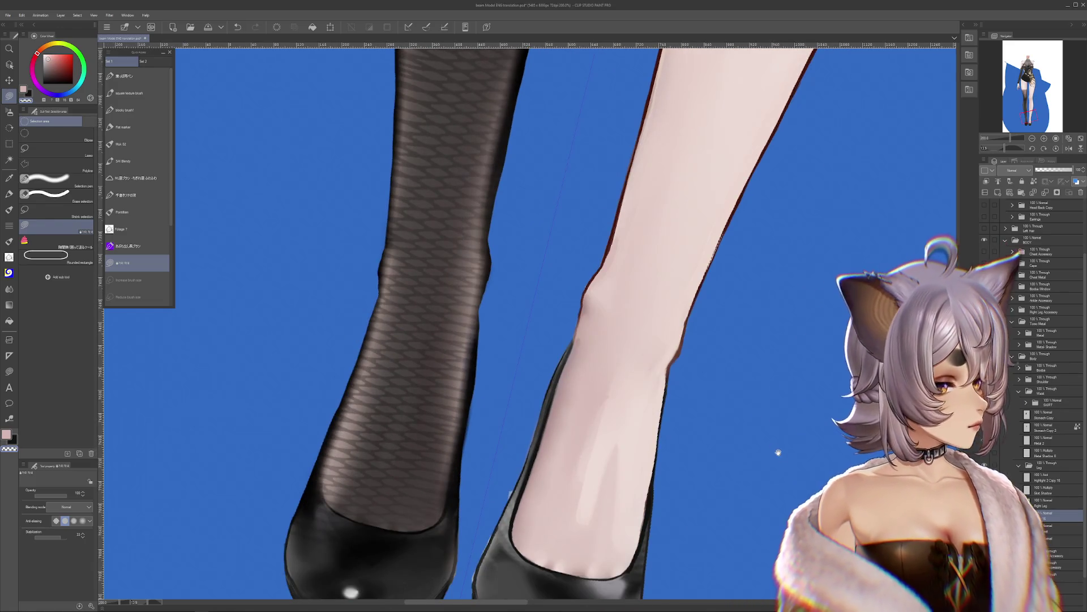
pyautogui.scroll(2, 801, 274)
pyautogui.scroll(2, 723, 519)
pyautogui.scroll(5, 782, 294)
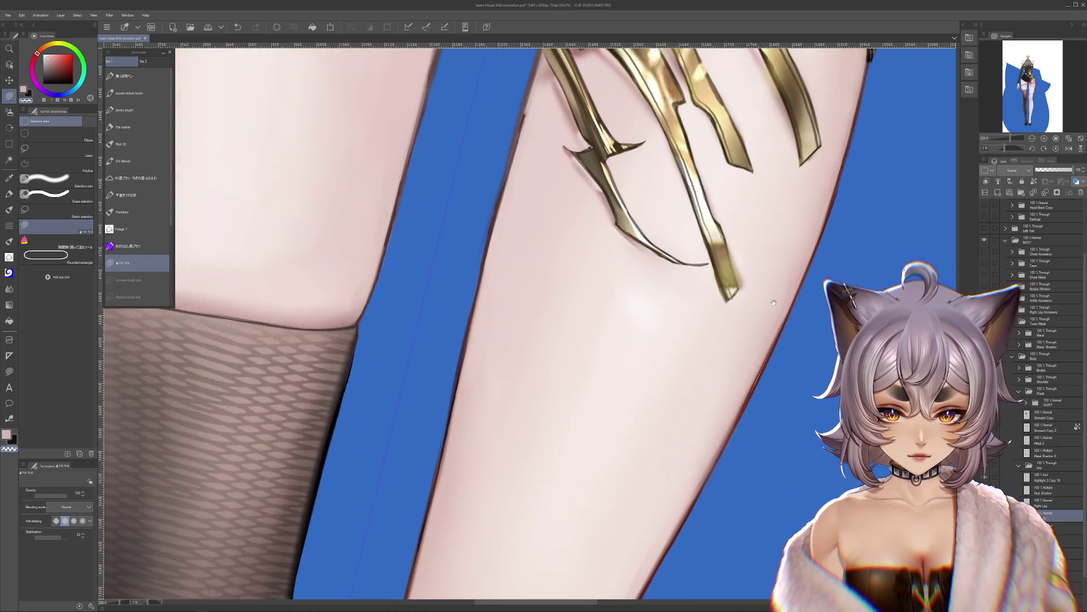
pyautogui.moveTo(774, 303)
pyautogui.mouseDown()
pyautogui.moveTo(728, 462)
pyautogui.moveTo(748, 483)
pyautogui.mouseUp()
pyautogui.moveTo(497, 340); pyautogui.dragTo(511, 273)
pyautogui.moveTo(535, 207); pyautogui.dragTo(569, 185)
pyautogui.moveTo(517, 339); pyautogui.dragTo(483, 467)
# Step: Clear the leg area inside the thigh selection, then restore it with undo
pyautogui.press('Delete')
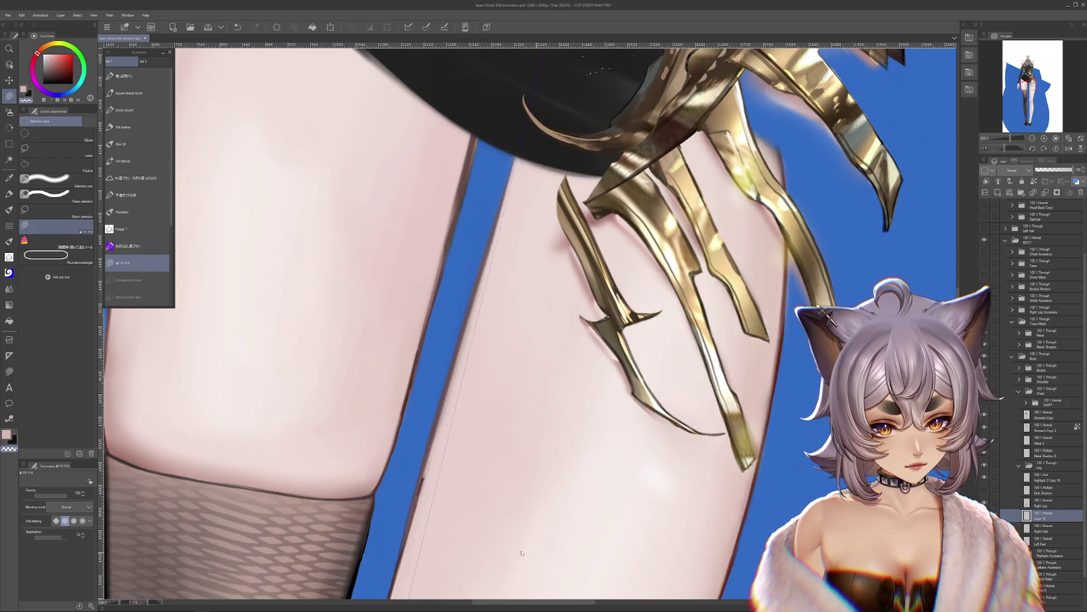
pyautogui.hotkey('ctrl', 'z')
pyautogui.hotkey('ctrl', 'z')
pyautogui.hotkey('ctrl', 'z')
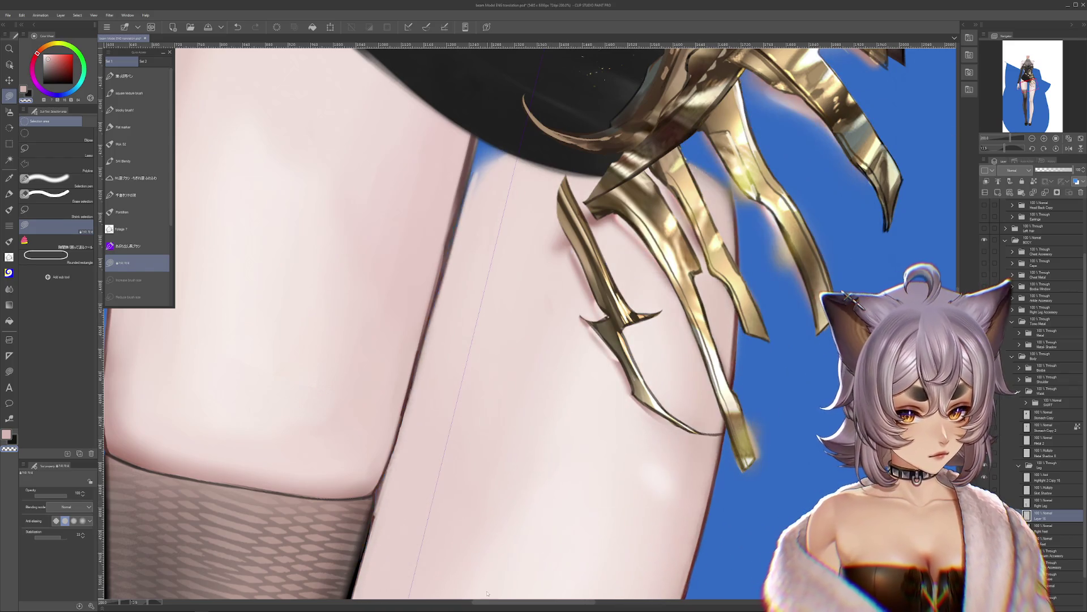
pyautogui.scroll(-2, 493, 586)
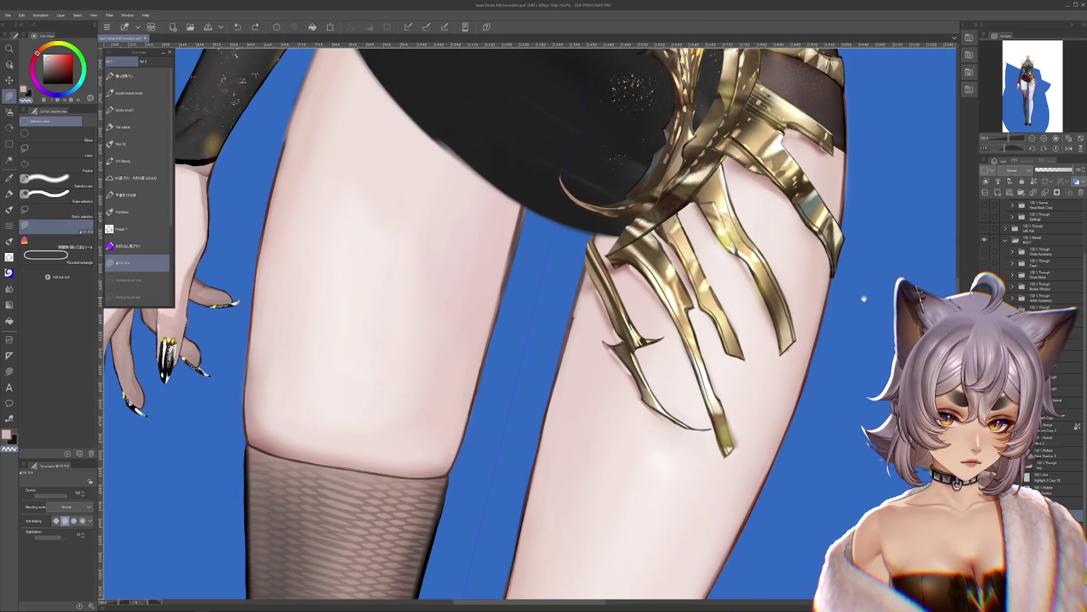
pyautogui.scroll(1, 540, 307)
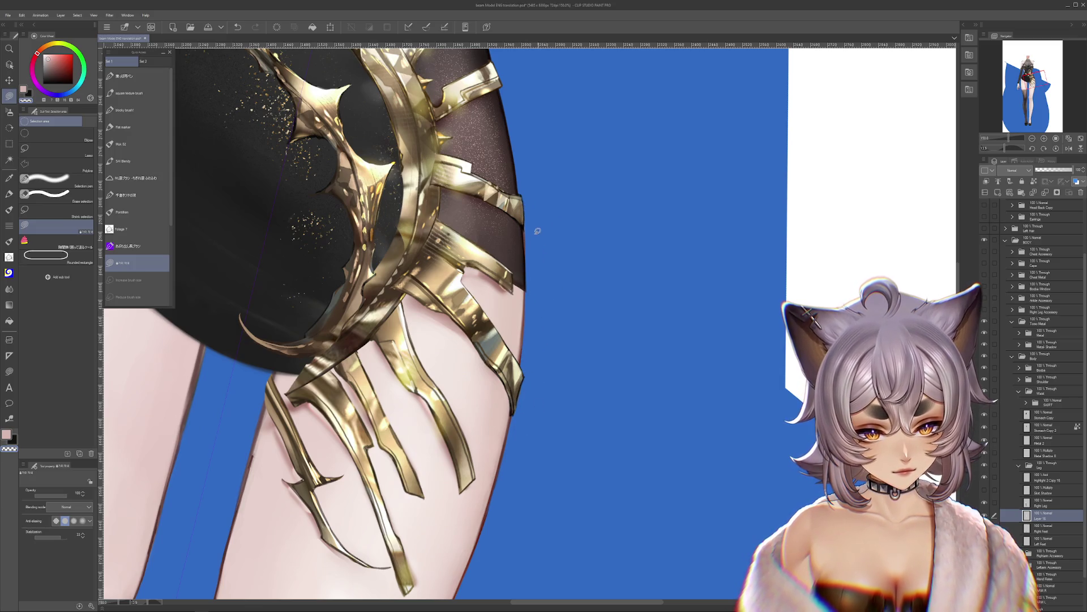
pyautogui.hotkey('ctrl', 'z')
pyautogui.hotkey('ctrl', 'y')
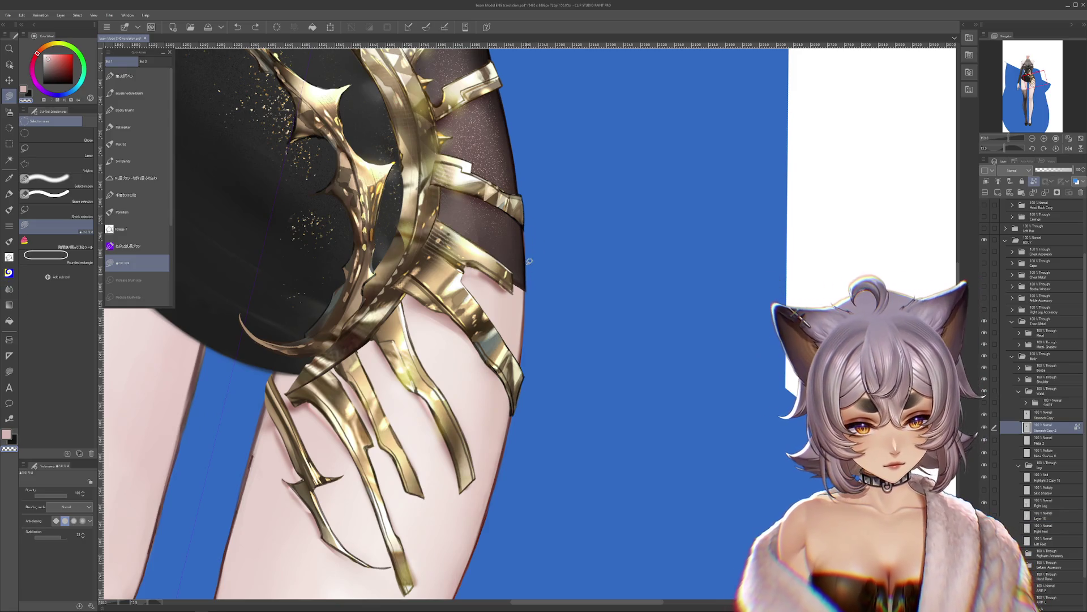
pyautogui.scroll(2, 613, 420)
pyautogui.hscroll(-10, 613, 420)
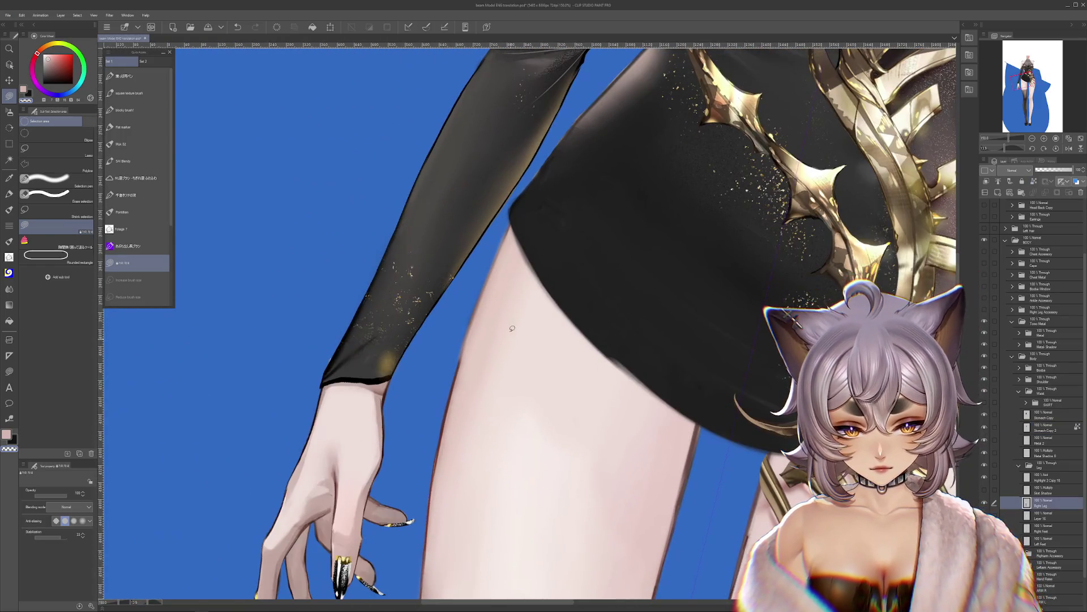
# Step: Trace a selection along the leg's left edge, redrawing it near the top
pyautogui.moveTo(514, 214); pyautogui.dragTo(445, 374)
pyautogui.moveTo(482, 289); pyautogui.dragTo(511, 196)
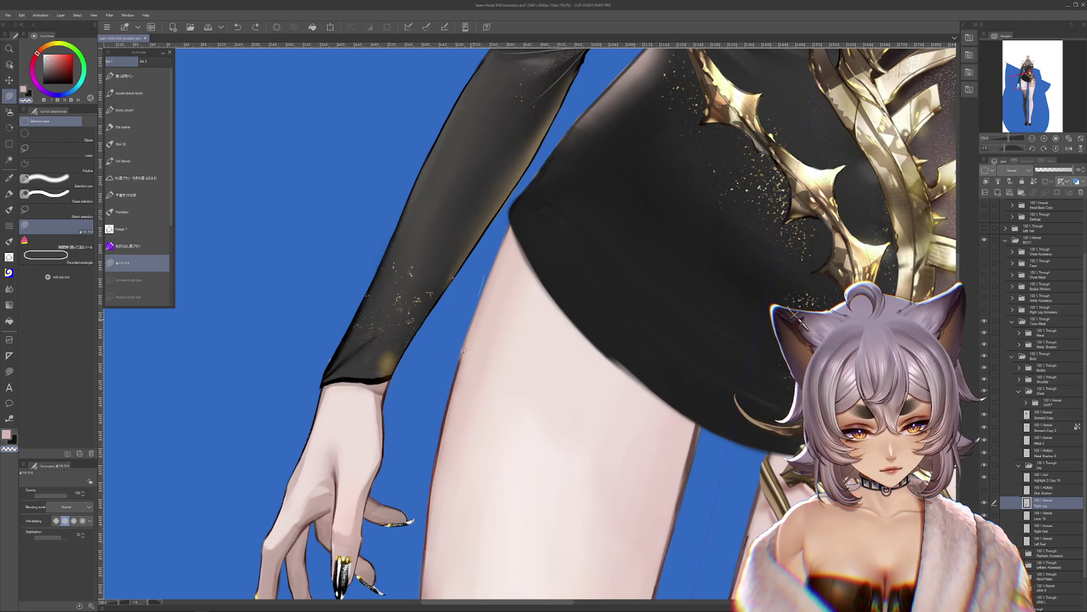
pyautogui.moveTo(629, 595); pyautogui.dragTo(672, 278)
pyautogui.scroll(-5, 672, 278)
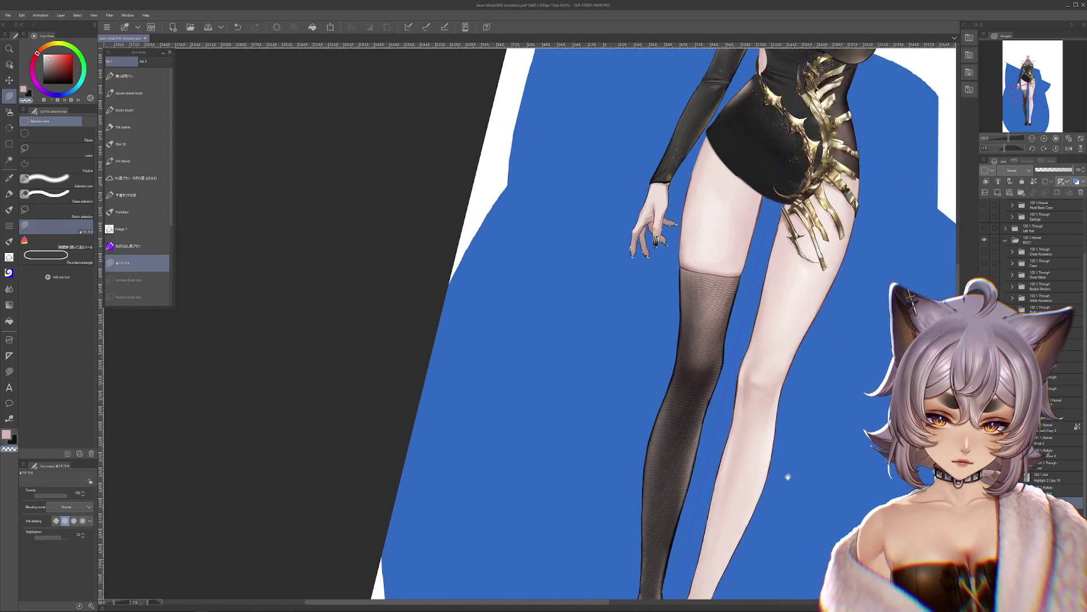
pyautogui.scroll(4, 788, 476)
# Step: Try shifting the upper and lower leg pieces, undoing each move
pyautogui.moveTo(740, 334); pyautogui.dragTo(741, 322)
pyautogui.hotkey('ctrl', 'z')
pyautogui.scroll(3, 740, 322)
pyautogui.moveTo(687, 422); pyautogui.dragTo(687, 445)
pyautogui.hotkey('ctrl', 'z')
pyautogui.scroll(3, 679, 327)
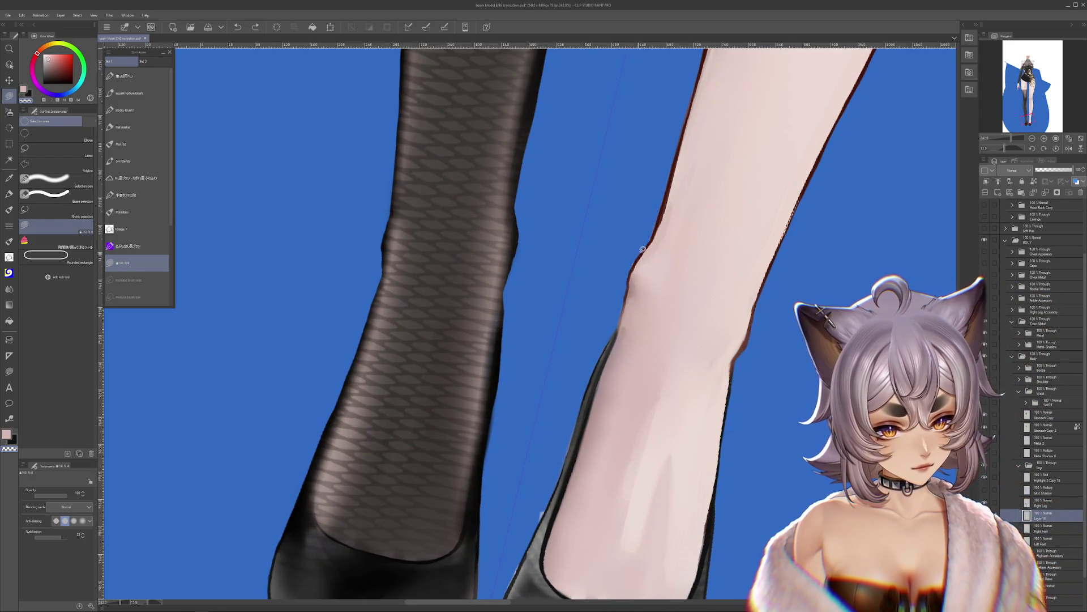
# Step: Retouch the knee and shin edge, revert the thigh-section move, and make Layer 16 active
pyautogui.moveTo(630, 264); pyautogui.dragTo(615, 352)
pyautogui.moveTo(709, 420); pyautogui.dragTo(836, 432)
pyautogui.hotkey('ctrl', 'z')
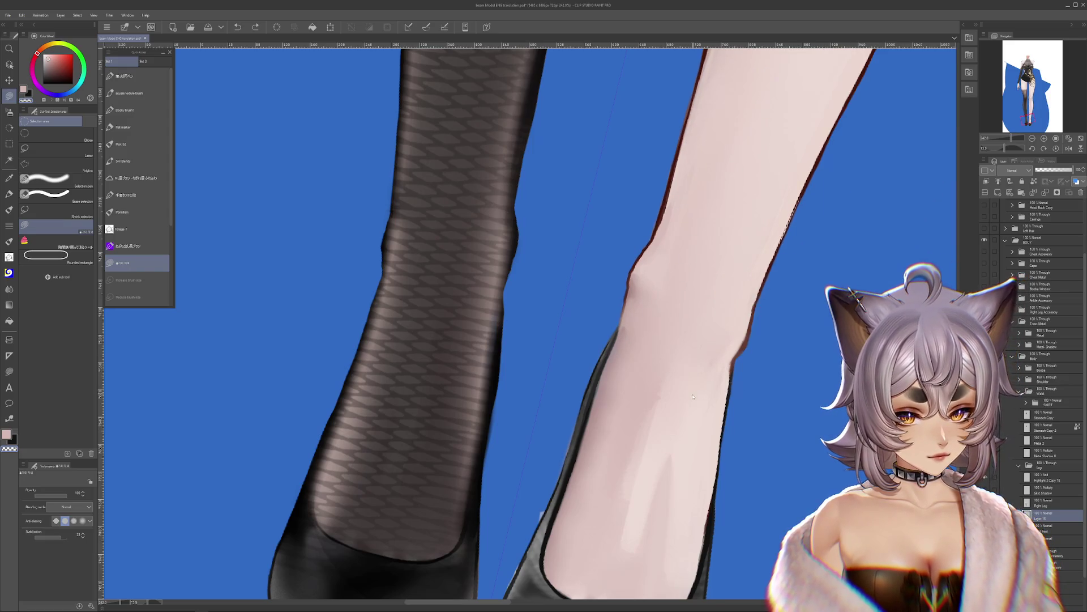
pyautogui.hotkey('ctrl', 'y')
pyautogui.hotkey('ctrl', 'z')
pyautogui.keyDown('ctrl'); pyautogui.keyDown('shift'); pyautogui.click(626, 294); pyautogui.keyUp('shift'); pyautogui.keyUp('ctrl')
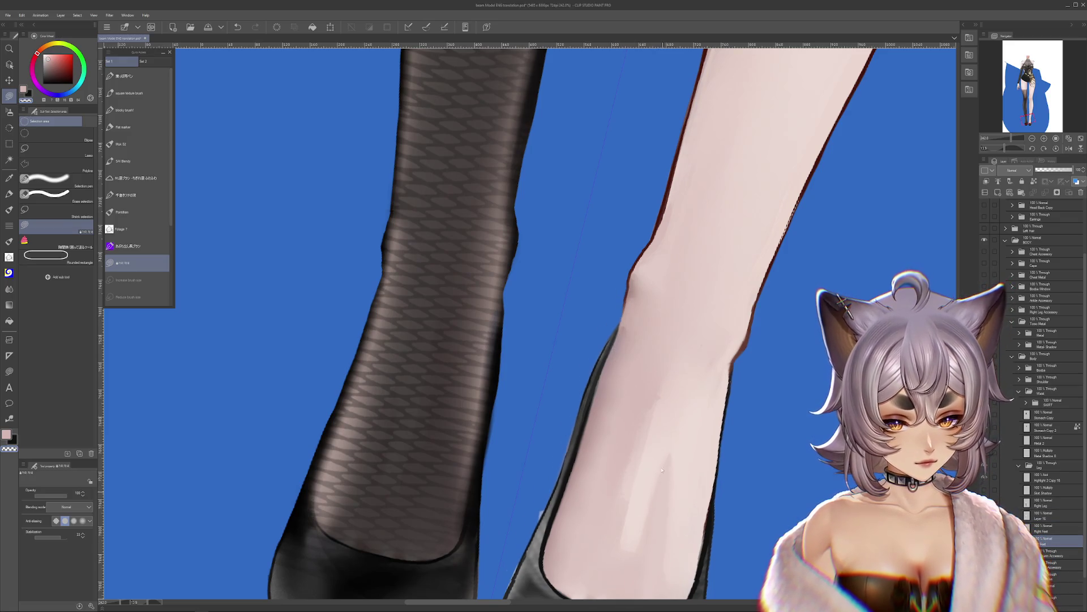
pyautogui.scroll(-5, 599, 370)
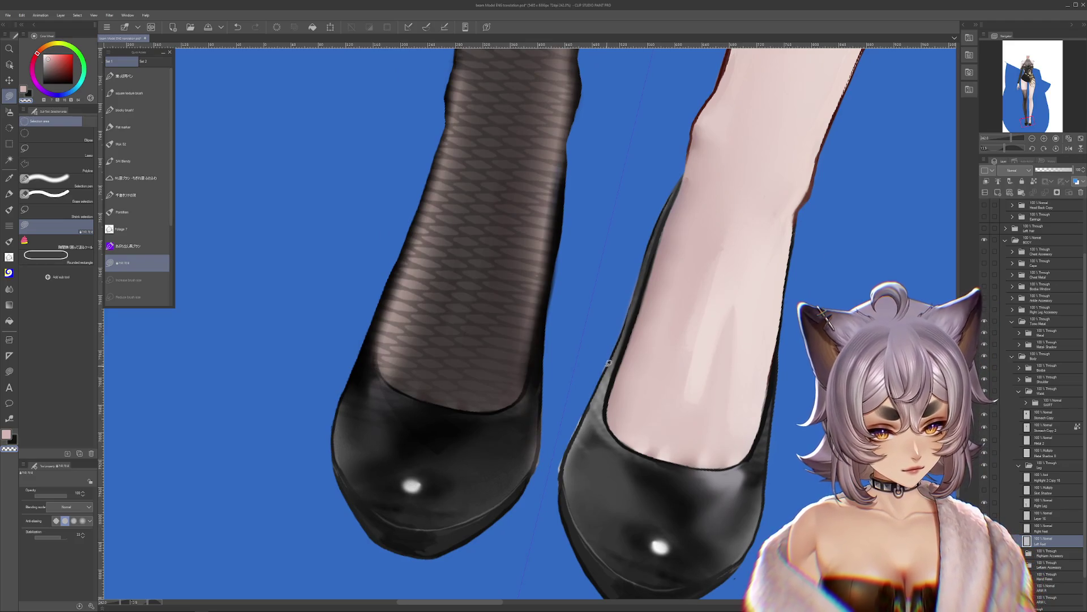
pyautogui.scroll(-2, 605, 364)
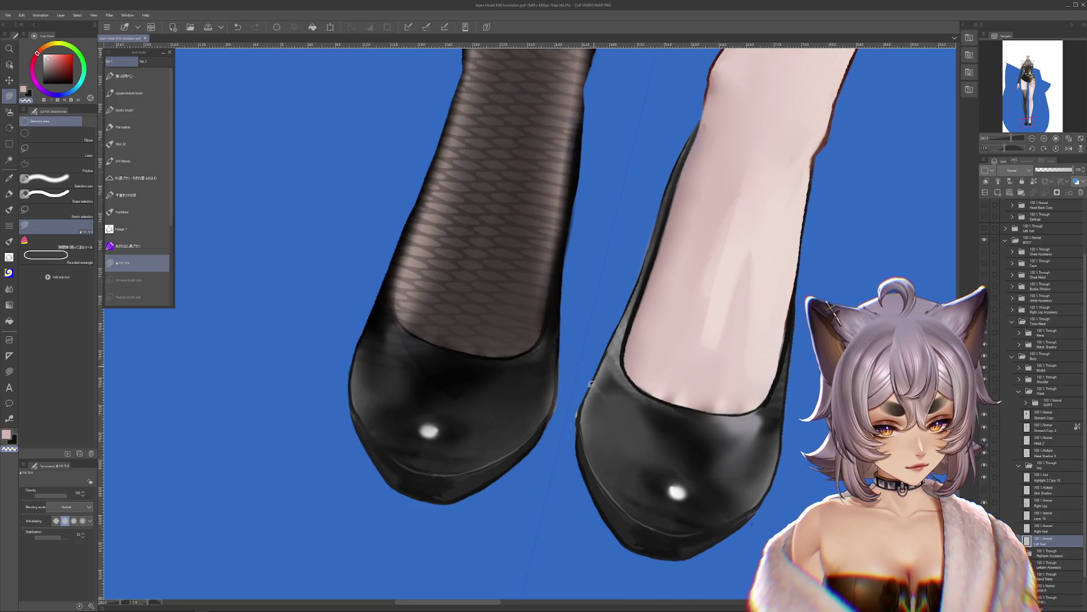
pyautogui.scroll(-2, 616, 318)
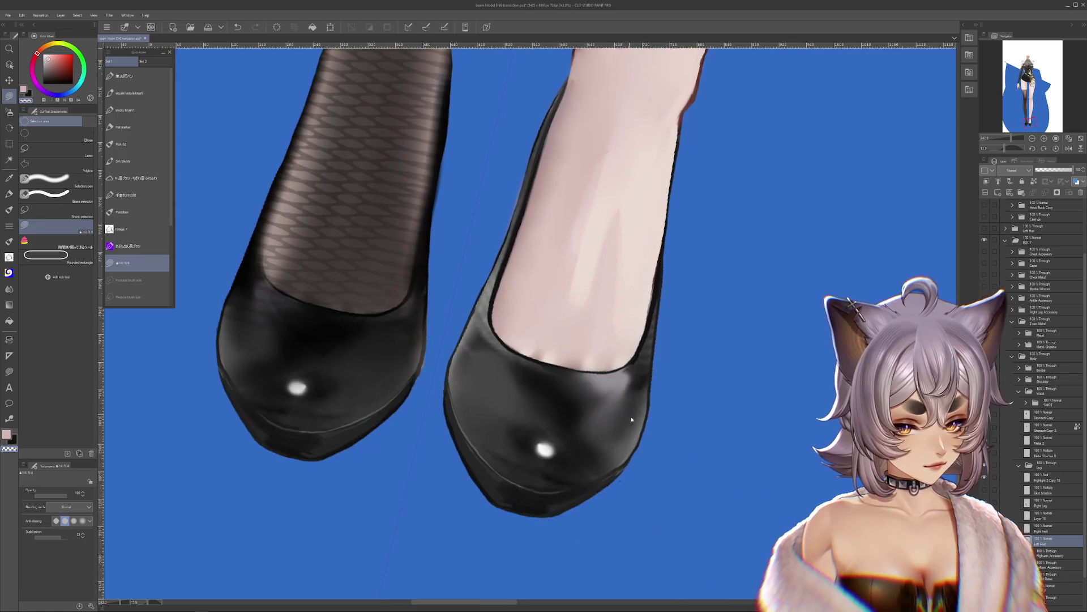
pyautogui.scroll(3, 666, 461)
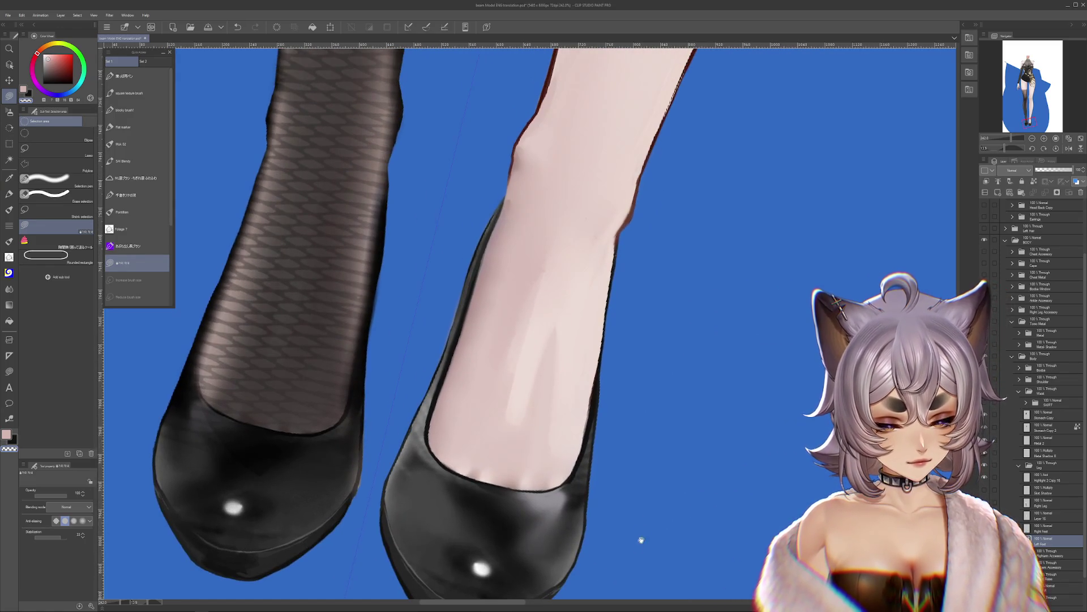
pyautogui.moveTo(611, 488); pyautogui.dragTo(609, 542)
pyautogui.hotkey('ctrl', 'z')
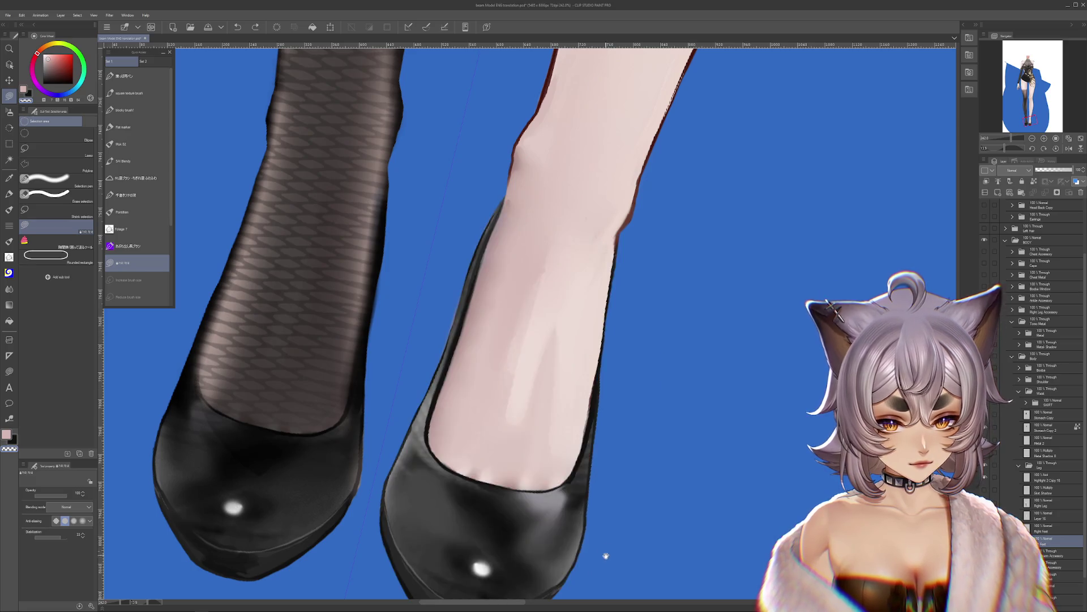
pyautogui.hscroll(-5, 602, 423)
pyautogui.hscroll(-2, 683, 513)
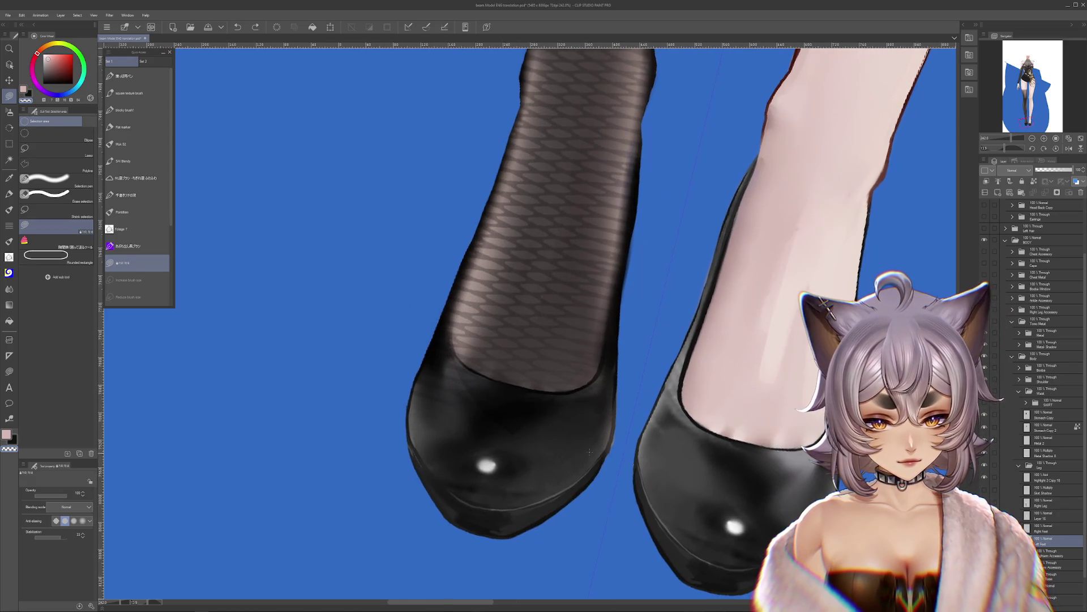
pyautogui.keyDown('ctrl'); pyautogui.keyDown('shift'); pyautogui.click(619, 435); pyautogui.keyUp('shift'); pyautogui.keyUp('ctrl')
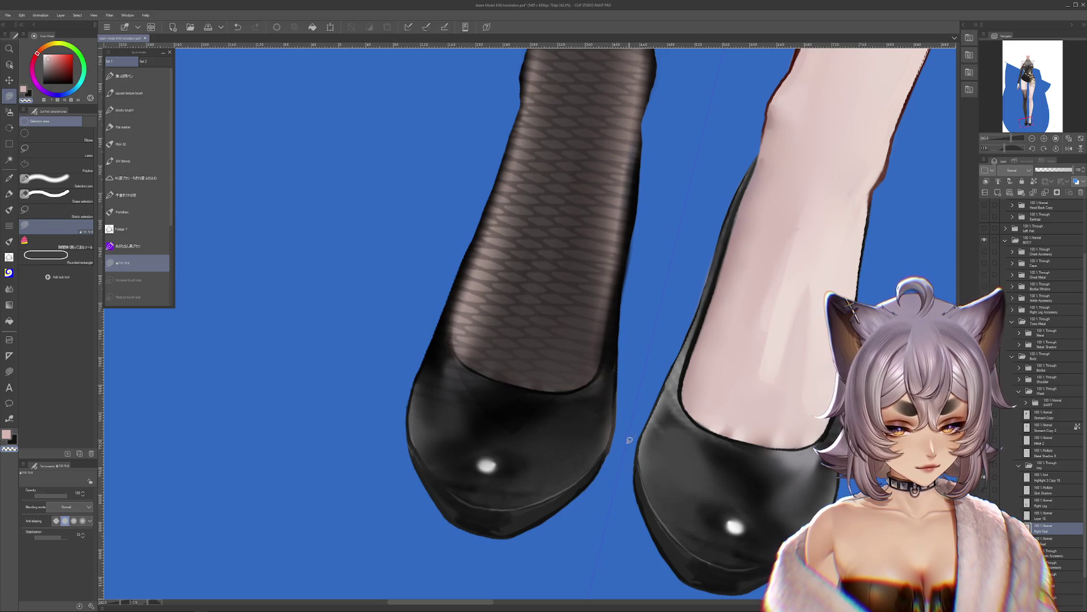
pyautogui.hscroll(-2, 609, 413)
pyautogui.scroll(3, 606, 401)
pyautogui.scroll(3, 621, 354)
pyautogui.keyDown('alt'); pyautogui.click(532, 313); pyautogui.keyUp('alt')
pyautogui.hscroll(1, 700, 394)
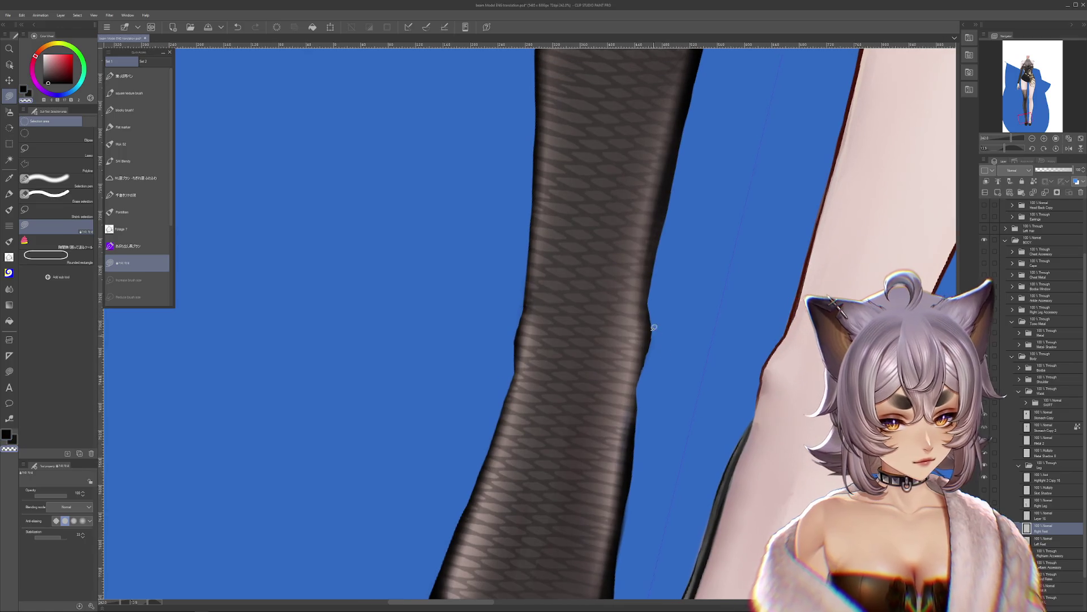
# Step: Fill a dark wedge along the stocking leg's right edge with the selection pen
pyautogui.moveTo(651, 334); pyautogui.dragTo(636, 390)
pyautogui.hotkey('ctrl', 'z')
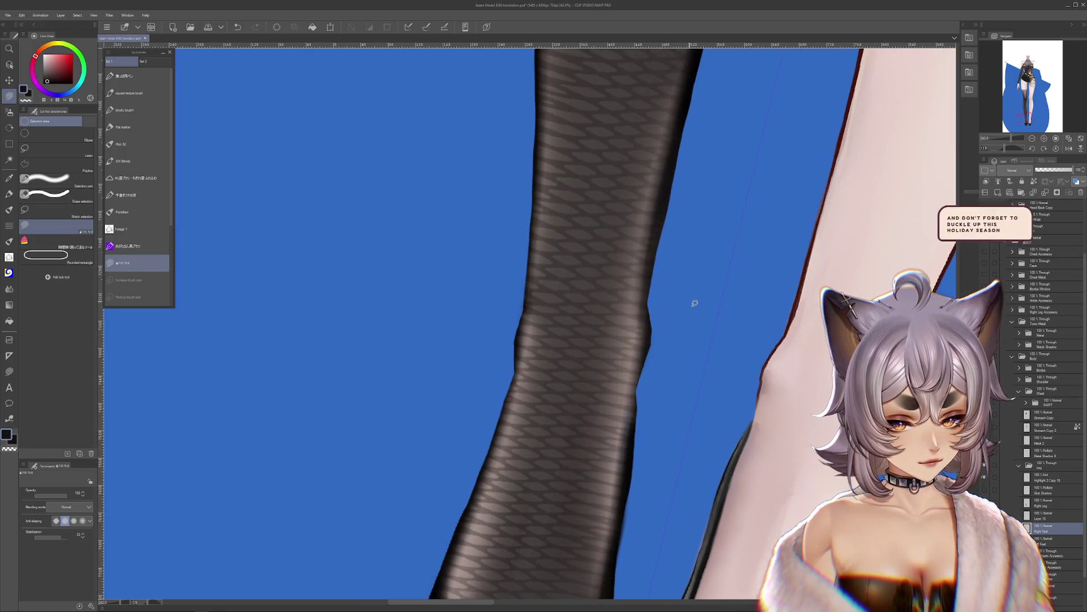
pyautogui.moveTo(650, 306); pyautogui.dragTo(641, 380)
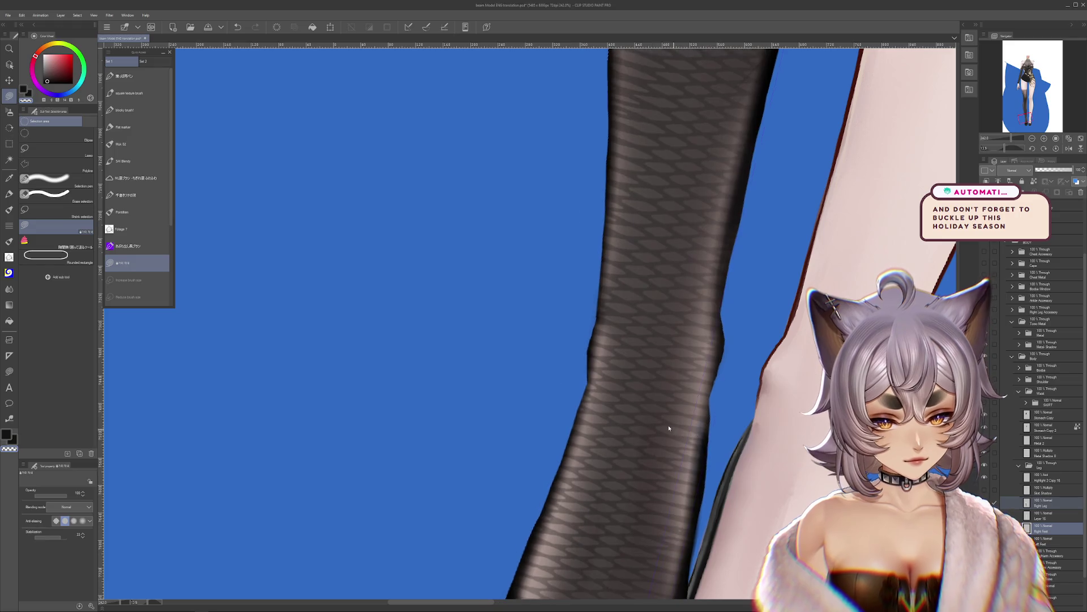
pyautogui.moveTo(650, 307); pyautogui.dragTo(641, 377)
pyautogui.hotkey('ctrl', 'z')
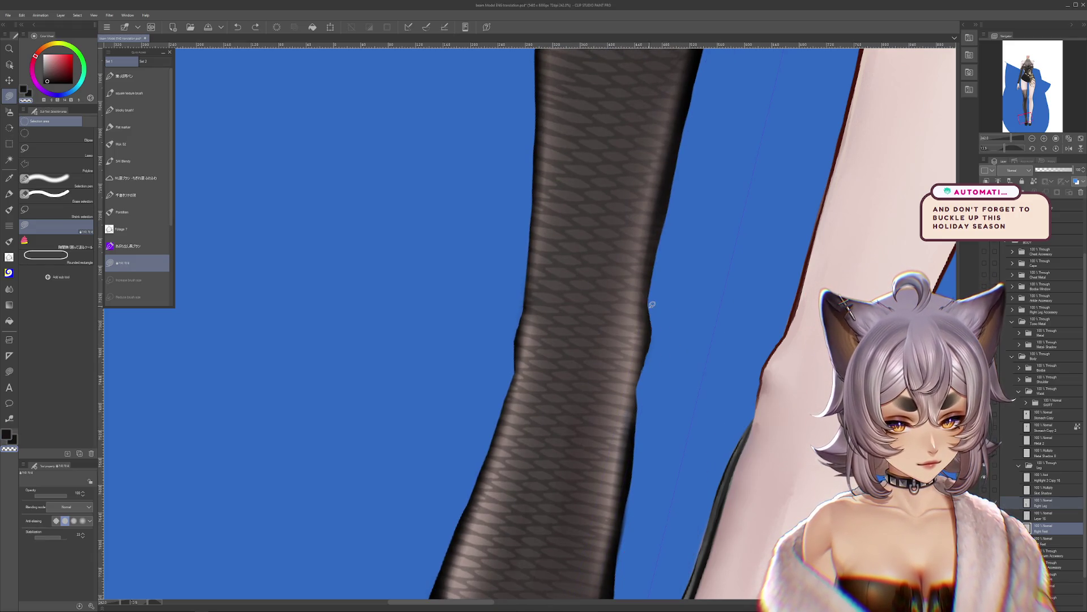
pyautogui.moveTo(651, 306); pyautogui.dragTo(640, 379)
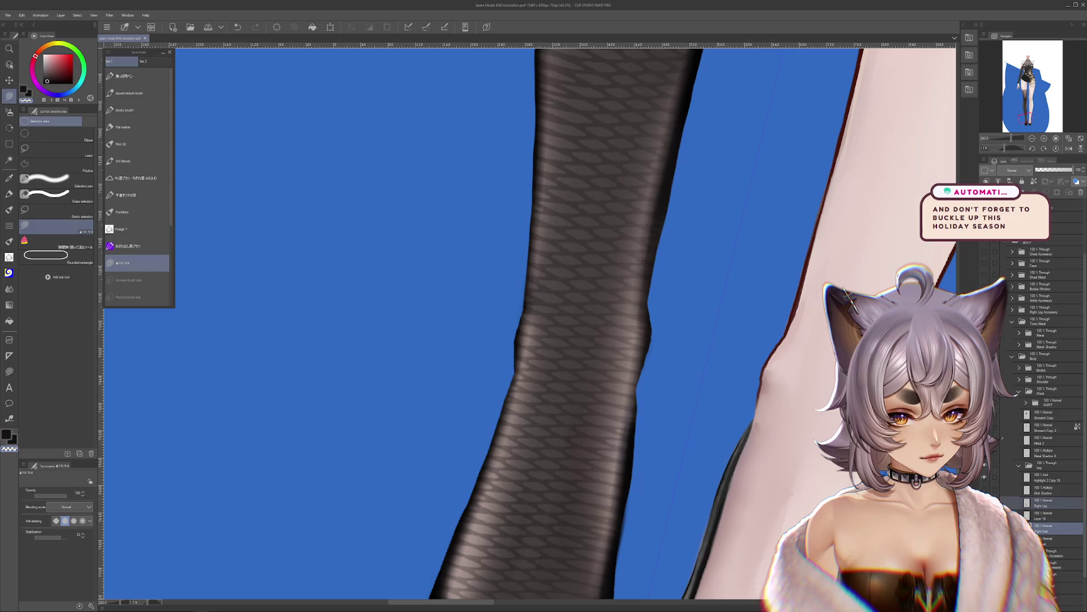
# Step: Select the Right Leg layer, rotate the view and trace along the leg's left edge
pyautogui.keyDown('ctrl'); pyautogui.keyDown('shift'); pyautogui.click(648, 370); pyautogui.keyUp('shift'); pyautogui.keyUp('ctrl')
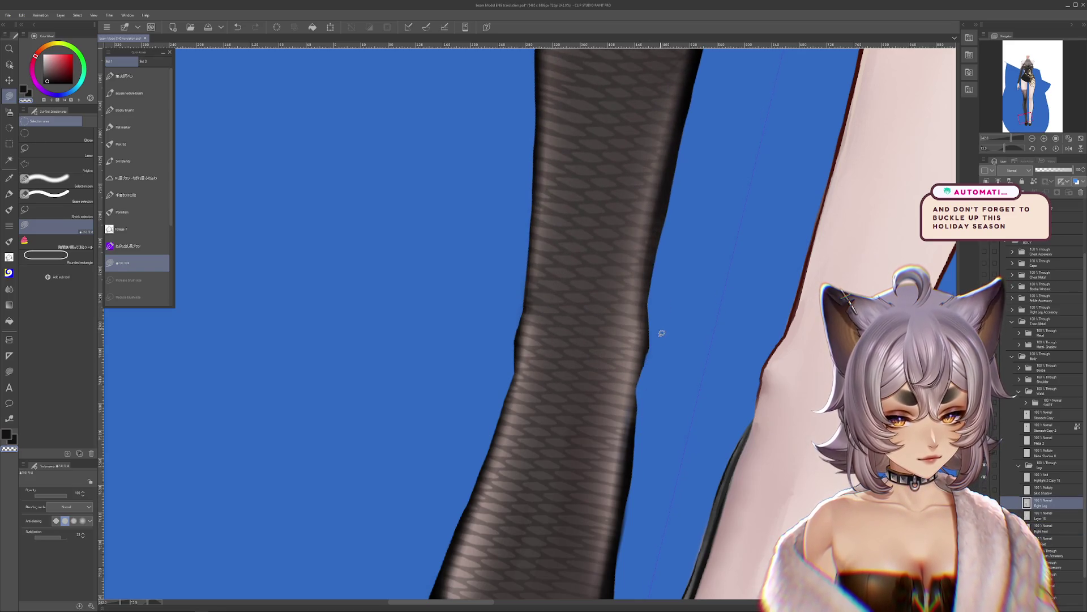
pyautogui.scroll(3, 639, 395)
pyautogui.moveTo(642, 373)
pyautogui.mouseDown()
pyautogui.moveTo(657, 521)
pyautogui.moveTo(491, 316)
pyautogui.mouseUp()
pyautogui.moveTo(484, 219)
pyautogui.mouseDown()
pyautogui.moveTo(469, 515)
pyautogui.moveTo(493, 363)
pyautogui.mouseUp()
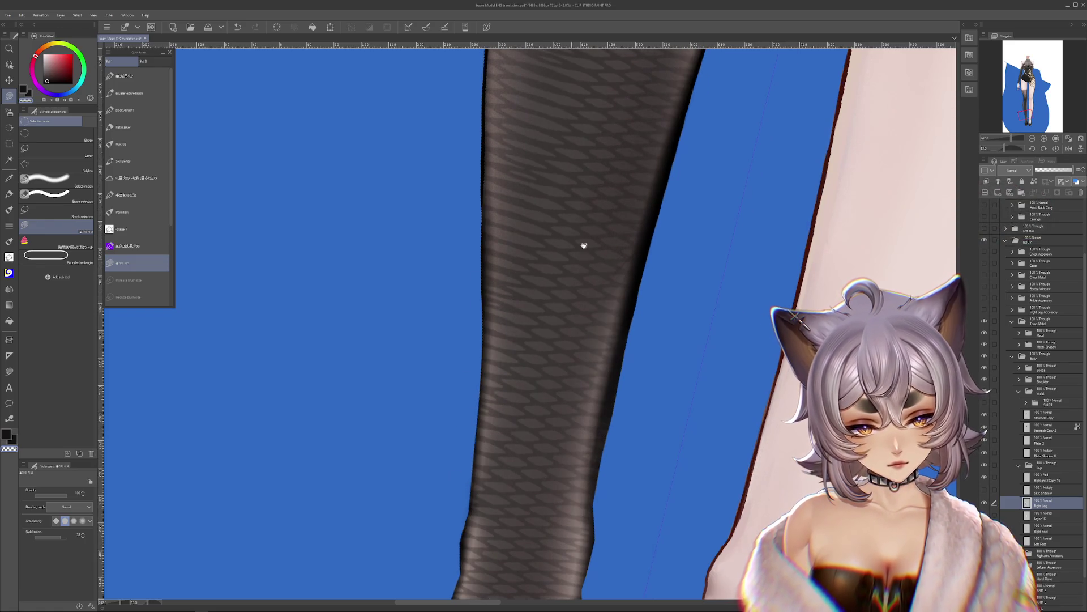
pyautogui.moveTo(478, 425)
pyautogui.mouseDown()
pyautogui.moveTo(517, 354)
pyautogui.moveTo(651, 308)
pyautogui.moveTo(772, 284)
pyautogui.moveTo(791, 316)
pyautogui.moveTo(788, 338)
pyautogui.mouseUp()
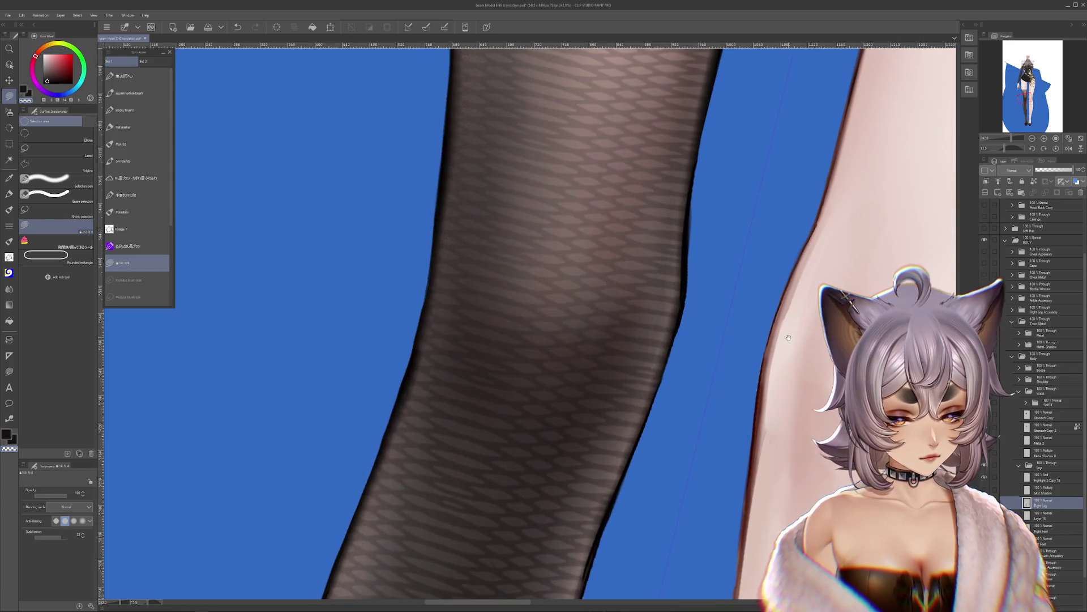
pyautogui.scroll(-8, 792, 335)
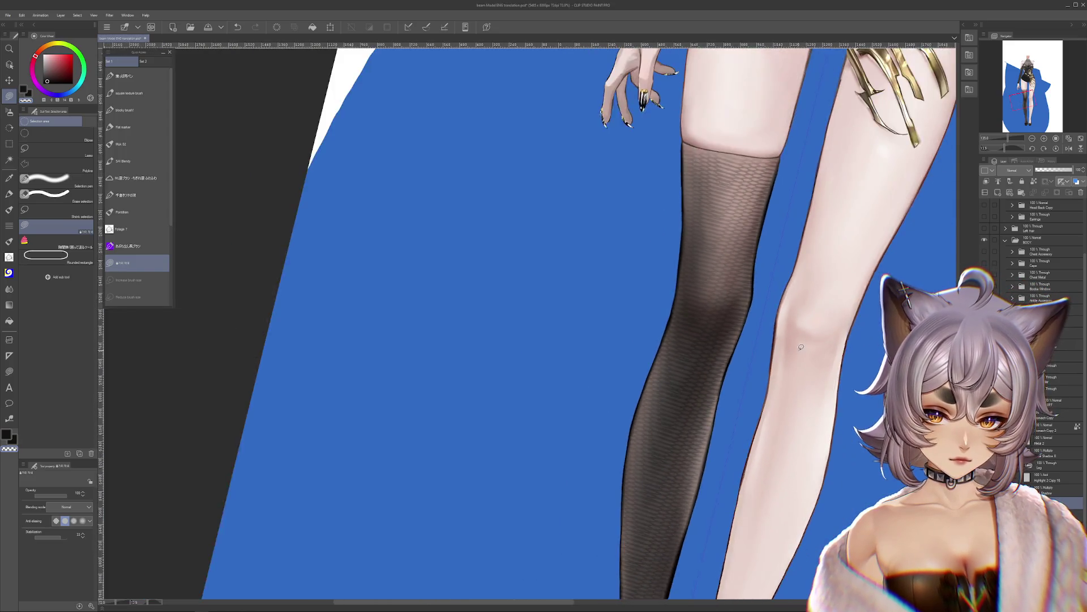
# Step: Reset the canvas rotation to upright and pan over the lower legs and shoes
pyautogui.scroll(-2, 818, 344)
pyautogui.moveTo(837, 400); pyautogui.dragTo(789, 316)
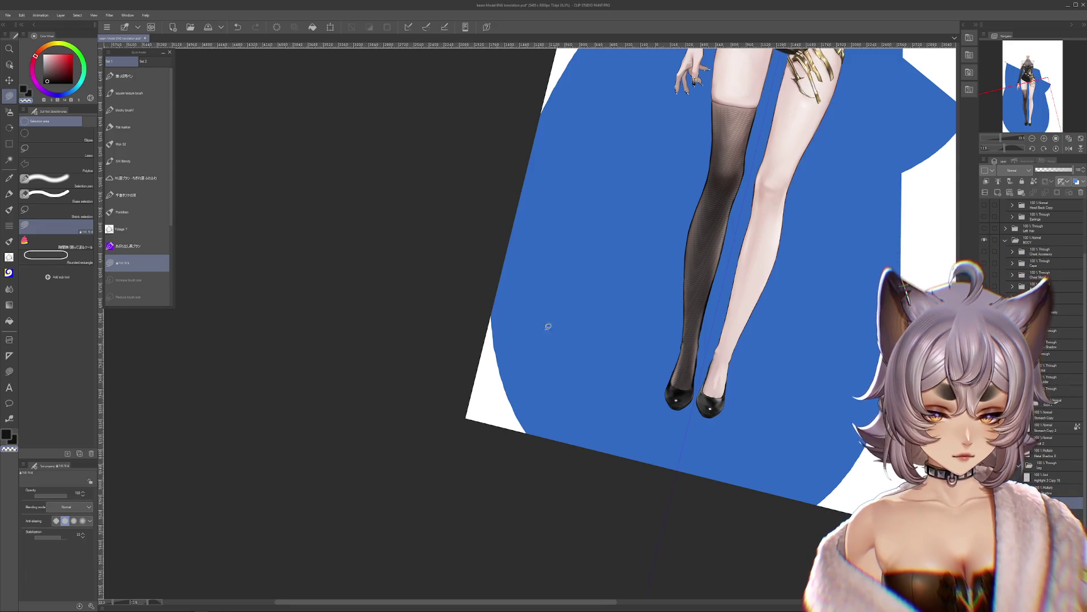
pyautogui.click(1056, 147)
pyautogui.scroll(2, 666, 344)
pyautogui.scroll(4, 666, 344)
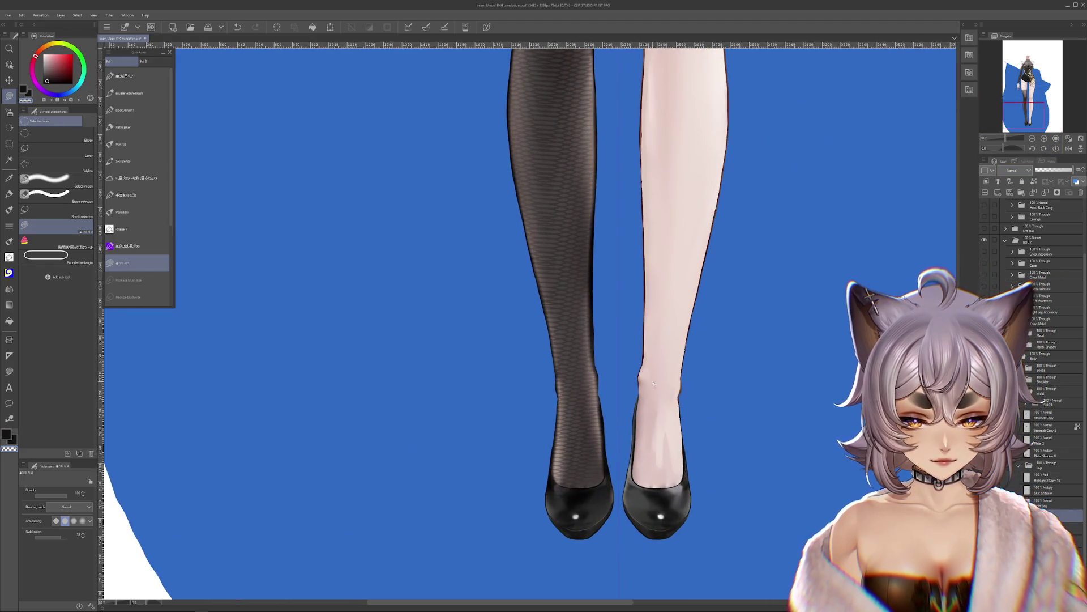
pyautogui.scroll(-3, 658, 402)
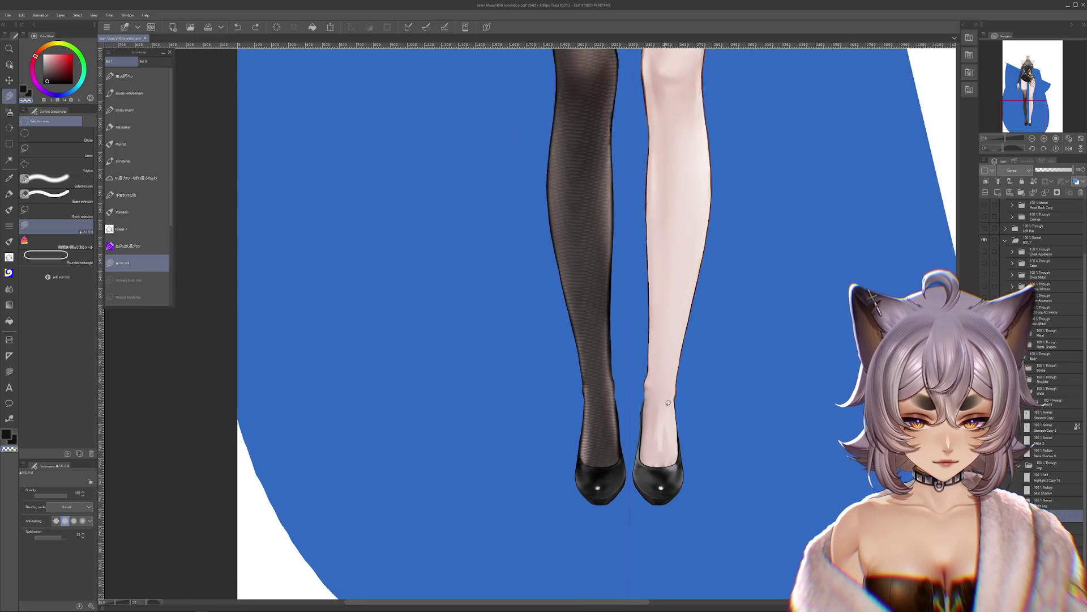
pyautogui.moveTo(623, 255)
pyautogui.mouseDown()
pyautogui.moveTo(647, 425)
pyautogui.moveTo(640, 464)
pyautogui.mouseUp()
# Step: Bring the dress hem and thighs into view and show the ankle strap layers
pyautogui.scroll(-2, 657, 340)
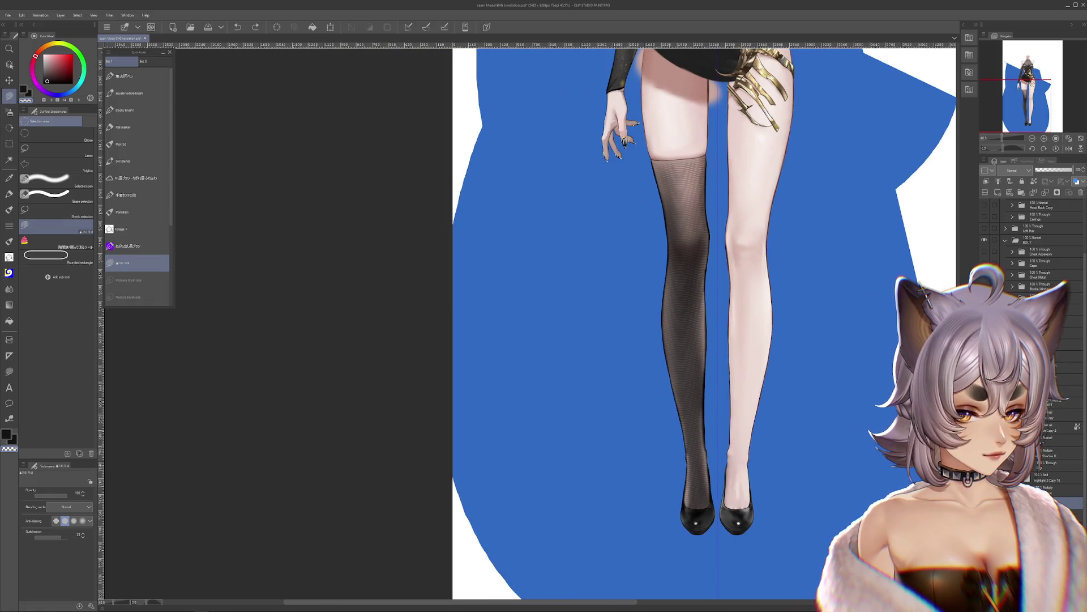
pyautogui.moveTo(822, 276)
pyautogui.mouseDown()
pyautogui.moveTo(808, 270)
pyautogui.moveTo(783, 485)
pyautogui.moveTo(771, 389)
pyautogui.mouseUp()
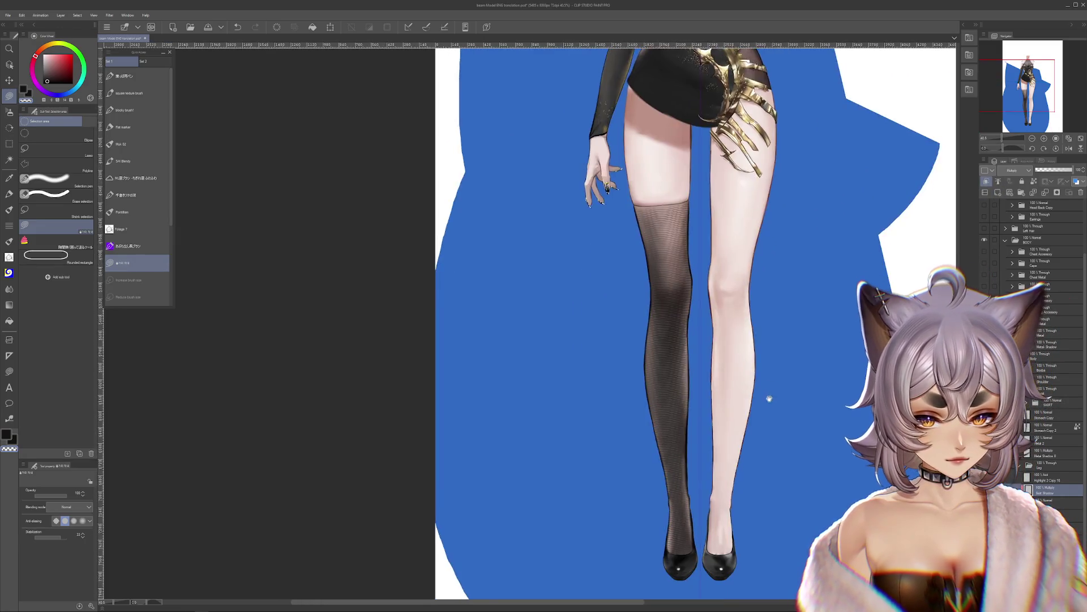
pyautogui.scroll(5, 737, 444)
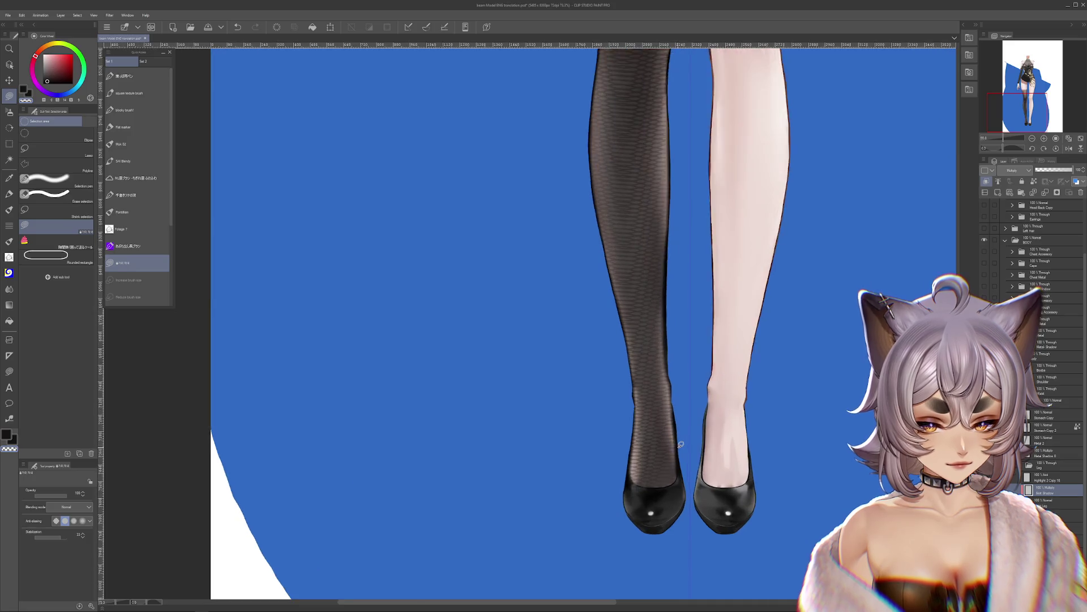
pyautogui.scroll(2, 680, 444)
pyautogui.click(1062, 494)
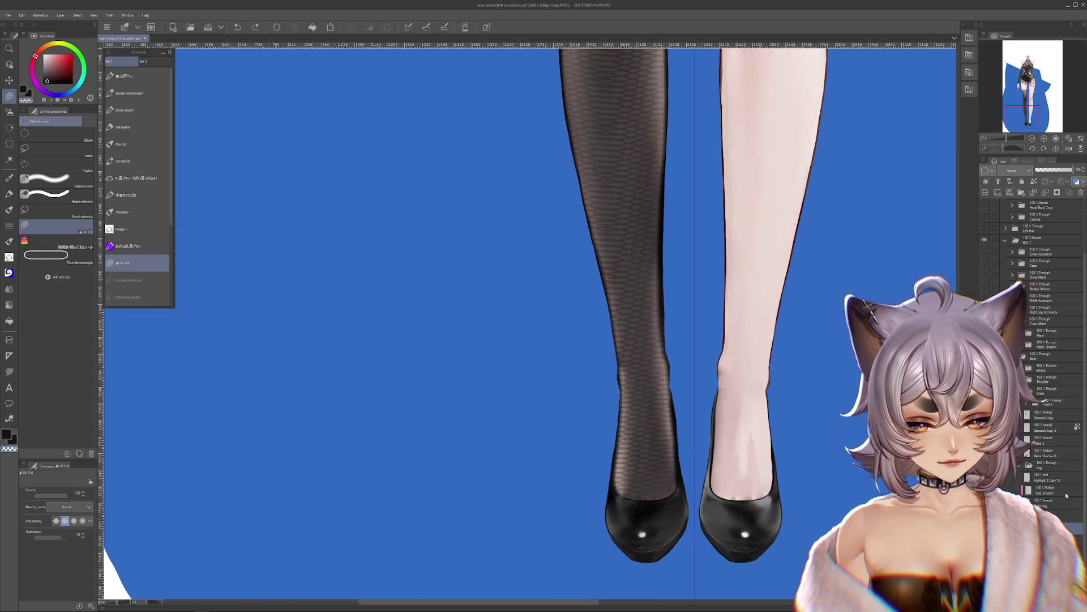
pyautogui.scroll(-1, 860, 482)
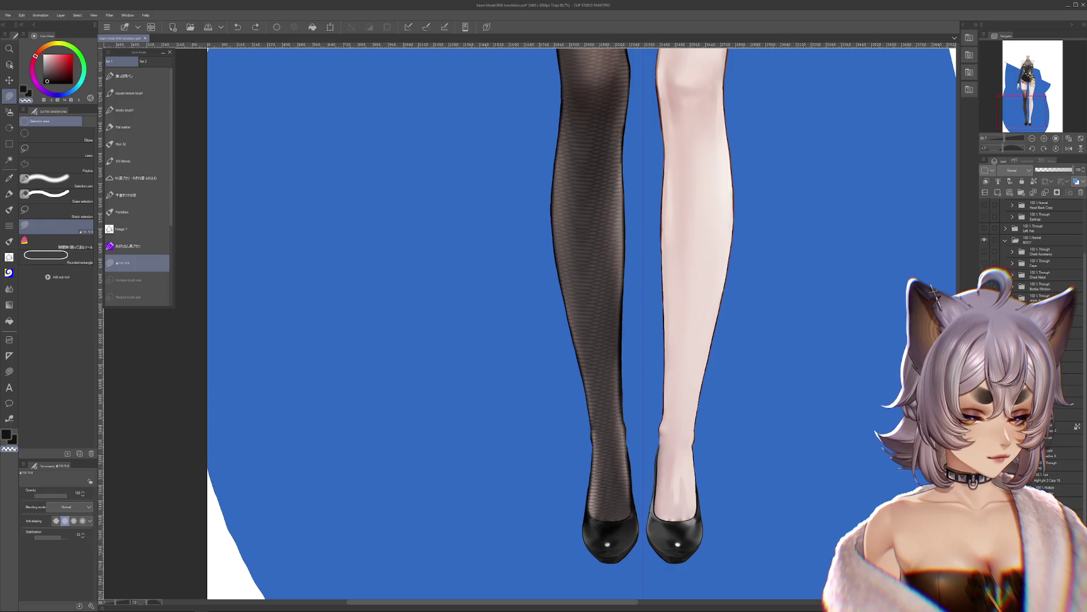
pyautogui.scroll(3, 1031, 238)
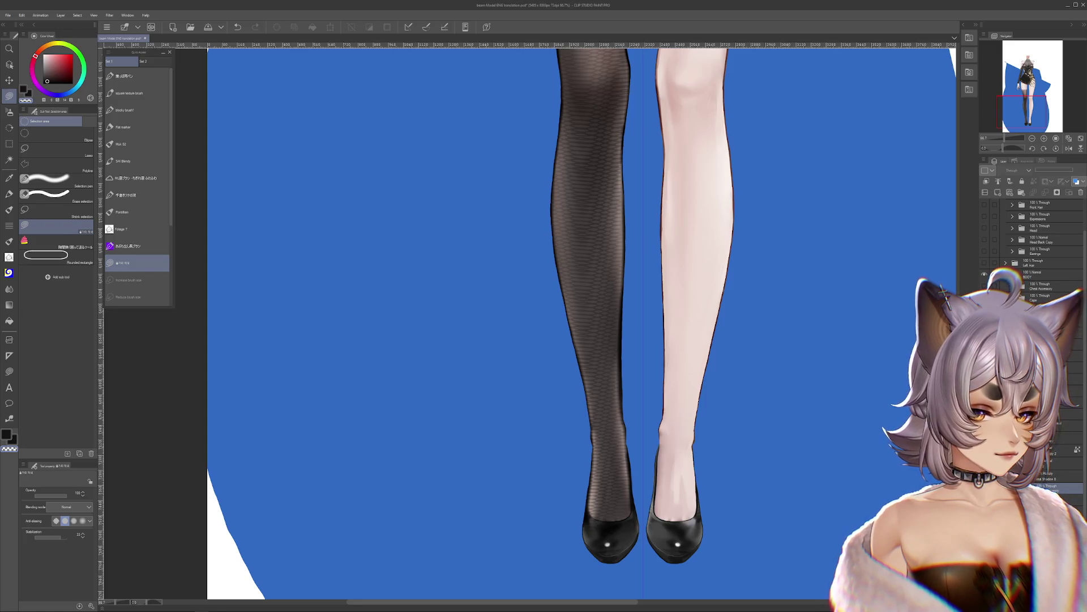
pyautogui.click(984, 488)
# Step: Try moving the stocking-leg strap, then hide it, leaving that leg bare
pyautogui.scroll(5, 685, 419)
pyautogui.moveTo(547, 418); pyautogui.dragTo(583, 439)
pyautogui.hotkey('ctrl', 'z')
pyautogui.moveTo(501, 416); pyautogui.dragTo(558, 426)
pyautogui.hotkey('ctrl', 'z')
pyautogui.scroll(1, 748, 432)
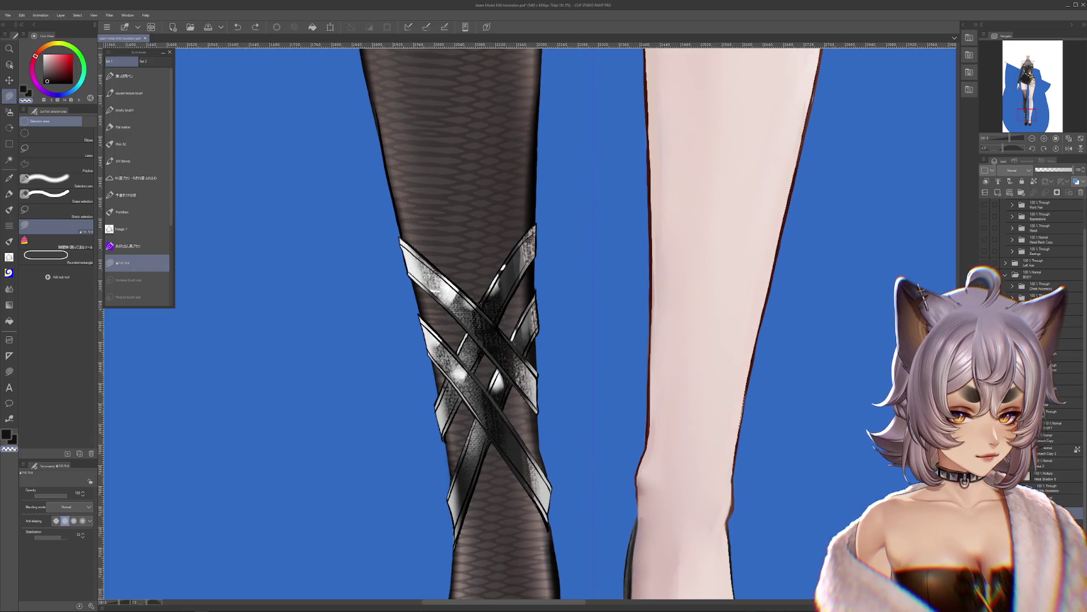
pyautogui.press('Delete')
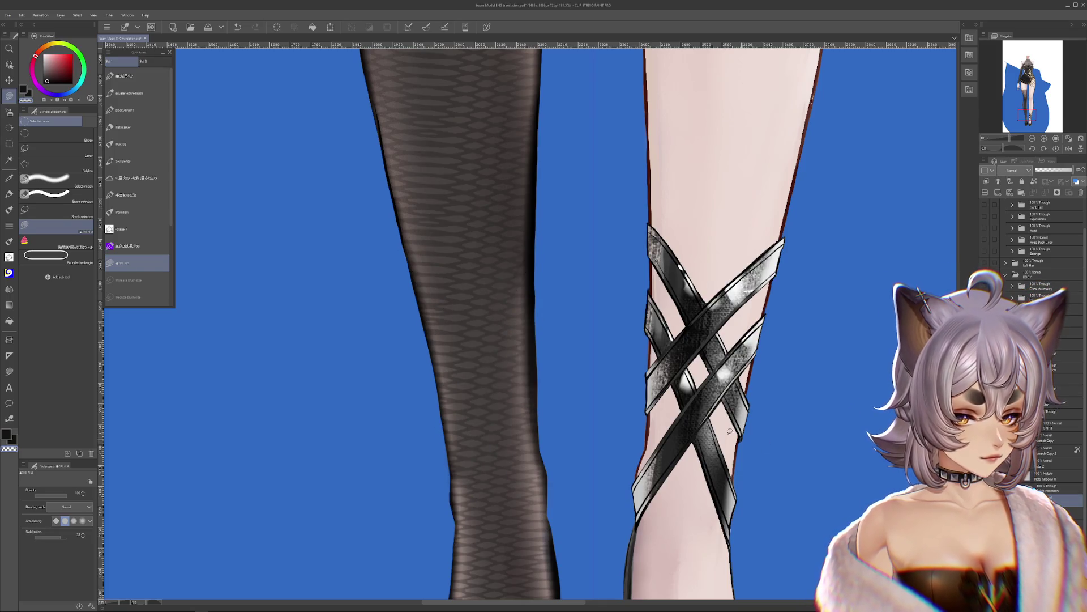
# Step: Restore the bare leg's missing strap piece and paint white highlights on the metal
pyautogui.scroll(1, 690, 390)
pyautogui.moveTo(760, 363)
pyautogui.mouseDown()
pyautogui.moveTo(785, 277)
pyautogui.moveTo(818, 310)
pyautogui.mouseUp()
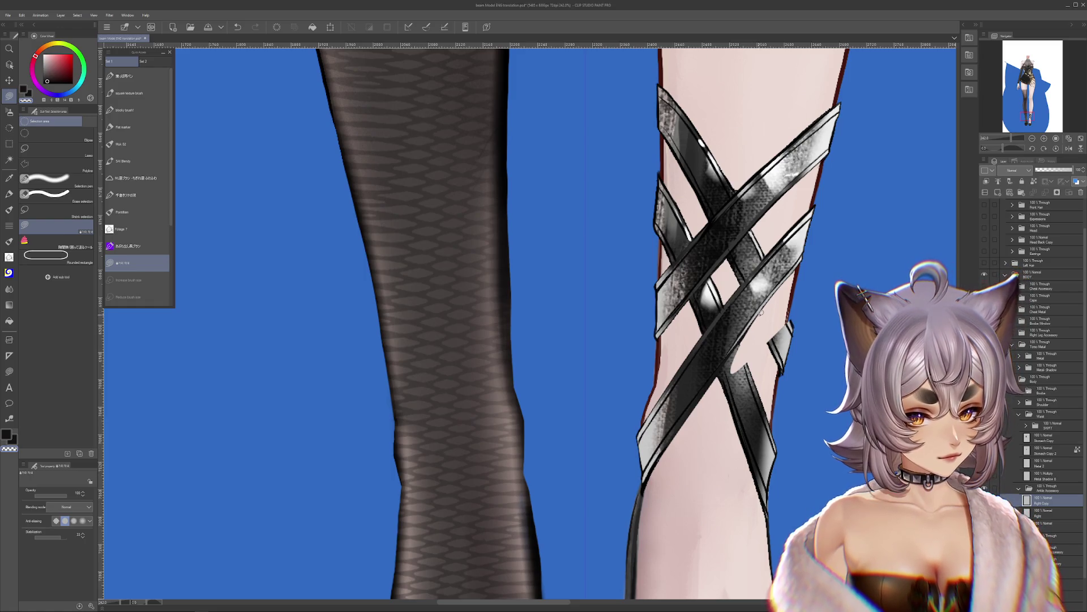
pyautogui.hotkey('ctrl', 'z')
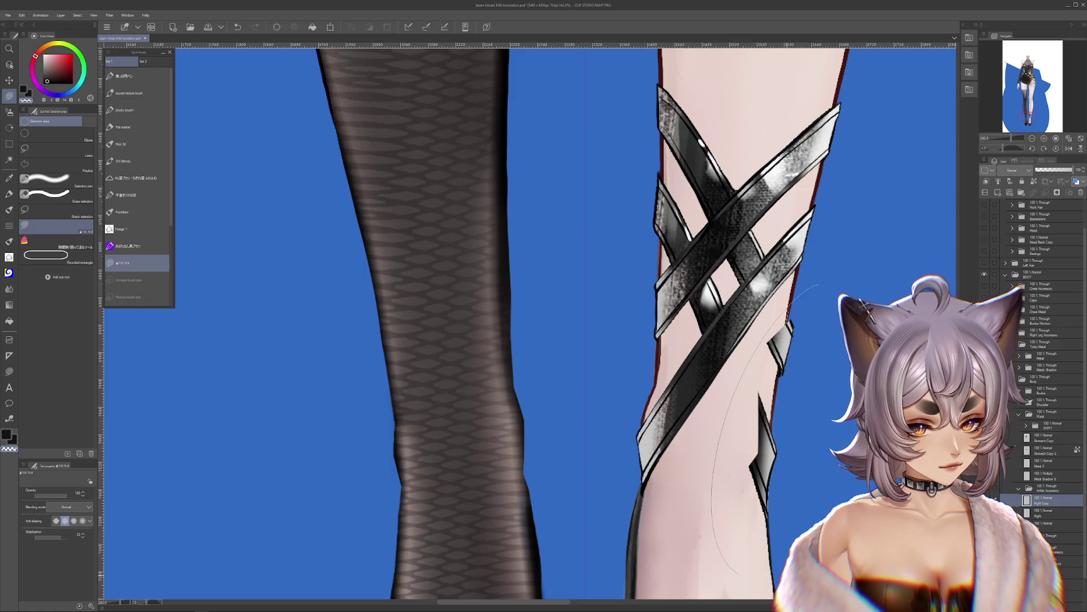
pyautogui.scroll(2, 753, 327)
pyautogui.moveTo(745, 331); pyautogui.dragTo(742, 354)
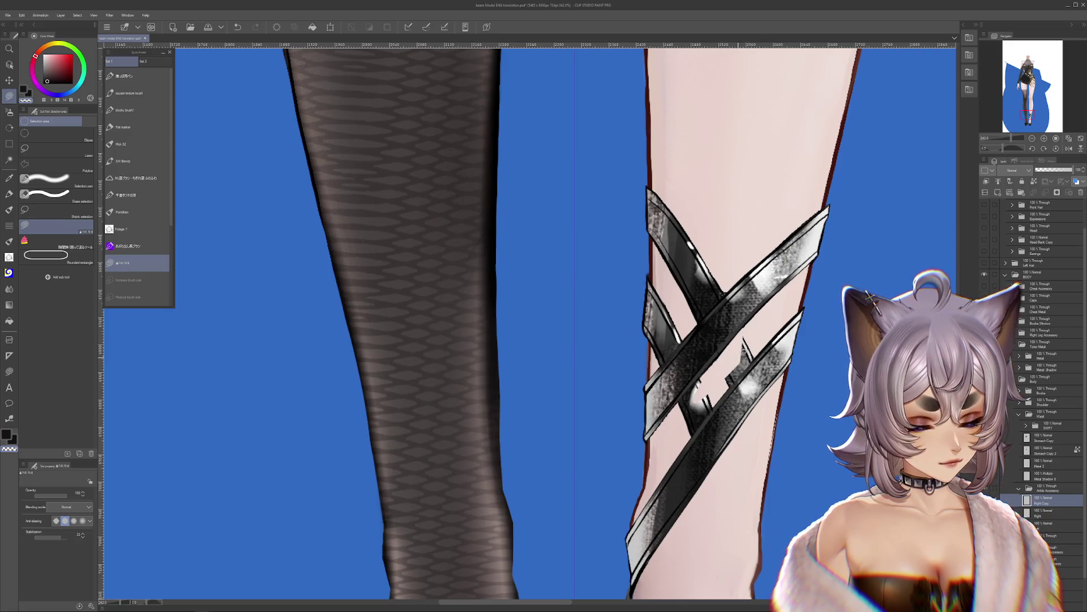
pyautogui.hotkey('ctrl', 'z')
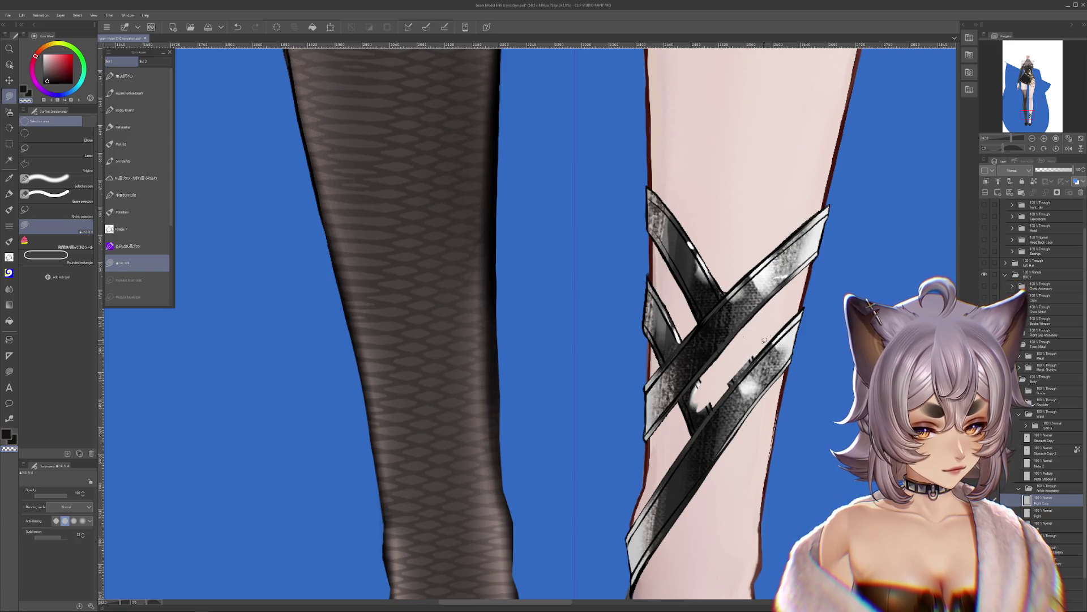
pyautogui.moveTo(680, 441)
pyautogui.mouseDown()
pyautogui.moveTo(762, 345)
pyautogui.moveTo(703, 419)
pyautogui.moveTo(725, 389)
pyautogui.mouseUp()
pyautogui.scroll(-2, 731, 427)
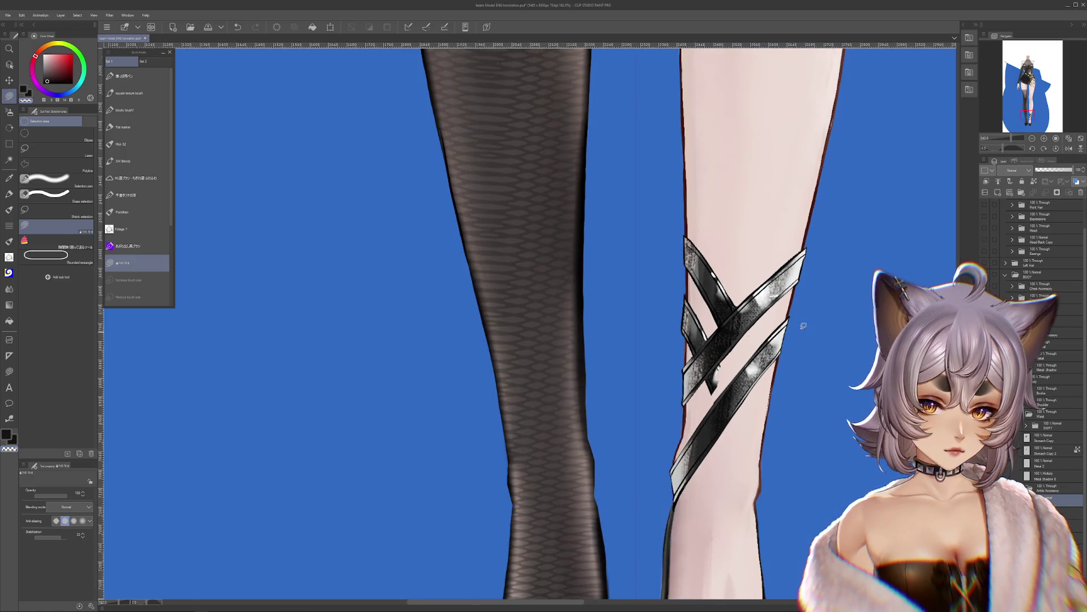
# Step: Show the crossing-band strap and its mirrored copy on the stocking leg
pyautogui.click(1082, 194)
pyautogui.hotkey('ctrl', 'z')
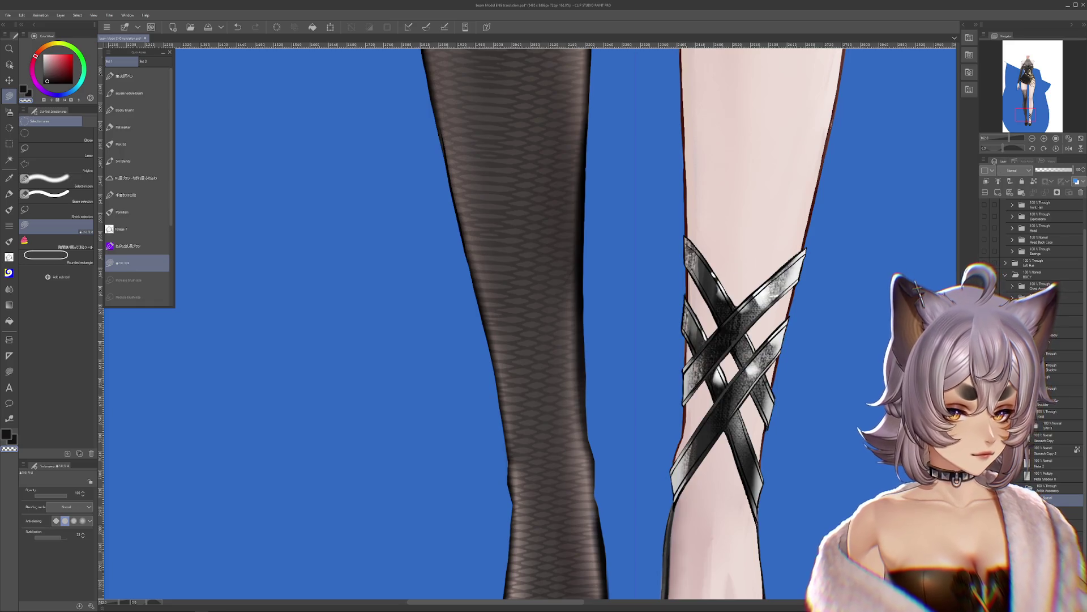
pyautogui.scroll(-3, 815, 423)
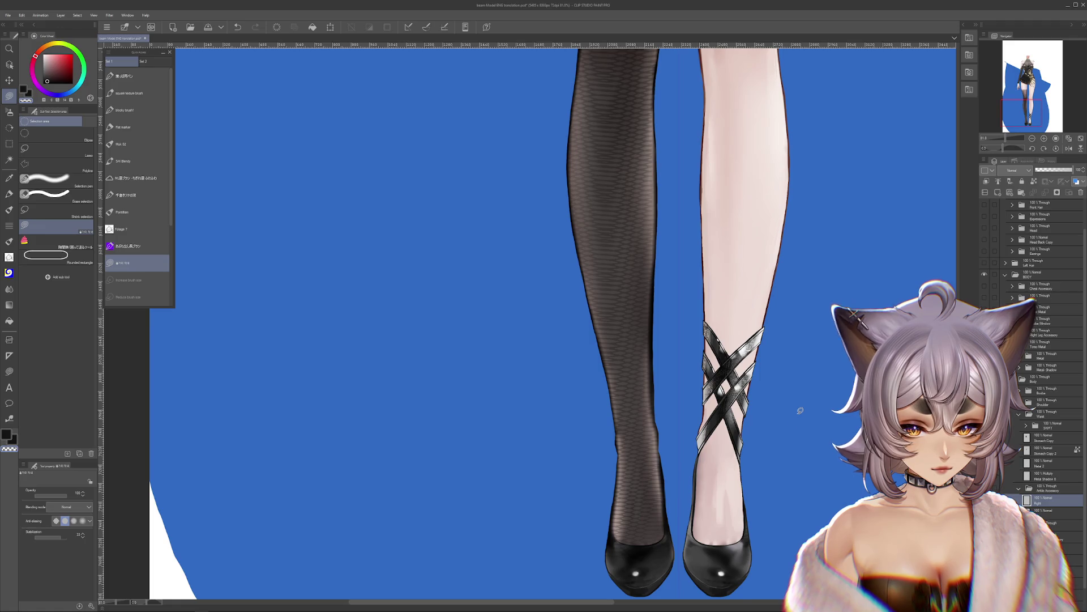
pyautogui.scroll(1, 741, 485)
pyautogui.hotkey('ctrl', 'z')
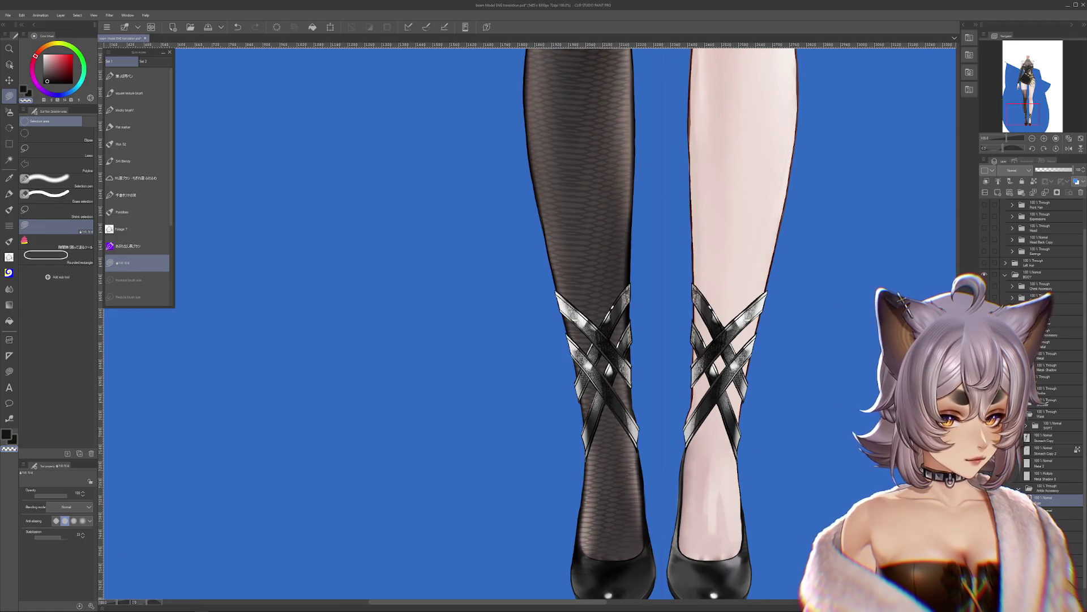
pyautogui.scroll(-2, 834, 483)
pyautogui.scroll(2, 718, 478)
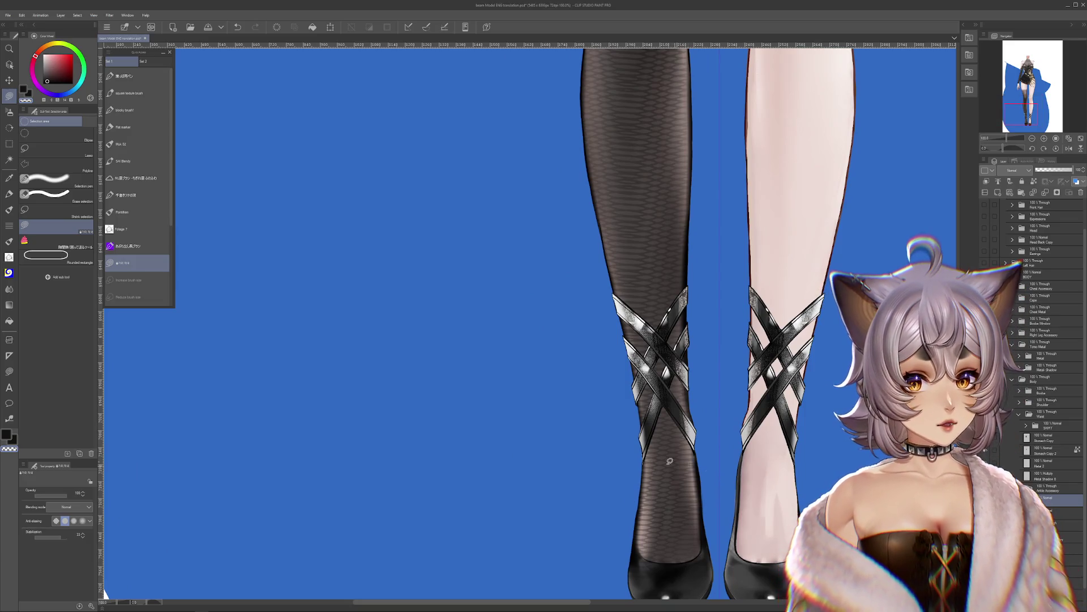
# Step: Select the Liquify brush, move to the layer below and zoom out to the full figure
pyautogui.click(9, 289)
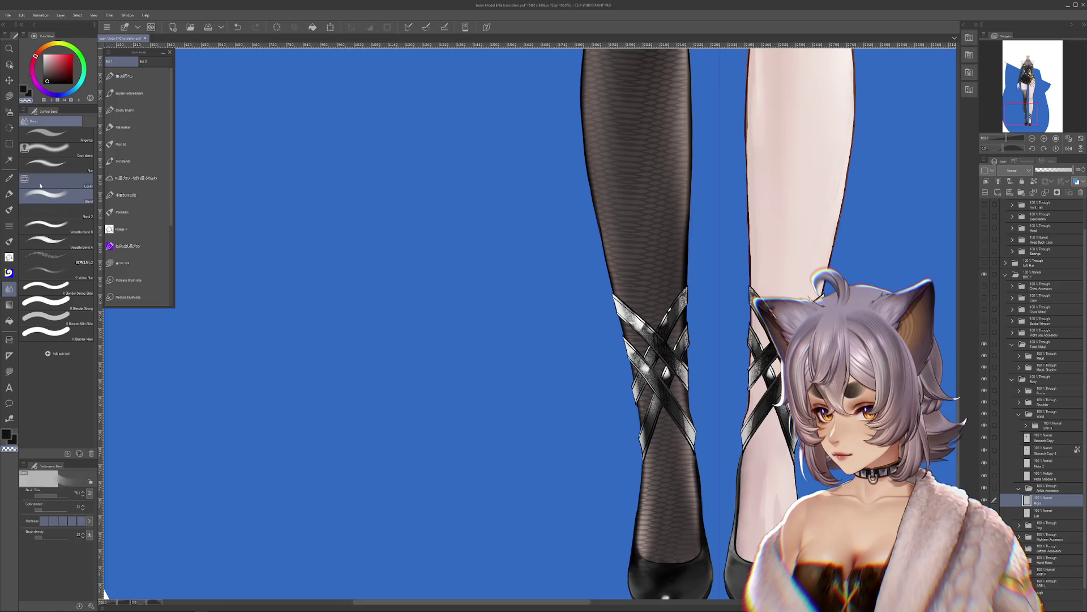
pyautogui.scroll(2, 686, 440)
pyautogui.hotkey('alt', '[')
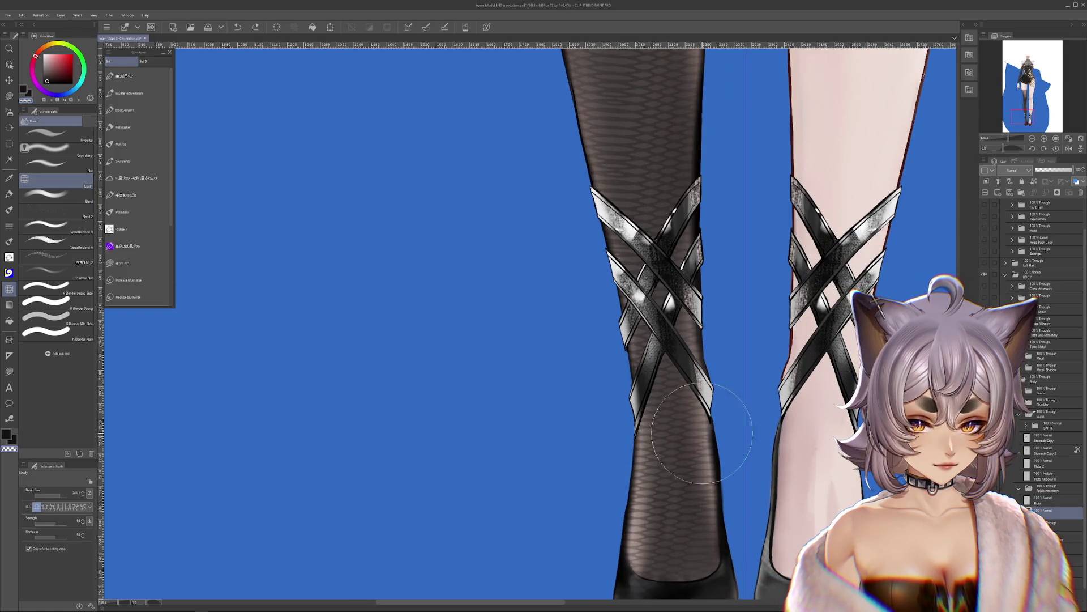
pyautogui.scroll(-2, 623, 308)
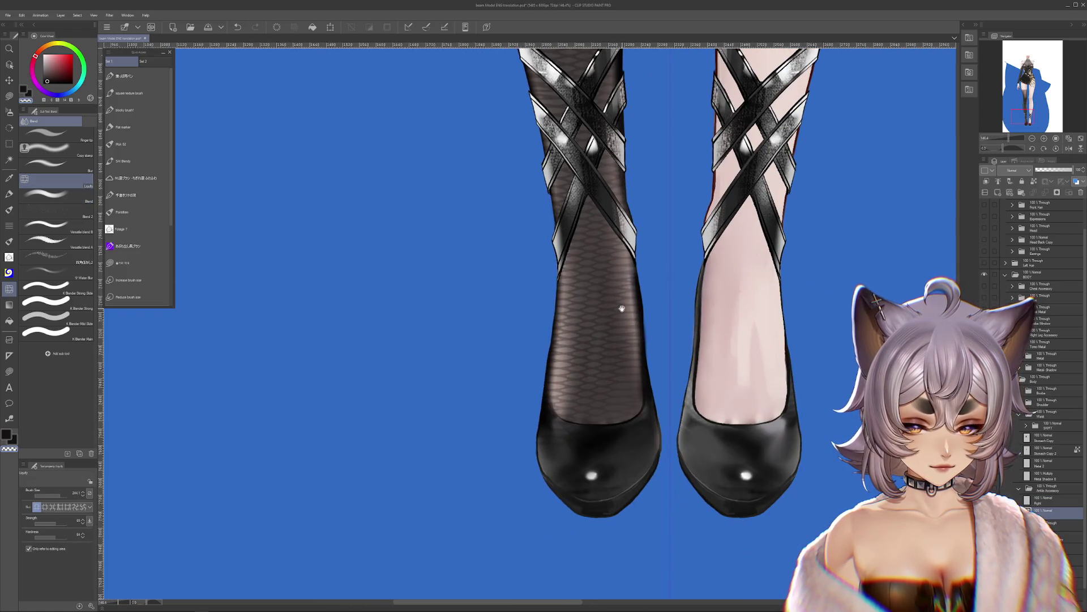
pyautogui.scroll(2, 626, 316)
pyautogui.scroll(-5, 632, 472)
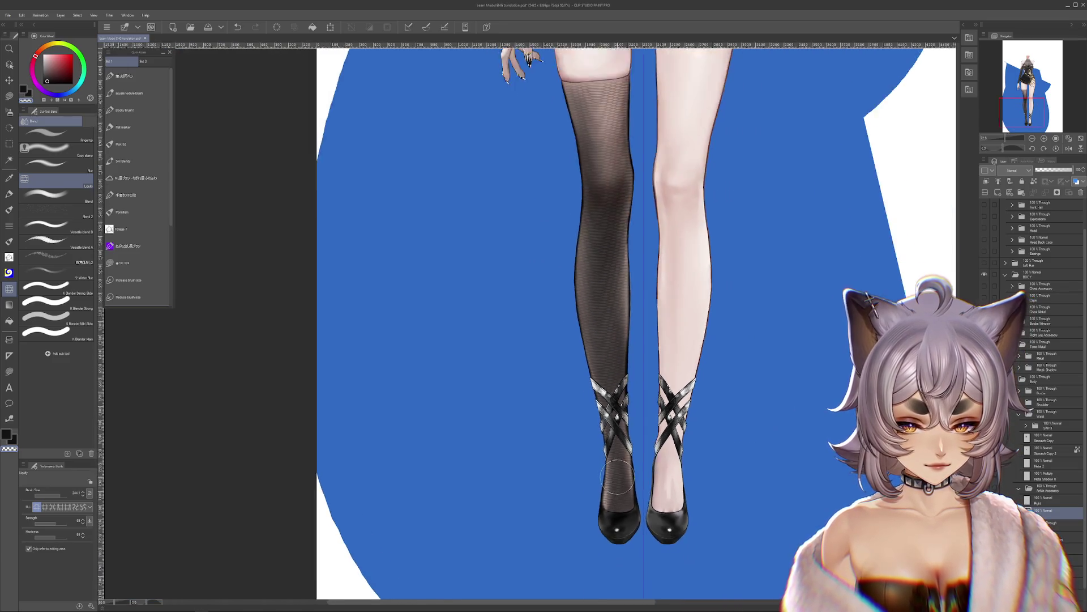
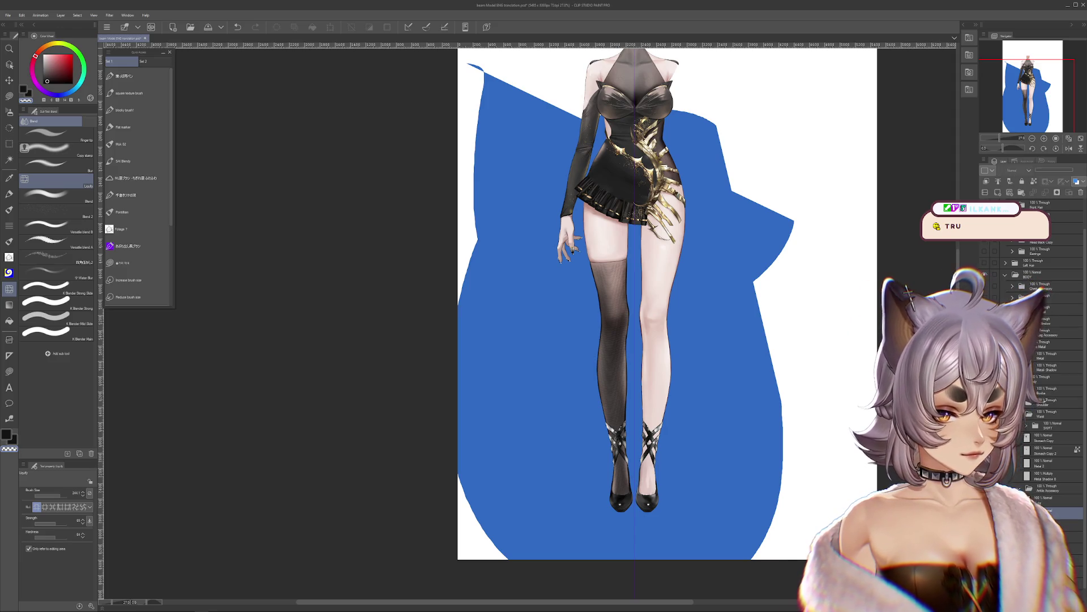
# Step: Show the orange braided tassel on the dress, then delete it again
pyautogui.moveTo(623, 283); pyautogui.dragTo(614, 273)
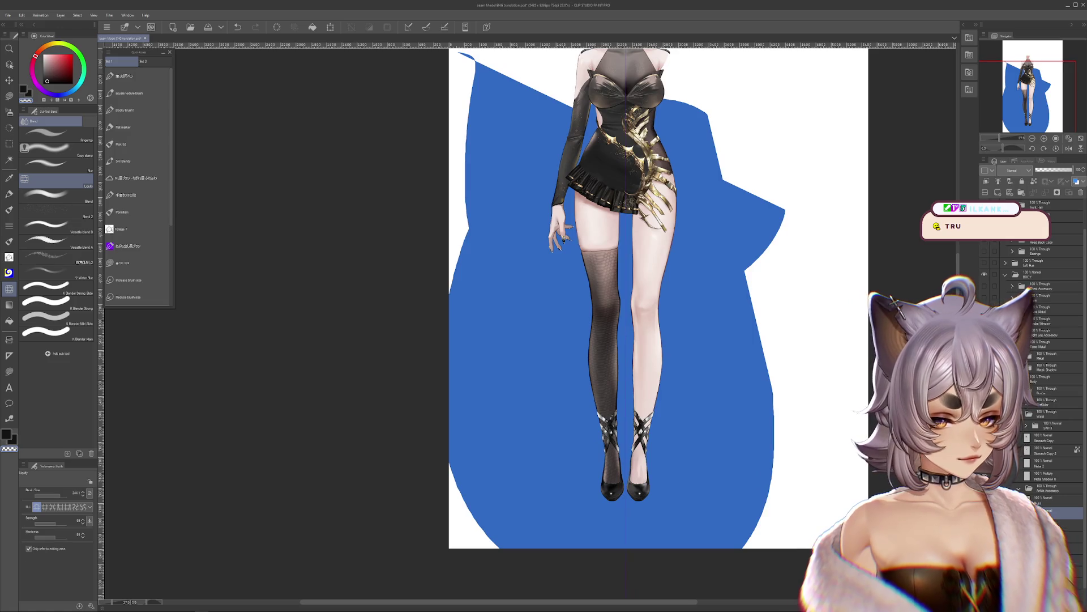
pyautogui.moveTo(817, 252); pyautogui.dragTo(817, 467)
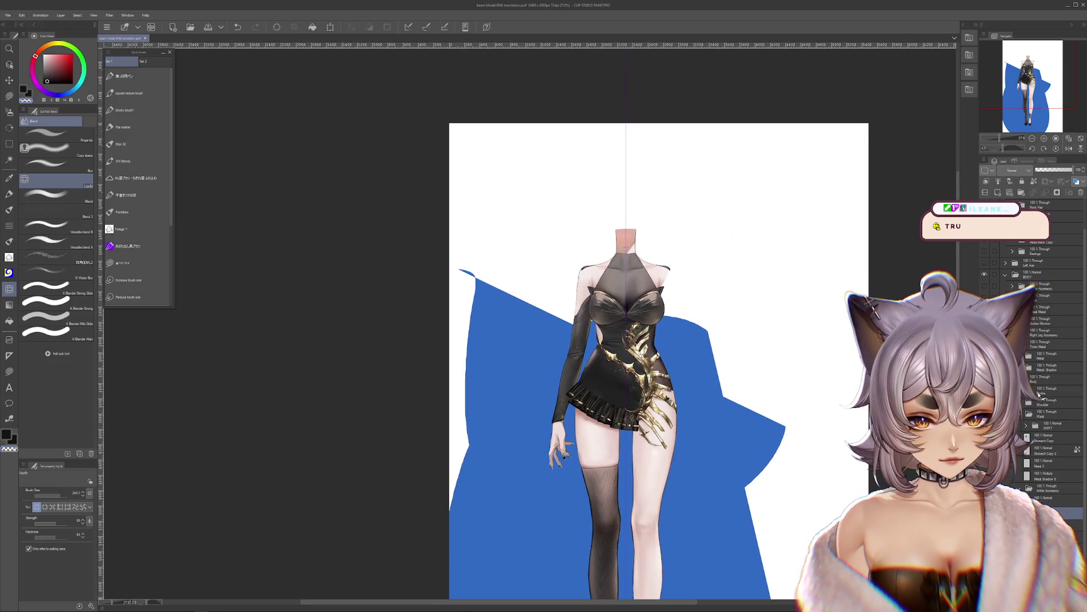
pyautogui.scroll(2, 1041, 387)
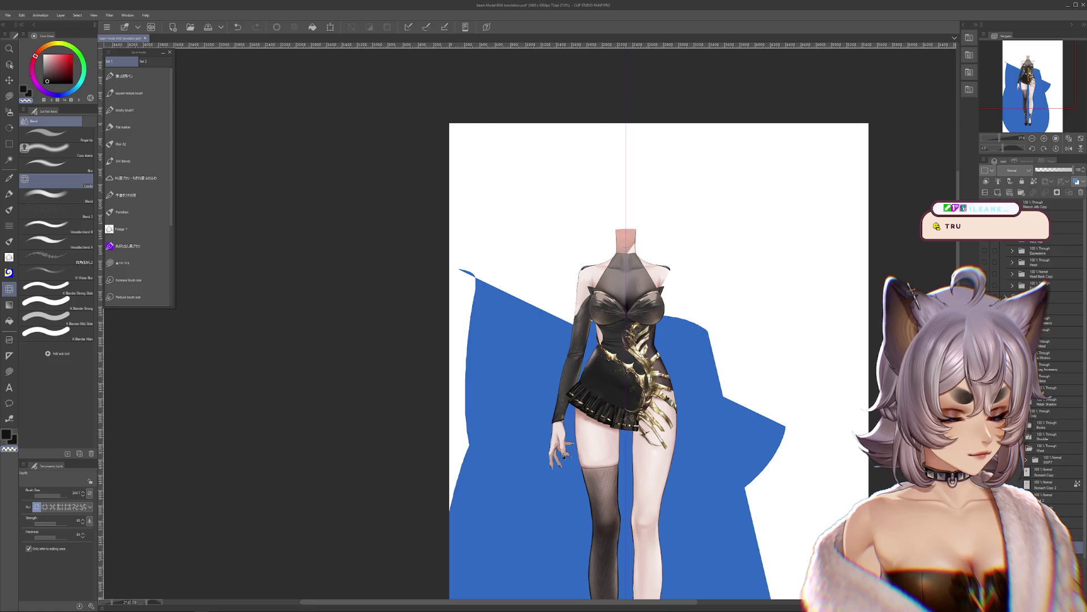
pyautogui.click(1059, 320)
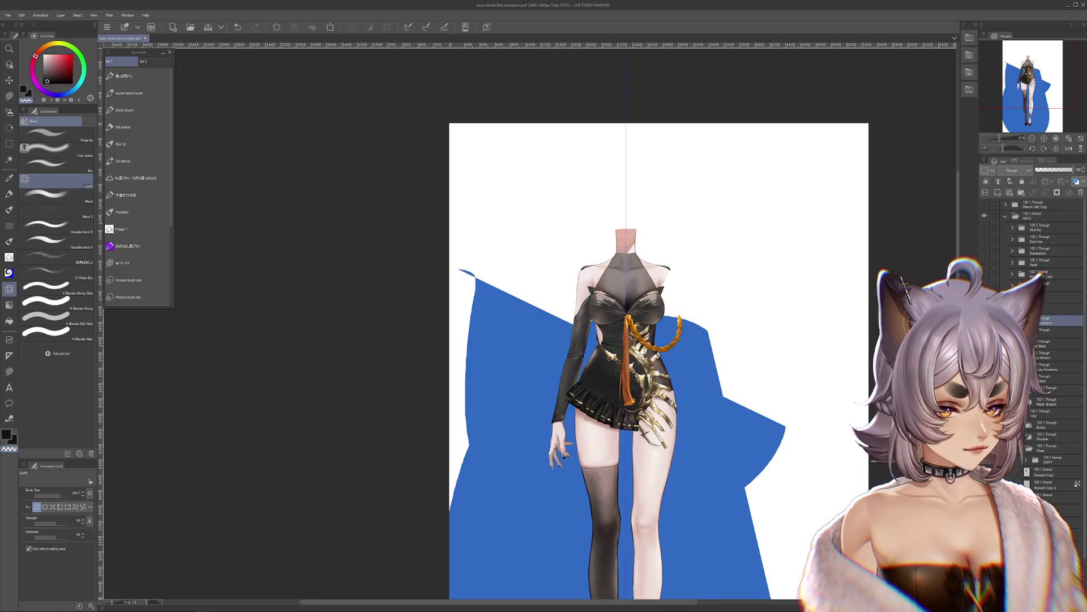
pyautogui.scroll(6, 600, 343)
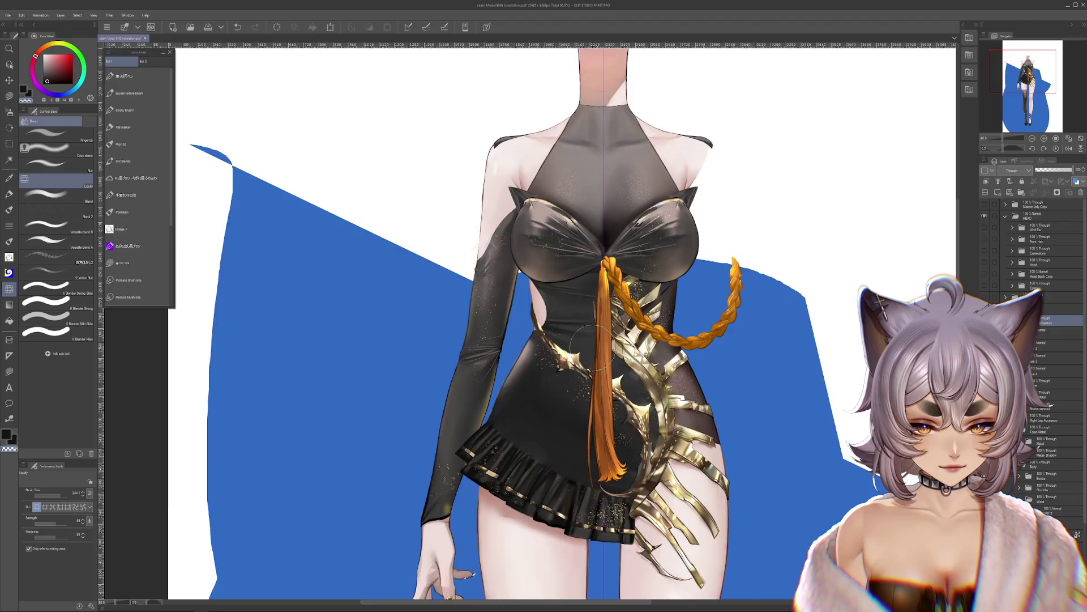
pyautogui.scroll(-3, 599, 341)
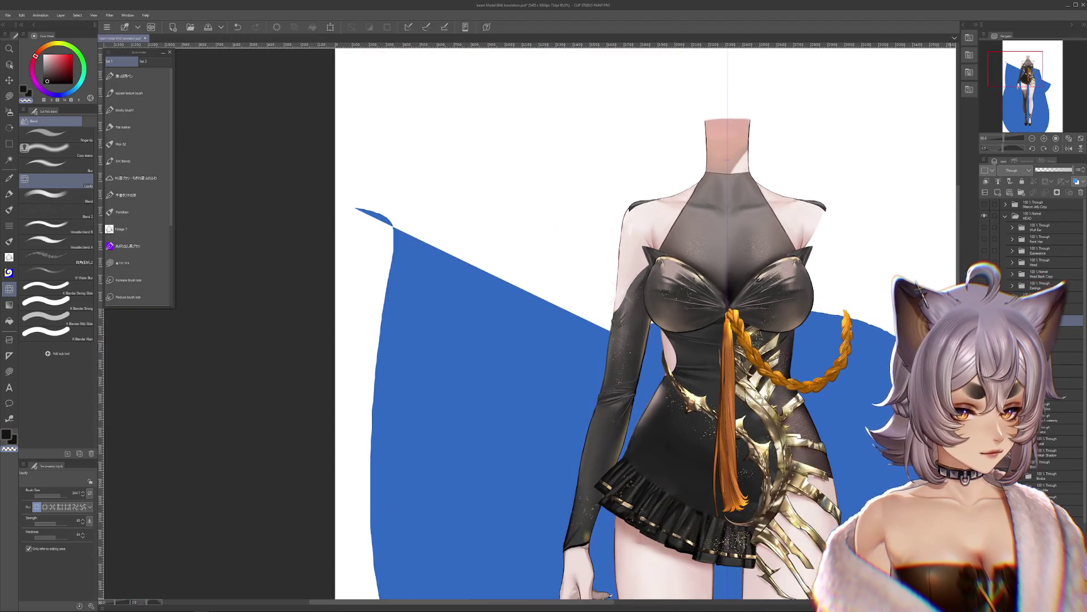
pyautogui.hscroll(2, 601, 340)
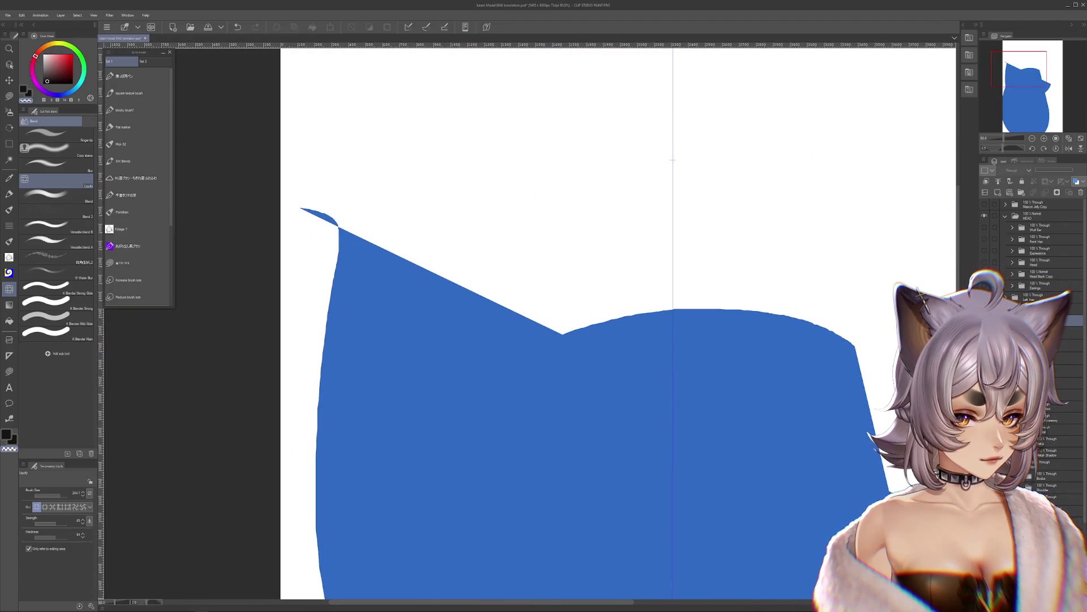
pyautogui.press('Delete')
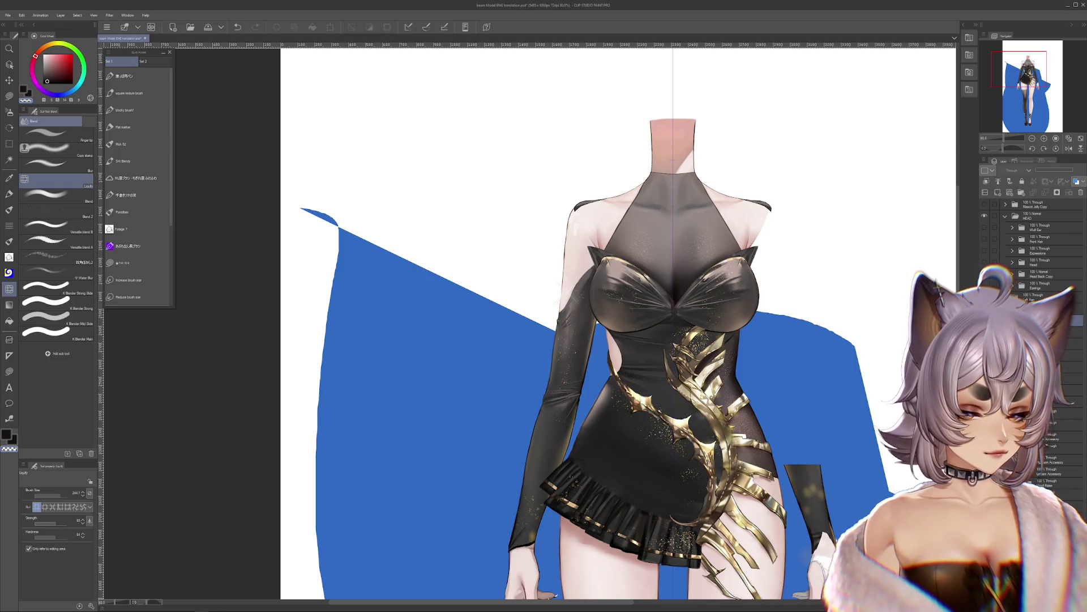
# Step: Bring the gloved hand into view, try faint light strokes beside the glove, then undo them
pyautogui.moveTo(882, 445); pyautogui.dragTo(855, 282)
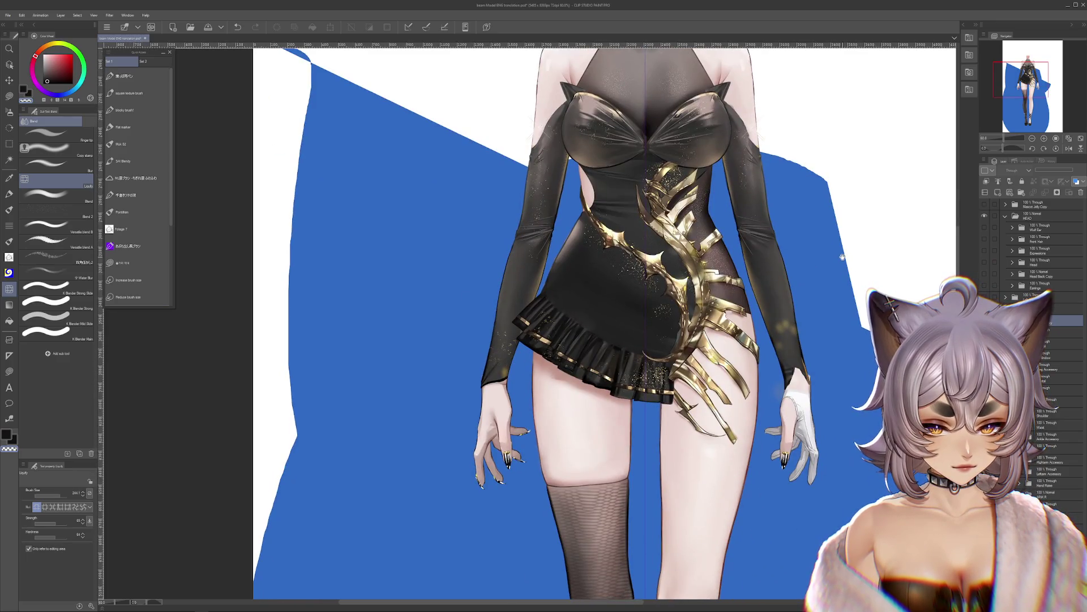
pyautogui.scroll(3, 855, 281)
pyautogui.scroll(3, 362, 416)
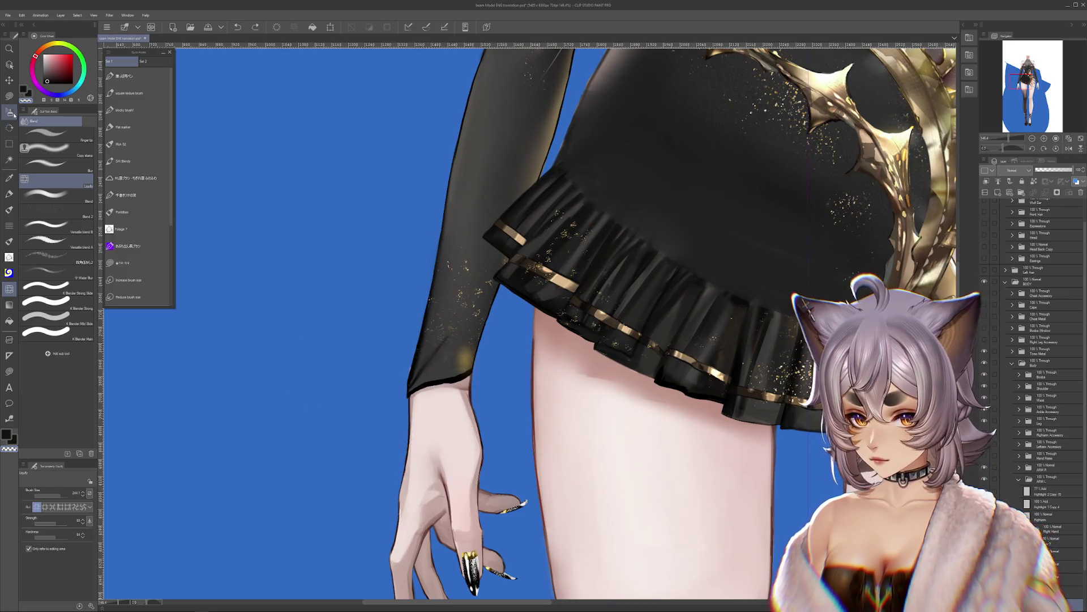
pyautogui.press('m')
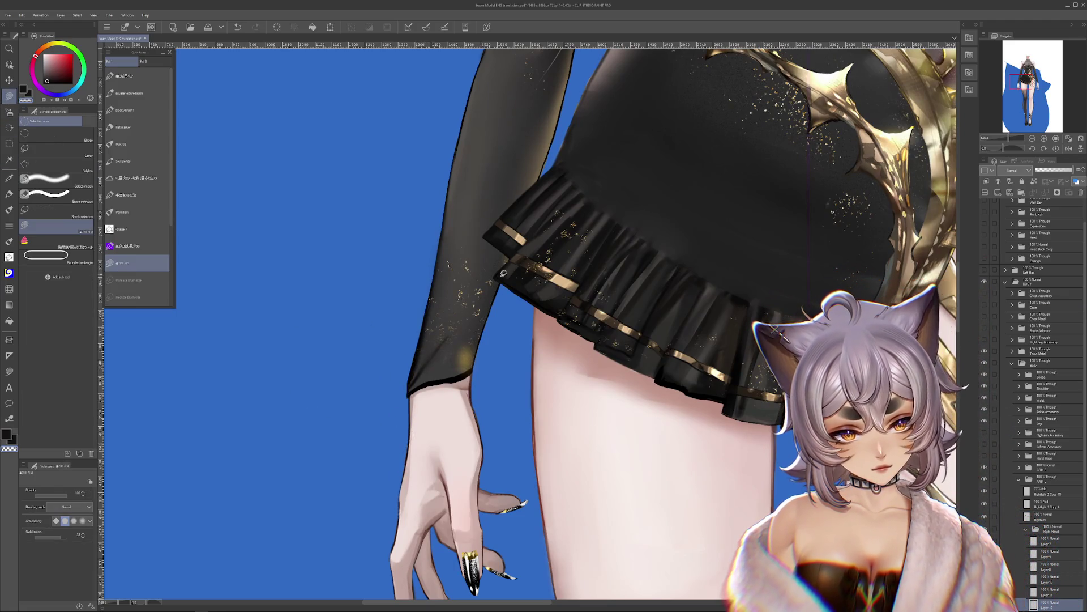
pyautogui.hscroll(5, 827, 277)
pyautogui.moveTo(827, 277); pyautogui.dragTo(698, 365)
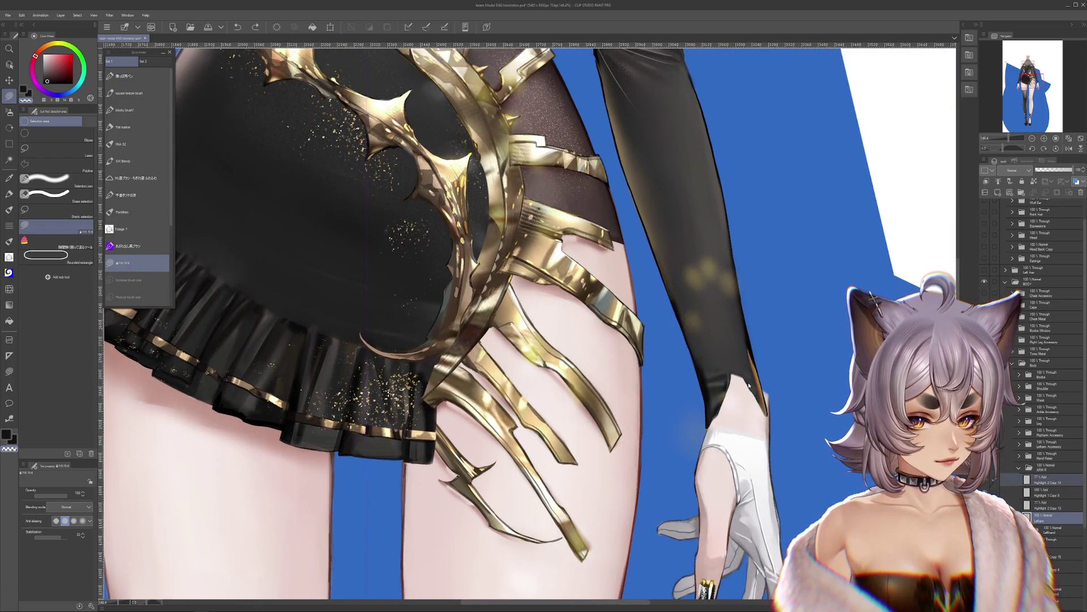
pyautogui.moveTo(749, 387); pyautogui.dragTo(793, 434)
pyautogui.hotkey('ctrl', 'z')
pyautogui.hotkey('ctrl', 'z')
pyautogui.hotkey('ctrl', 'z')
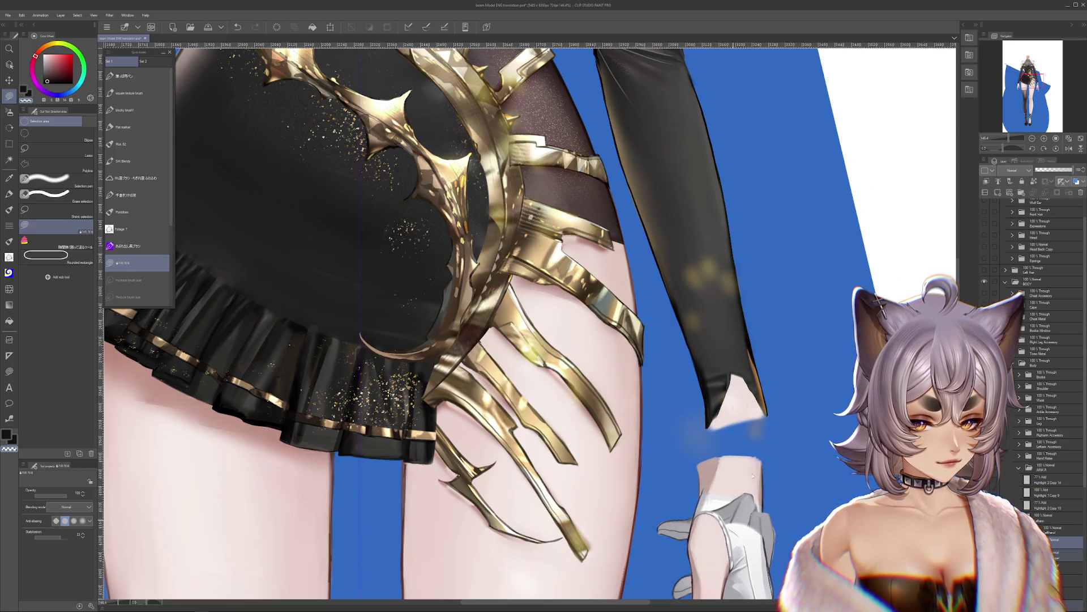
# Step: Undo a trial move of the glove, select Highlight 2 Copy 14, and undo the sleeve edit
pyautogui.moveTo(751, 481); pyautogui.dragTo(800, 455)
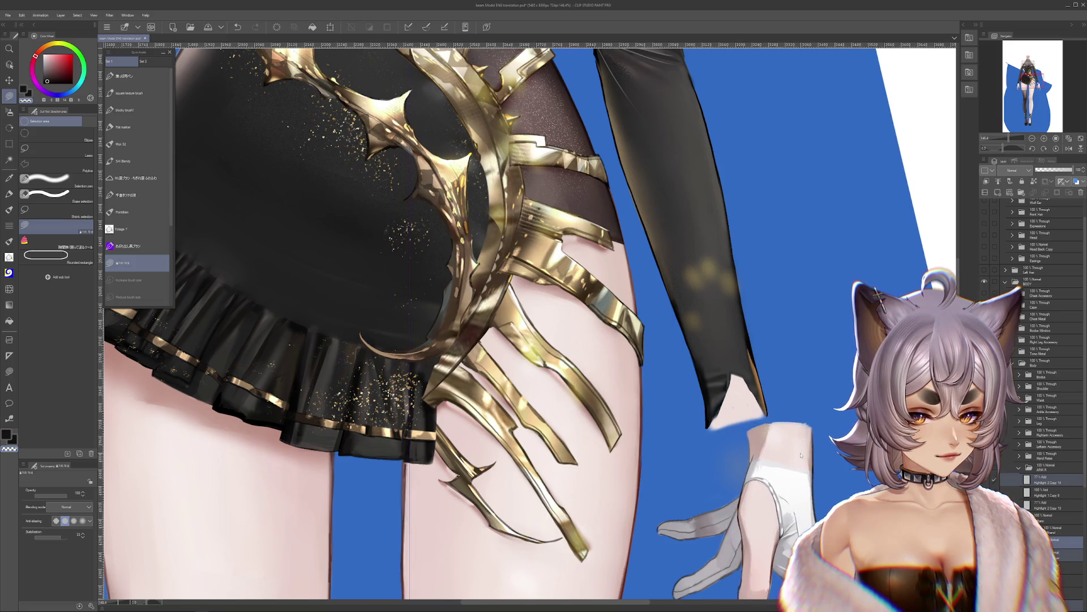
pyautogui.hotkey('ctrl', 'z')
pyautogui.click(1052, 481)
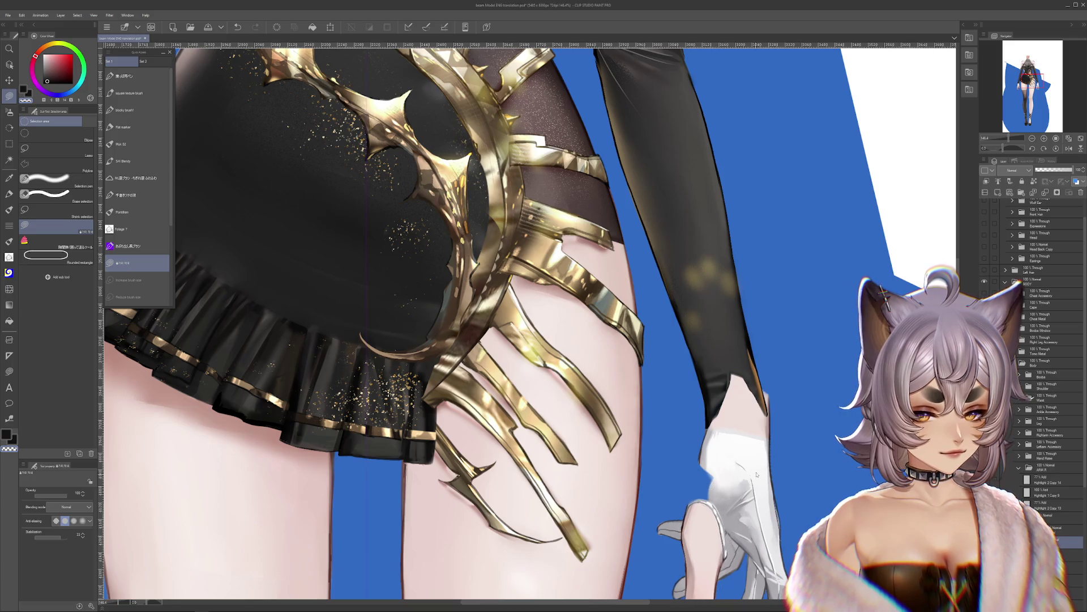
pyautogui.press('Return')
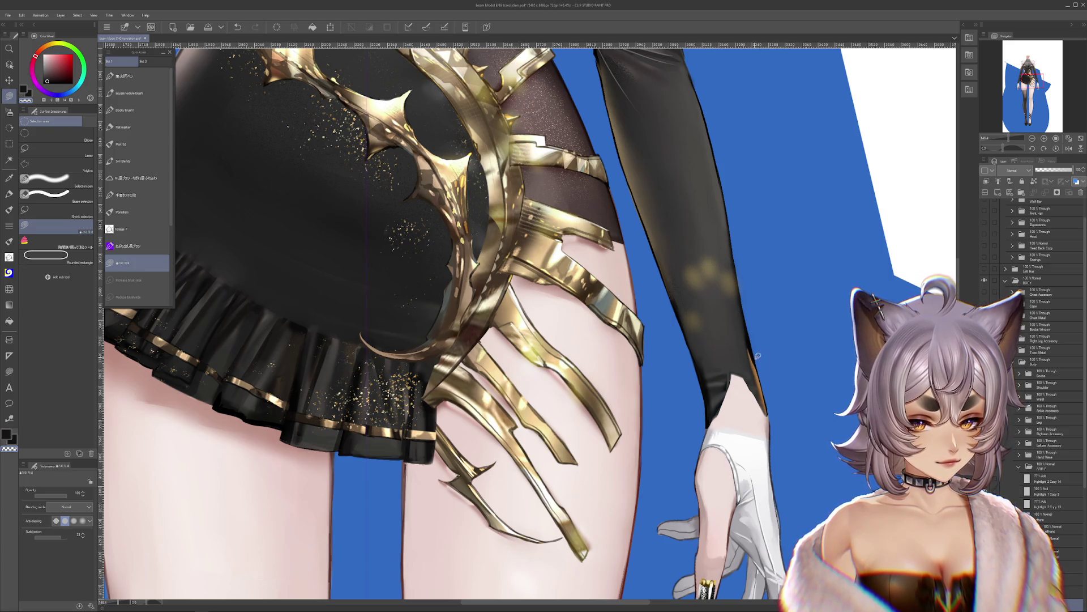
pyautogui.scroll(-5, 797, 376)
pyautogui.scroll(5, 797, 376)
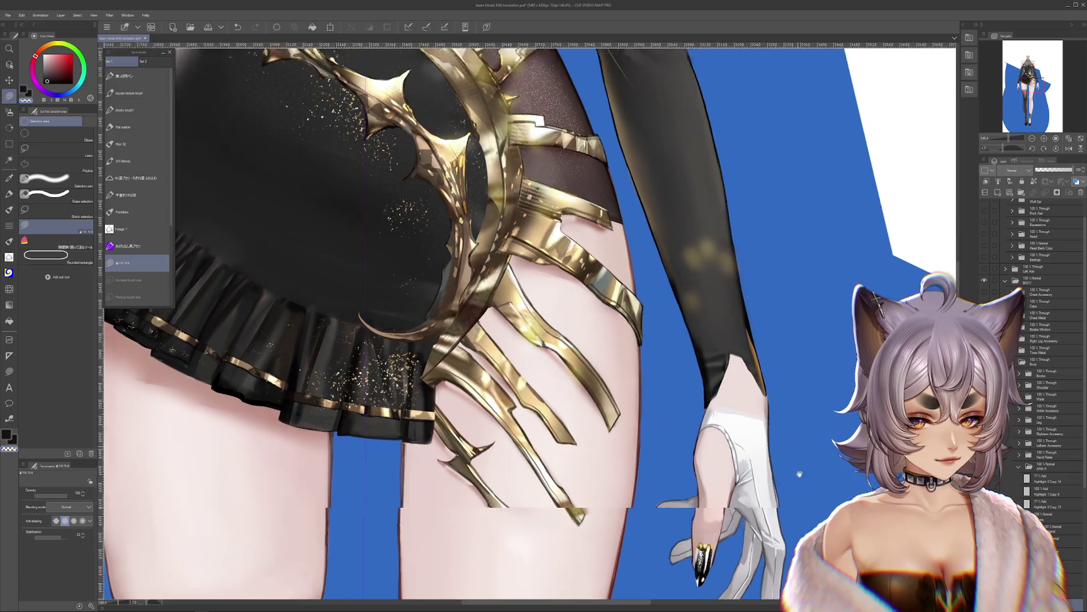
pyautogui.hotkey('ctrl', 'z')
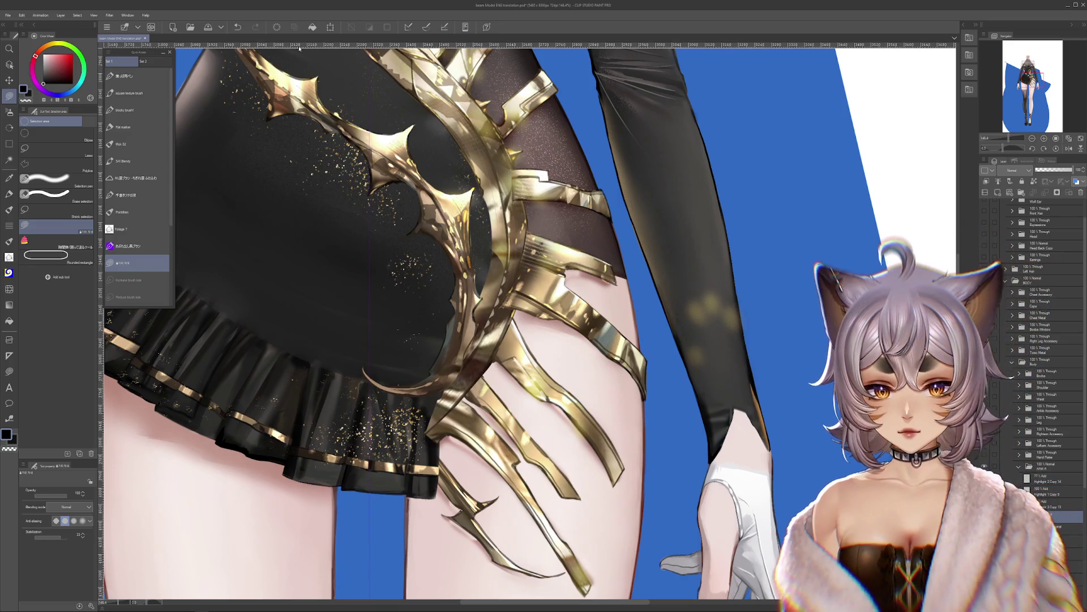
# Step: Hide the glasses and sleepy-eyes expression layer to reveal the open golden eyes
pyautogui.hotkey('ctrl', '-')
pyautogui.hotkey('ctrl', '-')
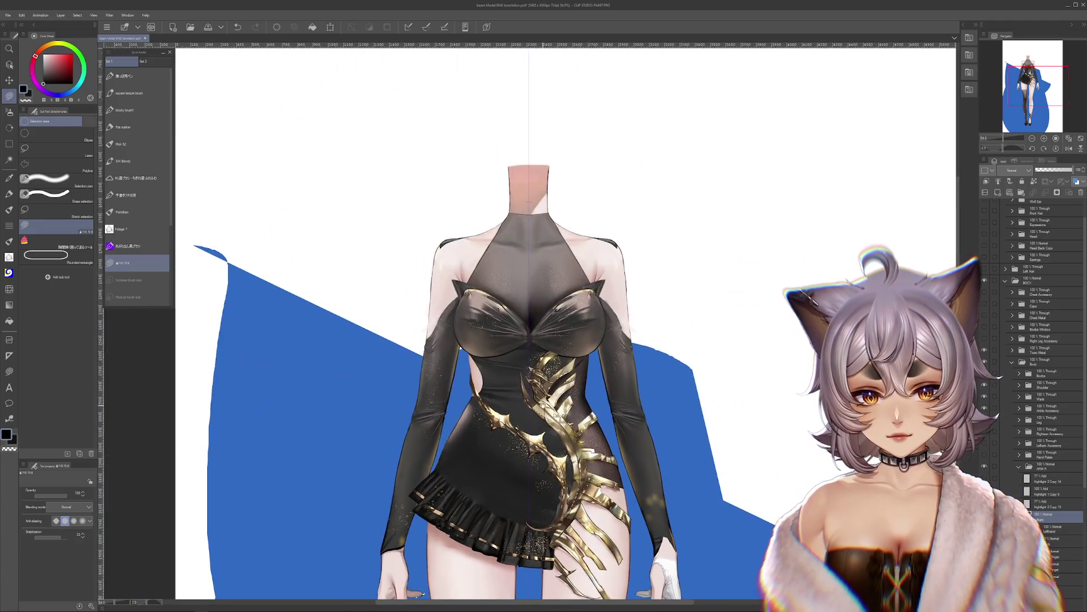
pyautogui.hotkey('ctrl', '+')
pyautogui.scroll(5, 612, 323)
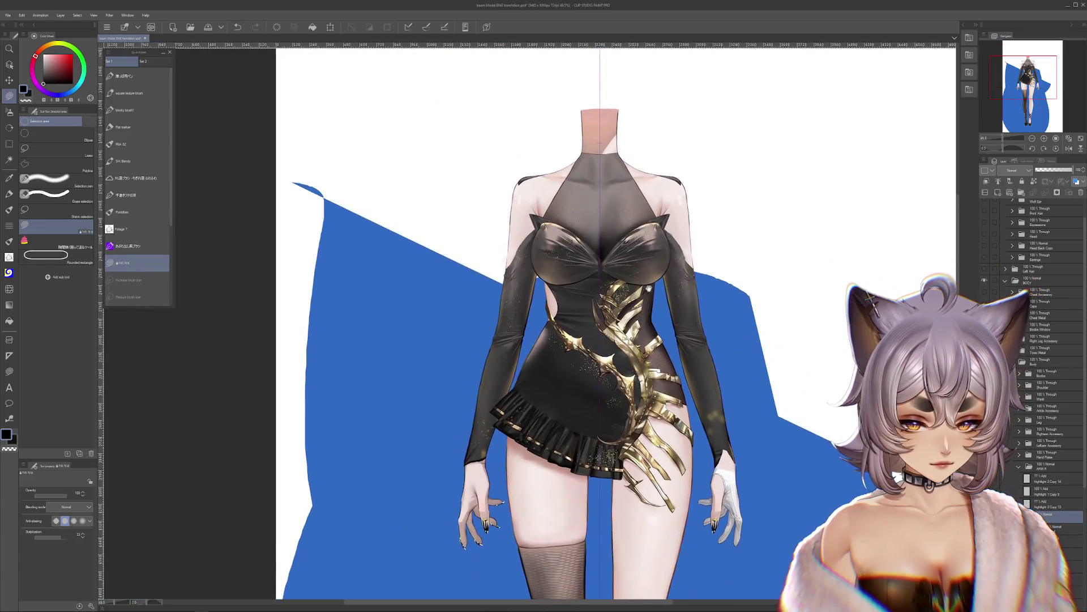
pyautogui.scroll(2, 1021, 236)
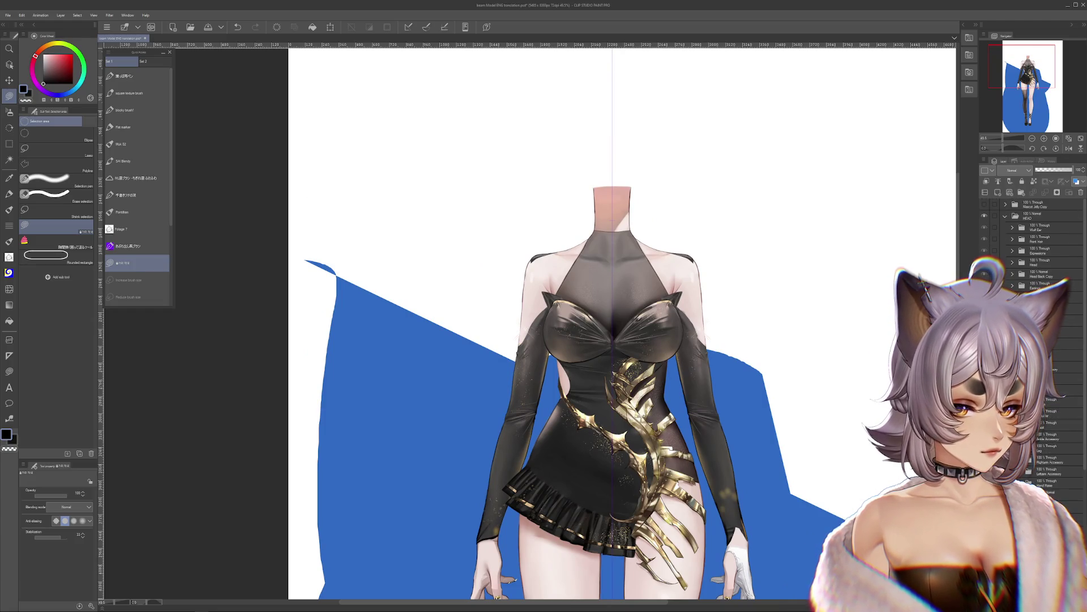
pyautogui.scroll(1, 887, 224)
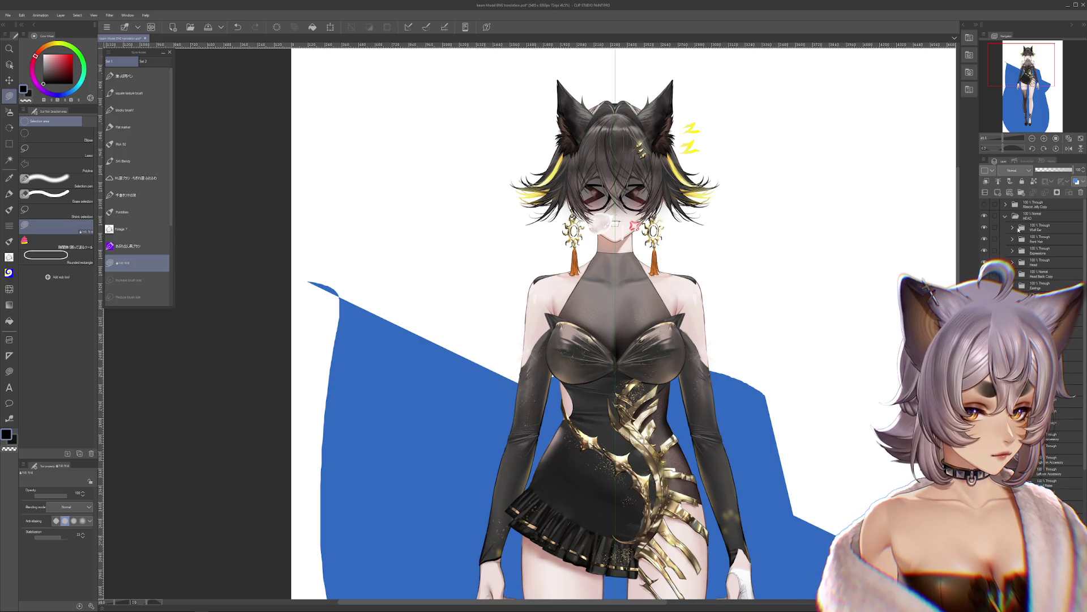
pyautogui.click(984, 250)
# Step: Zoom into the face and add a new blank raster layer on top
pyautogui.scroll(3, 648, 259)
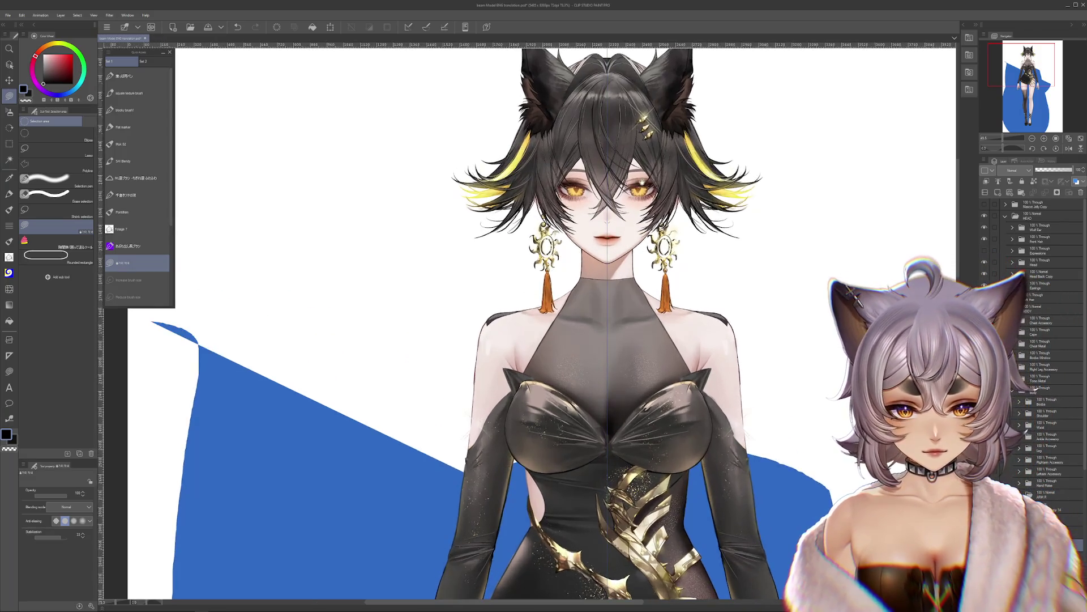
pyautogui.scroll(5, 647, 259)
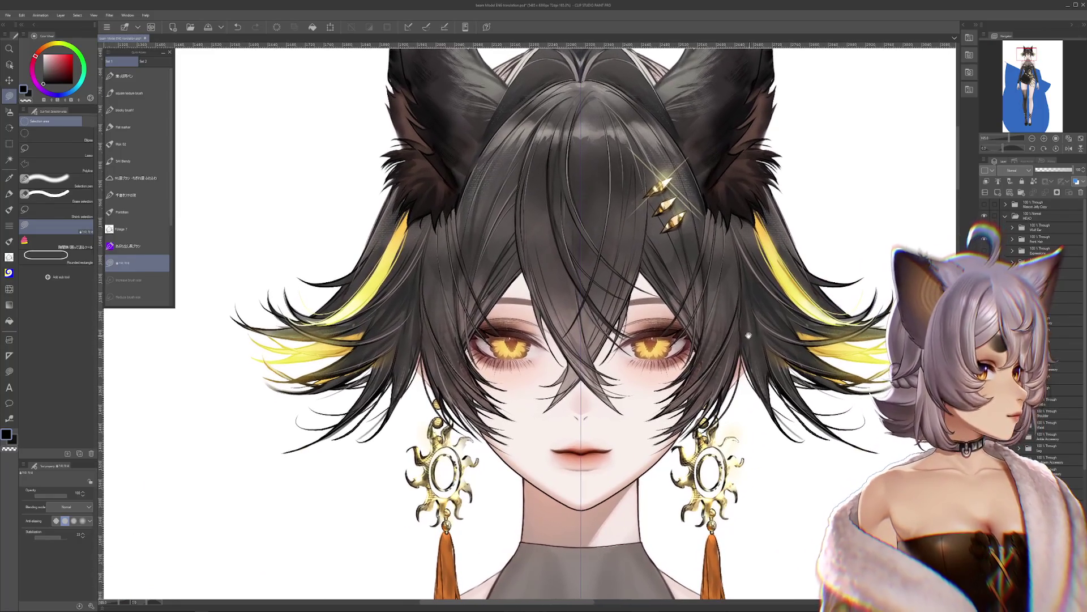
pyautogui.hotkey('ctrl', 'shift', 'n')
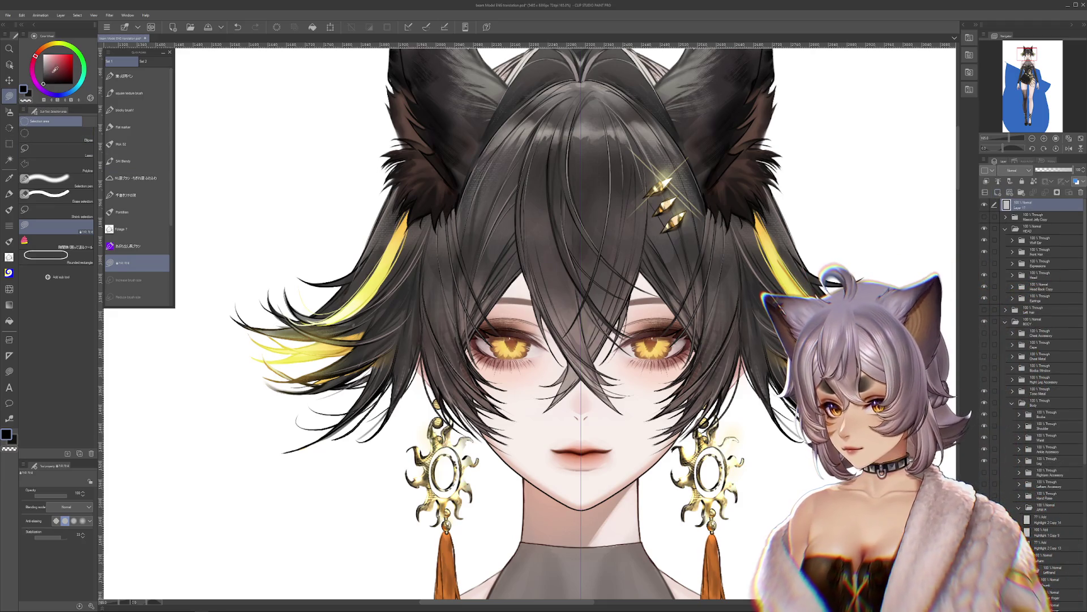
pyautogui.click(9, 209)
# Step: Hand-letter 'BRB' and 'GETTING' at the upper left of the canvas
pyautogui.moveTo(194, 146)
pyautogui.mouseDown()
pyautogui.moveTo(217, 174)
pyautogui.moveTo(207, 176)
pyautogui.moveTo(231, 163)
pyautogui.mouseUp()
pyautogui.moveTo(231, 149)
pyautogui.mouseDown()
pyautogui.moveTo(237, 121)
pyautogui.moveTo(253, 141)
pyautogui.mouseUp()
pyautogui.moveTo(224, 205)
pyautogui.mouseDown()
pyautogui.moveTo(221, 226)
pyautogui.moveTo(217, 214)
pyautogui.moveTo(240, 219)
pyautogui.moveTo(233, 197)
pyautogui.mouseUp()
pyautogui.moveTo(218, 192); pyautogui.dragTo(261, 173)
pyautogui.moveTo(248, 179)
pyautogui.mouseDown()
pyautogui.moveTo(252, 203)
pyautogui.moveTo(272, 166)
pyautogui.mouseUp()
pyautogui.moveTo(262, 170)
pyautogui.mouseDown()
pyautogui.moveTo(264, 193)
pyautogui.moveTo(267, 182)
pyautogui.mouseUp()
pyautogui.moveTo(280, 158)
pyautogui.mouseDown()
pyautogui.moveTo(278, 178)
pyautogui.moveTo(290, 148)
pyautogui.moveTo(299, 162)
pyautogui.moveTo(320, 148)
pyautogui.mouseUp()
# Step: Finish the note with 'A DRINK' and a waving 'o/'
pyautogui.moveTo(262, 213)
pyautogui.mouseDown()
pyautogui.moveTo(270, 240)
pyautogui.moveTo(287, 233)
pyautogui.mouseUp()
pyautogui.moveTo(264, 231); pyautogui.dragTo(281, 226)
pyautogui.moveTo(244, 263); pyautogui.dragTo(256, 286)
pyautogui.moveTo(261, 258)
pyautogui.mouseDown()
pyautogui.moveTo(269, 278)
pyautogui.moveTo(303, 237)
pyautogui.mouseUp()
pyautogui.moveTo(304, 237)
pyautogui.mouseDown()
pyautogui.moveTo(315, 249)
pyautogui.moveTo(321, 224)
pyautogui.mouseUp()
pyautogui.moveTo(324, 242)
pyautogui.mouseDown()
pyautogui.moveTo(321, 219)
pyautogui.moveTo(325, 232)
pyautogui.mouseUp()
pyautogui.moveTo(326, 231); pyautogui.dragTo(347, 236)
pyautogui.moveTo(355, 190); pyautogui.dragTo(364, 200)
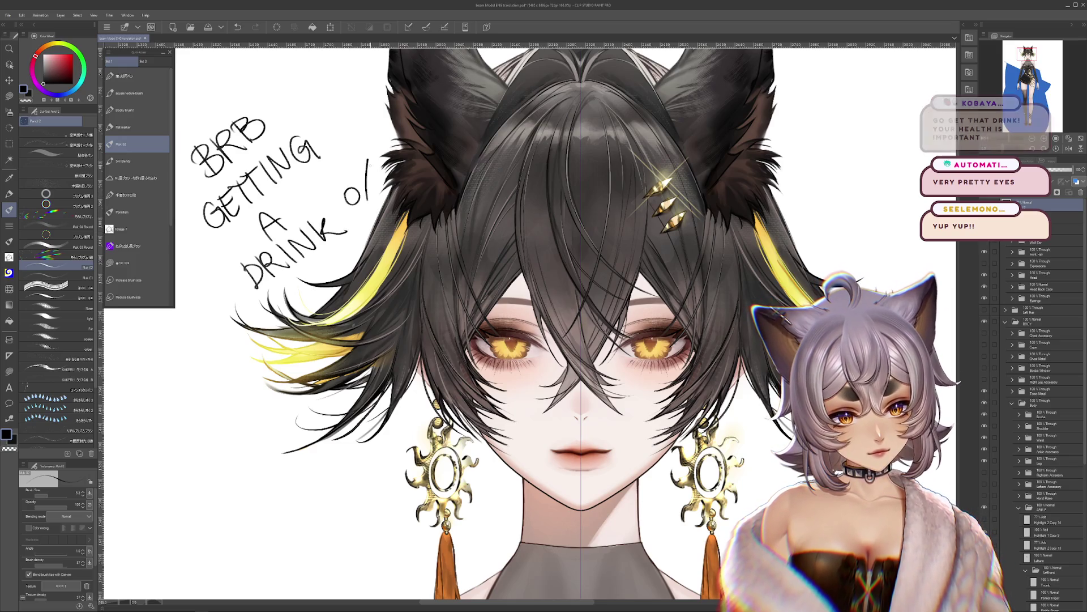